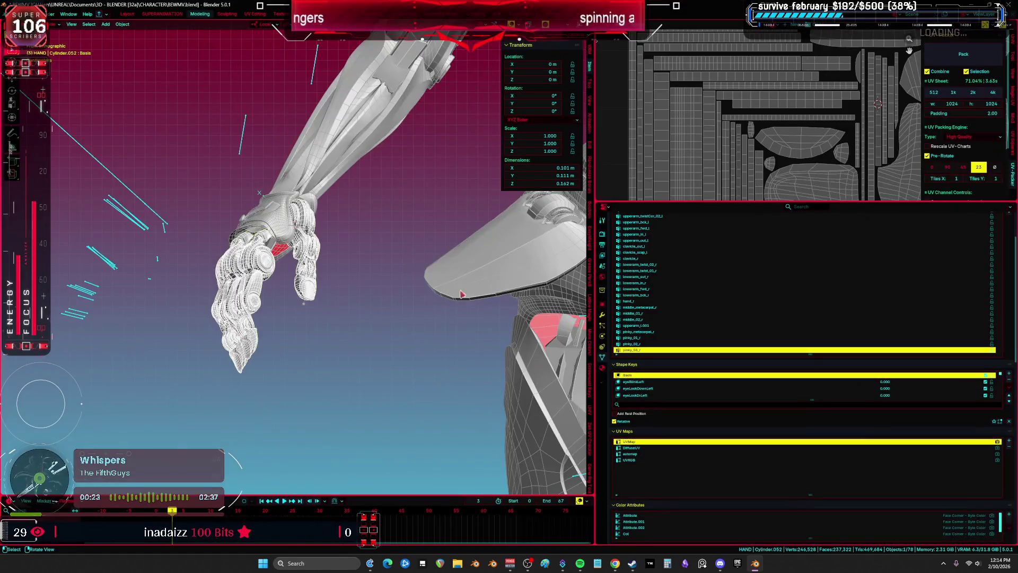
# Step: Add a Mirror modifier to the hand mesh and try to apply it
pyautogui.click(835, 246)
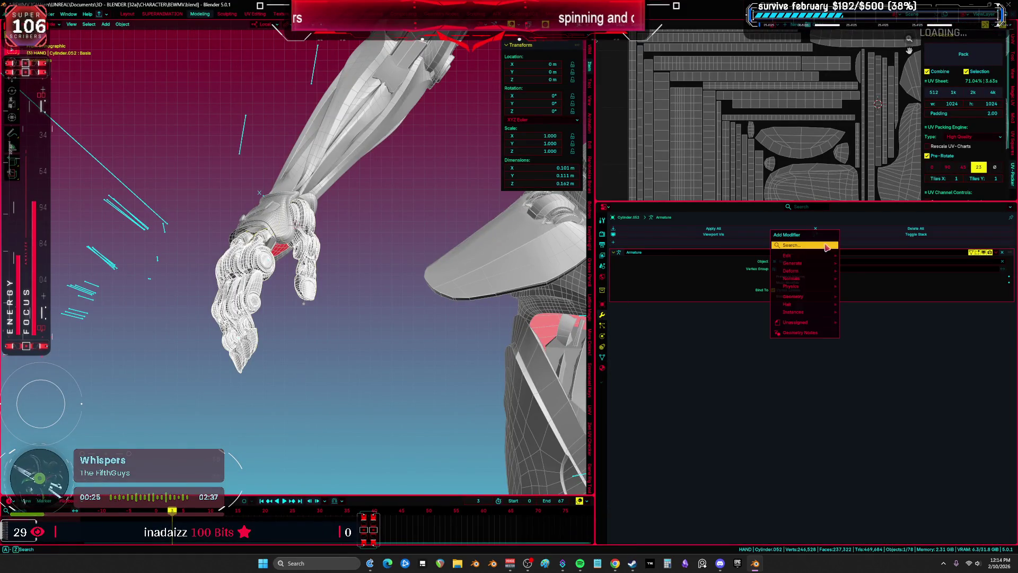
pyautogui.write('mirror')
pyautogui.press('Return')
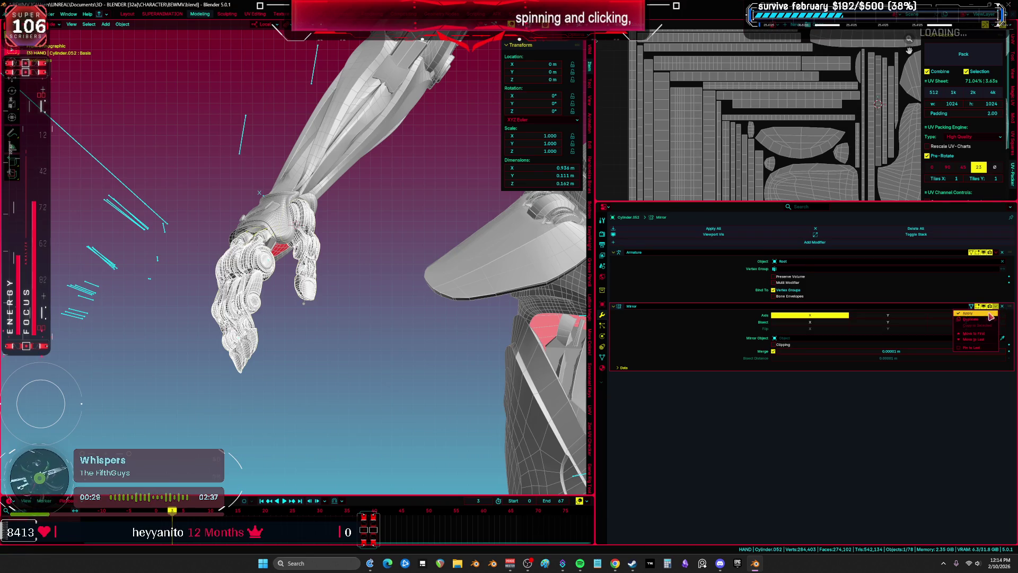
pyautogui.click(990, 314)
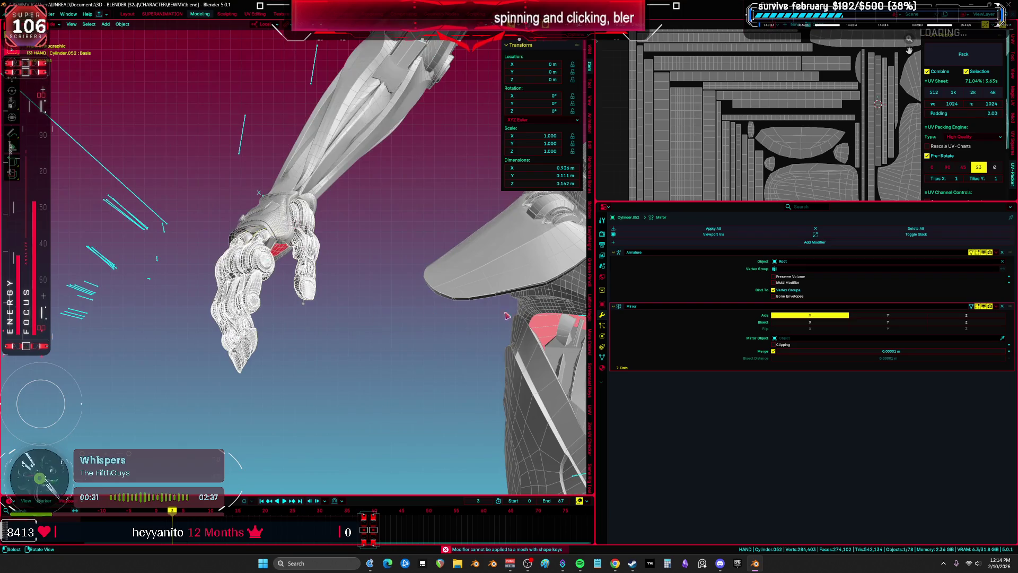
# Step: Delete all shape keys from the hand mesh via Shape Key Specials
pyautogui.click(601, 357)
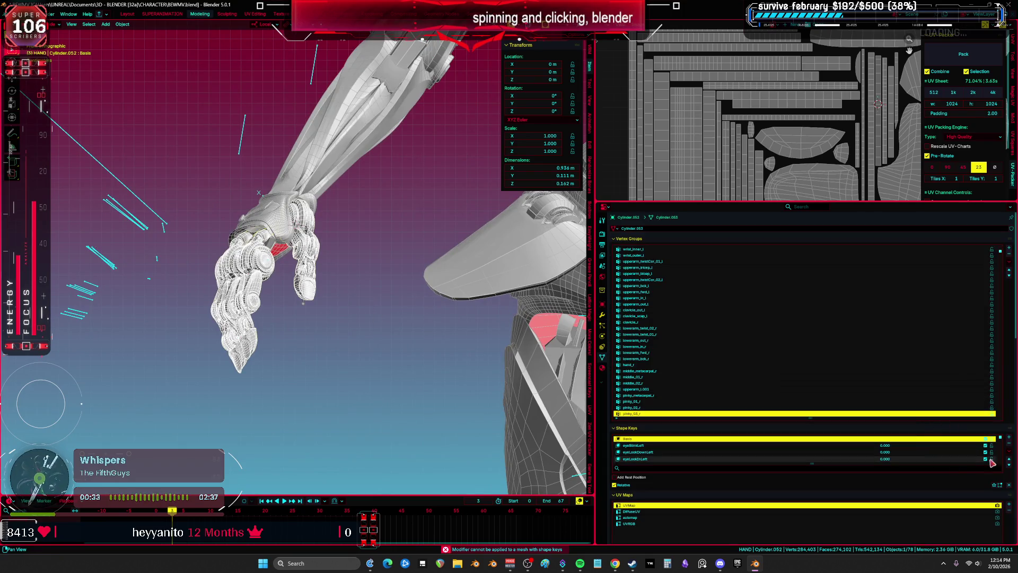
pyautogui.click(1010, 451)
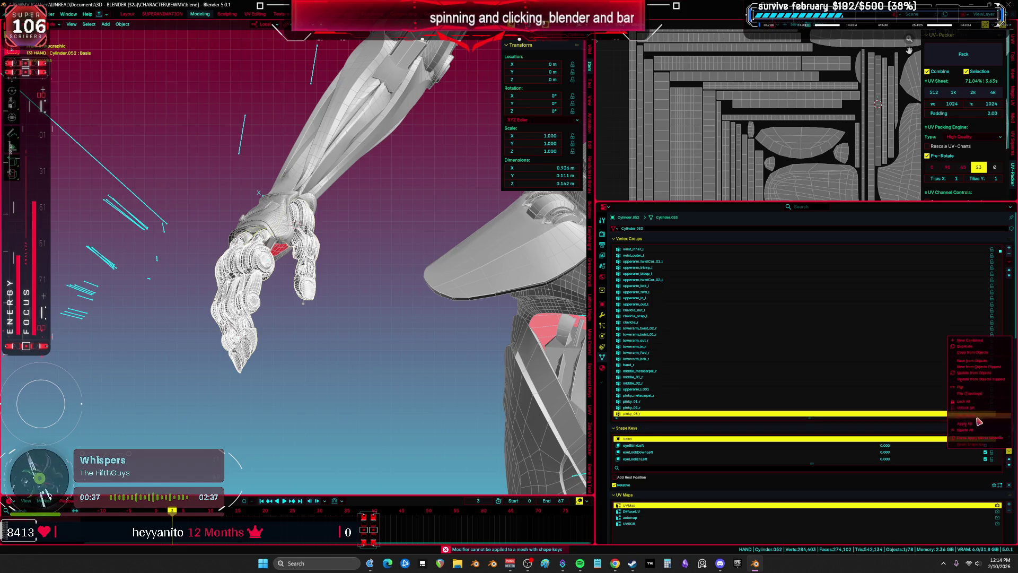
pyautogui.press('Return')
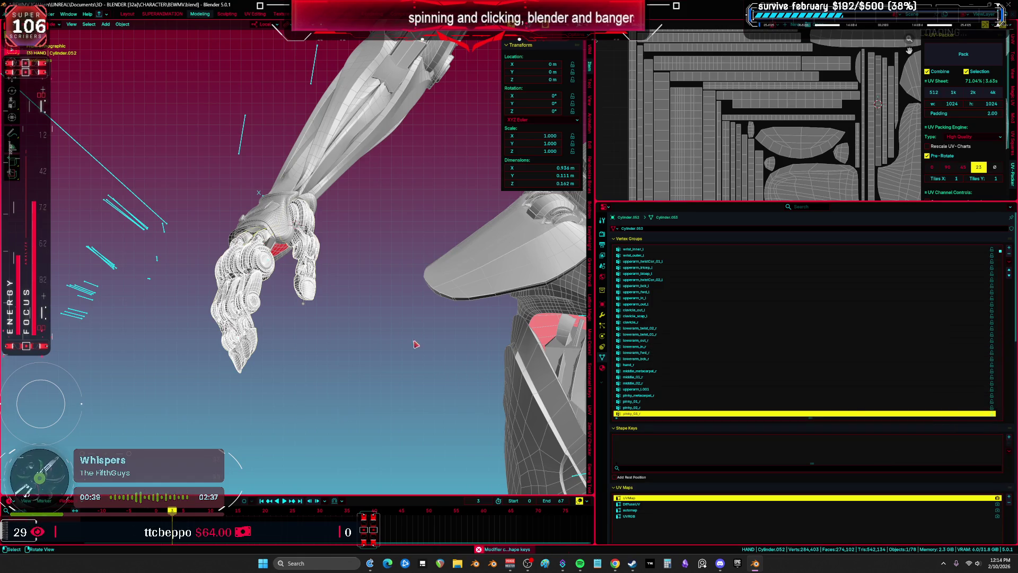
pyautogui.hotkey('ctrl', 'space')
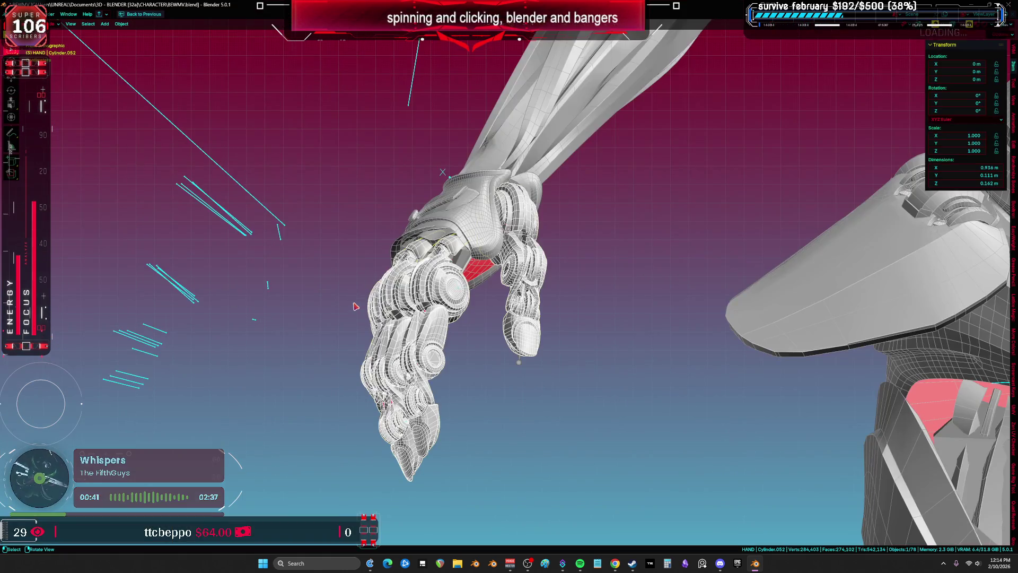
# Step: Apply the Mirror modifier on the hand mesh
pyautogui.hotkey('ctrl', 'space')
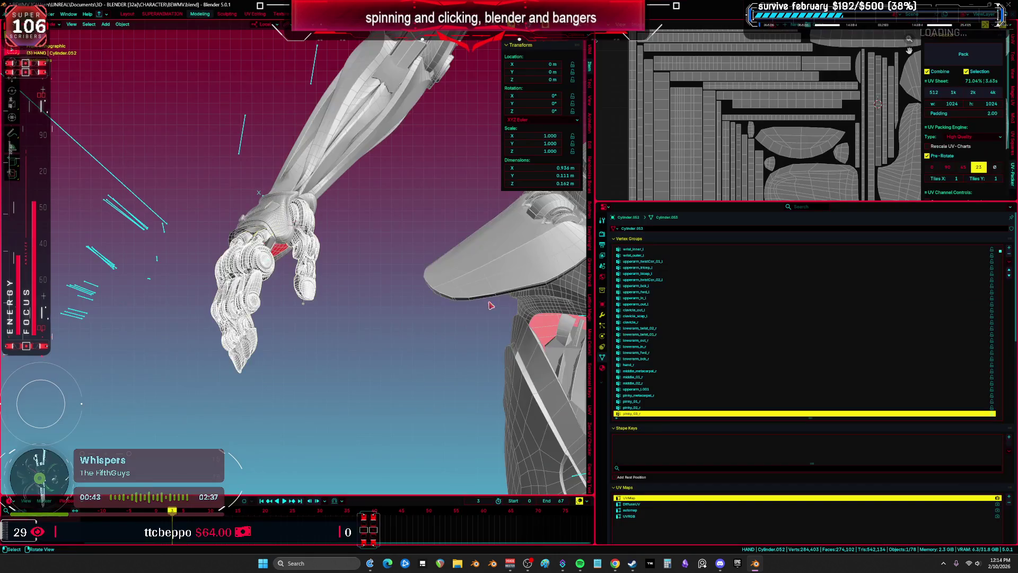
pyautogui.click(602, 319)
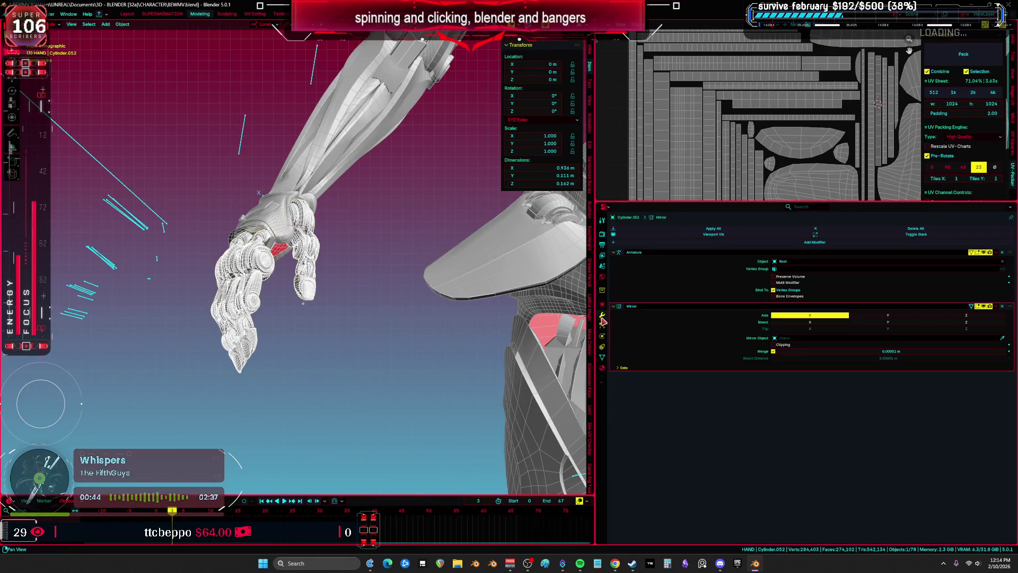
pyautogui.click(992, 316)
pyautogui.hotkey('ctrl', 'space')
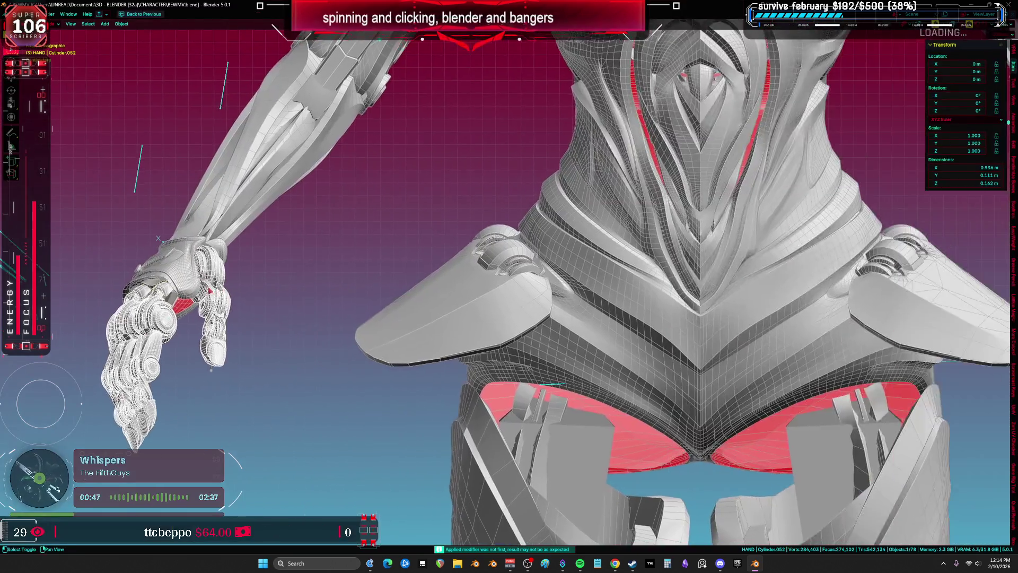
# Step: Unhide all objects, then select and delete the temp armature
pyautogui.hotkey('alt', 'h')
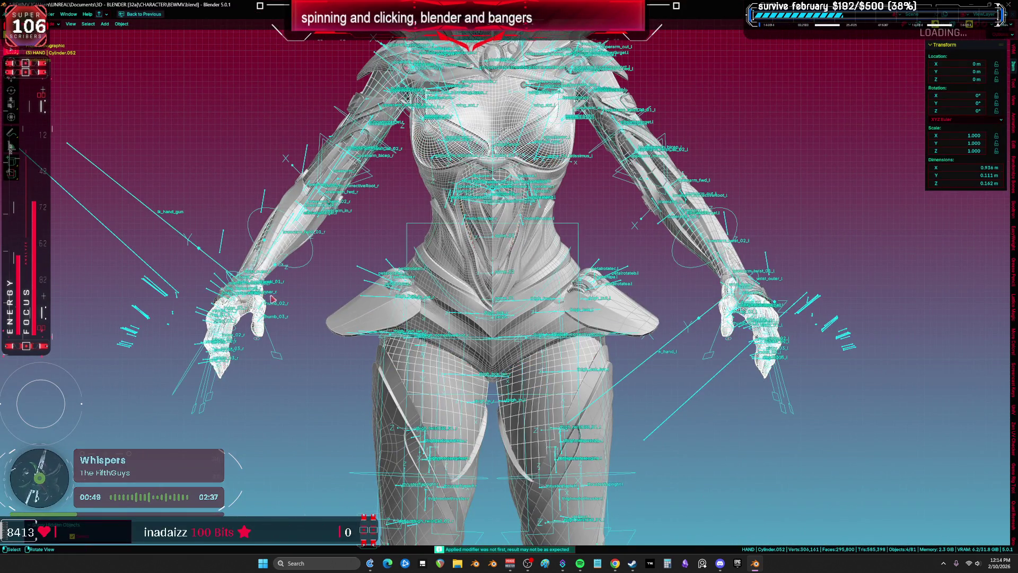
pyautogui.click(166, 293)
pyautogui.scroll(-5, 166, 292)
pyautogui.press('g')
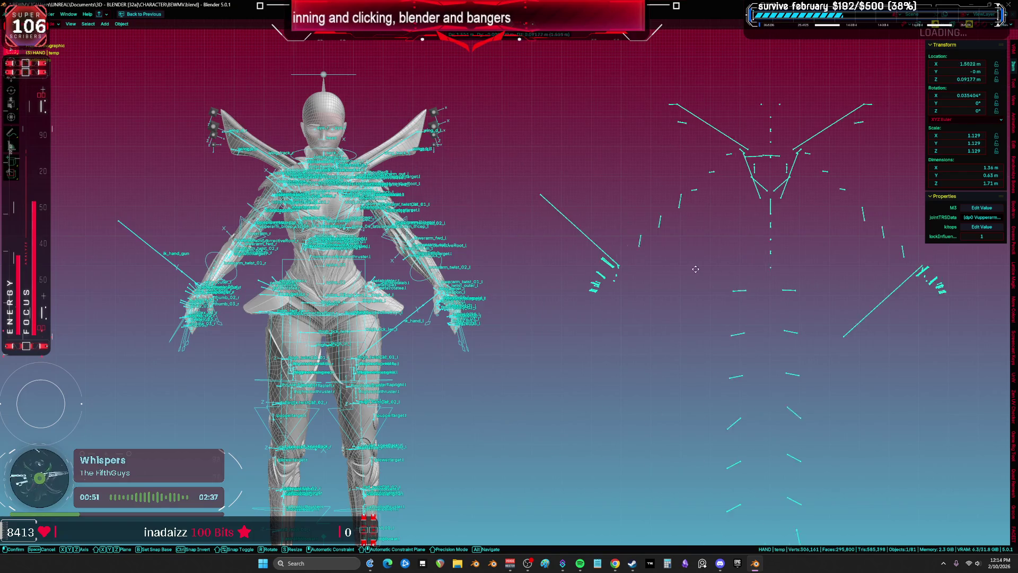
pyautogui.click(696, 263)
pyautogui.scroll(-3, 591, 304)
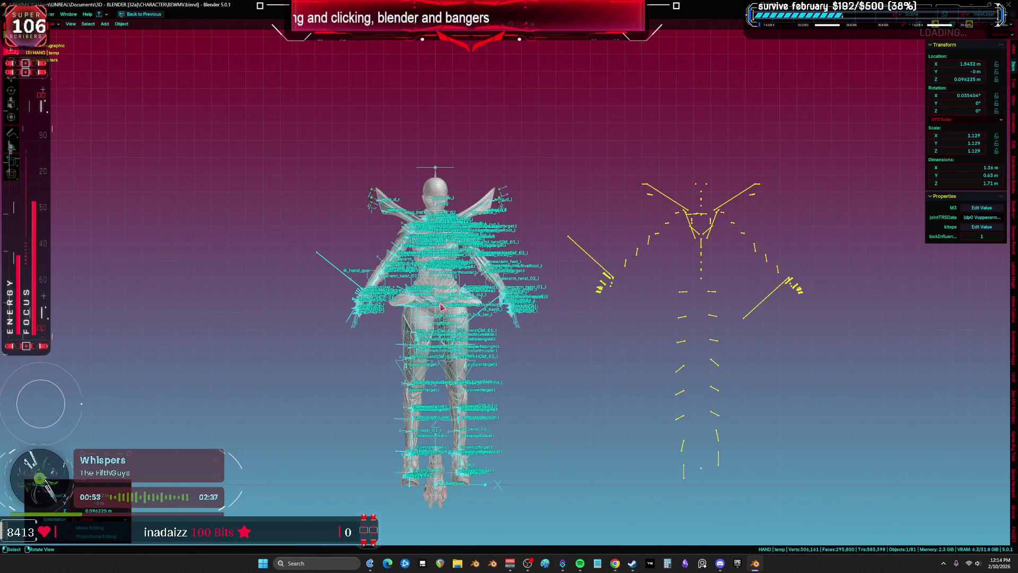
pyautogui.press('Delete')
pyautogui.scroll(6, 415, 294)
pyautogui.press('KP_1')
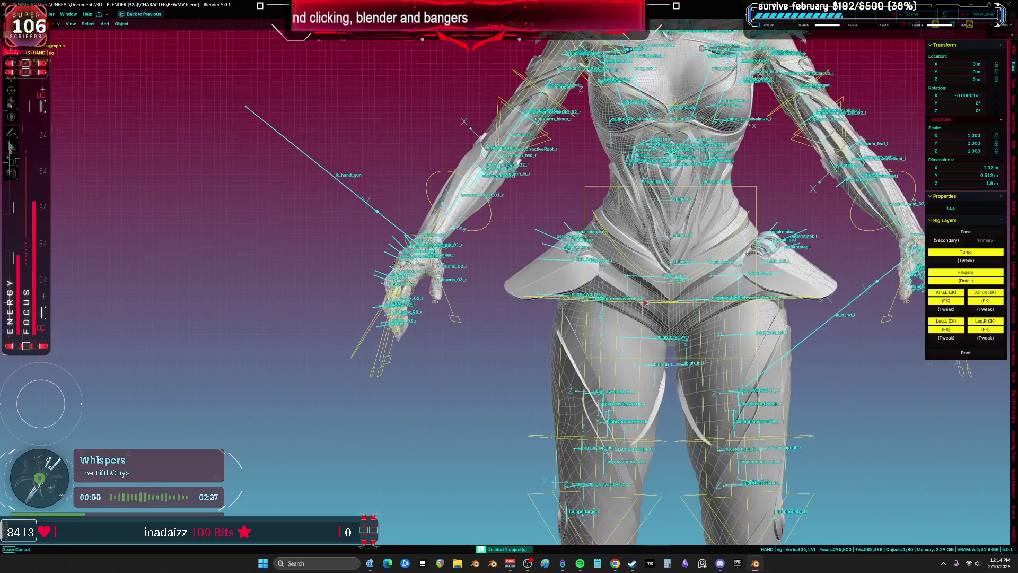
# Step: Move the metarig aside, above and to the left of the character
pyautogui.click(628, 271)
pyautogui.press('g')
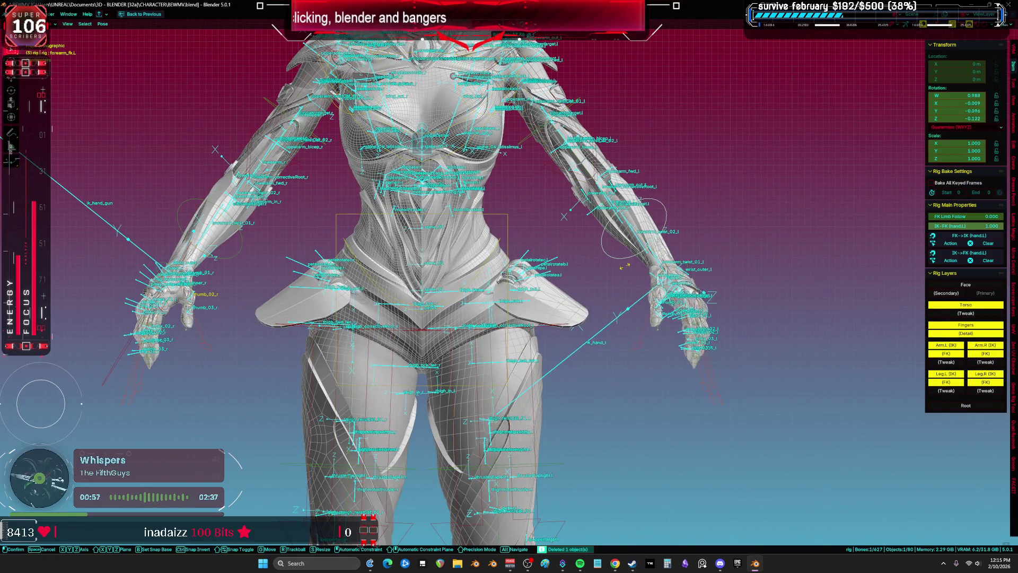
pyautogui.click(427, 352)
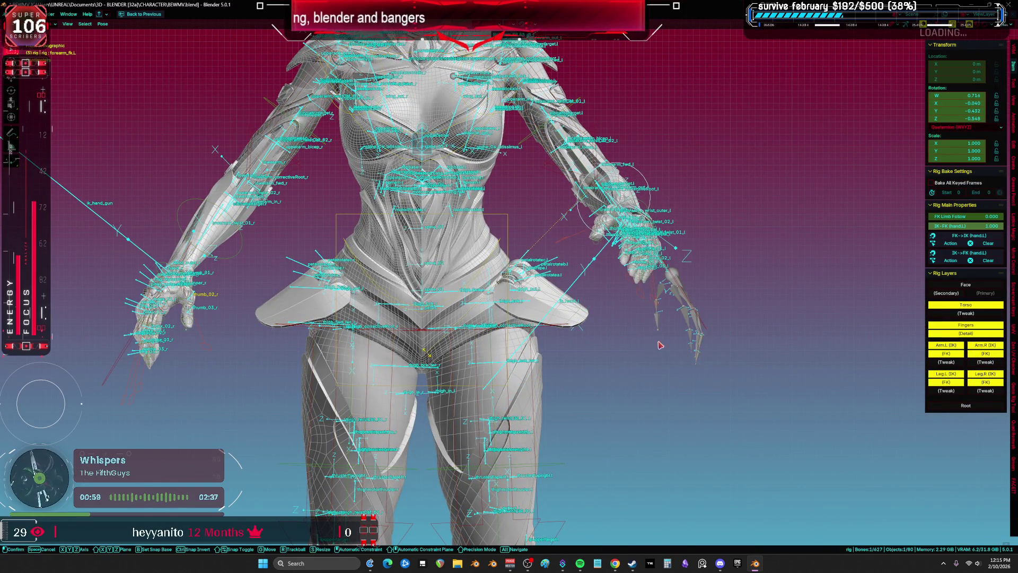
pyautogui.click(691, 333)
pyautogui.press('KP_1')
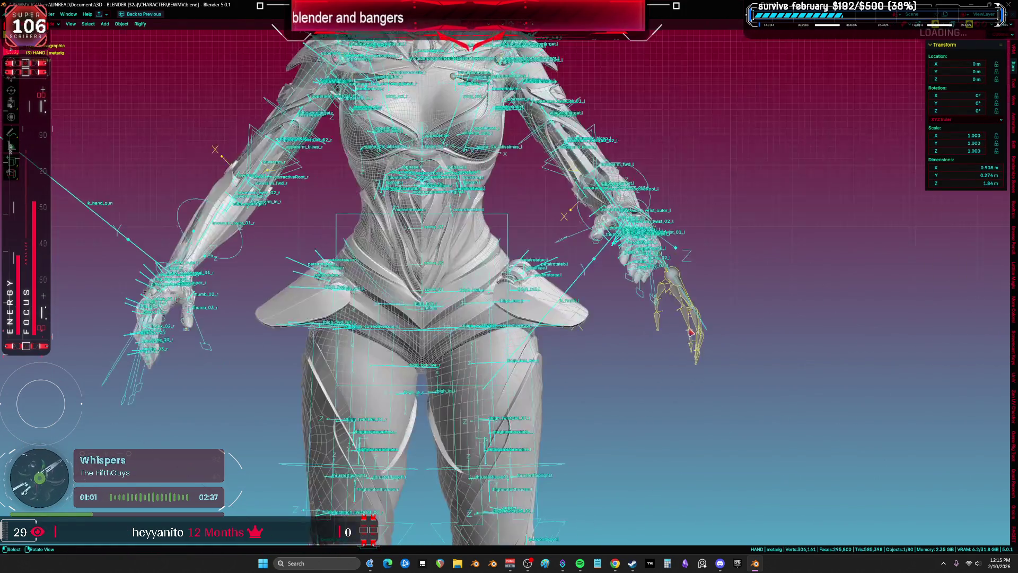
pyautogui.scroll(-8, 692, 333)
pyautogui.press('g')
pyautogui.click(509, 154)
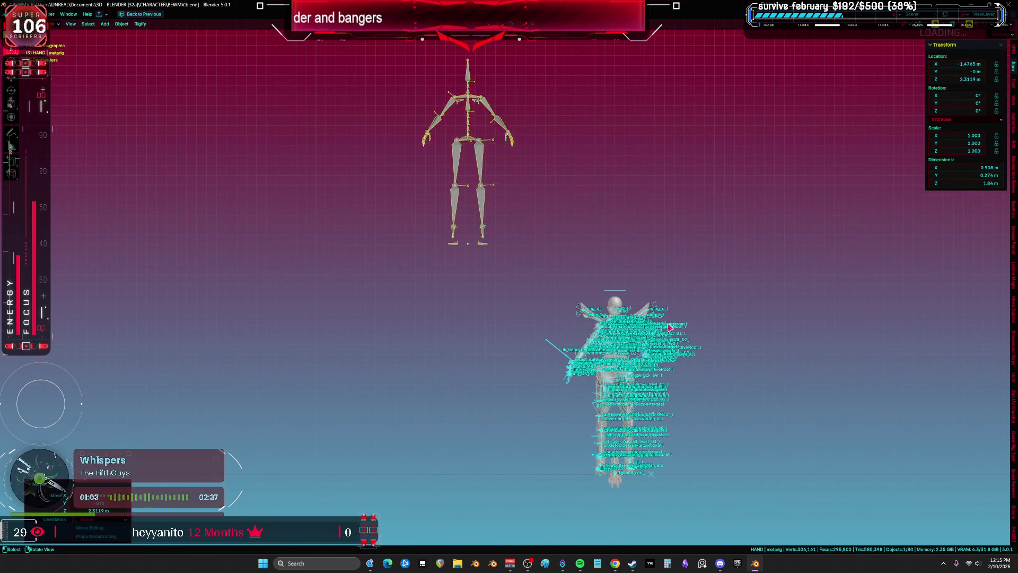
pyautogui.scroll(8, 687, 180)
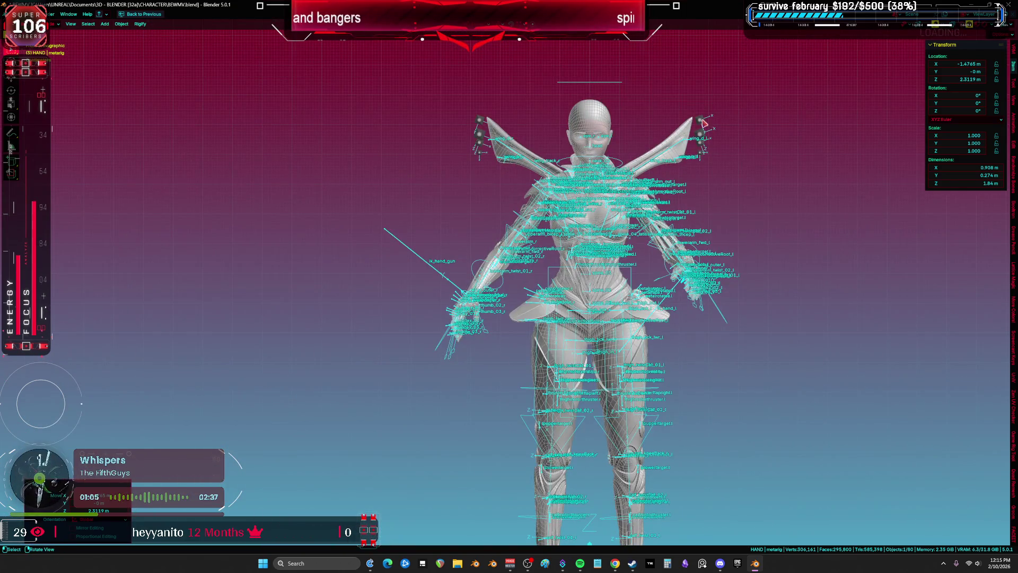
# Step: Reset the wingsAnimator object's location to the origin with Alt+G
pyautogui.click(704, 123)
pyautogui.scroll(-5, 703, 123)
pyautogui.scroll(6, 580, 235)
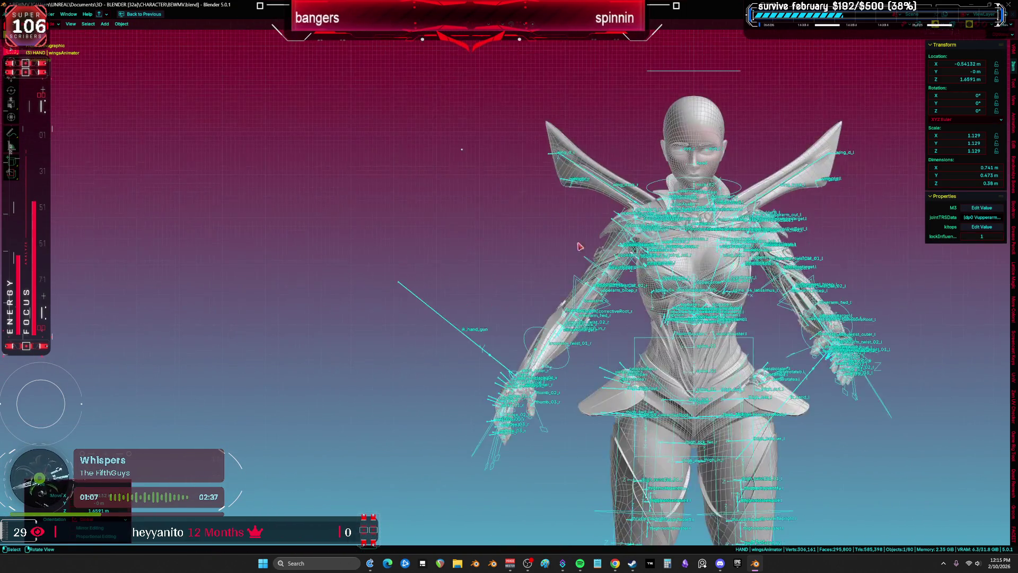
pyautogui.moveTo(580, 236); pyautogui.dragTo(521, 235)
pyautogui.hotkey('alt', 'g')
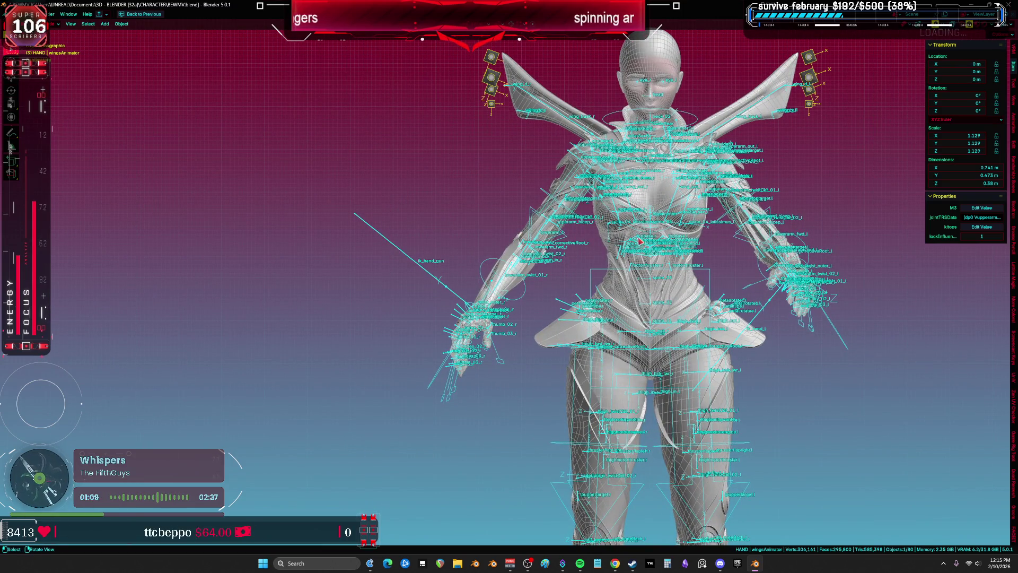
pyautogui.moveTo(636, 240); pyautogui.dragTo(677, 229)
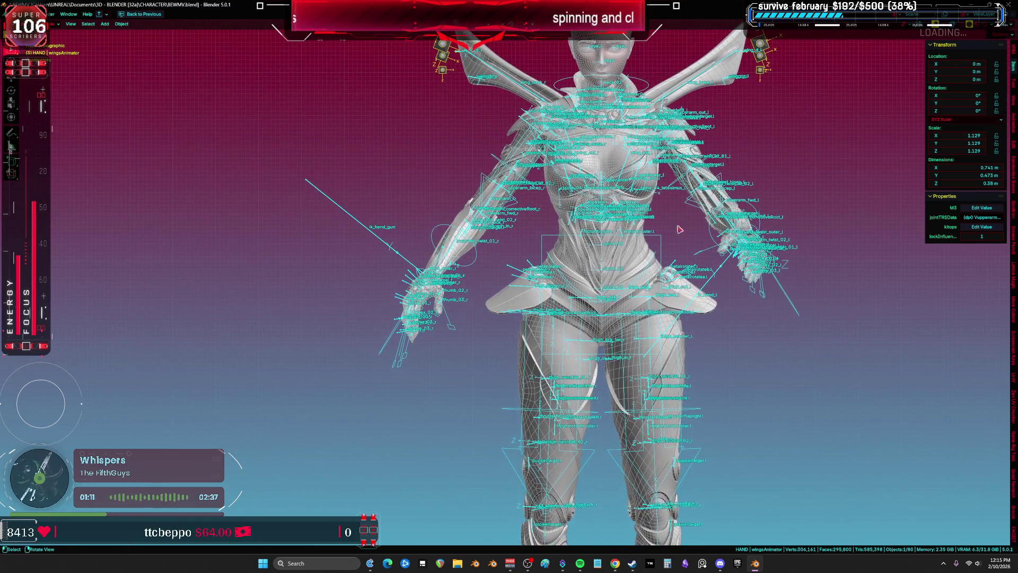
# Step: Put the rig in Pose Mode with overlays hidden and move a torso bone to test deformation
pyautogui.click(710, 235)
pyautogui.hotkey('ctrl', 'a')
pyautogui.hotkey('ctrl', 'Tab')
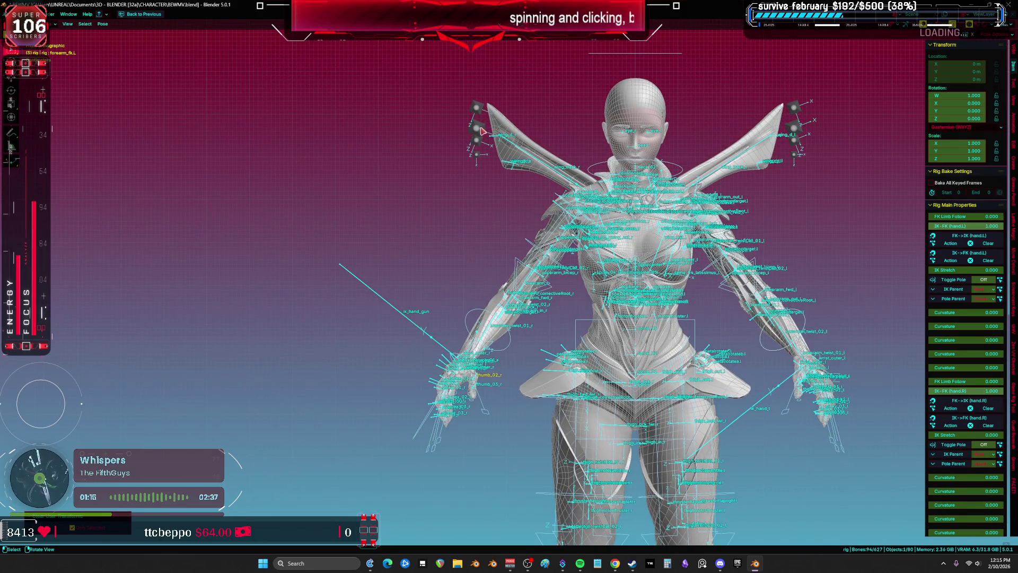
pyautogui.click(480, 130)
pyautogui.press('g')
pyautogui.press('x')
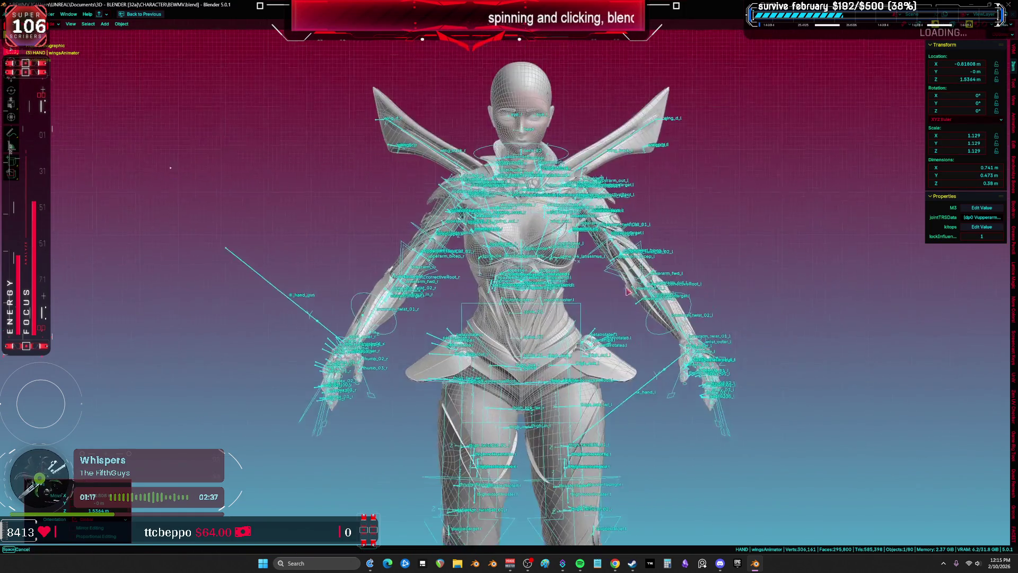
pyautogui.press('Escape')
pyautogui.click(684, 270)
pyautogui.hotkey('ctrl', 'Tab')
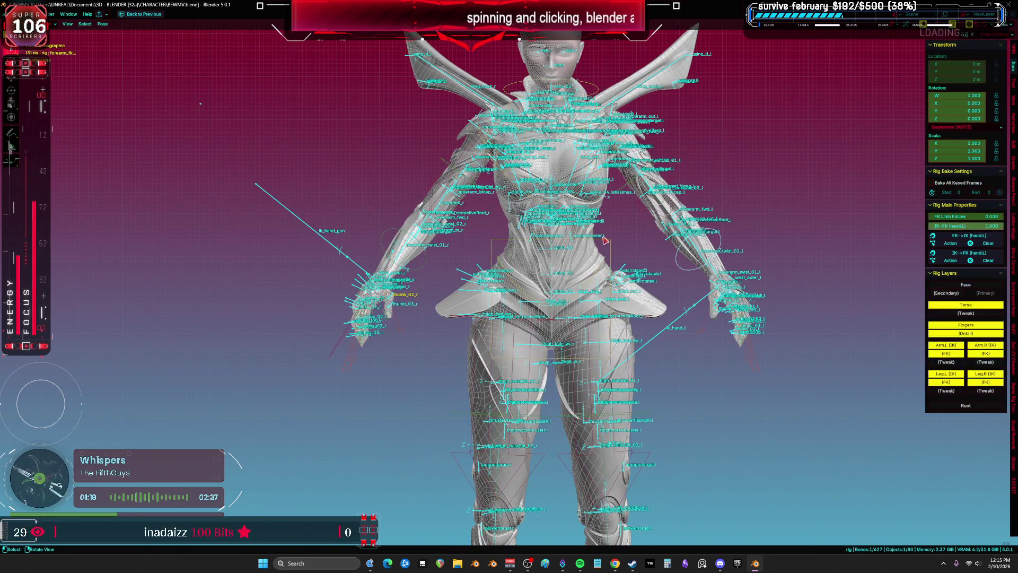
pyautogui.hotkey('shift', 'alt', 'z')
pyautogui.press('g')
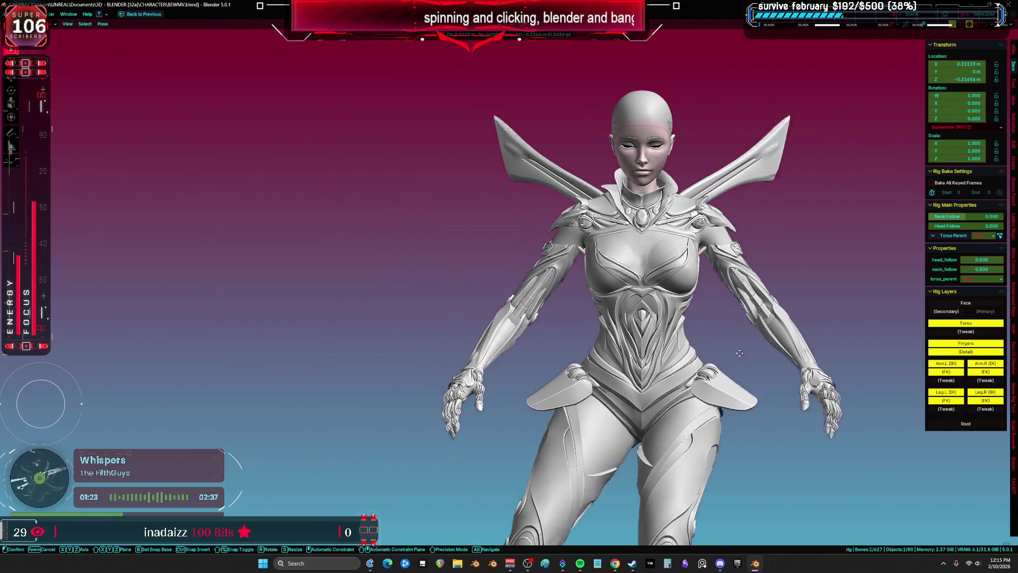
# Step: Select all rig bones and run Clear User Transforms to restore the rest pose
pyautogui.press('r')
pyautogui.press('r')
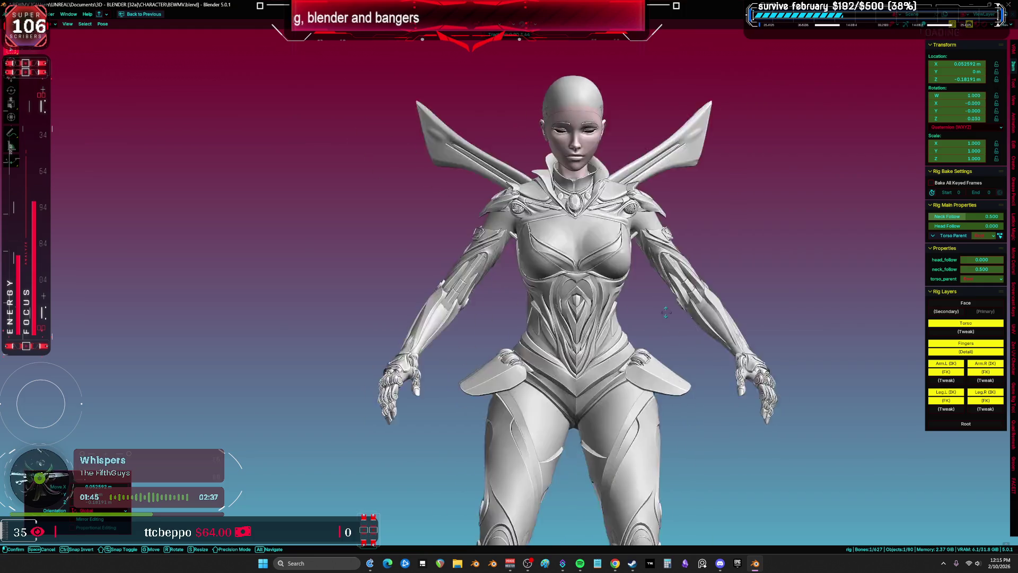
pyautogui.press('a')
pyautogui.rightClick(619, 299)
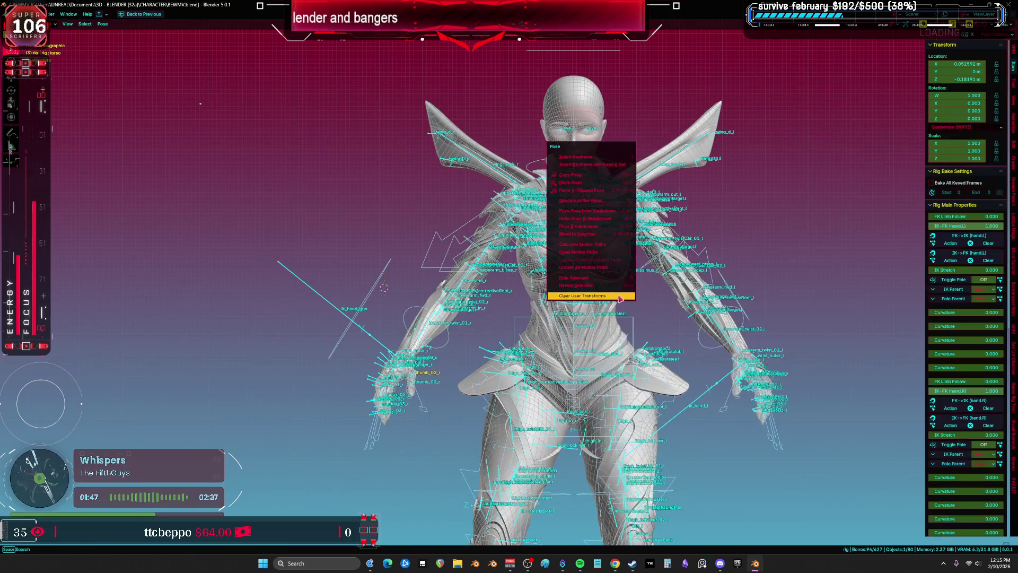
pyautogui.click(615, 291)
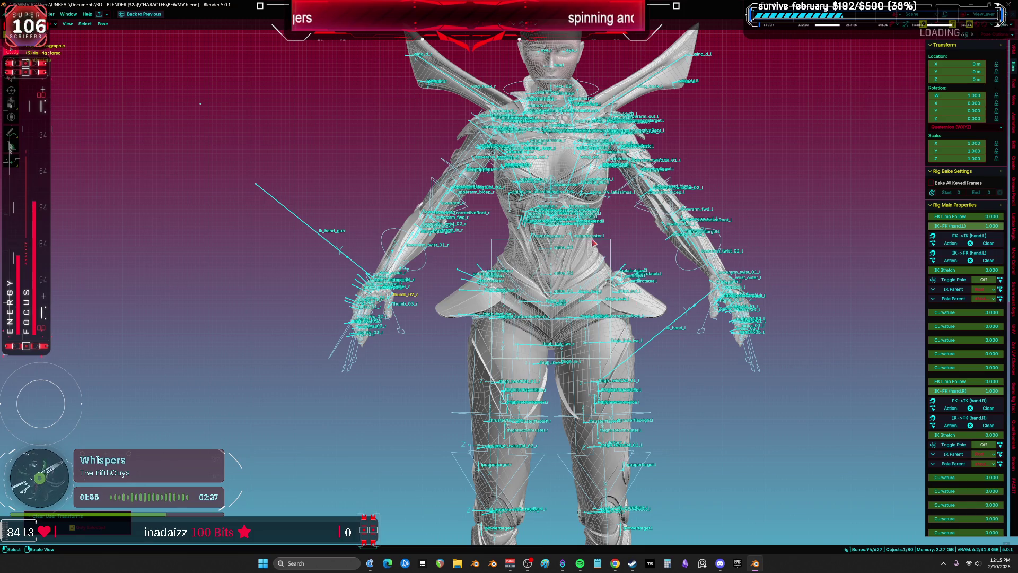
pyautogui.moveTo(603, 198)
pyautogui.mouseDown()
pyautogui.moveTo(439, 258)
pyautogui.moveTo(512, 251)
pyautogui.mouseUp()
pyautogui.scroll(3, 512, 251)
pyautogui.moveTo(450, 293)
pyautogui.mouseDown()
pyautogui.moveTo(453, 338)
pyautogui.moveTo(569, 231)
pyautogui.mouseUp()
pyautogui.hotkey('shift', 'alt', 'z')
pyautogui.hotkey('shift', 'alt', 'z')
pyautogui.press('KP_1')
pyautogui.scroll(-5, 607, 102)
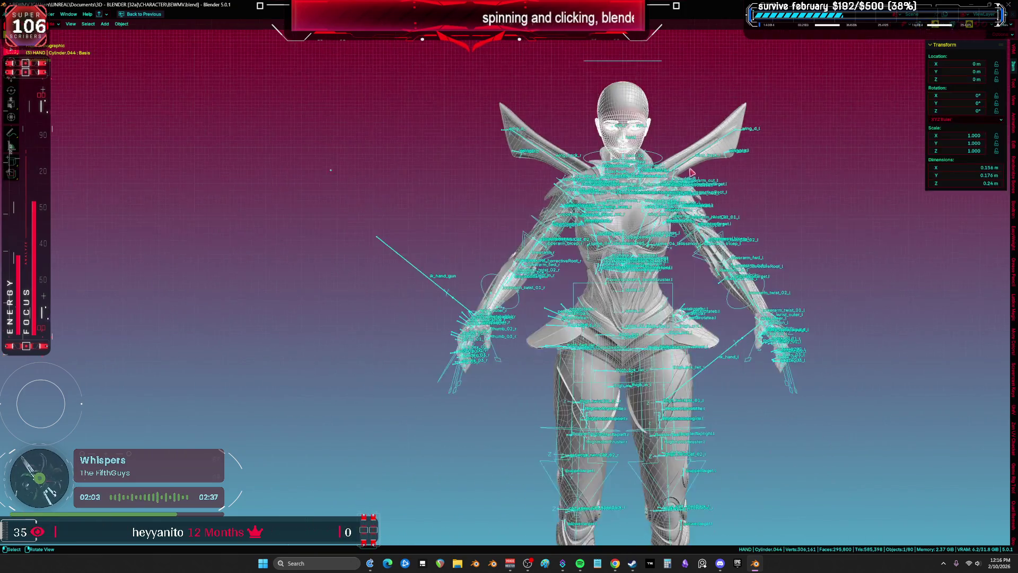
pyautogui.hotkey('ctrl', 'Tab')
pyautogui.press('g')
pyautogui.click(634, 203)
pyautogui.scroll(-3, 634, 204)
pyautogui.hotkey('ctrl', 'z')
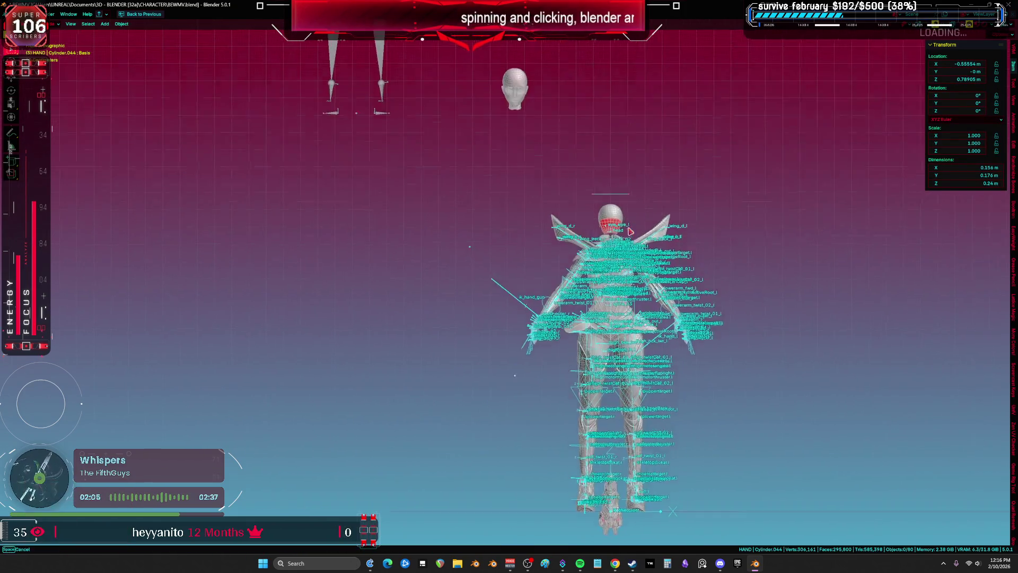
pyautogui.hotkey('ctrl', 'z')
pyautogui.scroll(3, 632, 172)
pyautogui.hotkey('ctrl', 'z')
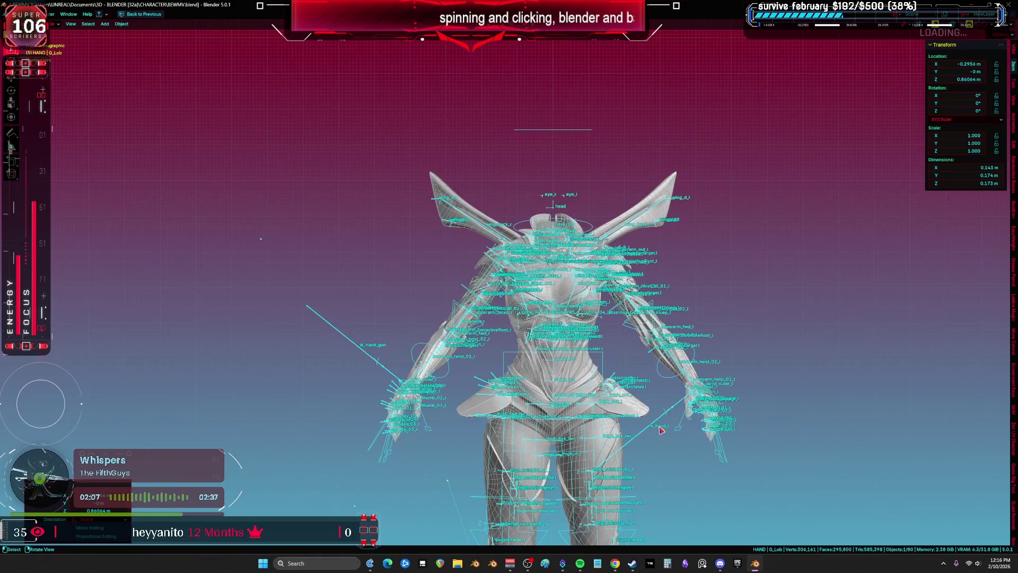
pyautogui.hotkey('ctrl', 'z')
pyautogui.scroll(3, 663, 292)
pyautogui.press('h')
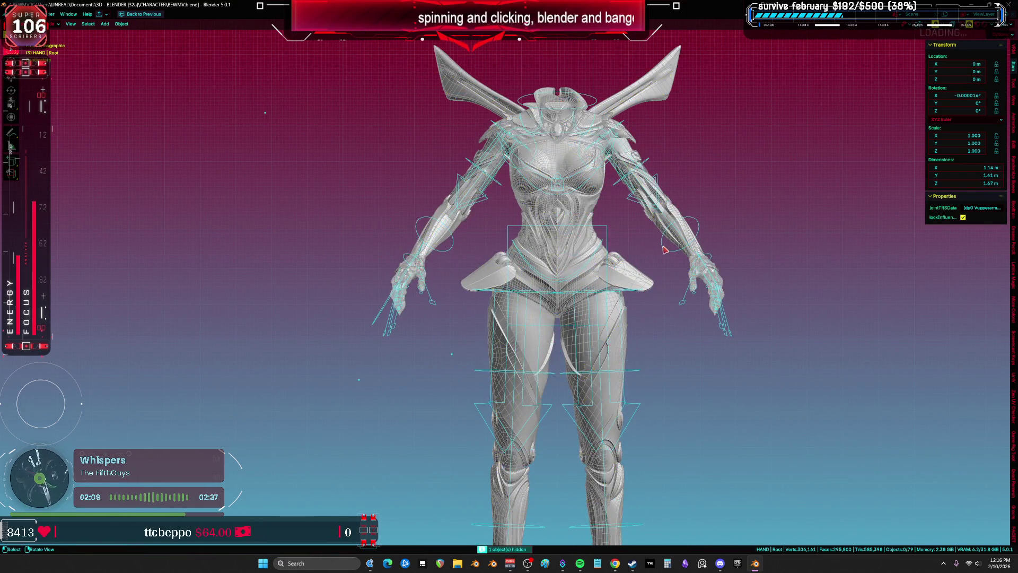
pyautogui.click(664, 250)
pyautogui.hotkey('ctrl', 'z')
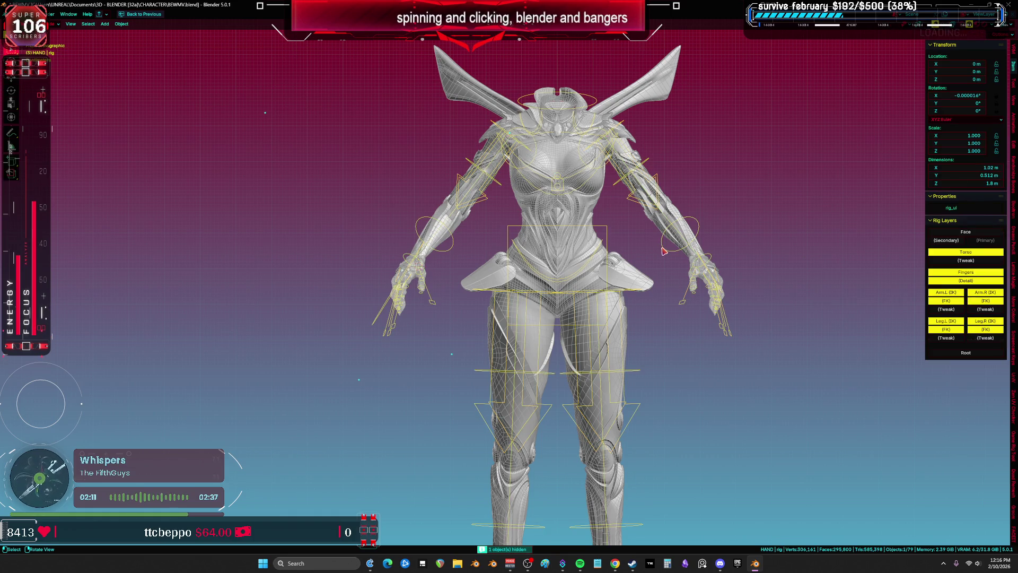
pyautogui.press('h')
pyautogui.scroll(3, 598, 264)
pyautogui.click(644, 272)
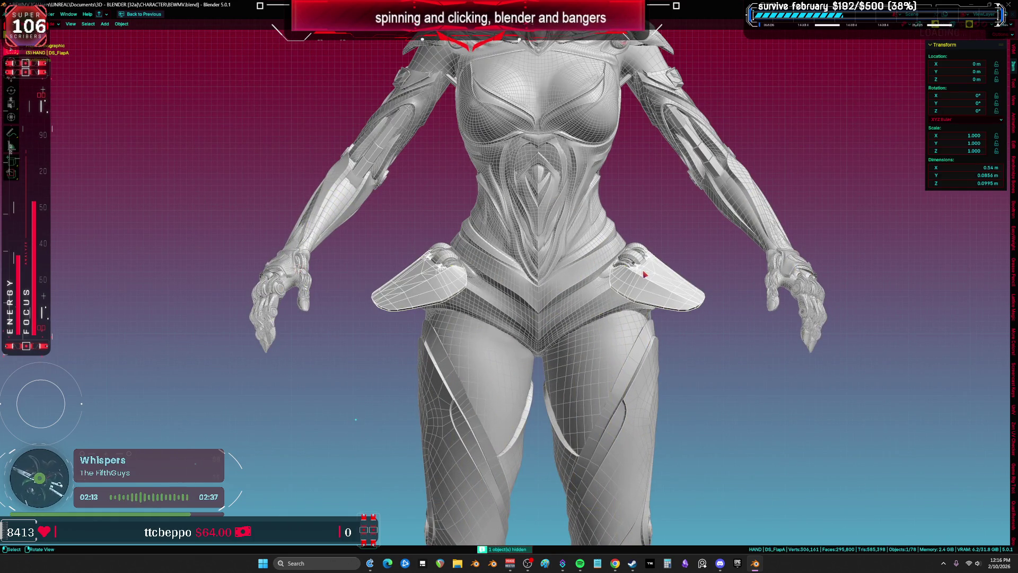
pyautogui.scroll(-3, 645, 277)
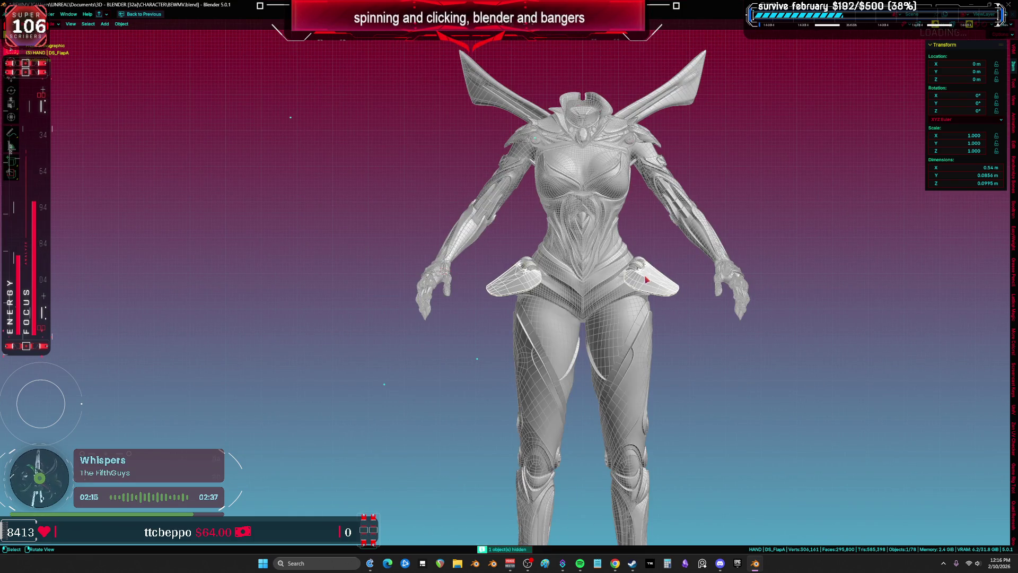
pyautogui.hotkey('alt', 'h')
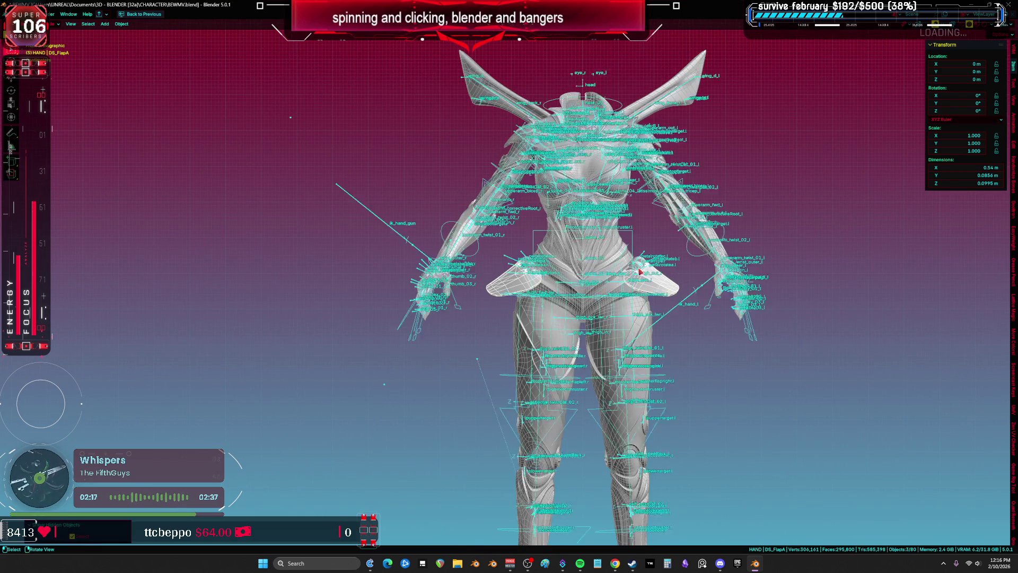
pyautogui.scroll(3, 649, 273)
pyautogui.hotkey('ctrl', 'Tab')
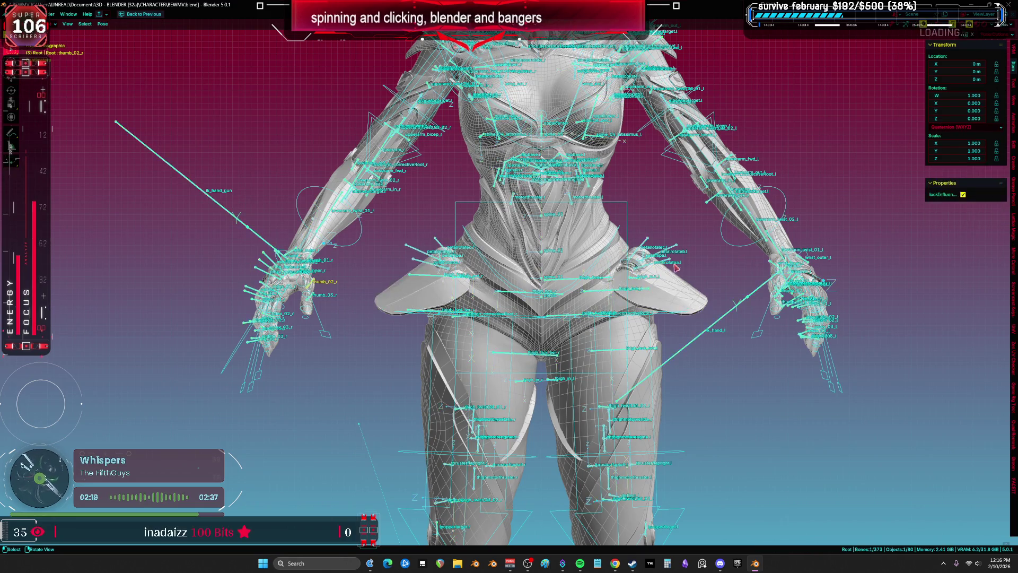
pyautogui.scroll(3, 663, 264)
pyautogui.press('r')
pyautogui.press('z')
pyautogui.press('z')
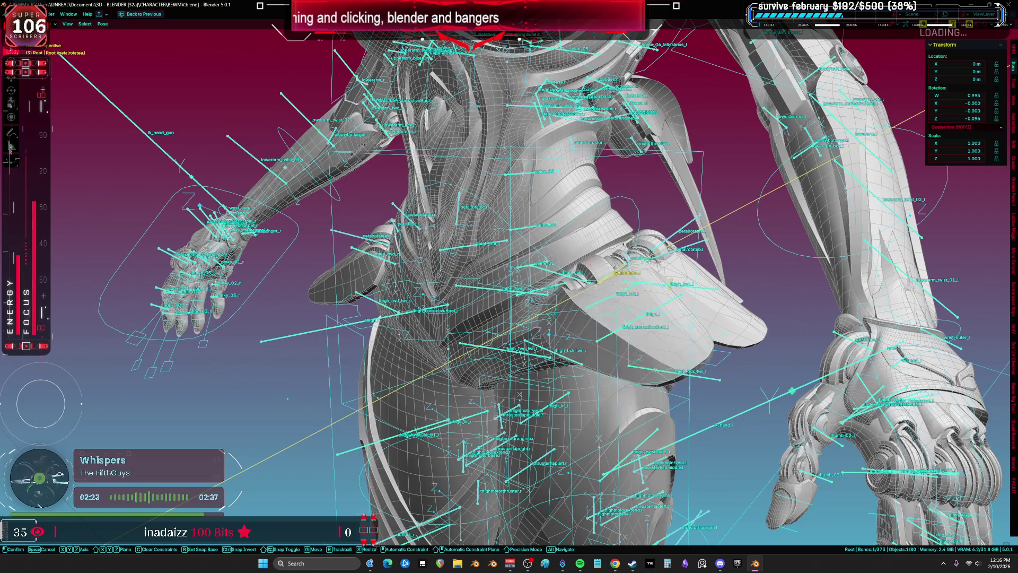
pyautogui.rightClick(676, 352)
pyautogui.moveTo(707, 284); pyautogui.dragTo(690, 240)
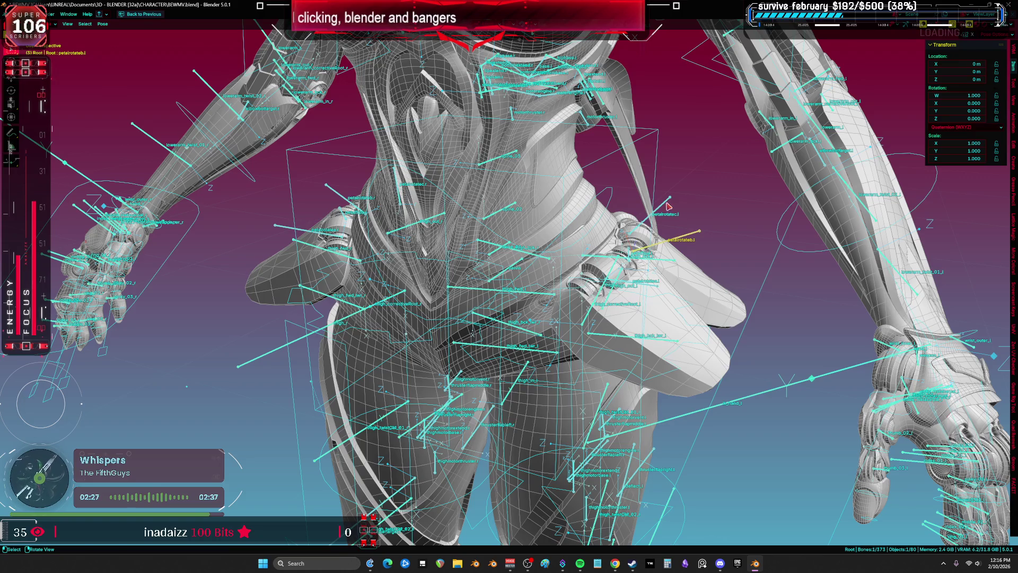
pyautogui.hotkey('ctrl', 'Tab')
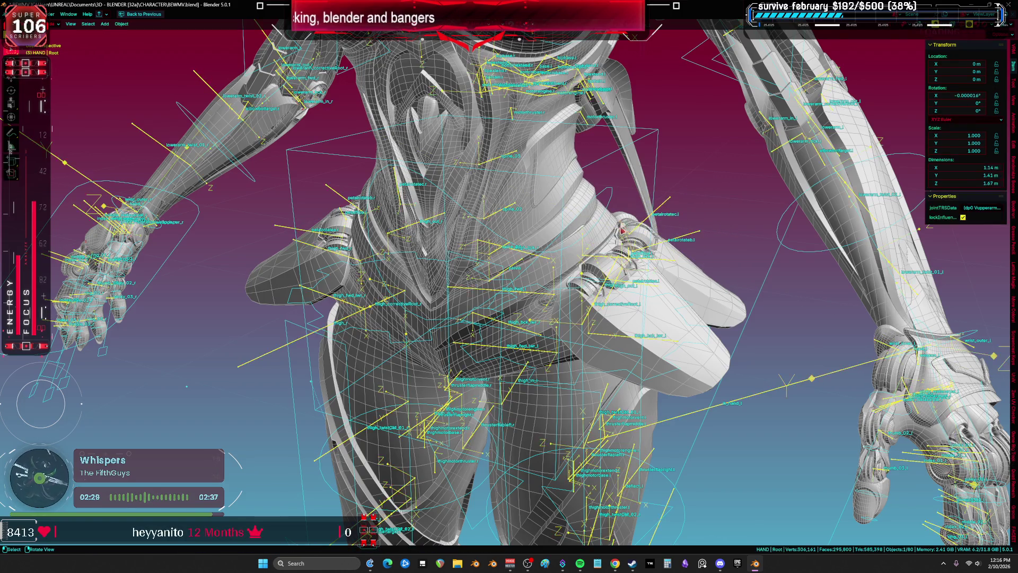
pyautogui.keyDown('shift'); pyautogui.click(601, 234); pyautogui.keyUp('shift')
# Step: Enter Weight Paint on Cylinder.003, isolate it in local view, and lock vertex groups
pyautogui.hotkey('ctrl', 'Tab')
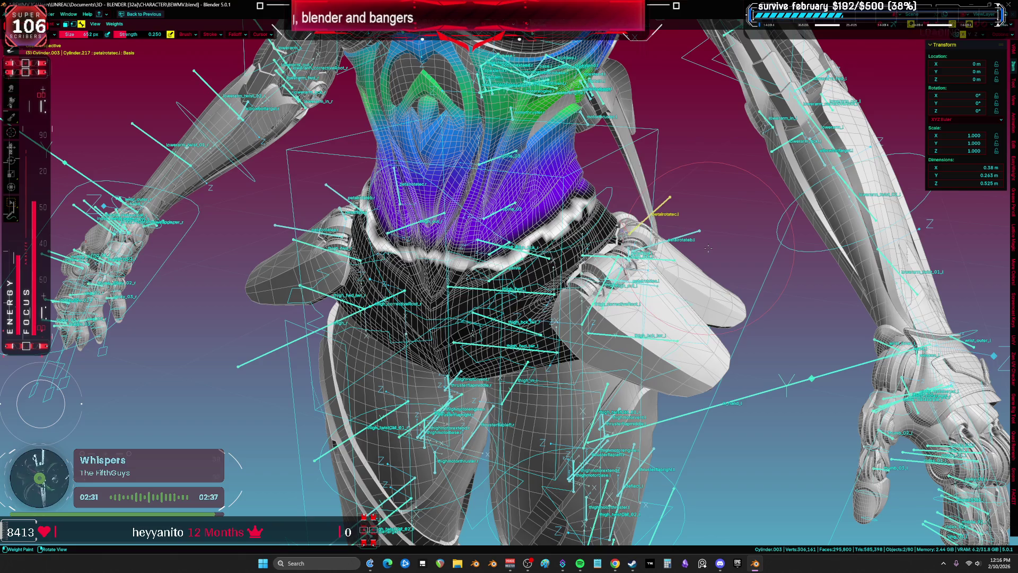
pyautogui.press('KP_Divide')
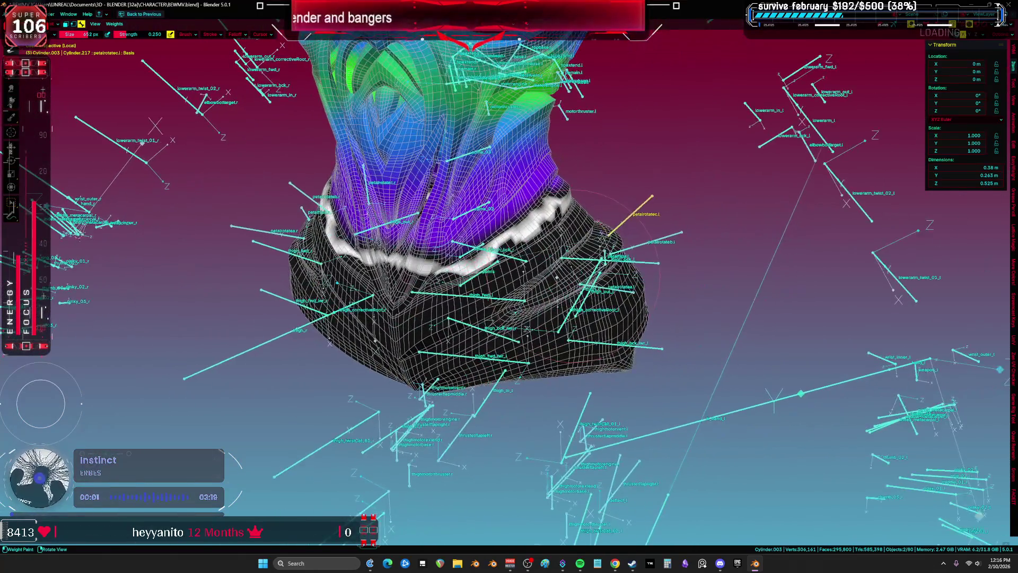
pyautogui.press('k')
pyautogui.click(722, 269)
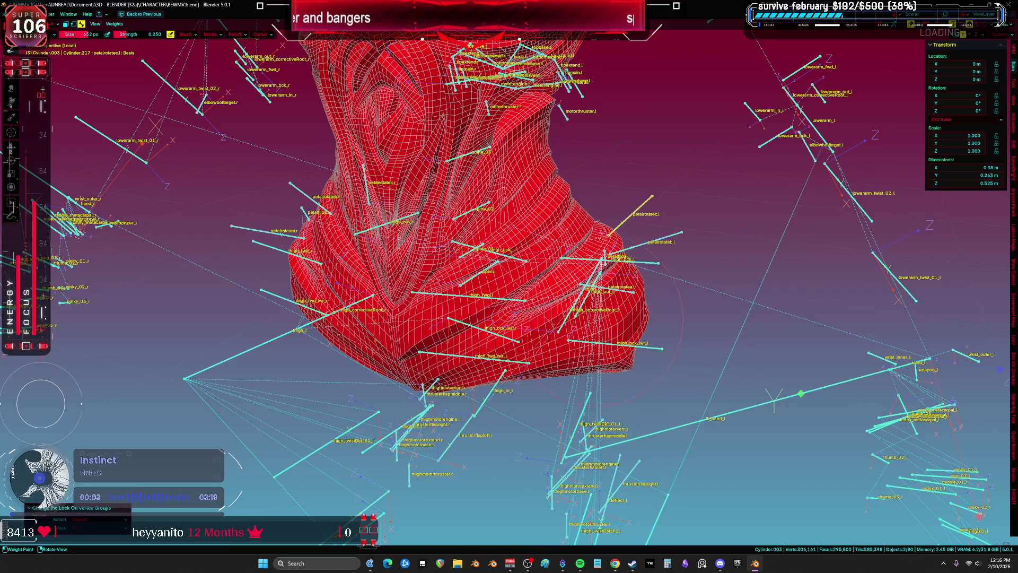
pyautogui.moveTo(808, 281); pyautogui.dragTo(736, 275)
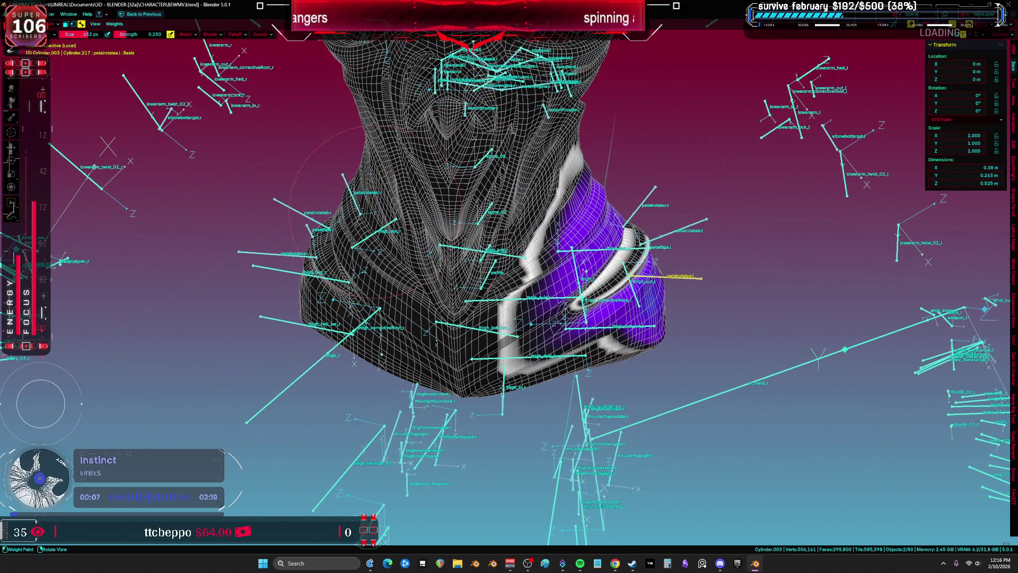
# Step: Paint petal bone weights on the torso and hip to zero with weight 0, size 1000
pyautogui.rightClick(316, 175)
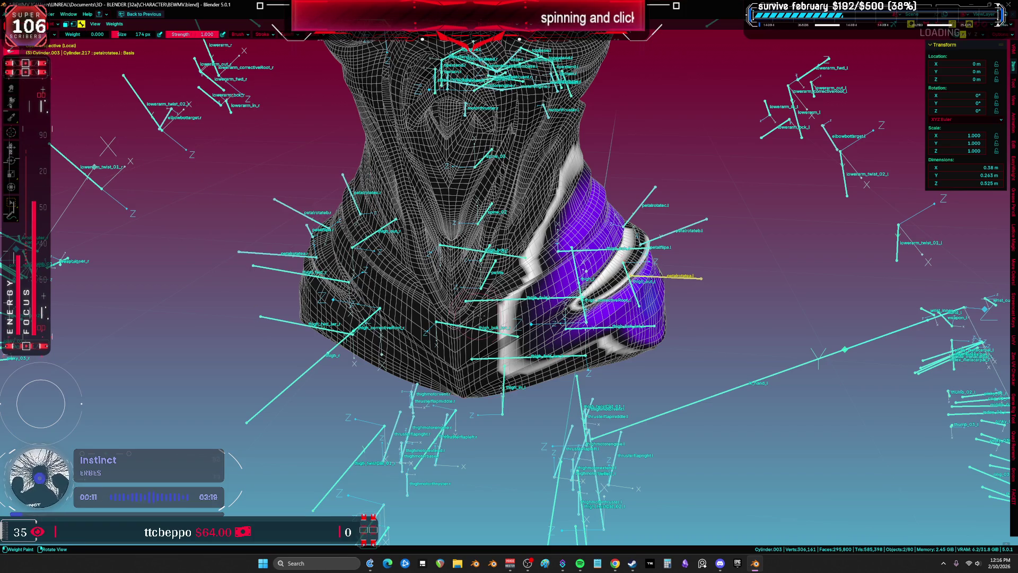
pyautogui.scroll(-3, 710, 275)
pyautogui.click(711, 276)
pyautogui.scroll(3, 711, 276)
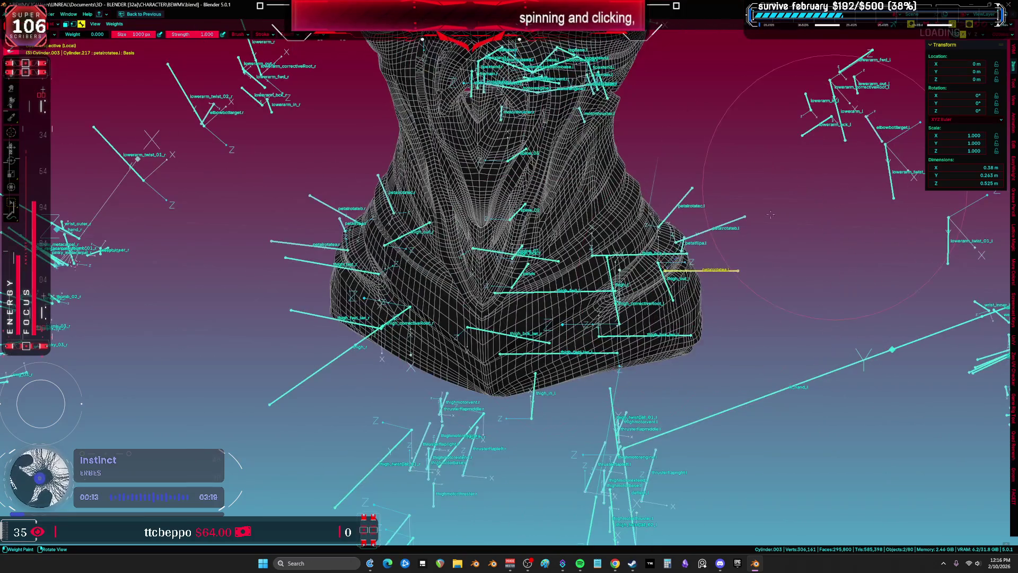
pyautogui.click(725, 228)
pyautogui.moveTo(725, 228)
pyautogui.mouseDown()
pyautogui.moveTo(624, 231)
pyautogui.moveTo(413, 296)
pyautogui.mouseUp()
pyautogui.click(498, 288)
pyautogui.moveTo(342, 167); pyautogui.dragTo(504, 297)
pyautogui.keyDown('ctrl'); pyautogui.click(488, 293); pyautogui.keyUp('ctrl')
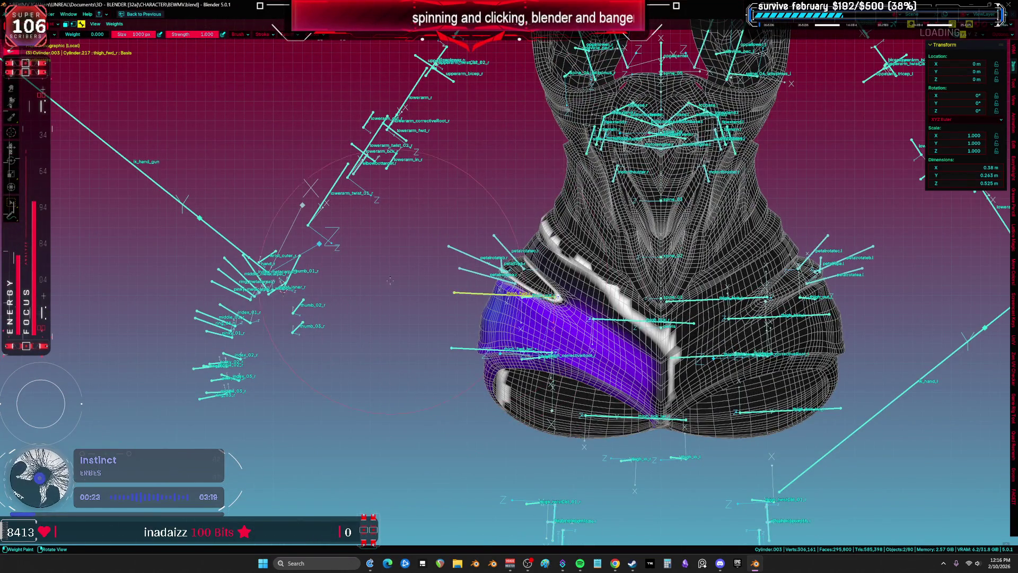
pyautogui.keyDown('ctrl'); pyautogui.click(471, 264); pyautogui.keyUp('ctrl')
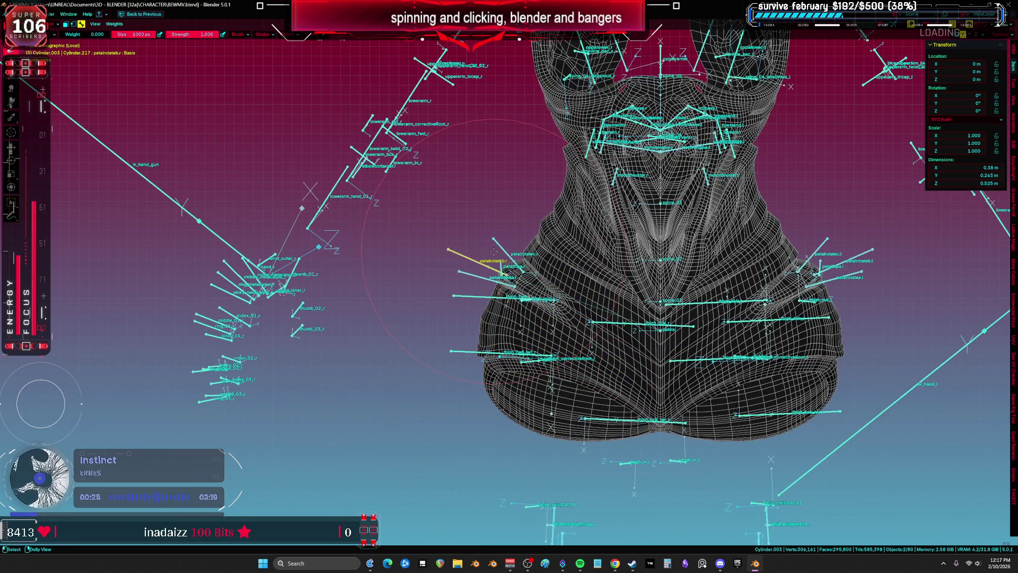
pyautogui.hotkey('ctrl', 'Tab')
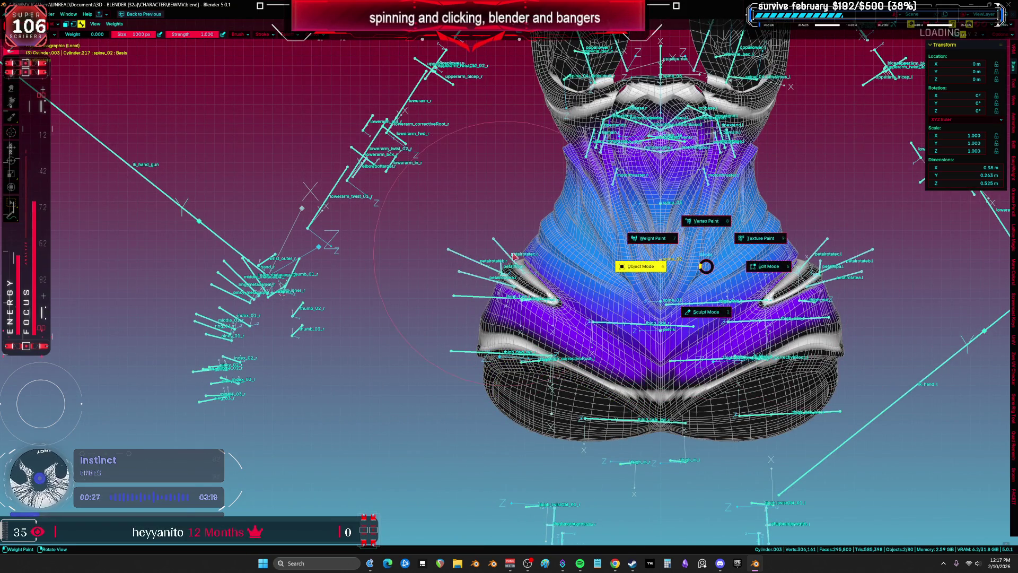
# Step: Select all torso vertices in Edit Mode, run Normalize All, and return to Object Mode
pyautogui.click(737, 247)
pyautogui.press('a')
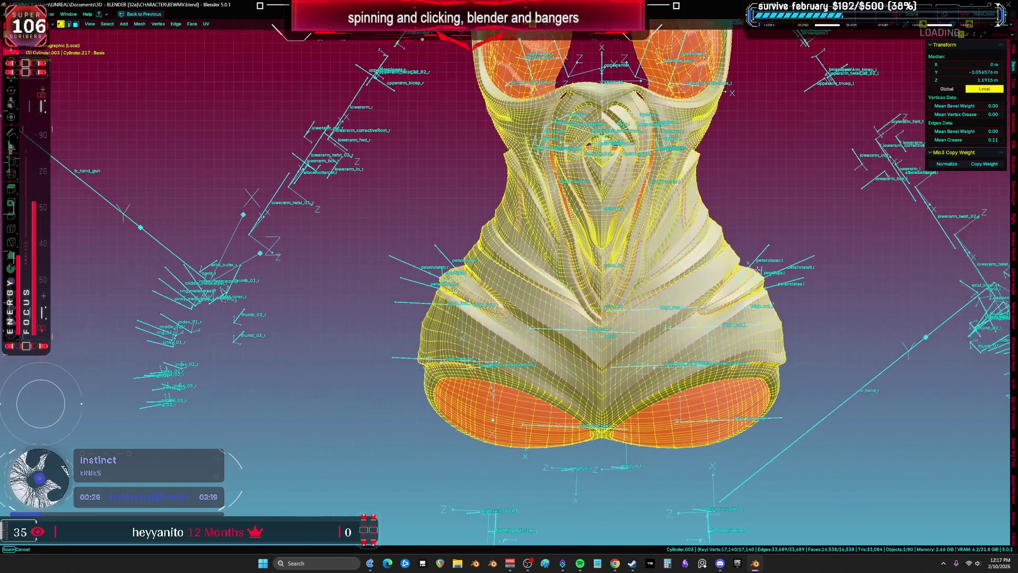
pyautogui.click(140, 24)
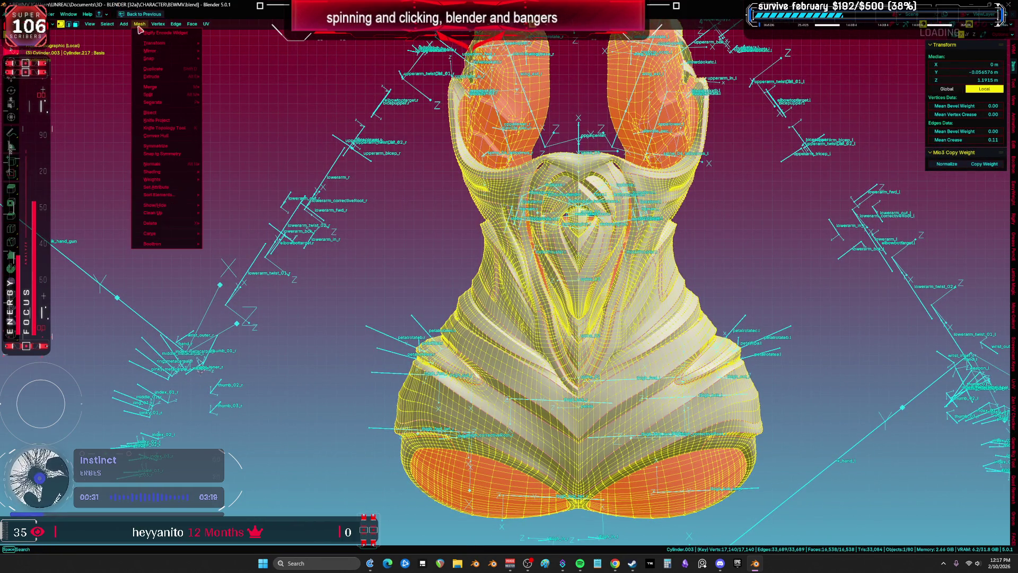
pyautogui.moveTo(180, 181)
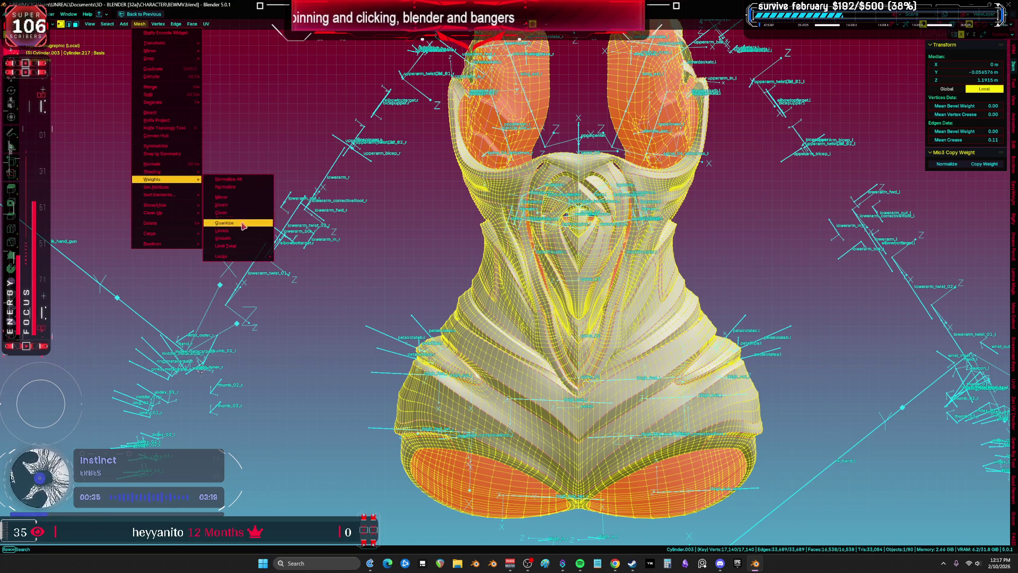
pyautogui.click(251, 187)
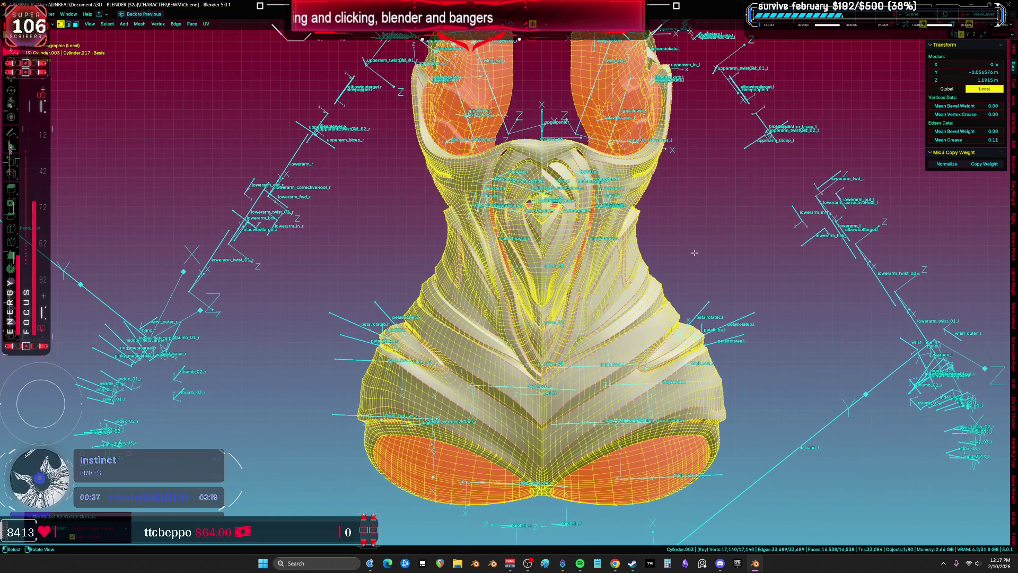
pyautogui.press('Tab')
pyautogui.moveTo(696, 254); pyautogui.dragTo(698, 242)
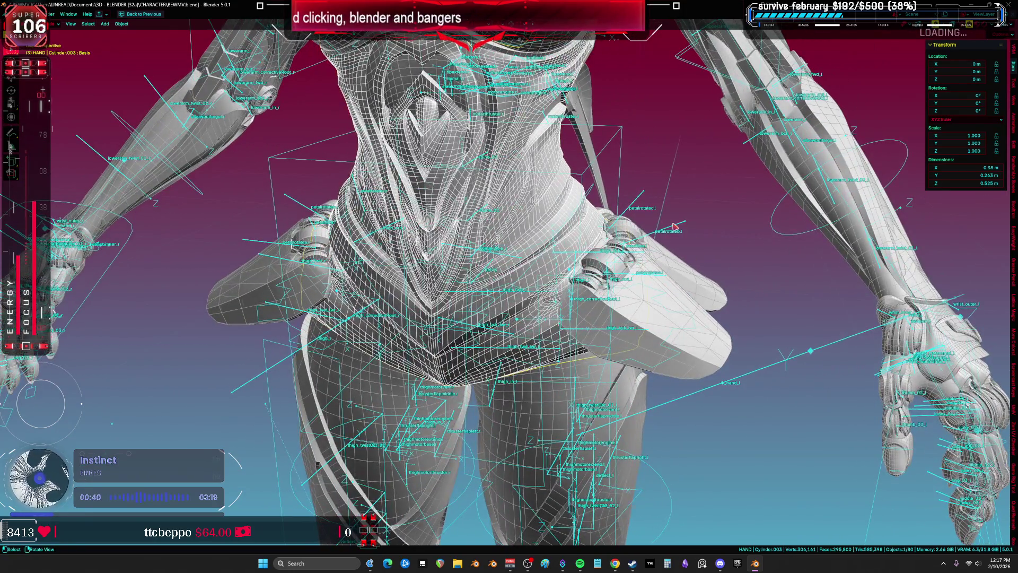
# Step: In Pose Mode, test-rotate the hip petal bone around Z, cancel, and compare back and front views
pyautogui.click(674, 226)
pyautogui.hotkey('ctrl', 'Tab')
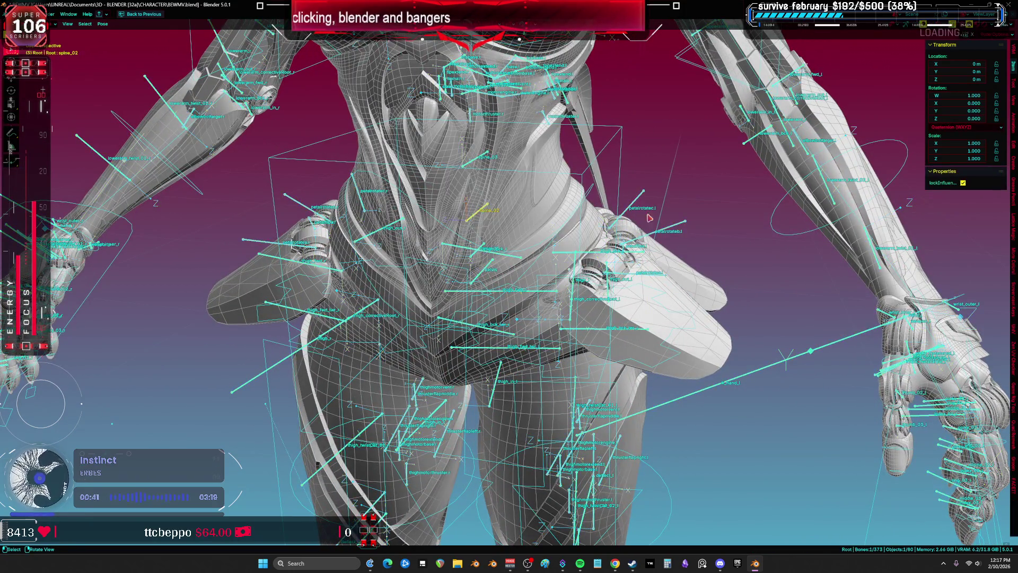
pyautogui.hotkey('shift', 'alt', 'z')
pyautogui.press('r')
pyautogui.press('z')
pyautogui.press('z')
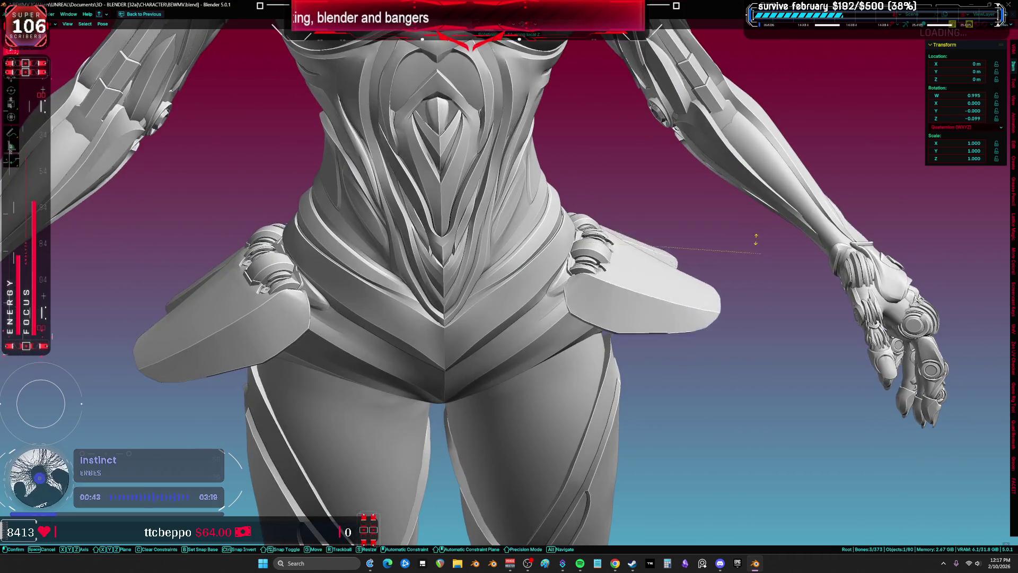
pyautogui.press('Escape')
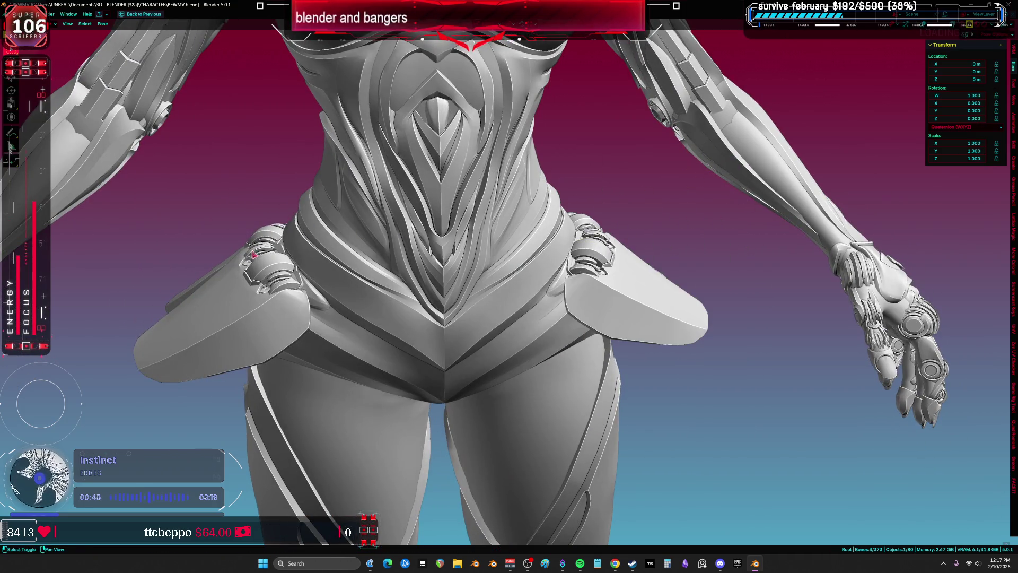
pyautogui.hotkey('shift', 'alt', 'z')
pyautogui.press('b')
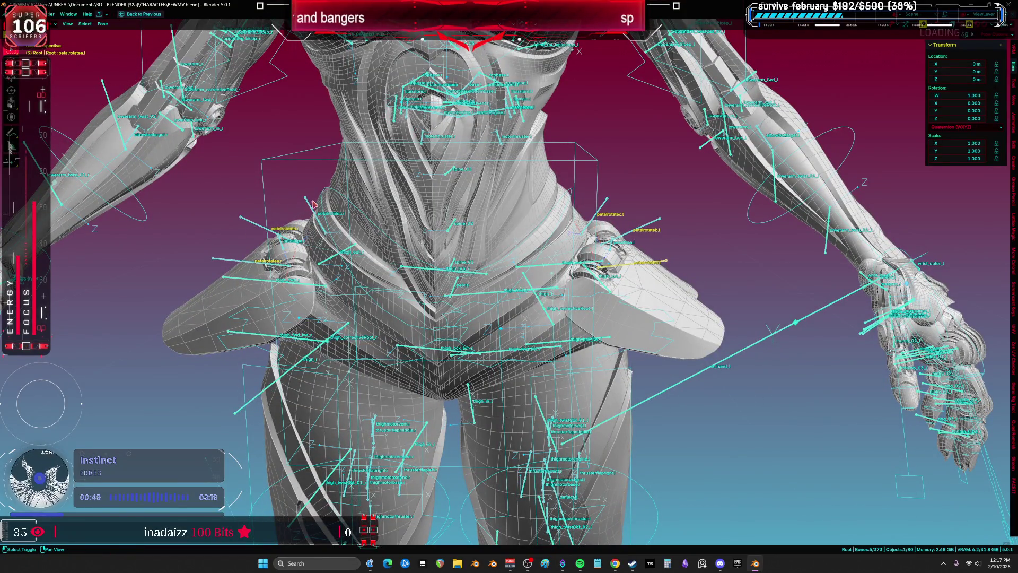
pyautogui.hotkey('shift', 'alt', 'z')
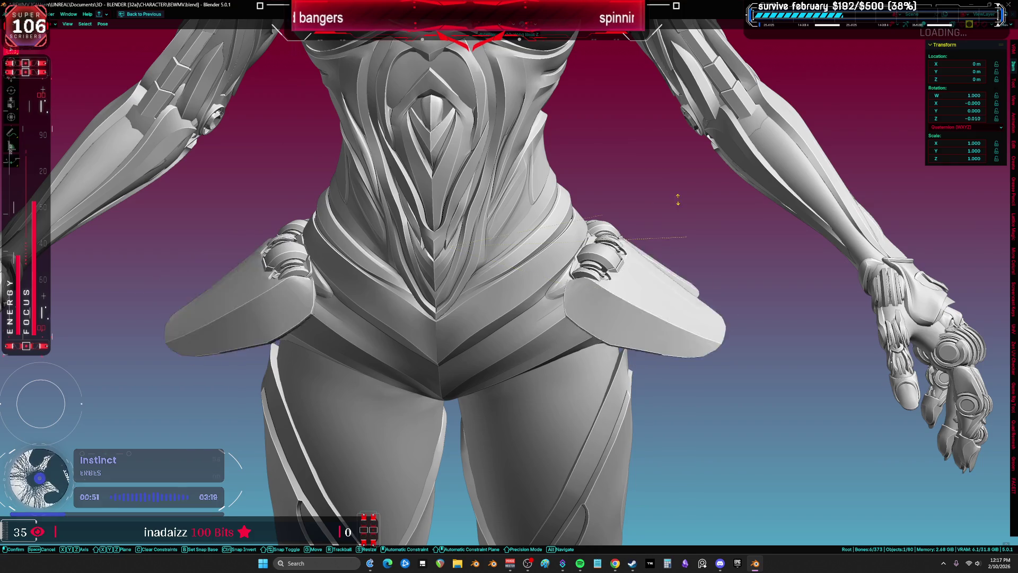
pyautogui.press('ctrl+KP_1')
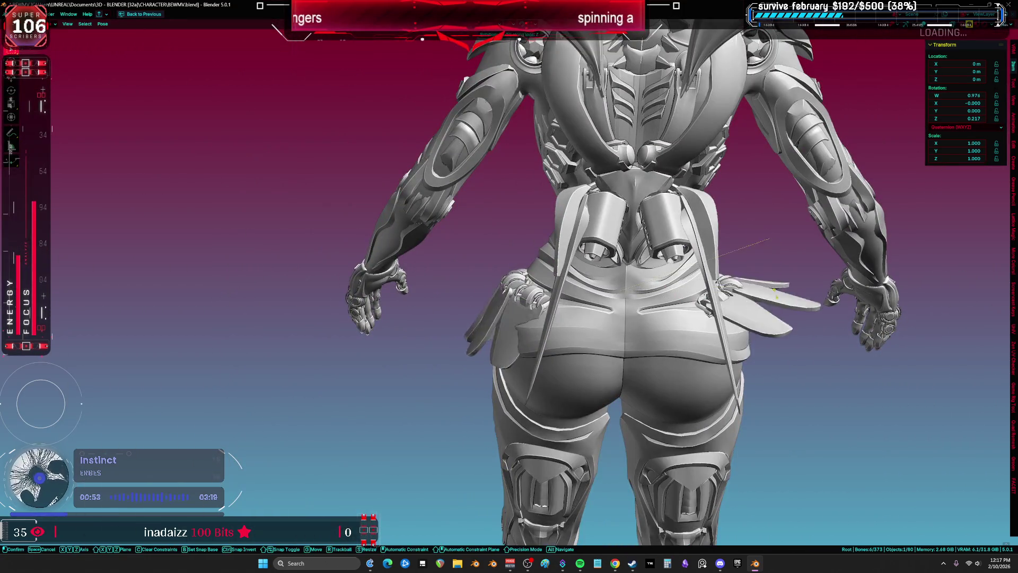
pyautogui.press('KP_1')
pyautogui.hotkey('shift', 'alt', 'z')
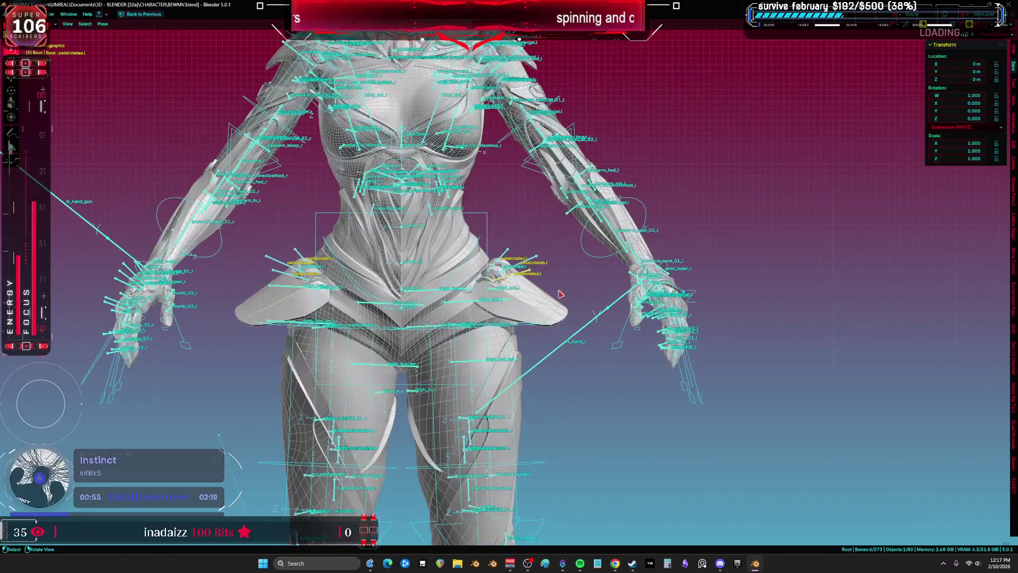
# Step: Test-rotate the petal bone again and cancel, then open Cylinder.001 in Edit Mode
pyautogui.press('KP_Decimal')
pyautogui.press('r')
pyautogui.press('z')
pyautogui.press('z')
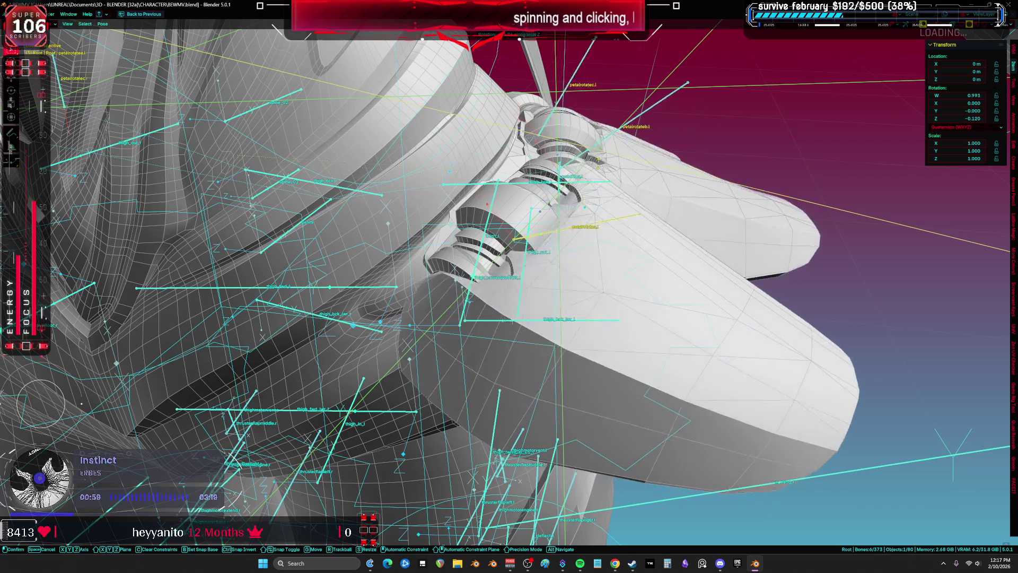
pyautogui.press('Escape')
pyautogui.hotkey('shift', 'alt', 'z')
pyautogui.scroll(2, 555, 300)
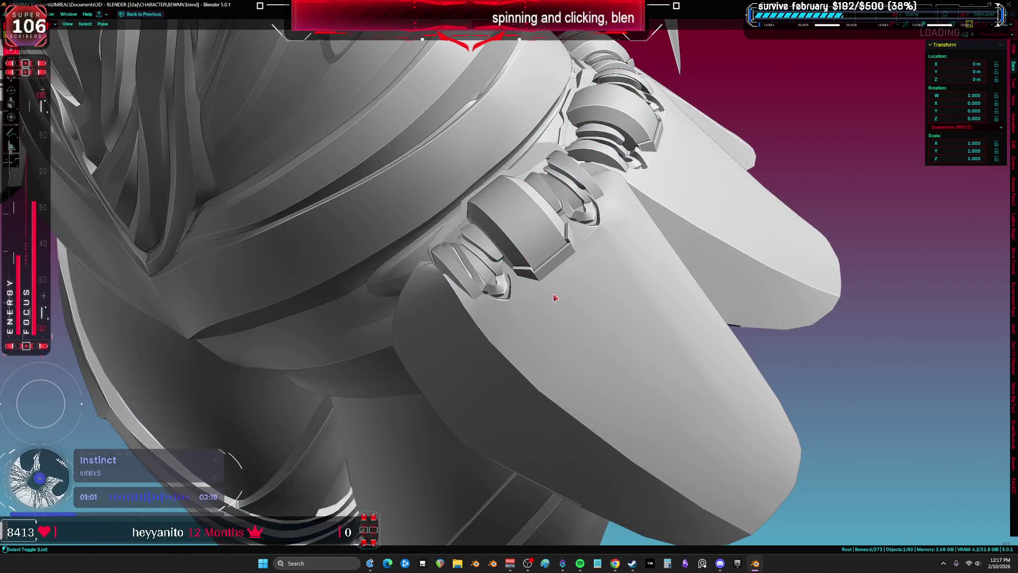
pyautogui.hotkey('shift', 'alt', 'z')
pyautogui.press('r')
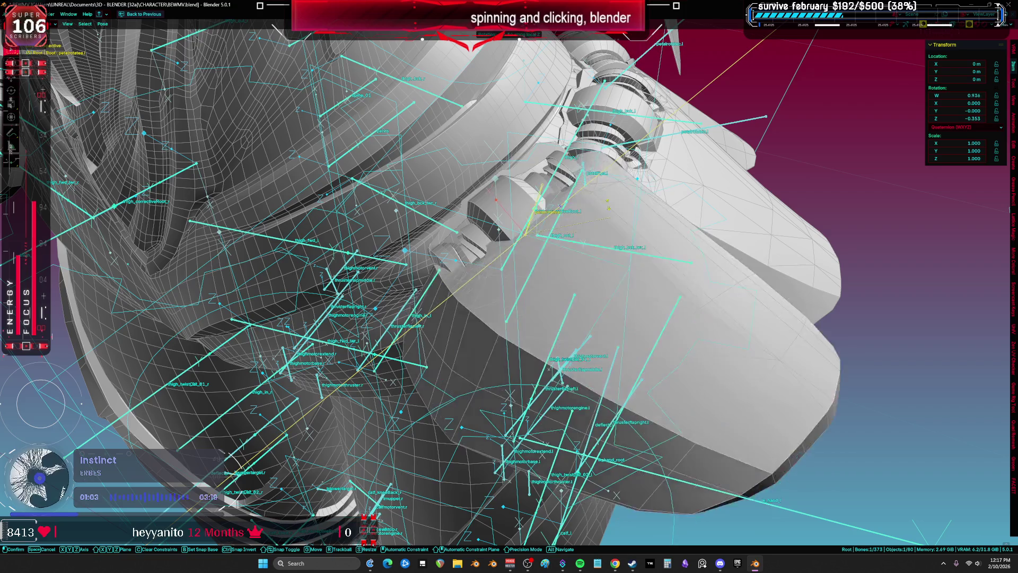
pyautogui.press('Escape')
pyautogui.click(468, 297)
pyautogui.press('Tab')
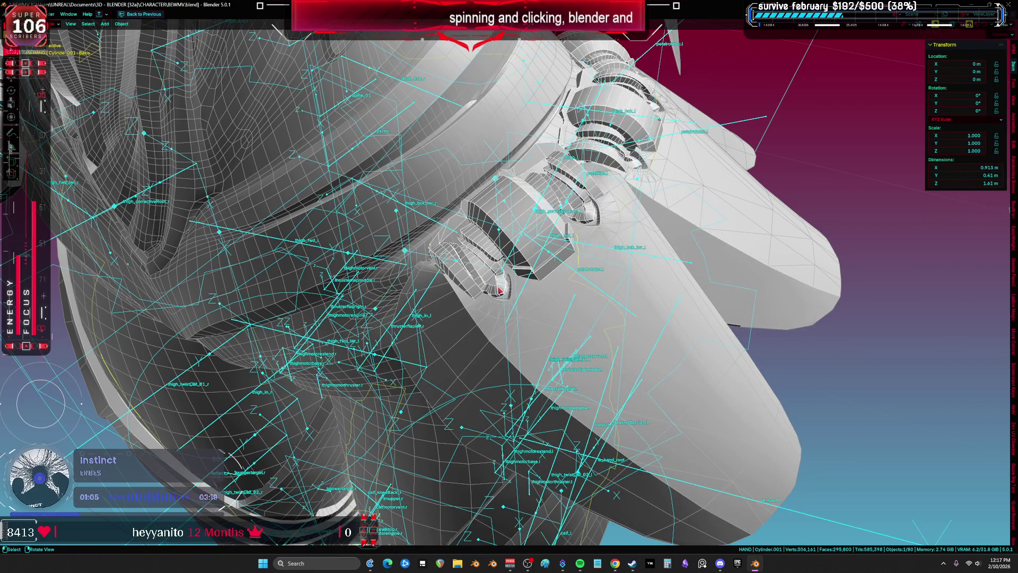
# Step: Select connected petal and thruster pieces, hide the outer thruster bodies to inspect, then unhide them
pyautogui.press('l')
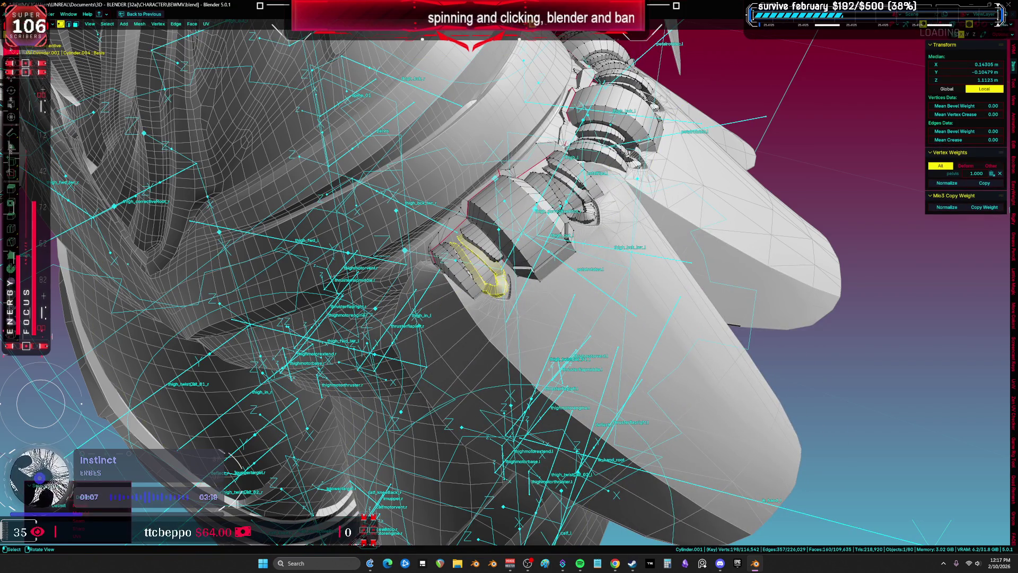
pyautogui.press('l')
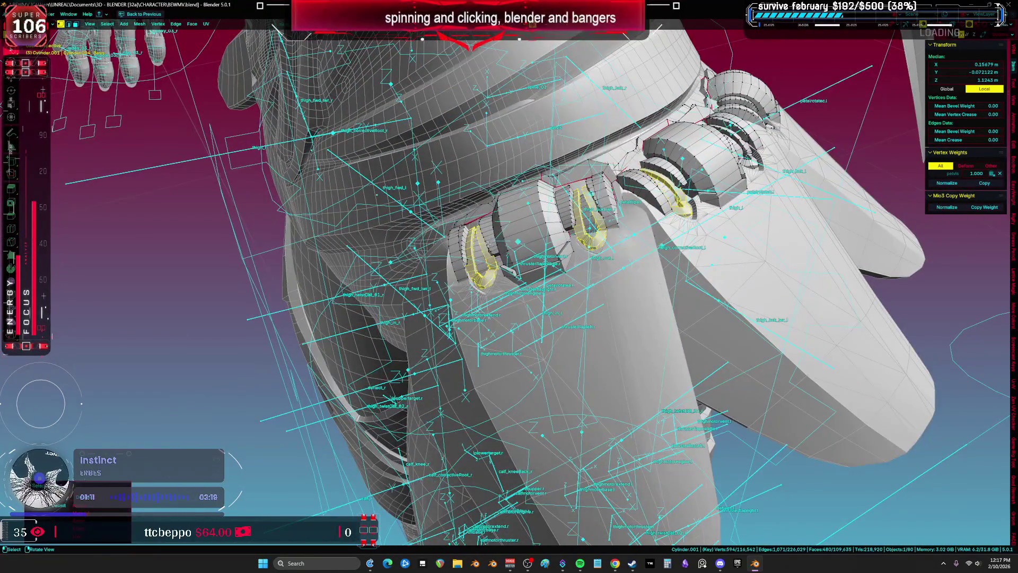
pyautogui.keyDown('alt'); pyautogui.keyDown('shift'); pyautogui.click(479, 242); pyautogui.keyUp('shift'); pyautogui.keyUp('alt')
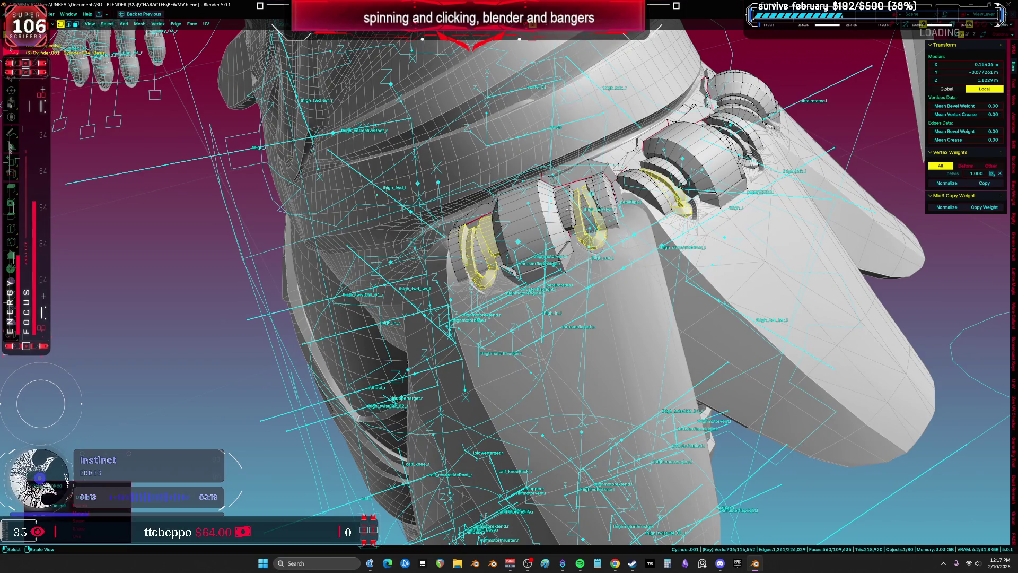
pyautogui.hotkey('ctrl', 'l')
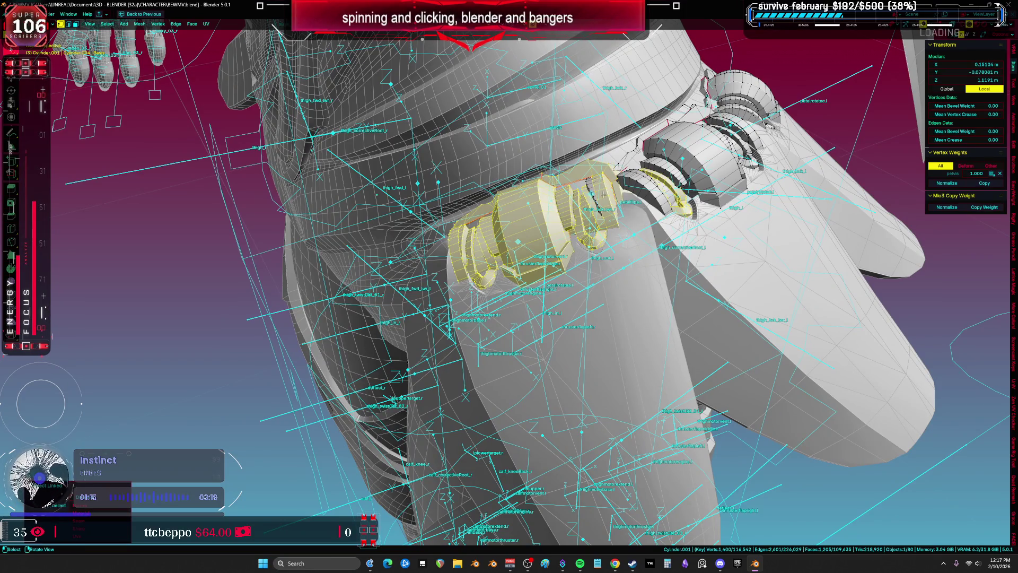
pyautogui.press('ctrl+KP_Subtract')
pyautogui.click(606, 187)
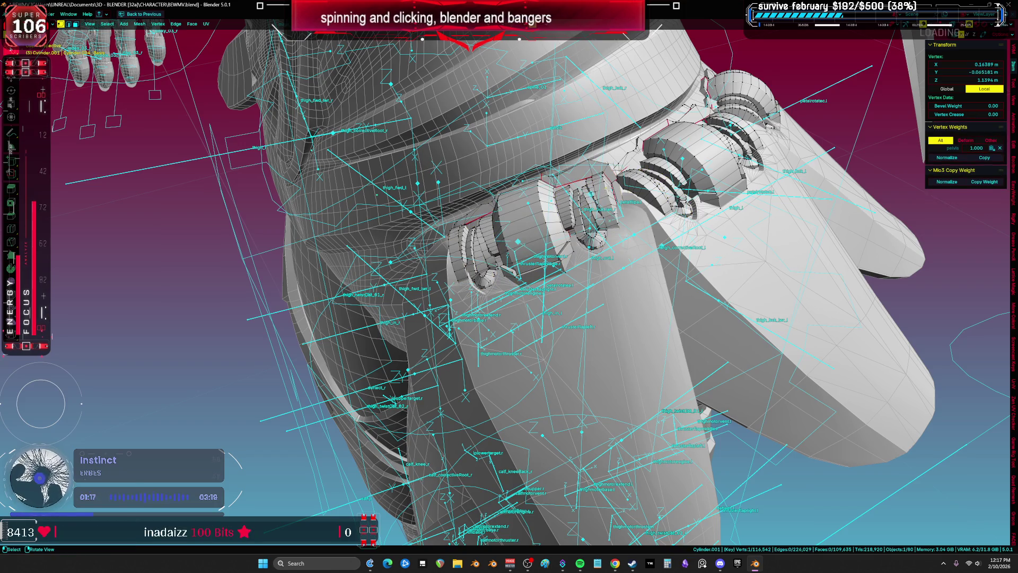
pyautogui.press('l')
pyautogui.press('h')
pyautogui.press('l')
pyautogui.press('h')
pyautogui.moveTo(768, 276); pyautogui.dragTo(836, 295)
pyautogui.hotkey('alt', 'h')
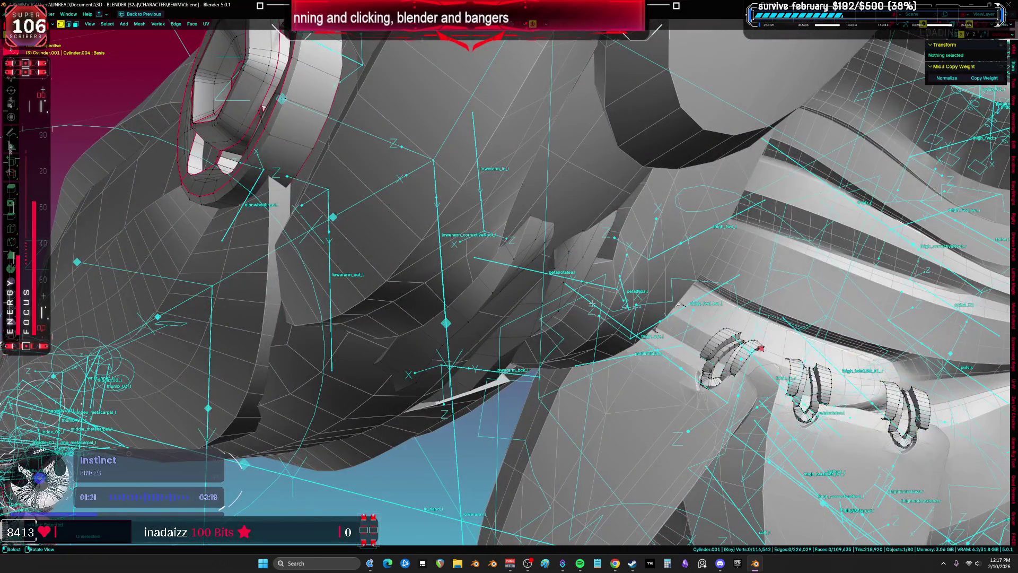
# Step: Isolate the thruster ring parts with Shift+H, check a face ring, and return to Object Mode
pyautogui.press('Tab')
pyautogui.hotkey('ctrl', 'Tab')
pyautogui.moveTo(613, 262)
pyautogui.mouseDown()
pyautogui.moveTo(629, 265)
pyautogui.moveTo(525, 270)
pyautogui.mouseUp()
pyautogui.press('Tab')
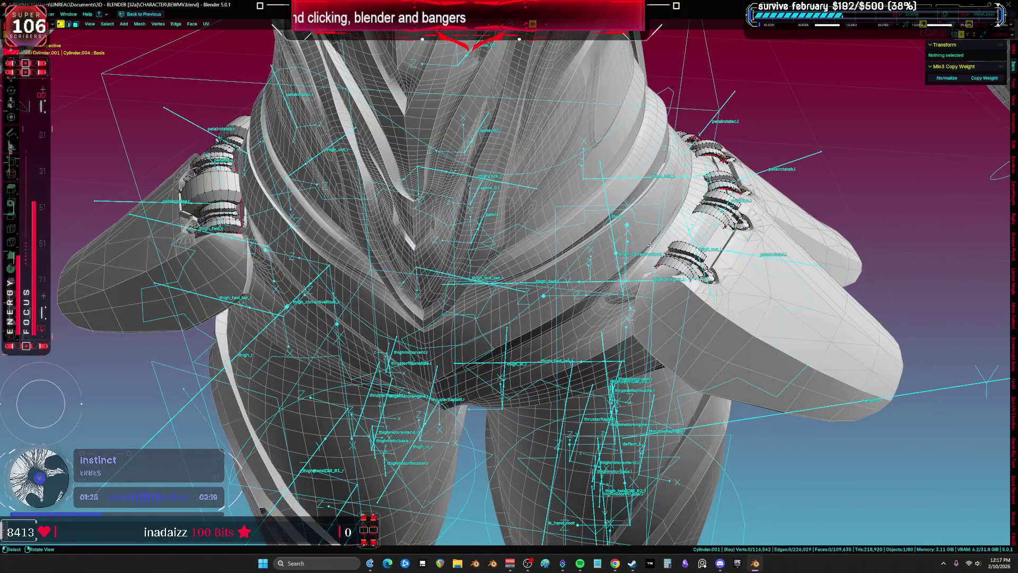
pyautogui.moveTo(437, 235); pyautogui.dragTo(383, 284)
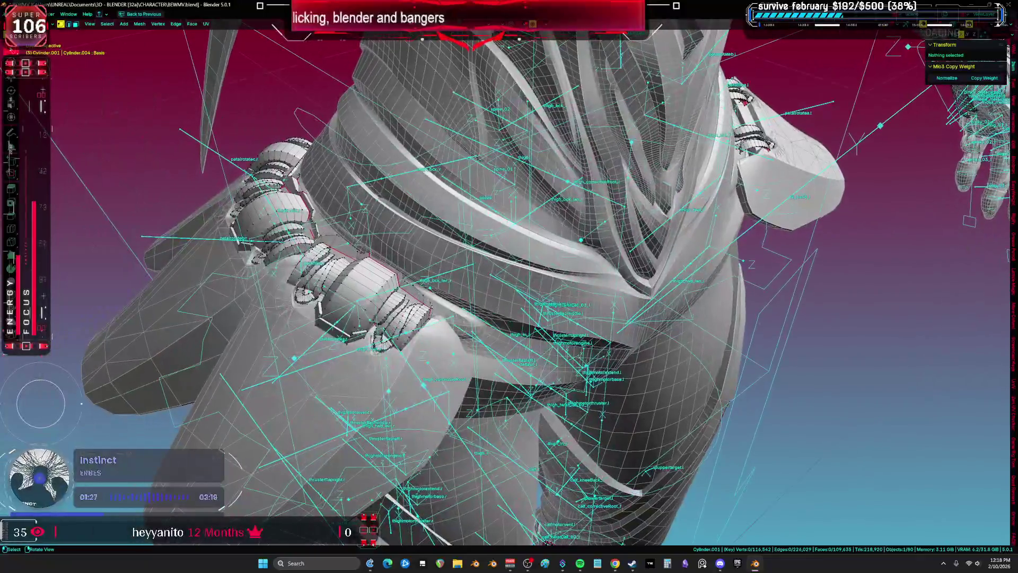
pyautogui.hotkey('shift', 'h')
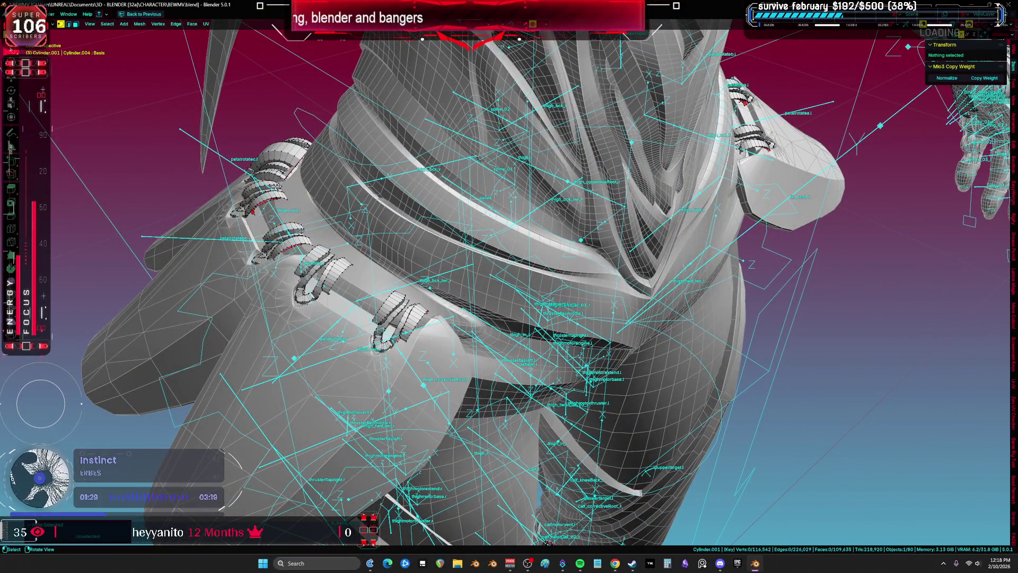
pyautogui.keyDown('ctrl'); pyautogui.keyDown('alt'); pyautogui.click(297, 165); pyautogui.keyUp('alt'); pyautogui.keyUp('ctrl')
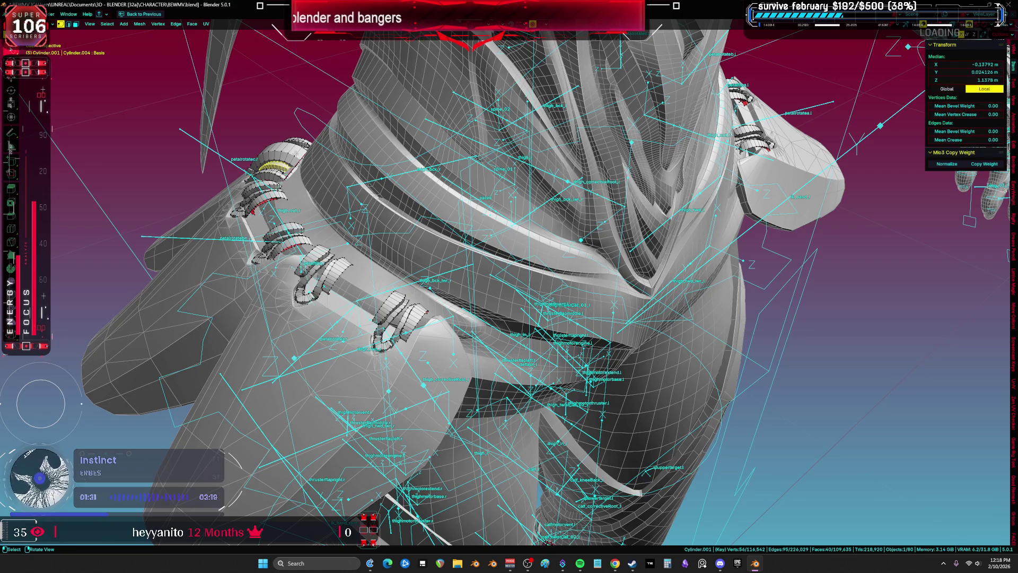
pyautogui.click(451, 226)
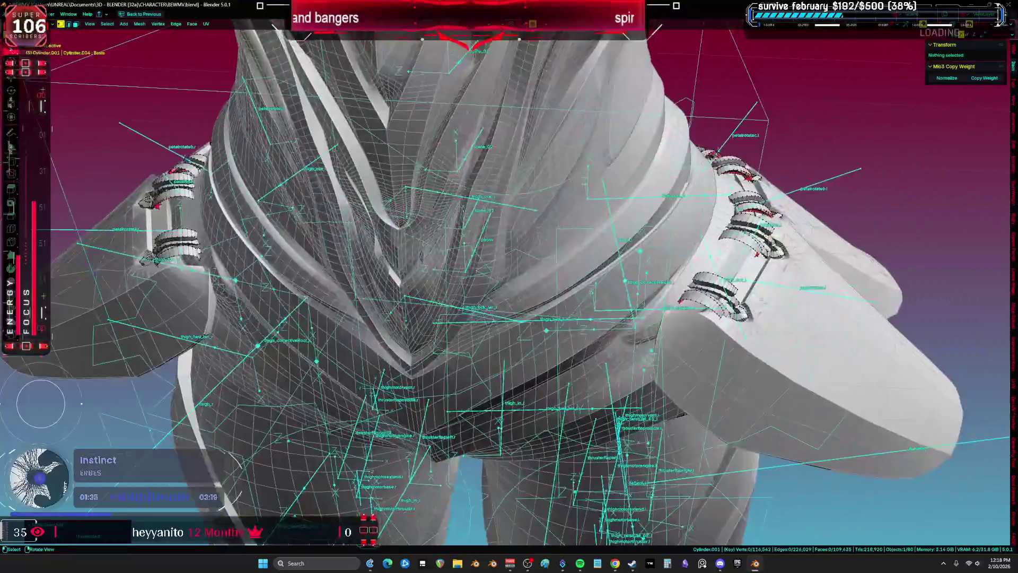
pyautogui.press('Tab')
pyautogui.click(700, 276)
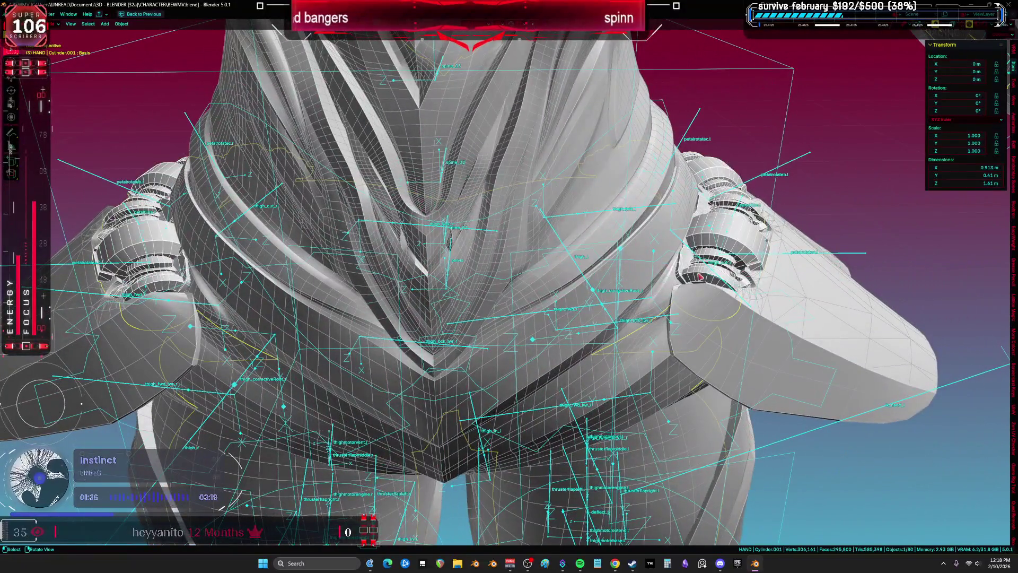
# Step: Select the Root armature and Cylinder.001 together and enter Weight Paint mode
pyautogui.click(645, 300)
pyautogui.keyDown('shift'); pyautogui.click(737, 238); pyautogui.keyUp('shift')
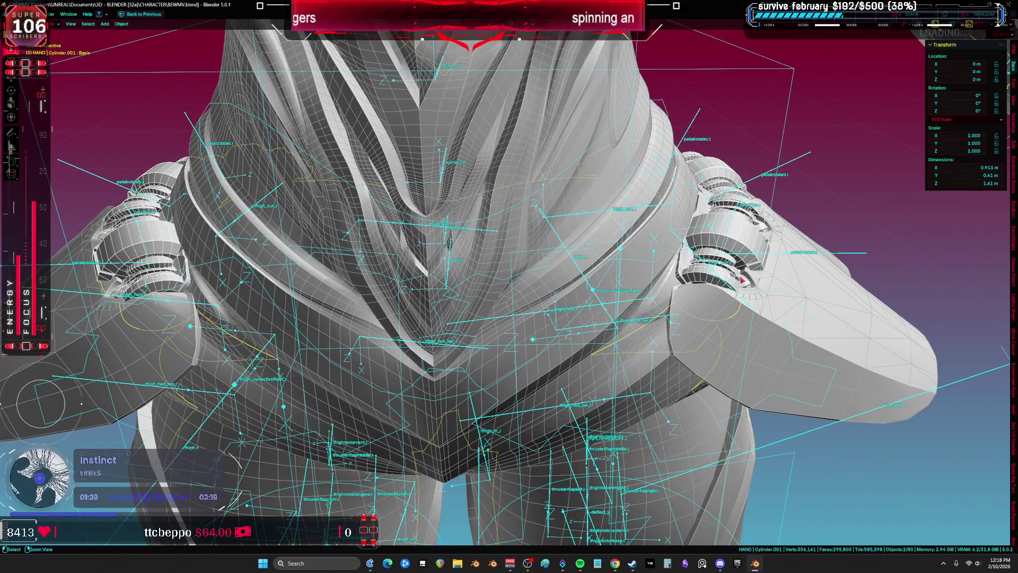
pyautogui.hotkey('ctrl', 'Tab')
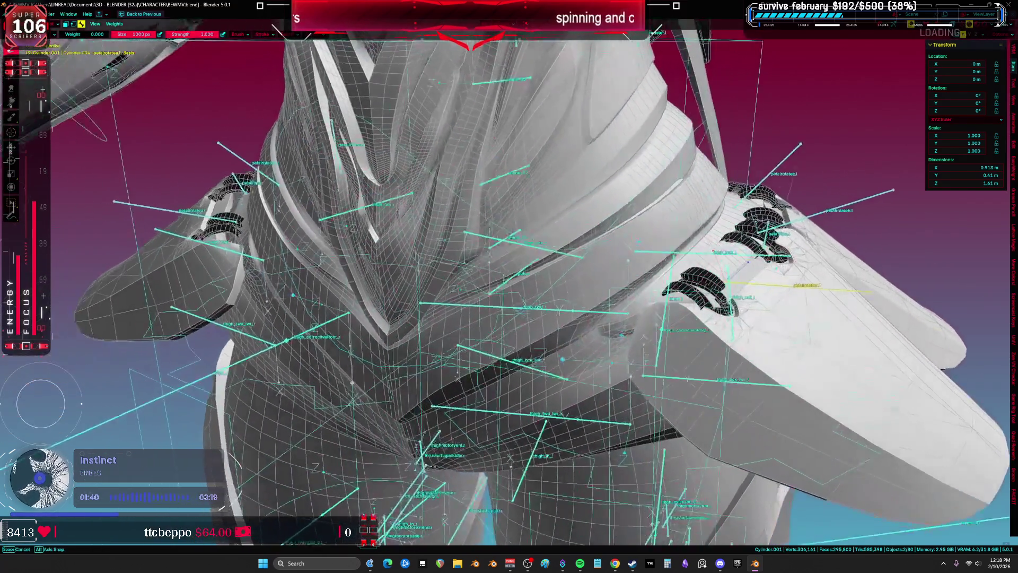
pyautogui.moveTo(748, 263); pyautogui.dragTo(650, 302)
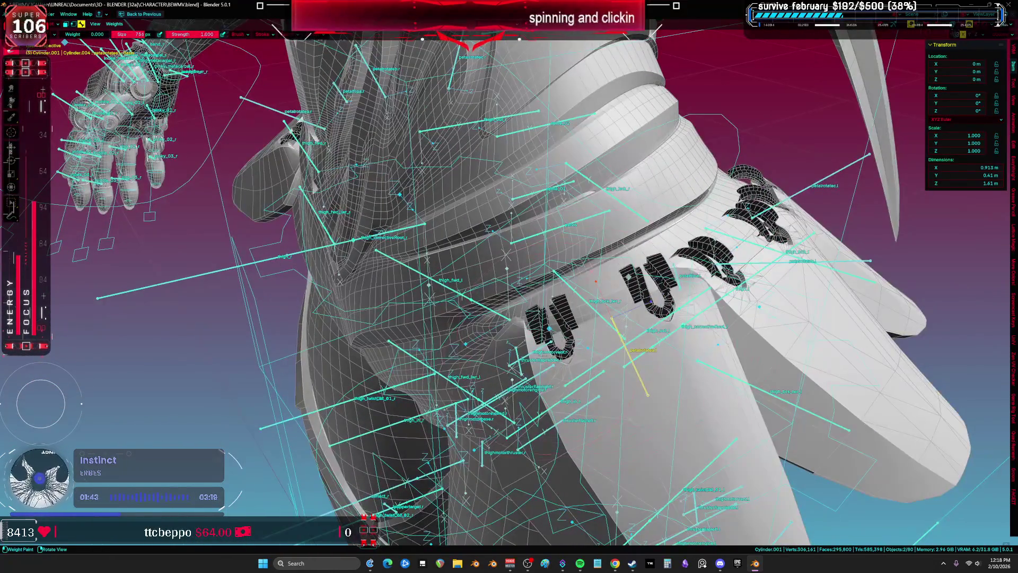
# Step: Set brush weight to 1.000, paint the U-shaped hip petals, and reduce brush size to 558 px
pyautogui.rightClick(525, 332)
pyautogui.moveTo(493, 334); pyautogui.dragTo(557, 334)
pyautogui.click(599, 307)
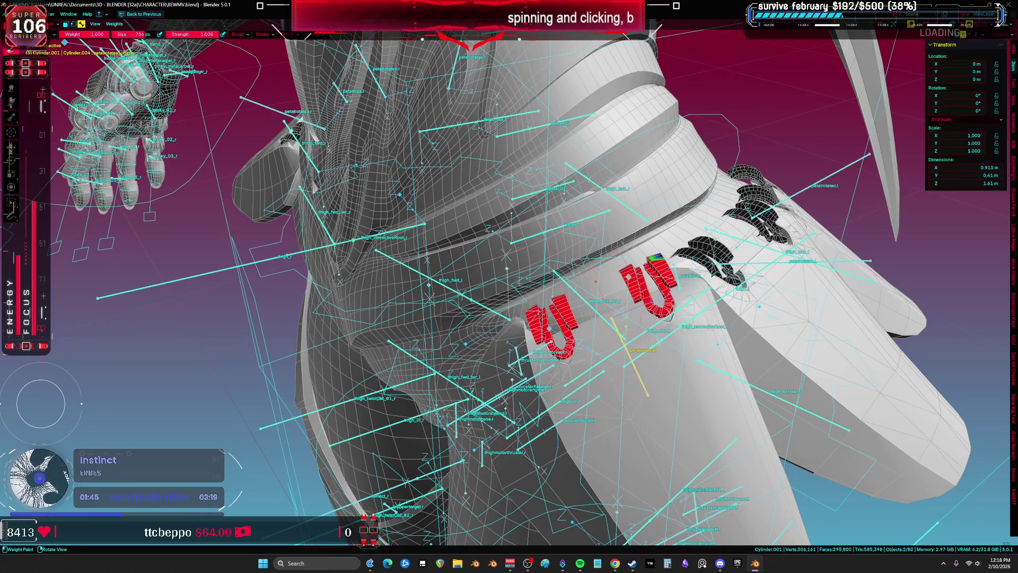
pyautogui.click(289, 35)
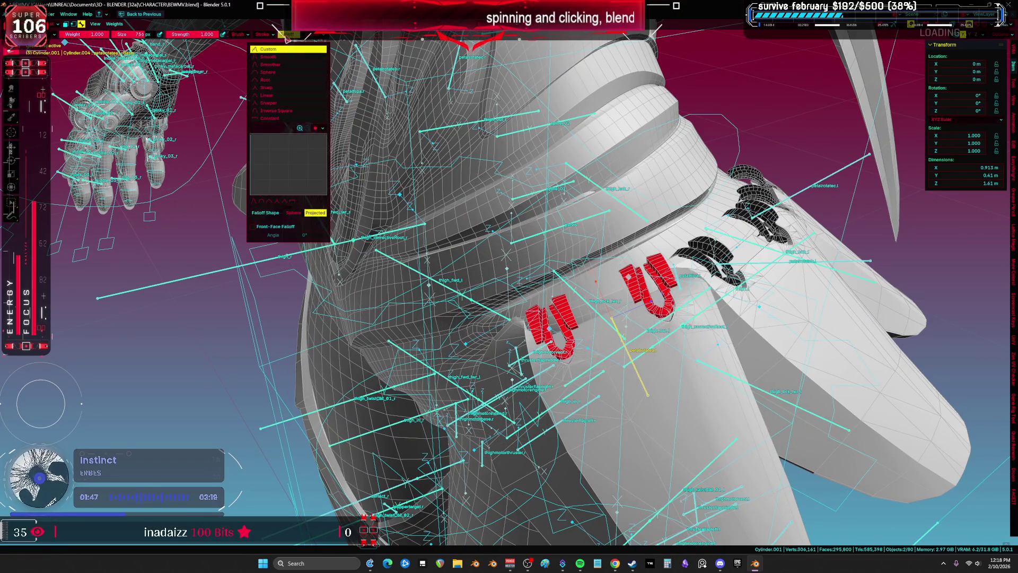
pyautogui.moveTo(531, 265)
pyautogui.mouseDown()
pyautogui.moveTo(530, 318)
pyautogui.moveTo(610, 286)
pyautogui.moveTo(813, 143)
pyautogui.moveTo(621, 315)
pyautogui.moveTo(670, 328)
pyautogui.moveTo(699, 247)
pyautogui.moveTo(676, 229)
pyautogui.mouseUp()
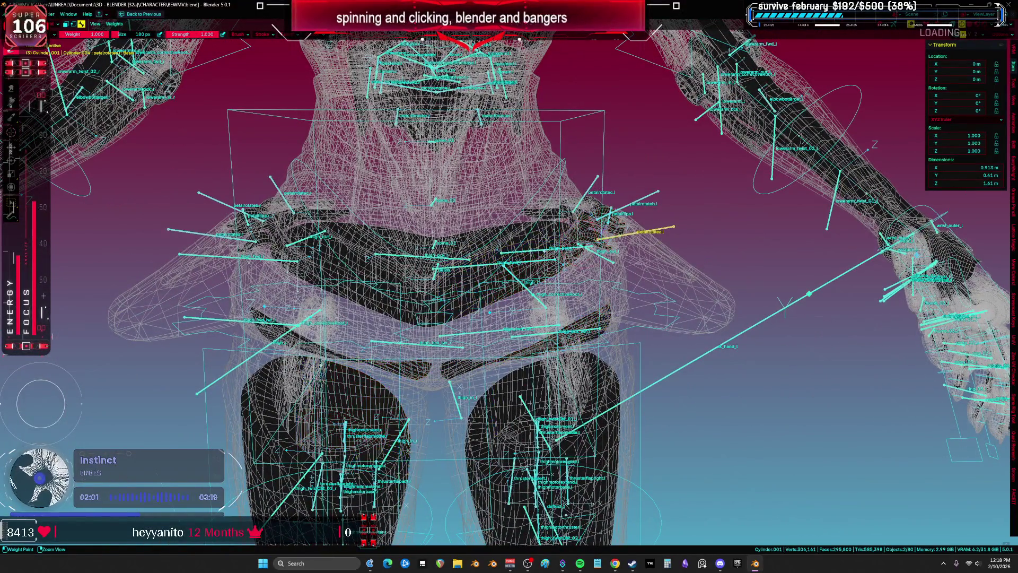
# Step: Enter Edit Mode on the leg mesh, test-select the left petal, then return to Object Mode
pyautogui.press('Tab')
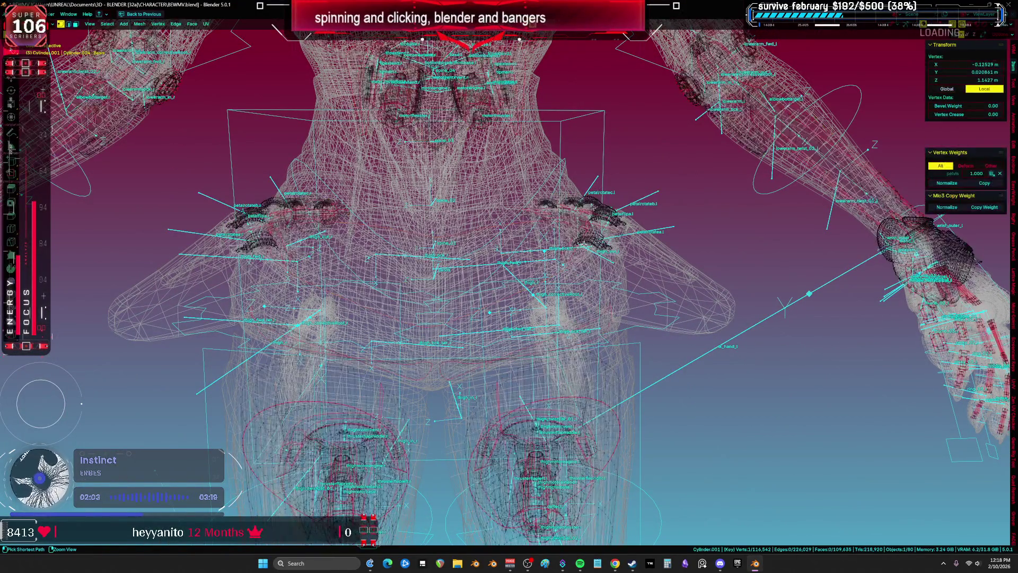
pyautogui.hotkey('ctrl', 'l')
pyautogui.hotkey('alt', 'a')
pyautogui.hotkey('ctrl', 'z')
pyautogui.hotkey('alt', 'a')
pyautogui.press('Tab')
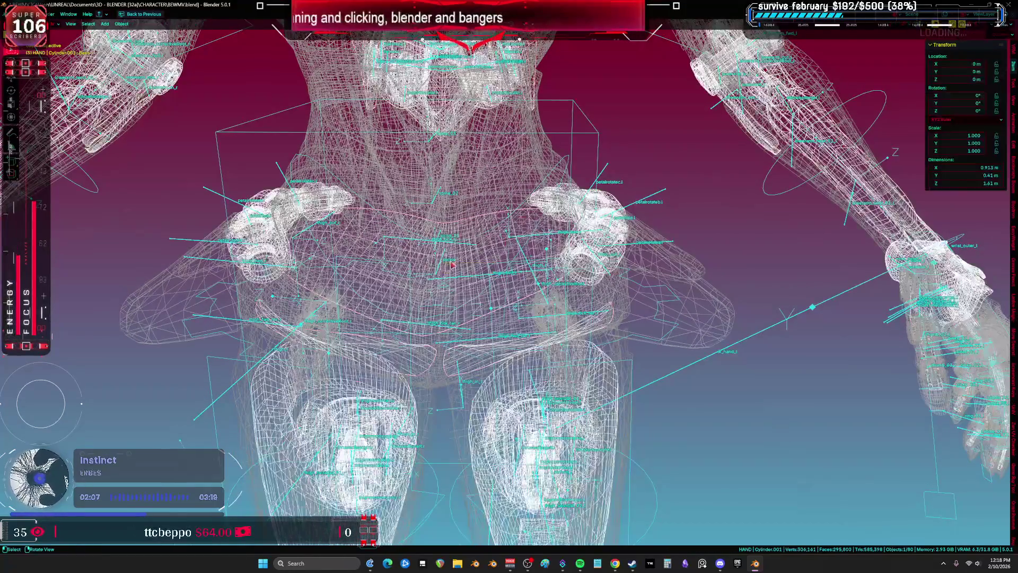
# Step: Edit Cylinder.004, select waist geometry and hide a stray vertex at the hips
pyautogui.click(553, 261)
pyautogui.press('Tab')
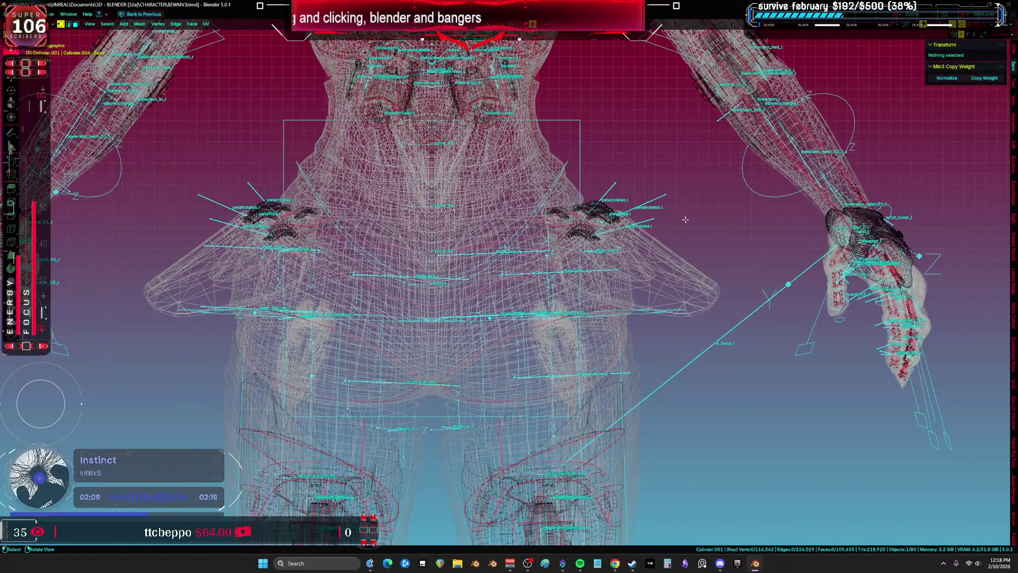
pyautogui.moveTo(485, 151)
pyautogui.mouseDown()
pyautogui.moveTo(477, 289)
pyautogui.moveTo(762, 207)
pyautogui.mouseUp()
pyautogui.press('1')
pyautogui.moveTo(628, 125); pyautogui.dragTo(629, 146)
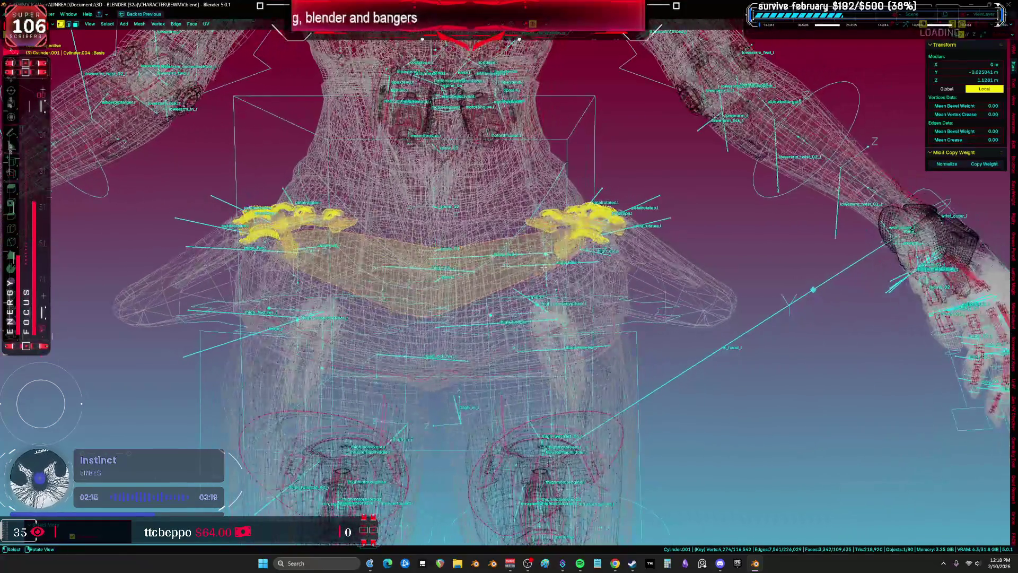
pyautogui.press('a')
pyautogui.click(511, 284)
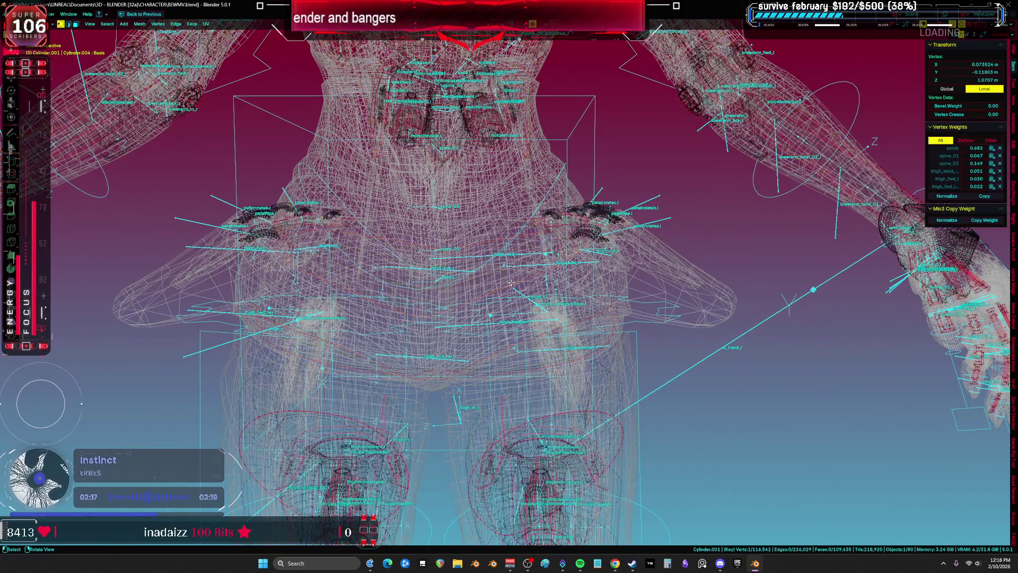
pyautogui.press('h')
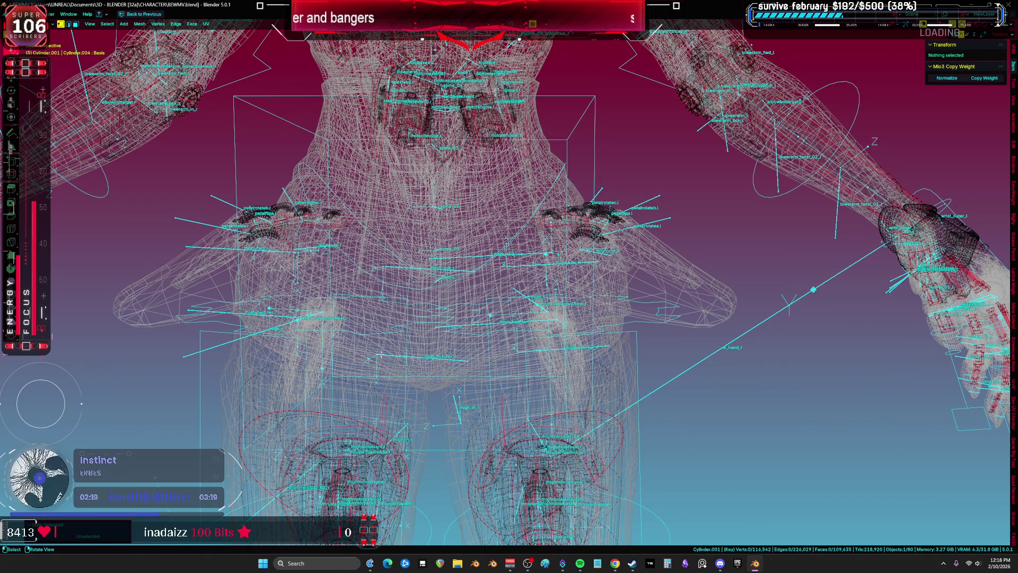
# Step: Try selecting the hip petal clusters and face strips along the hip, clearing each attempt
pyautogui.moveTo(618, 197)
pyautogui.mouseDown()
pyautogui.moveTo(562, 289)
pyautogui.moveTo(207, 296)
pyautogui.moveTo(610, 178)
pyautogui.moveTo(618, 197)
pyautogui.mouseUp()
pyautogui.moveTo(617, 197)
pyautogui.mouseDown()
pyautogui.moveTo(352, 213)
pyautogui.moveTo(359, 231)
pyautogui.moveTo(332, 258)
pyautogui.mouseUp()
pyautogui.click(264, 285)
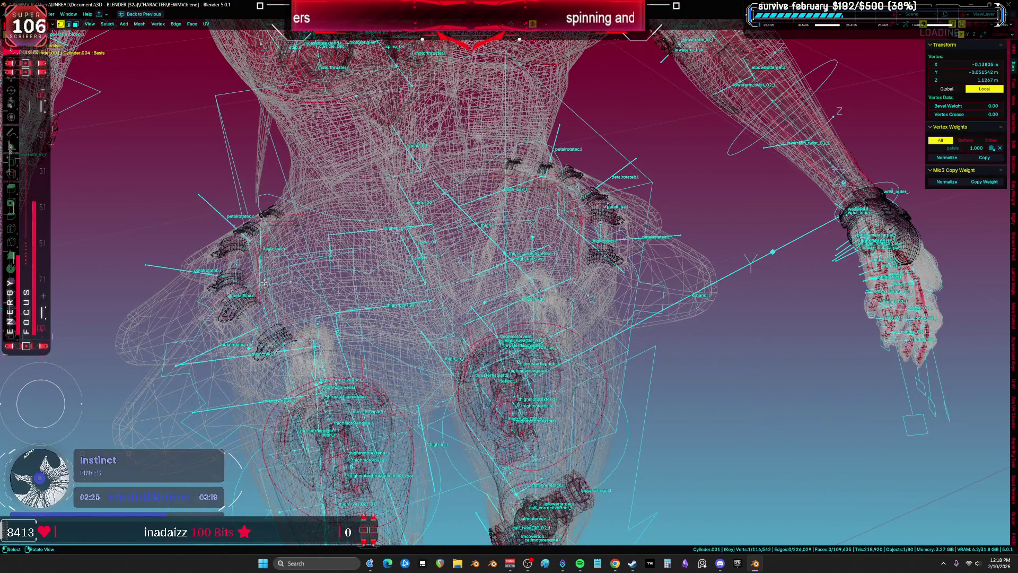
pyautogui.hotkey('alt', 'a')
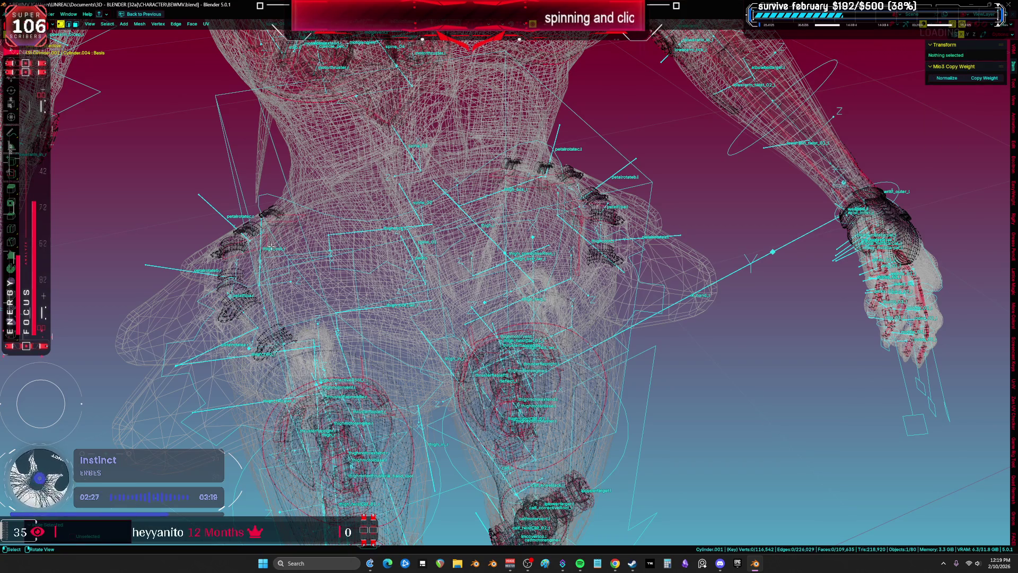
pyautogui.click(228, 284)
pyautogui.keyDown('ctrl'); pyautogui.click(263, 265); pyautogui.keyUp('ctrl')
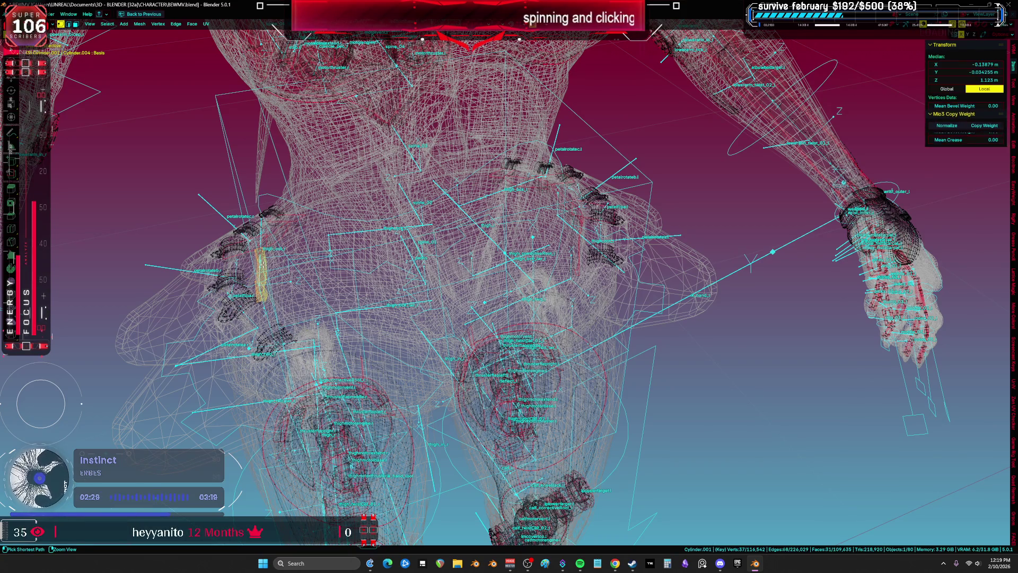
pyautogui.hotkey('alt', 'a')
# Step: Test-select small parts near the hips and a face strip on the hand, then clear
pyautogui.click(272, 228)
pyautogui.keyDown('ctrl'); pyautogui.click(281, 222); pyautogui.keyUp('ctrl')
pyautogui.hotkey('alt', 'a')
pyautogui.scroll(1, 581, 229)
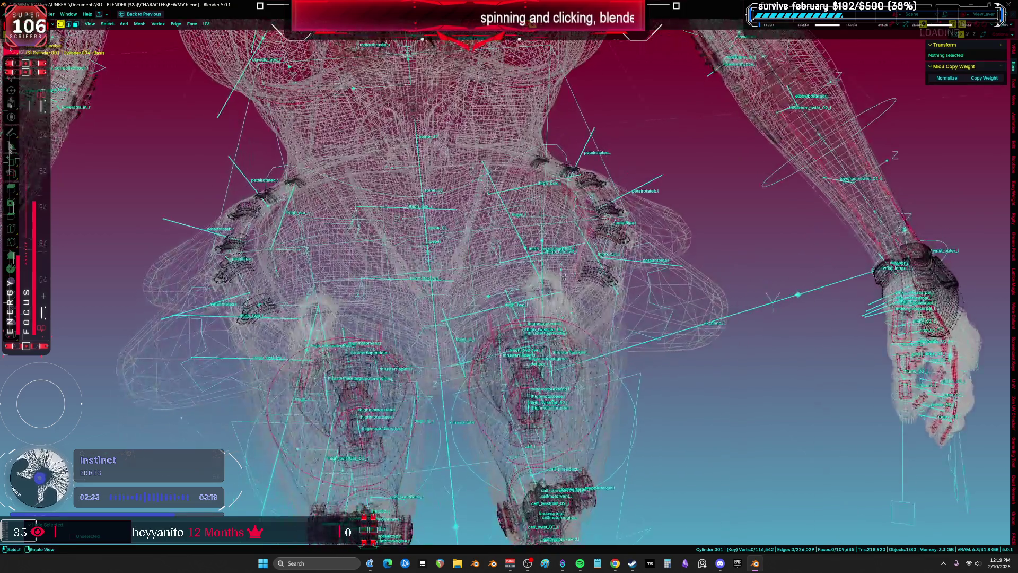
pyautogui.keyDown('alt'); pyautogui.click(528, 171); pyautogui.keyUp('alt')
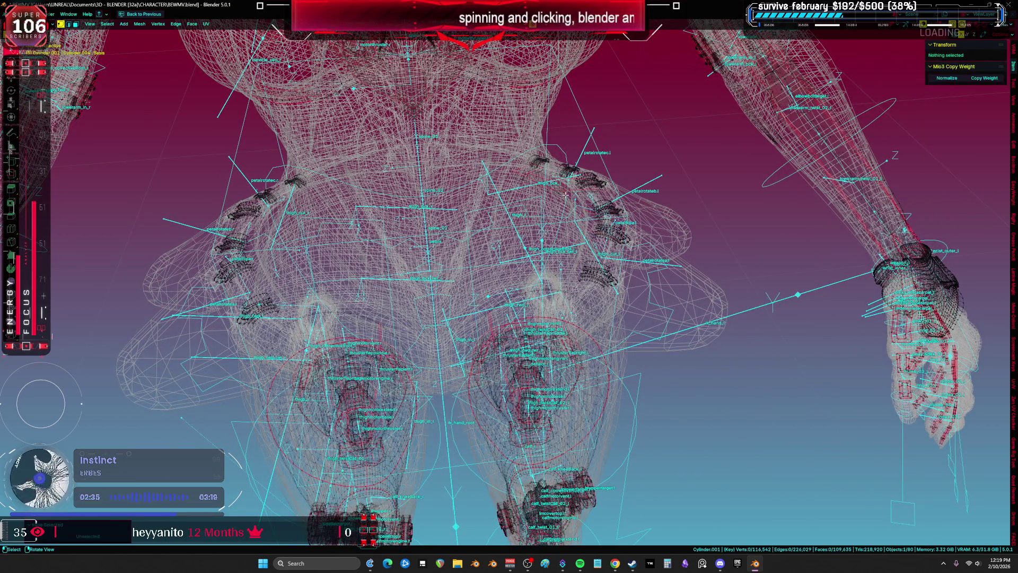
pyautogui.hotkey('alt', 'a')
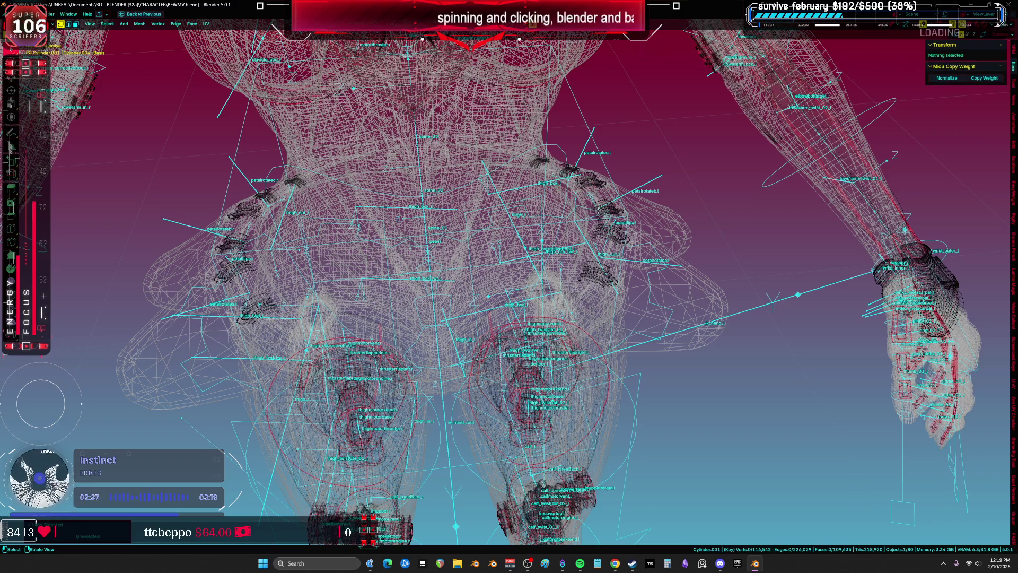
# Step: Separate the selected hip thruster petals into a new object with Separate > Selection
pyautogui.press('a')
pyautogui.moveTo(598, 210)
pyautogui.mouseDown()
pyautogui.moveTo(551, 180)
pyautogui.moveTo(703, 190)
pyautogui.moveTo(544, 234)
pyautogui.moveTo(176, 291)
pyautogui.mouseUp()
pyautogui.press('KP_1')
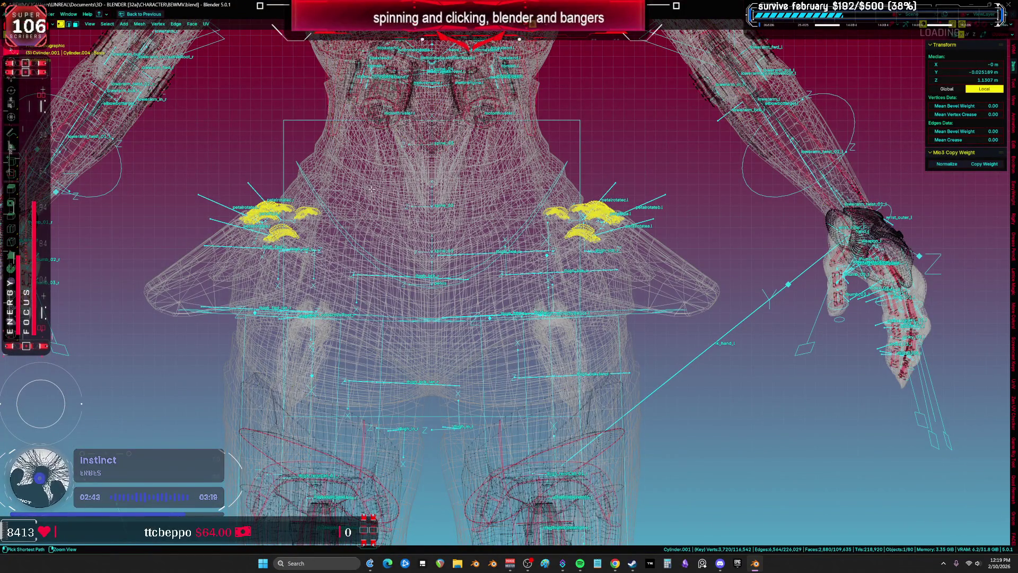
pyautogui.press('p')
pyautogui.click(365, 193)
pyautogui.hotkey('alt', 'z')
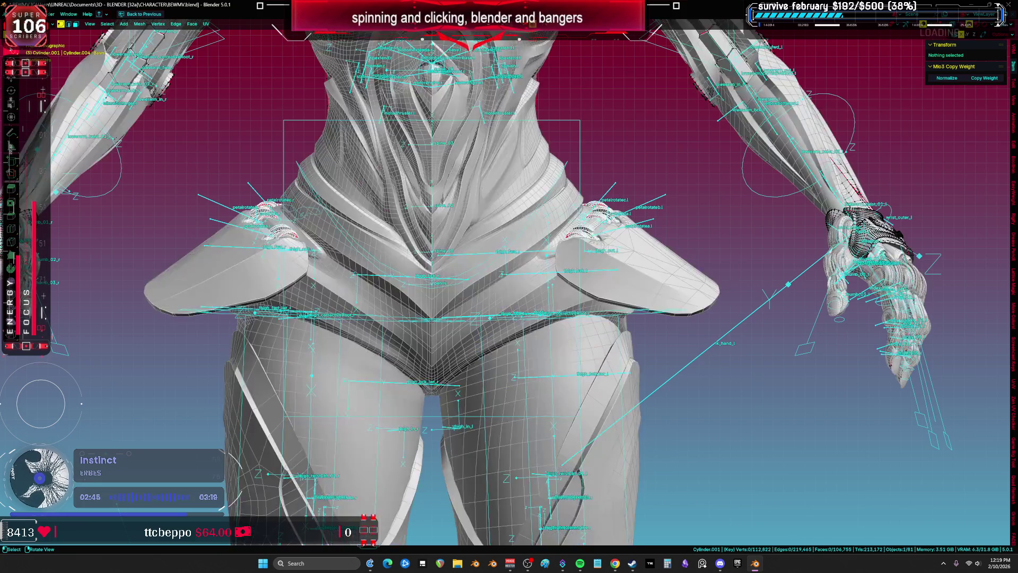
pyautogui.moveTo(365, 197); pyautogui.dragTo(561, 237)
pyautogui.hotkey('ctrl', 'Tab')
# Step: Select the separated petal object and the rig armature, hiding the rig from view
pyautogui.click(535, 228)
pyautogui.click(741, 275)
pyautogui.click(672, 283)
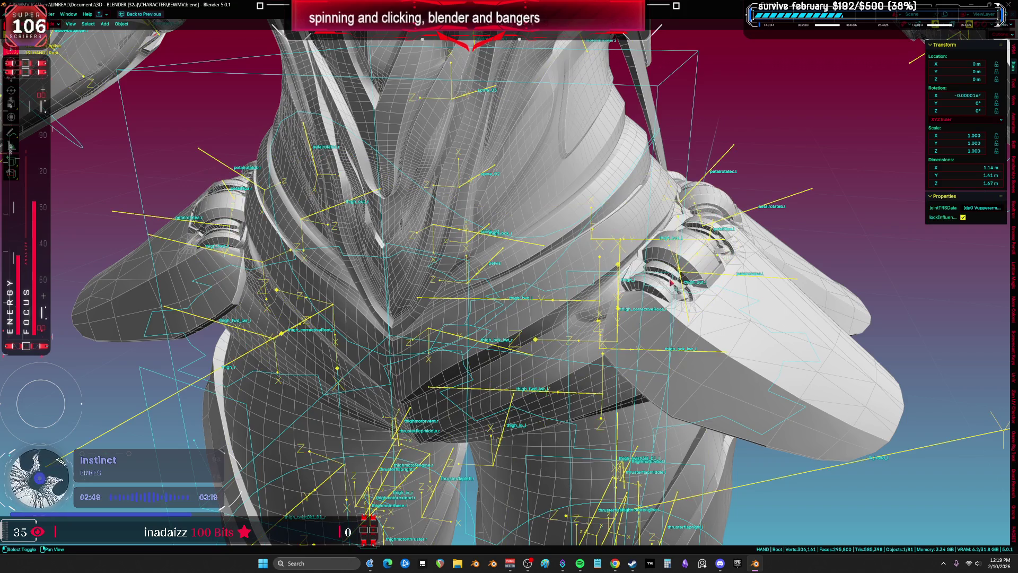
pyautogui.keyDown('shift'); pyautogui.click(657, 289); pyautogui.keyUp('shift')
pyautogui.scroll(2, 660, 292)
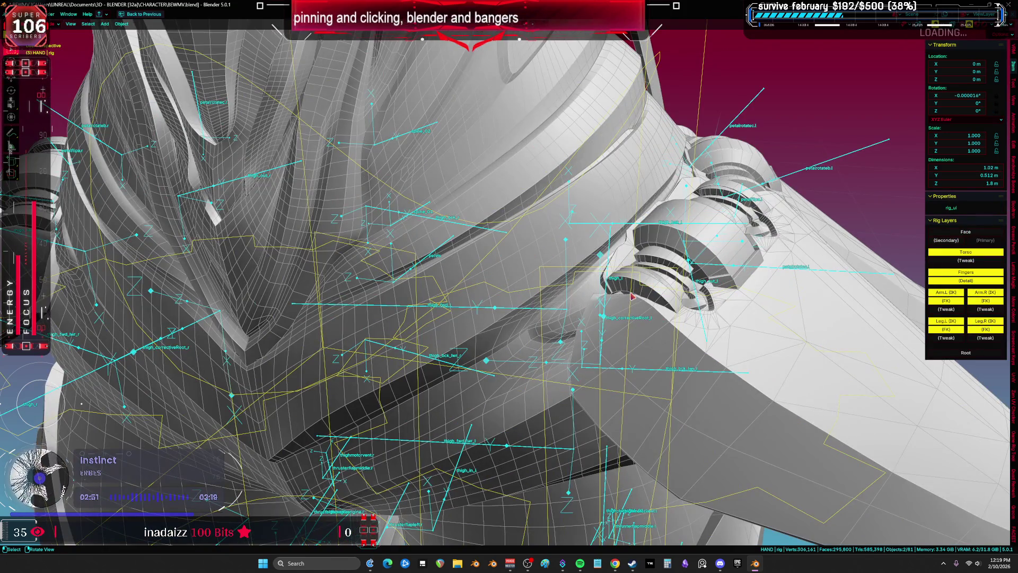
pyautogui.press('h')
# Step: Put the petal object into Weight Paint and orbit to a low front view of the hips
pyautogui.click(795, 272)
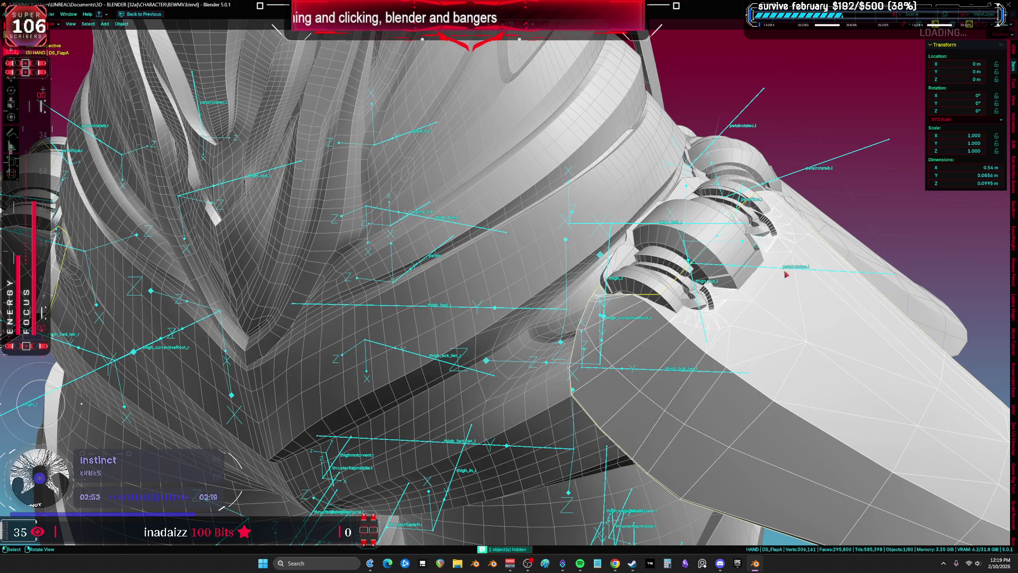
pyautogui.hotkey('ctrl', 'Tab')
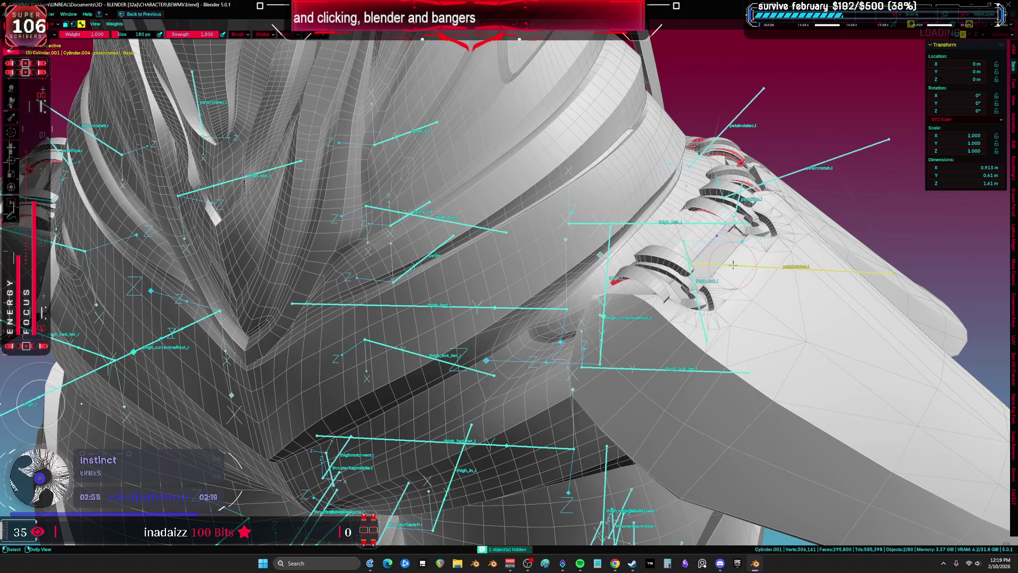
pyautogui.scroll(-3, 732, 265)
pyautogui.moveTo(731, 265)
pyautogui.mouseDown()
pyautogui.moveTo(600, 293)
pyautogui.moveTo(615, 275)
pyautogui.mouseUp()
pyautogui.scroll(4, 615, 275)
# Step: Reselect Cylinder.008 together with the armature and enter Weight Paint mode
pyautogui.hotkey('ctrl', 'Tab')
pyautogui.click(617, 274)
pyautogui.click(622, 308)
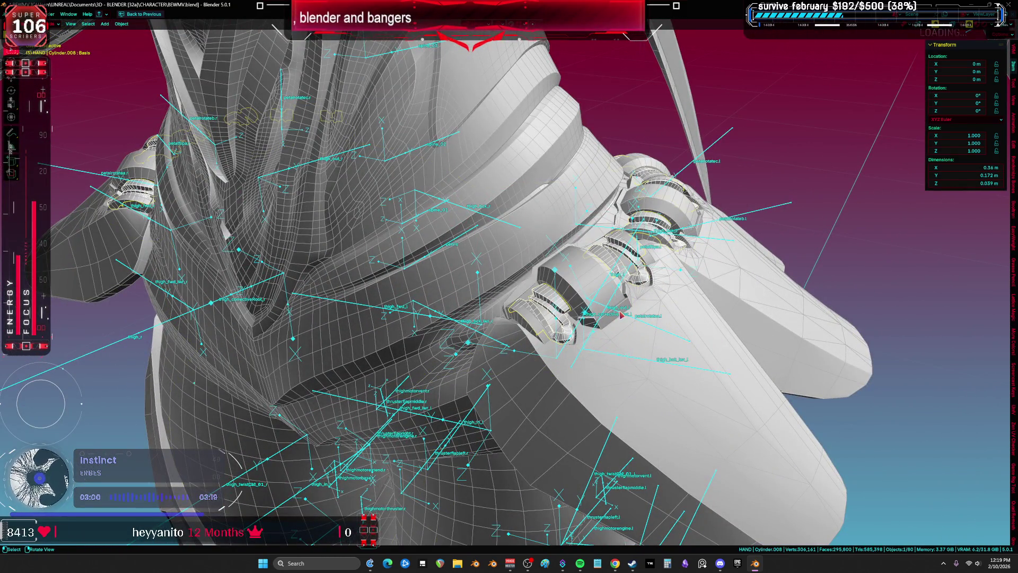
pyautogui.click(555, 304)
pyautogui.keyDown('shift'); pyautogui.click(551, 298); pyautogui.keyUp('shift')
pyautogui.hotkey('ctrl', 'Tab')
pyautogui.click(592, 299)
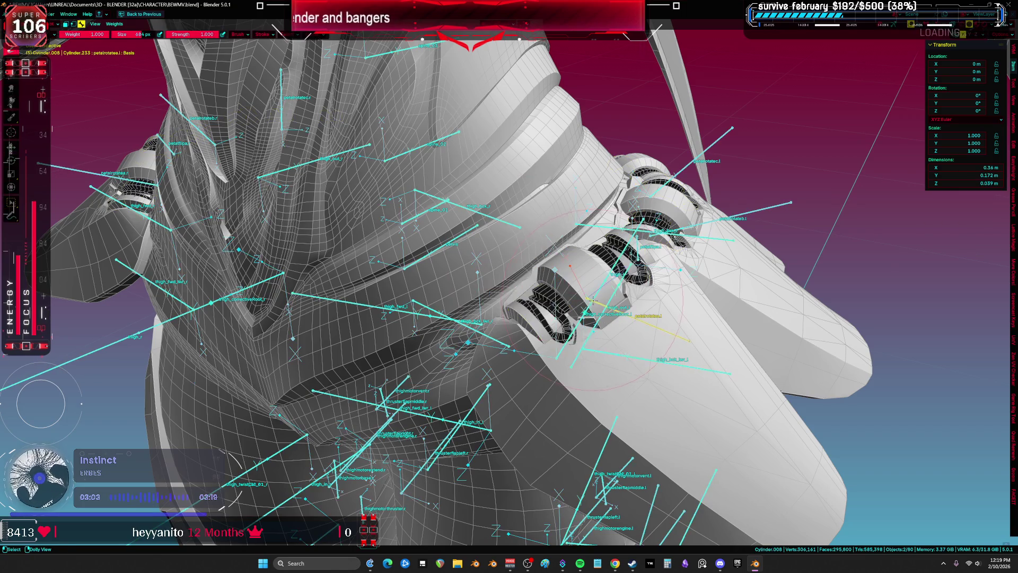
# Step: Paint full weight on the left thruster petals for petalrotateb.l, then activate petalrotatec.l
pyautogui.keyDown('ctrl'); pyautogui.click(615, 306); pyautogui.keyUp('ctrl')
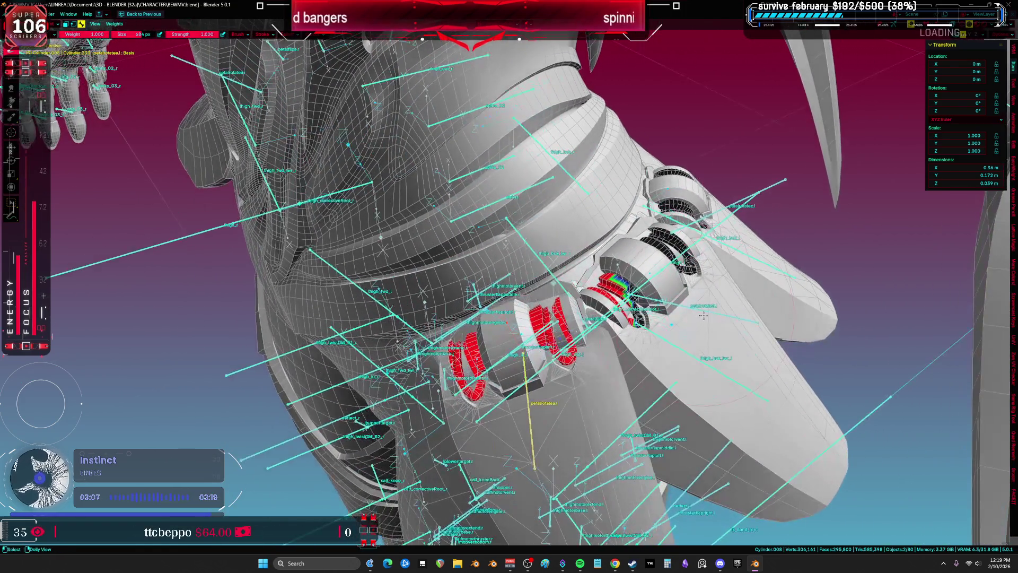
pyautogui.keyDown('ctrl'); pyautogui.click(680, 333); pyautogui.keyUp('ctrl')
pyautogui.click(575, 352)
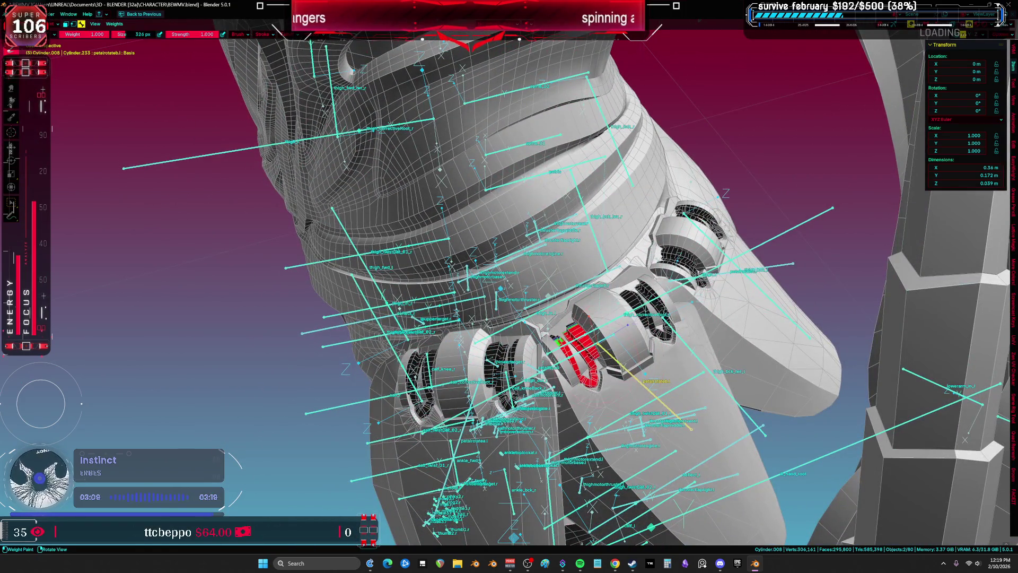
pyautogui.moveTo(652, 310); pyautogui.dragTo(638, 328)
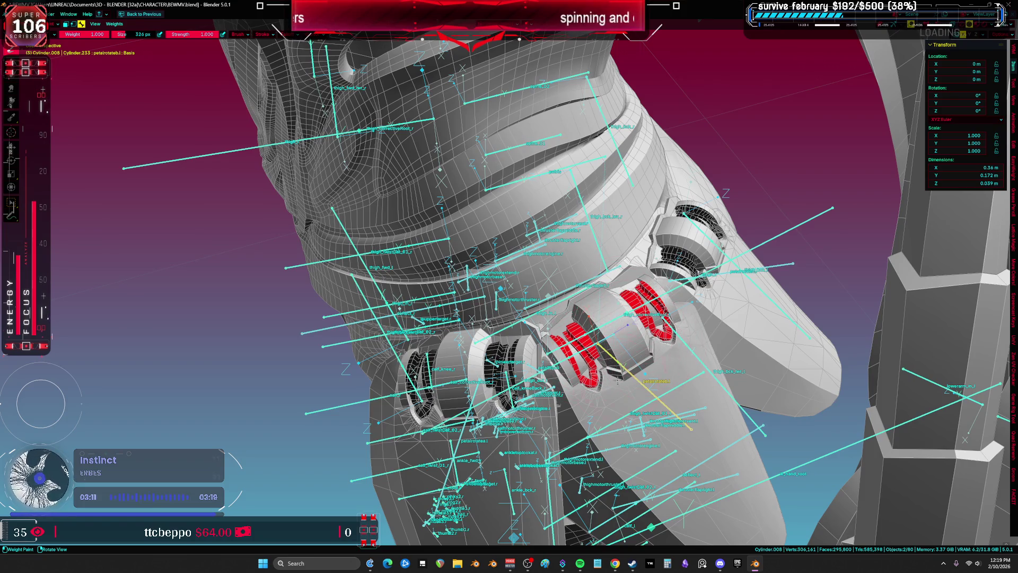
pyautogui.scroll(2, 726, 276)
pyautogui.keyDown('ctrl'); pyautogui.click(765, 253); pyautogui.keyUp('ctrl')
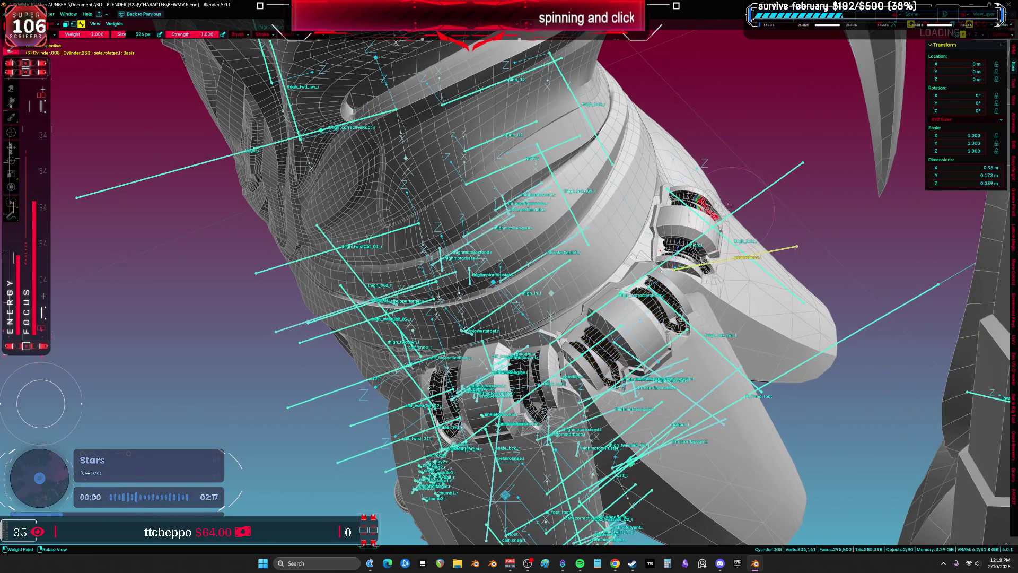
pyautogui.moveTo(693, 225); pyautogui.dragTo(637, 286)
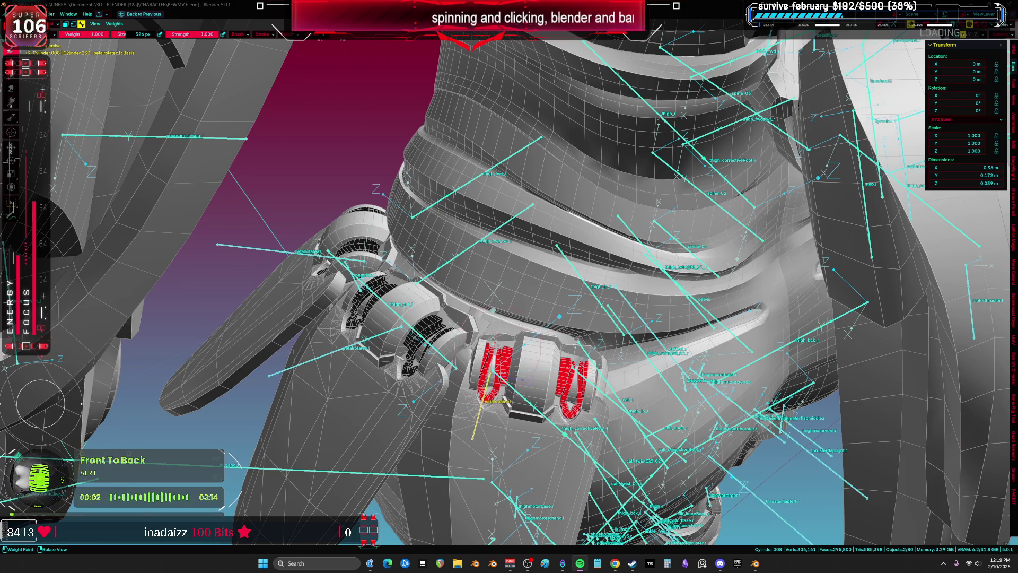
# Step: Test-rotate the first petal bones to check the petals follow, rotating along local Z
pyautogui.press('r')
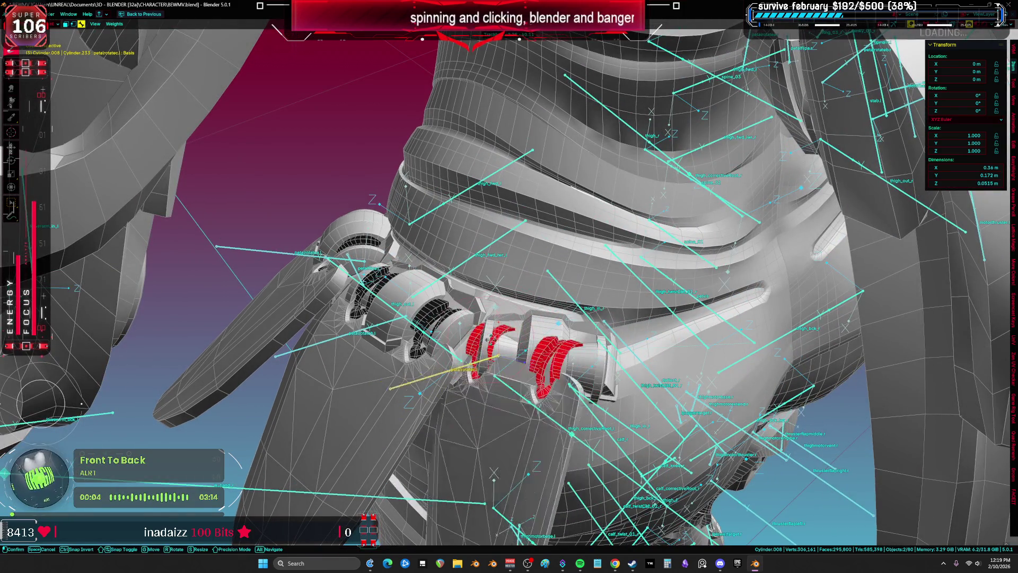
pyautogui.press('Return')
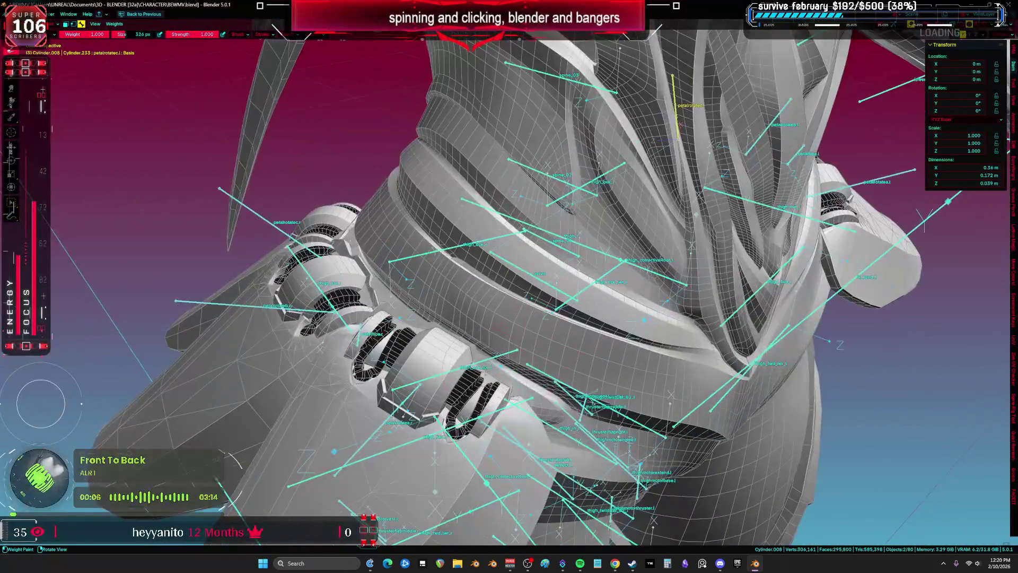
pyautogui.moveTo(488, 363)
pyautogui.mouseDown()
pyautogui.moveTo(461, 346)
pyautogui.moveTo(562, 318)
pyautogui.mouseUp()
pyautogui.click(488, 361)
pyautogui.press('r')
pyautogui.press('z')
pyautogui.press('z')
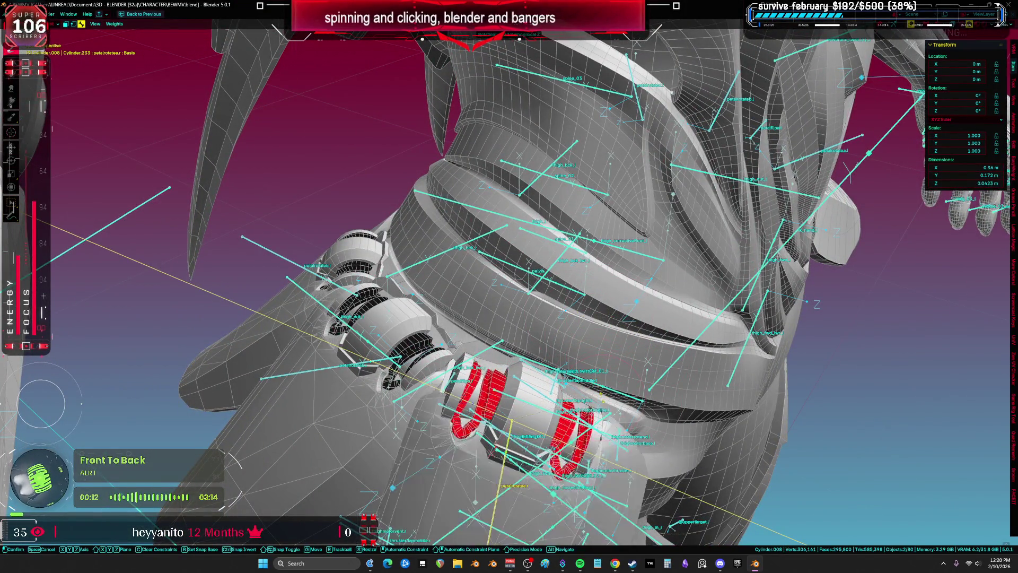
pyautogui.press('Return')
# Step: Rotate petalrotateb.r and petalrotatec.r around local Z to confirm the right petals follow
pyautogui.click(330, 368)
pyautogui.press('r')
pyautogui.press('z')
pyautogui.press('z')
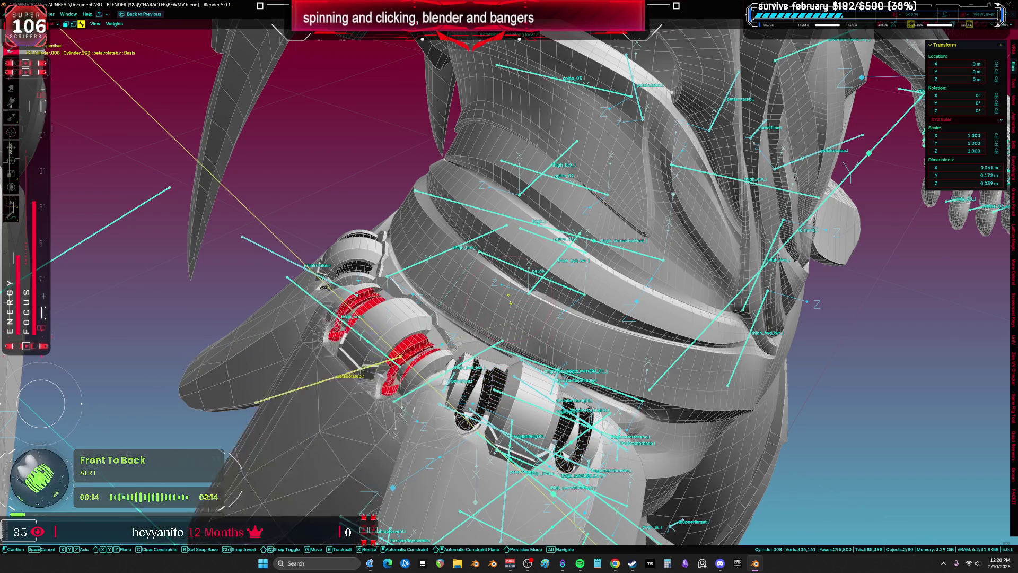
pyautogui.press('Return')
pyautogui.moveTo(403, 345); pyautogui.dragTo(485, 307)
pyautogui.click(540, 266)
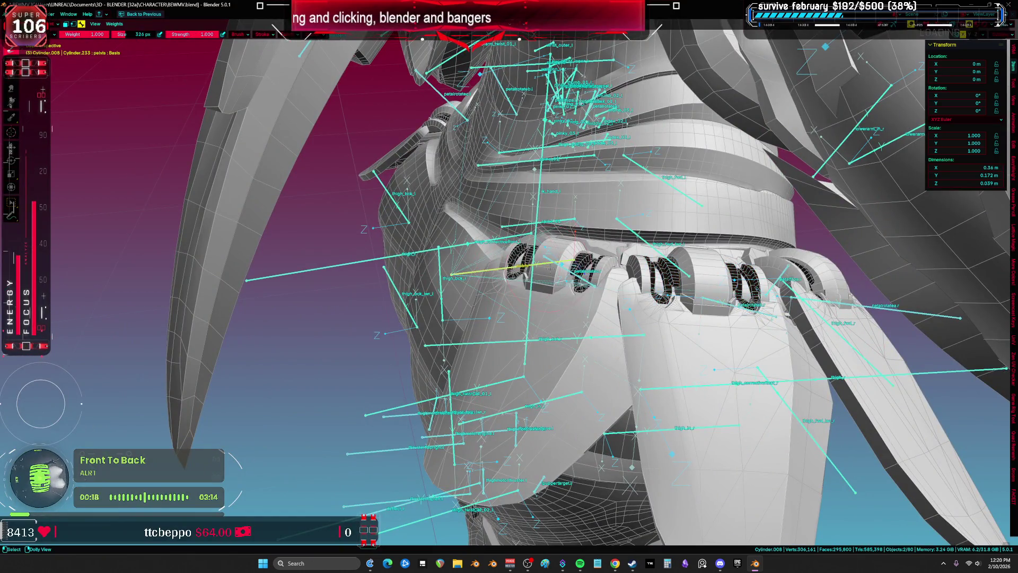
pyautogui.click(583, 270)
pyautogui.press('r')
pyautogui.press('z')
pyautogui.press('z')
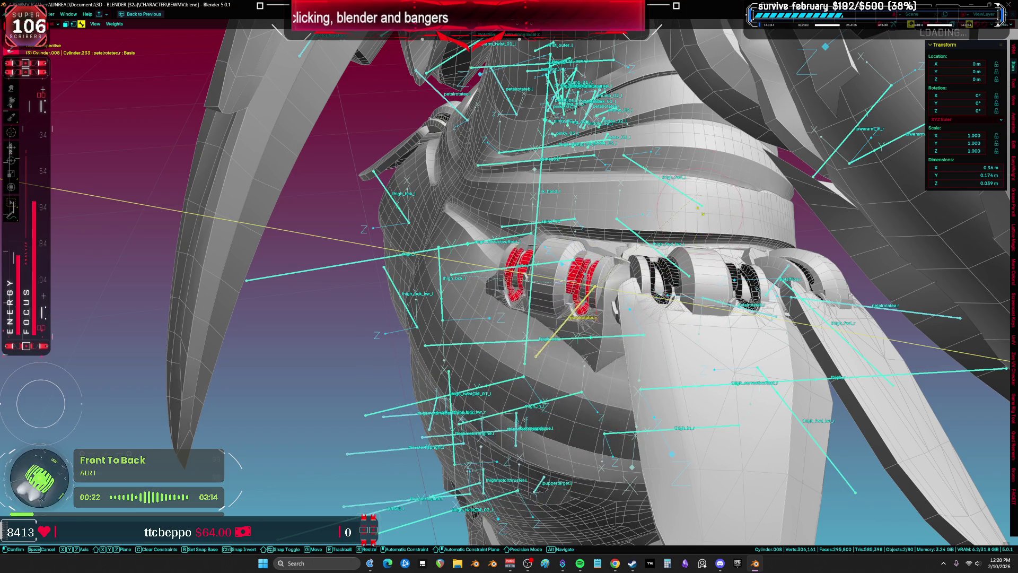
pyautogui.press('Return')
# Step: Inspect the red hip petals, then return to Object Mode in front orthographic view
pyautogui.moveTo(698, 191)
pyautogui.mouseDown()
pyautogui.moveTo(717, 317)
pyautogui.moveTo(728, 262)
pyautogui.mouseUp()
pyautogui.scroll(5, 728, 261)
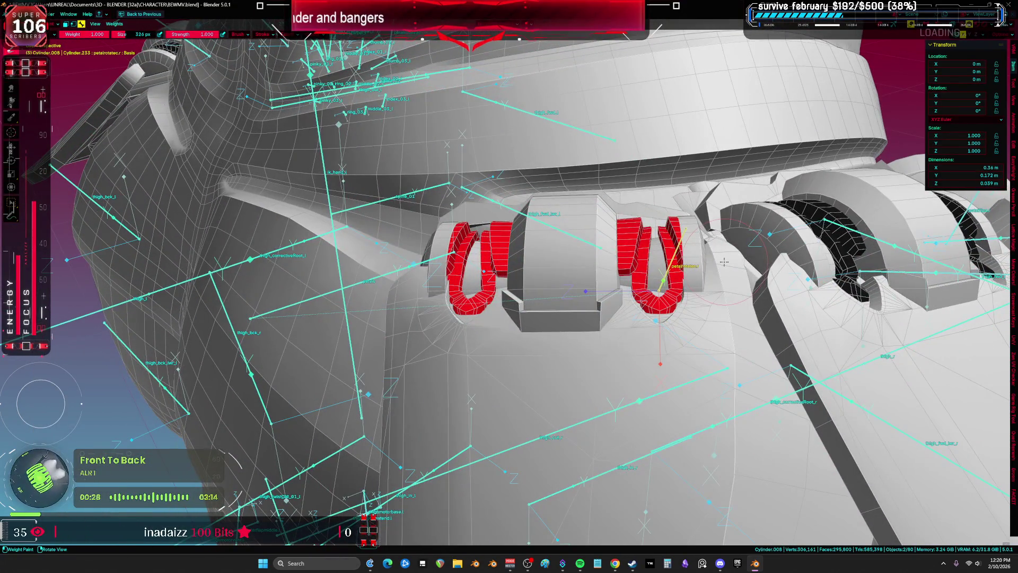
pyautogui.moveTo(720, 261)
pyautogui.mouseDown()
pyautogui.moveTo(538, 285)
pyautogui.moveTo(382, 281)
pyautogui.mouseUp()
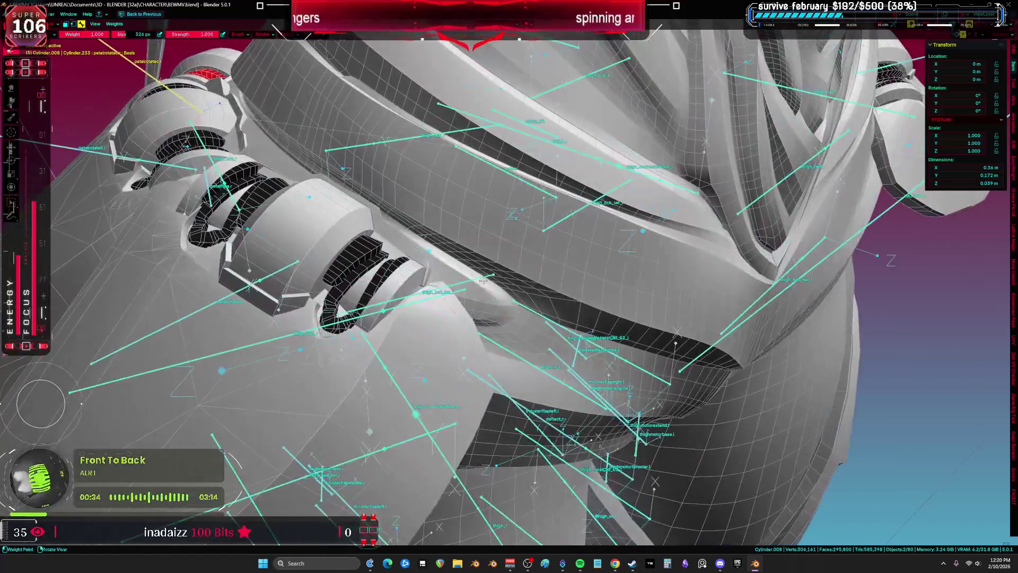
pyautogui.hotkey('ctrl', 'Tab')
pyautogui.scroll(-3, 382, 281)
pyautogui.press('KP_1')
pyautogui.scroll(5, 462, 207)
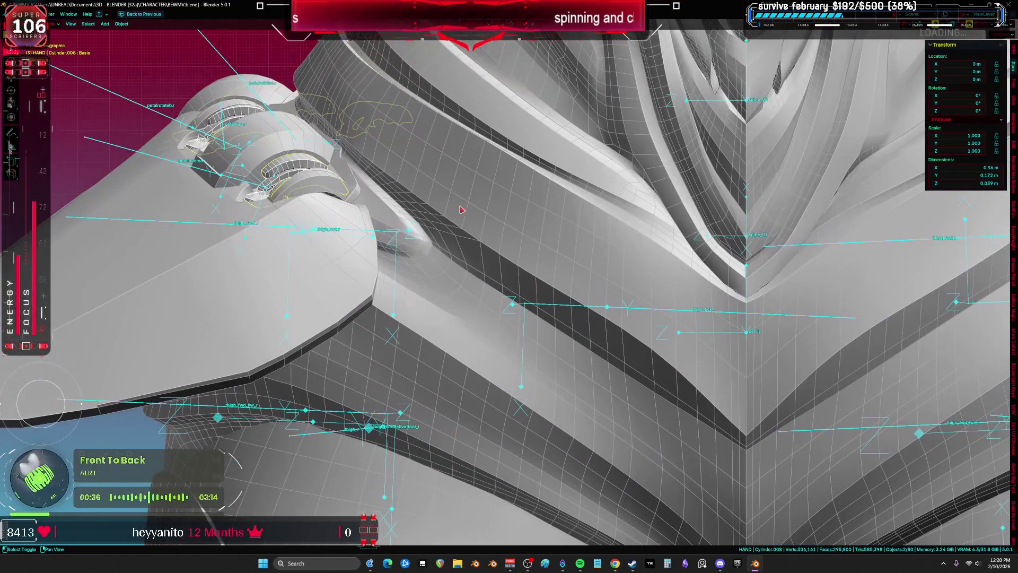
# Step: Join the petals into body mesh Cylinder.001 and save BEWMV.blend
pyautogui.keyDown('shift'); pyautogui.click(263, 156); pyautogui.keyUp('shift')
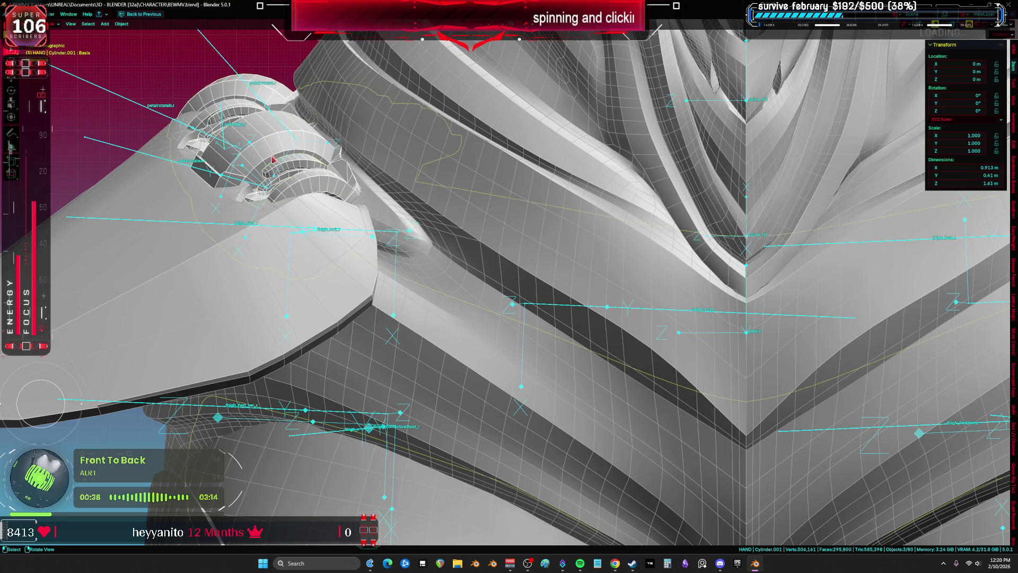
pyautogui.scroll(-4, 275, 159)
pyautogui.hotkey('ctrl', 'j')
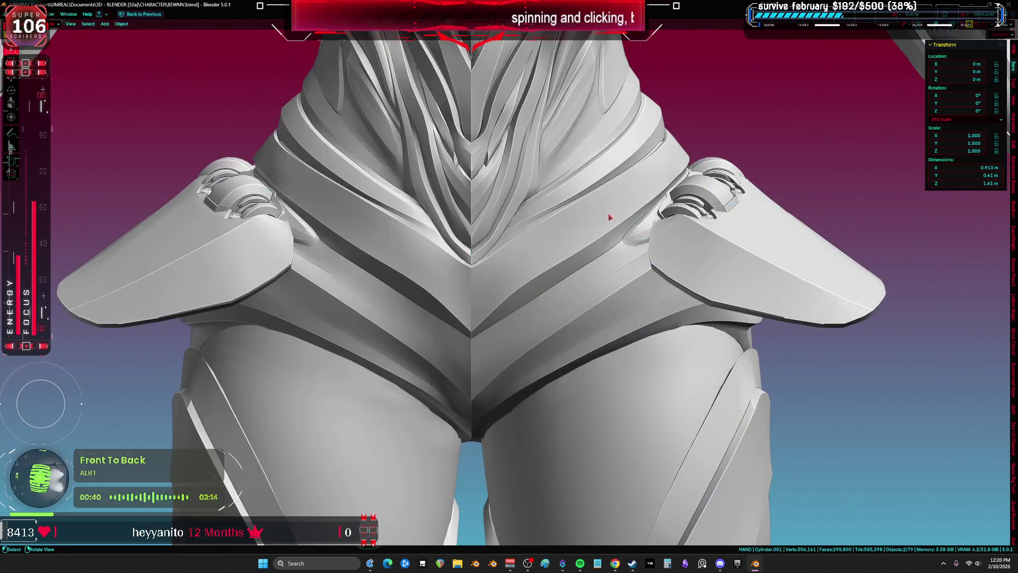
pyautogui.scroll(-2, 691, 208)
pyautogui.scroll(-5, 643, 177)
pyautogui.hotkey('ctrl', 's')
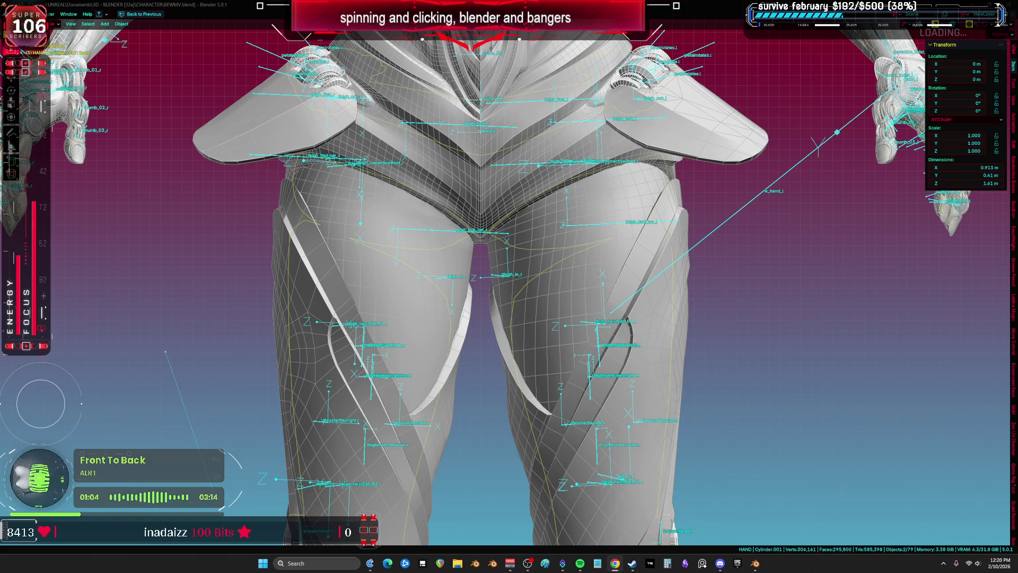
# Step: Show the whole character from the front and select the wings object
pyautogui.keyDown('shift'); pyautogui.scroll(10, 617, 160); pyautogui.keyUp('shift')
pyautogui.moveTo(620, 252)
pyautogui.mouseDown()
pyautogui.moveTo(682, 296)
pyautogui.moveTo(774, 329)
pyautogui.mouseUp()
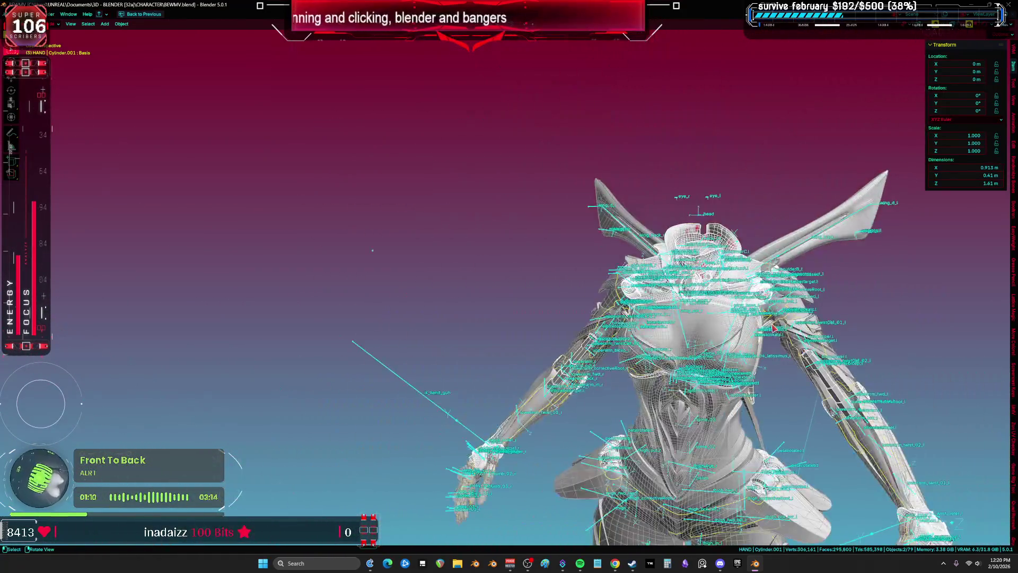
pyautogui.press('KP_1')
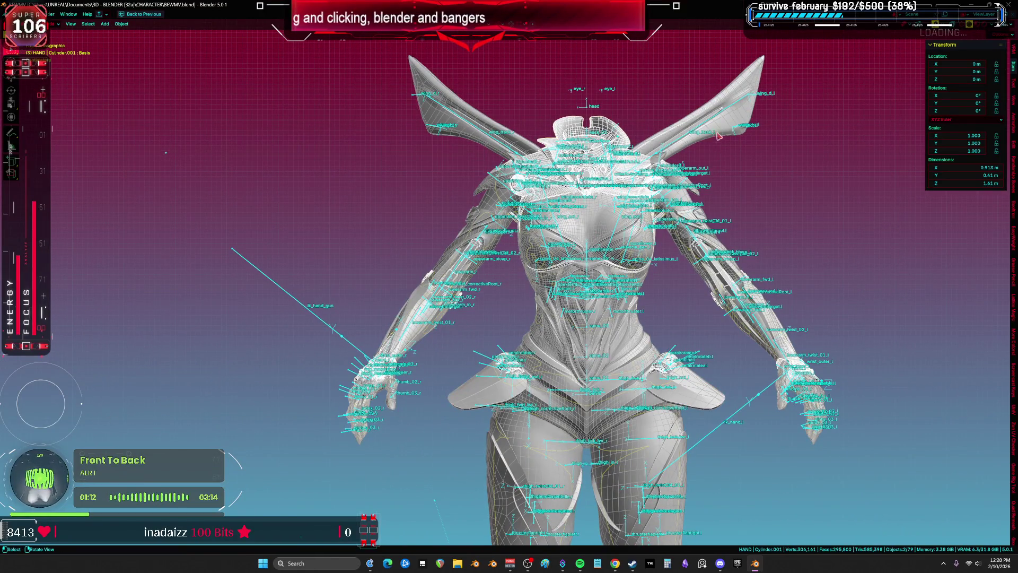
pyautogui.click(730, 97)
# Step: Move the wing blades up and right of the body, stacking duplicated wing pairs downward
pyautogui.scroll(-2, 690, 122)
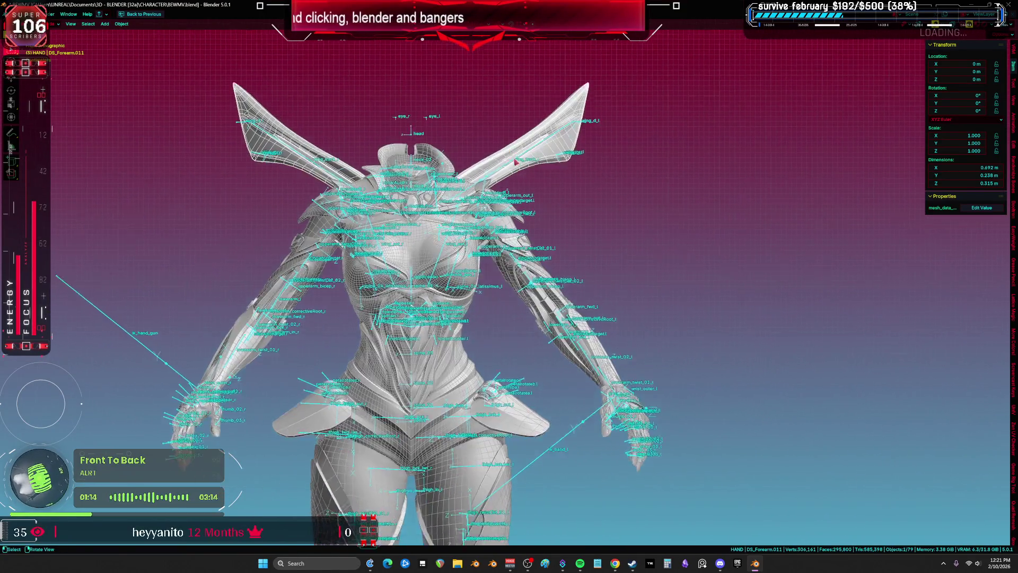
pyautogui.press('g')
pyautogui.click(674, 133)
pyautogui.hotkey('shift', 'd')
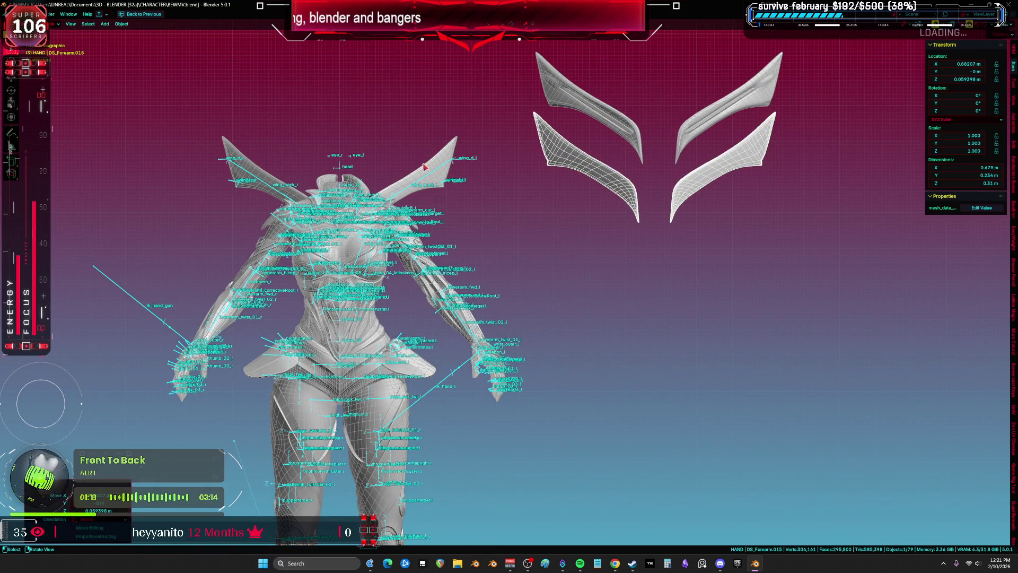
pyautogui.hotkey('shift', 'd')
pyautogui.click(484, 178)
pyautogui.hotkey('shift', 'd')
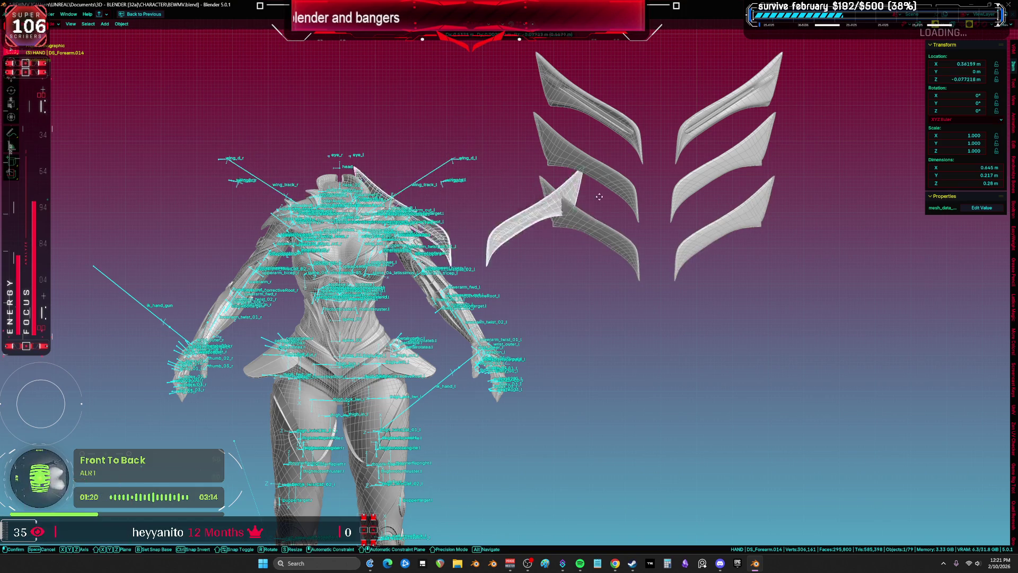
pyautogui.click(435, 226)
# Step: Move the forearm pieces off the body, with a second forearm pair below the first
pyautogui.scroll(-2, 435, 261)
pyautogui.click(435, 260)
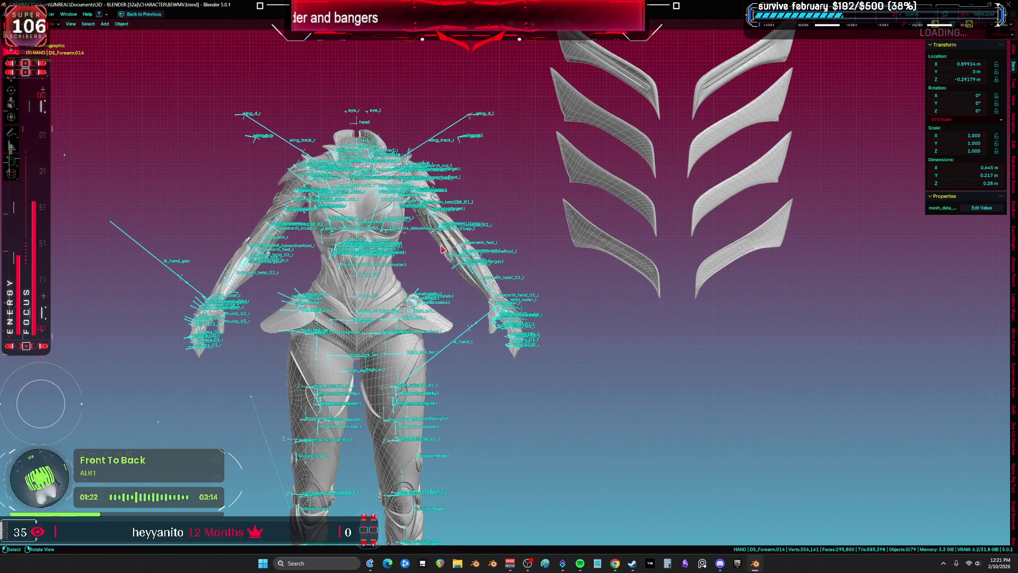
pyautogui.scroll(-2, 440, 252)
pyautogui.press('g')
pyautogui.click(455, 272)
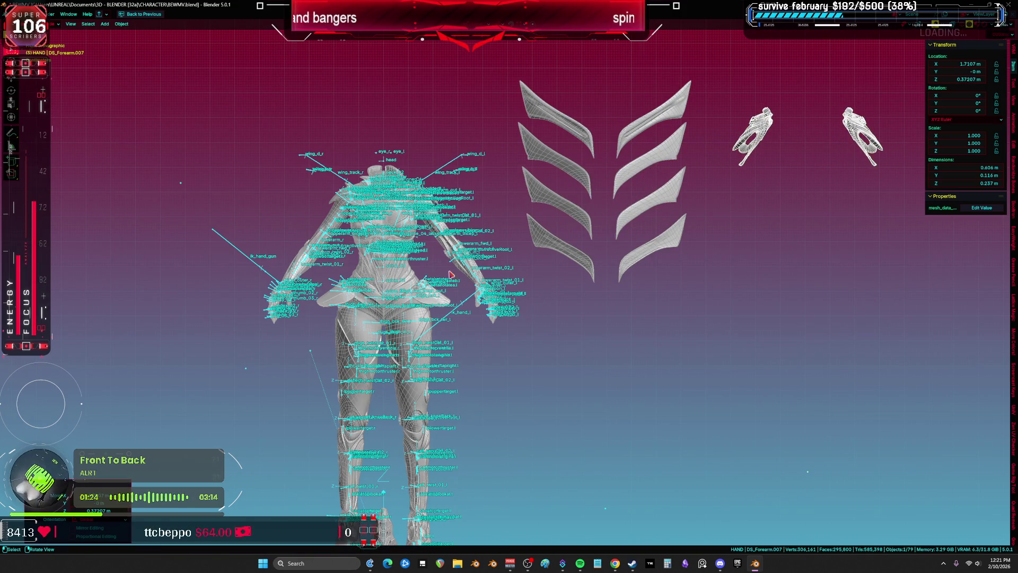
pyautogui.hotkey('shift', 'd')
pyautogui.click(482, 253)
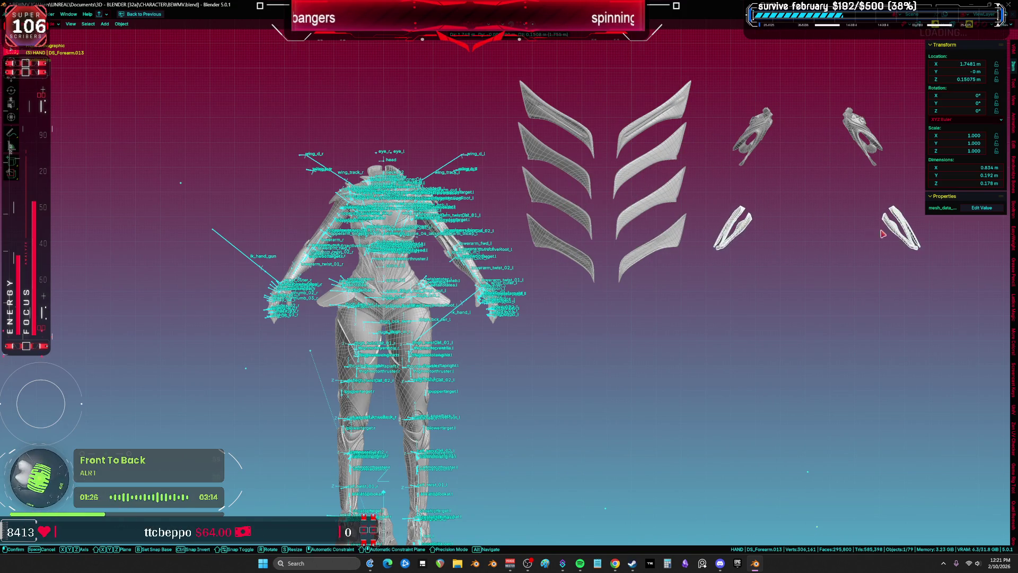
# Step: In front view, place the hand pieces to the right of the body
pyautogui.scroll(2, 482, 253)
pyautogui.scroll(2, 481, 253)
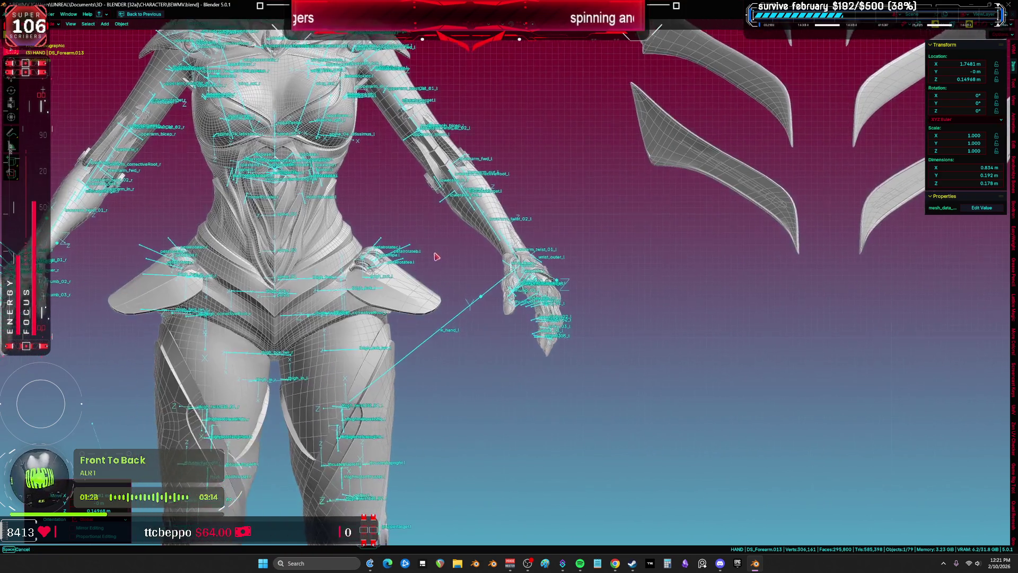
pyautogui.scroll(-3, 430, 267)
pyautogui.click(427, 299)
pyautogui.click(524, 228)
pyautogui.click(509, 191)
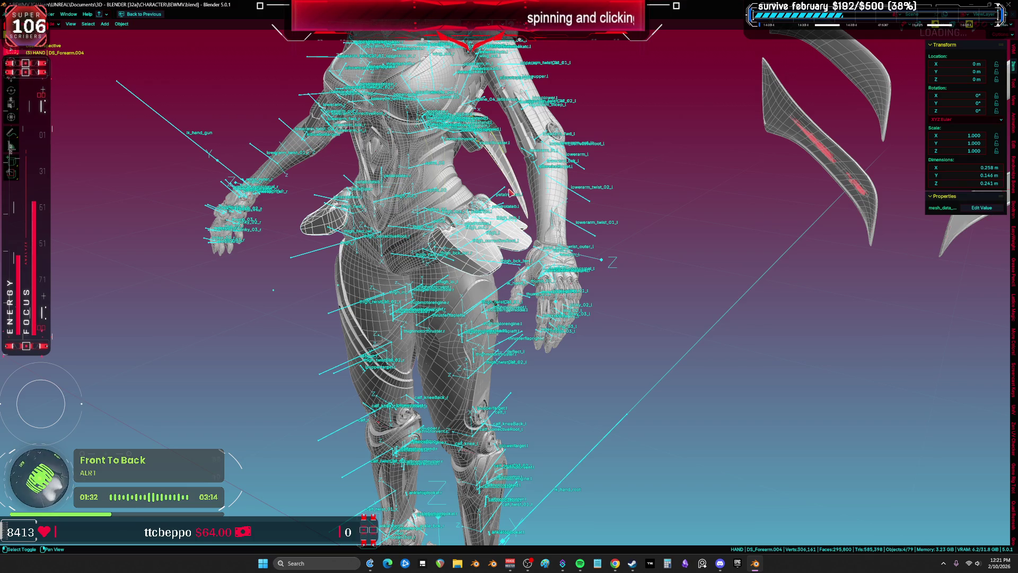
pyautogui.press('KP_1')
pyautogui.scroll(-2, 525, 195)
pyautogui.press('g')
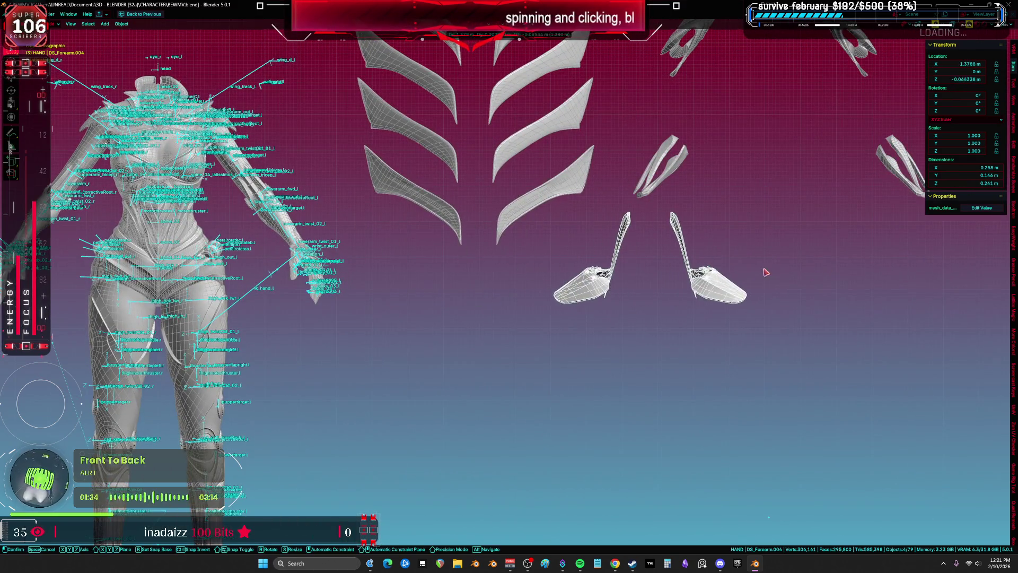
pyautogui.click(578, 292)
# Step: Drop the flaps below the hands along Z, raise the spikes, and lower the forearm pieces
pyautogui.click(578, 292)
pyautogui.press('g')
pyautogui.press('z')
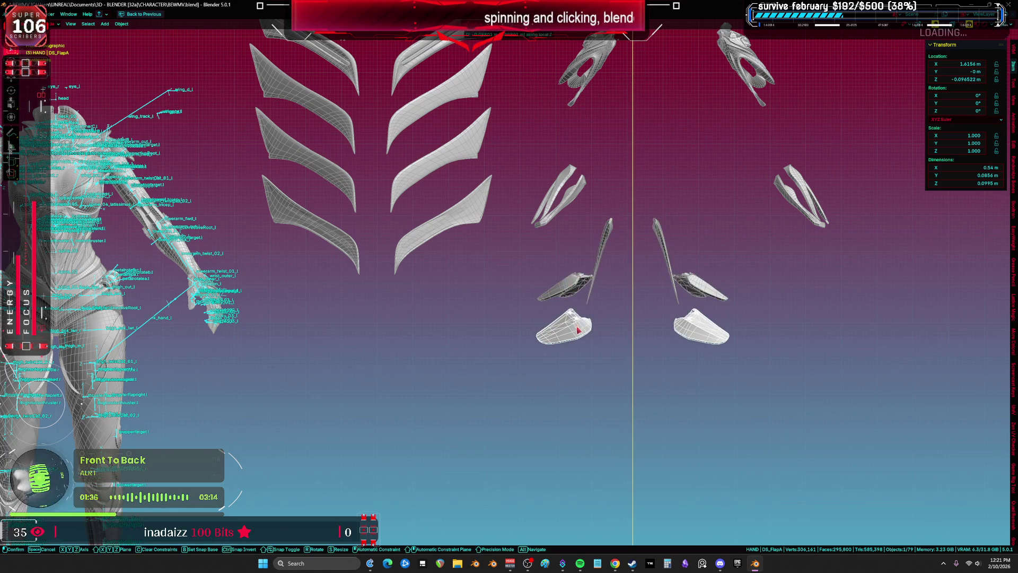
pyautogui.click(582, 365)
pyautogui.scroll(-1, 583, 367)
pyautogui.moveTo(604, 279)
pyautogui.mouseDown()
pyautogui.moveTo(623, 236)
pyautogui.moveTo(582, 242)
pyautogui.moveTo(588, 230)
pyautogui.mouseUp()
pyautogui.moveTo(589, 161)
pyautogui.mouseDown()
pyautogui.moveTo(590, 209)
pyautogui.moveTo(620, 133)
pyautogui.mouseUp()
# Step: Move the upper and lower leg pieces off the body to the right
pyautogui.moveTo(266, 242); pyautogui.dragTo(340, 361)
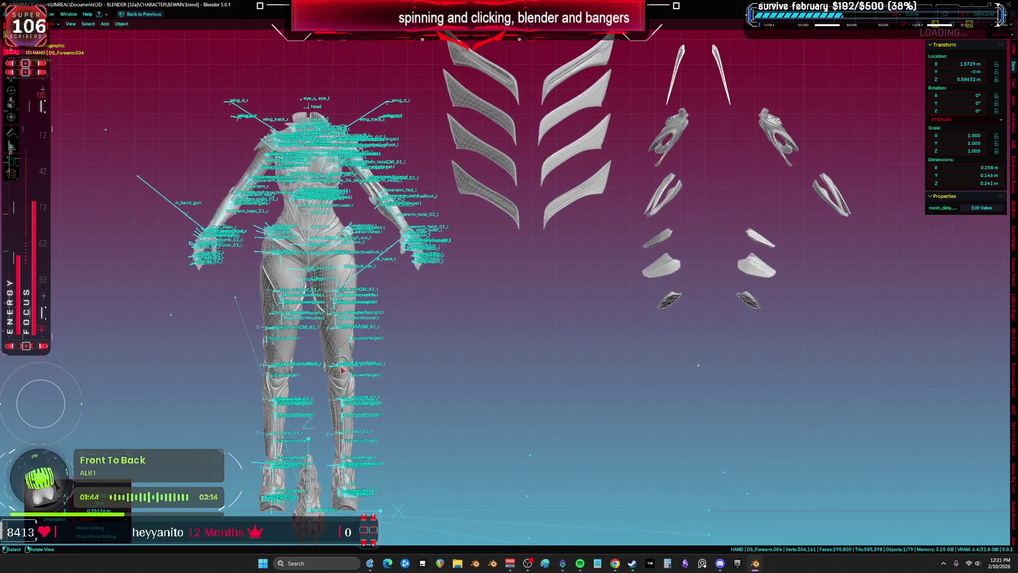
pyautogui.moveTo(356, 395); pyautogui.dragTo(742, 352)
pyautogui.moveTo(351, 345)
pyautogui.mouseDown()
pyautogui.moveTo(611, 384)
pyautogui.moveTo(661, 378)
pyautogui.moveTo(639, 375)
pyautogui.mouseUp()
pyautogui.scroll(2, 510, 303)
pyautogui.hotkey('shift', 'alt', 'z')
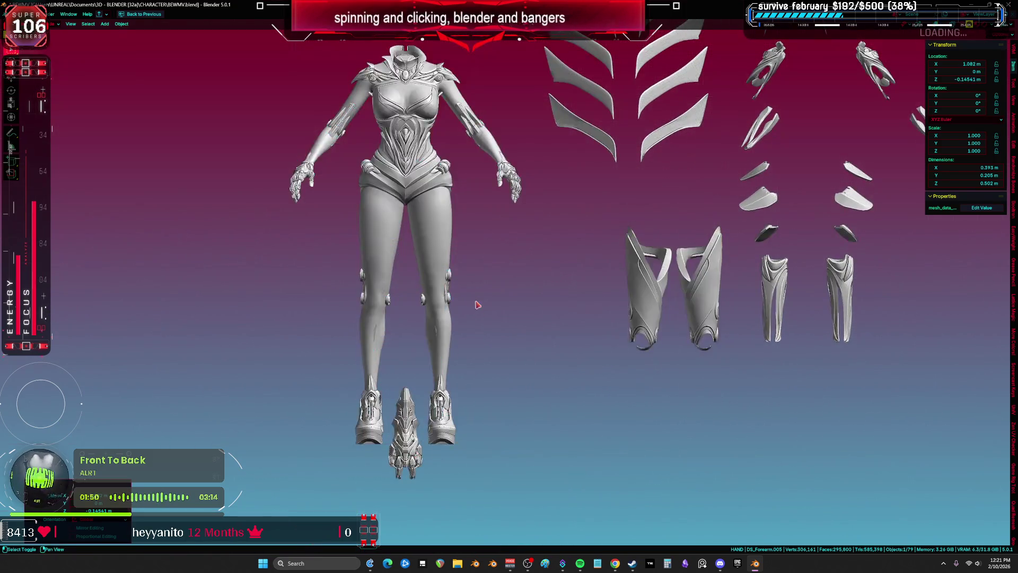
pyautogui.scroll(2, 511, 303)
pyautogui.hotkey('shift', 'alt', 'z')
# Step: Place the small cone pieces below the leg pieces
pyautogui.moveTo(511, 303); pyautogui.dragTo(539, 340)
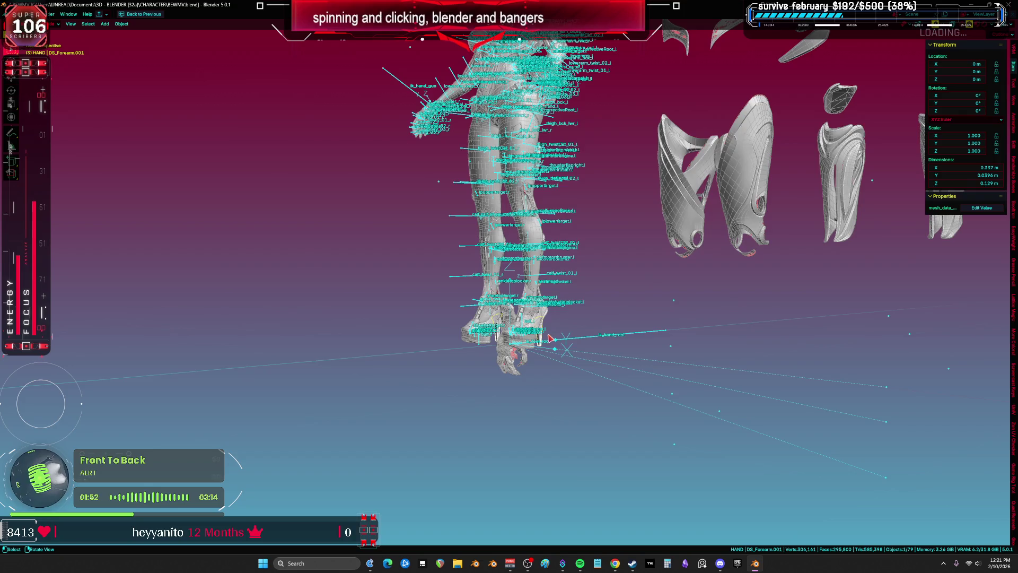
pyautogui.press('KP_1')
pyautogui.hotkey('shift', 'alt', 'z')
pyautogui.click(609, 304)
pyautogui.press('g')
pyautogui.click(862, 289)
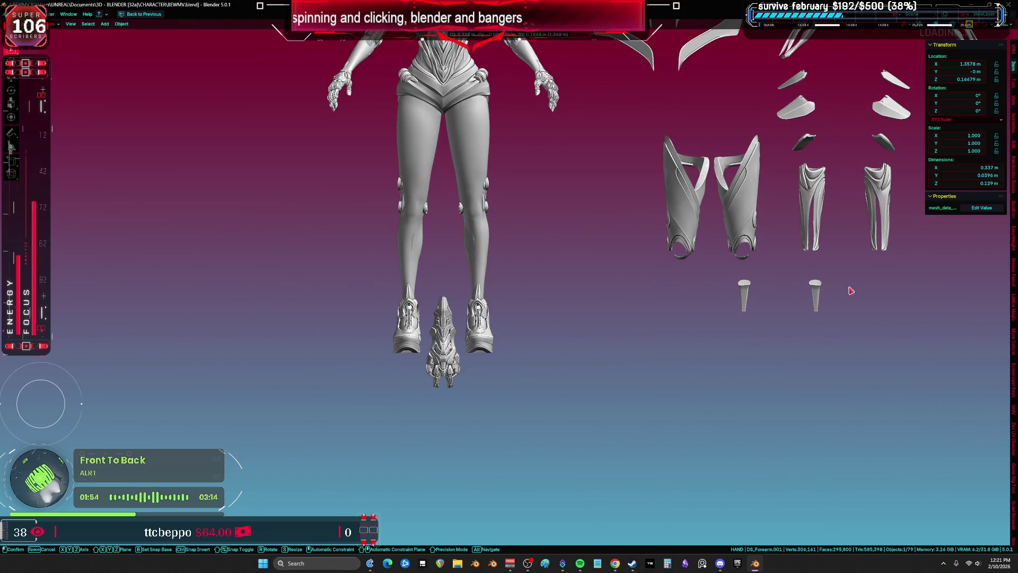
pyautogui.scroll(-3, 742, 297)
pyautogui.scroll(5, 498, 317)
# Step: Select the four shoulder armour pieces on the torso
pyautogui.moveTo(499, 317); pyautogui.dragTo(615, 228)
pyautogui.hotkey('shift', 'alt', 'z')
pyautogui.scroll(5, 615, 228)
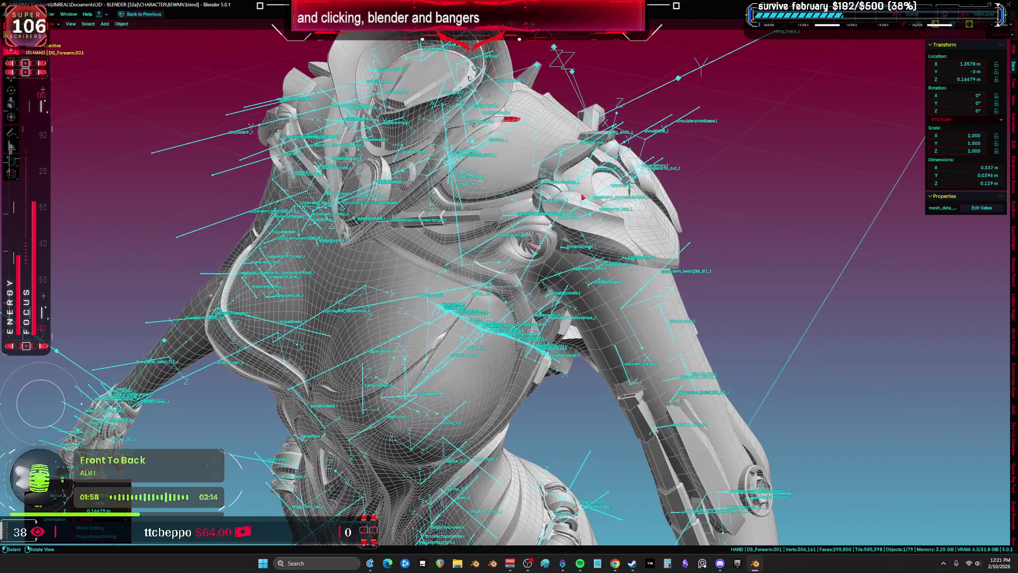
pyautogui.click(587, 205)
pyautogui.keyDown('shift'); pyautogui.click(578, 166); pyautogui.keyUp('shift')
pyautogui.keyDown('shift'); pyautogui.click(651, 225); pyautogui.keyUp('shift')
pyautogui.keyDown('shift'); pyautogui.click(671, 201); pyautogui.keyUp('shift')
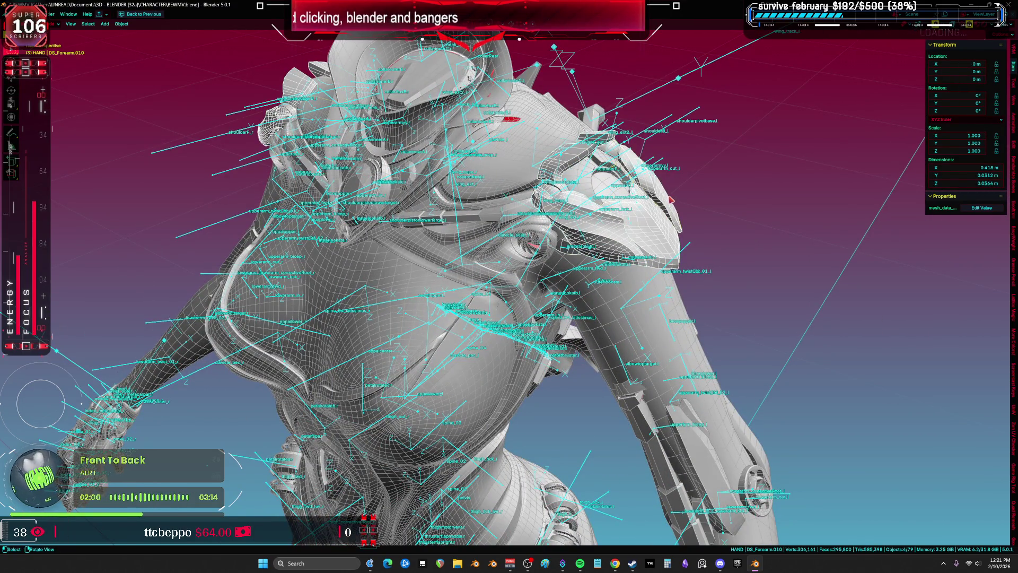
# Step: Place the shoulder pieces above the wing stack and pick out the small shoulder pieces
pyautogui.press('KP_1')
pyautogui.scroll(-4, 670, 201)
pyautogui.scroll(2, 663, 159)
pyautogui.press('g')
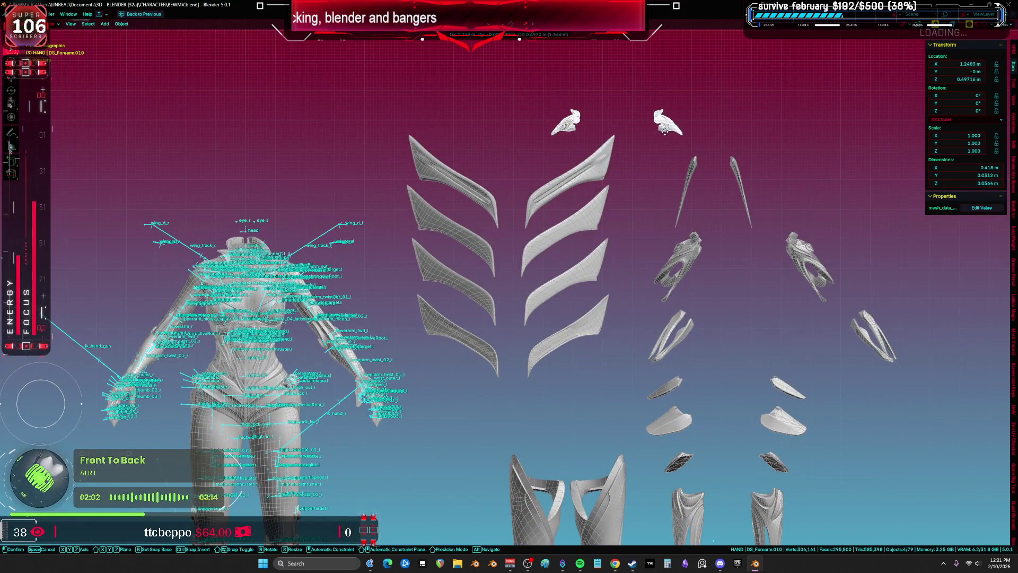
pyautogui.click(575, 112)
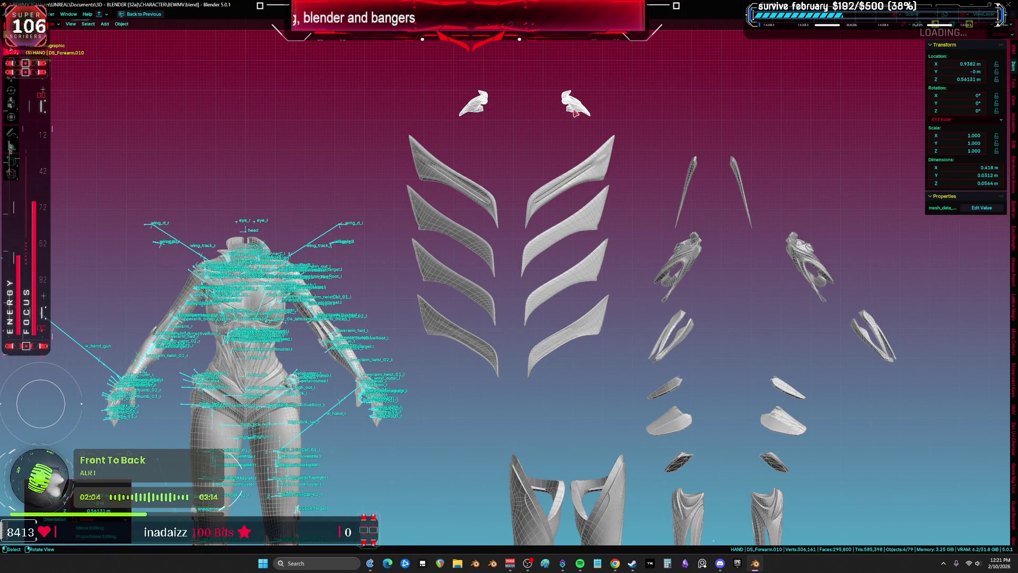
pyautogui.click(575, 112)
pyautogui.click(587, 165)
# Step: Adjust the small shoulder piece's height along its local Z axis
pyautogui.press('g')
pyautogui.press('z')
pyautogui.click(598, 113)
pyautogui.scroll(-1, 607, 154)
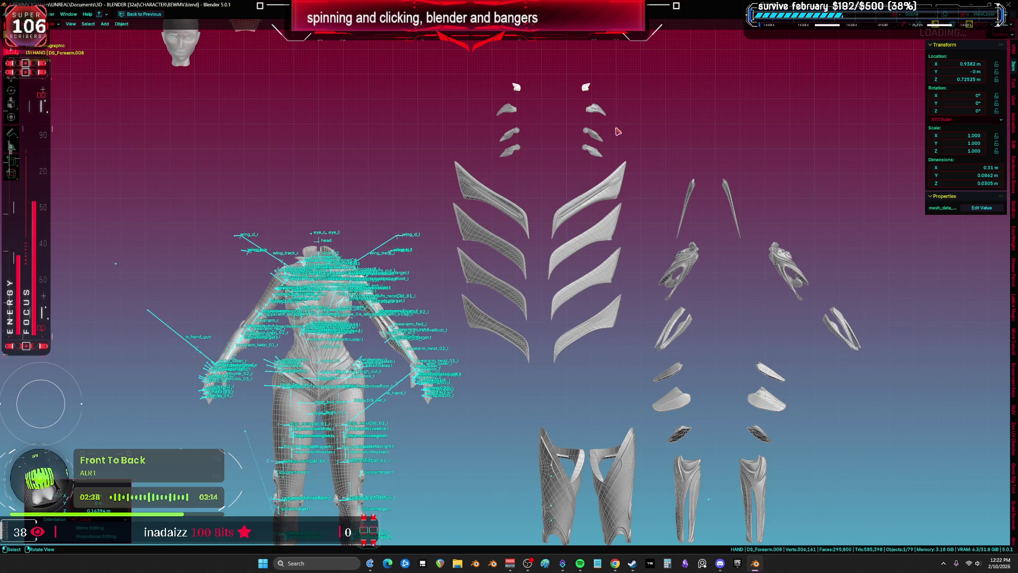
pyautogui.scroll(-1, 547, 215)
# Step: Restore the split layout and show the armour piece's Object Data vertex groups
pyautogui.hotkey('ctrl', 'space')
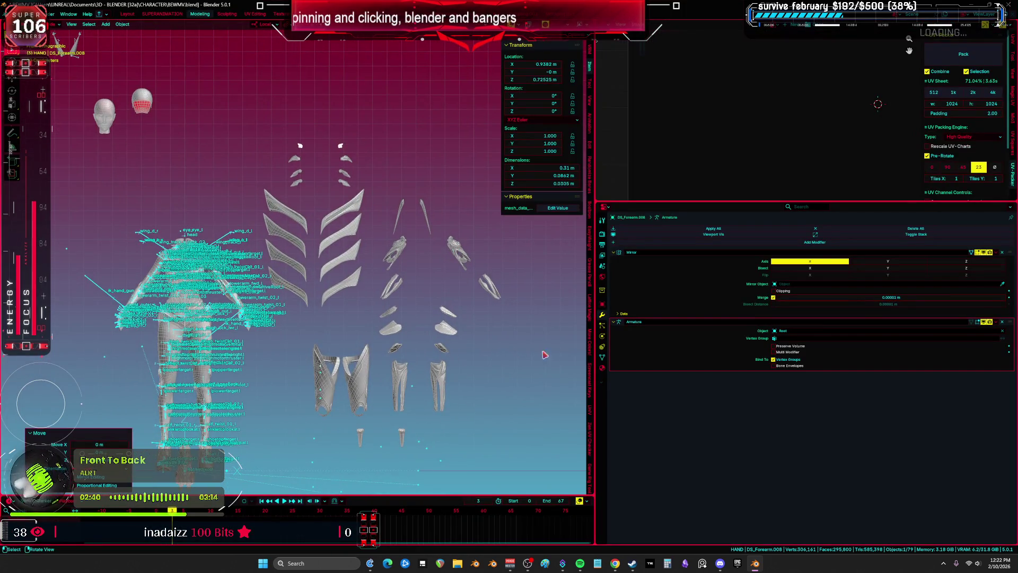
pyautogui.click(603, 361)
pyautogui.click(435, 395)
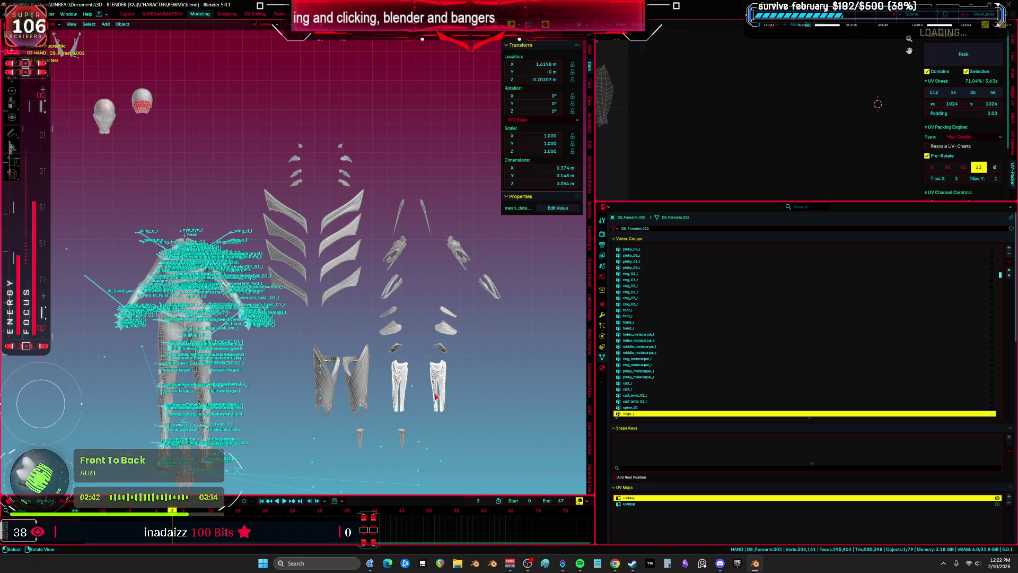
pyautogui.click(361, 438)
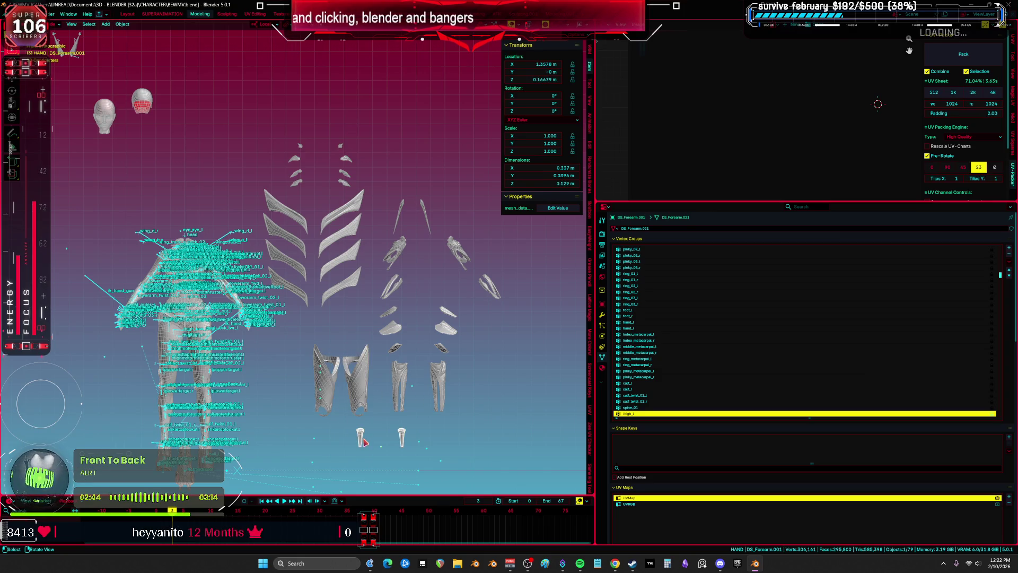
pyautogui.click(397, 345)
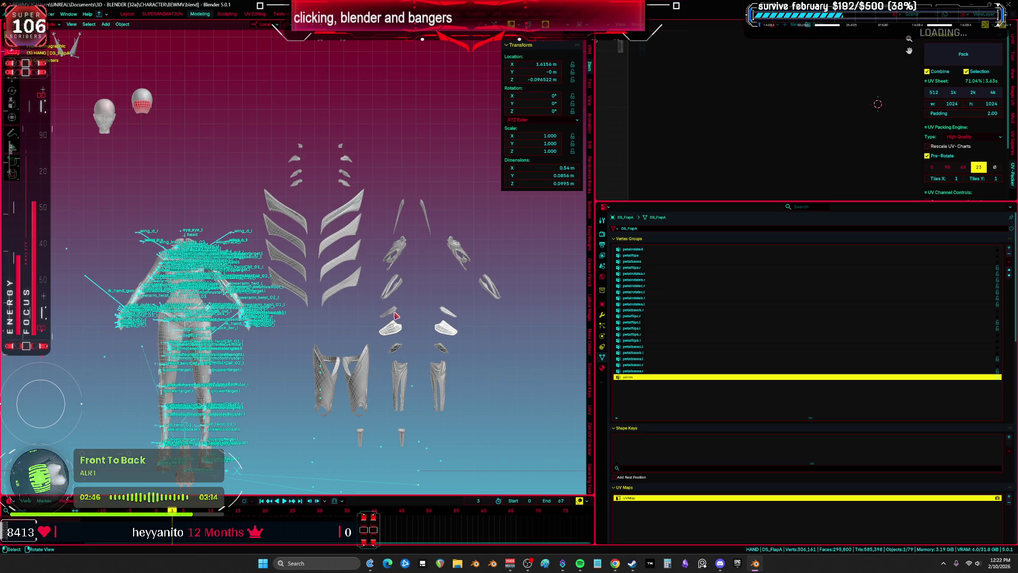
pyautogui.click(395, 284)
pyautogui.click(403, 254)
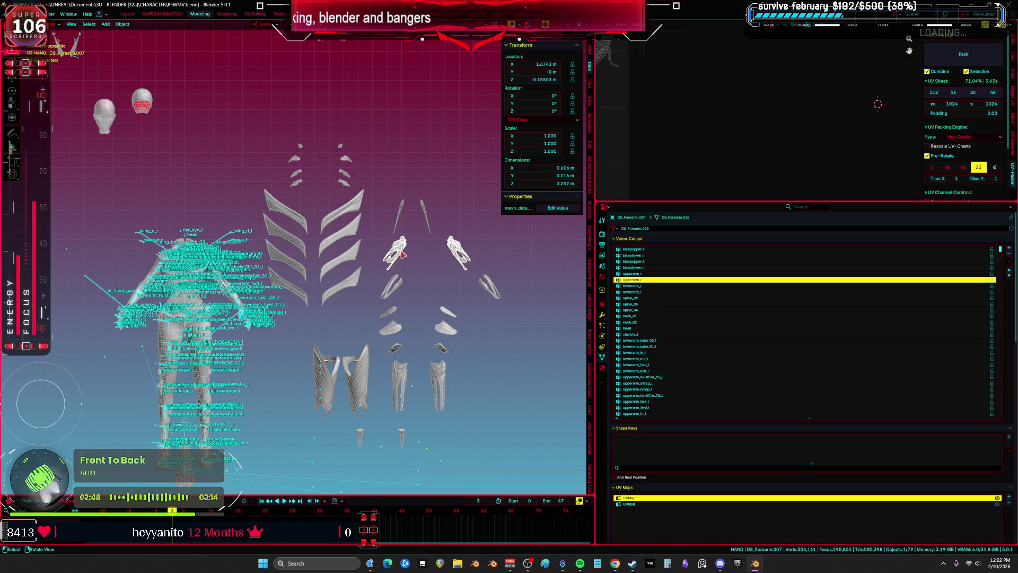
pyautogui.click(400, 220)
pyautogui.click(343, 291)
pyautogui.click(347, 260)
pyautogui.click(347, 235)
pyautogui.click(350, 194)
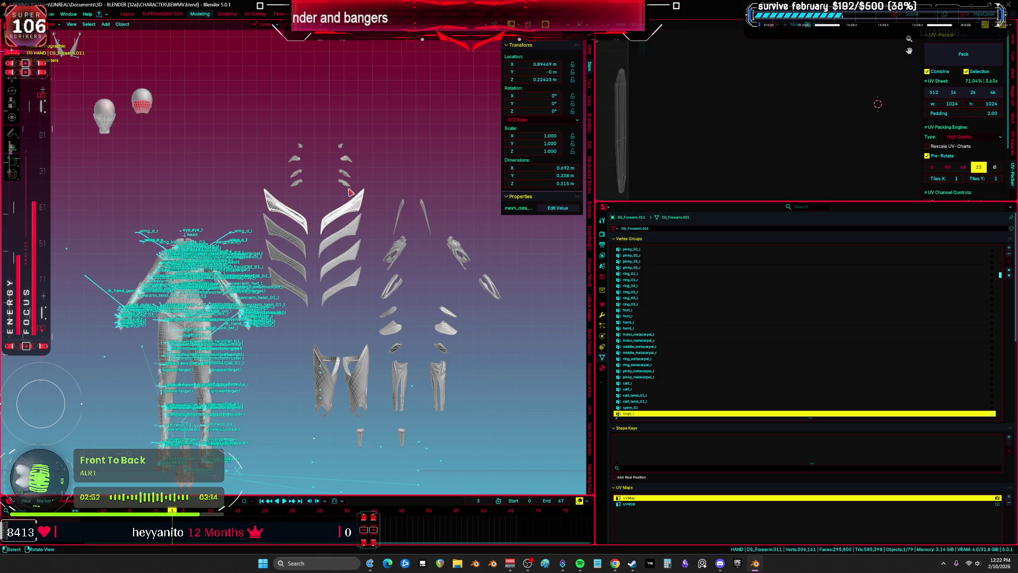
pyautogui.click(341, 146)
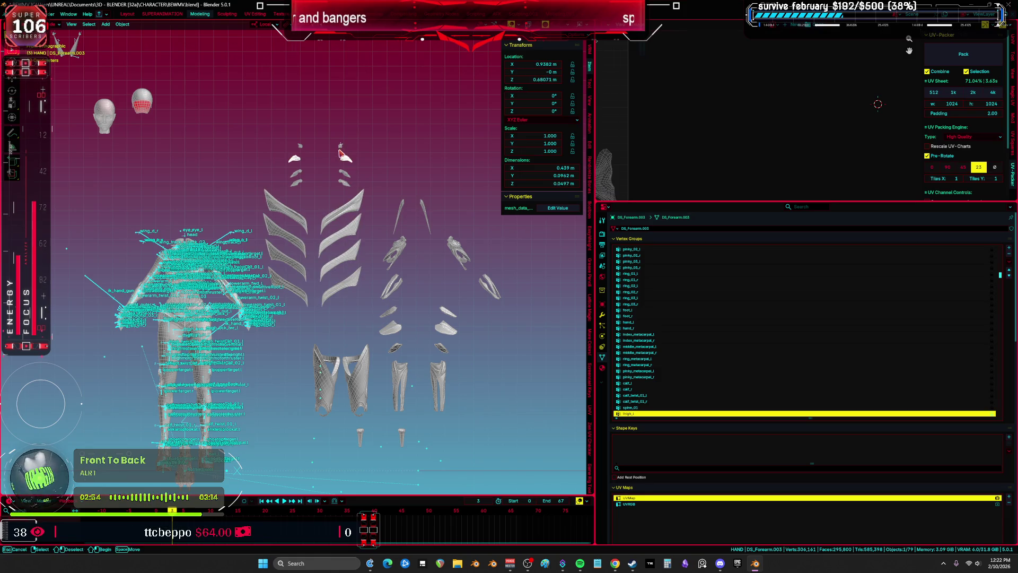
pyautogui.scroll(4, 237, 277)
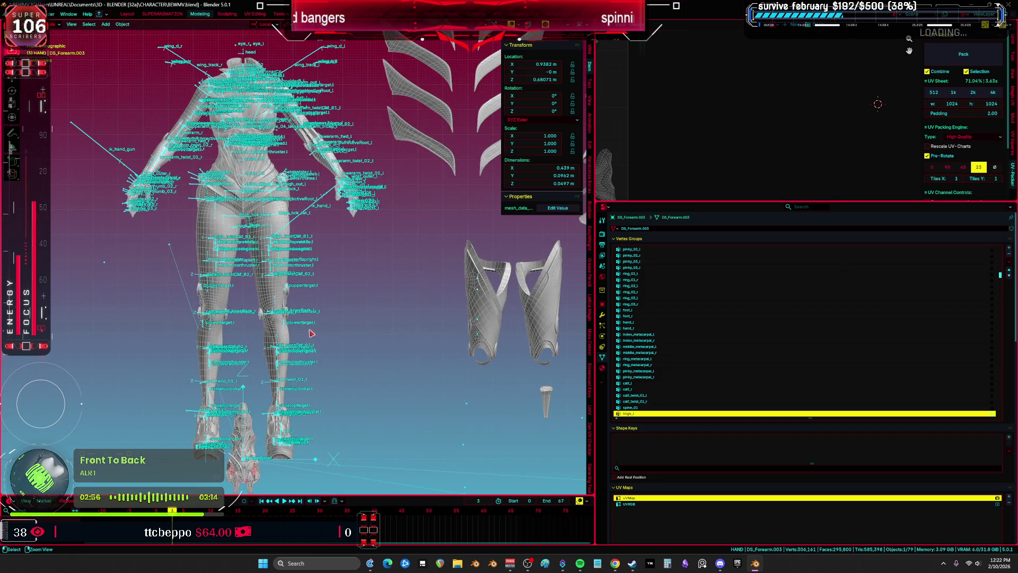
# Step: Hide the object at the character's feet and select the armour mesh Cylinder.001
pyautogui.click(255, 443)
pyautogui.press('h')
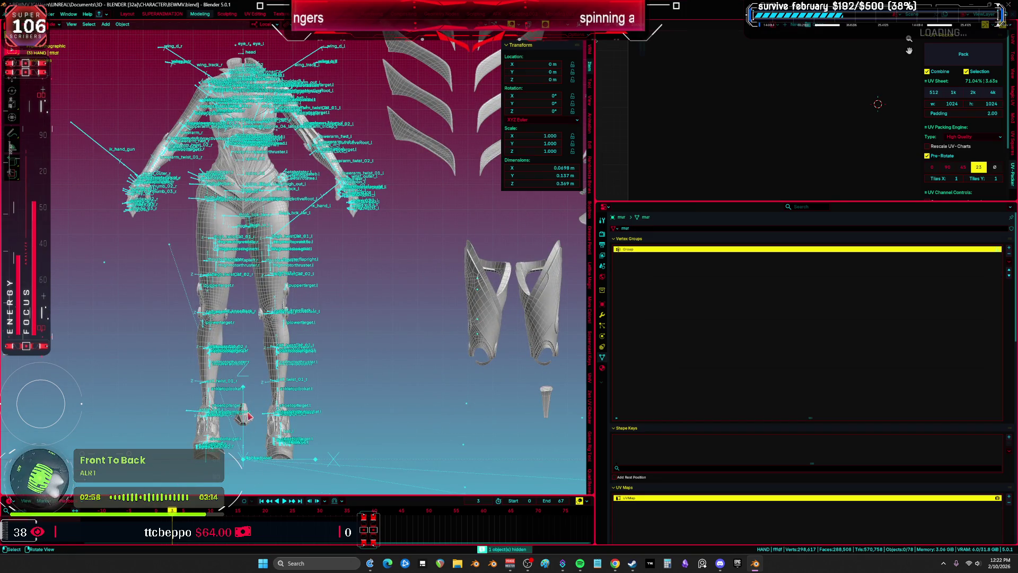
pyautogui.click(247, 417)
pyautogui.click(244, 418)
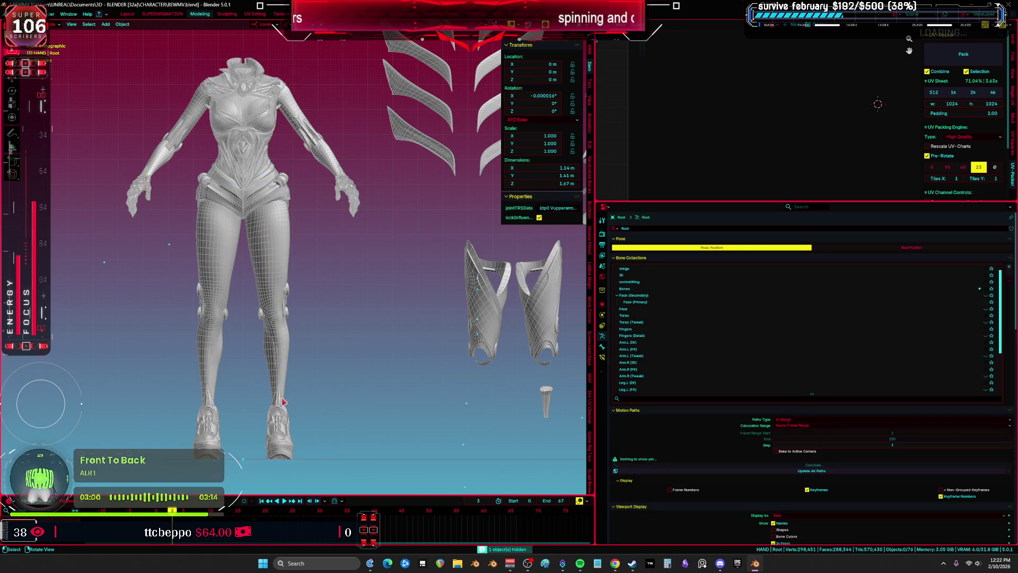
pyautogui.press('g')
pyautogui.press('Escape')
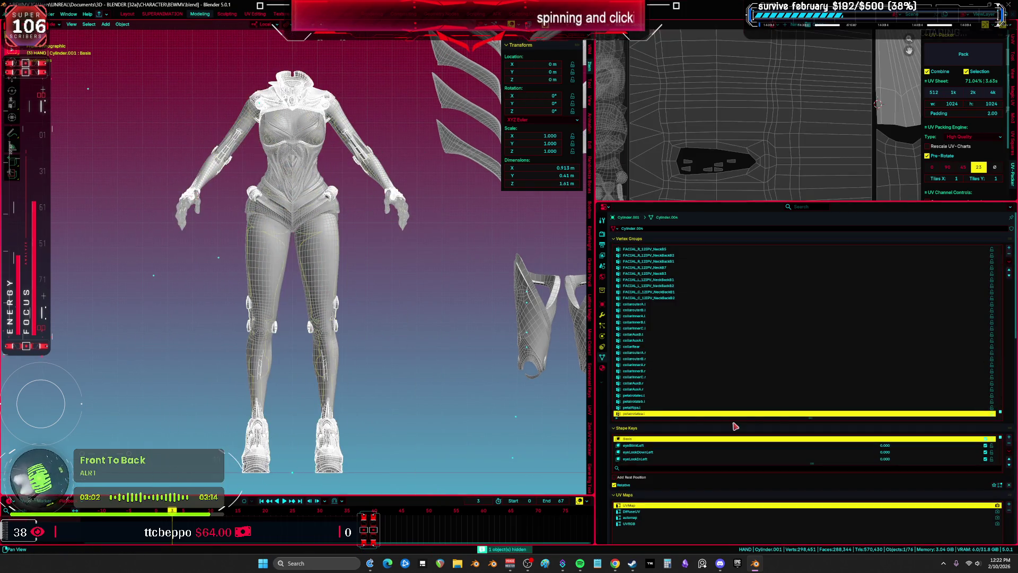
# Step: Delete all shape keys from Cylinder.001 and slide it left along X
pyautogui.click(1009, 451)
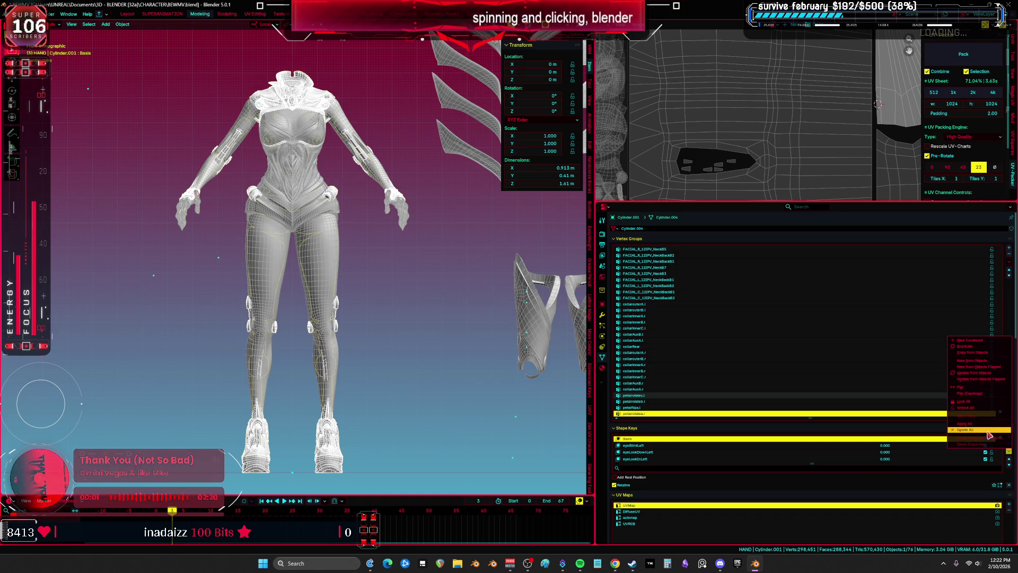
pyautogui.click(990, 436)
pyautogui.press('g')
pyautogui.press('x')
pyautogui.press('x')
pyautogui.click(207, 308)
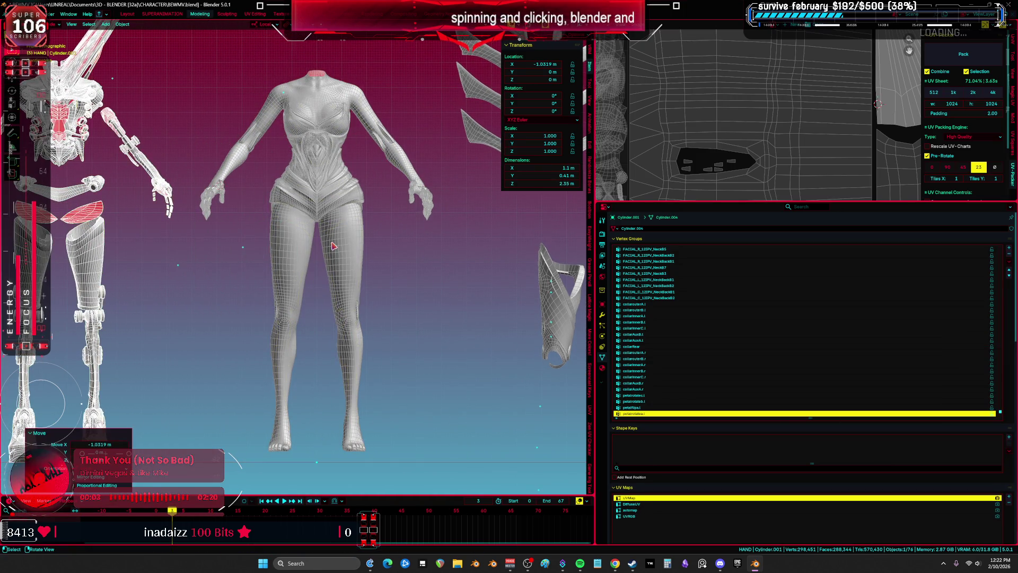
pyautogui.scroll(-3, 380, 353)
pyautogui.press('g')
pyautogui.press('x')
pyautogui.press('x')
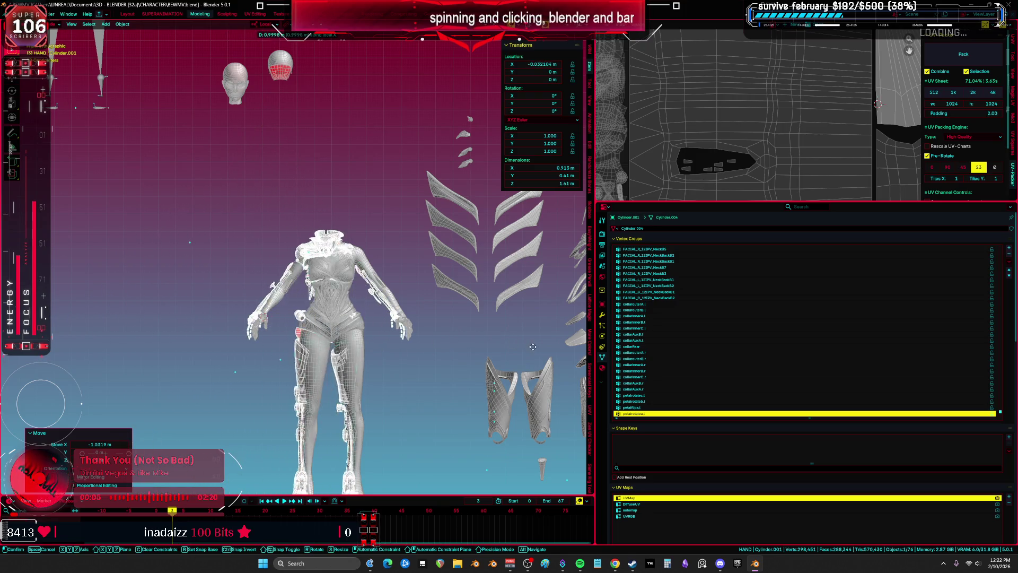
# Step: Delete all shape keys from the body mesh Cylinder.019
pyautogui.click(379, 350)
pyautogui.click(350, 340)
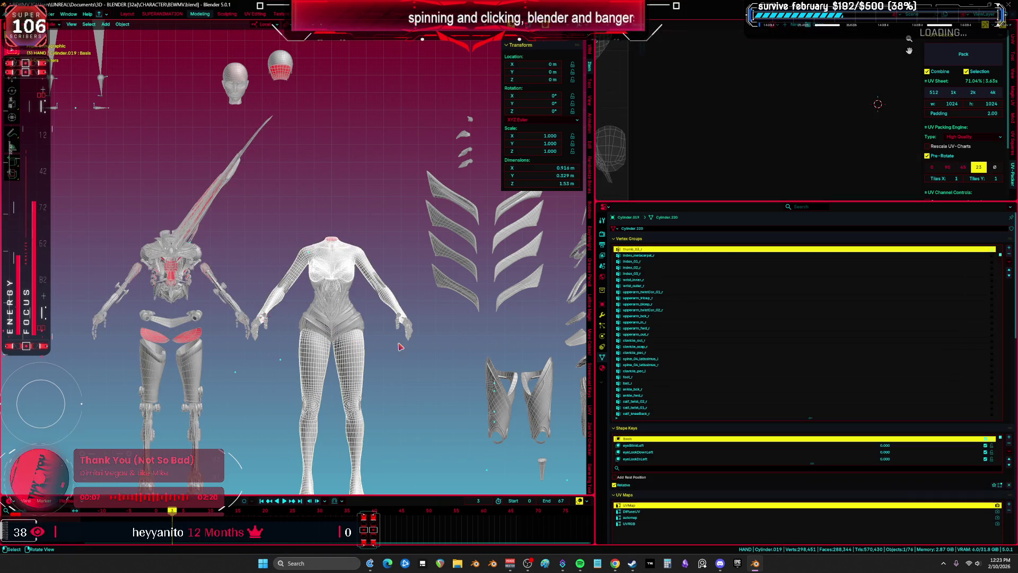
pyautogui.click(1009, 450)
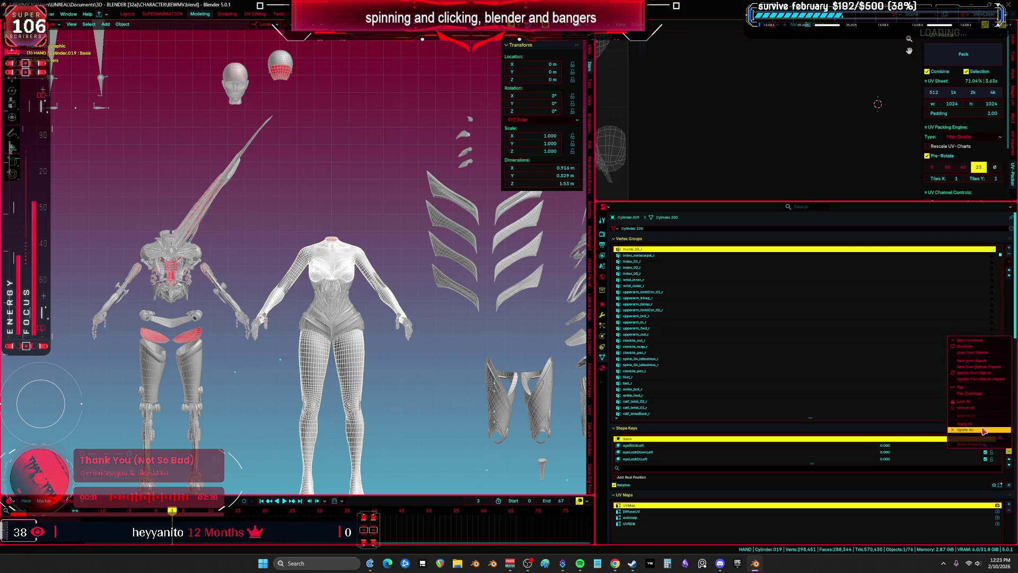
pyautogui.click(983, 430)
# Step: Slide the body far left along X and delete all of the dress's shape keys
pyautogui.press('g')
pyautogui.press('x')
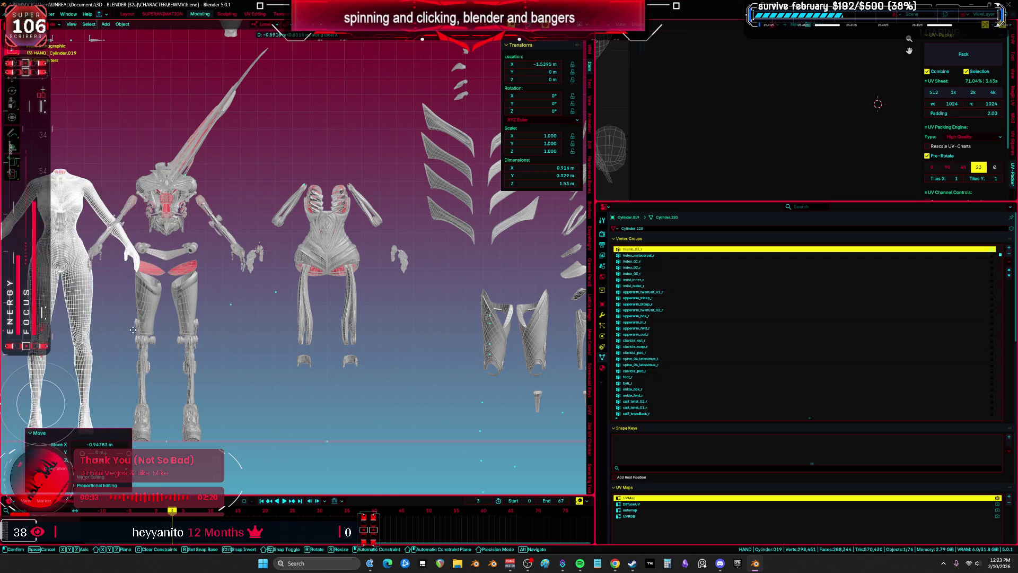
pyautogui.click(311, 265)
pyautogui.click(313, 264)
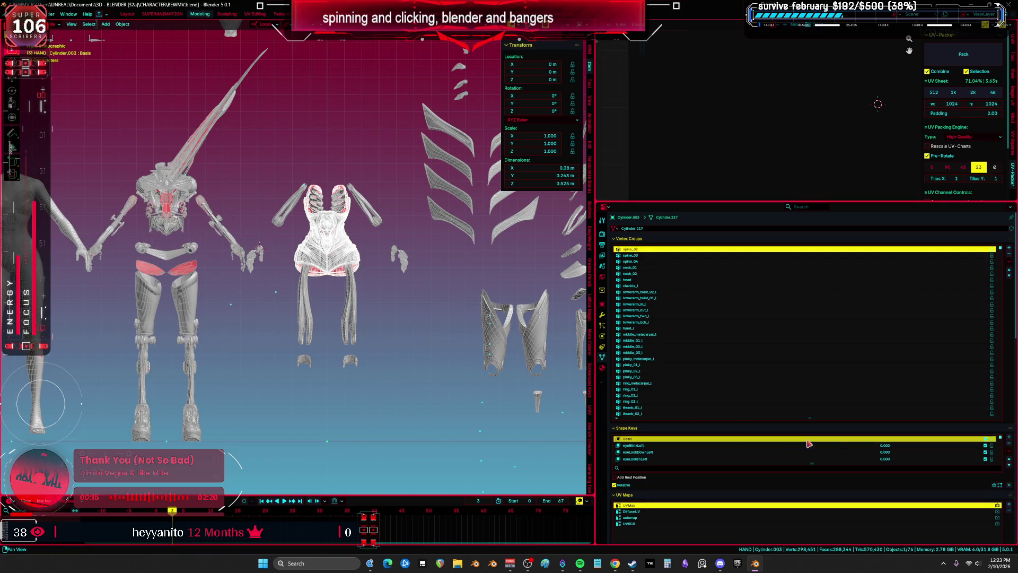
pyautogui.click(1009, 454)
pyautogui.click(987, 417)
# Step: Move the dress and the ribbed chest piece to the left along X
pyautogui.press('g')
pyautogui.press('x')
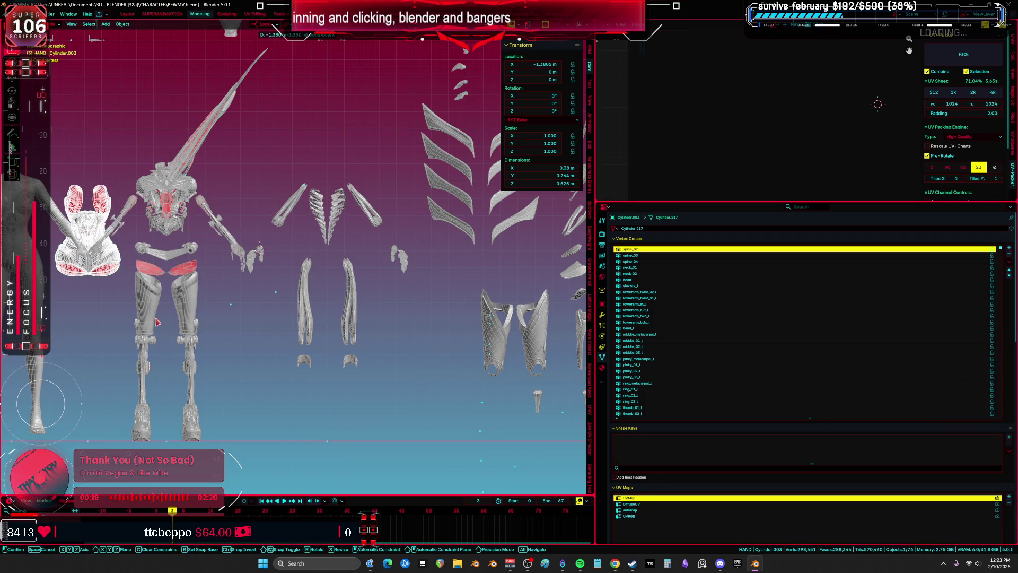
pyautogui.click(157, 322)
pyautogui.click(317, 217)
pyautogui.press('g')
pyautogui.press('x')
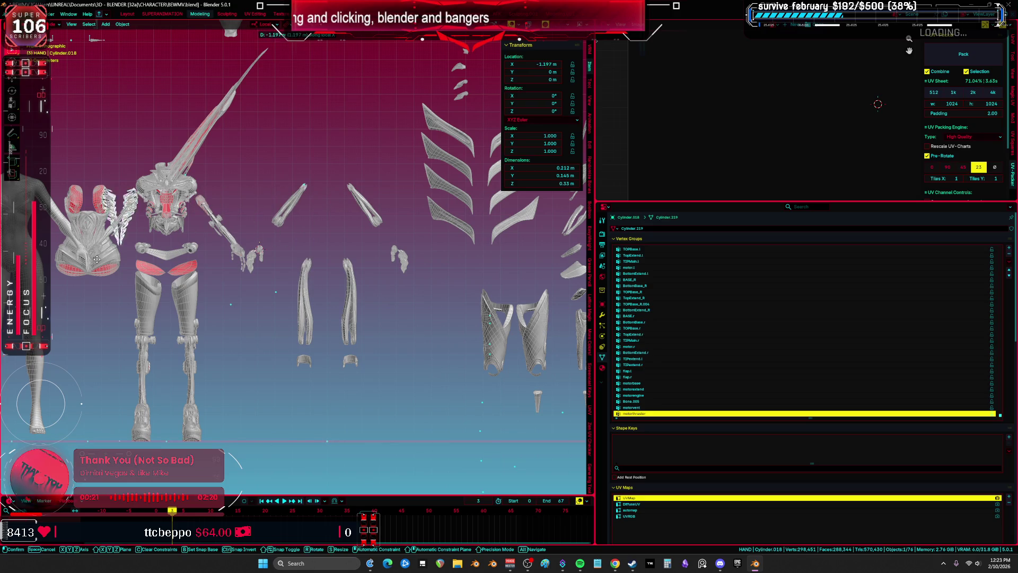
pyautogui.click(259, 262)
# Step: Delete all shape keys from the right arm piece
pyautogui.click(285, 217)
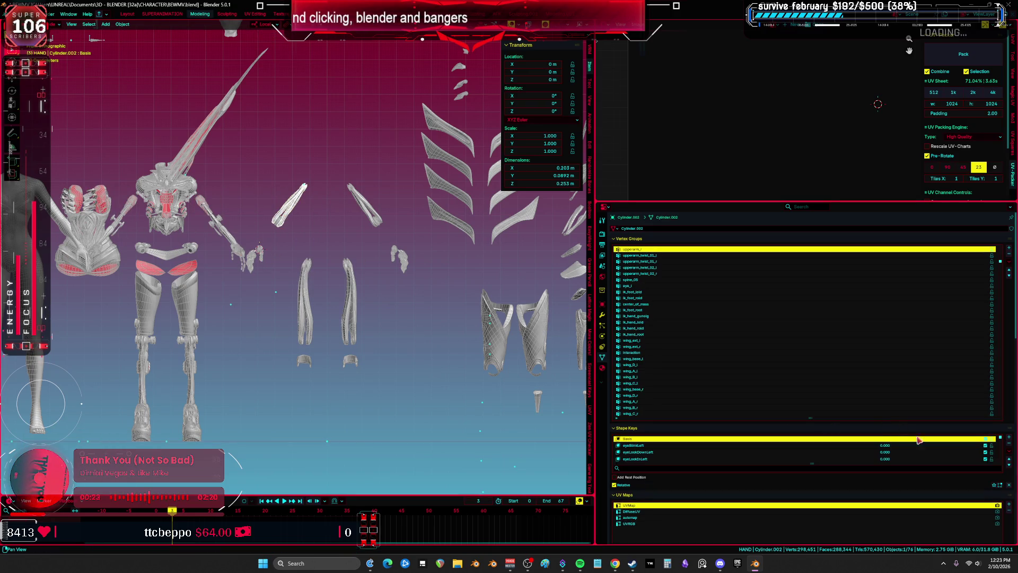
pyautogui.click(1009, 455)
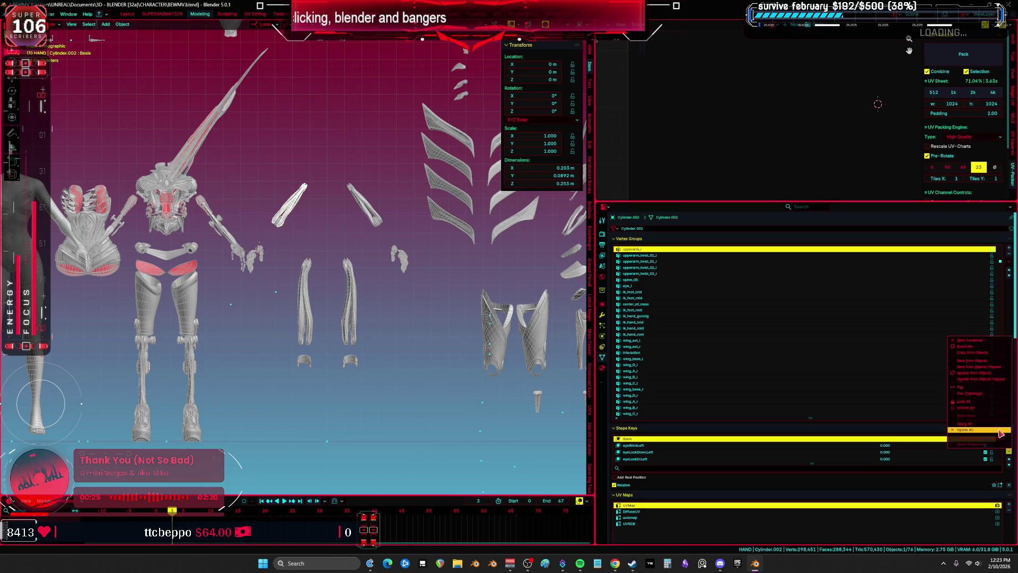
pyautogui.click(364, 204)
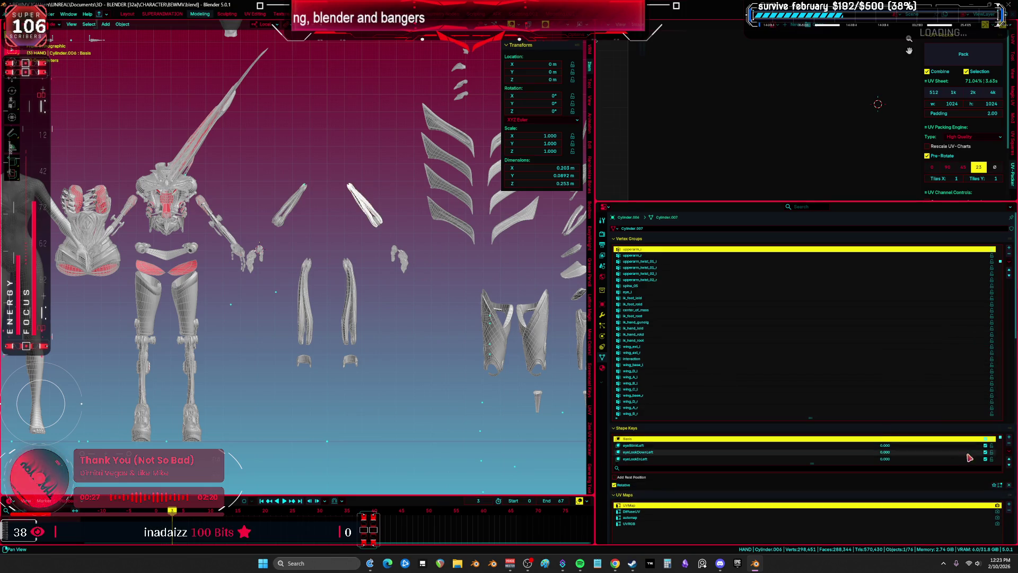
pyautogui.click(1007, 457)
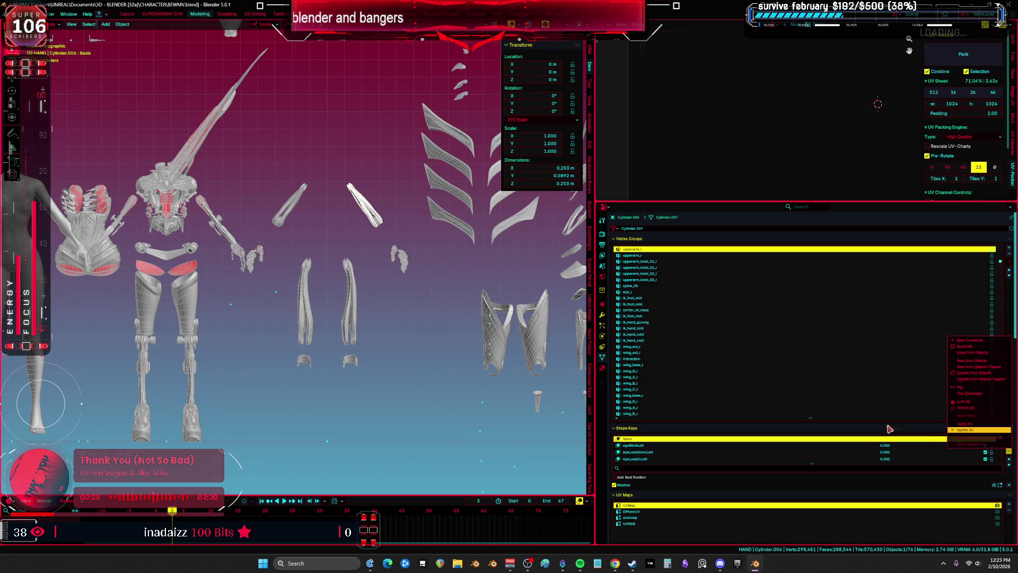
pyautogui.click(930, 427)
# Step: Delete all shape keys from the forearm pieces
pyautogui.click(345, 315)
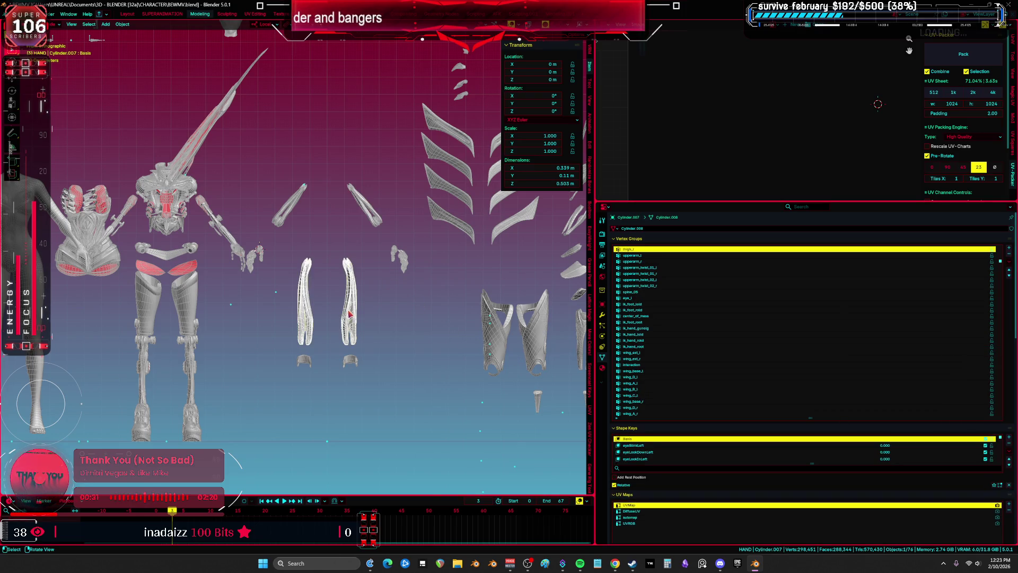
pyautogui.click(351, 361)
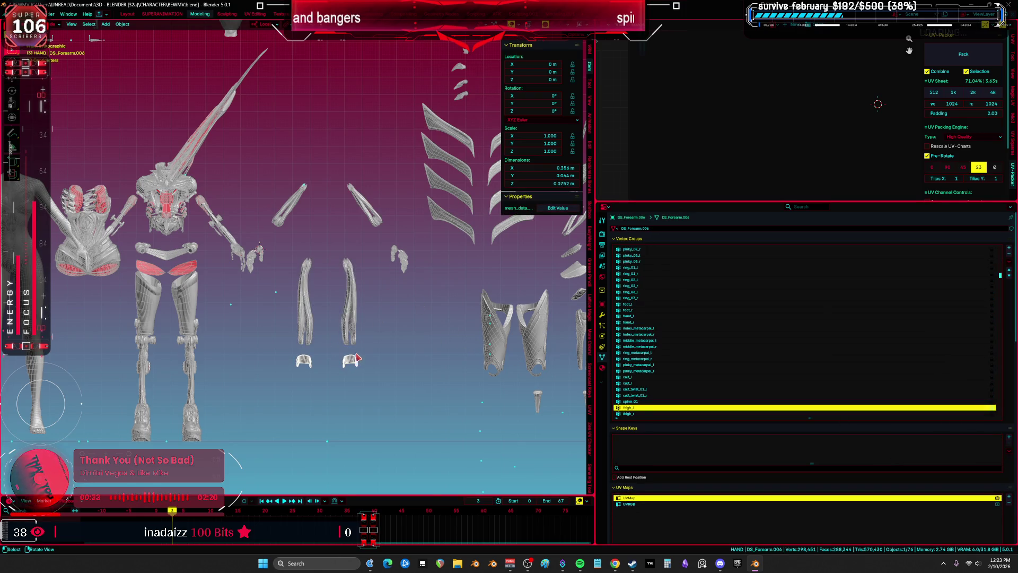
pyautogui.hotkey('ctrl', 'z')
pyautogui.click(1009, 455)
pyautogui.click(979, 434)
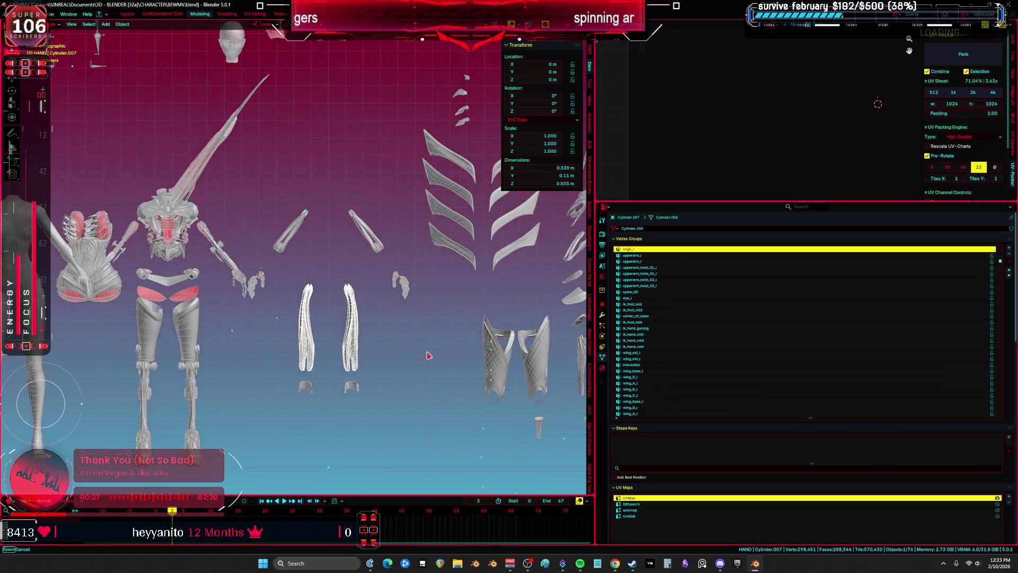
# Step: Drag the female body toward the centre of the scene
pyautogui.scroll(4, 428, 349)
pyautogui.click(388, 272)
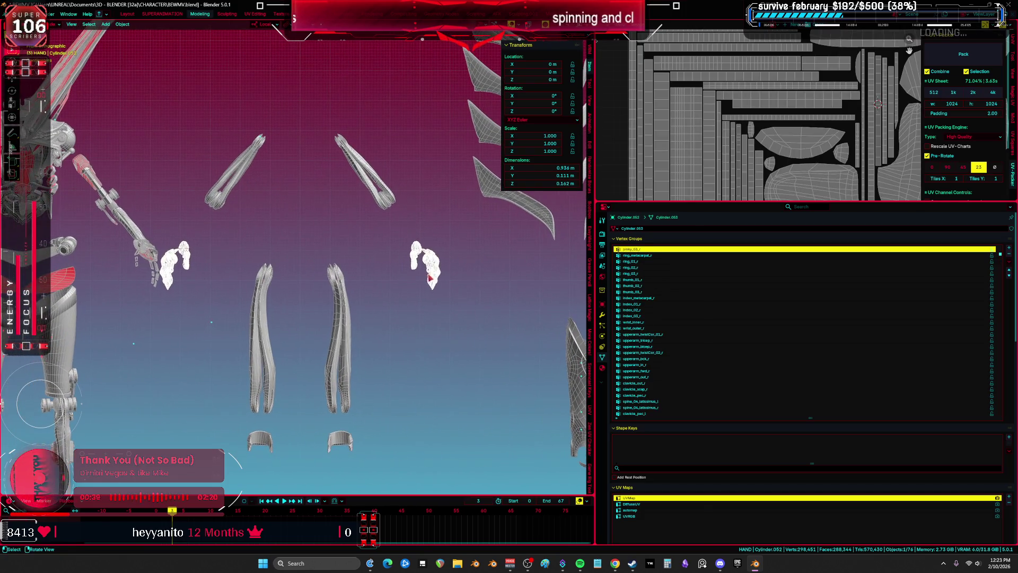
pyautogui.scroll(-5, 357, 262)
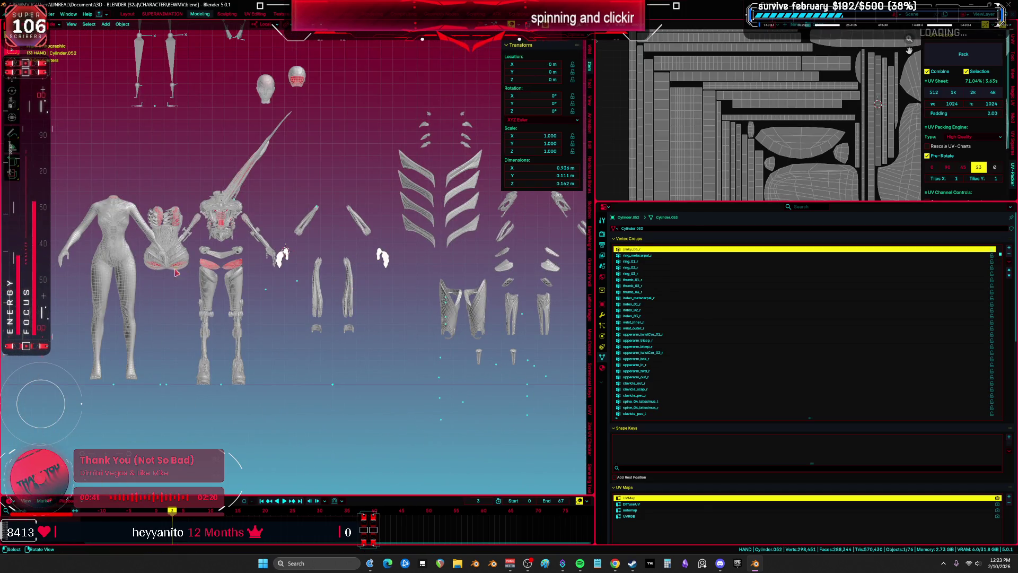
pyautogui.click(111, 259)
pyautogui.moveTo(112, 258); pyautogui.dragTo(339, 259)
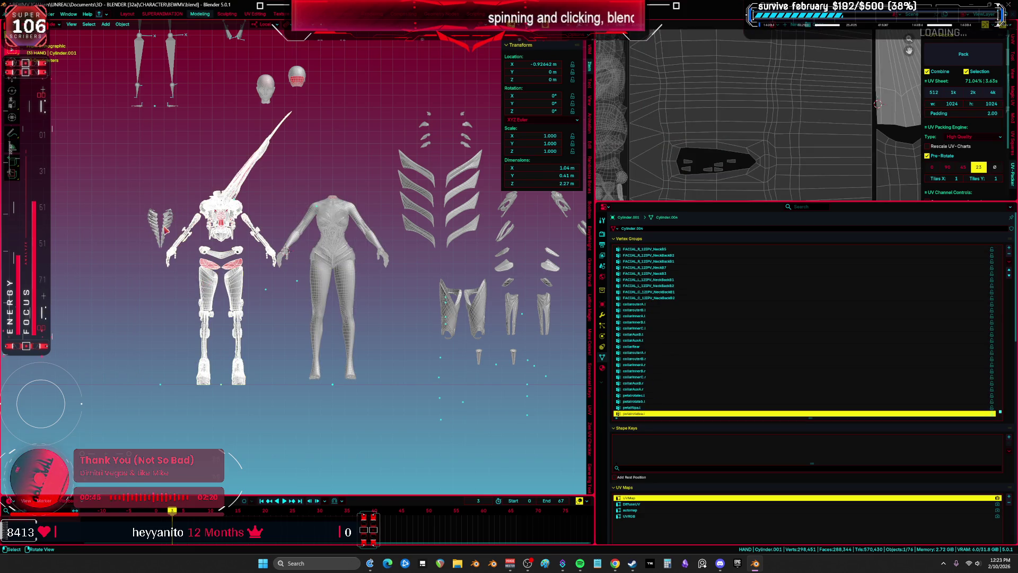
# Step: Leave local view and unhide all hidden objects, including the rig
pyautogui.scroll(4, 220, 224)
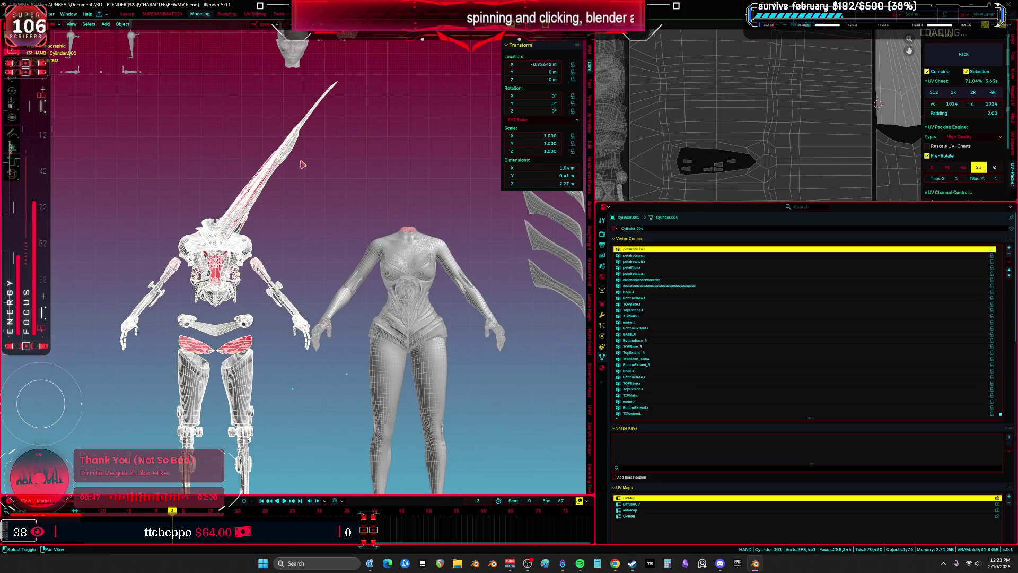
pyautogui.press('KP_3')
pyautogui.press('KP_1')
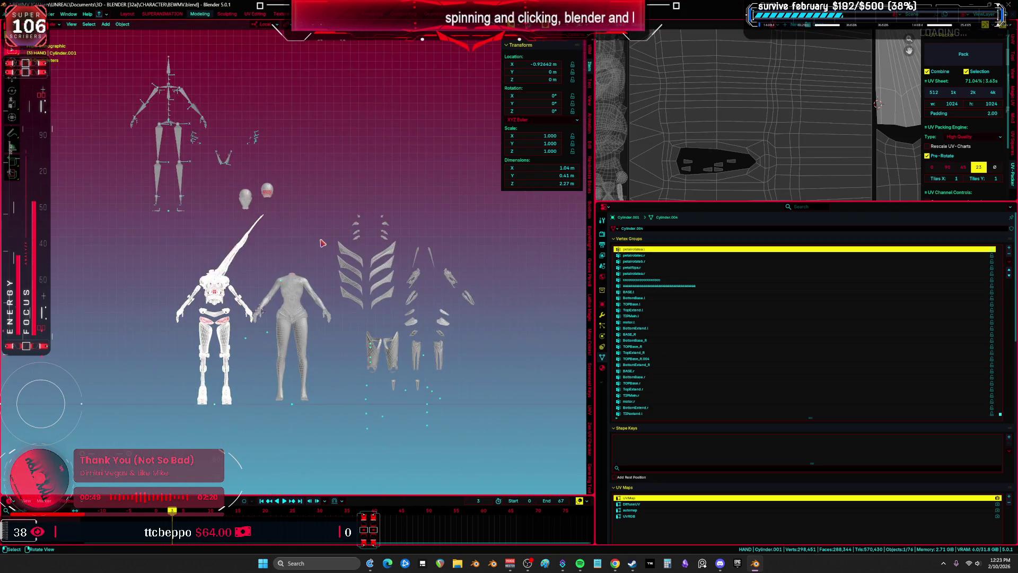
pyautogui.press('KP_Divide')
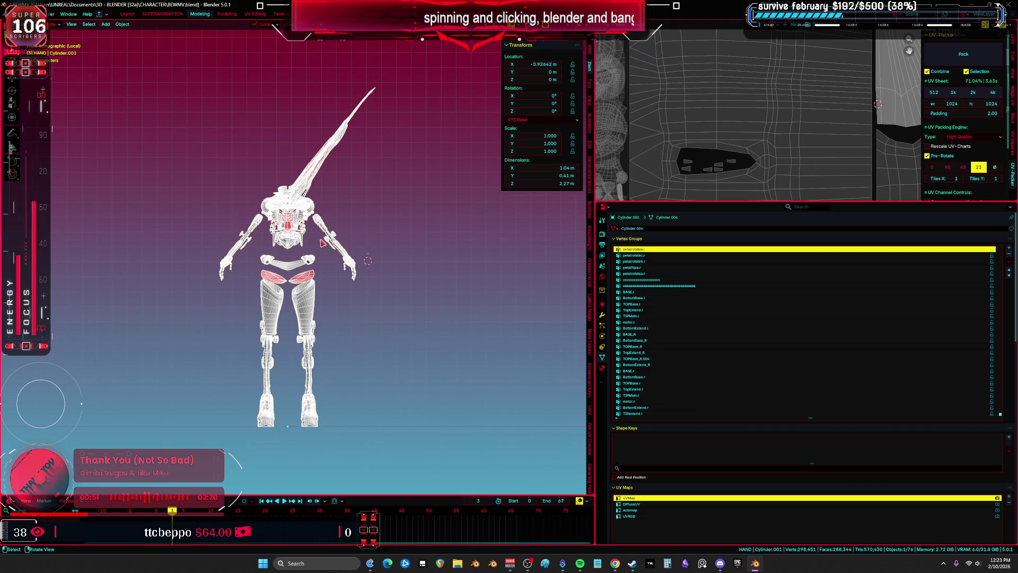
pyautogui.press('KP_Divide')
pyautogui.hotkey('alt', 'h')
pyautogui.scroll(4, 272, 242)
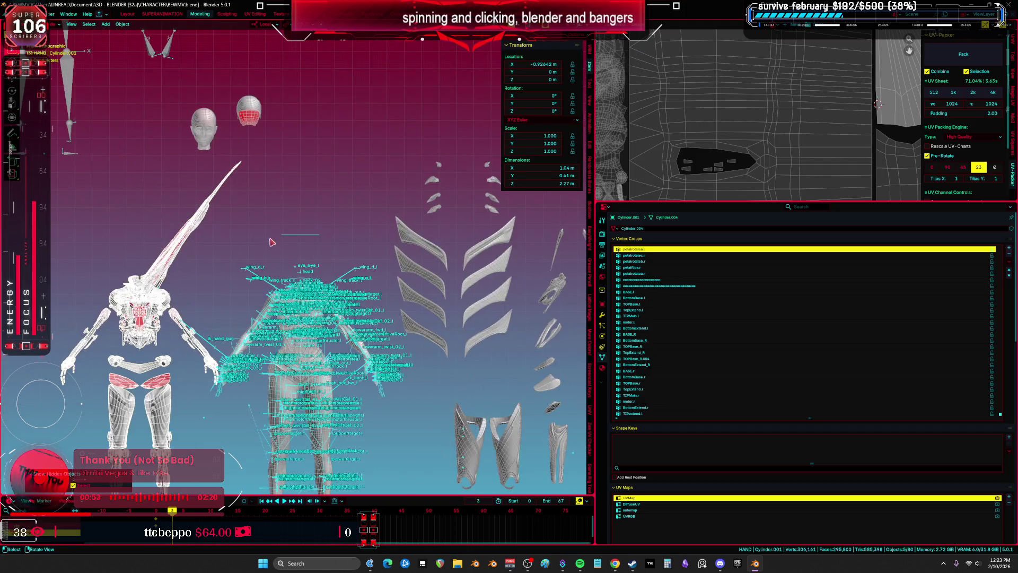
# Step: Shift the robot along X beside the body and show its modifiers
pyautogui.click(186, 252)
pyautogui.press('g')
pyautogui.press('x')
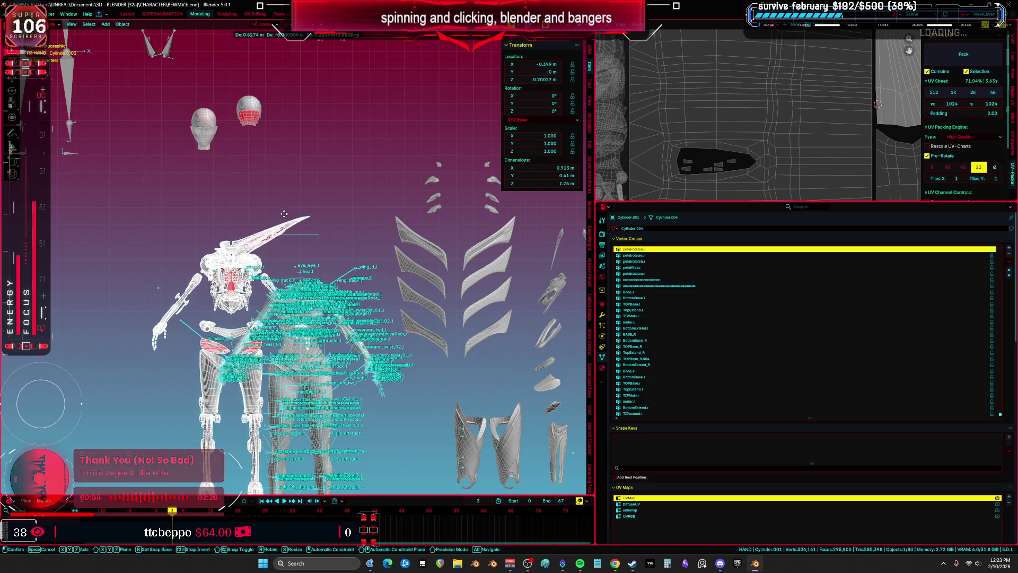
pyautogui.click(292, 221)
pyautogui.hotkey('shift', 'alt', 'z')
pyautogui.scroll(3, 292, 222)
pyautogui.press('g')
pyautogui.scroll(5, 318, 259)
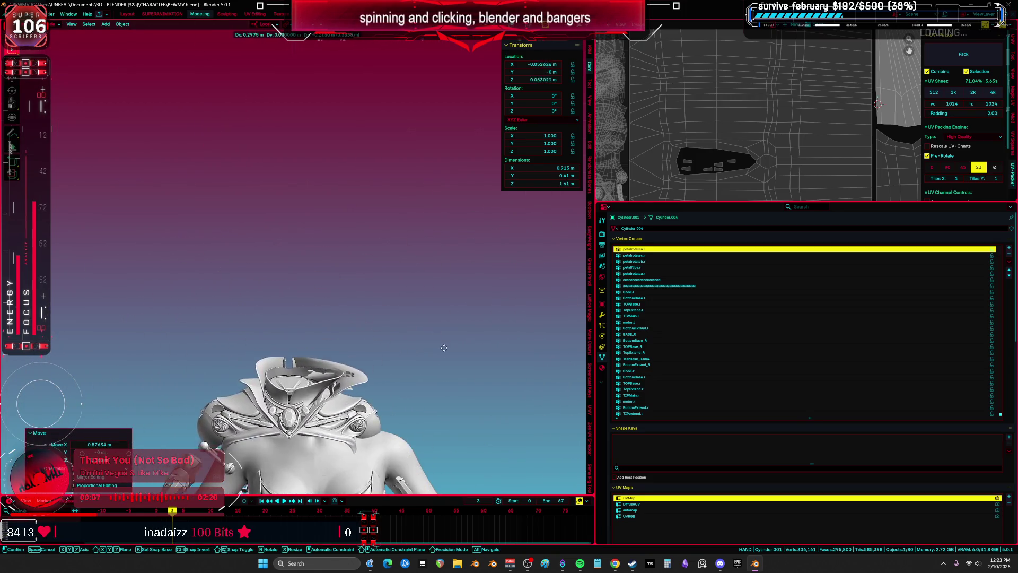
pyautogui.click(577, 374)
pyautogui.click(602, 315)
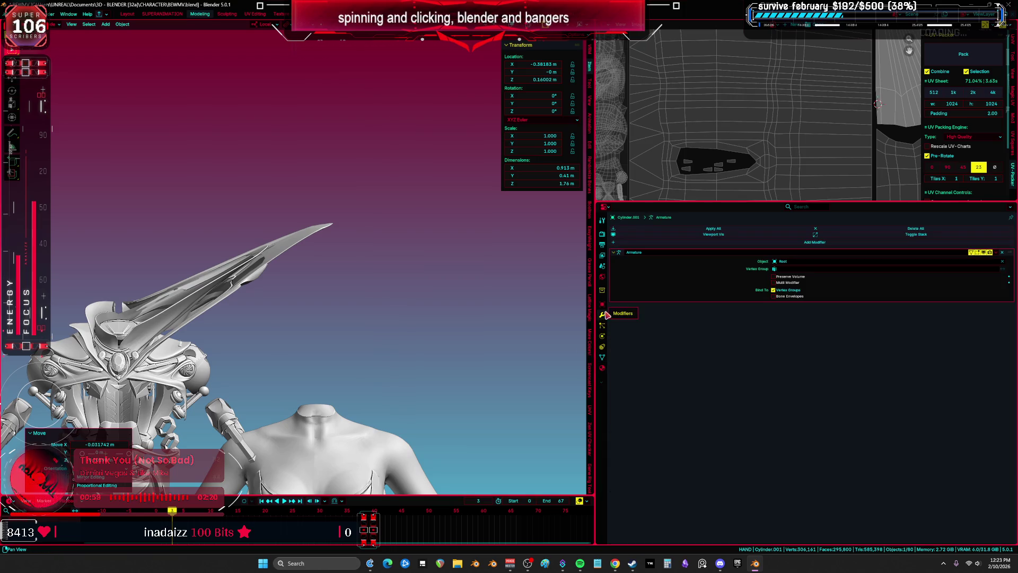
# Step: Select the Root armature and body mesh, then briefly enter and leave Weight Paint mode
pyautogui.hotkey('shift', 'alt', 'z')
pyautogui.scroll(-3, 284, 343)
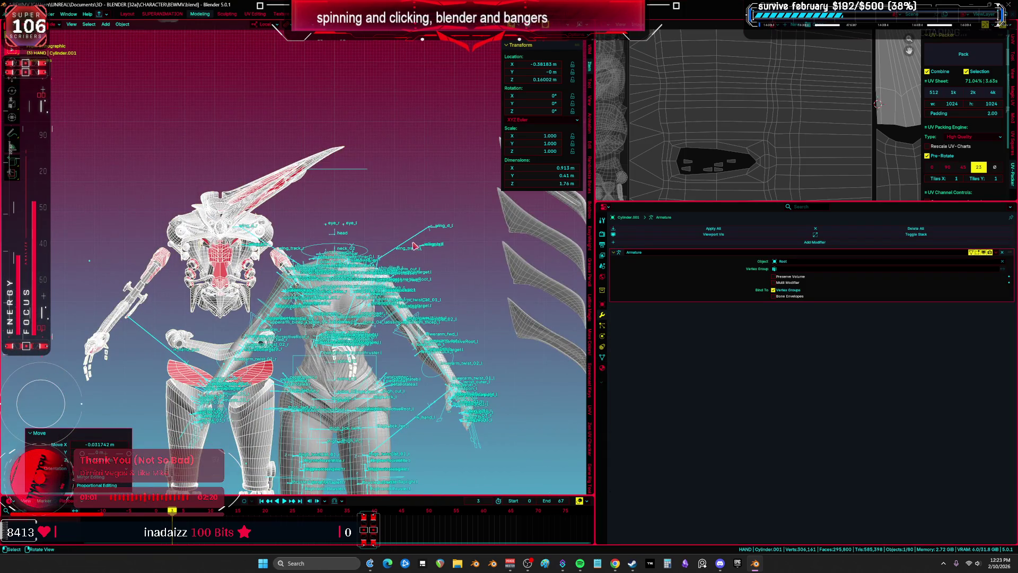
pyautogui.click(413, 243)
pyautogui.keyDown('shift'); pyautogui.click(265, 201); pyautogui.keyUp('shift')
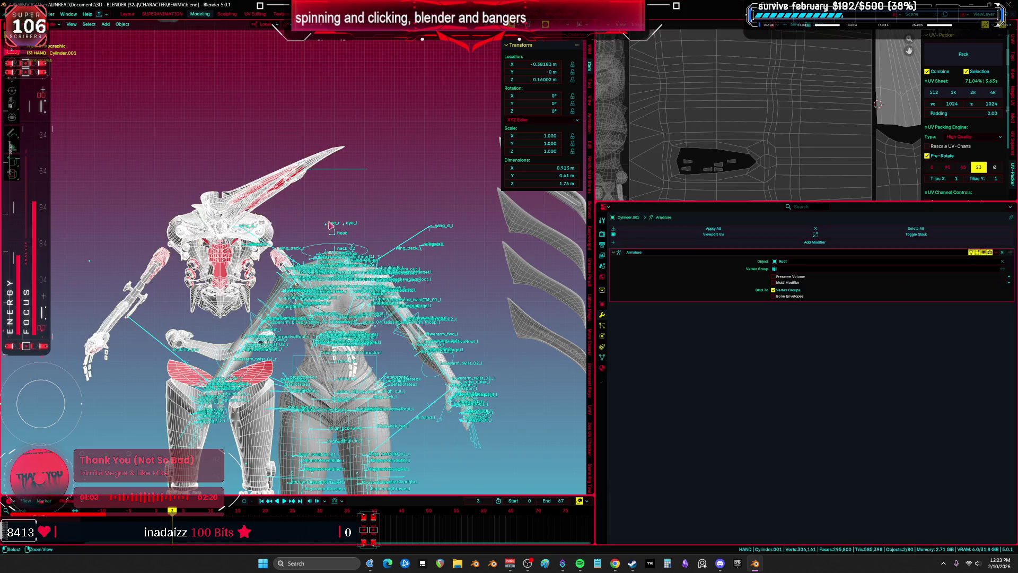
pyautogui.hotkey('ctrl', 'Tab')
pyautogui.scroll(2, 371, 255)
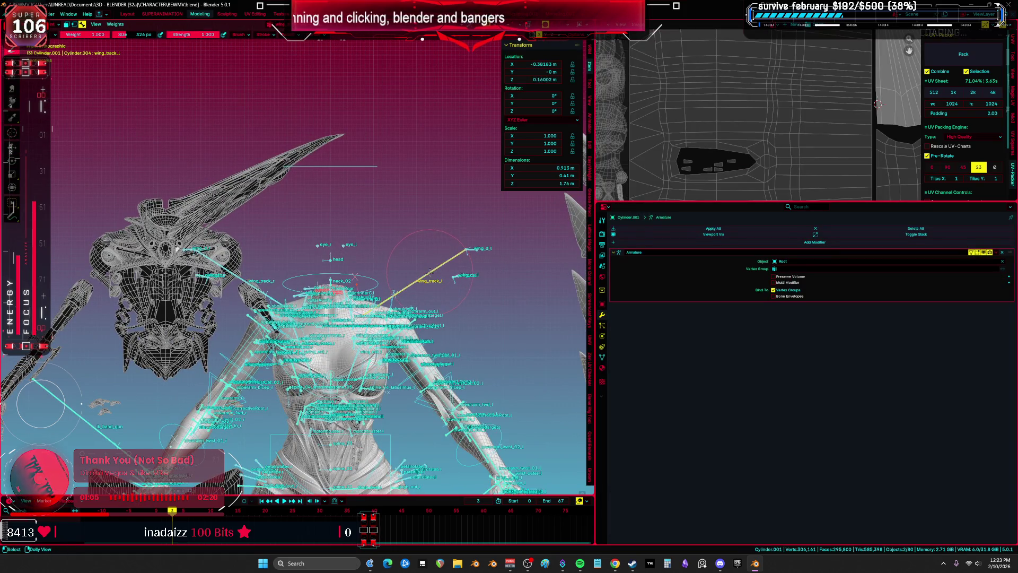
pyautogui.hotkey('ctrl', 'Tab')
# Step: Select all of the head spike mesh's geometry, then switch it to Weight Paint mode
pyautogui.click(172, 214)
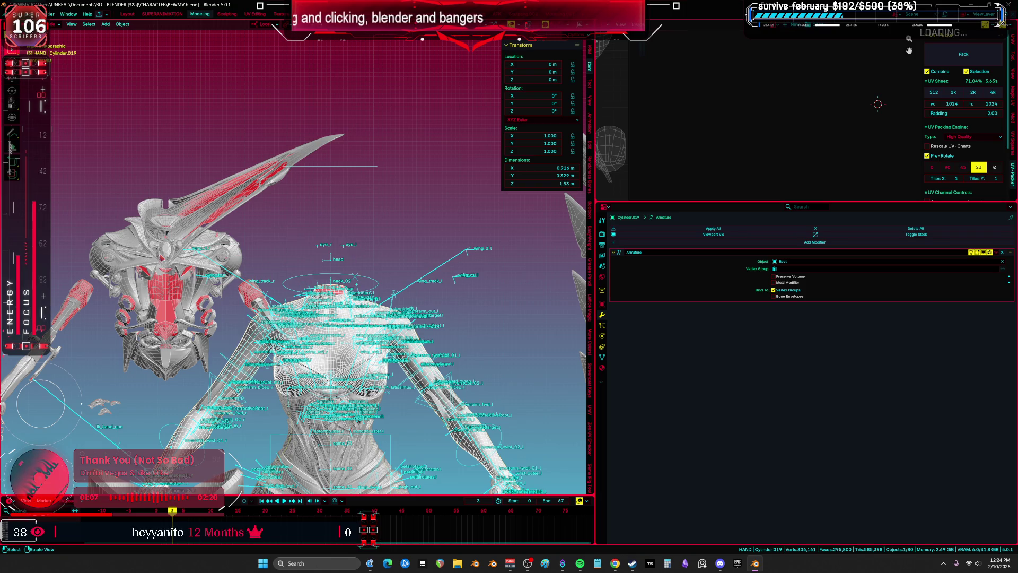
pyautogui.scroll(3, 172, 215)
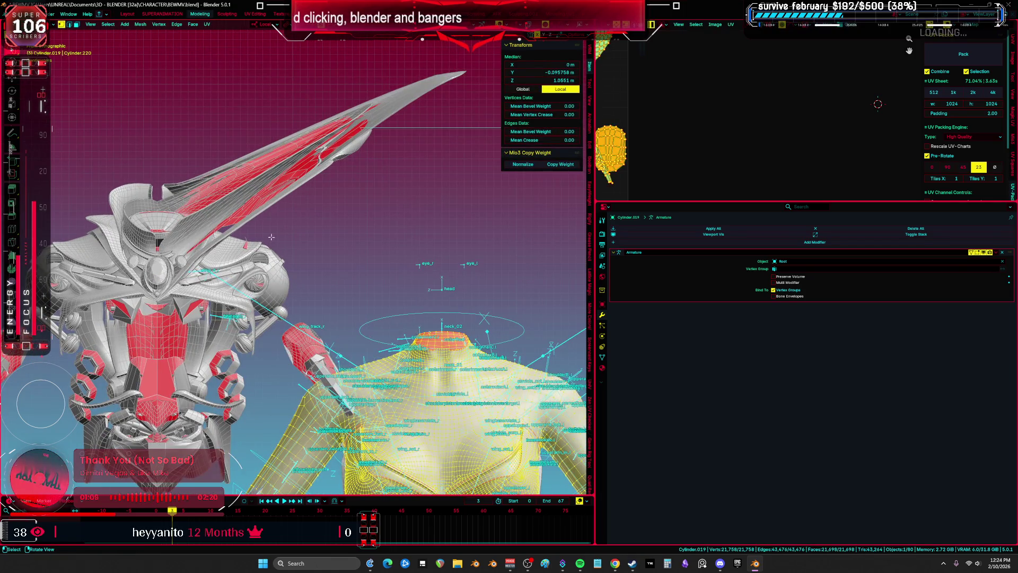
pyautogui.press('Tab')
pyautogui.press('a')
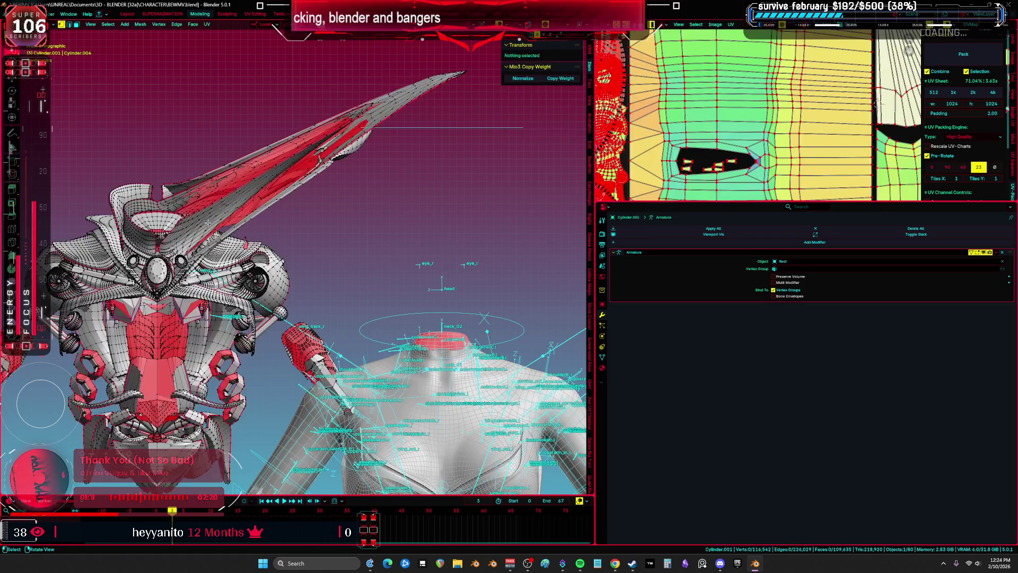
pyautogui.click(602, 369)
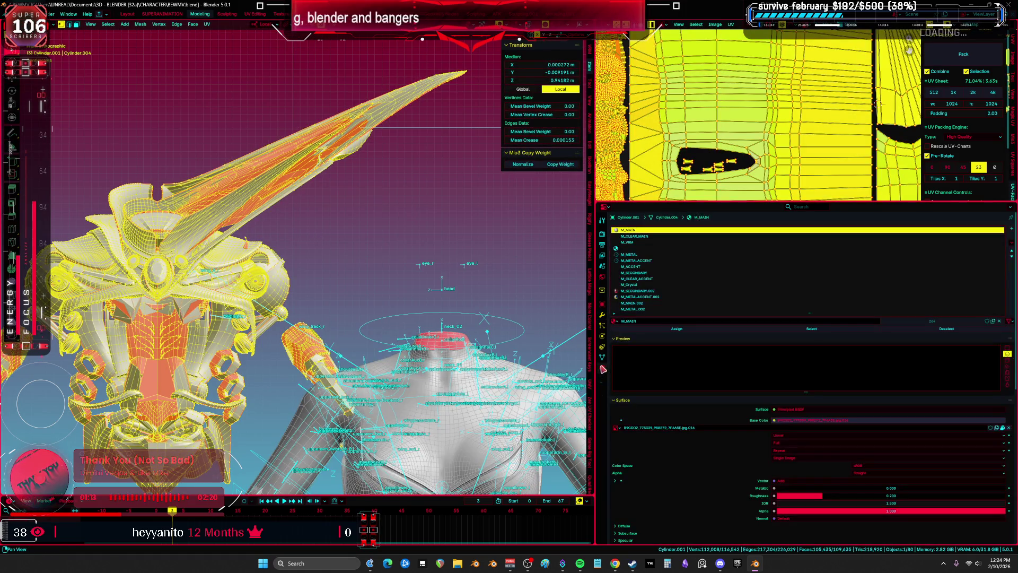
pyautogui.hotkey('ctrl', 'Tab')
pyautogui.click(255, 207)
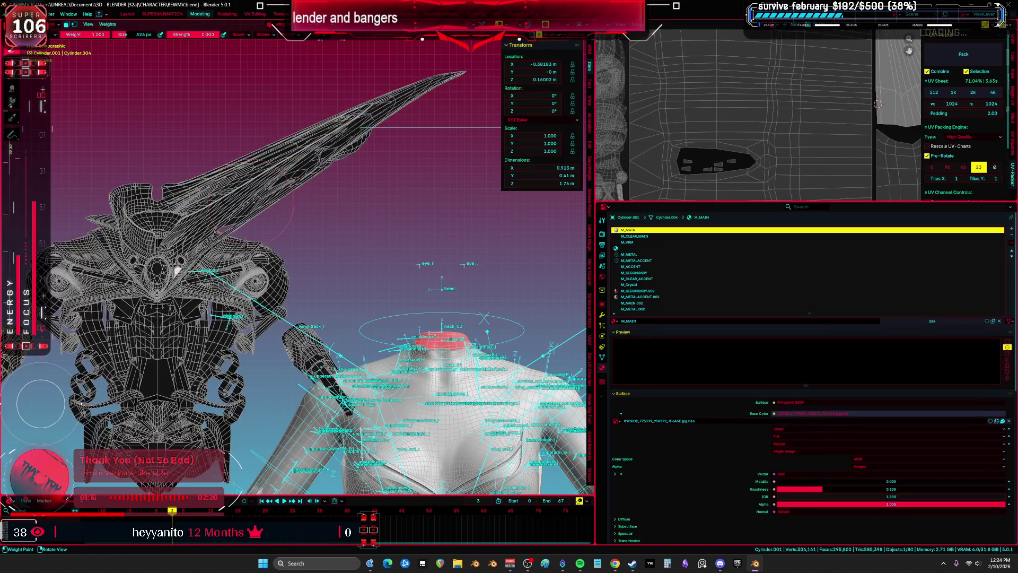
pyautogui.click(602, 357)
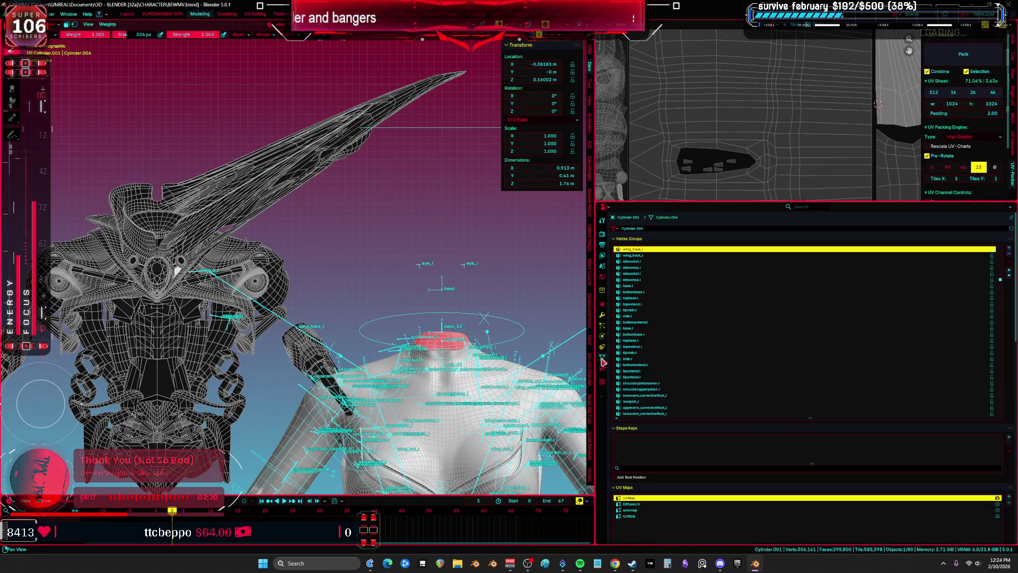
# Step: Review the wing_track_r, spine_01–spine_04 and neck weights, then maximize the 3D viewport
pyautogui.click(654, 257)
pyautogui.scroll(5, 999, 284)
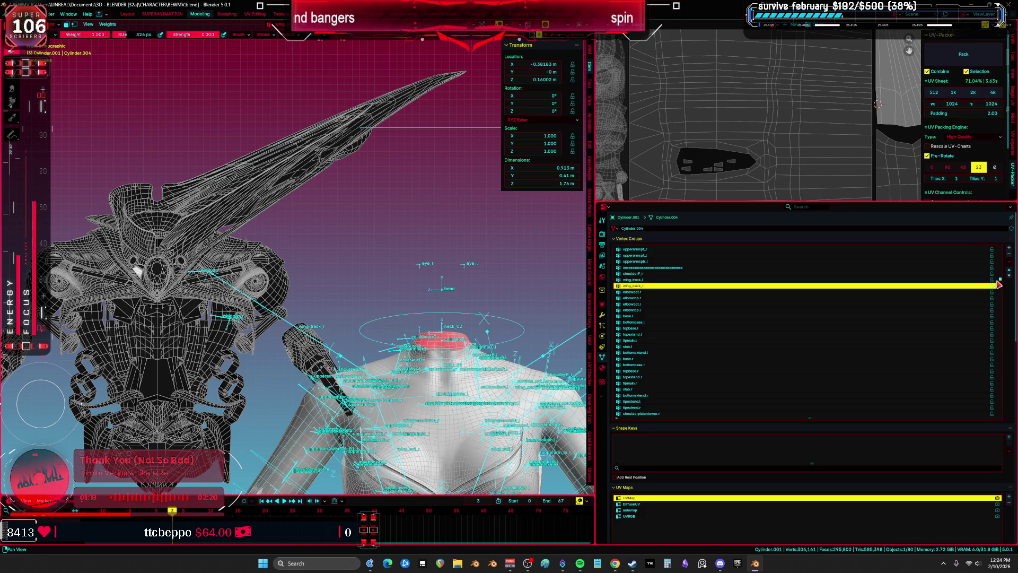
pyautogui.scroll(10, 1001, 281)
pyautogui.click(722, 255)
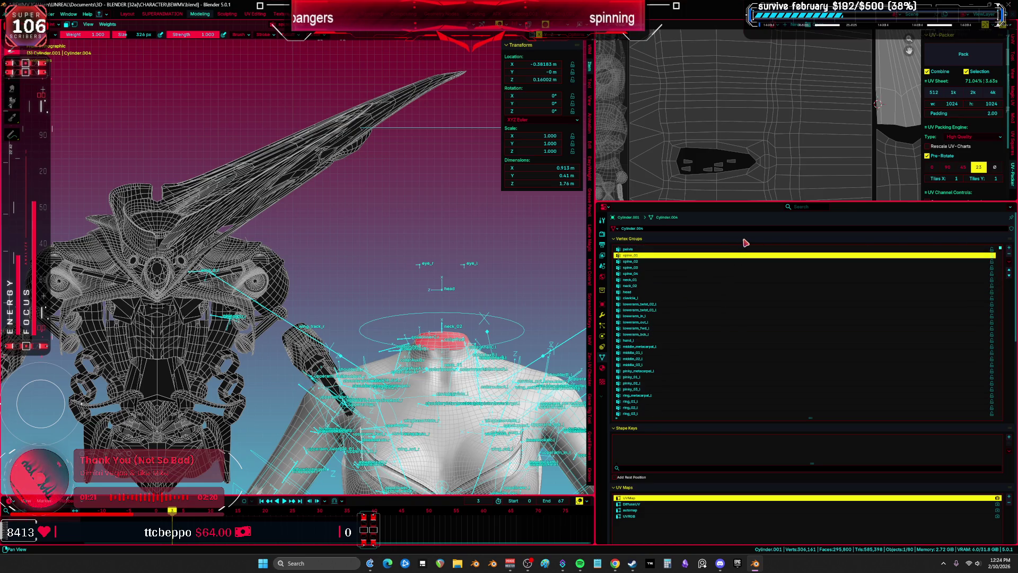
pyautogui.press('Up')
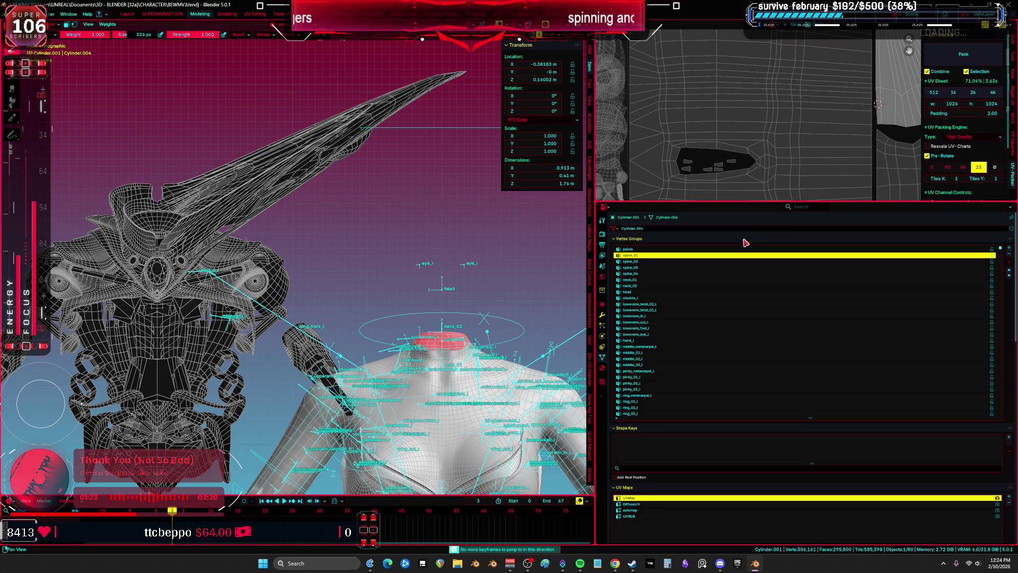
pyautogui.click(733, 262)
pyautogui.click(729, 267)
pyautogui.click(722, 274)
pyautogui.press('Down')
pyautogui.press('Down')
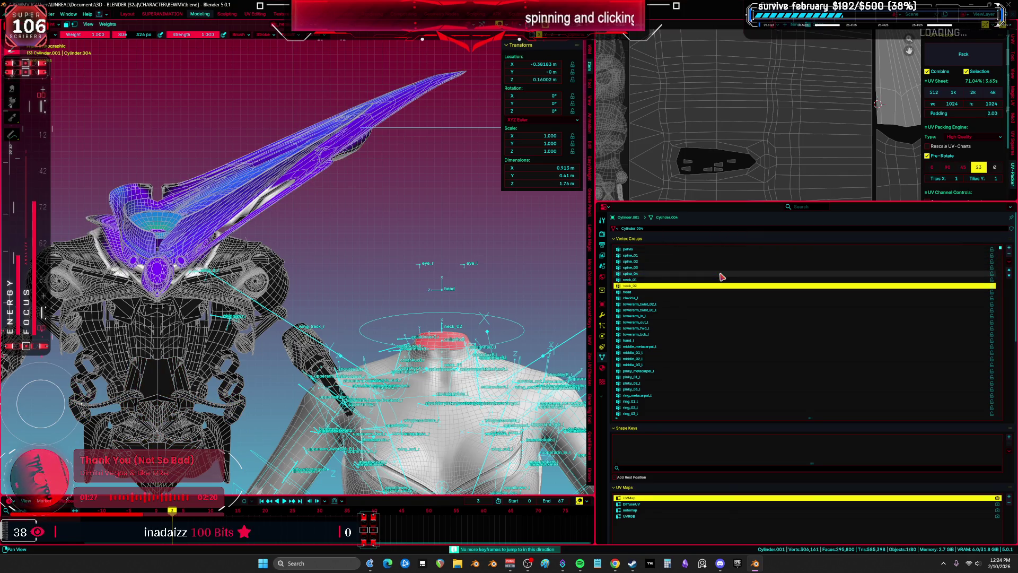
pyautogui.press('Up')
pyautogui.press('Up')
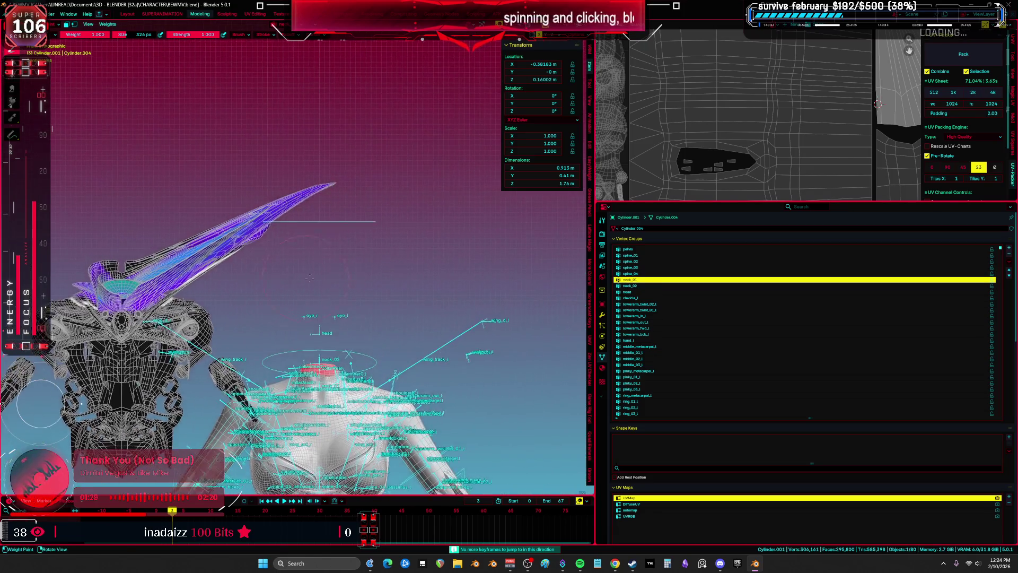
pyautogui.hotkey('ctrl', 'space')
pyautogui.hotkey('shift', 'alt', 'z')
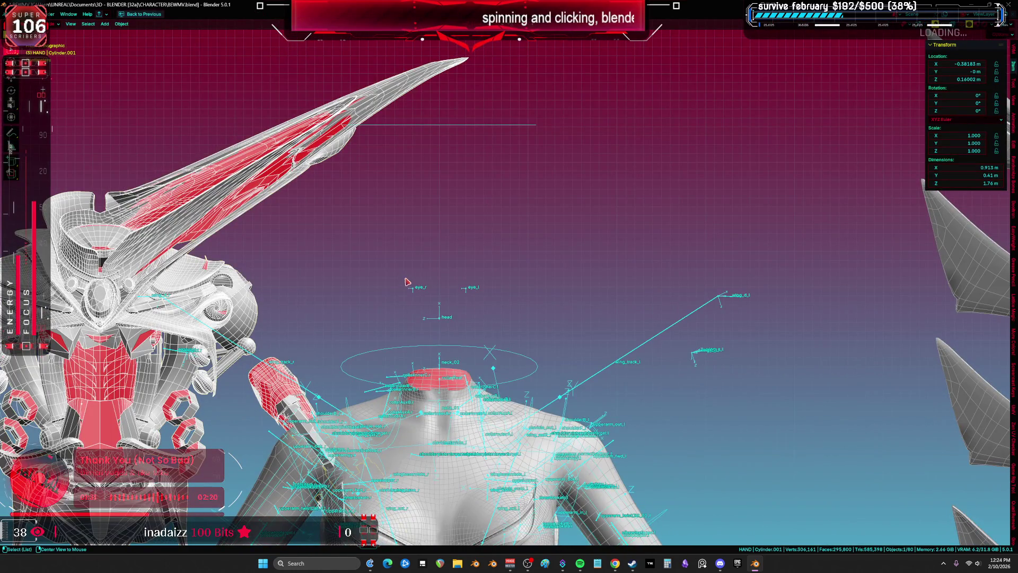
# Step: Clear the Root armature's pose back to rest with Clear User Transforms
pyautogui.click(443, 309)
pyautogui.hotkey('ctrl', 'Tab')
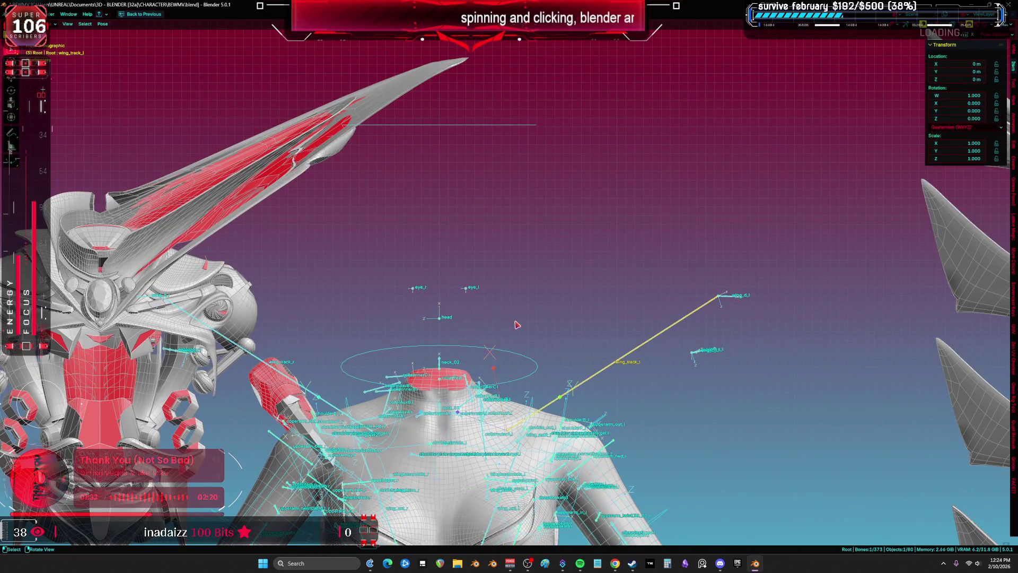
pyautogui.scroll(-3, 444, 318)
pyautogui.rightClick(520, 325)
pyautogui.click(520, 322)
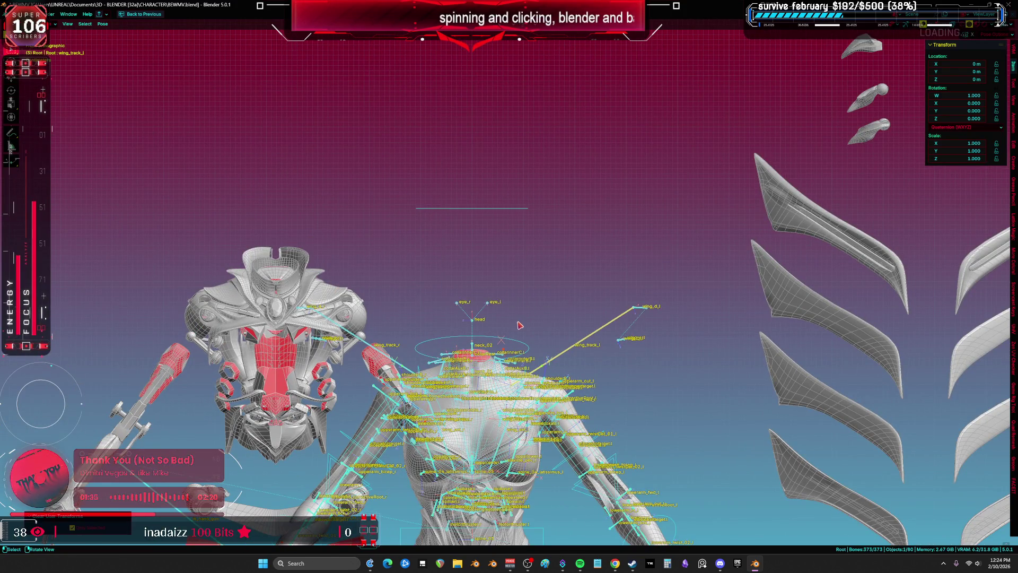
pyautogui.scroll(3, 519, 327)
# Step: Move the armour mesh away to a new spot in the scene
pyautogui.click(339, 445)
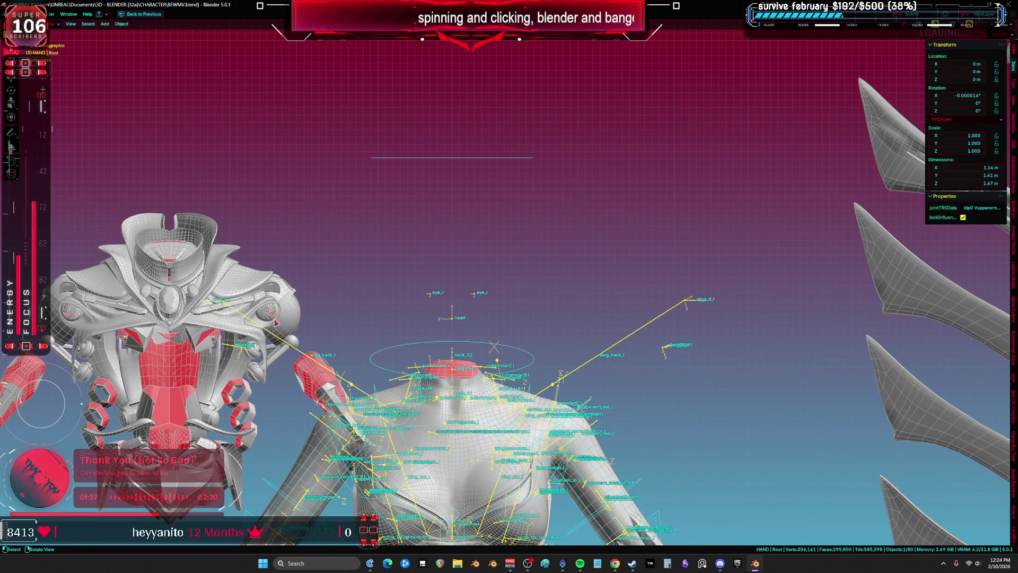
pyautogui.scroll(-3, 478, 265)
pyautogui.press('g')
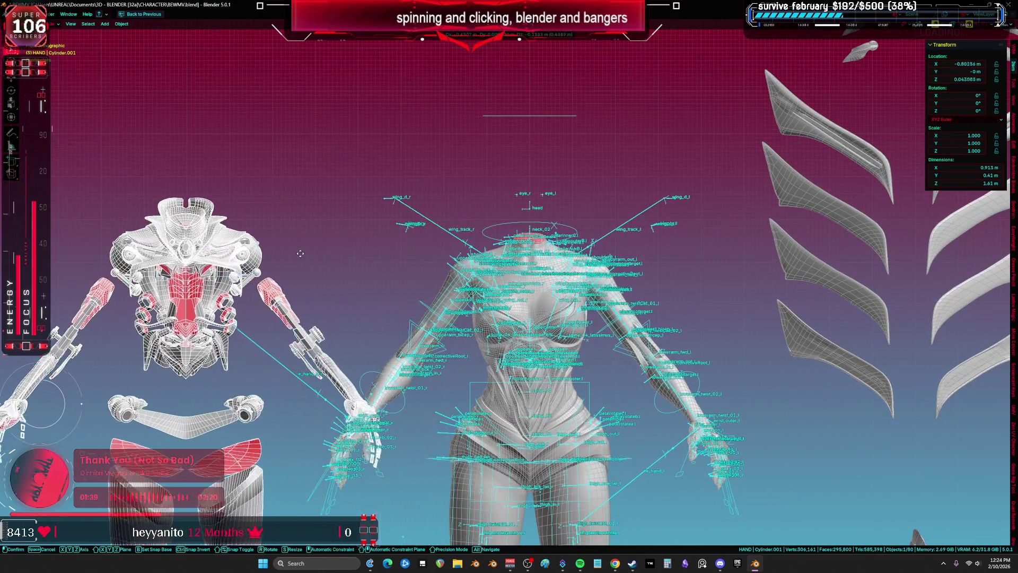
pyautogui.click(462, 199)
pyautogui.hotkey('shift', 'alt', 'z')
pyautogui.scroll(3, 463, 199)
pyautogui.scroll(-5, 462, 198)
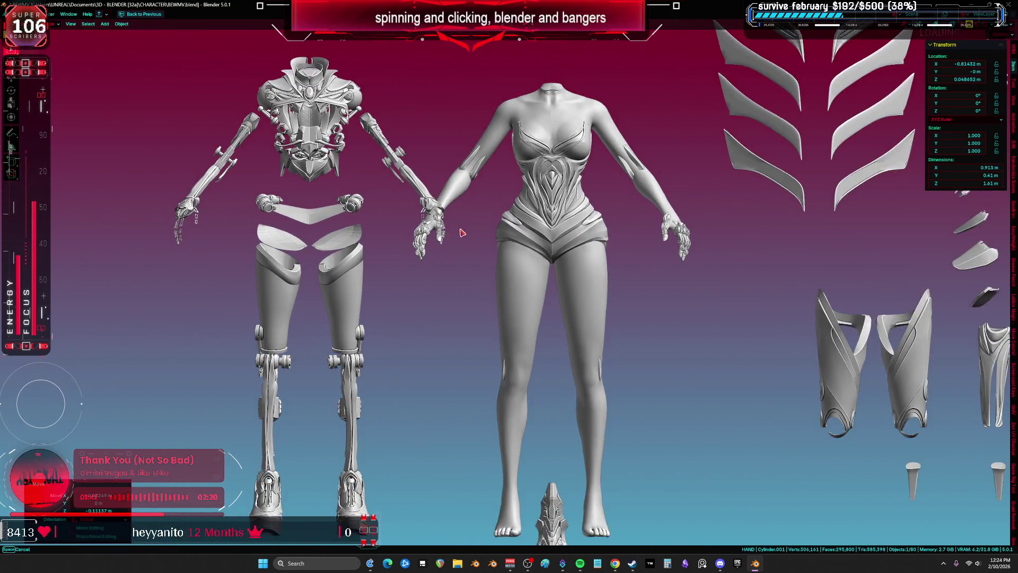
# Step: Move the corset right along X and the body to X -0.369 m
pyautogui.click(529, 233)
pyautogui.press('g')
pyautogui.press('x')
pyautogui.press('x')
pyautogui.click(617, 212)
pyautogui.click(525, 244)
pyautogui.press('g')
pyautogui.press('x')
pyautogui.press('x')
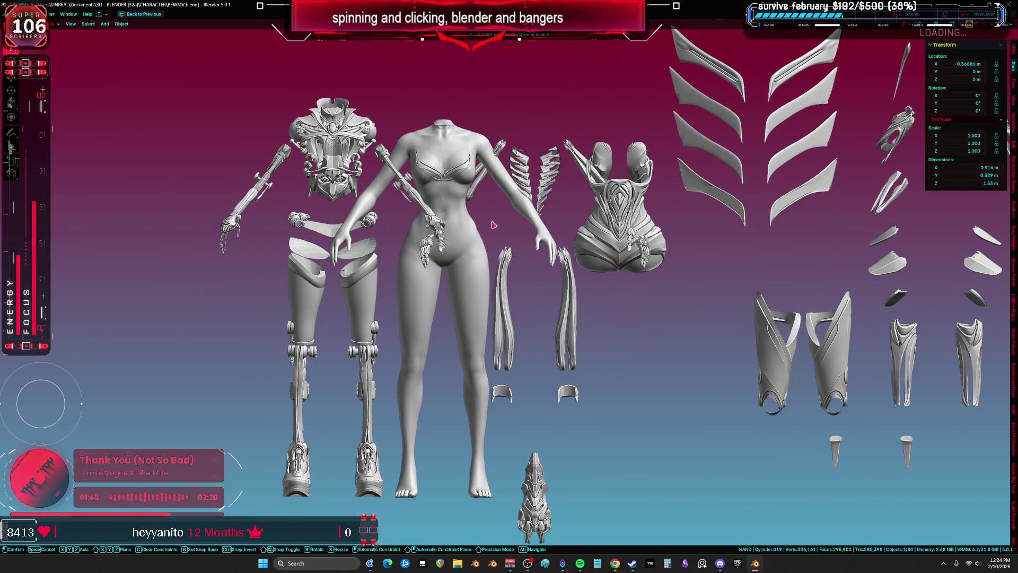
pyautogui.click(538, 425)
pyautogui.hotkey('shift', 'alt', 'z')
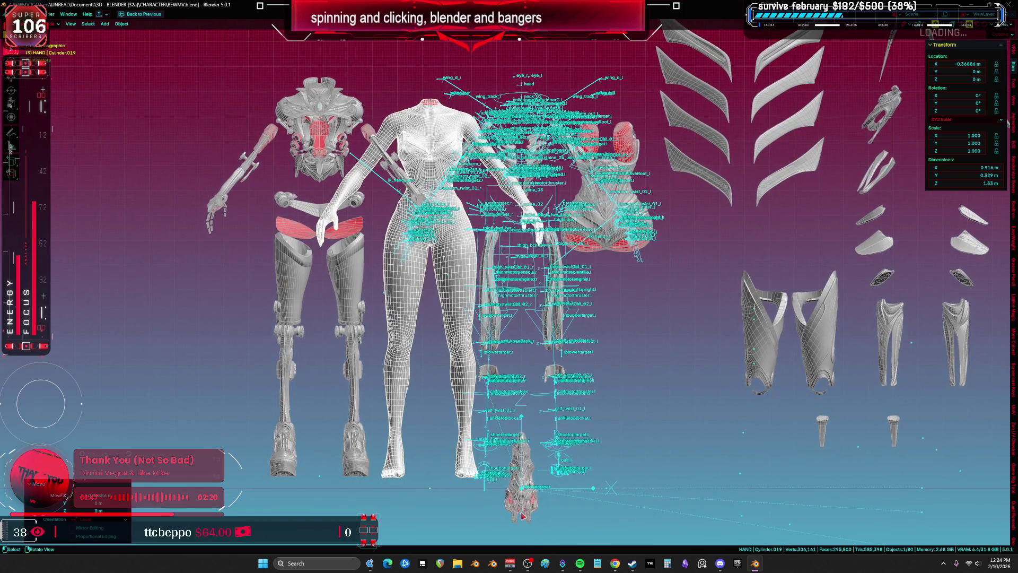
# Step: Hide the small stray piece, the Root armature and the rig control shapes
pyautogui.click(524, 515)
pyautogui.press('h')
pyautogui.click(524, 475)
pyautogui.click(517, 443)
pyautogui.click(561, 439)
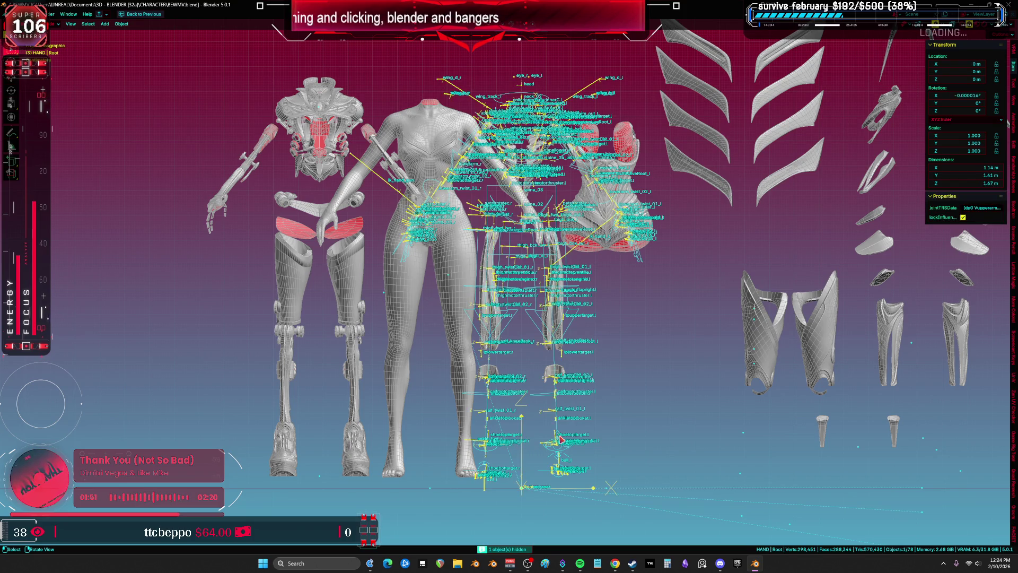
pyautogui.press('Delete')
pyautogui.click(493, 359)
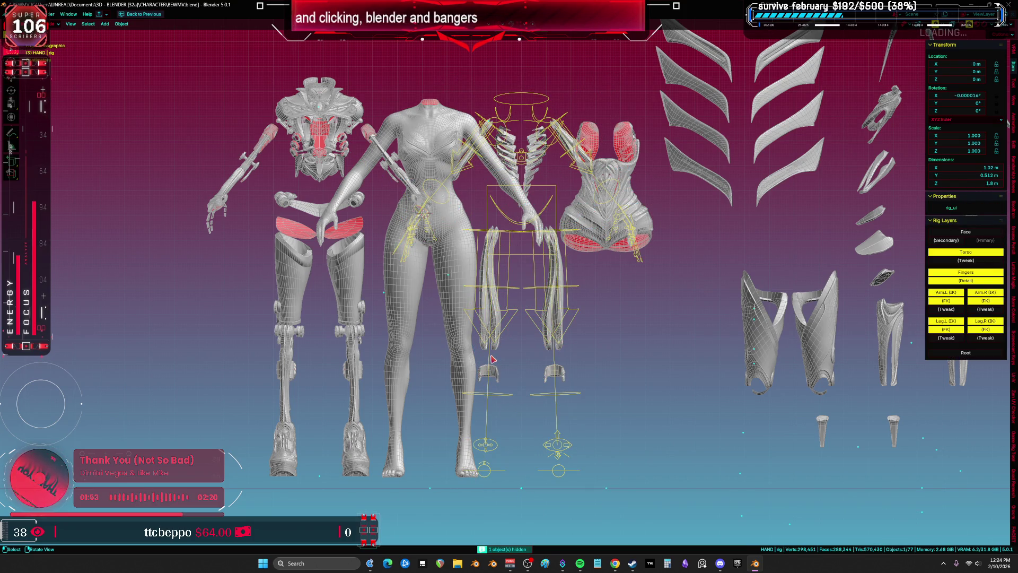
pyautogui.press('Delete')
pyautogui.scroll(-4, 492, 359)
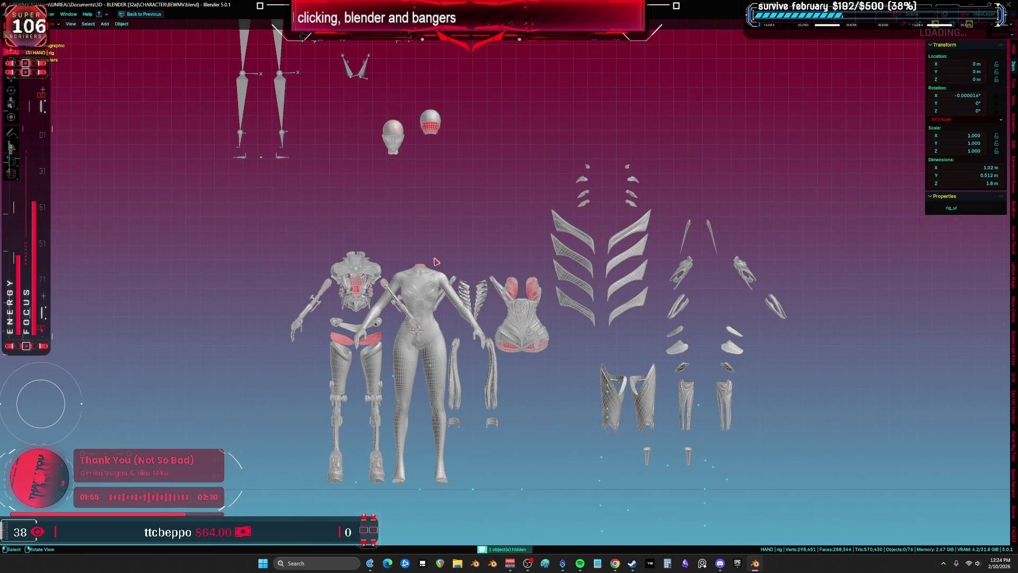
# Step: Box-select the 12 armour meshes on the left and move them further left
pyautogui.click(332, 265)
pyautogui.moveTo(318, 244)
pyautogui.mouseDown()
pyautogui.moveTo(416, 341)
pyautogui.moveTo(514, 374)
pyautogui.mouseUp()
pyautogui.press('g')
pyautogui.click(456, 264)
pyautogui.scroll(-2, 477, 174)
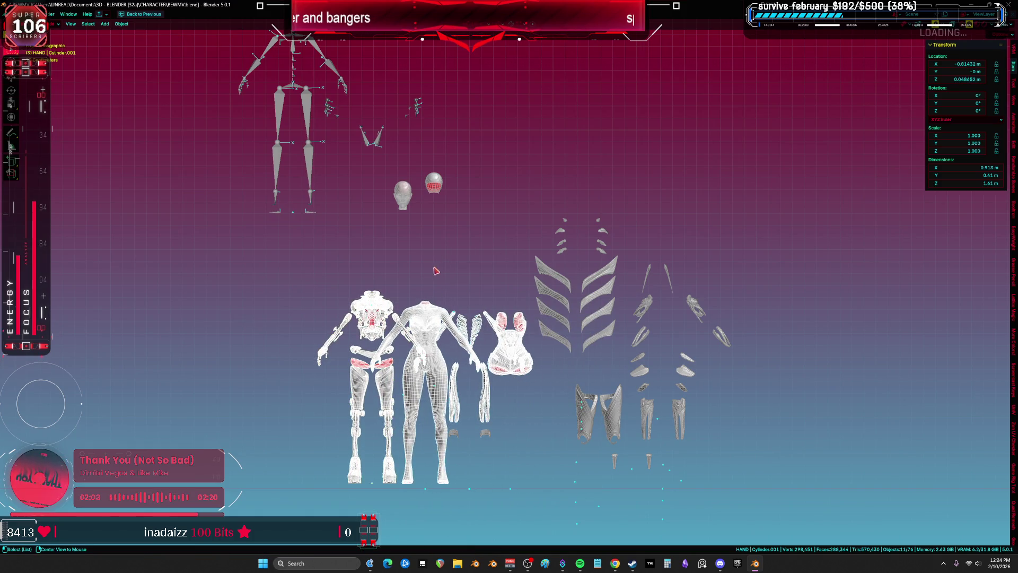
# Step: Clear the selected armour meshes' location to the origin and add the body to the selection
pyautogui.hotkey('alt', 'g')
pyautogui.scroll(6, 493, 378)
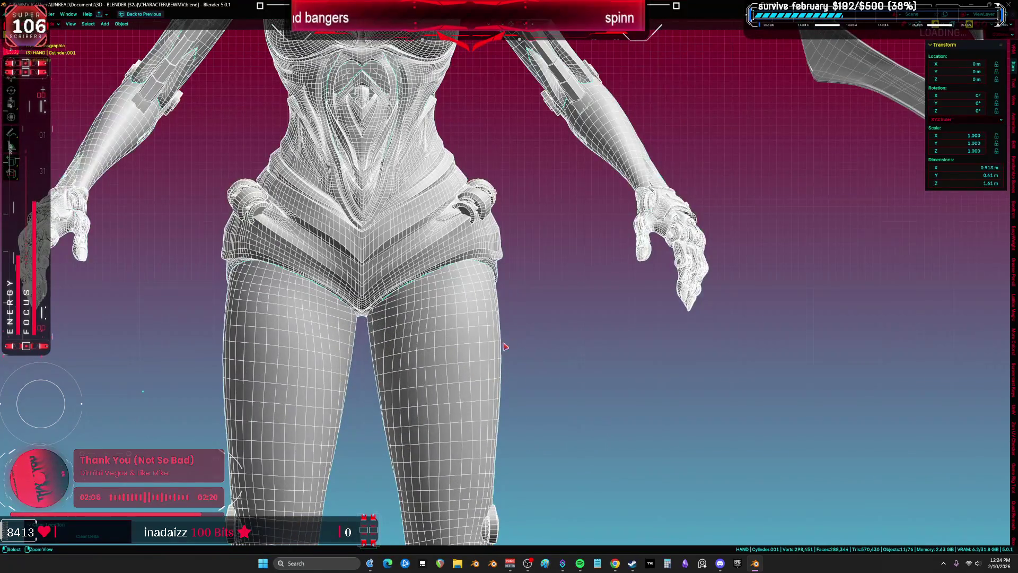
pyautogui.hotkey('shift', 'z')
pyautogui.keyDown('shift'); pyautogui.click(498, 351); pyautogui.keyUp('shift')
pyautogui.hotkey('shift', 'z')
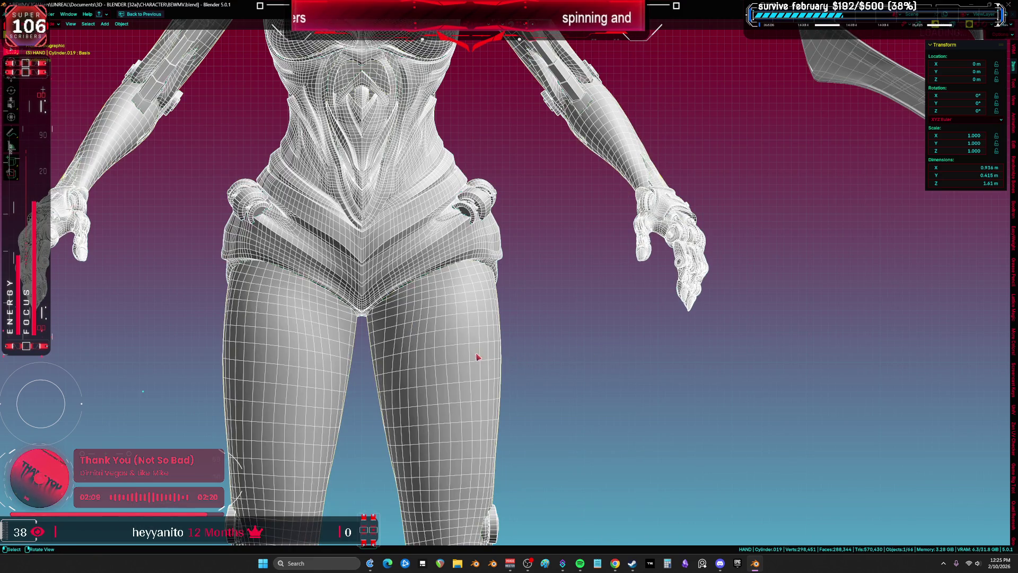
pyautogui.scroll(-6, 478, 357)
# Step: Toggle the body into and out of Edit Mode and restore the full multi-editor layout
pyautogui.press('Tab')
pyautogui.scroll(5, 462, 346)
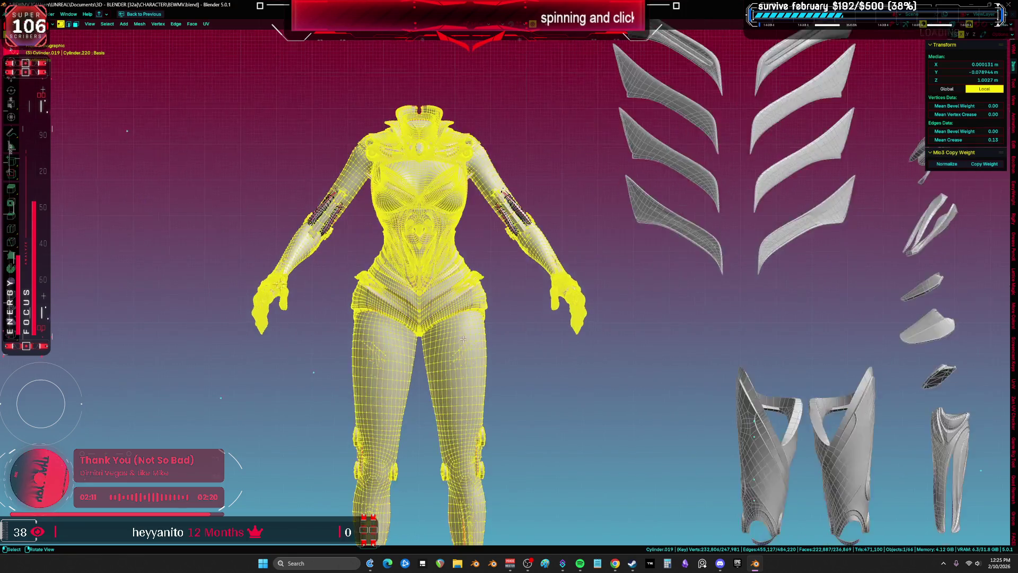
pyautogui.hotkey('shift', 'alt', 'z')
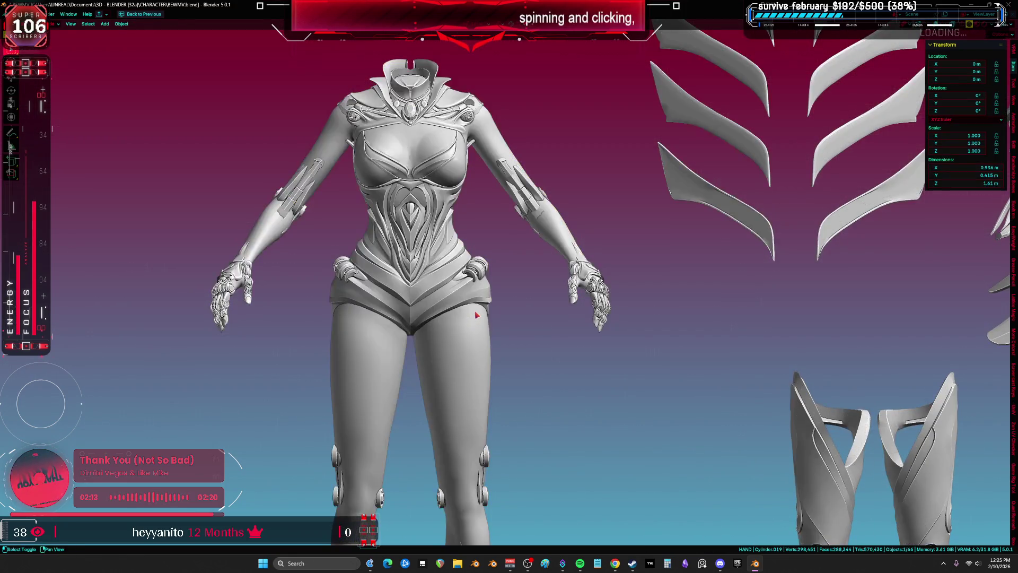
pyautogui.scroll(-3, 583, 295)
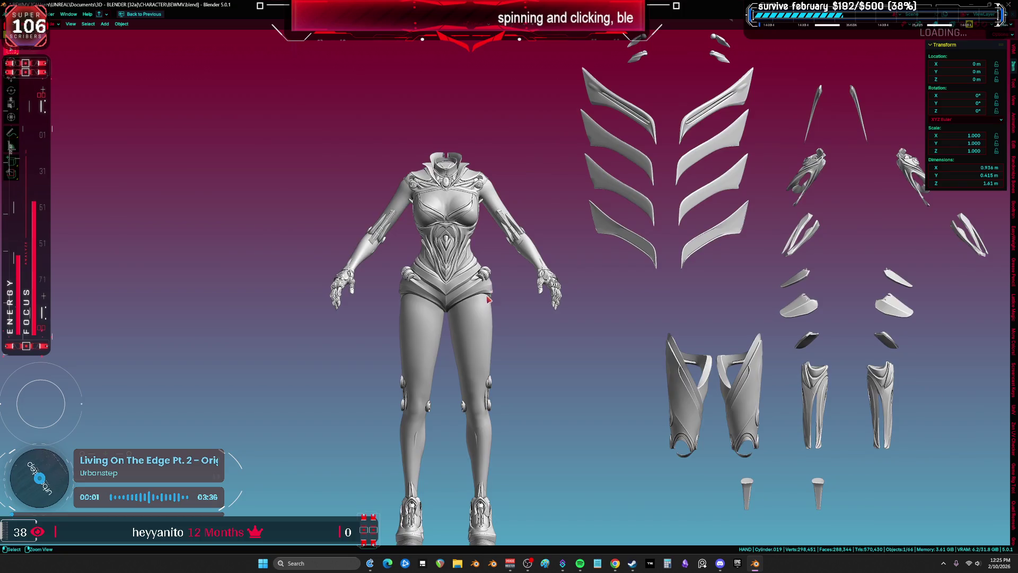
pyautogui.hotkey('ctrl', 'space')
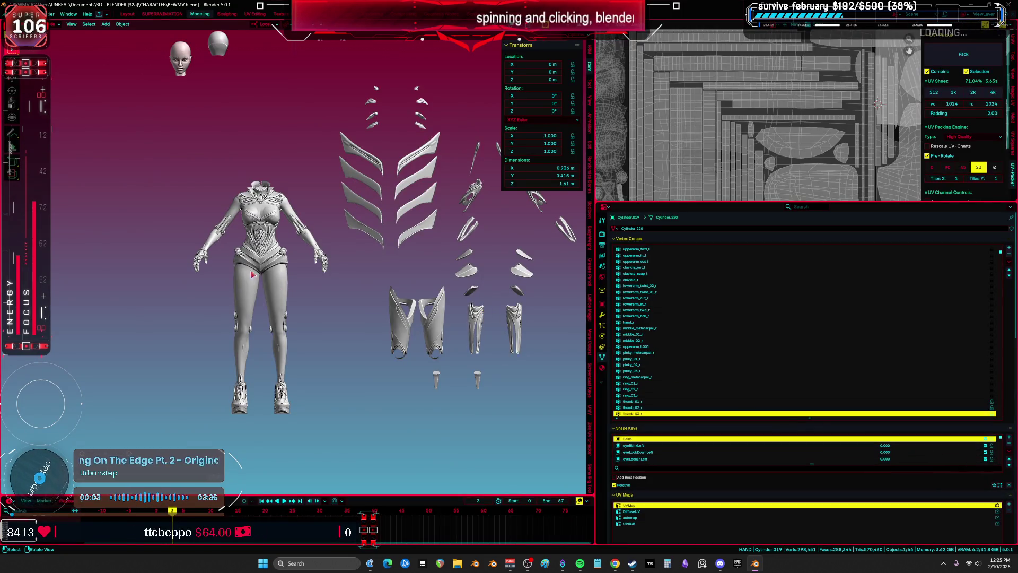
# Step: Delete all shape keys on Cylinder.019, removing Basis and the eye keys
pyautogui.scroll(5, 324, 276)
pyautogui.hotkey('shift', 'alt', 'z')
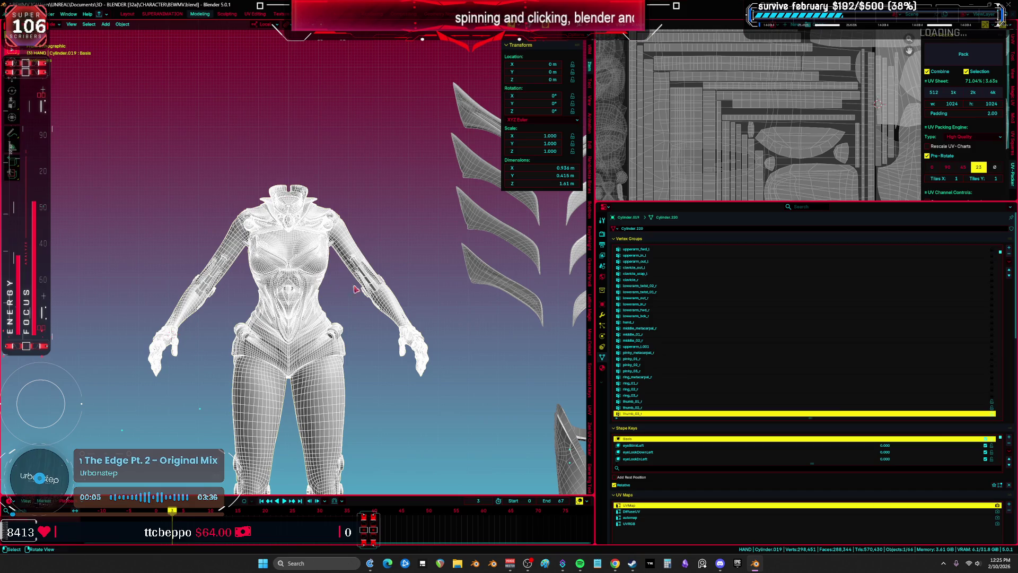
pyautogui.click(1009, 452)
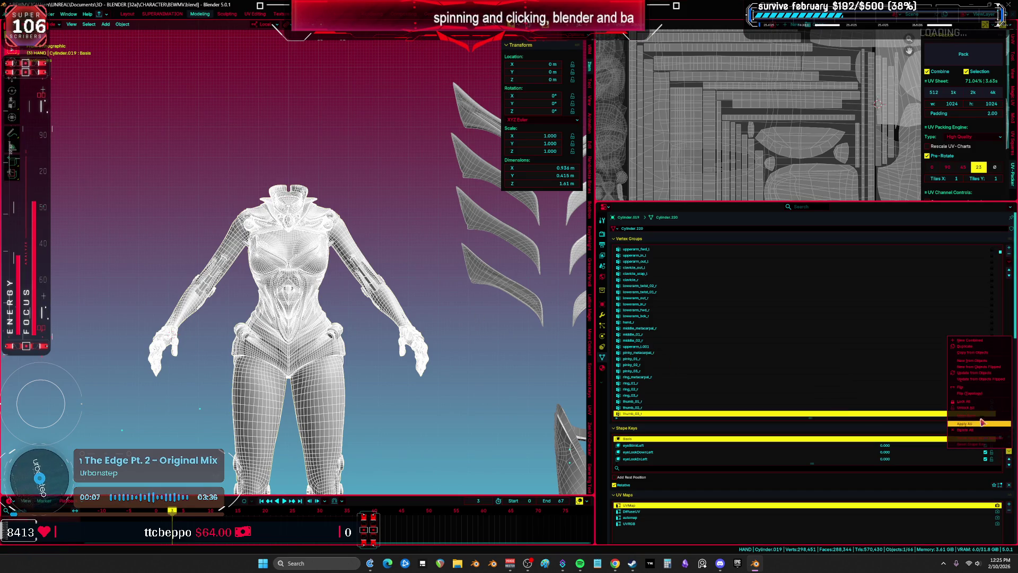
pyautogui.click(966, 430)
pyautogui.hotkey('shift', 'alt', 'z')
pyautogui.hotkey('shift', 'alt', 'z')
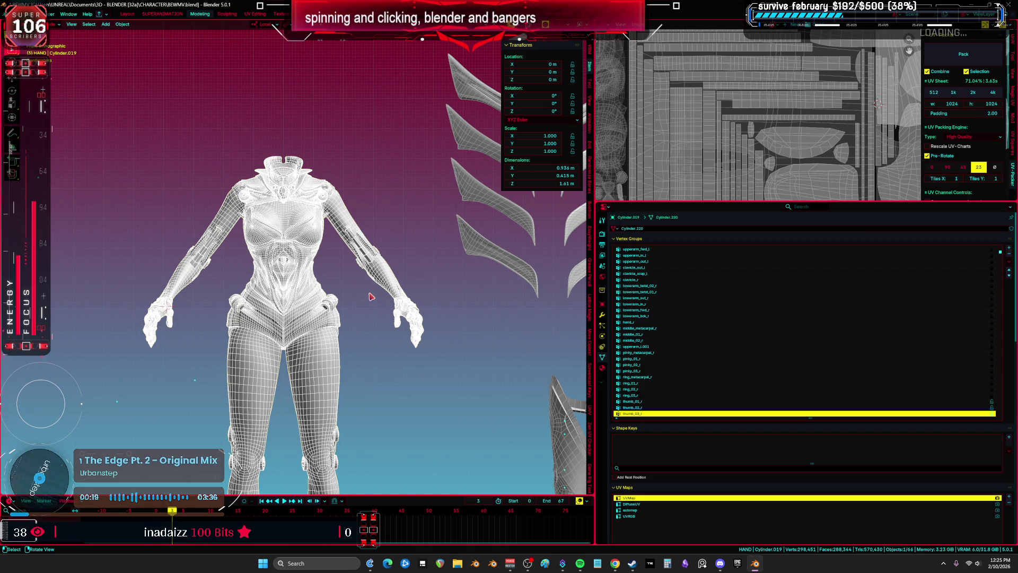
# Step: Run Normalize All and Clean on the body's vertex group weights, then return to Object Mode
pyautogui.press('Tab')
pyautogui.scroll(3, 312, 301)
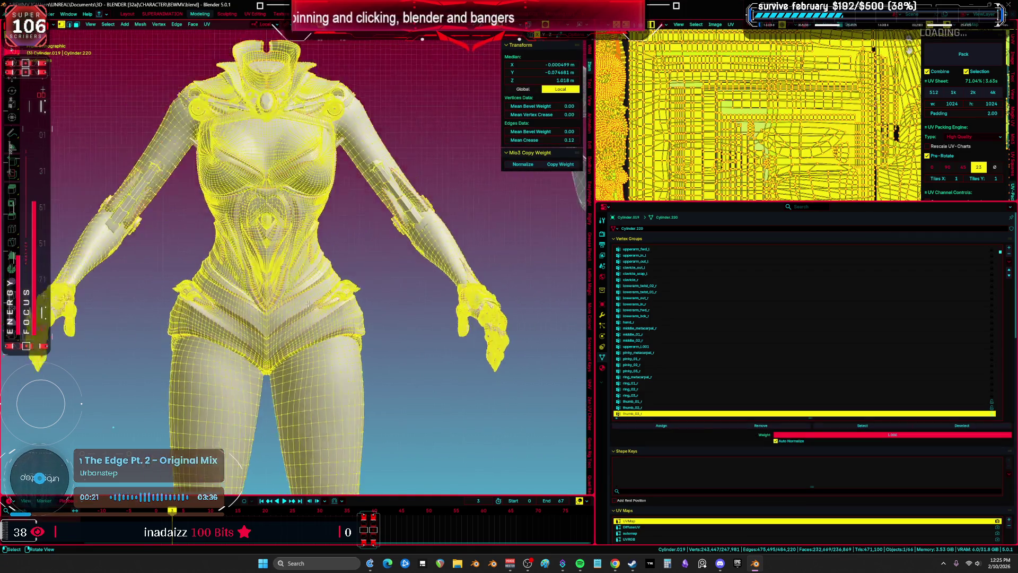
pyautogui.click(140, 24)
pyautogui.moveTo(182, 183)
pyautogui.click(230, 180)
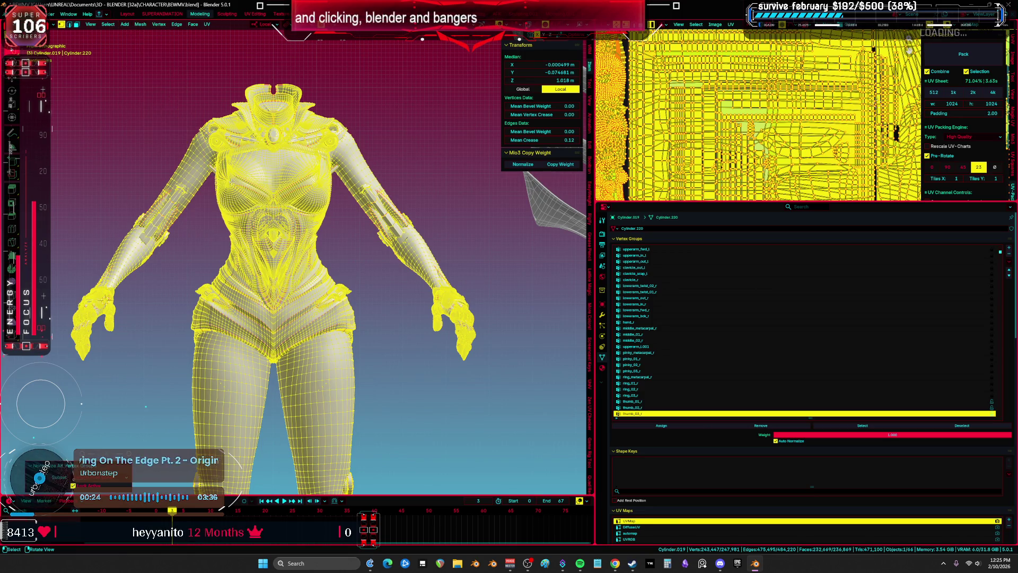
pyautogui.click(140, 24)
pyautogui.moveTo(170, 179)
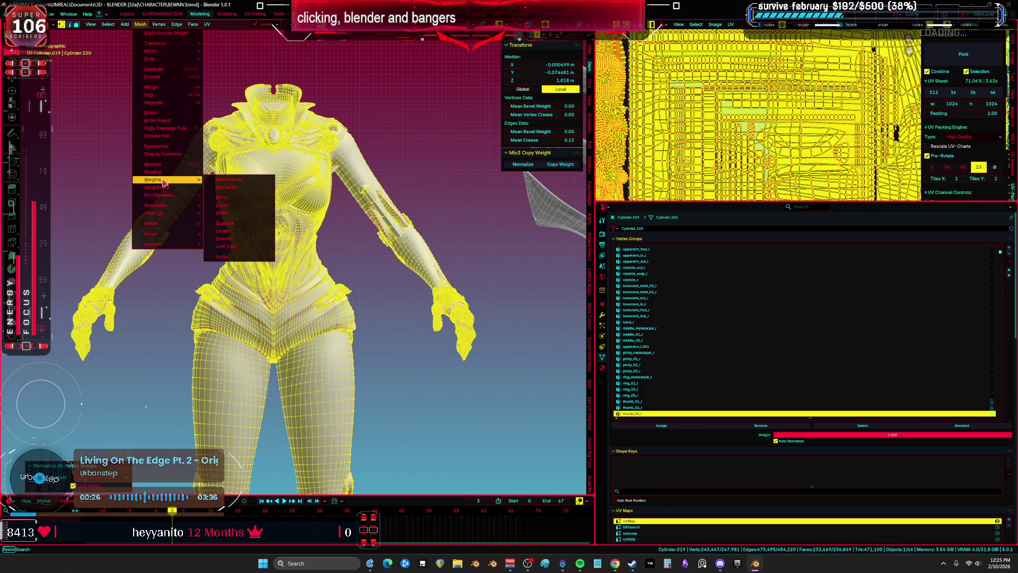
pyautogui.click(256, 215)
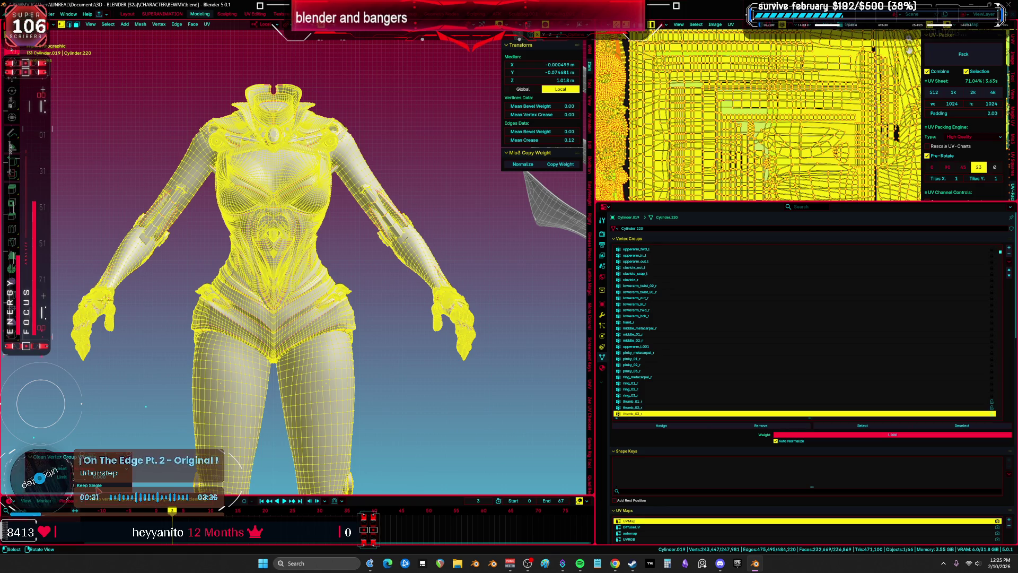
pyautogui.press('Tab')
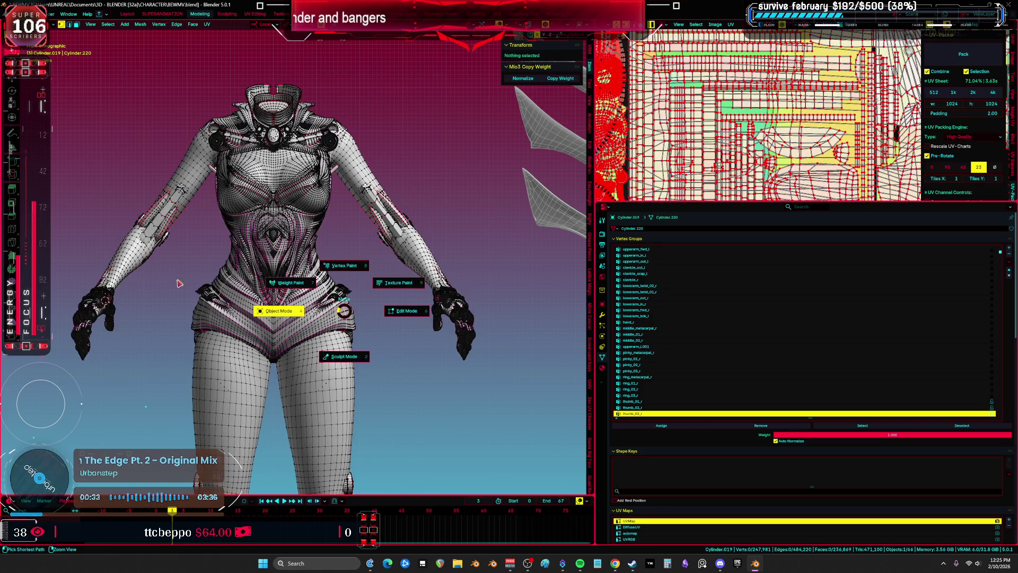
pyautogui.click(296, 291)
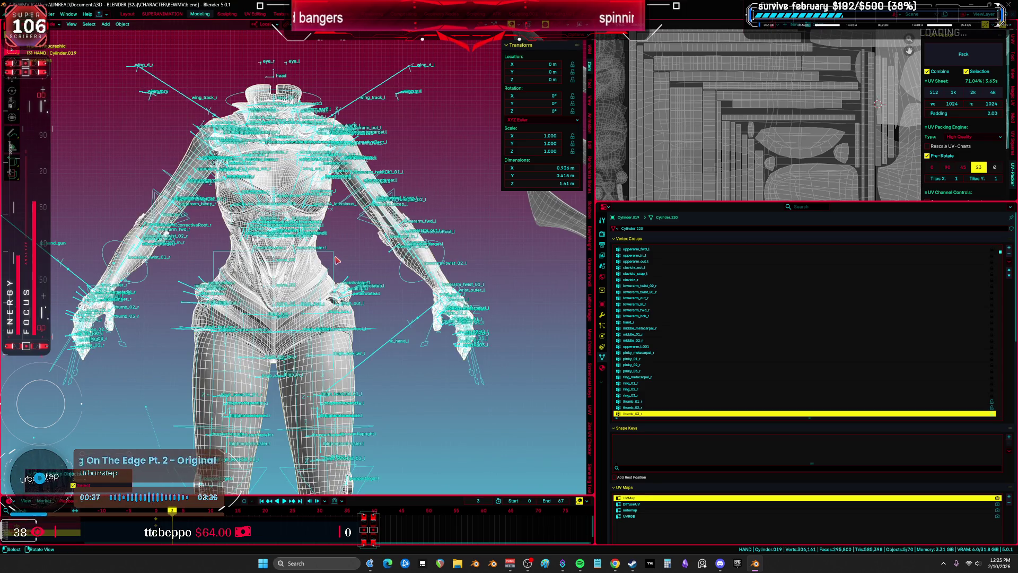
# Step: Hide the rig object, select Cylinder.019 and unlock all its vertex groups
pyautogui.click(337, 260)
pyautogui.press('h')
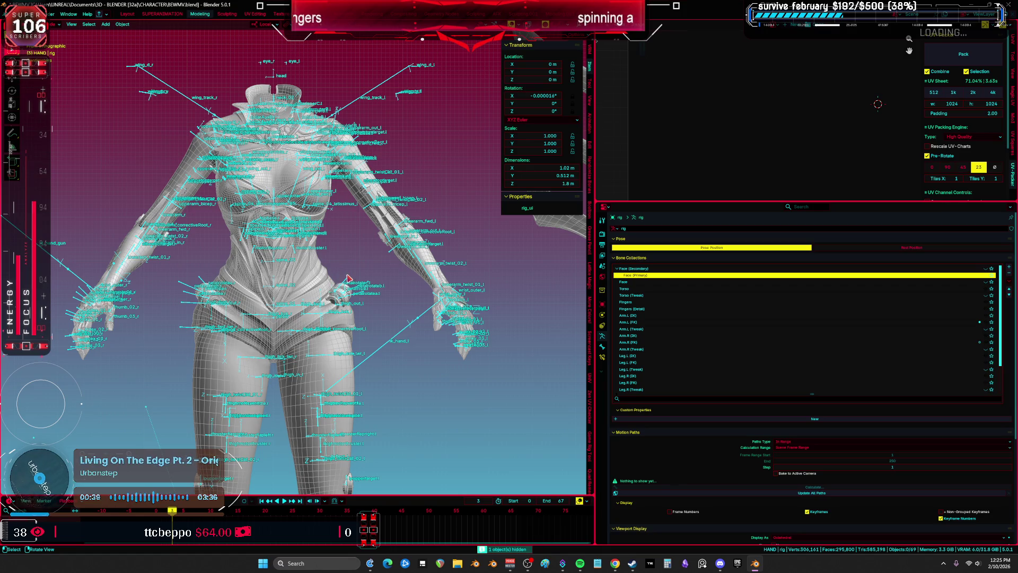
pyautogui.click(346, 280)
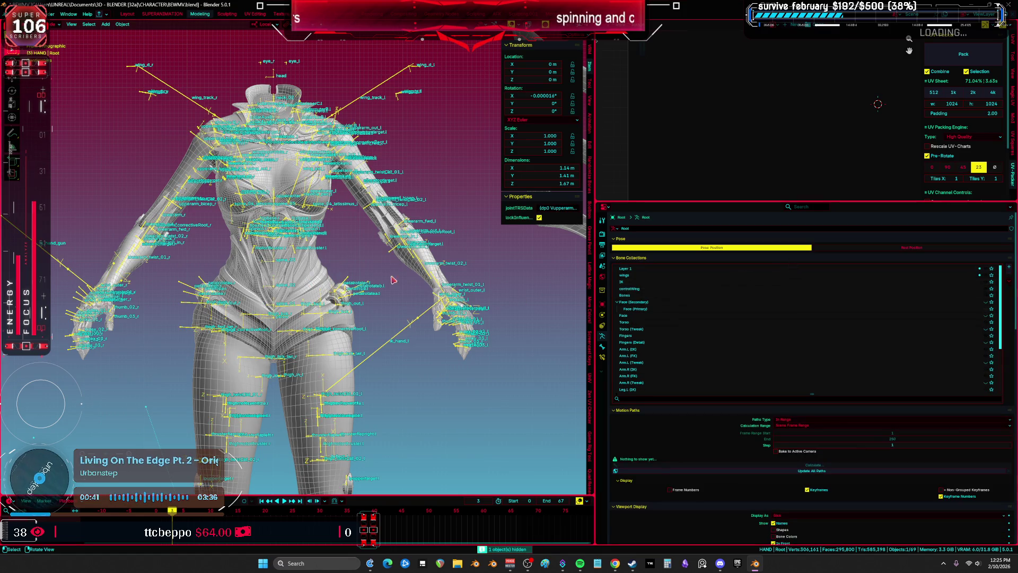
pyautogui.click(314, 284)
pyautogui.click(1008, 261)
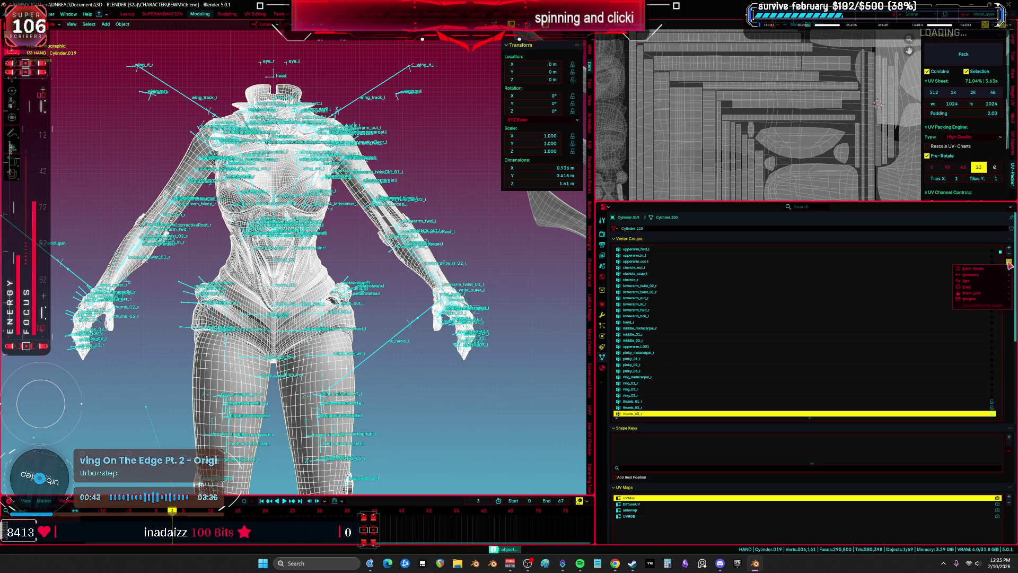
pyautogui.moveTo(978, 299)
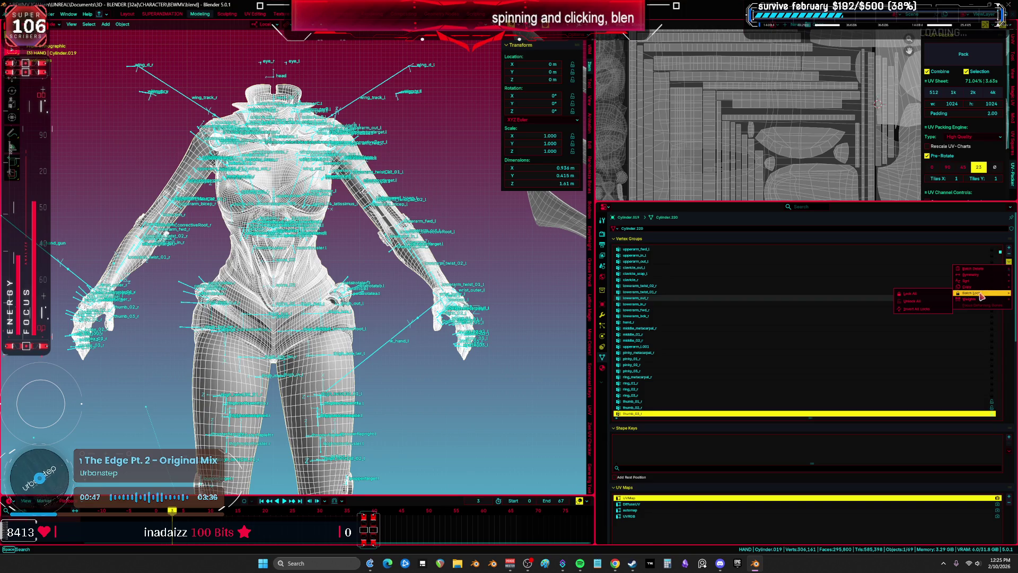
pyautogui.click(926, 304)
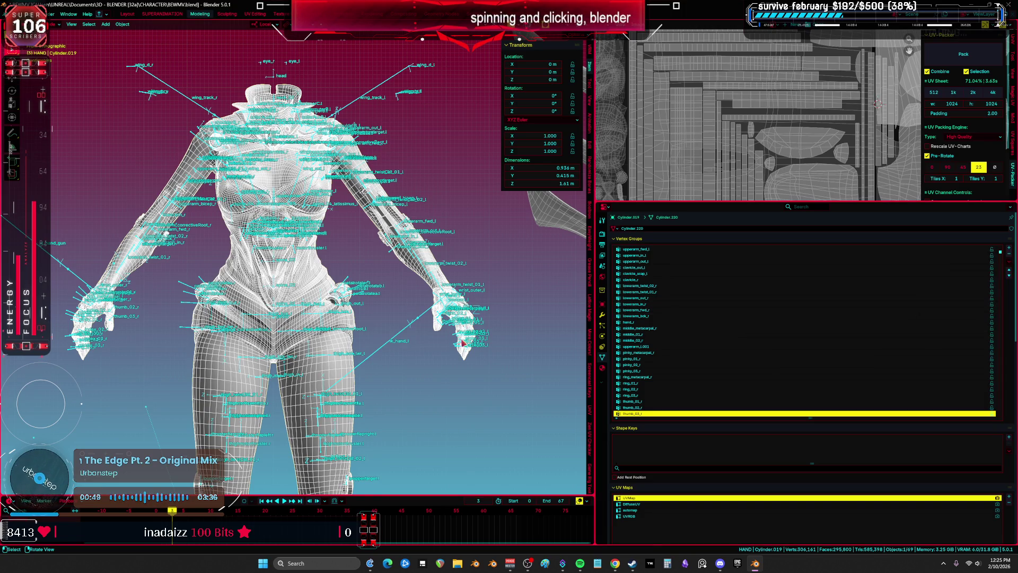
# Step: Add a second body mesh to the selection and switch into Weight Paint mode
pyautogui.keyDown('shift'); pyautogui.click(405, 330); pyautogui.keyUp('shift')
pyautogui.keyDown('shift'); pyautogui.click(395, 320); pyautogui.keyUp('shift')
pyautogui.hotkey('ctrl', 'Tab')
pyautogui.click(285, 202)
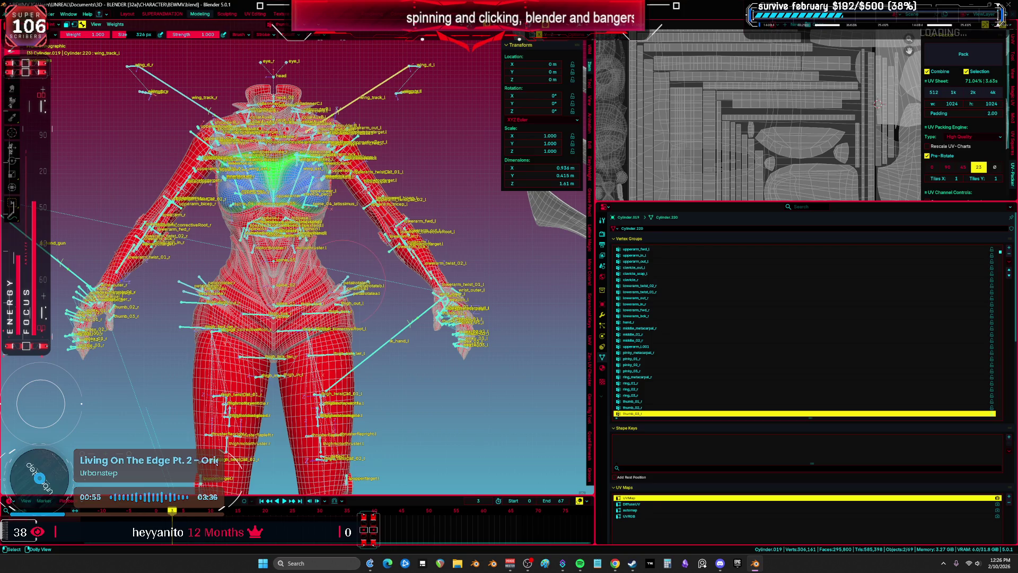
# Step: View the petalrotatec.l weights, then return Cylinder.019 to Object Mode
pyautogui.keyDown('ctrl'); pyautogui.click(345, 284); pyautogui.keyUp('ctrl')
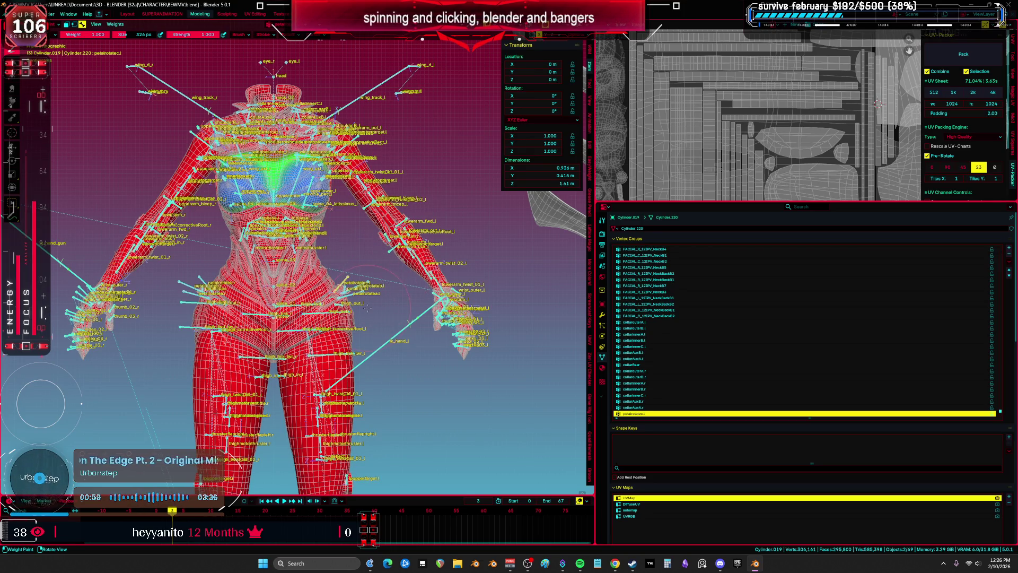
pyautogui.hotkey('ctrl', 'Tab')
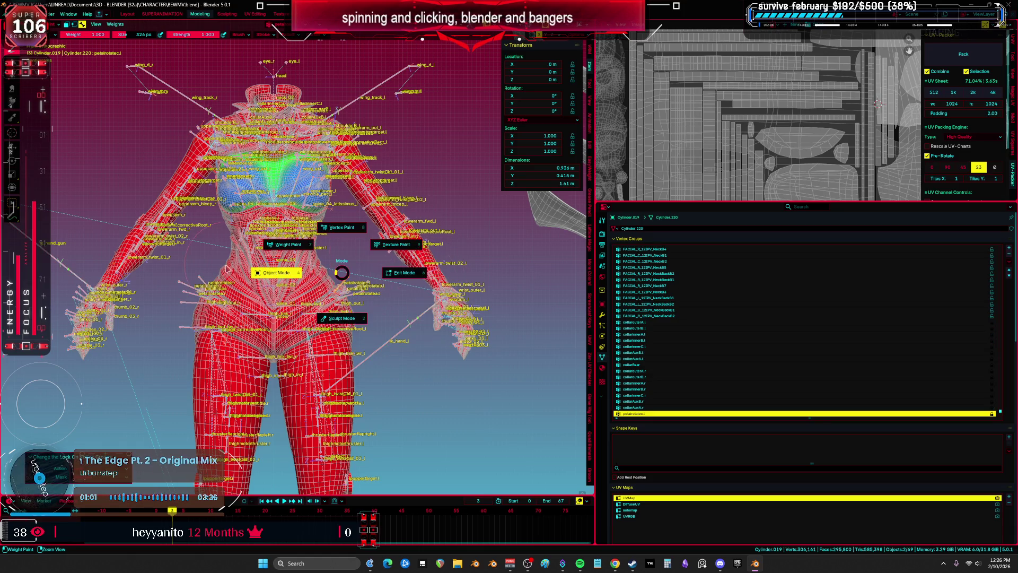
pyautogui.click(228, 269)
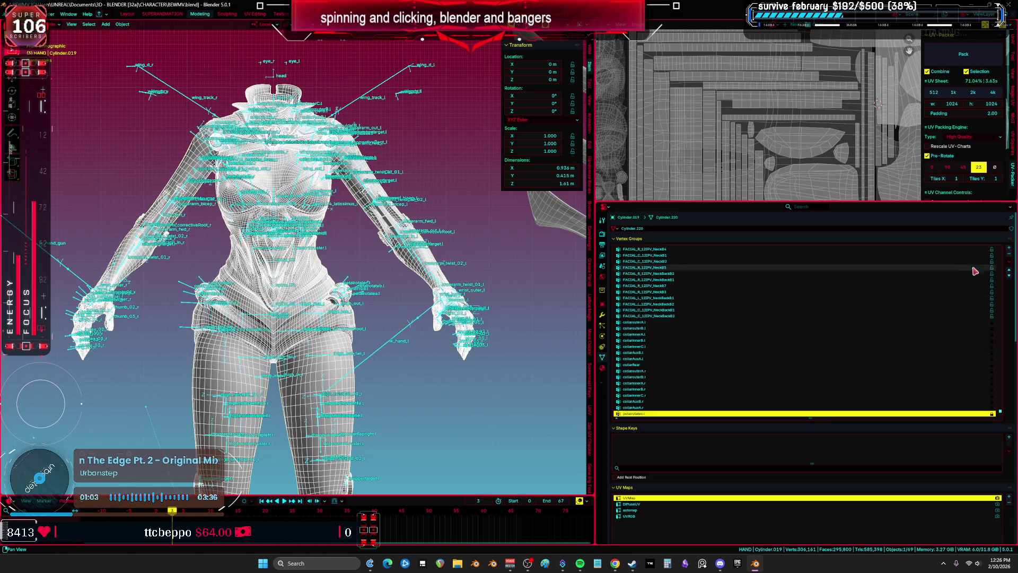
pyautogui.click(1008, 262)
# Step: Batch-delete unneeded vertex groups and remove the center_of_mass group
pyautogui.moveTo(990, 270)
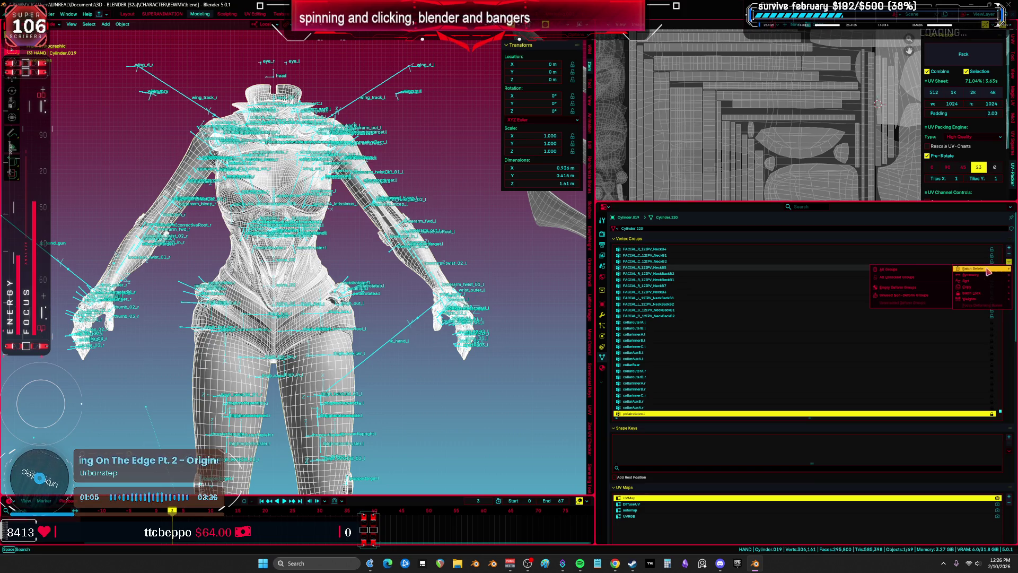
pyautogui.click(921, 281)
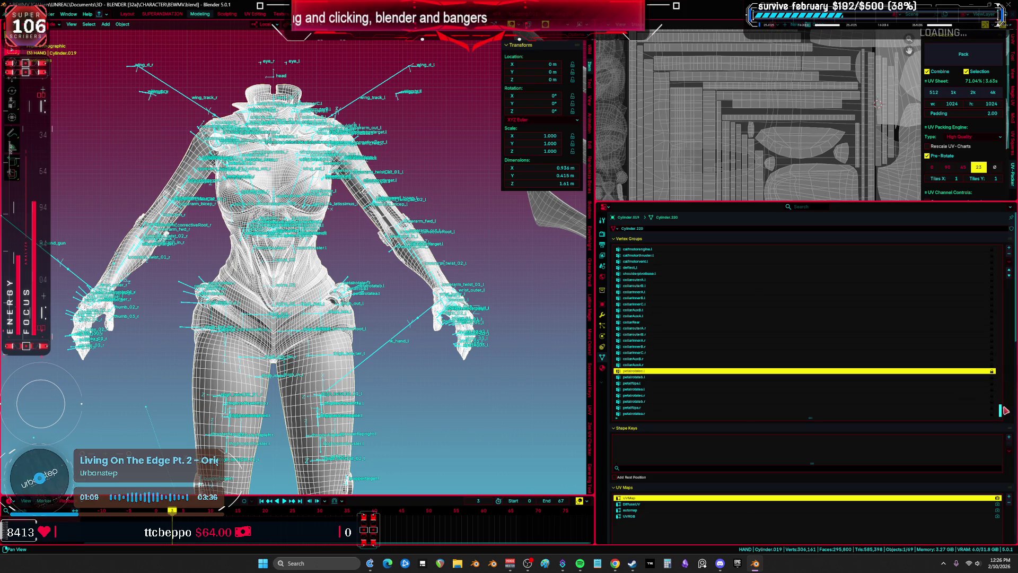
pyautogui.moveTo(1001, 411); pyautogui.dragTo(980, 242)
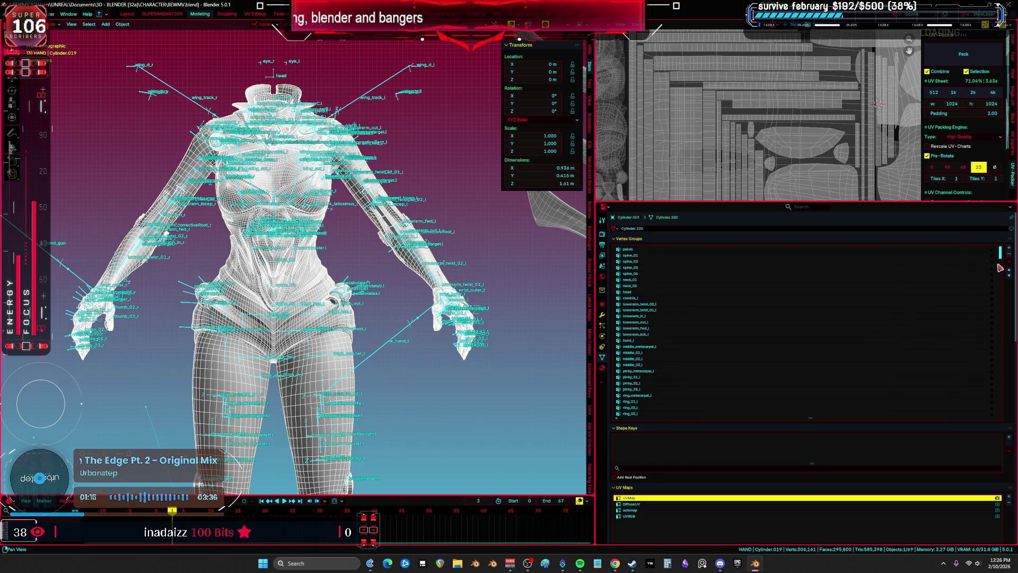
pyautogui.moveTo(1002, 254)
pyautogui.mouseDown()
pyautogui.moveTo(1001, 288)
pyautogui.moveTo(1000, 244)
pyautogui.moveTo(1001, 310)
pyautogui.mouseUp()
pyautogui.click(753, 328)
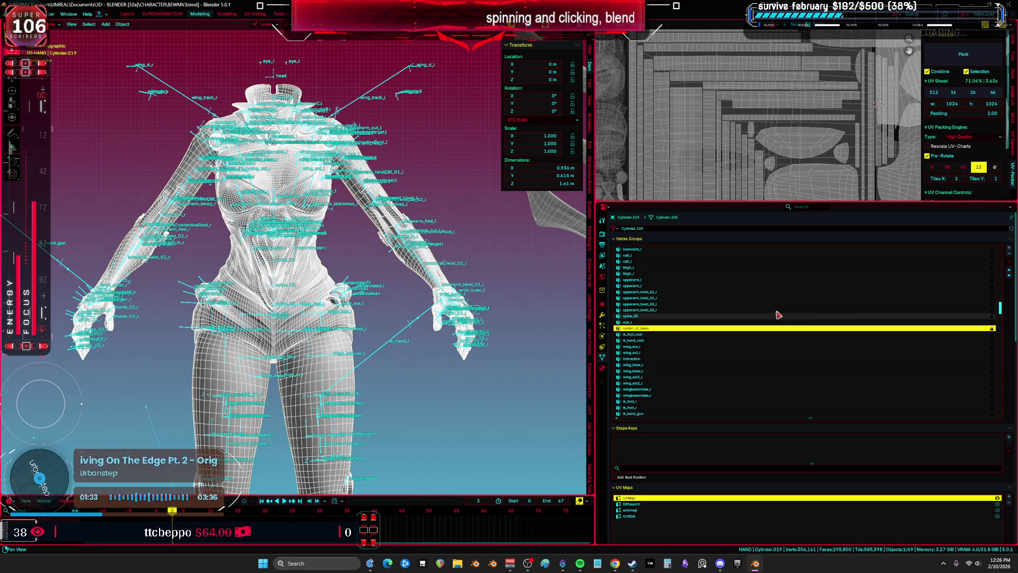
pyautogui.click(1010, 255)
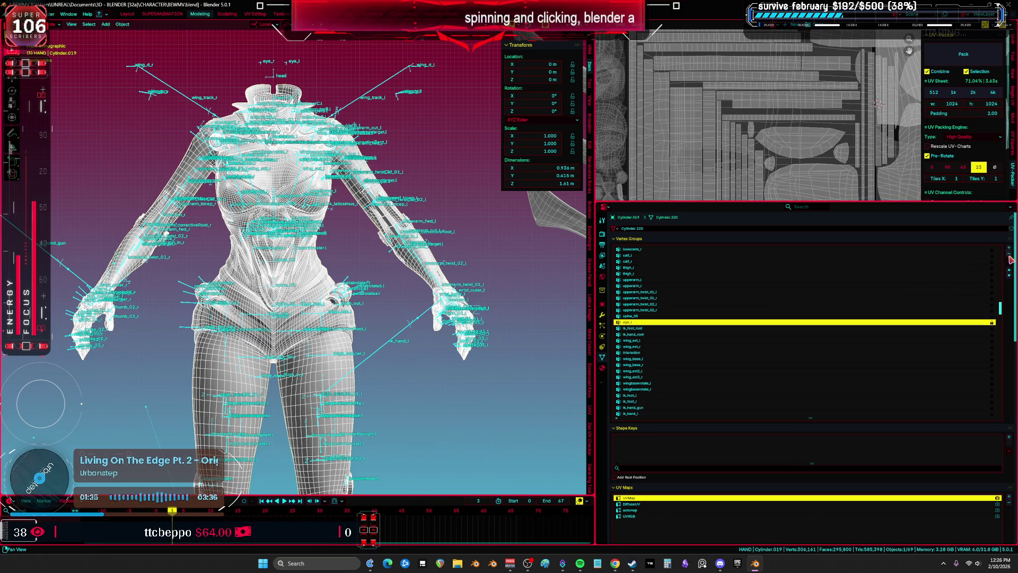
# Step: Remove the ik_hand_root, ik_hand_r, ik_hand_l, ik_hand_gun, ik_foot_r and ik_foot_l vertex groups
pyautogui.click(651, 335)
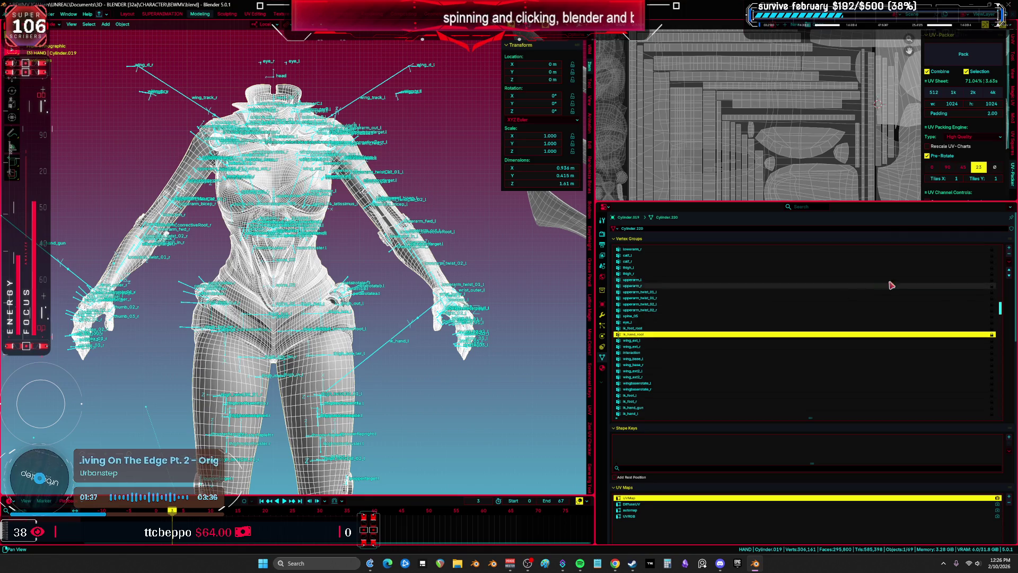
pyautogui.click(1010, 257)
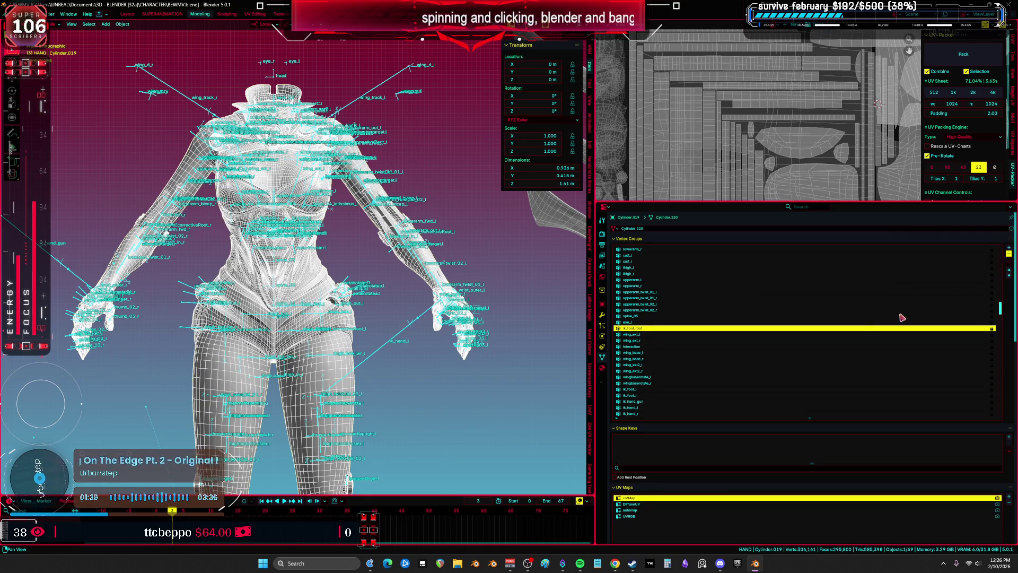
pyautogui.scroll(-2, 737, 350)
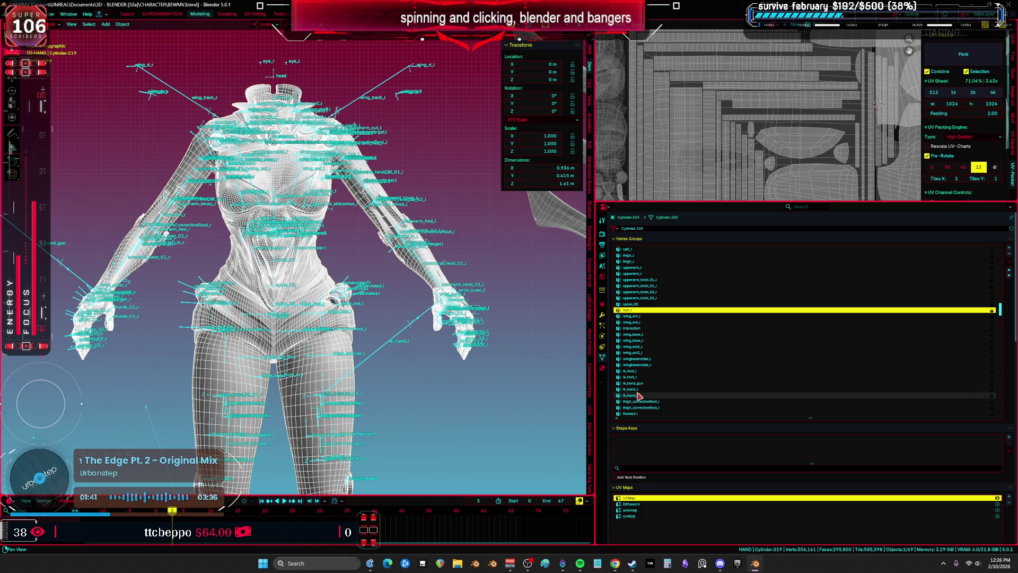
pyautogui.click(639, 395)
pyautogui.click(1009, 258)
pyautogui.click(1009, 257)
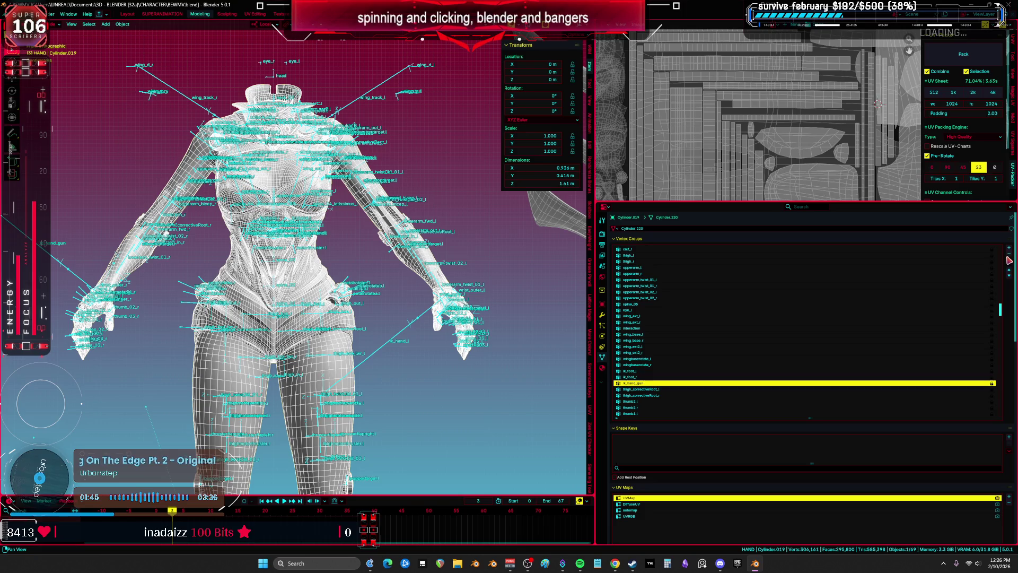
pyautogui.click(1009, 256)
pyautogui.click(1009, 257)
pyautogui.click(1008, 259)
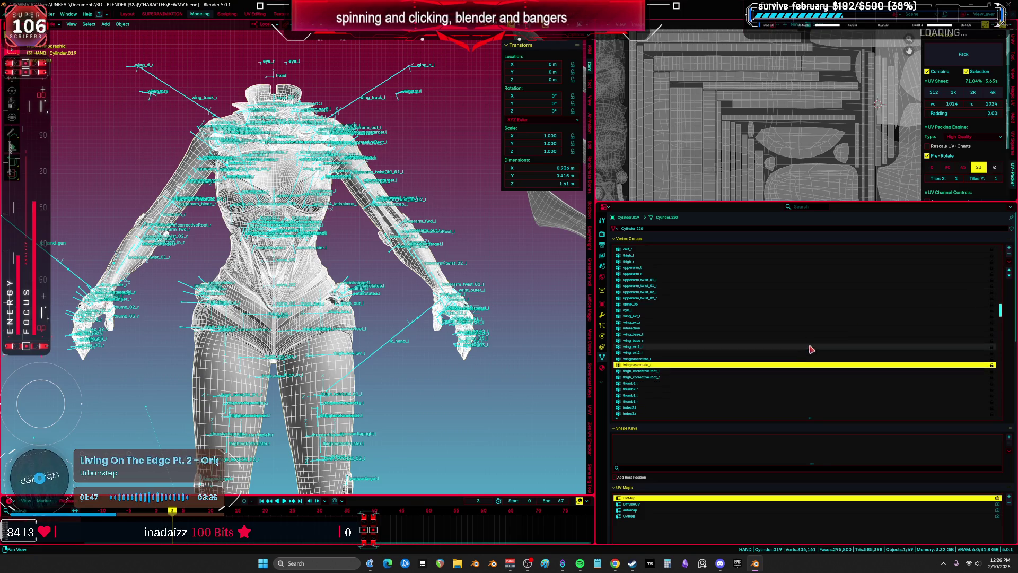
pyautogui.moveTo(1001, 309); pyautogui.dragTo(999, 416)
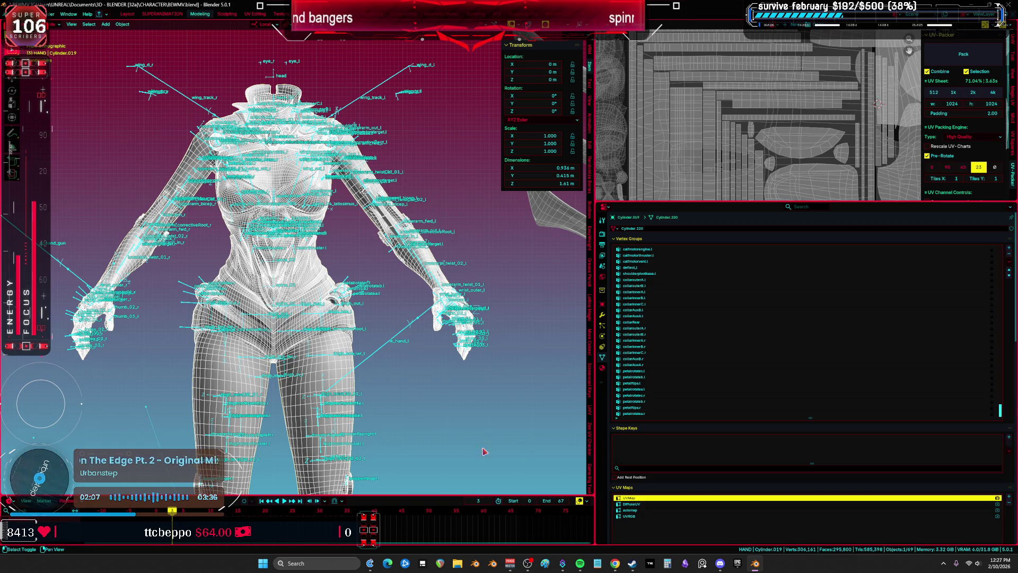
pyautogui.moveTo(345, 386); pyautogui.dragTo(347, 375)
pyautogui.press('Tab')
# Step: Select all mesh geometry, deselect every UV island in the maximized UV editor, then restore the layout
pyautogui.press('a')
pyautogui.hotkey('ctrl', 'space')
pyautogui.scroll(8, 455, 329)
pyautogui.scroll(-5, 455, 329)
pyautogui.scroll(3, 455, 328)
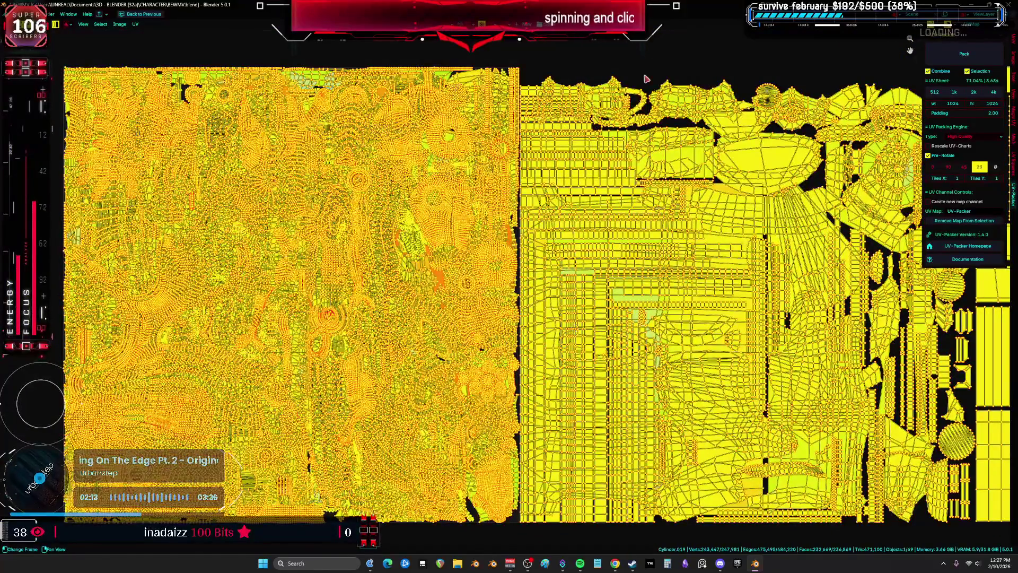
pyautogui.click(655, 57)
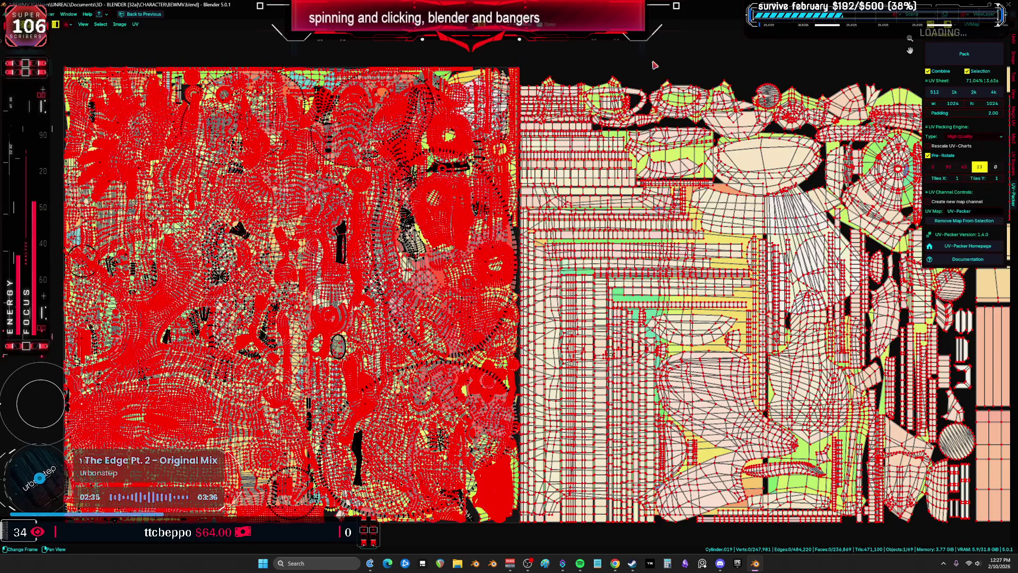
pyautogui.scroll(-2, 646, 60)
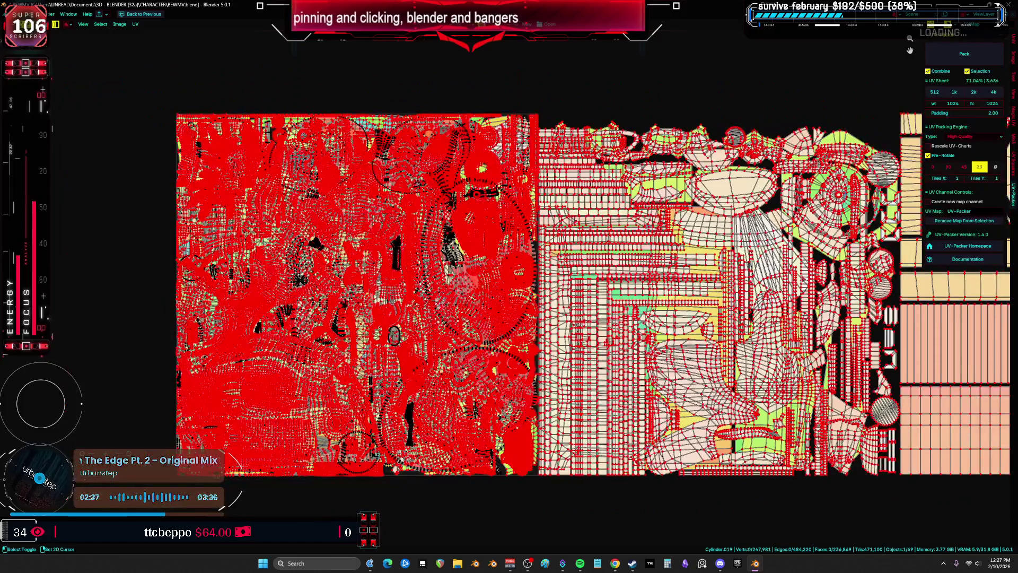
pyautogui.hscroll(10, 646, 60)
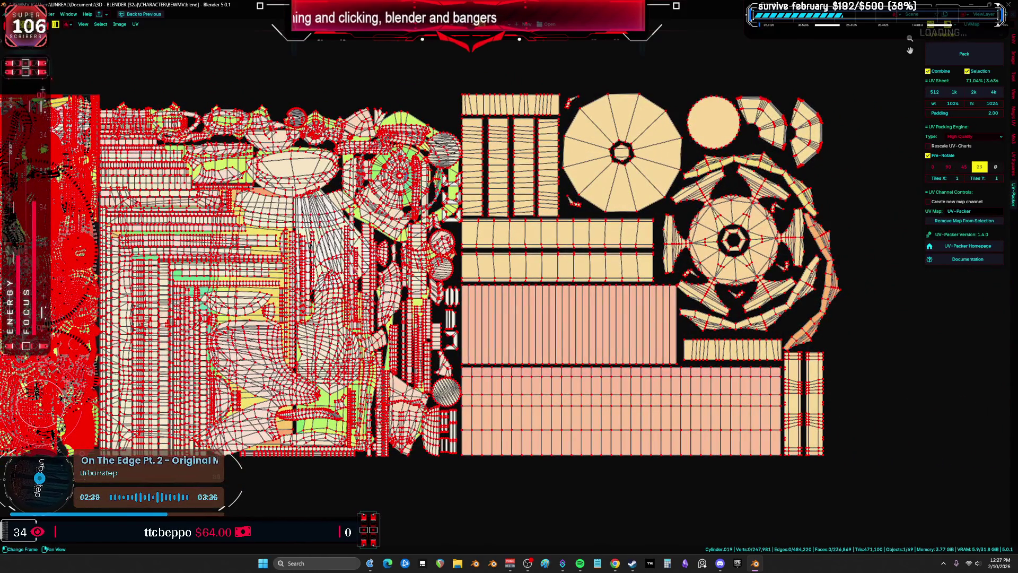
pyautogui.scroll(-3, 526, 265)
pyautogui.hotkey('ctrl', 'space')
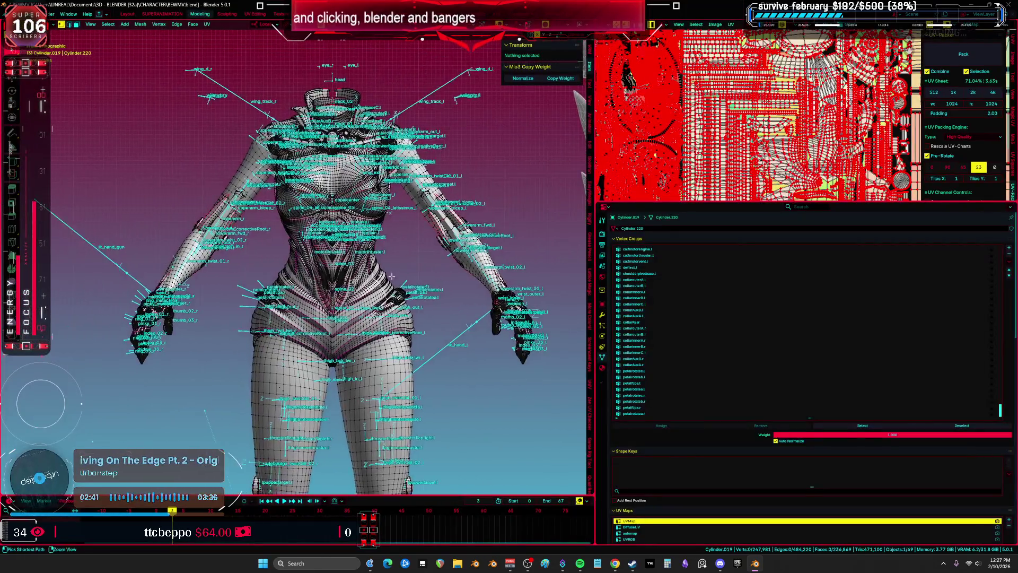
# Step: Switch Cylinder.019 back to Object Mode from the mode pie
pyautogui.hotkey('ctrl', 'space')
pyautogui.hotkey('shift', 'alt', 'z')
pyautogui.press('Tab')
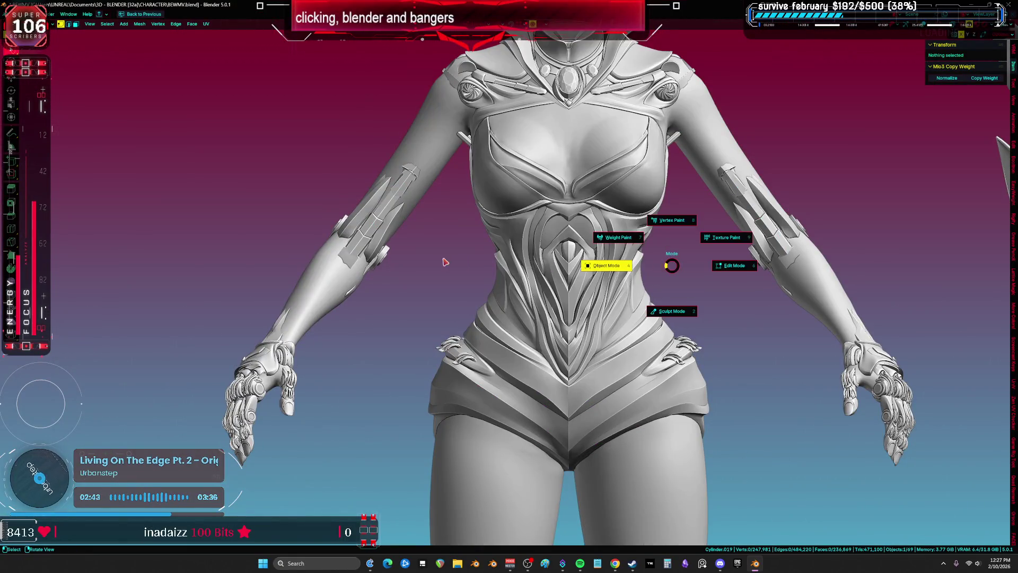
pyautogui.click(610, 266)
pyautogui.hotkey('ctrl', 'space')
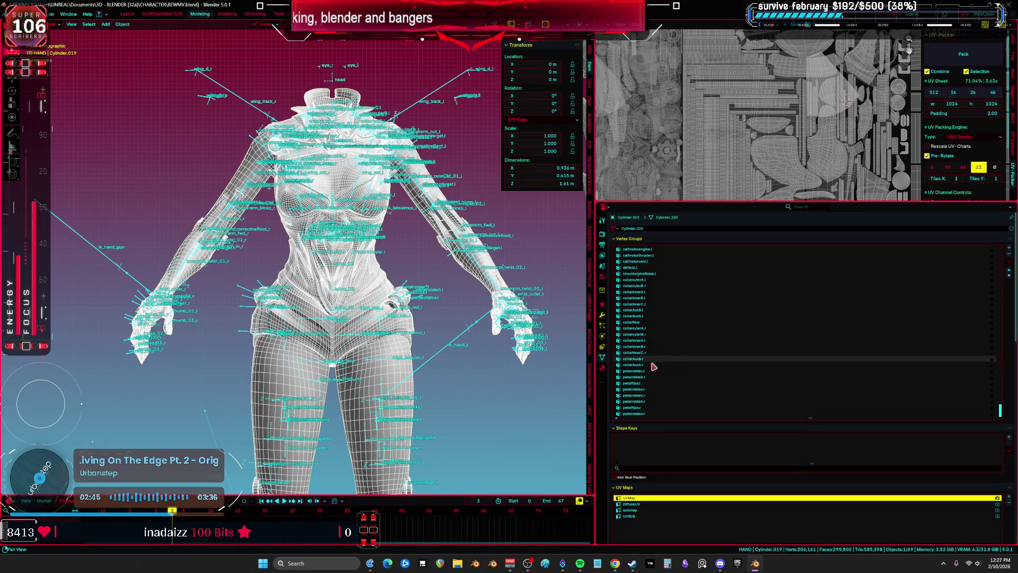
# Step: Delete the automap and DiffuseUV UV maps, keeping only UVMap and UVRGB
pyautogui.click(643, 515)
pyautogui.click(640, 510)
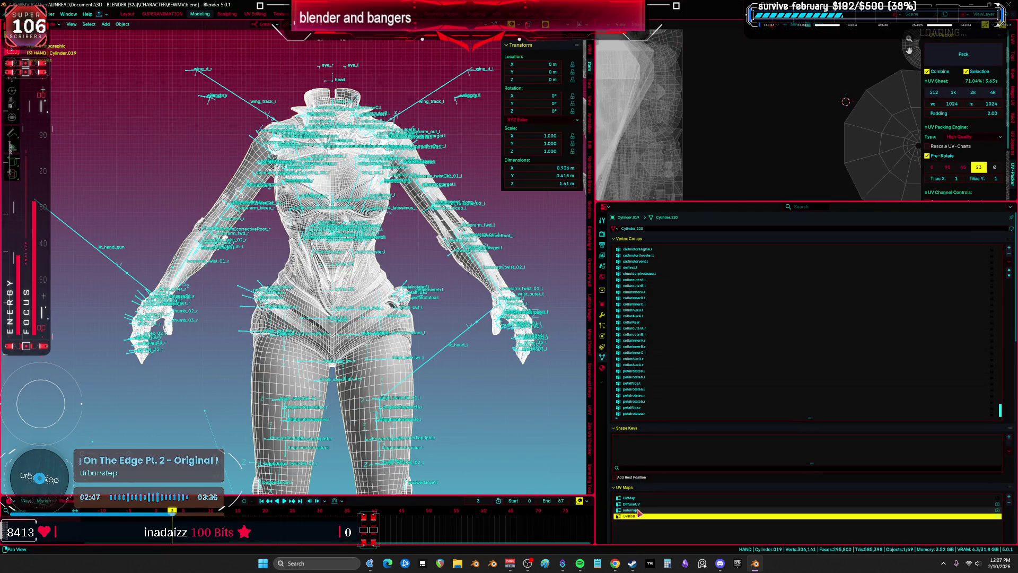
pyautogui.click(1008, 503)
pyautogui.click(1009, 503)
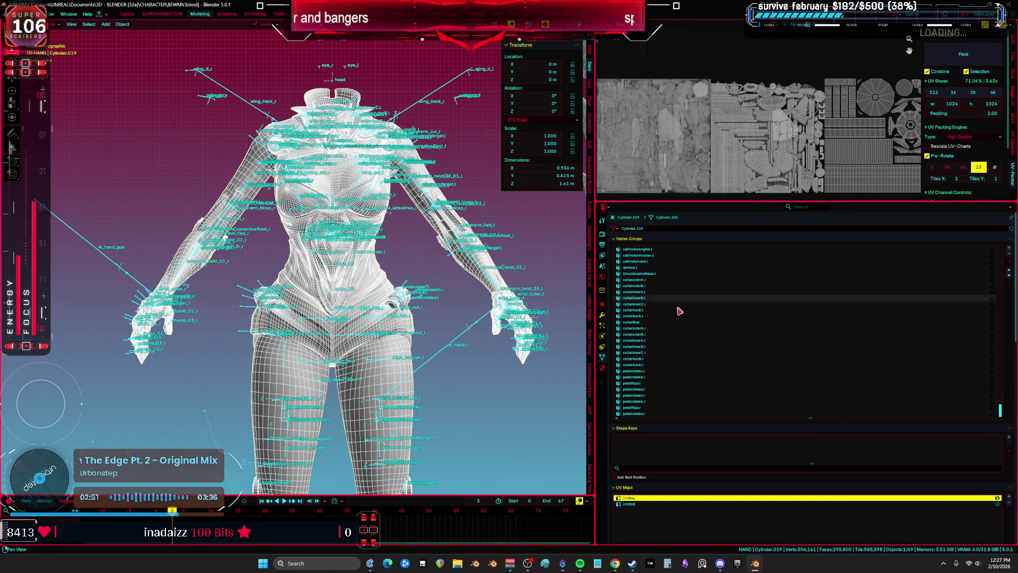
pyautogui.scroll(-5, 669, 466)
# Step: Remove the Attribute.002, Attribute.001, Attribute and Col color attributes, leaving only Color
pyautogui.scroll(-3, 669, 472)
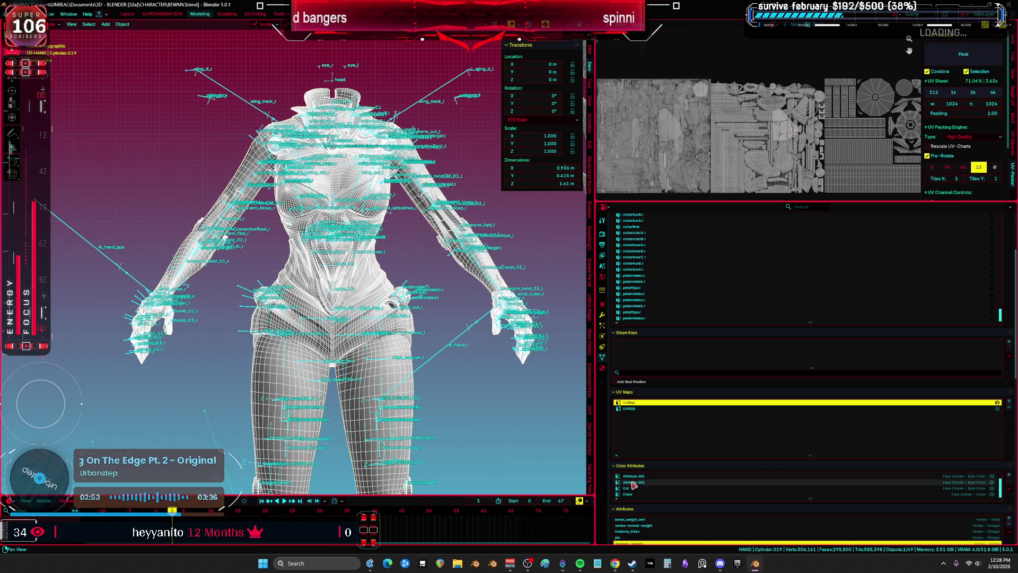
pyautogui.scroll(3, 449, 286)
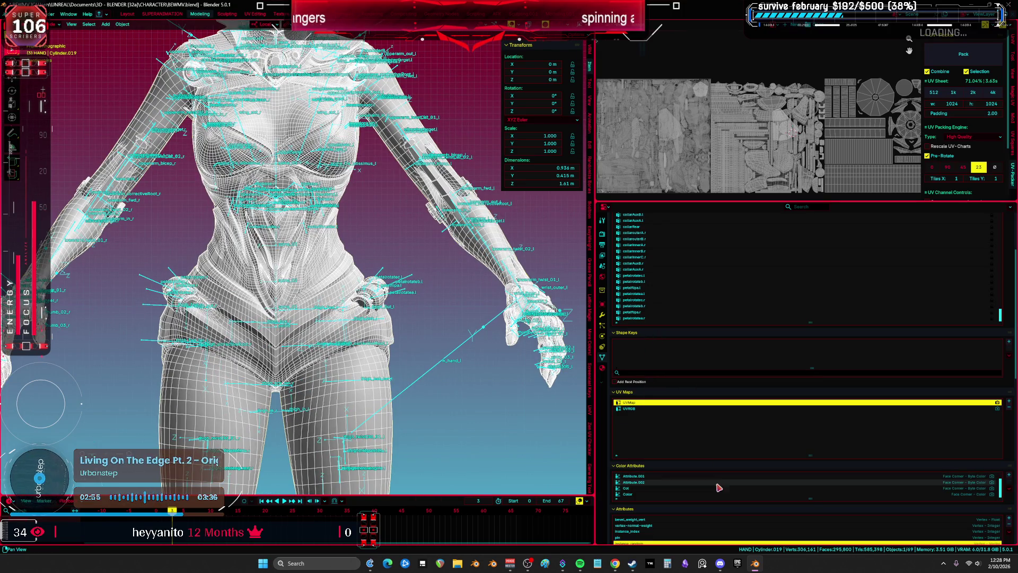
pyautogui.scroll(-5, 1003, 440)
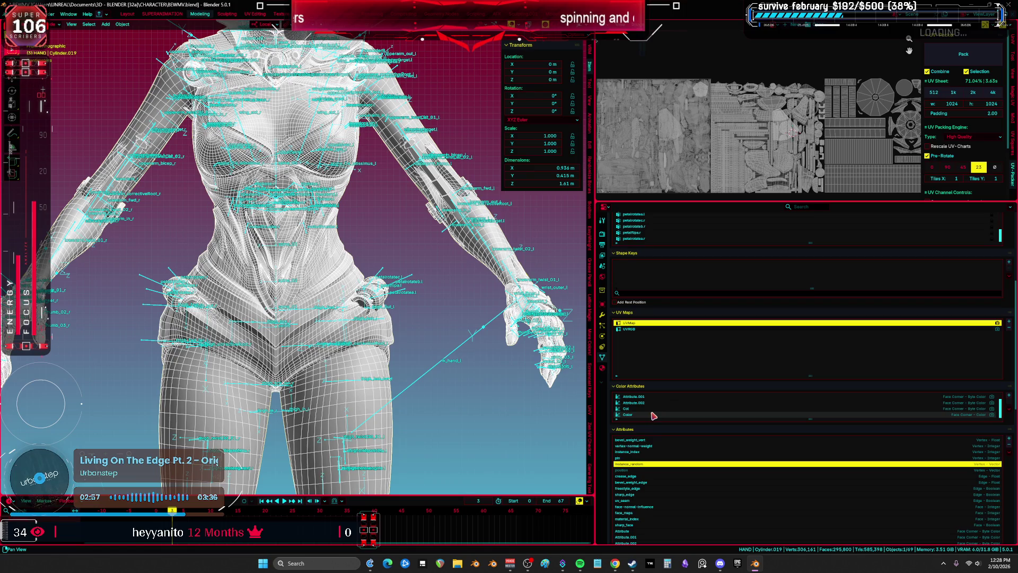
pyautogui.click(1008, 401)
pyautogui.click(746, 403)
pyautogui.press('Delete')
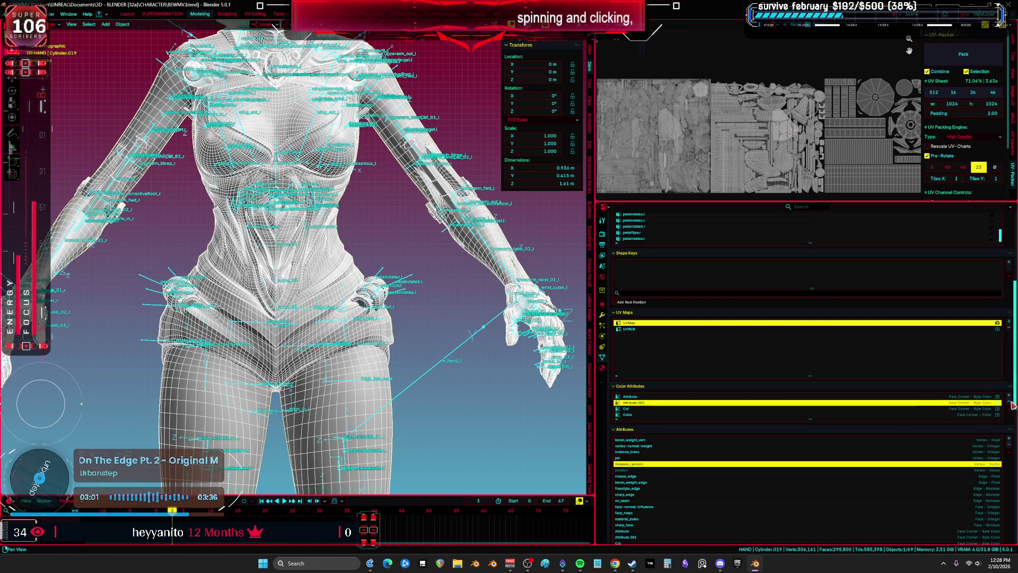
pyautogui.click(764, 397)
pyautogui.press('Delete')
pyautogui.click(1009, 405)
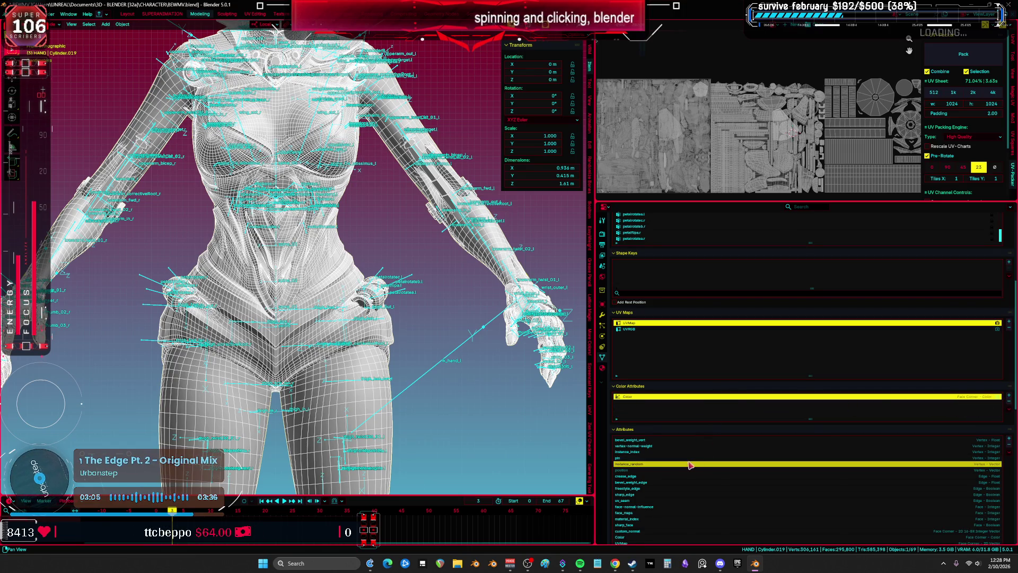
pyautogui.scroll(-4, 643, 467)
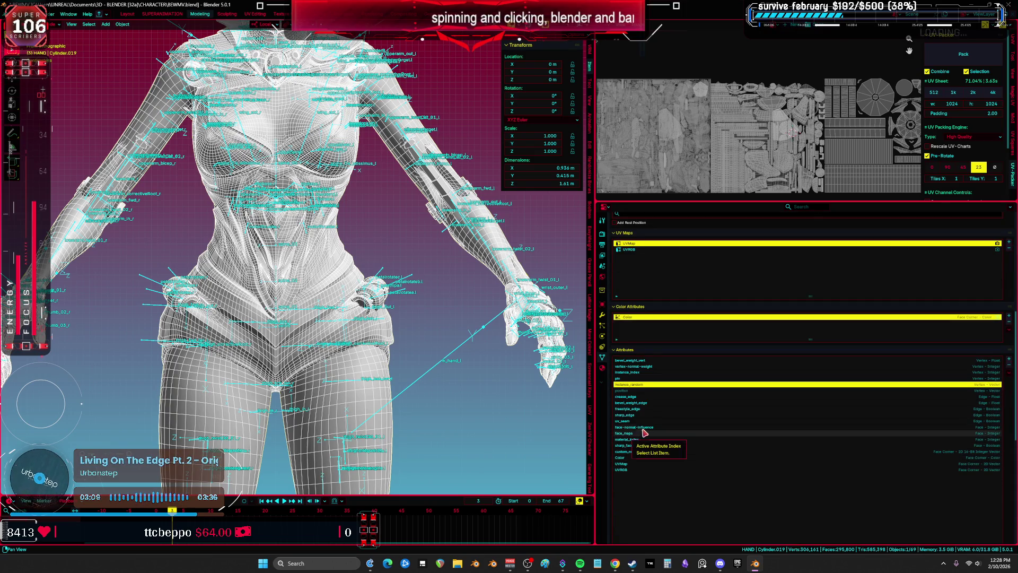
# Step: Hide the viewport overlays and bring up the character's material slots
pyautogui.hotkey('shift', 'alt', 'z')
pyautogui.click(602, 367)
pyautogui.scroll(3, 650, 318)
# Step: Enlarge the slot list, delete the M_ACCENT slot, and put Cylinder.019 into Edit Mode
pyautogui.moveTo(810, 313); pyautogui.dragTo(810, 374)
pyautogui.click(1011, 243)
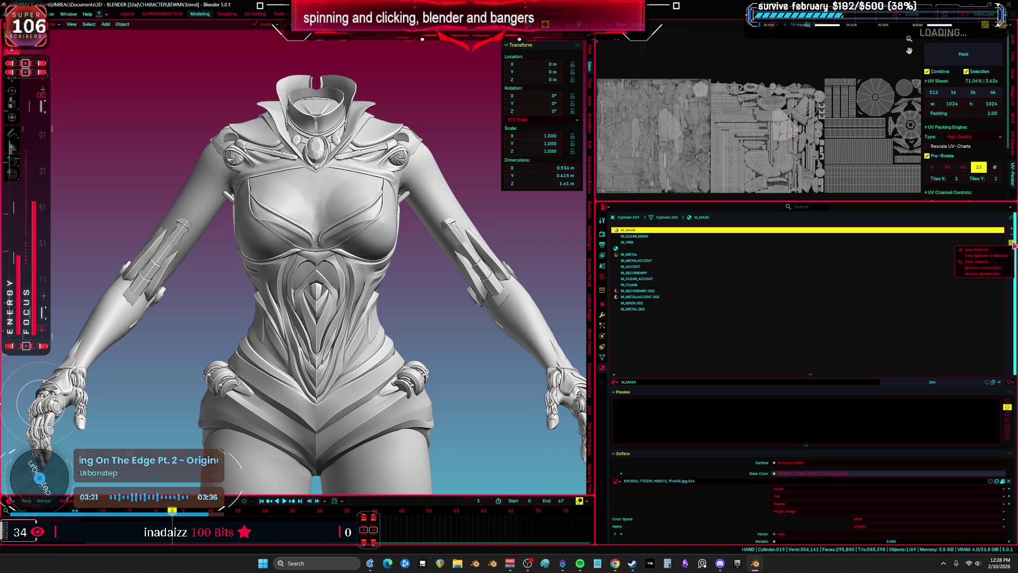
pyautogui.click(981, 270)
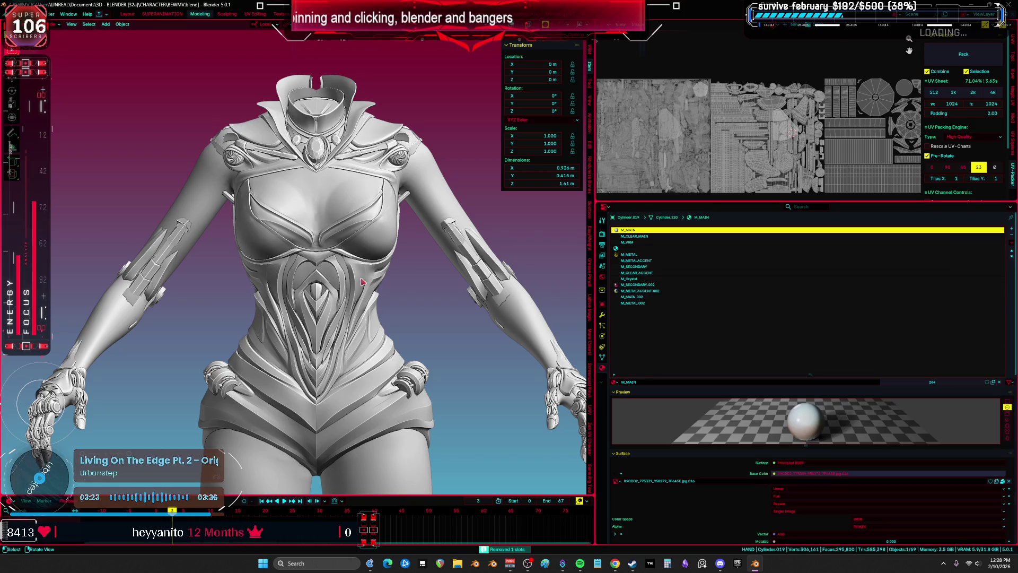
pyautogui.press('Tab')
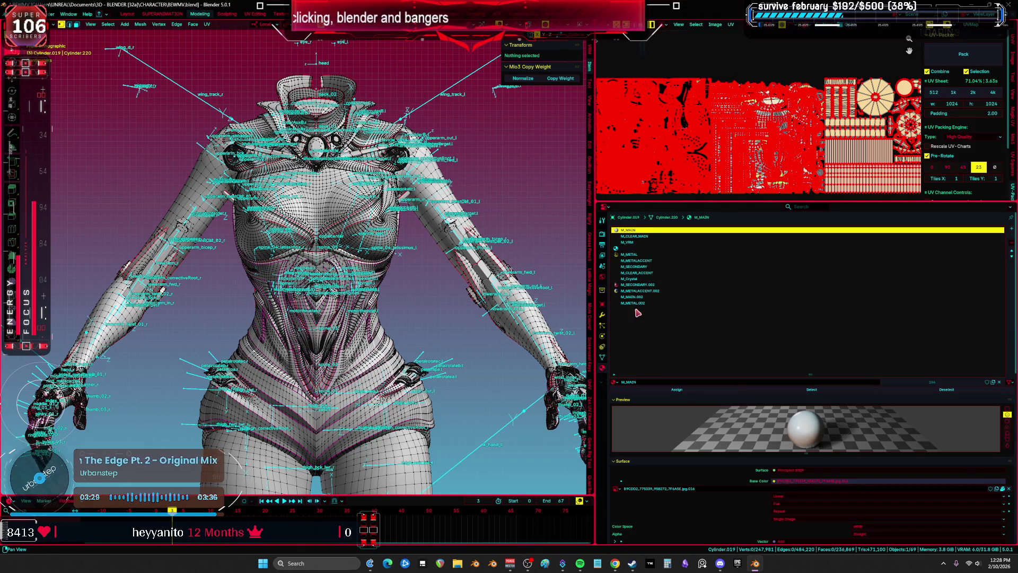
# Step: Select the M_MAIN.002 faces, then reassign the M_METAL.002 faces to M_METAL
pyautogui.click(644, 297)
pyautogui.click(807, 391)
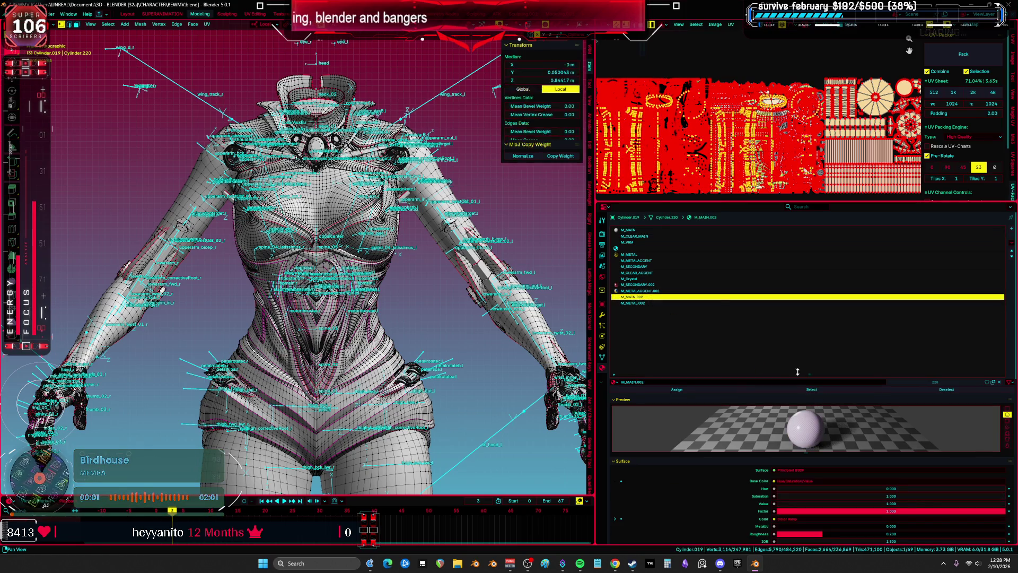
pyautogui.click(651, 230)
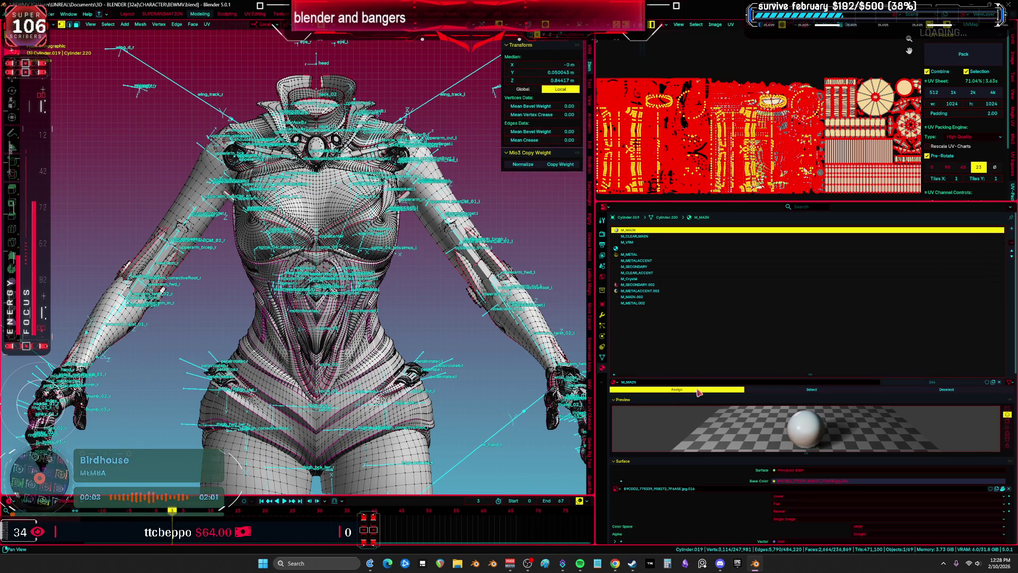
pyautogui.hotkey('ctrl', 'z')
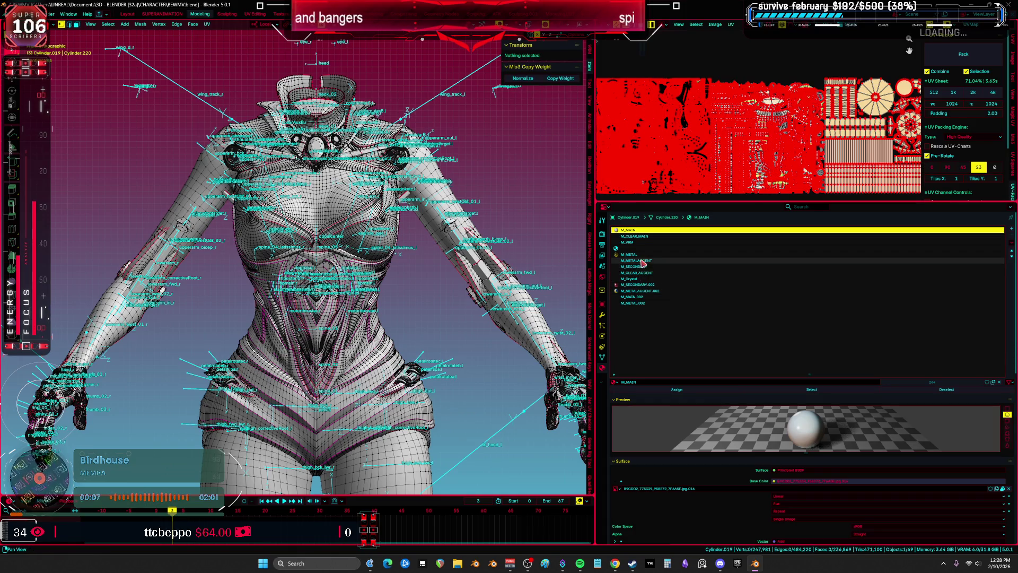
pyautogui.click(650, 303)
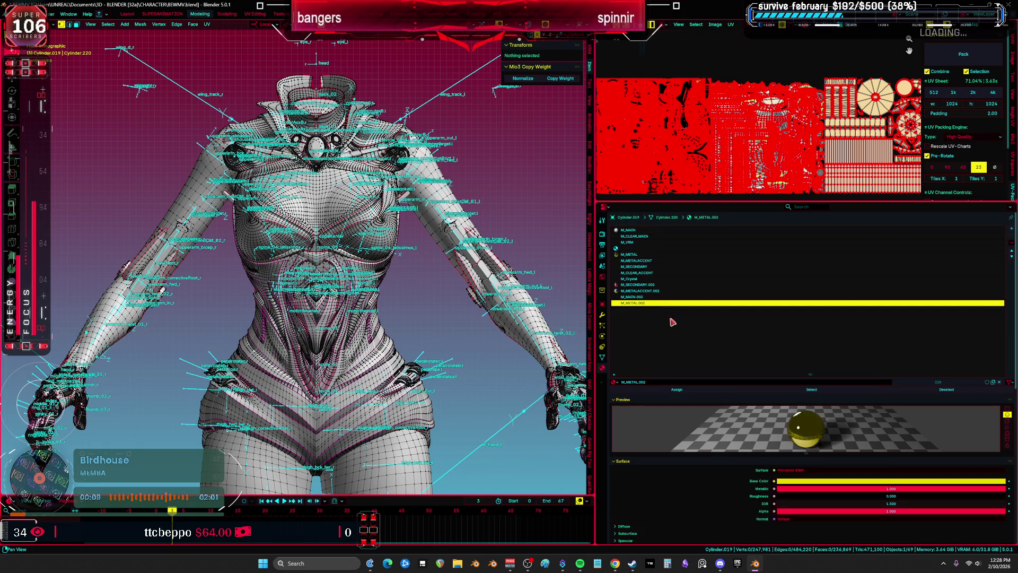
pyautogui.click(811, 393)
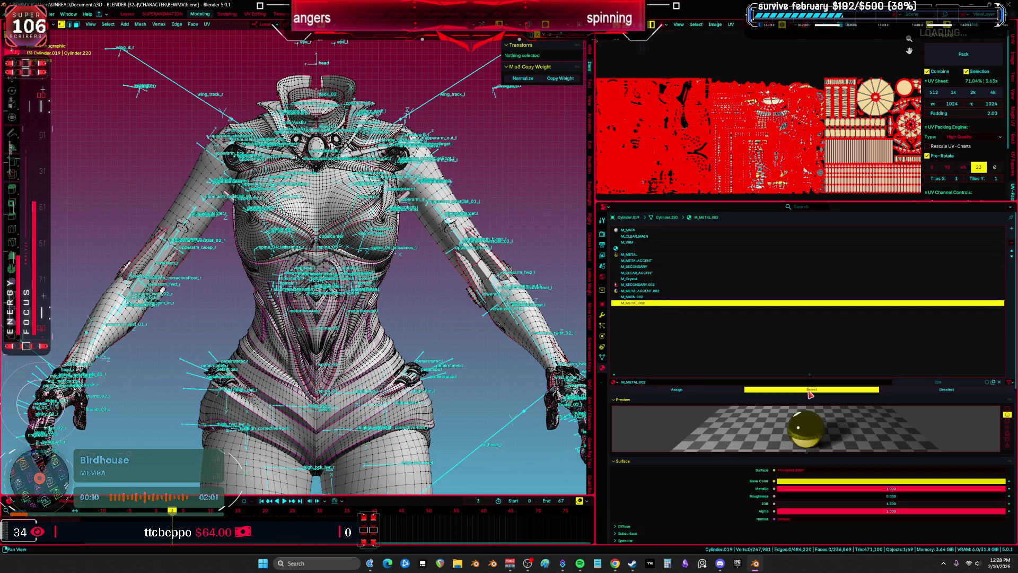
pyautogui.click(641, 255)
pyautogui.click(677, 389)
pyautogui.hotkey('alt', 'a')
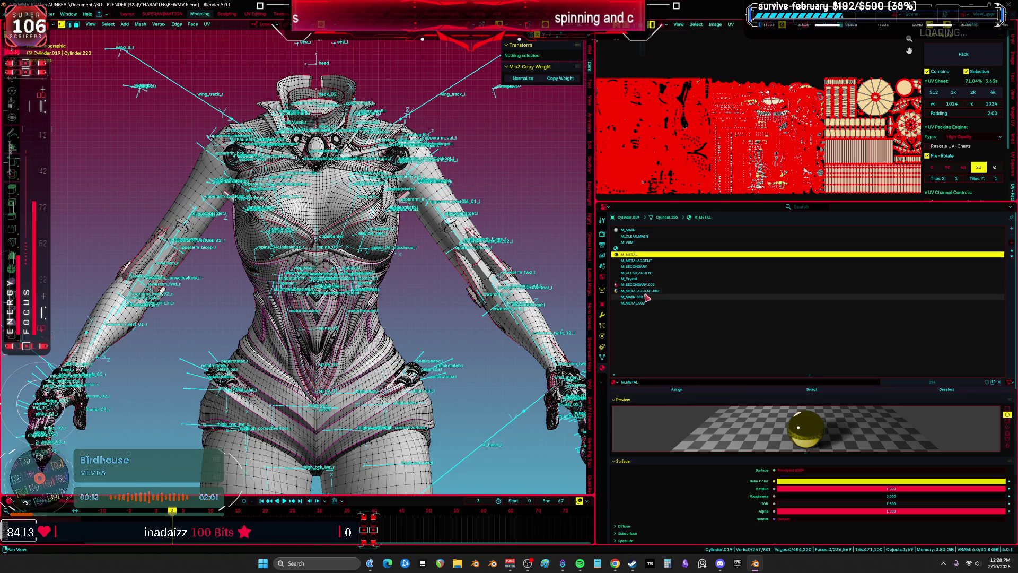
# Step: Reassign M_METALACCENT.002 faces to M_METALACCENT and M_SECONDARY.002 faces to M_SECONDARY
pyautogui.click(753, 290)
pyautogui.click(797, 391)
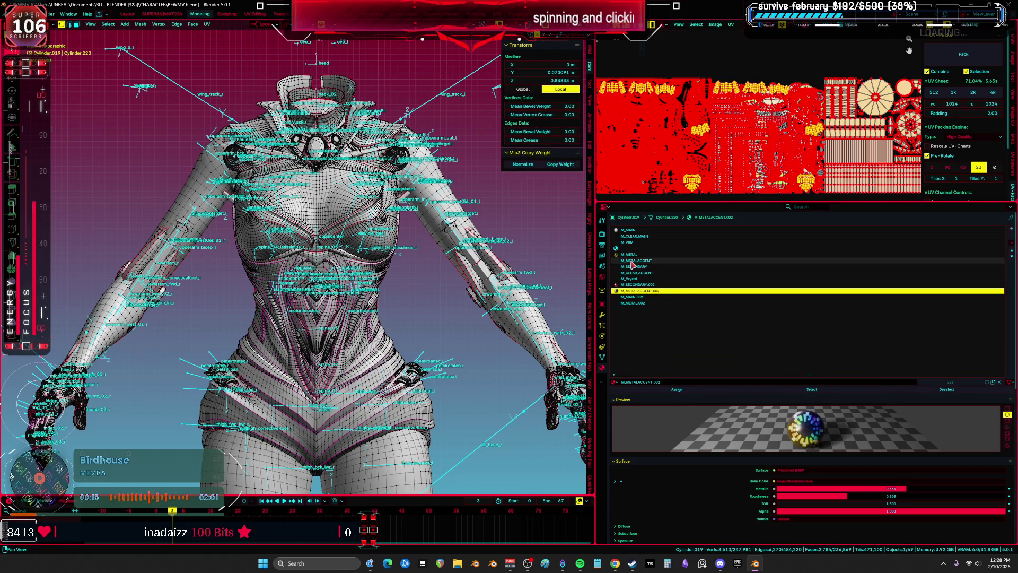
pyautogui.click(690, 261)
pyautogui.click(698, 390)
pyautogui.hotkey('alt', 'a')
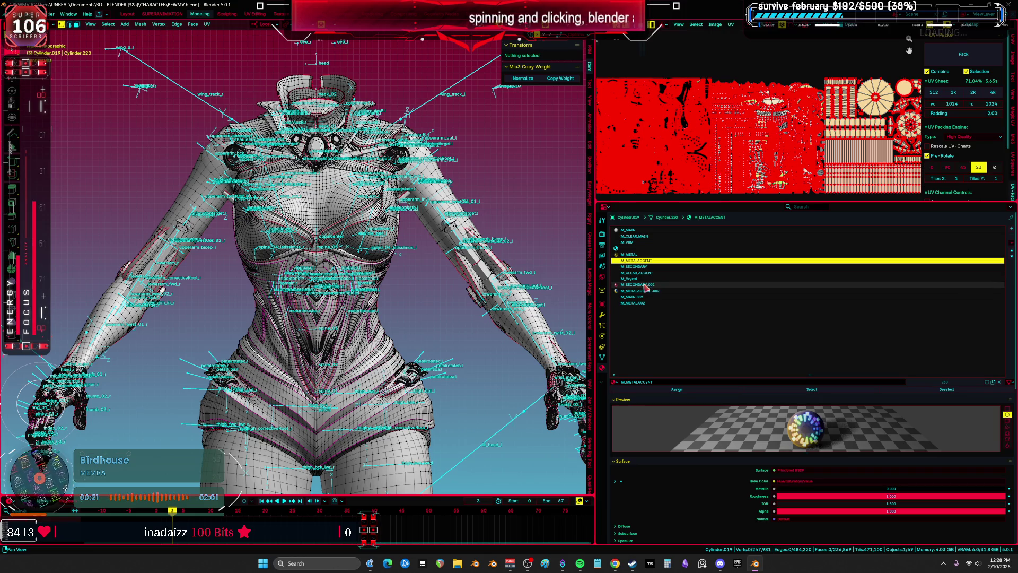
pyautogui.click(644, 285)
pyautogui.click(802, 392)
pyautogui.click(637, 266)
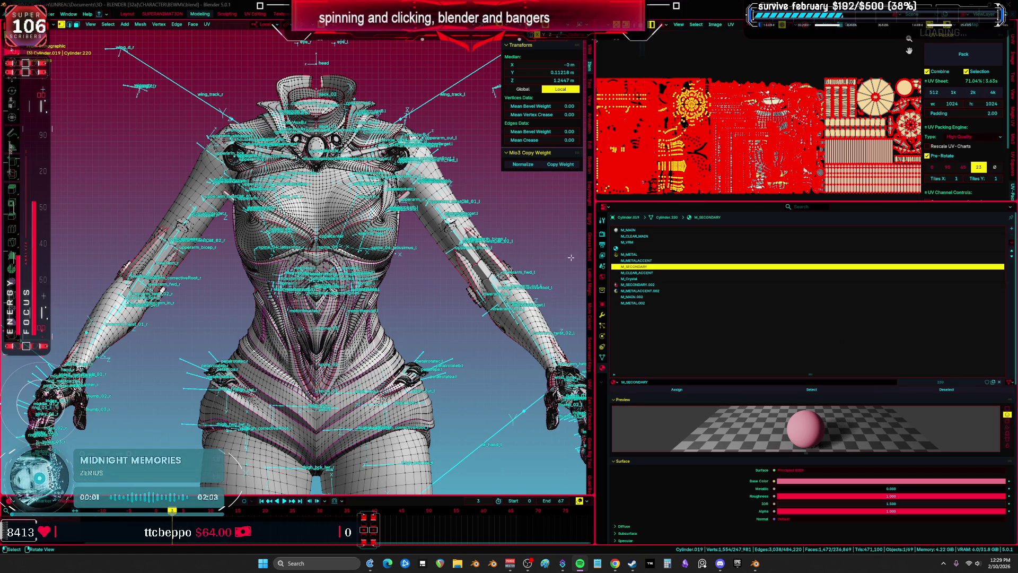
pyautogui.click(552, 239)
pyautogui.press('Tab')
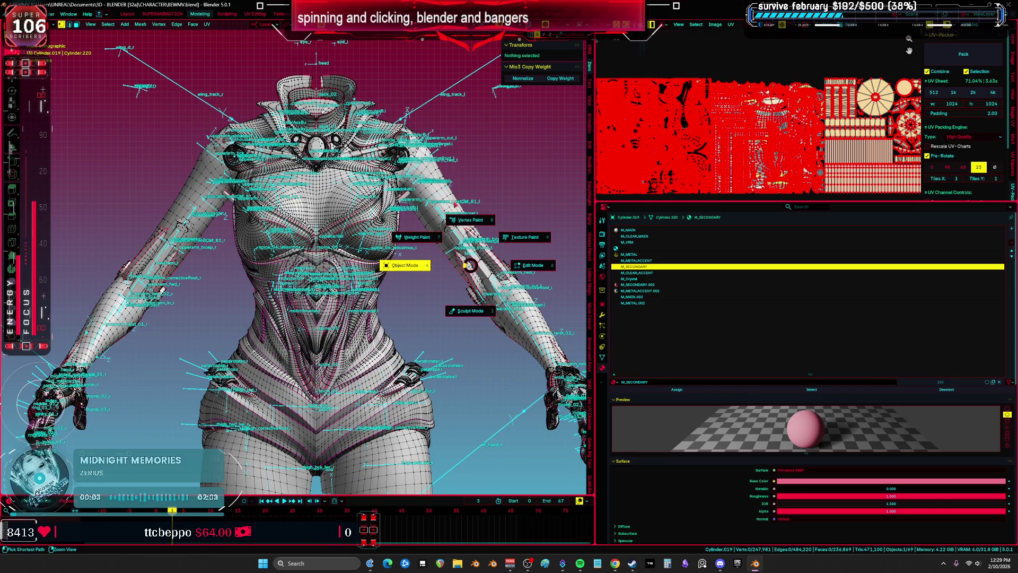
# Step: Remove the unused material slots, then select and frame the empty slot's thigh gear faces
pyautogui.click(1011, 242)
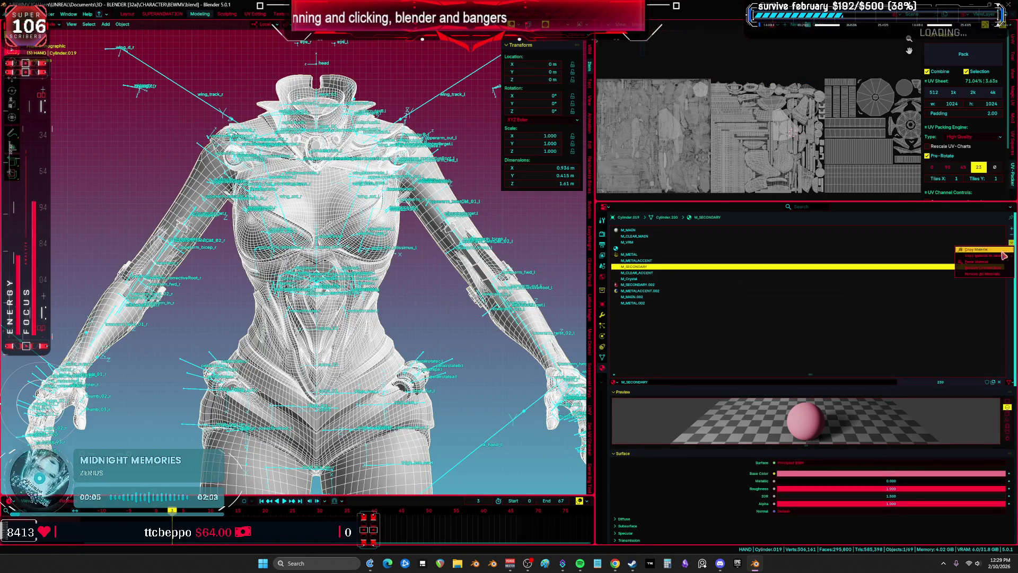
pyautogui.click(993, 268)
pyautogui.click(636, 248)
pyautogui.press('Tab')
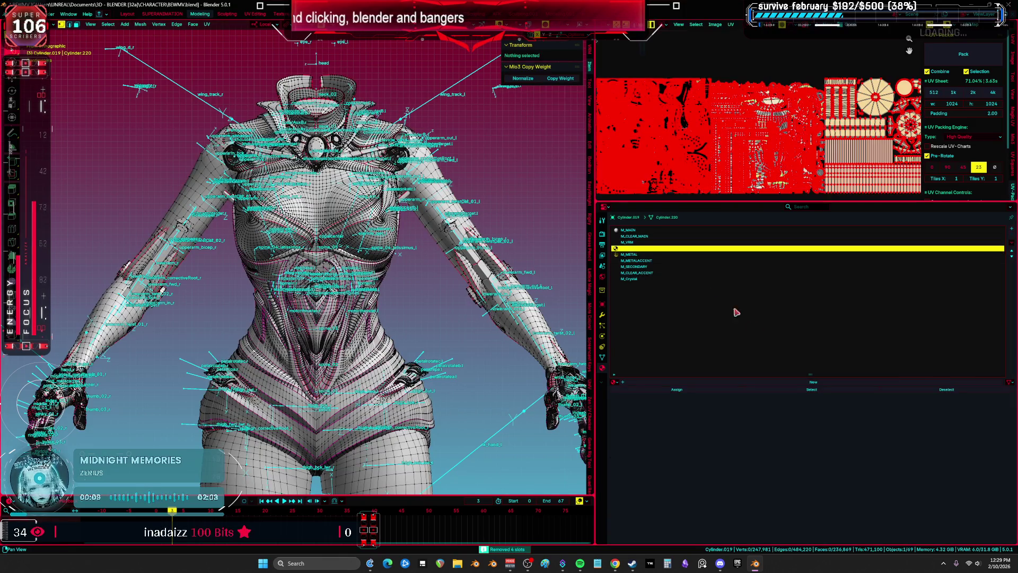
pyautogui.click(812, 389)
pyautogui.press('KP_Decimal')
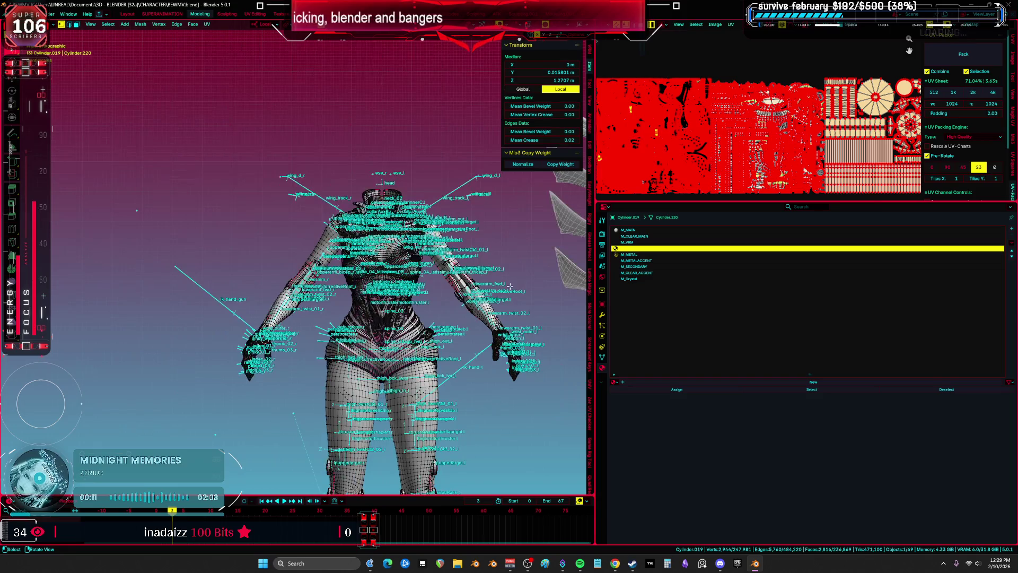
# Step: Give the thigh gear faces M_METALACCENT and return to Object Mode in a maximized front view
pyautogui.moveTo(510, 286)
pyautogui.mouseDown()
pyautogui.moveTo(375, 258)
pyautogui.moveTo(380, 309)
pyautogui.moveTo(424, 296)
pyautogui.mouseUp()
pyautogui.scroll(4, 380, 309)
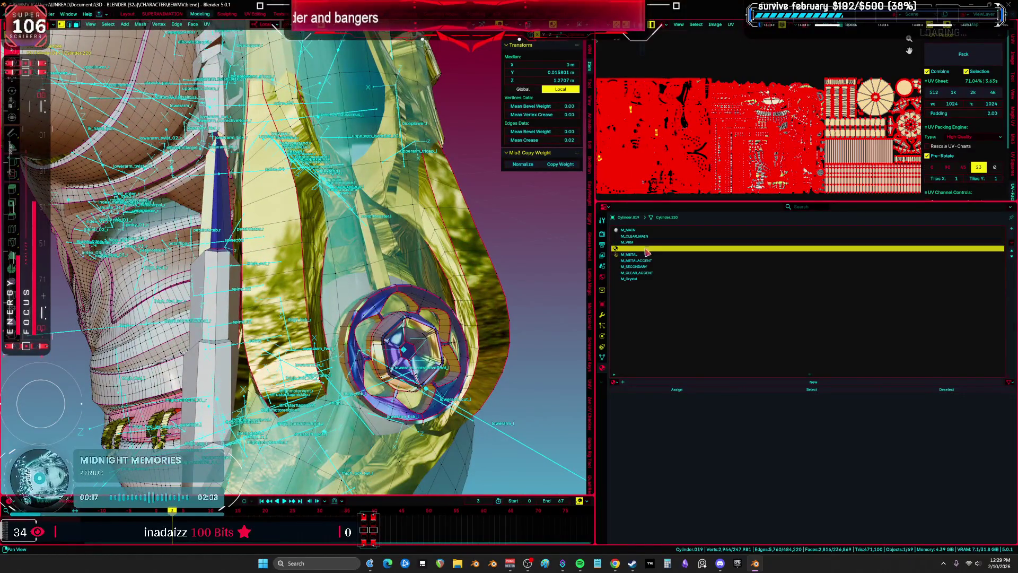
pyautogui.click(657, 260)
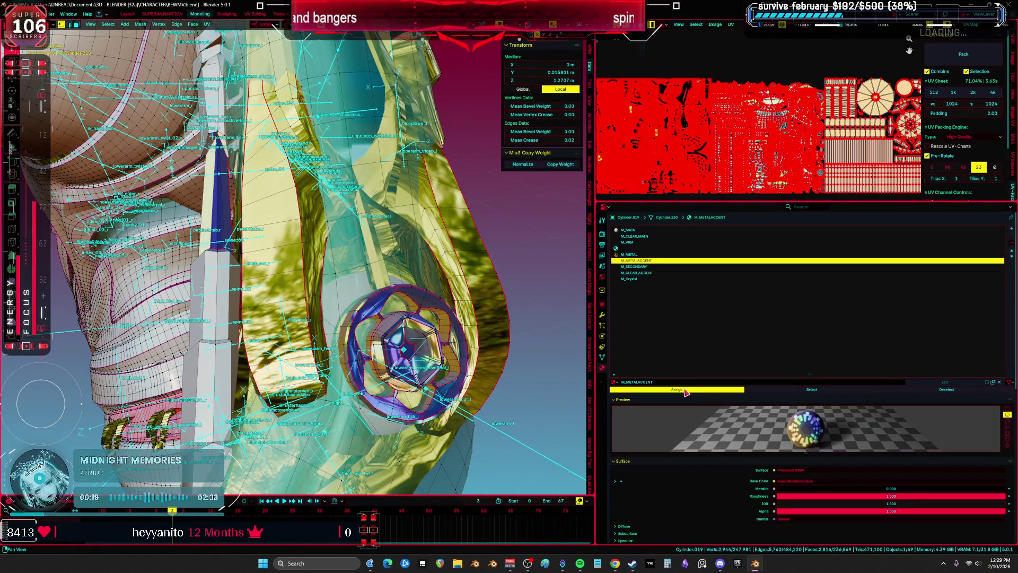
pyautogui.scroll(-5, 350, 313)
pyautogui.hotkey('shift', 'alt', 'z')
pyautogui.press('KP_1')
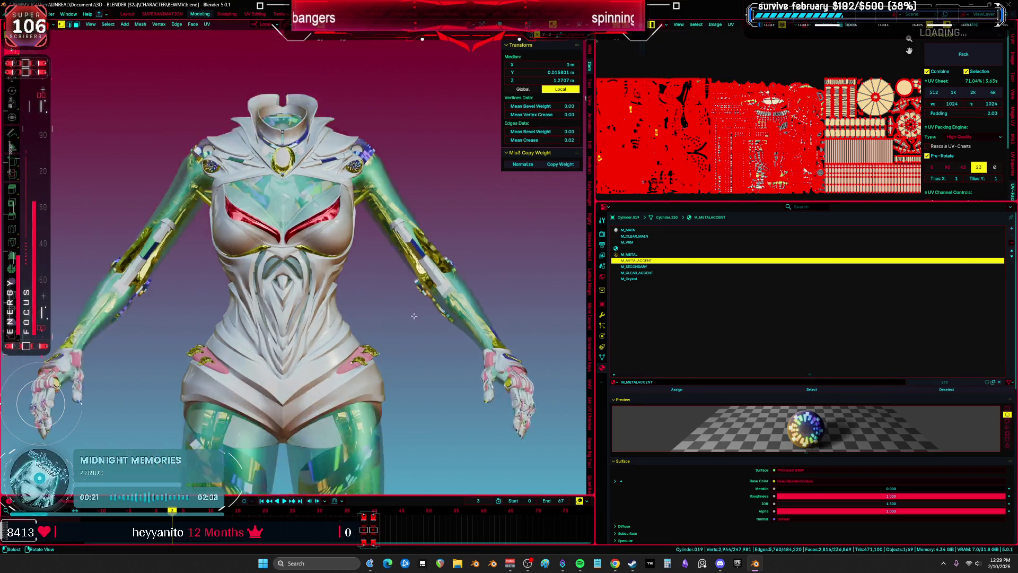
pyautogui.hotkey('ctrl', 'space')
pyautogui.scroll(-1, 435, 313)
pyautogui.press('Tab')
pyautogui.hotkey('shift', 'alt', 'z')
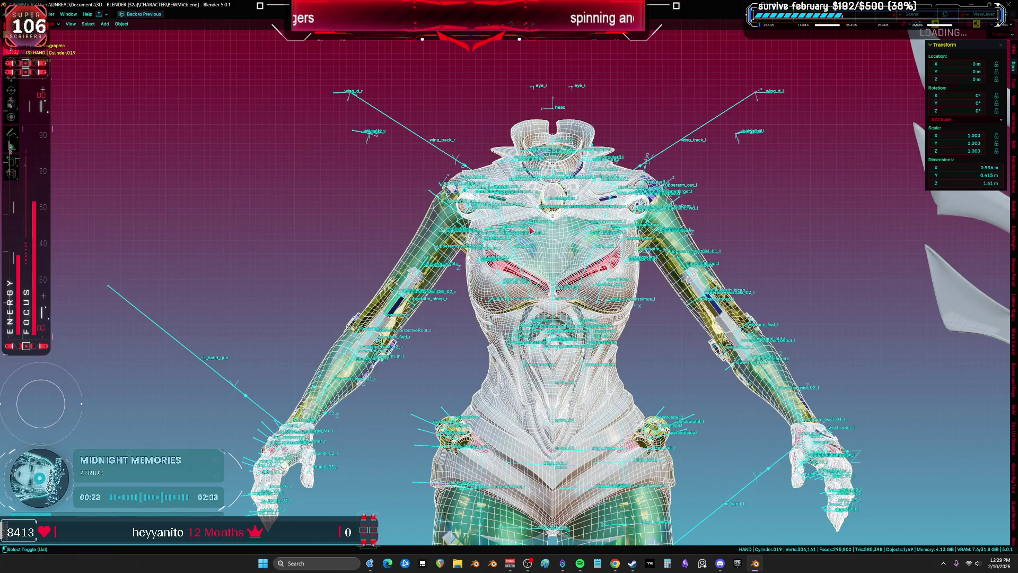
# Step: Select the body mesh, toggle Edit Mode in and out, then restore the full multi-editor layout
pyautogui.scroll(-3, 571, 253)
pyautogui.hotkey('shift', 'alt', 'z')
pyautogui.hotkey('shift', 'alt', 'z')
pyautogui.scroll(1, 568, 281)
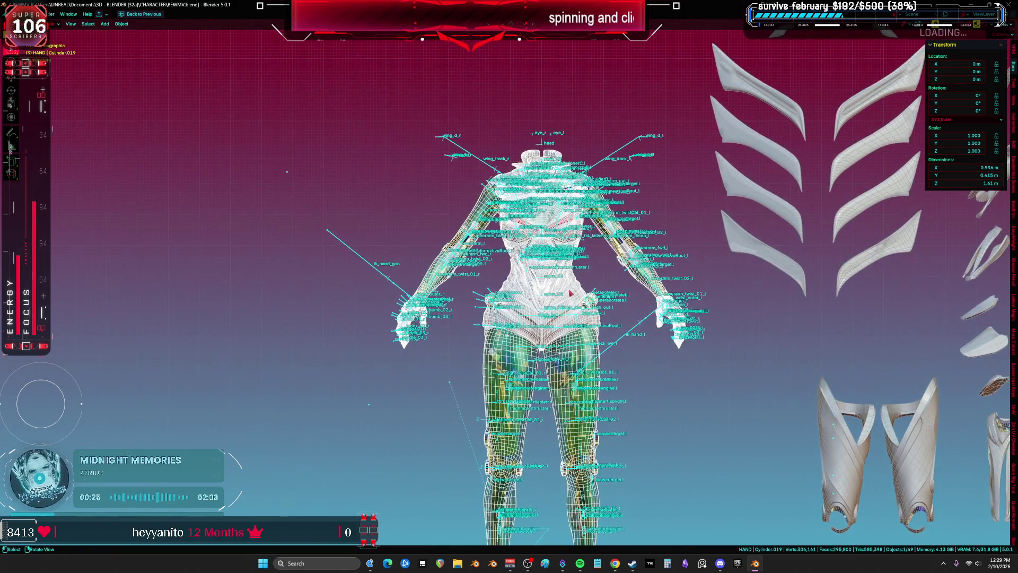
pyautogui.click(571, 289)
pyautogui.press('Tab')
pyautogui.scroll(-1, 571, 289)
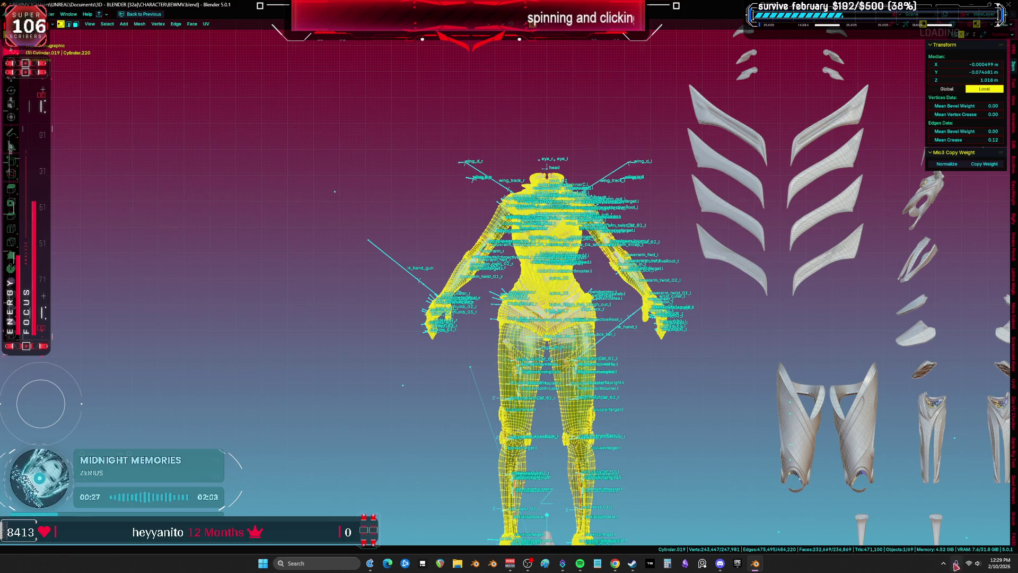
pyautogui.press('Tab')
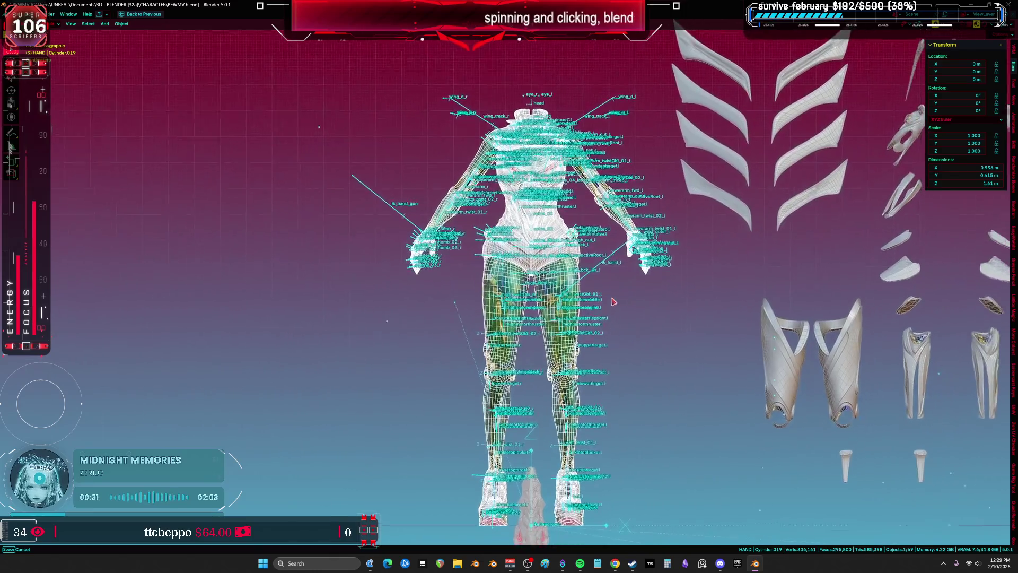
pyautogui.scroll(3, 599, 307)
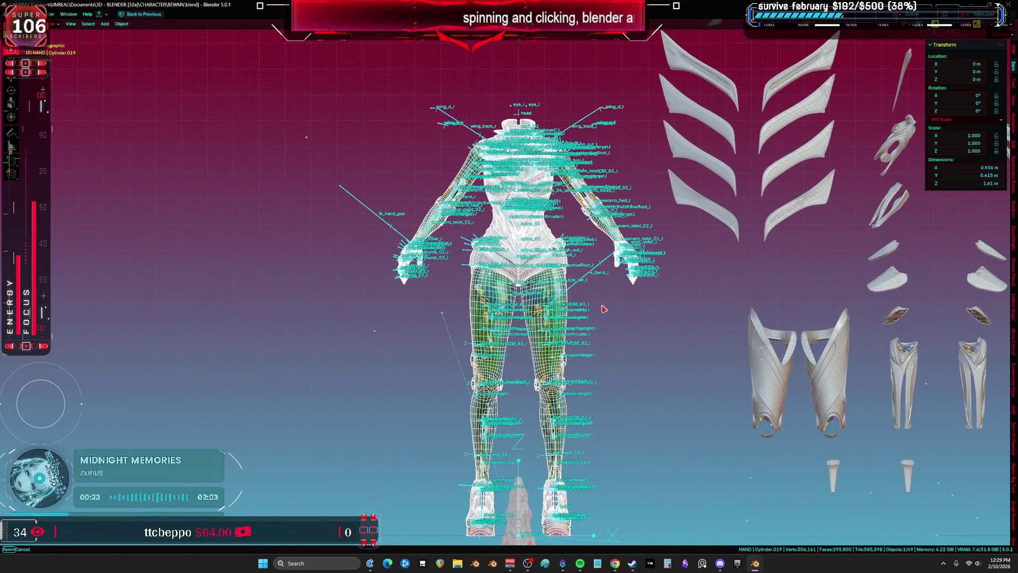
pyautogui.scroll(4, 599, 290)
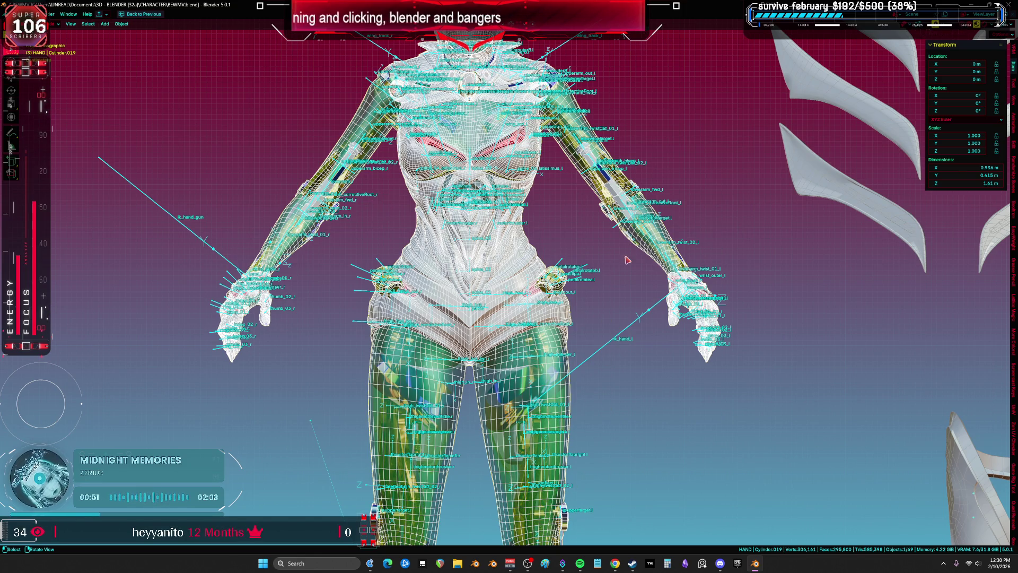
pyautogui.hotkey('ctrl', 'space')
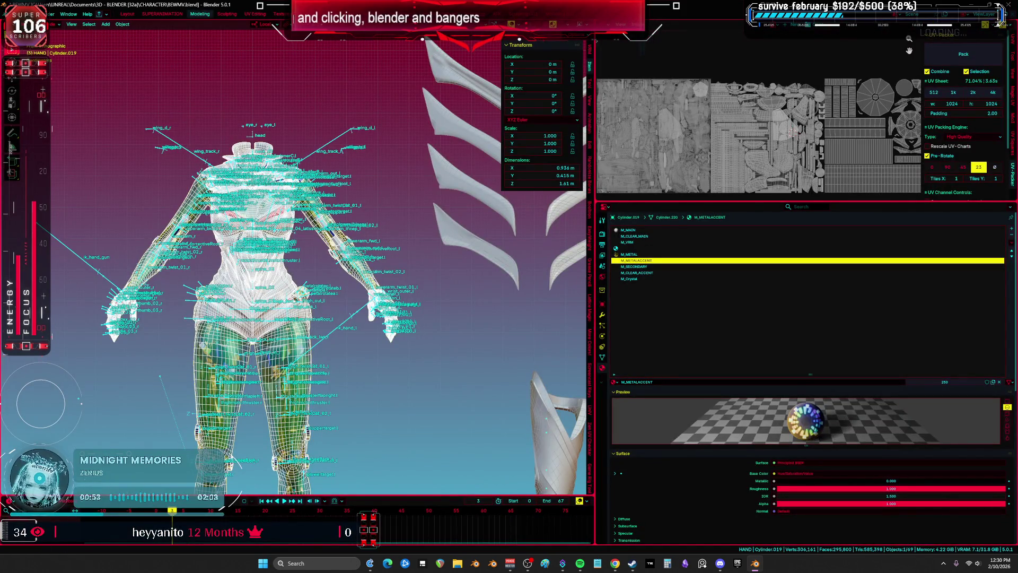
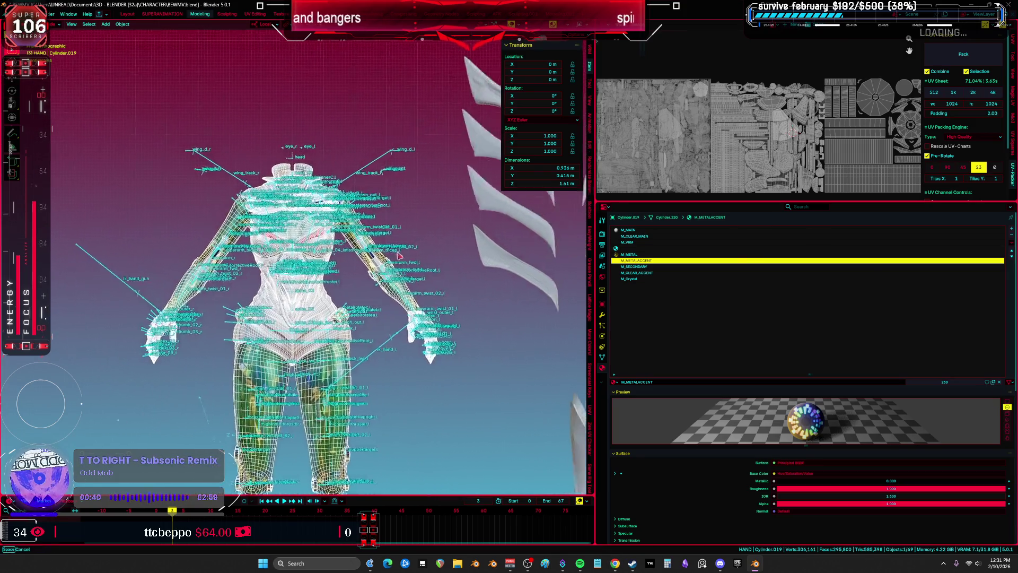
# Step: Hide the overlays and remove the unused empty material slot, leaving eight named slots
pyautogui.hotkey('shift', 'alt', 'z')
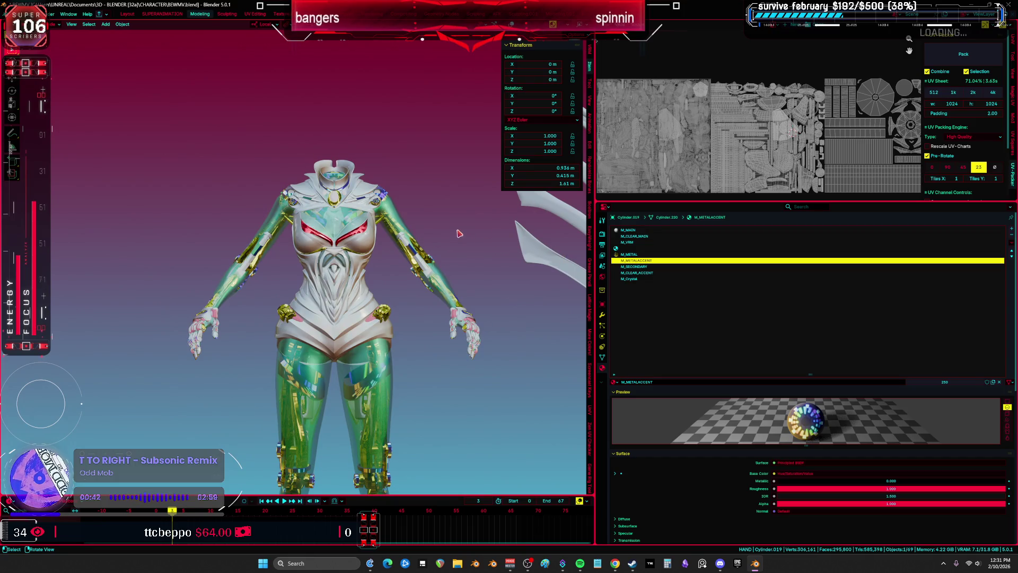
pyautogui.scroll(2, 456, 237)
pyautogui.click(1011, 242)
pyautogui.click(1000, 267)
pyautogui.moveTo(509, 272)
pyautogui.mouseDown()
pyautogui.moveTo(461, 272)
pyautogui.moveTo(509, 272)
pyautogui.moveTo(462, 273)
pyautogui.moveTo(509, 272)
pyautogui.moveTo(467, 272)
pyautogui.moveTo(509, 272)
pyautogui.moveTo(467, 275)
pyautogui.moveTo(509, 273)
pyautogui.moveTo(469, 284)
pyautogui.moveTo(423, 267)
pyautogui.moveTo(479, 272)
pyautogui.moveTo(435, 281)
pyautogui.moveTo(479, 281)
pyautogui.moveTo(417, 300)
pyautogui.moveTo(479, 272)
pyautogui.moveTo(424, 279)
pyautogui.moveTo(475, 273)
pyautogui.moveTo(434, 279)
pyautogui.moveTo(474, 273)
pyautogui.moveTo(435, 278)
pyautogui.moveTo(475, 272)
pyautogui.moveTo(435, 278)
pyautogui.moveTo(450, 268)
pyautogui.moveTo(475, 272)
pyautogui.moveTo(435, 279)
pyautogui.moveTo(562, 283)
pyautogui.moveTo(46, 271)
pyautogui.moveTo(473, 268)
pyautogui.moveTo(302, 257)
pyautogui.moveTo(186, 263)
pyautogui.moveTo(477, 275)
pyautogui.moveTo(148, 286)
pyautogui.moveTo(363, 285)
pyautogui.moveTo(371, 256)
pyautogui.moveTo(212, 255)
pyautogui.moveTo(188, 284)
pyautogui.moveTo(170, 276)
pyautogui.moveTo(192, 265)
pyautogui.mouseUp()
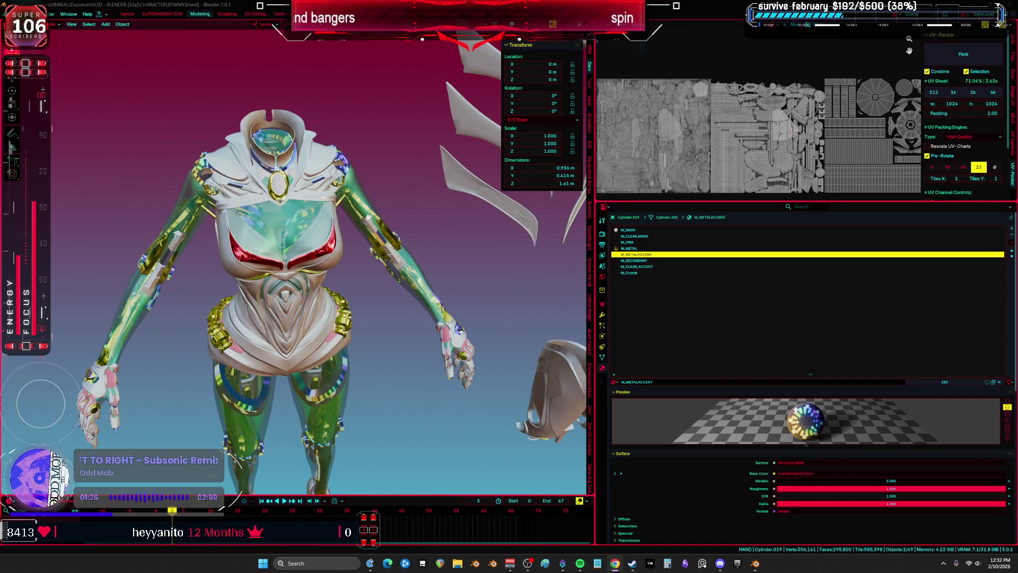
# Step: Clear all user transforms from the armature's pose in Pose mode
pyautogui.hotkey('ctrl', 'space')
pyautogui.hotkey('shift', 'alt', 'z')
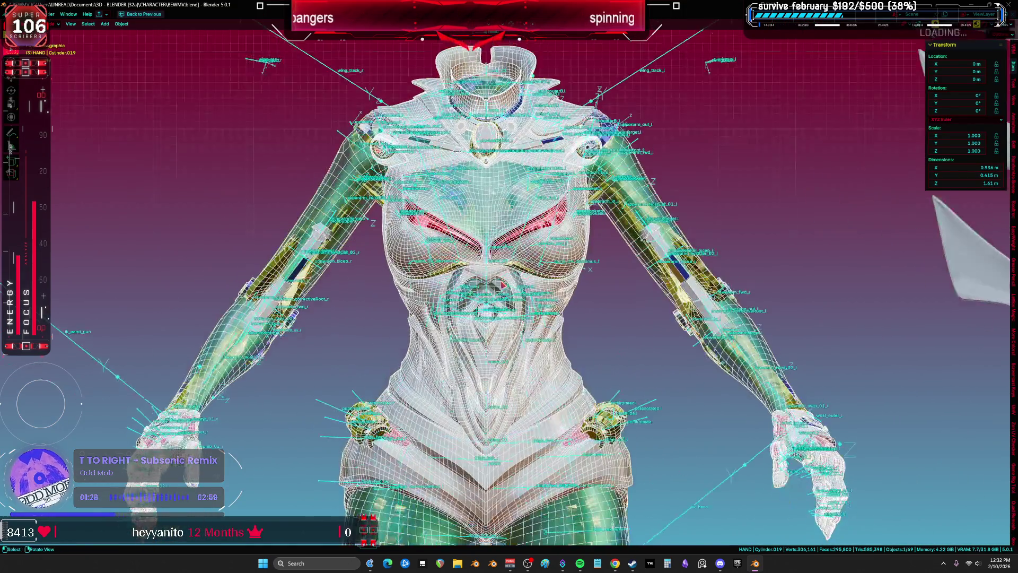
pyautogui.hotkey('ctrl', 'Tab')
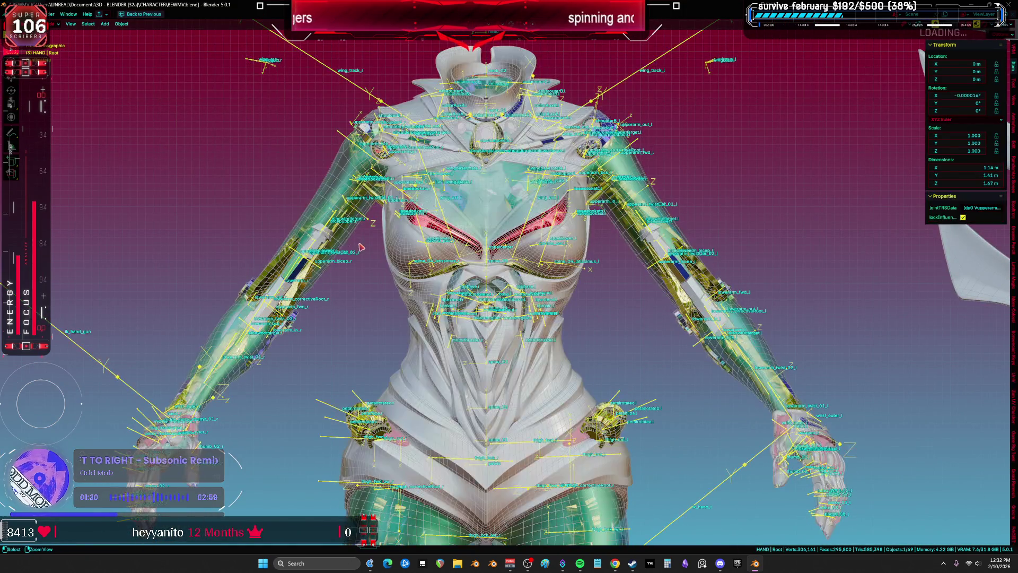
pyautogui.press('F3')
pyautogui.press('Return')
pyautogui.hotkey('ctrl', 'space')
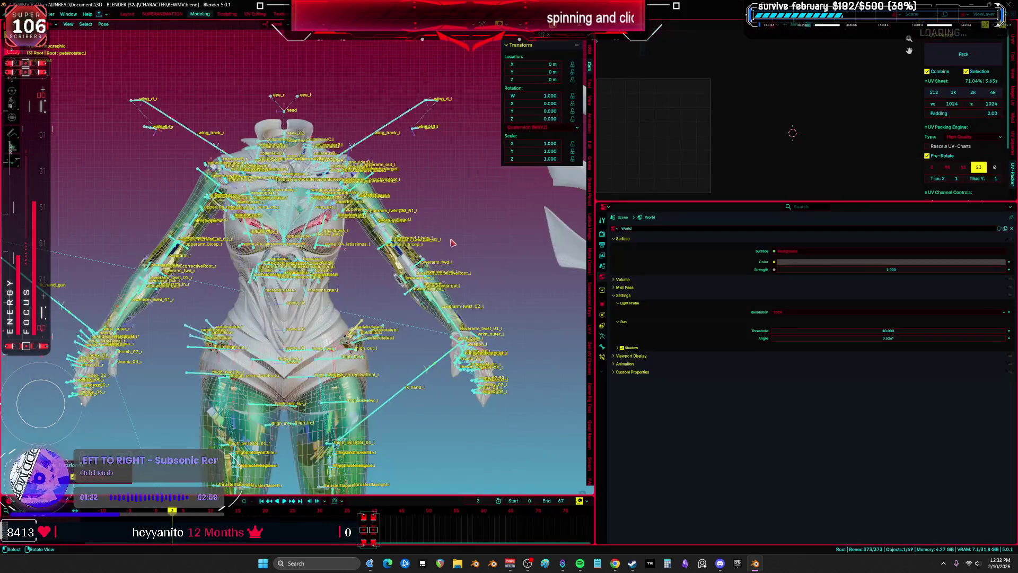
# Step: Switch the armature to Rest Position and check it from the front view
pyautogui.click(602, 347)
pyautogui.click(920, 251)
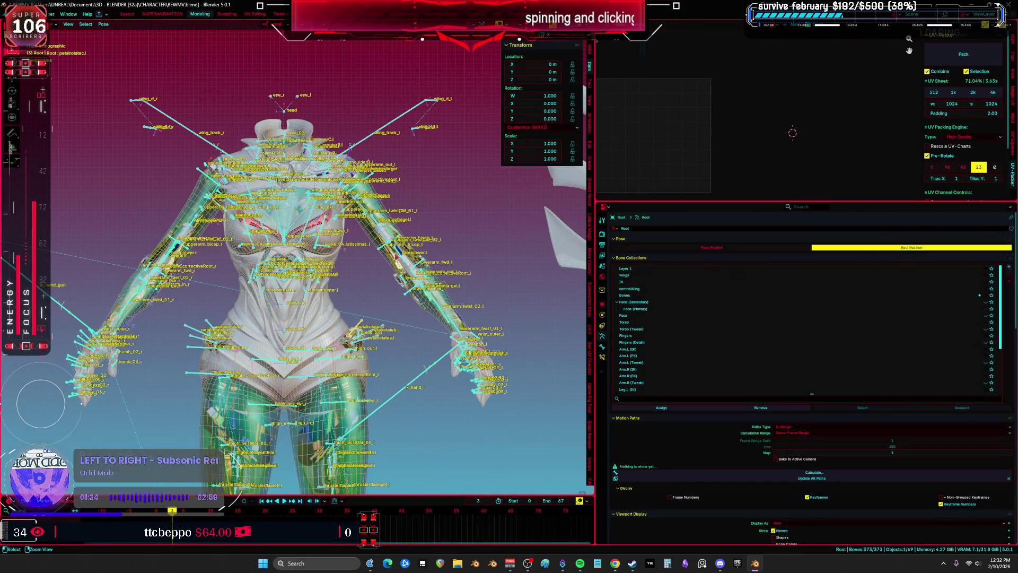
pyautogui.hotkey('ctrl', 'space')
pyautogui.hotkey('ctrl', 'space')
pyautogui.click(731, 249)
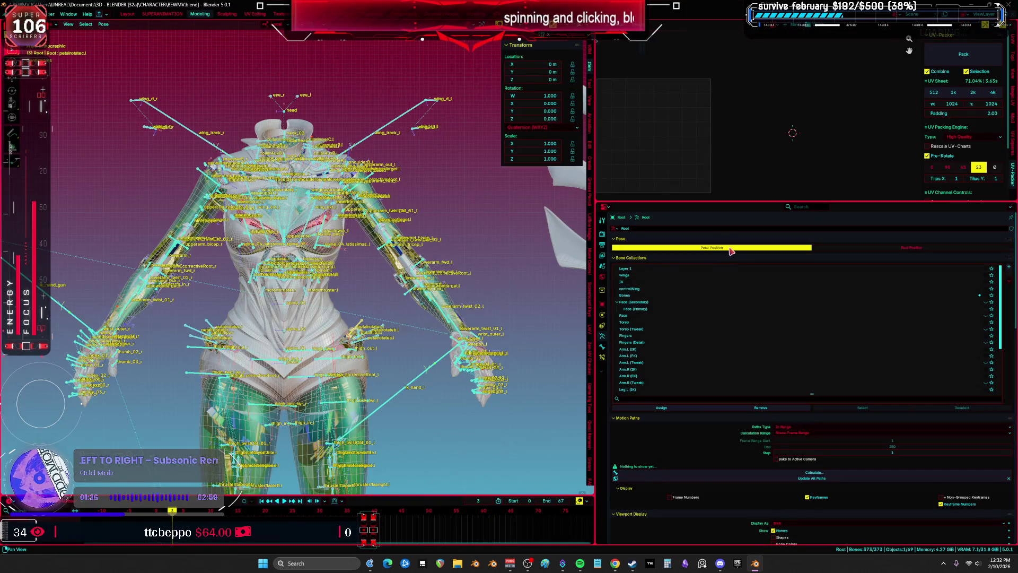
pyautogui.moveTo(583, 281)
pyautogui.mouseDown()
pyautogui.moveTo(403, 292)
pyautogui.moveTo(371, 284)
pyautogui.mouseUp()
pyautogui.click(863, 248)
pyautogui.moveTo(403, 228)
pyautogui.mouseDown()
pyautogui.moveTo(357, 238)
pyautogui.moveTo(318, 323)
pyautogui.moveTo(386, 262)
pyautogui.mouseUp()
pyautogui.press('KP_1')
pyautogui.hotkey('ctrl', 'space')
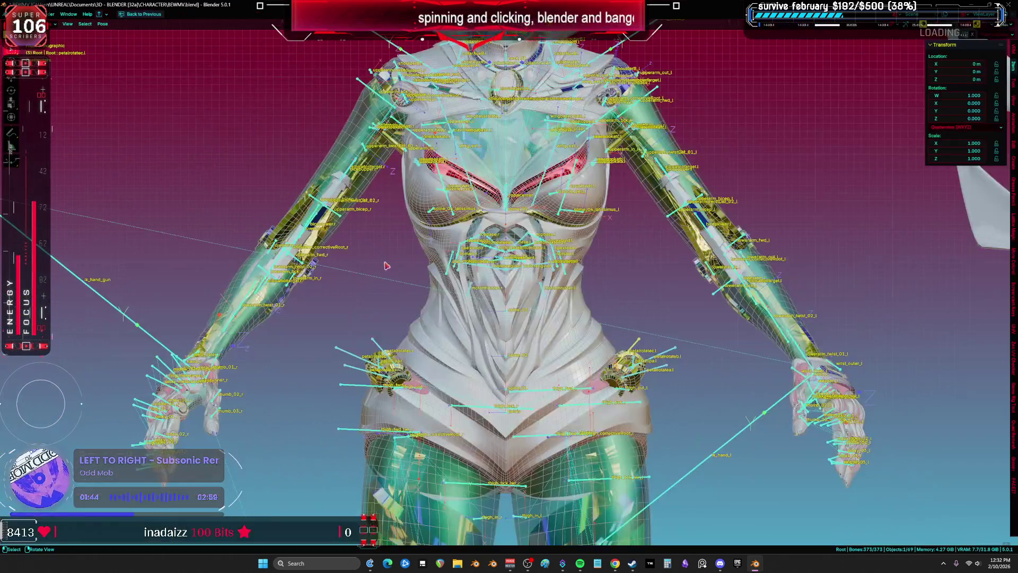
# Step: Return to Object mode and select the Cylinder.019 body mesh
pyautogui.scroll(-3, 386, 261)
pyautogui.hotkey('ctrl', 'Tab')
pyautogui.click(399, 207)
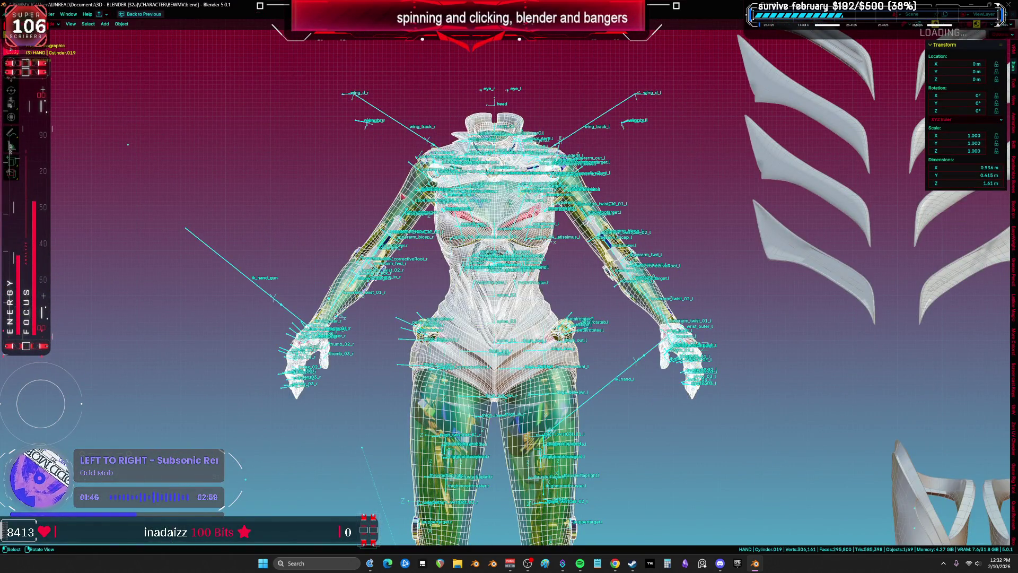
pyautogui.scroll(-1, 446, 117)
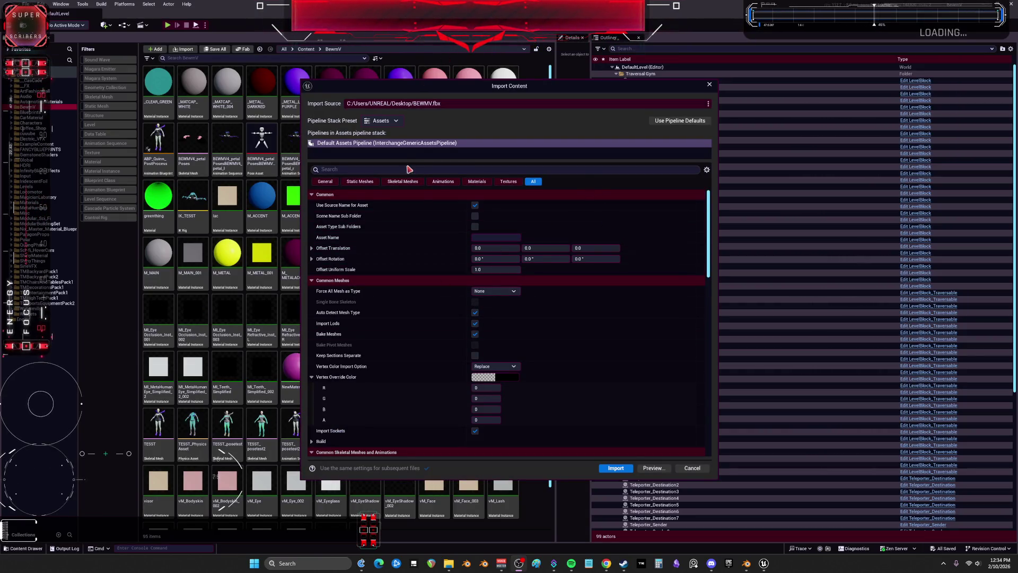
# Step: Review the Default Assets Pipeline options and import BEWMV.fbx
pyautogui.scroll(-3, 546, 287)
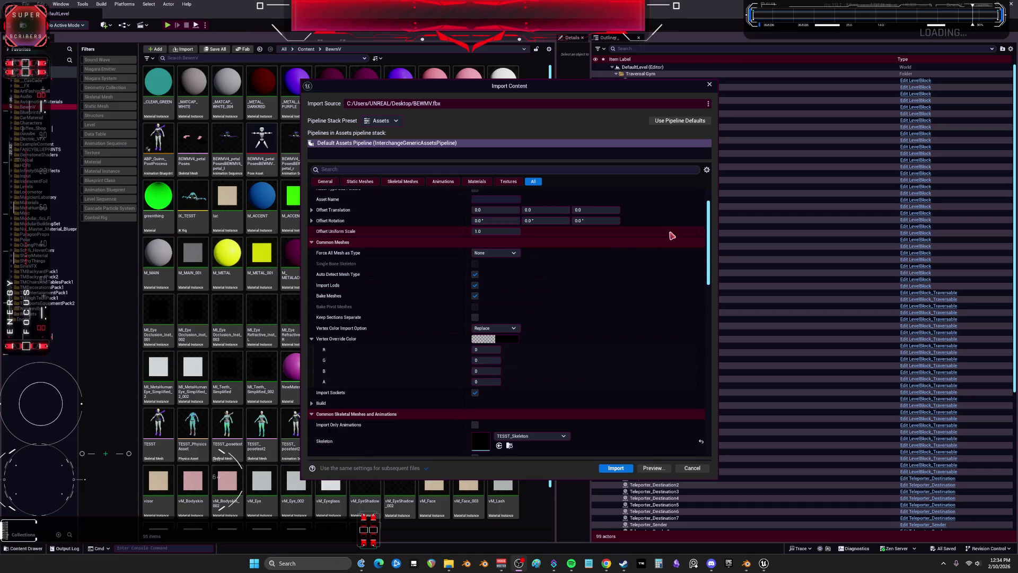
pyautogui.moveTo(705, 246); pyautogui.dragTo(710, 321)
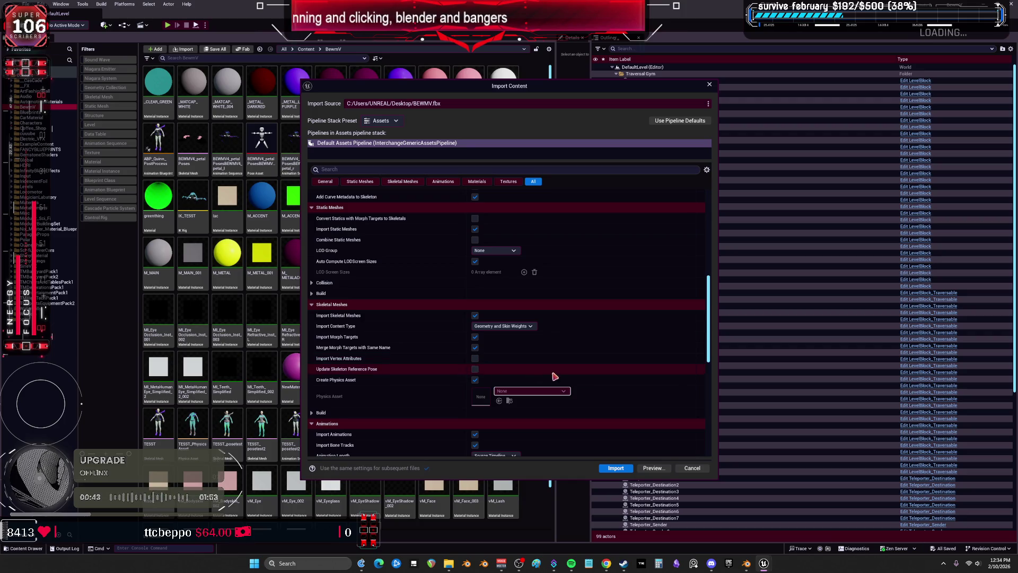
pyautogui.click(616, 468)
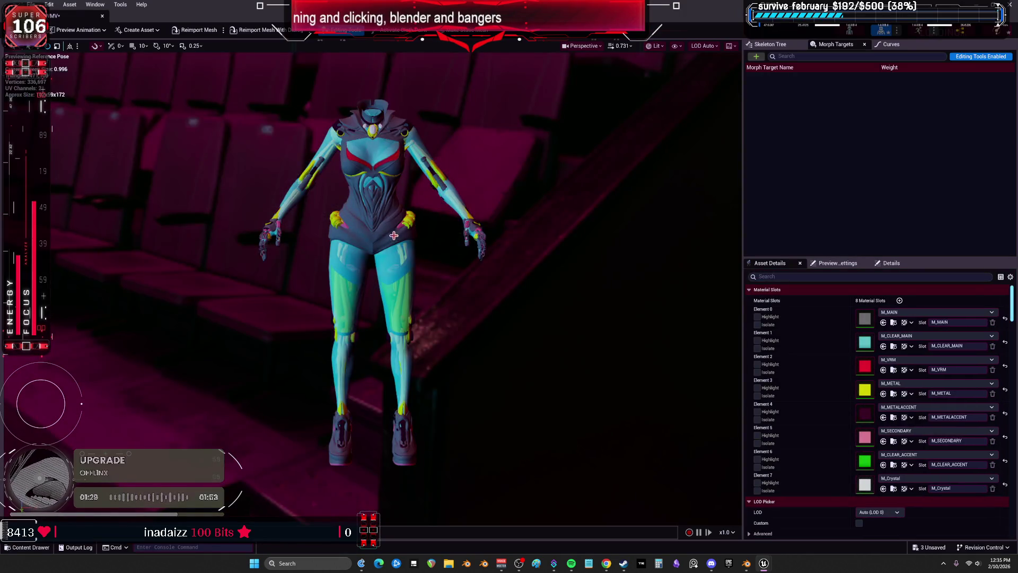
# Step: Zoom around the BEWMV character, then start Reimport Mesh With Dialog
pyautogui.scroll(10, 393, 235)
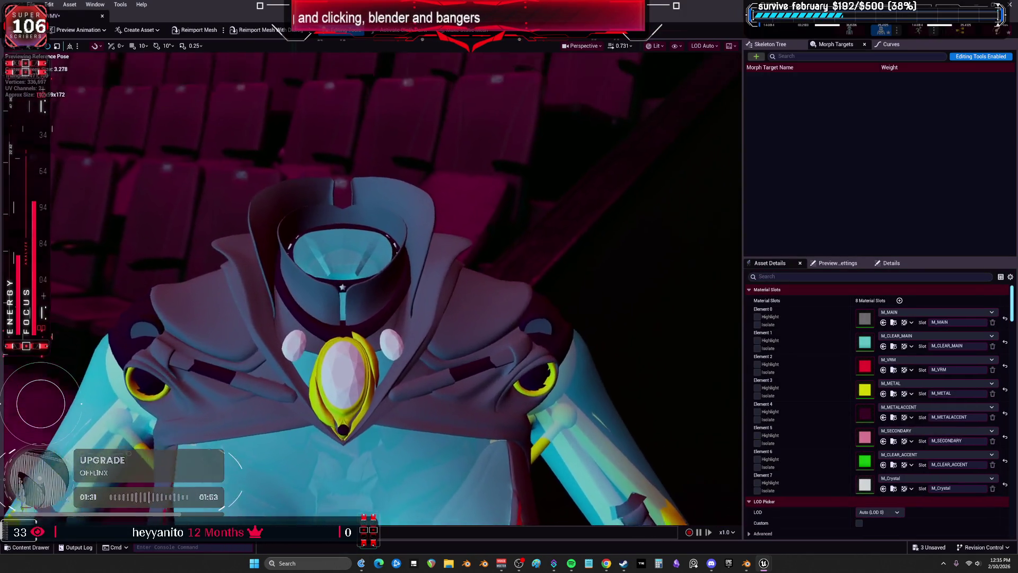
pyautogui.scroll(8, 371, 286)
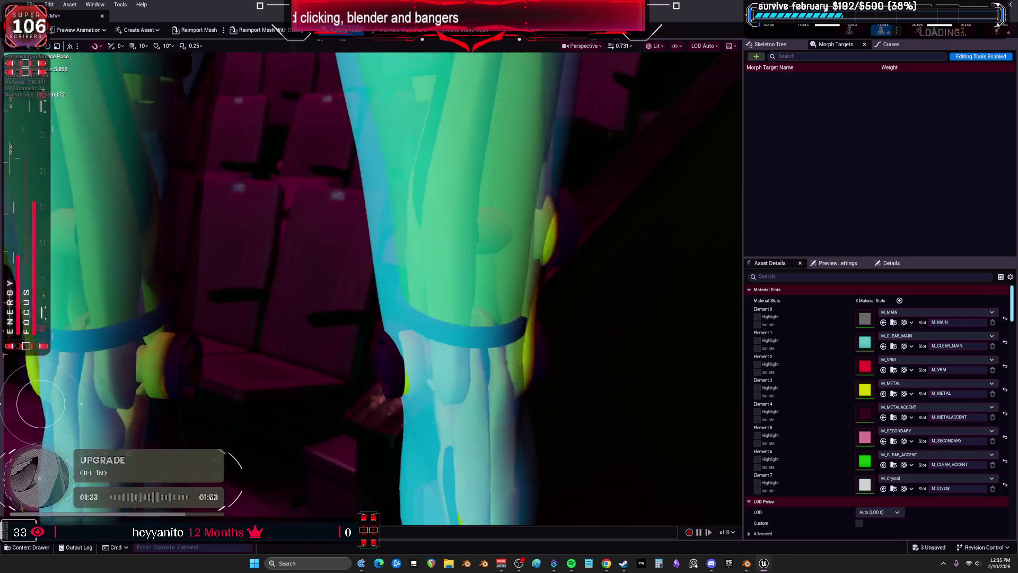
pyautogui.scroll(-5, 371, 286)
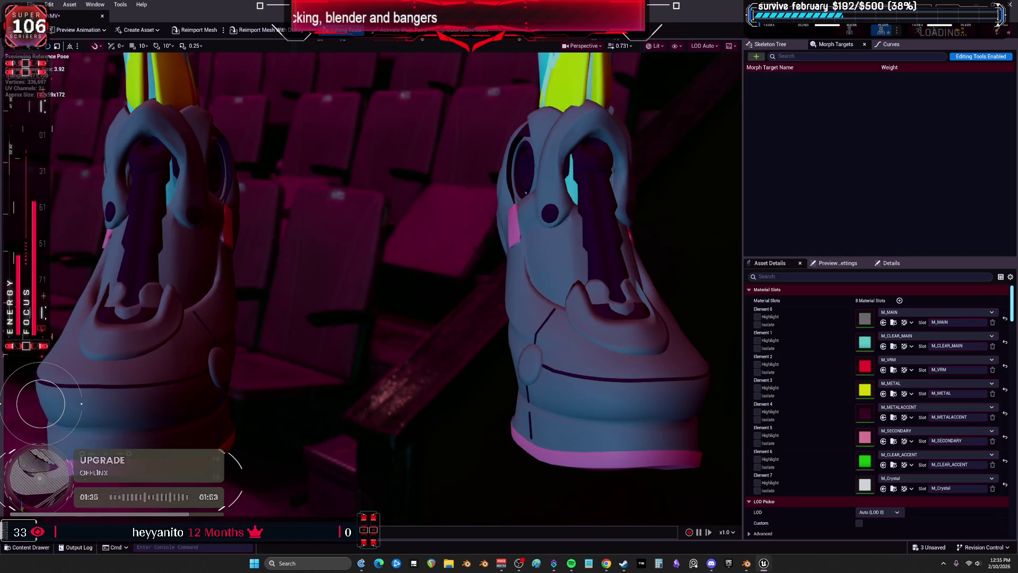
pyautogui.scroll(5, 371, 286)
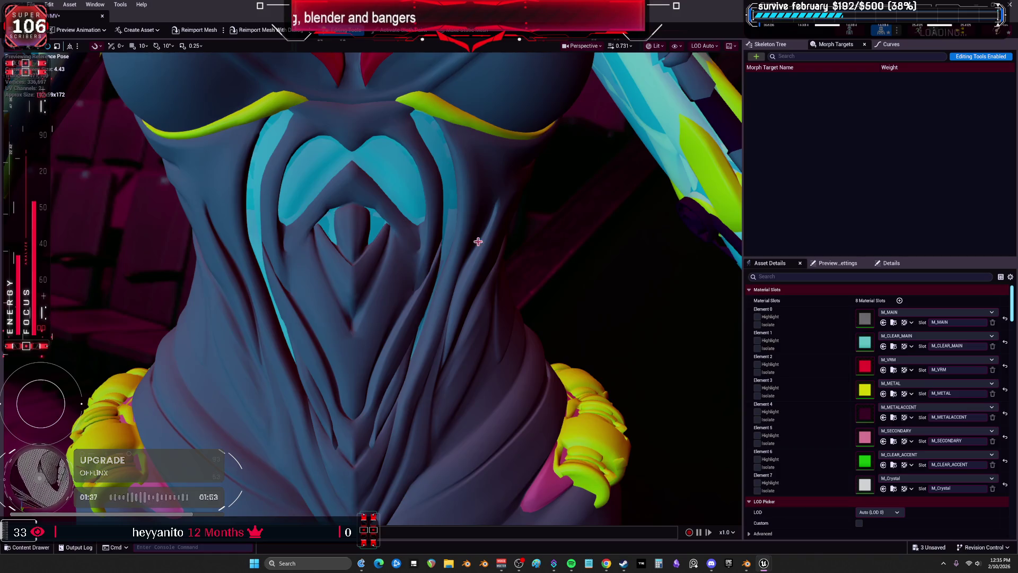
pyautogui.click(260, 35)
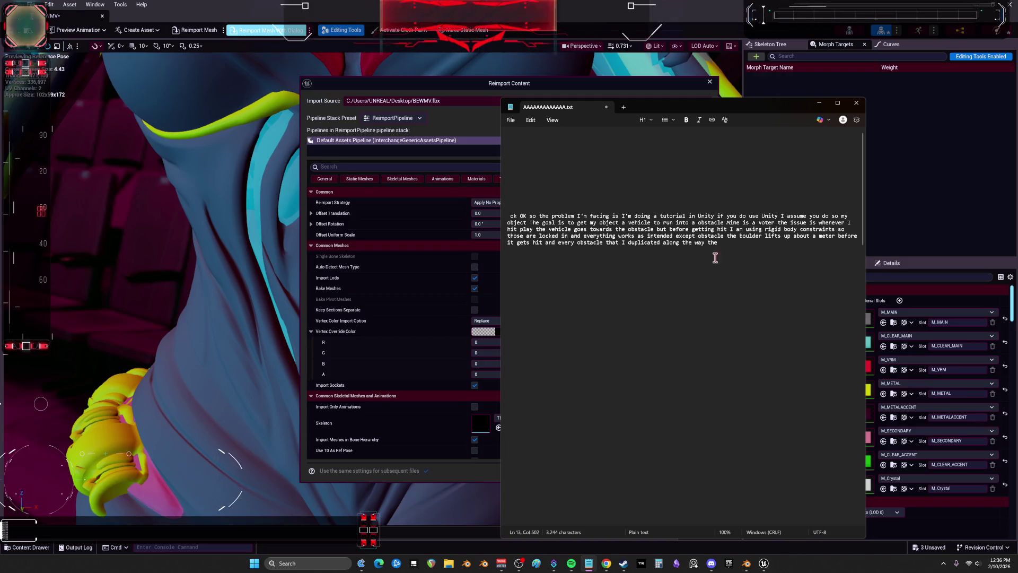
# Step: Zoom the Notepad note's text to 130%
pyautogui.keyDown('ctrl'); pyautogui.scroll(3, 582, 243); pyautogui.keyUp('ctrl')
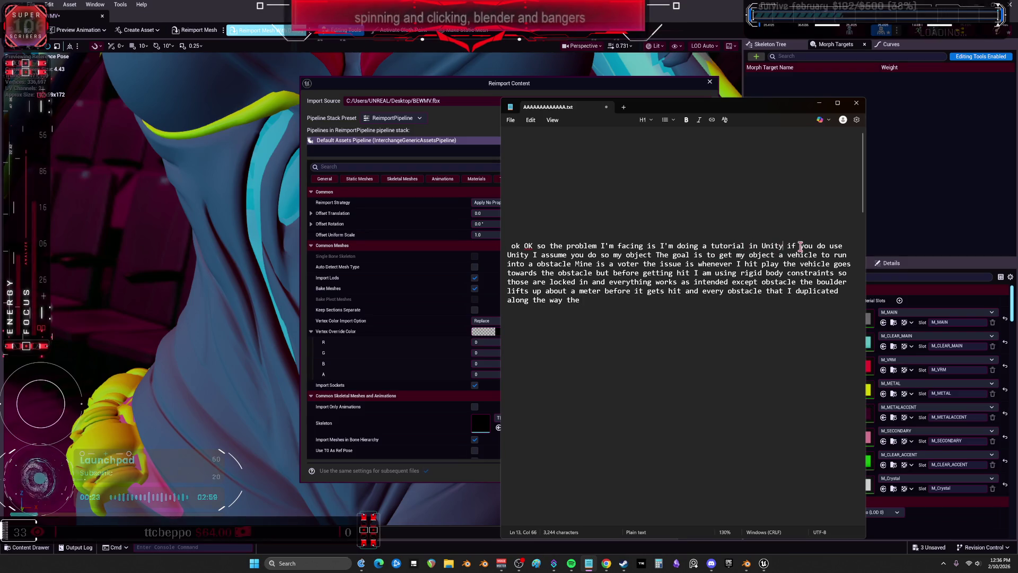
# Step: Break the note into paragraphs before 'so my object', 'The goal' and 'get my object'
pyautogui.click(783, 245)
pyautogui.press('Return')
pyautogui.press('Return')
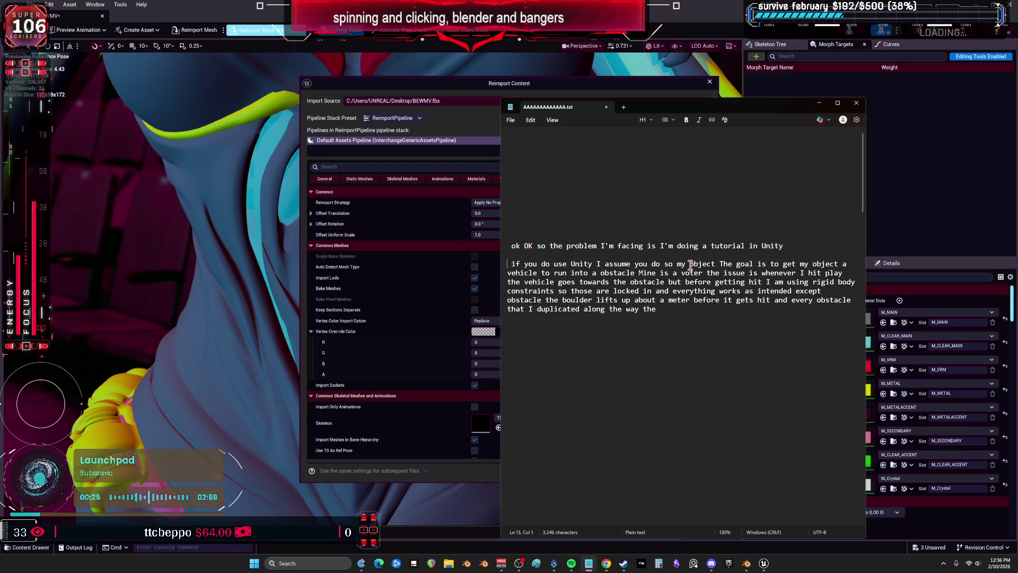
pyautogui.click(665, 264)
pyautogui.press('Return')
pyautogui.press('Return')
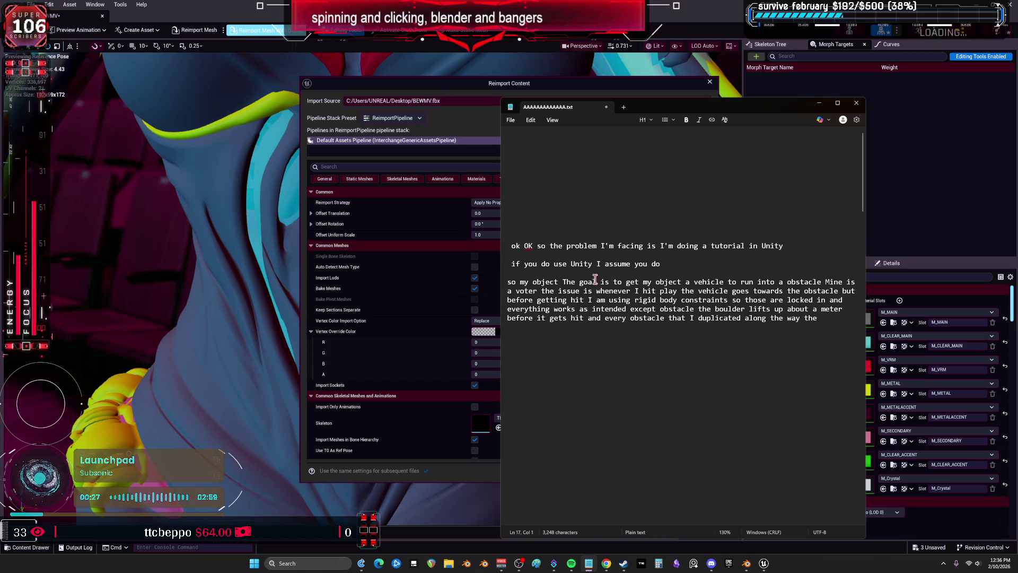
pyautogui.click(565, 281)
pyautogui.press('Return')
pyautogui.press('Return')
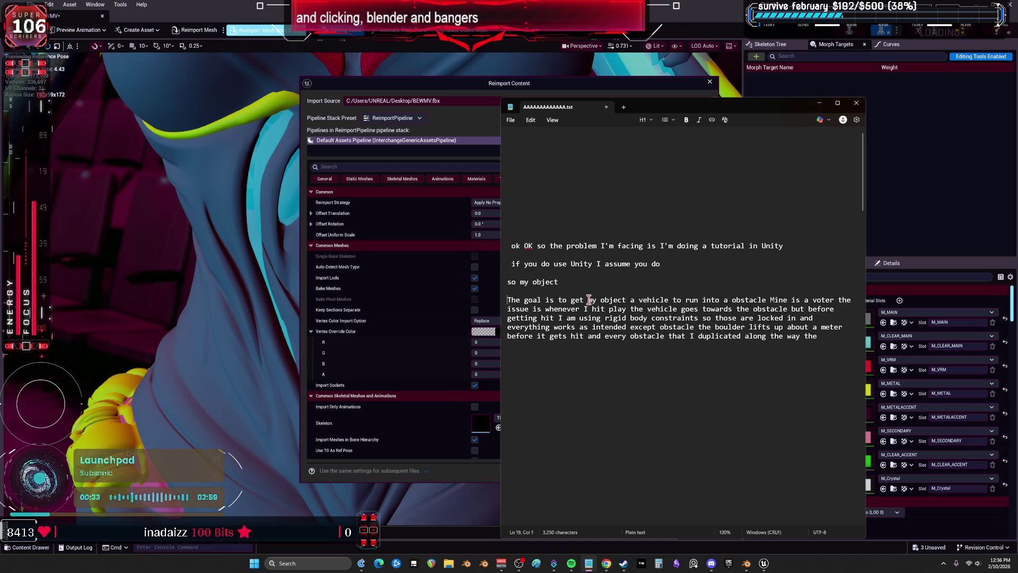
pyautogui.click(601, 300)
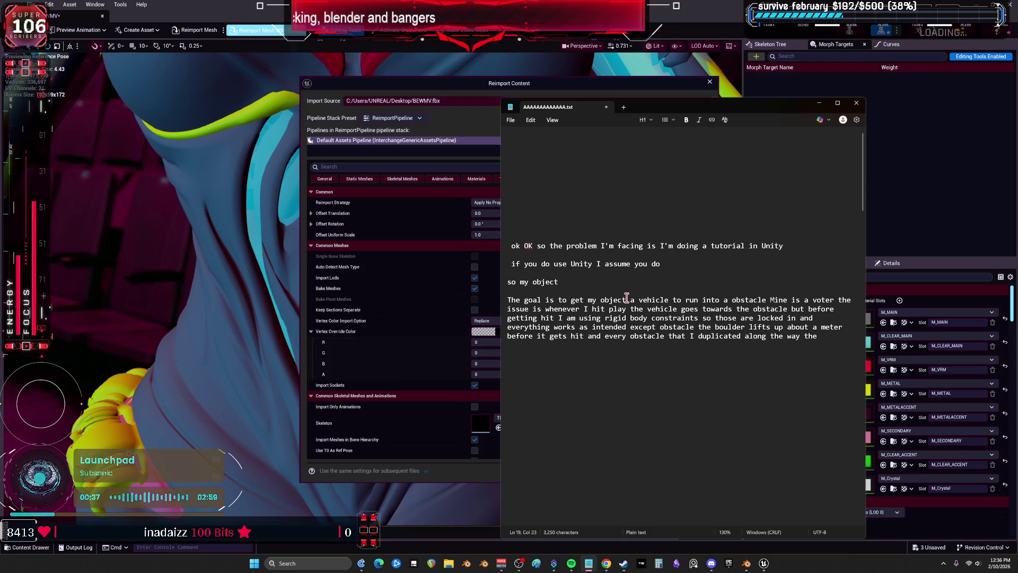
pyautogui.click(571, 300)
pyautogui.press('Return')
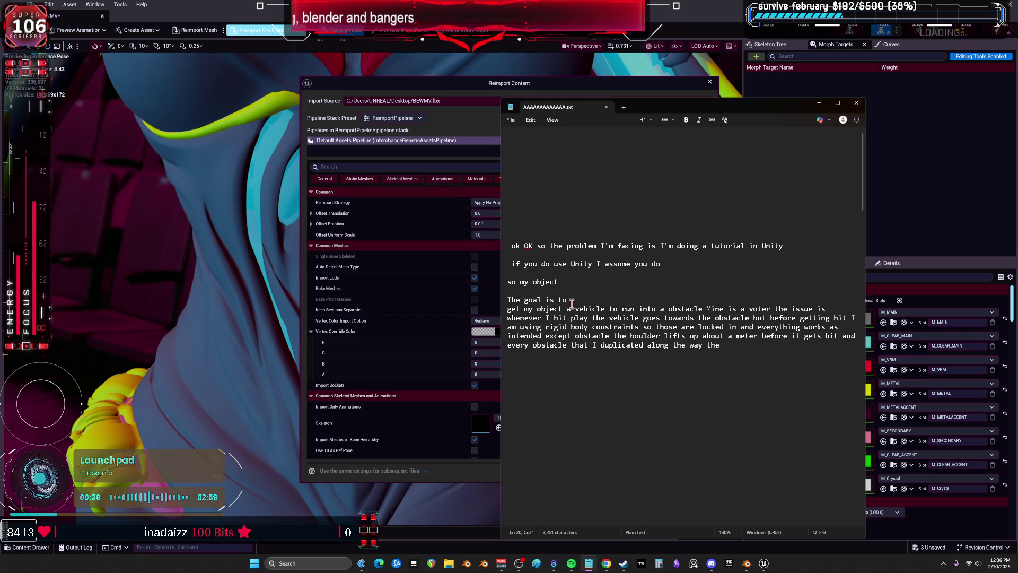
pyautogui.press('Return')
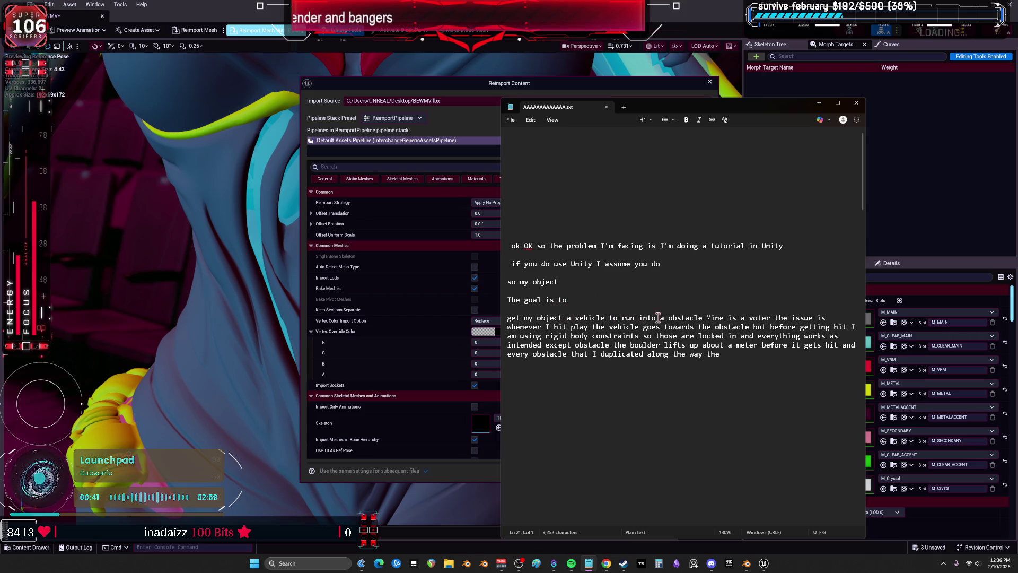
# Step: Put 'Mine is a voter', 'the vehicle goes…' and the remaining text on separate lines
pyautogui.click(706, 318)
pyautogui.press('Return')
pyautogui.press('Return')
pyautogui.moveTo(550, 337); pyautogui.dragTo(553, 337)
pyautogui.doubleClick(553, 338)
pyautogui.click(575, 337)
pyautogui.press('Return')
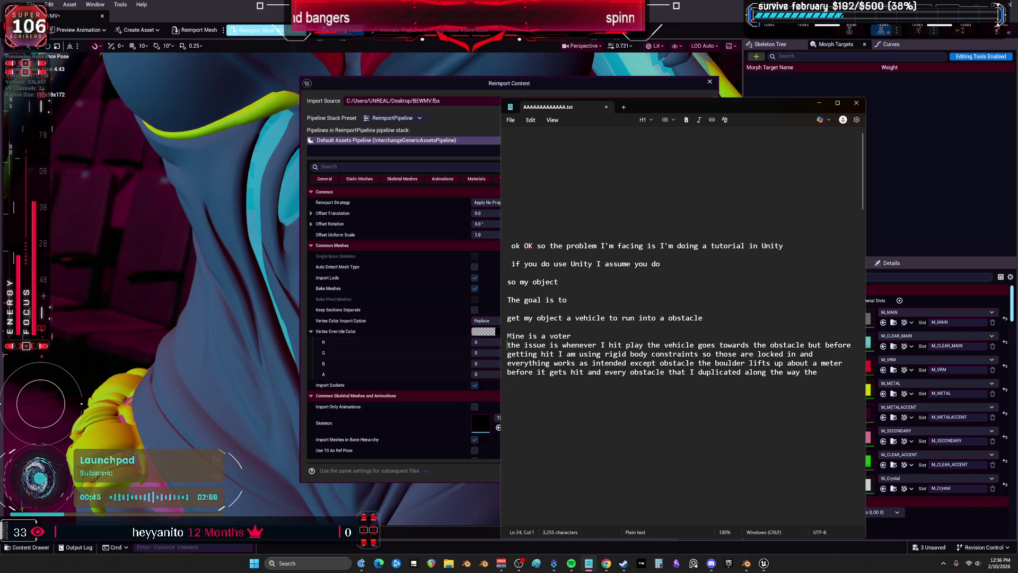
pyautogui.press('Return')
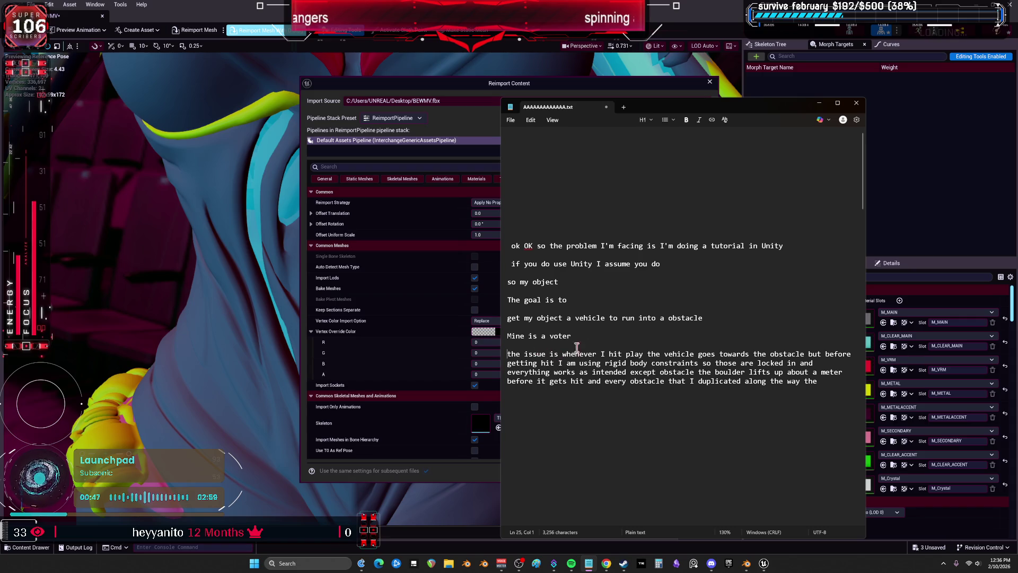
pyautogui.click(646, 354)
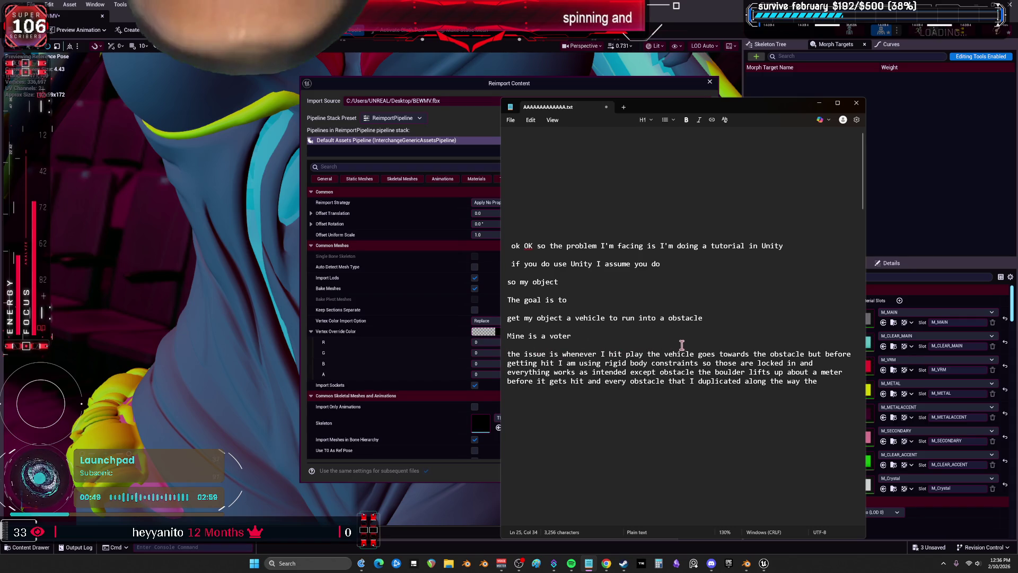
pyautogui.press('Return')
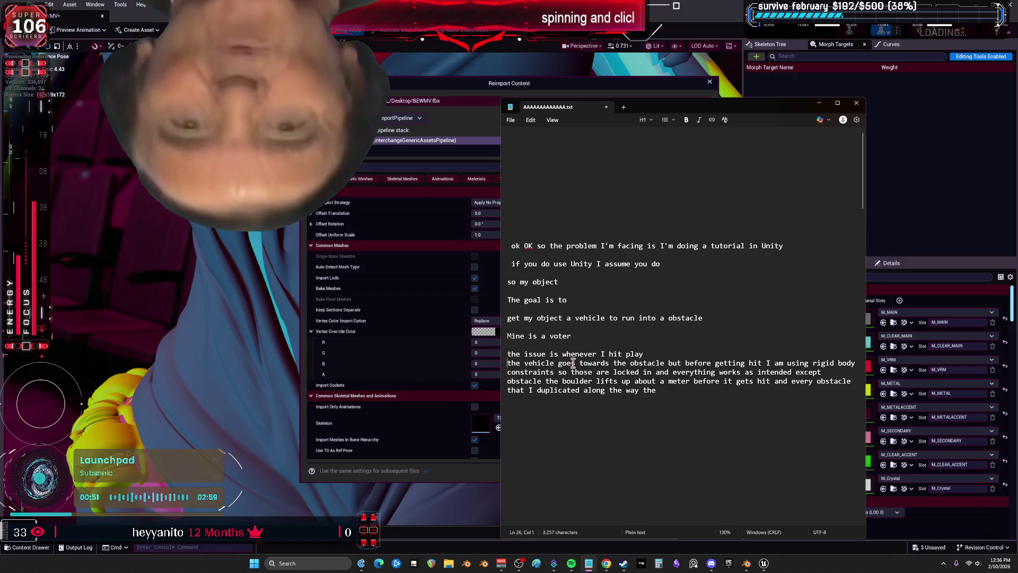
pyautogui.click(667, 363)
pyautogui.press('Return')
pyautogui.press('Return')
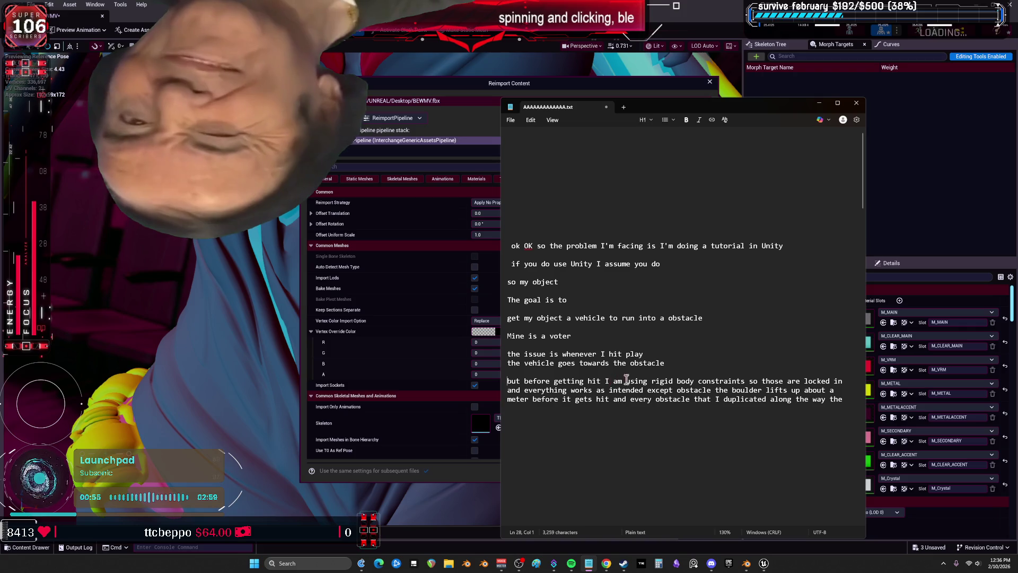
# Step: Start 'so those are locked in' on its own line and remove the extra blank lines
pyautogui.click(749, 380)
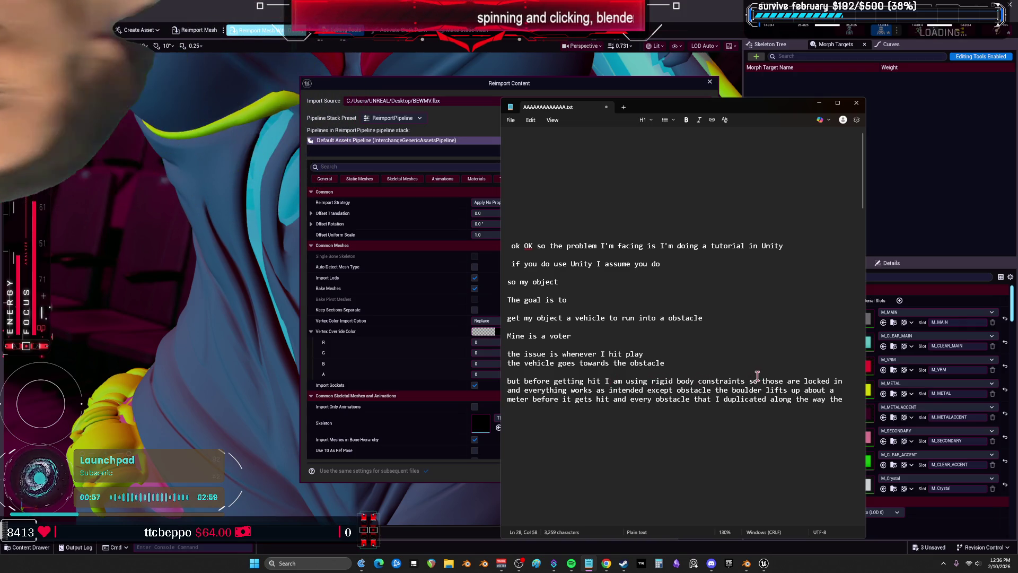
pyautogui.press('Return')
pyautogui.press('Return')
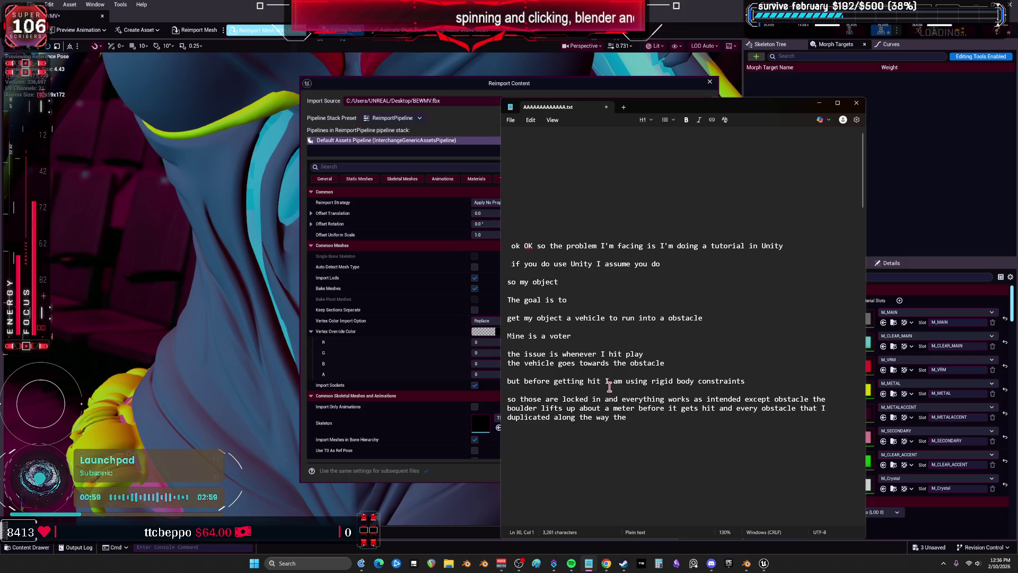
pyautogui.press('BackSpace')
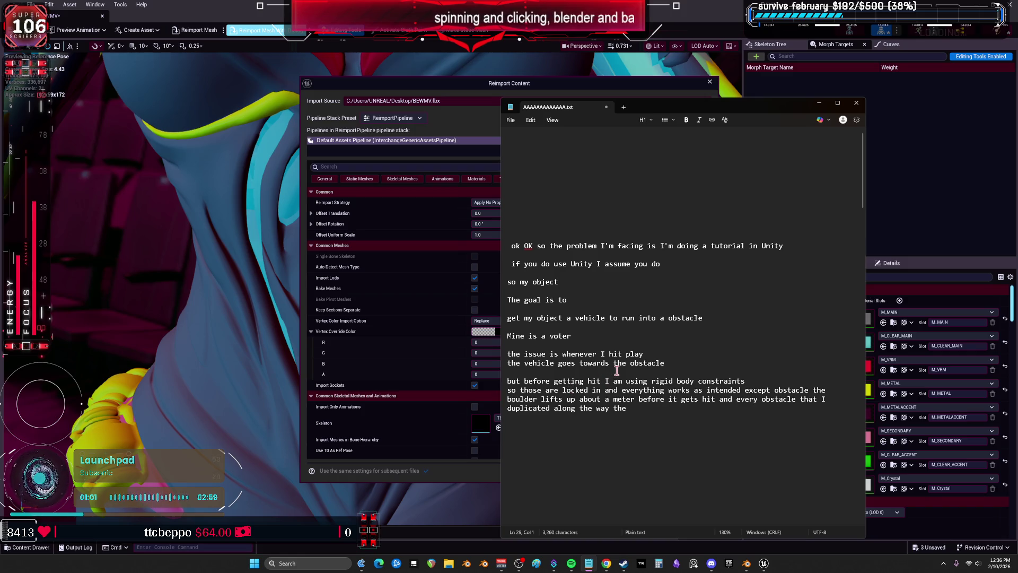
pyautogui.click(630, 370)
pyautogui.press('BackSpace')
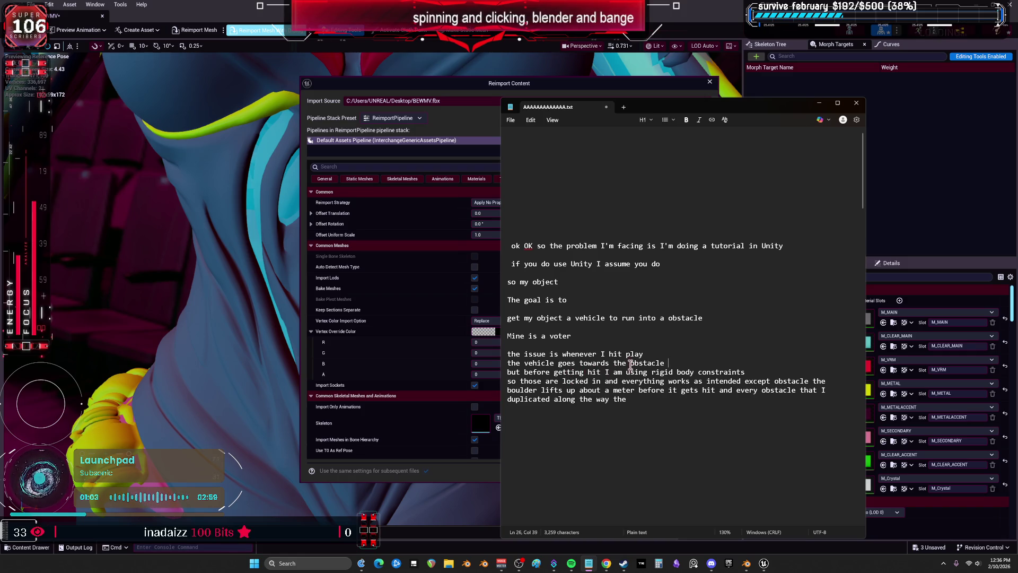
pyautogui.hotkey('alt', 'Tab')
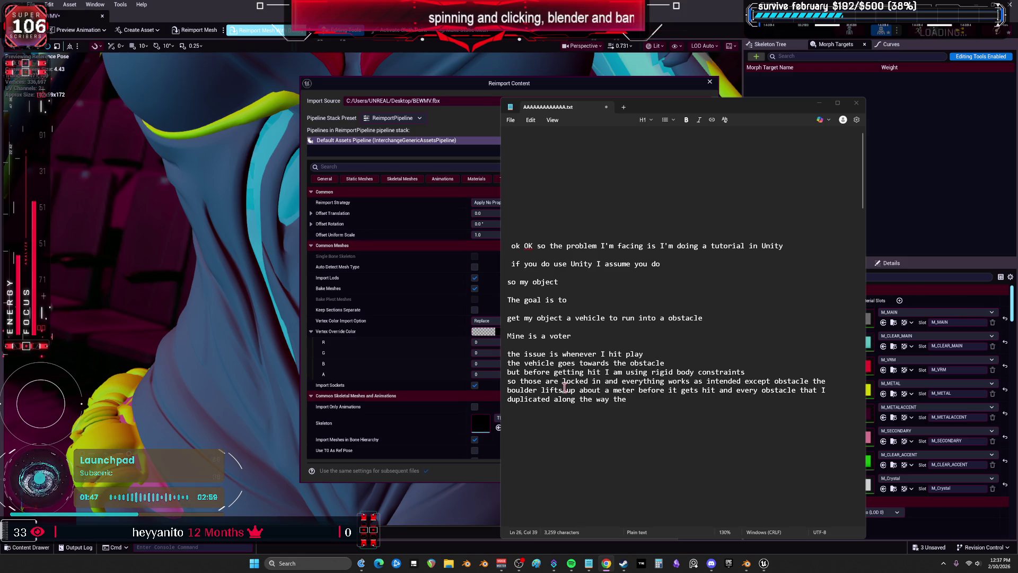
# Step: Move 'but before getting hit' and 'except obstacle' onto their own lines
pyautogui.doubleClick(553, 354)
pyautogui.click(552, 354)
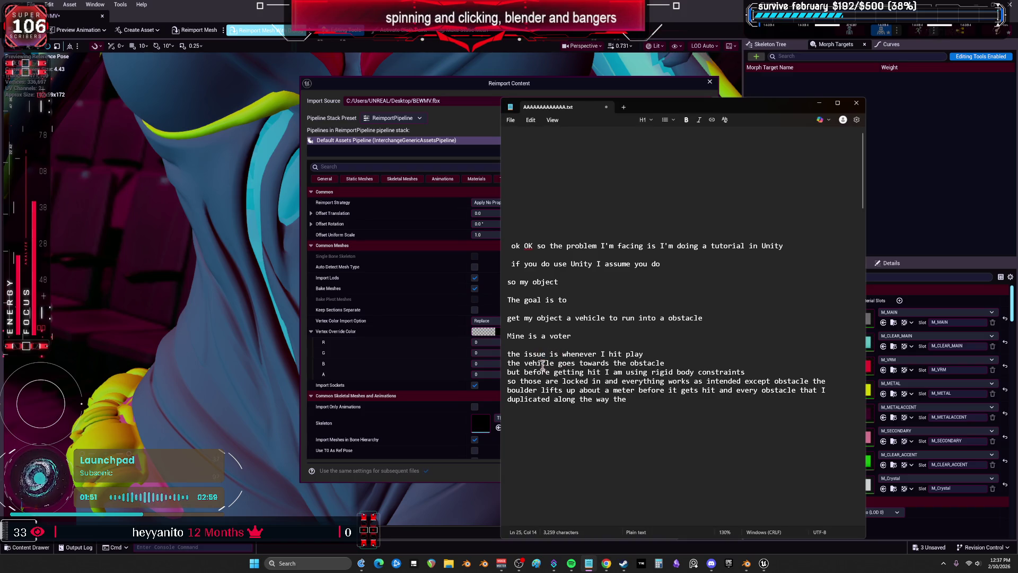
pyautogui.moveTo(562, 354)
pyautogui.mouseDown()
pyautogui.moveTo(519, 354)
pyautogui.moveTo(651, 354)
pyautogui.mouseUp()
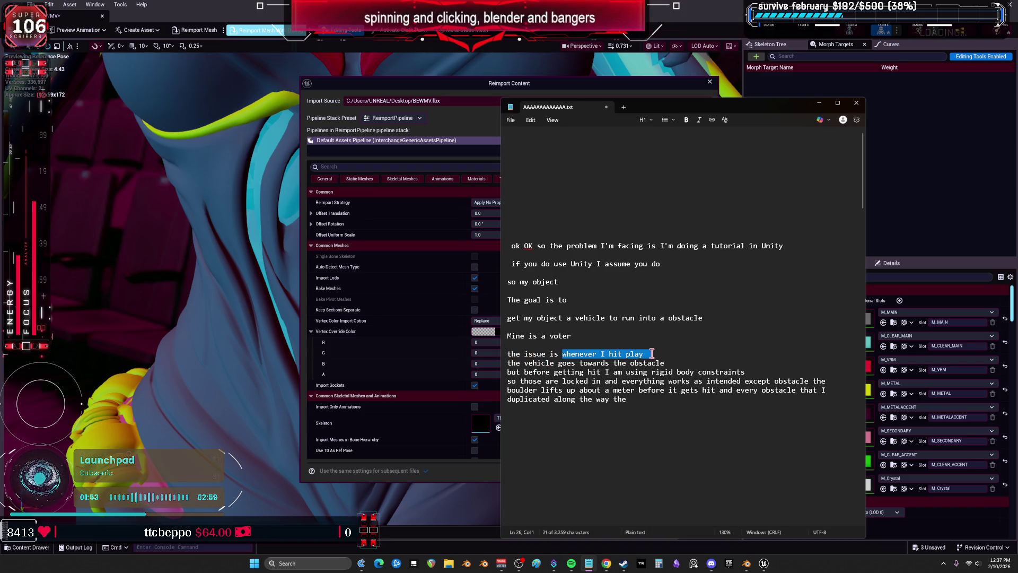
pyautogui.click(677, 363)
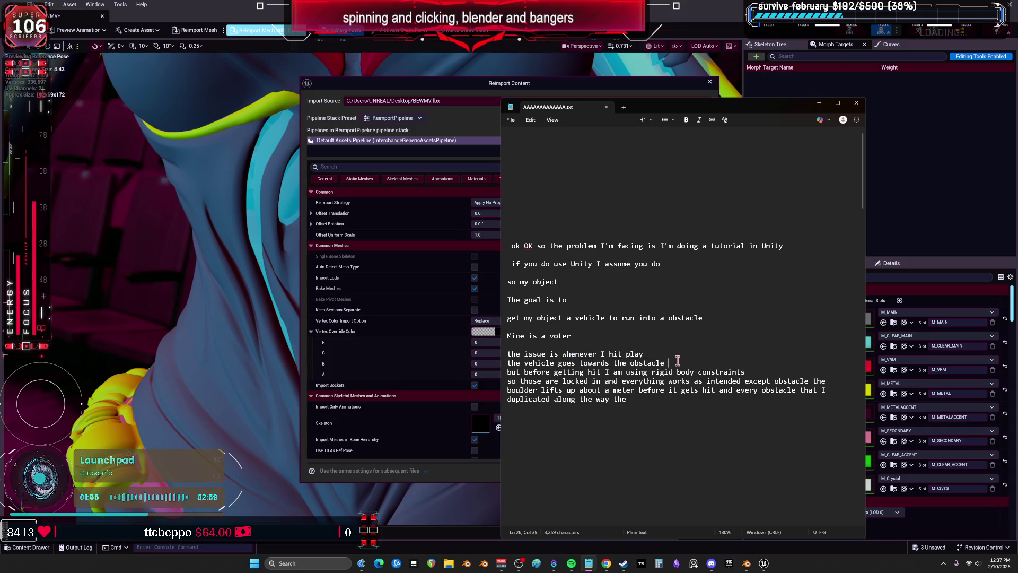
pyautogui.press('Return')
pyautogui.click(607, 380)
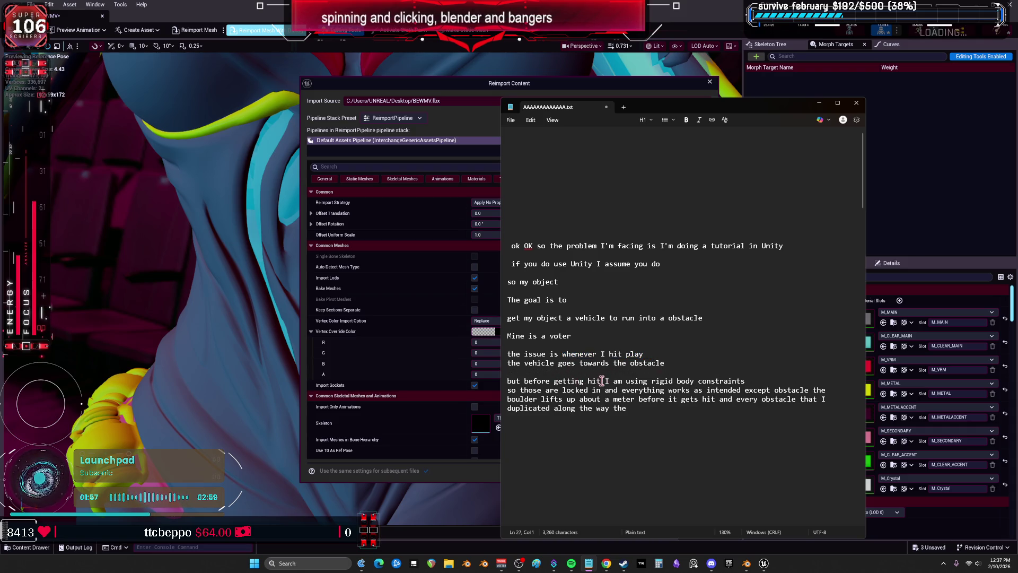
pyautogui.click(629, 372)
pyautogui.click(607, 380)
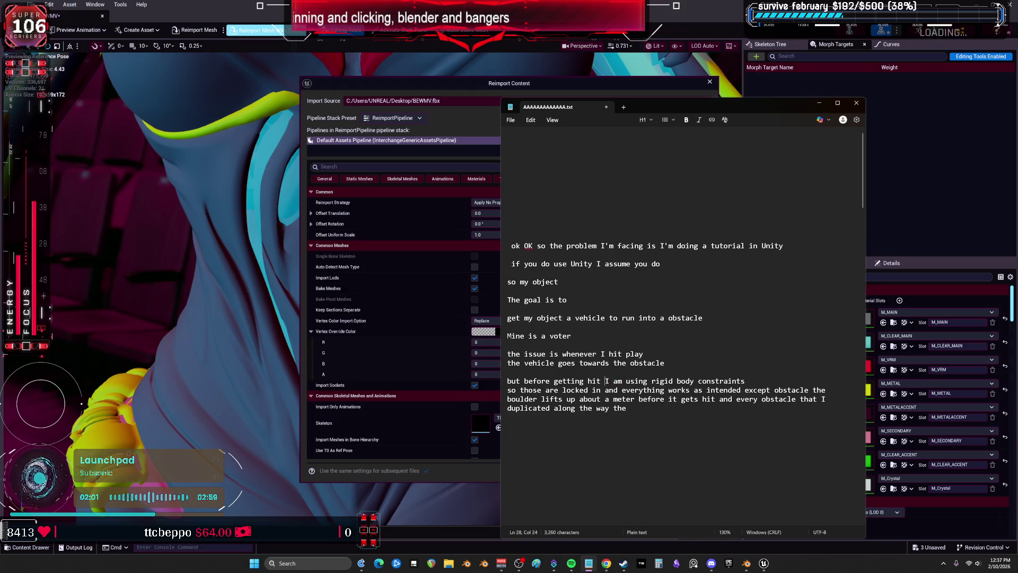
pyautogui.press('Return')
pyautogui.press('Return')
pyautogui.click(610, 372)
pyautogui.press('BackSpace')
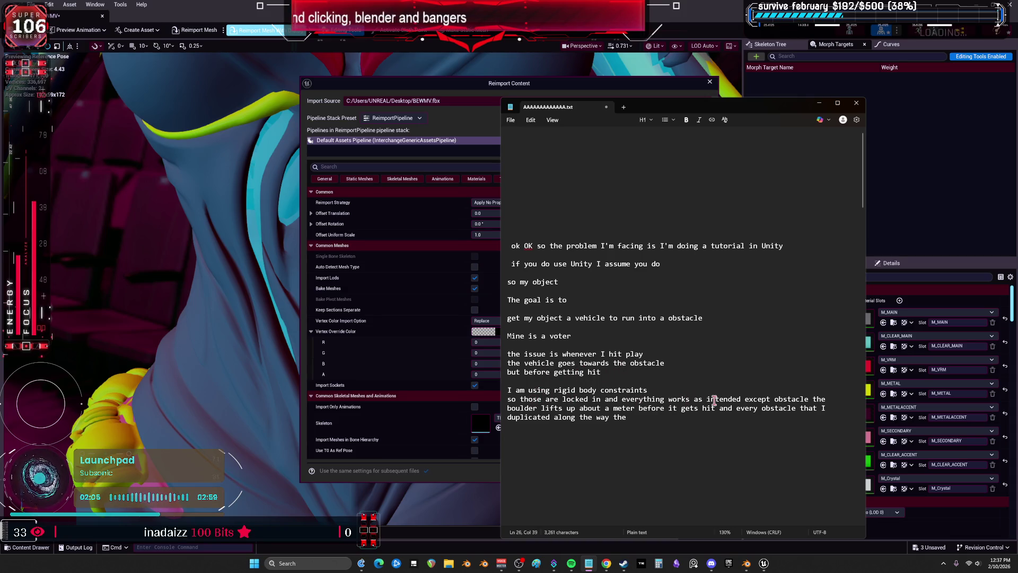
pyautogui.click(745, 399)
pyautogui.press('Return')
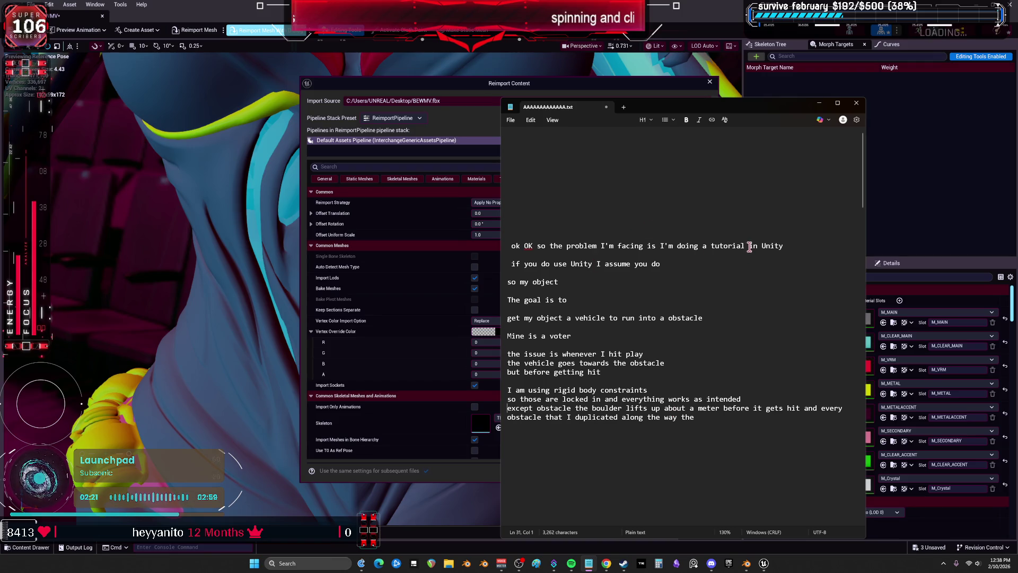
# Step: Delete the two opening lines and remove 'object a' from the goal line
pyautogui.tripleClick(602, 263)
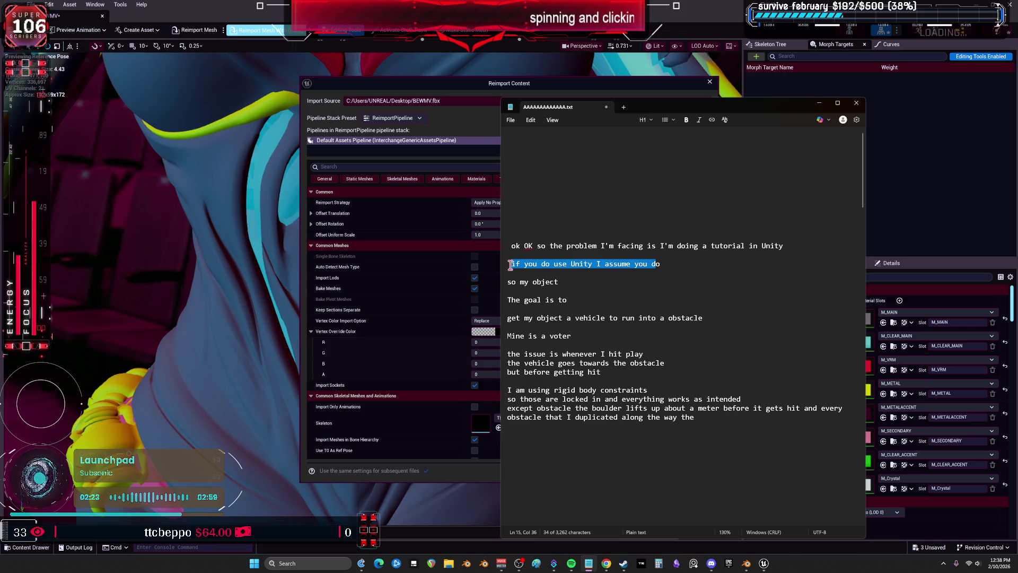
pyautogui.moveTo(658, 264); pyautogui.dragTo(667, 264)
pyautogui.tripleClick(667, 263)
pyautogui.press('BackSpace')
pyautogui.hotkey('shift', 'Up')
pyautogui.hotkey('shift', 'Up')
pyautogui.press('BackSpace')
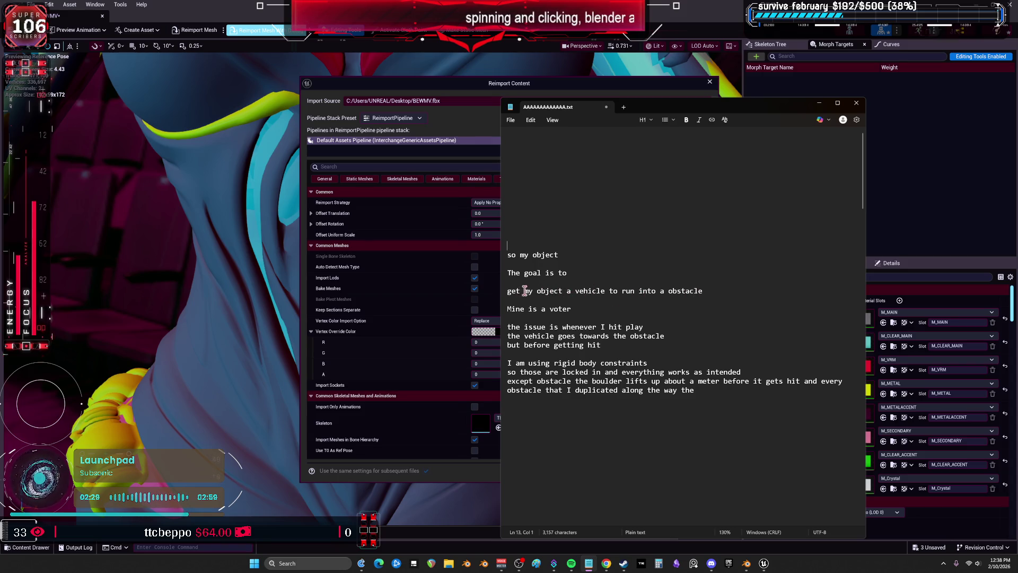
pyautogui.moveTo(563, 291)
pyautogui.mouseDown()
pyautogui.moveTo(536, 290)
pyautogui.moveTo(562, 290)
pyautogui.mouseUp()
pyautogui.press('BackSpace')
pyautogui.press('Delete')
pyautogui.press('Delete')
pyautogui.press('Delete')
pyautogui.press('BackSpace')
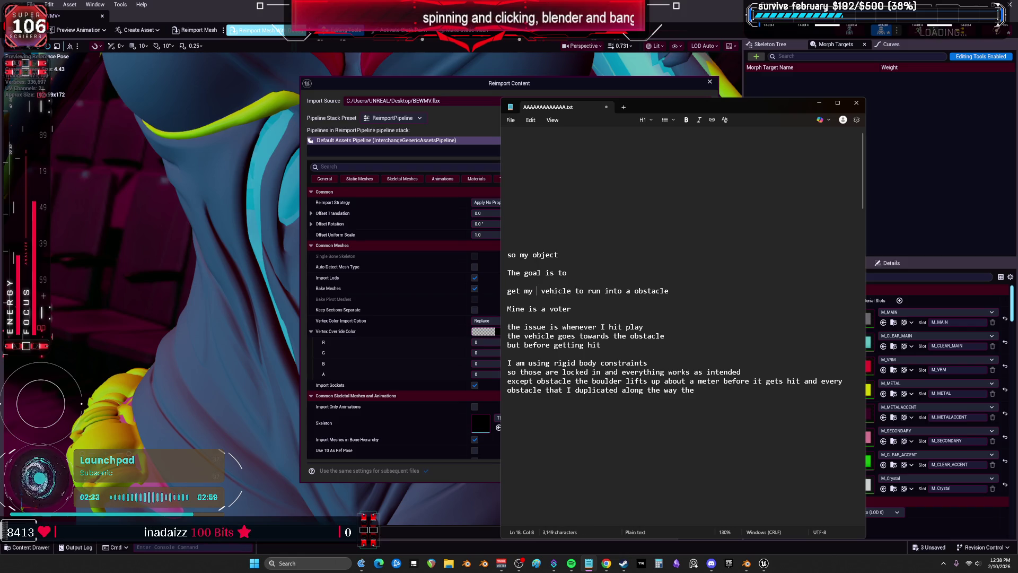
# Step: Delete the 'Mine is a voter' and 'whenever I hit play' lines
pyautogui.click(574, 310)
pyautogui.hotkey('shift', 'Home')
pyautogui.press('Down')
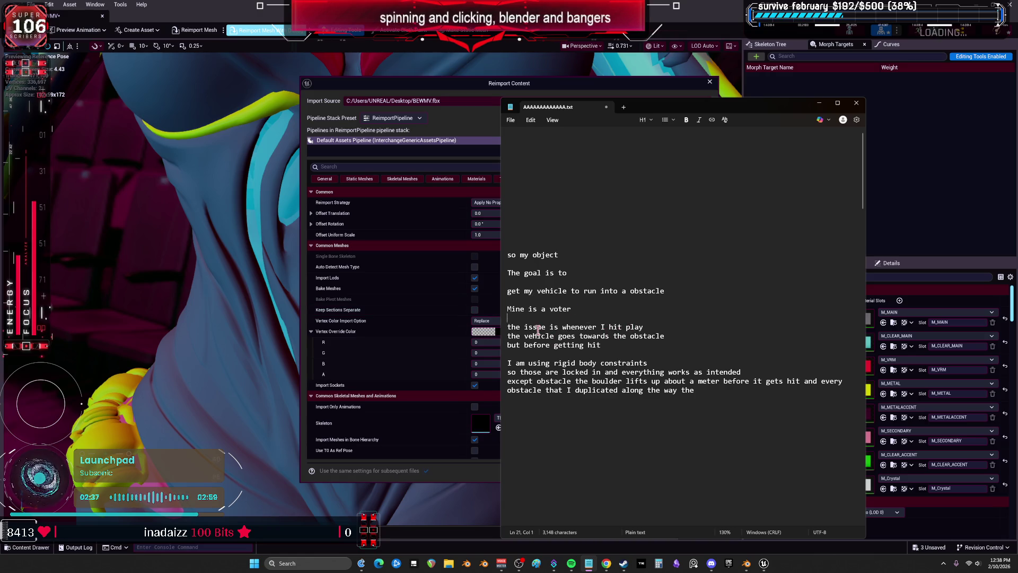
pyautogui.moveTo(524, 335); pyautogui.dragTo(511, 309)
pyautogui.press('BackSpace')
pyautogui.press('BackSpace')
pyautogui.click(663, 311)
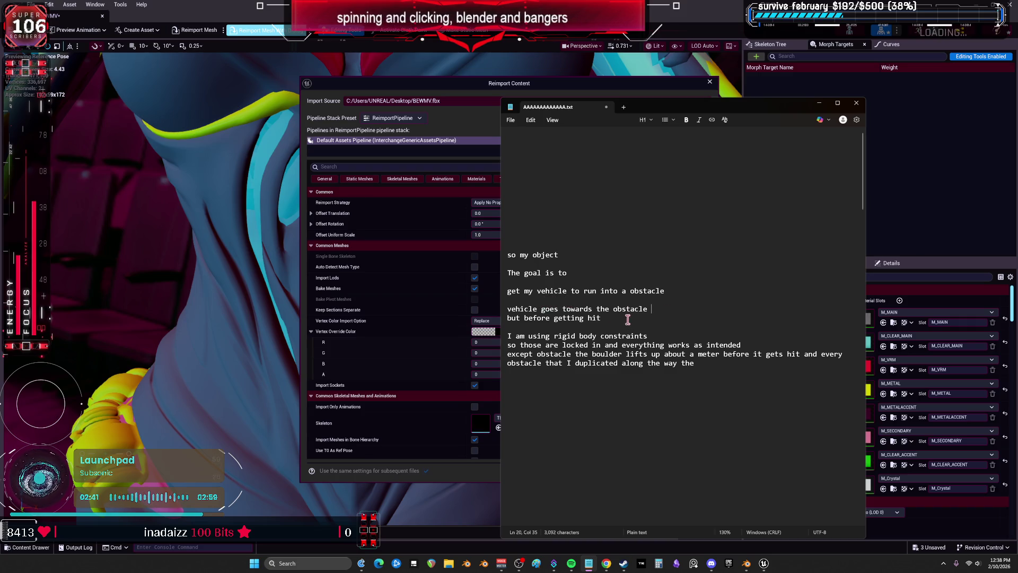
pyautogui.press('Return')
pyautogui.click(602, 327)
pyautogui.rightClick(623, 327)
pyautogui.click(710, 283)
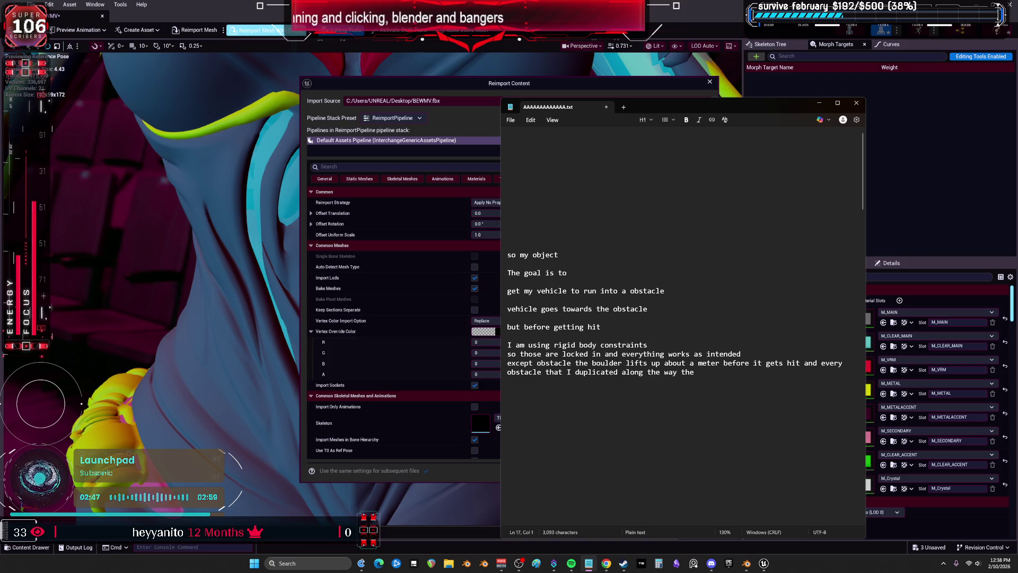
pyautogui.hotkey('alt', 'Tab')
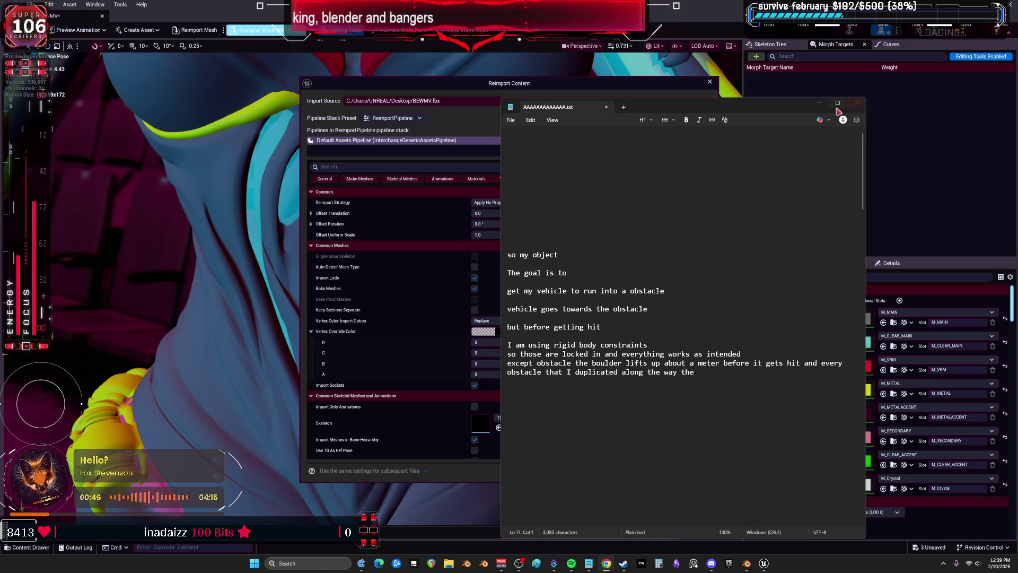
# Step: Delete the problem write-up from the note and close Notepad
pyautogui.moveTo(736, 371)
pyautogui.mouseDown()
pyautogui.moveTo(513, 257)
pyautogui.moveTo(586, 220)
pyautogui.mouseUp()
pyautogui.press('Delete')
pyautogui.click(819, 103)
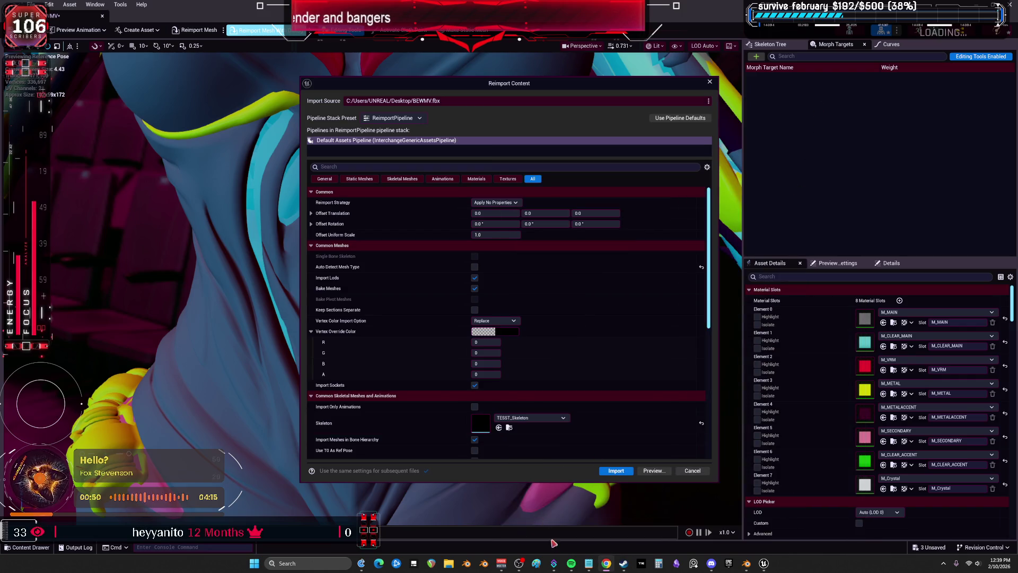
pyautogui.click(589, 564)
pyautogui.click(856, 104)
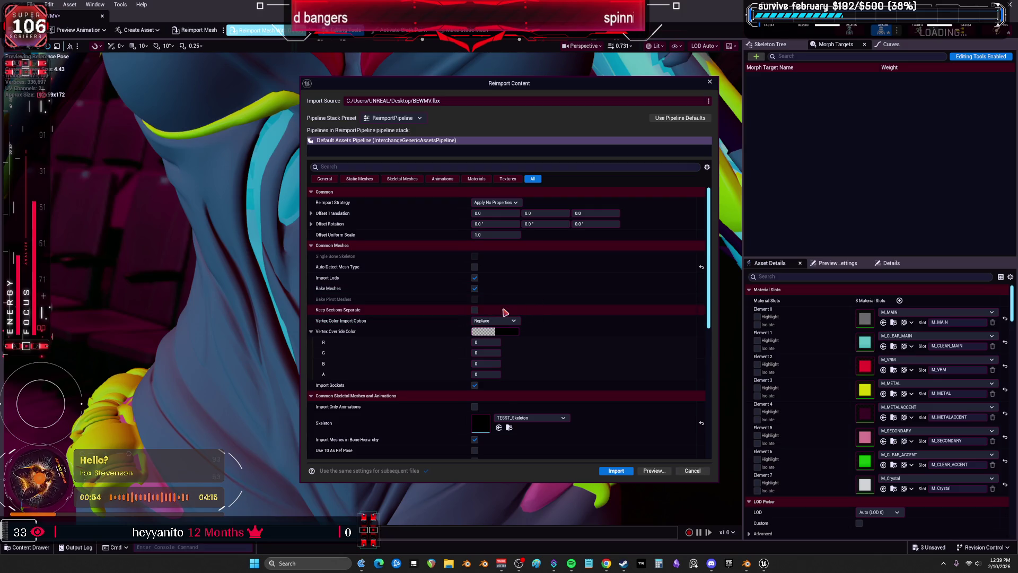
# Step: Scroll the reimport options and view the Common, Static Mesh and Skeletal Mesh filters
pyautogui.scroll(-8, 504, 312)
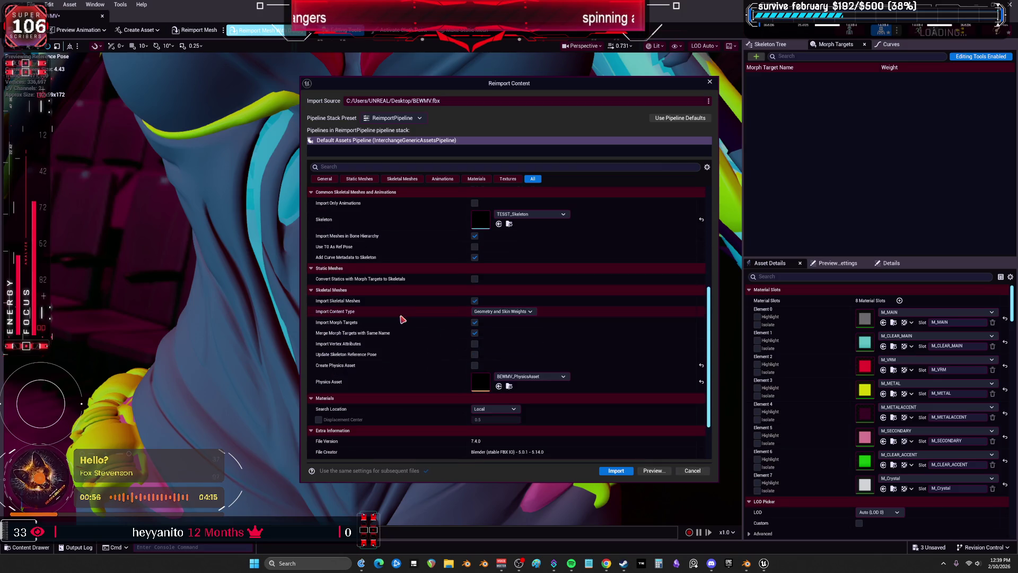
pyautogui.scroll(-3, 408, 326)
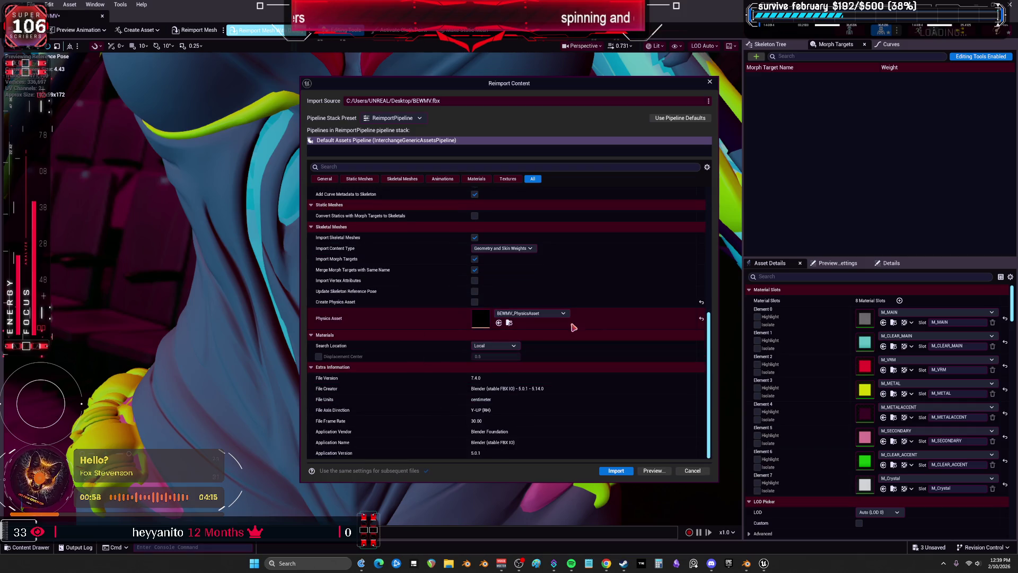
pyautogui.scroll(6, 623, 303)
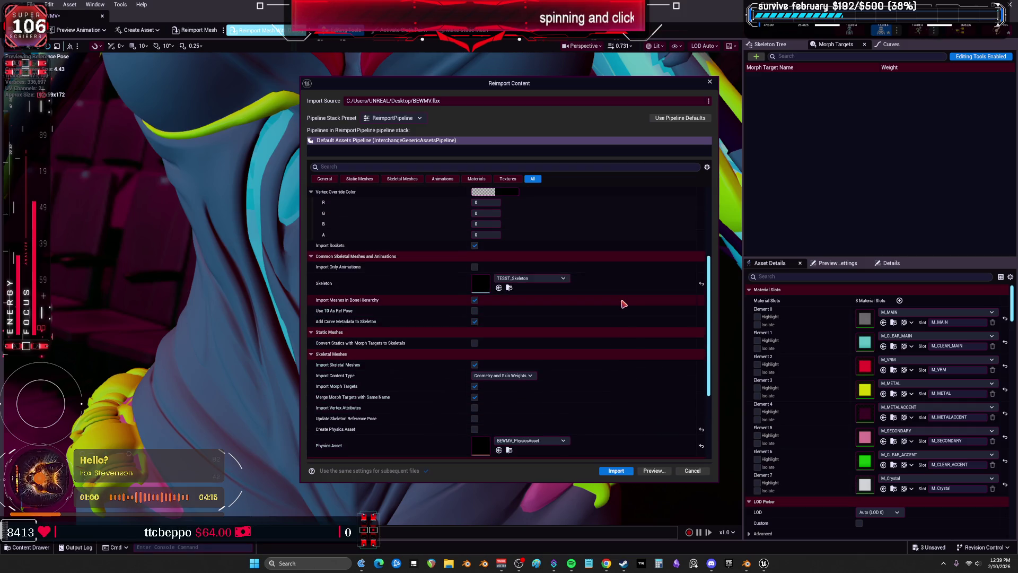
pyautogui.scroll(6, 625, 297)
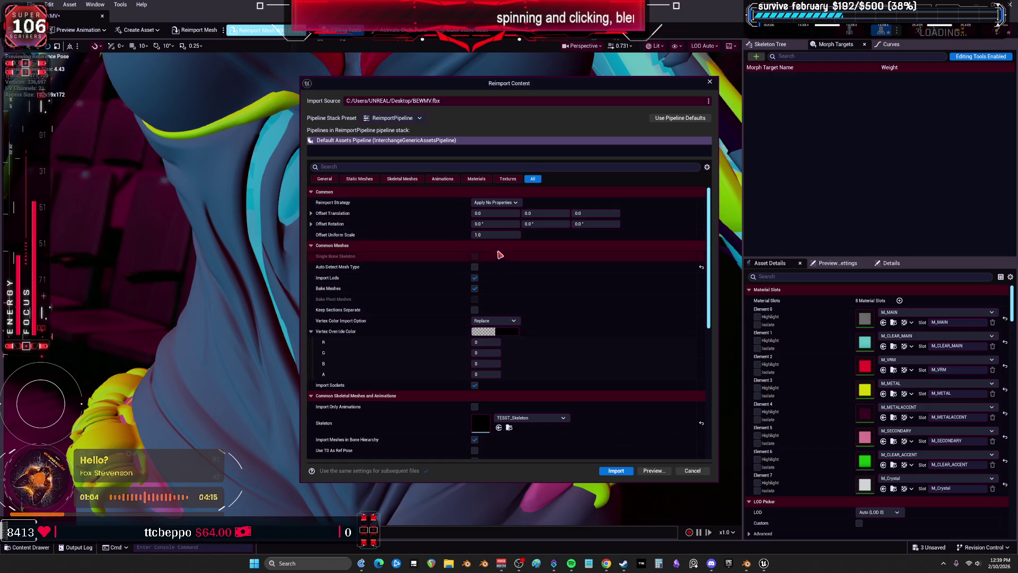
pyautogui.click(335, 179)
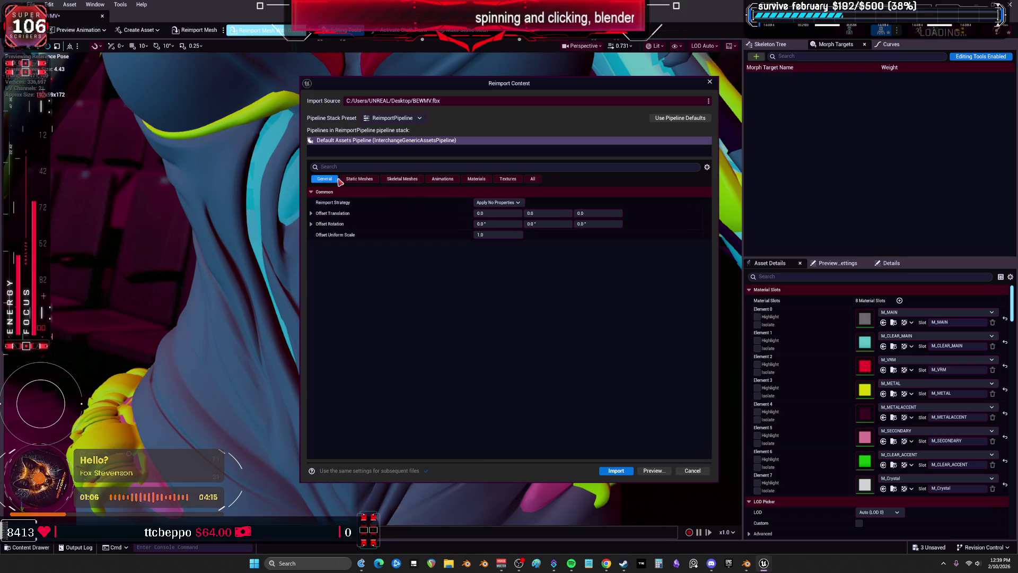
pyautogui.click(359, 179)
pyautogui.click(411, 180)
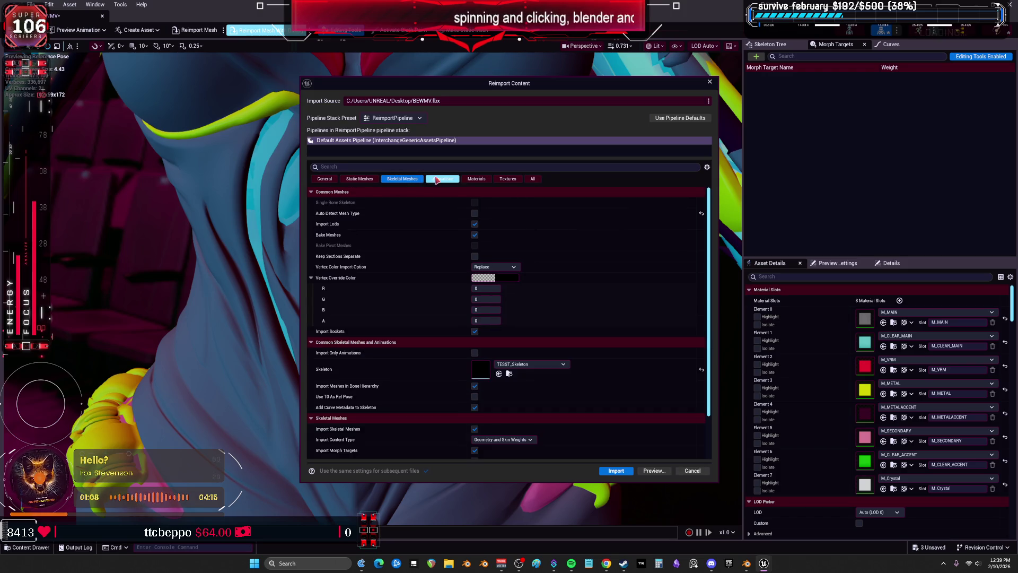
# Step: View the Animation, Materials, Textures and All filters, check the presets, then cancel the reimport
pyautogui.scroll(-3, 424, 365)
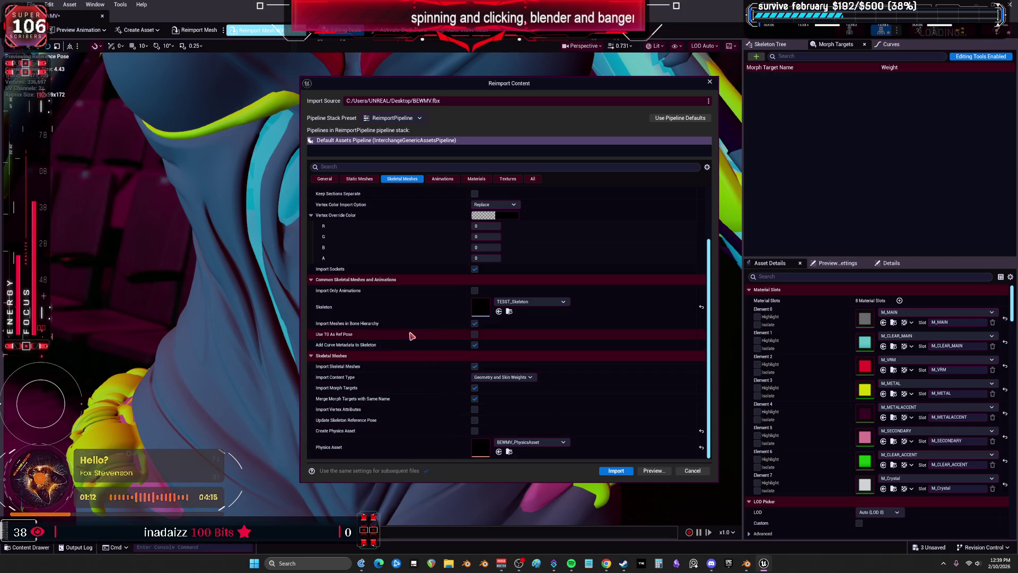
pyautogui.scroll(3, 419, 323)
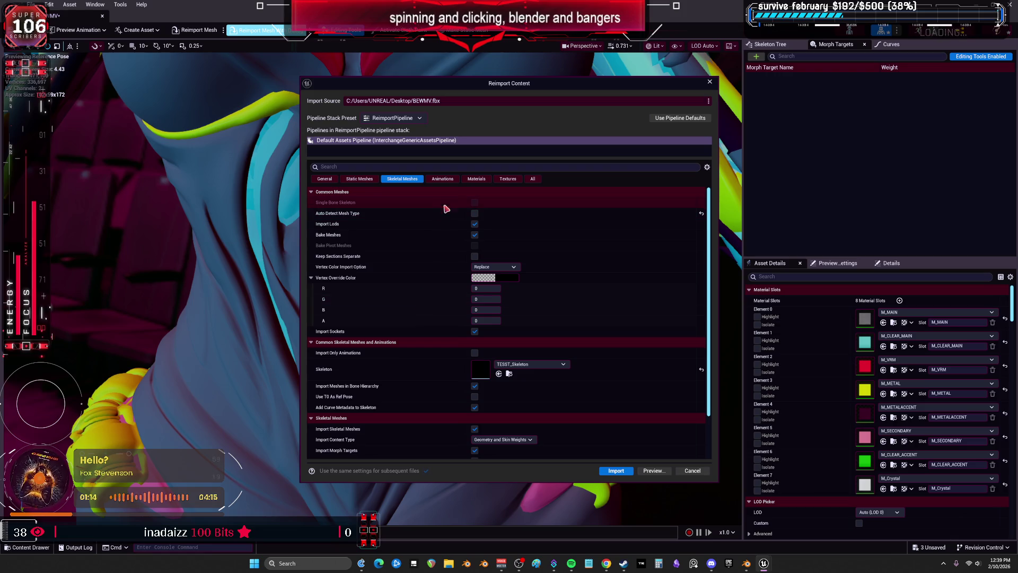
pyautogui.click(445, 180)
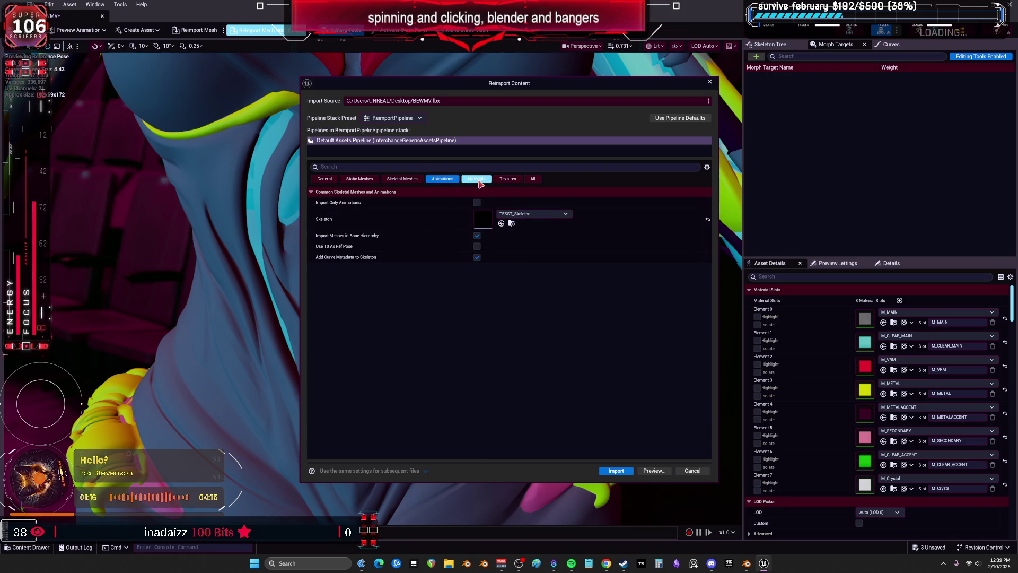
pyautogui.click(477, 180)
pyautogui.click(508, 179)
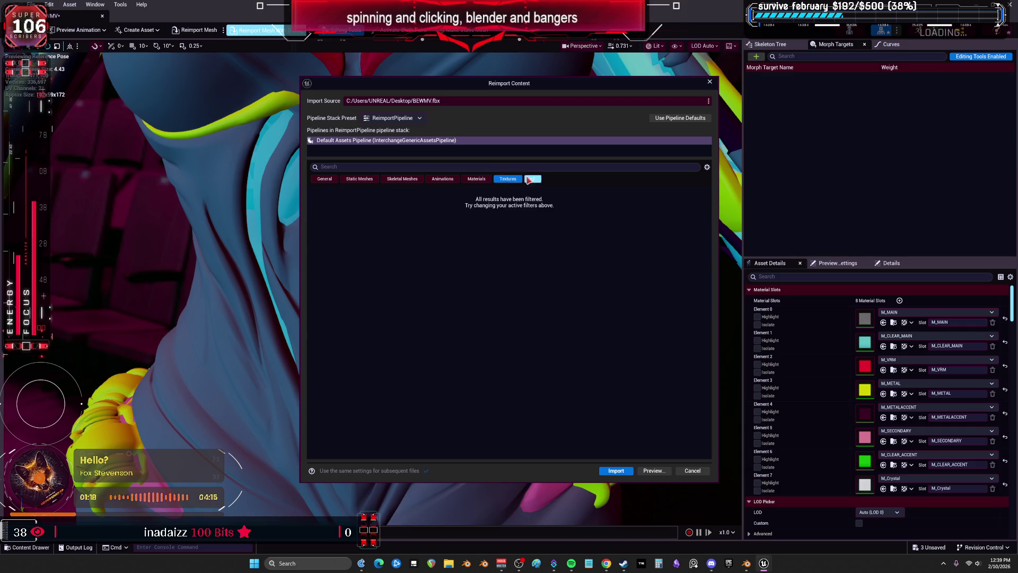
pyautogui.click(533, 180)
pyautogui.scroll(-12, 413, 279)
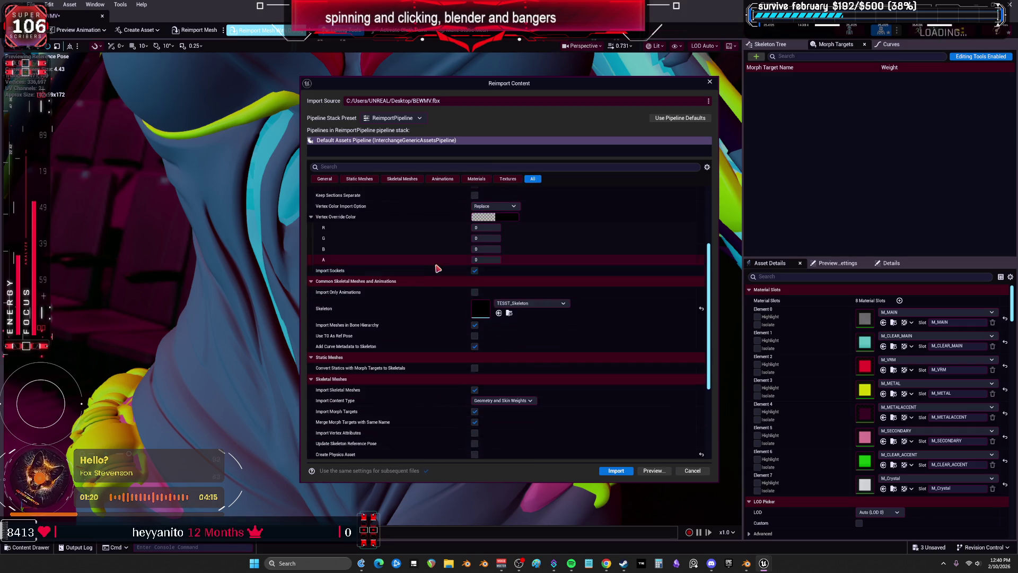
pyautogui.click(393, 117)
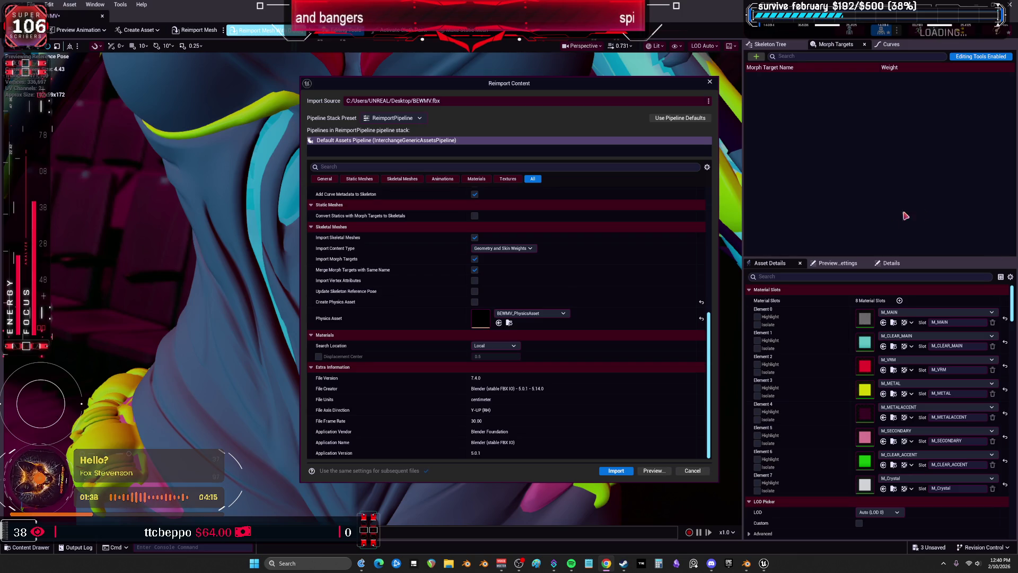
pyautogui.click(710, 83)
# Step: Widen the details panel and turn off Recompute Tangents and Use MikkTSpace in Build Settings
pyautogui.moveTo(743, 213); pyautogui.dragTo(446, 228)
pyautogui.scroll(-10, 567, 392)
pyautogui.scroll(-8, 568, 391)
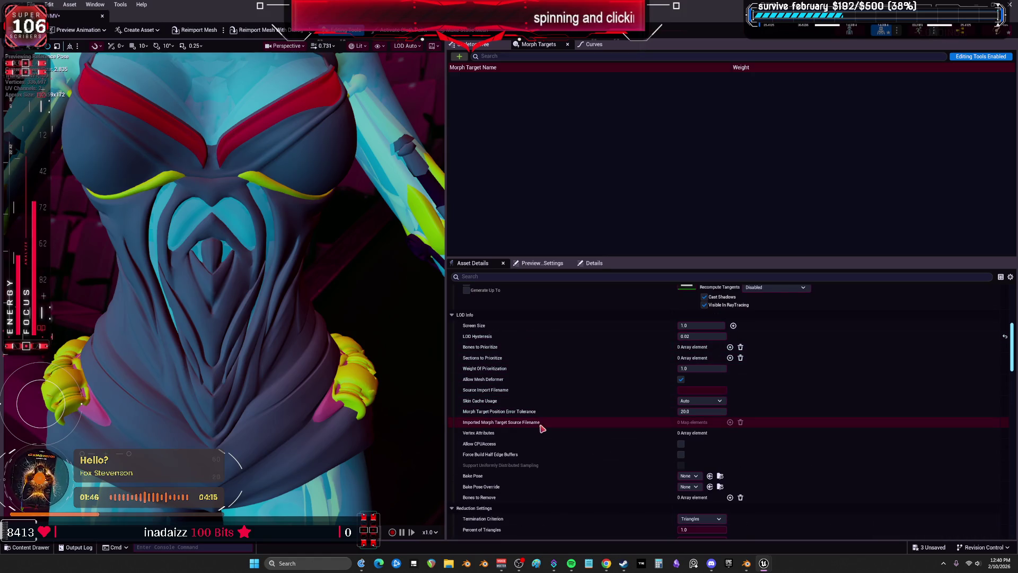
pyautogui.scroll(-4, 551, 451)
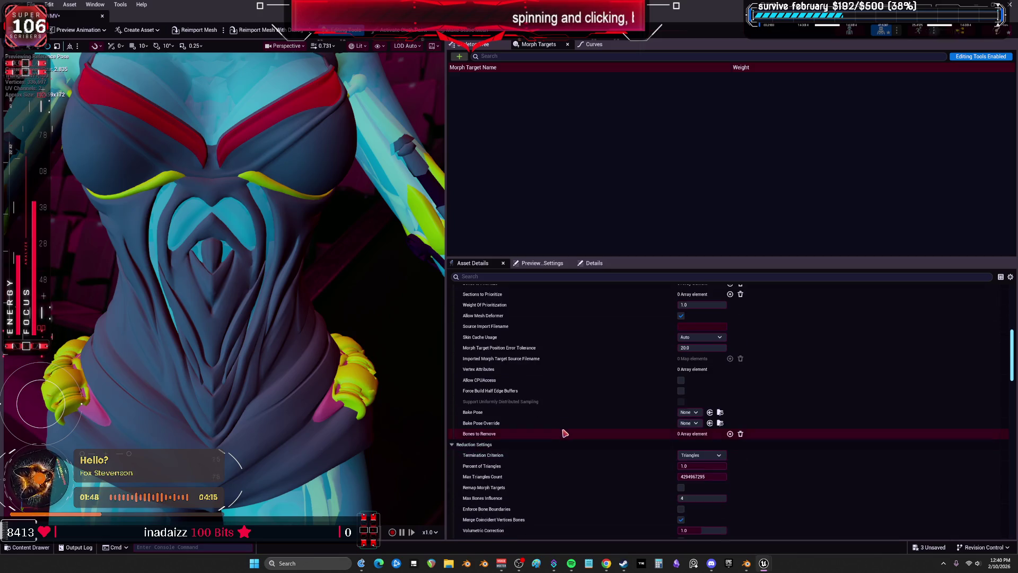
pyautogui.scroll(-4, 565, 427)
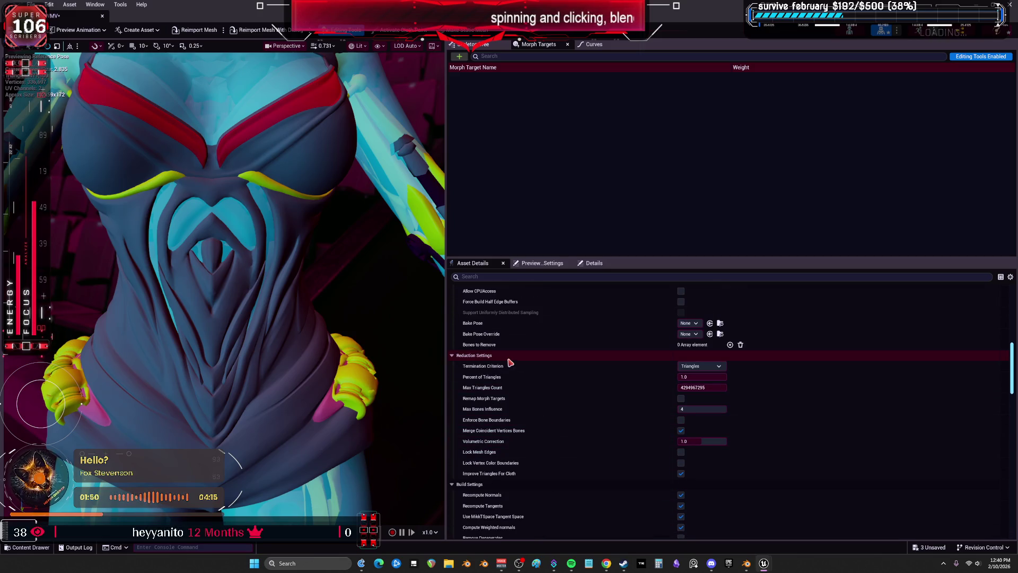
pyautogui.scroll(-3, 513, 391)
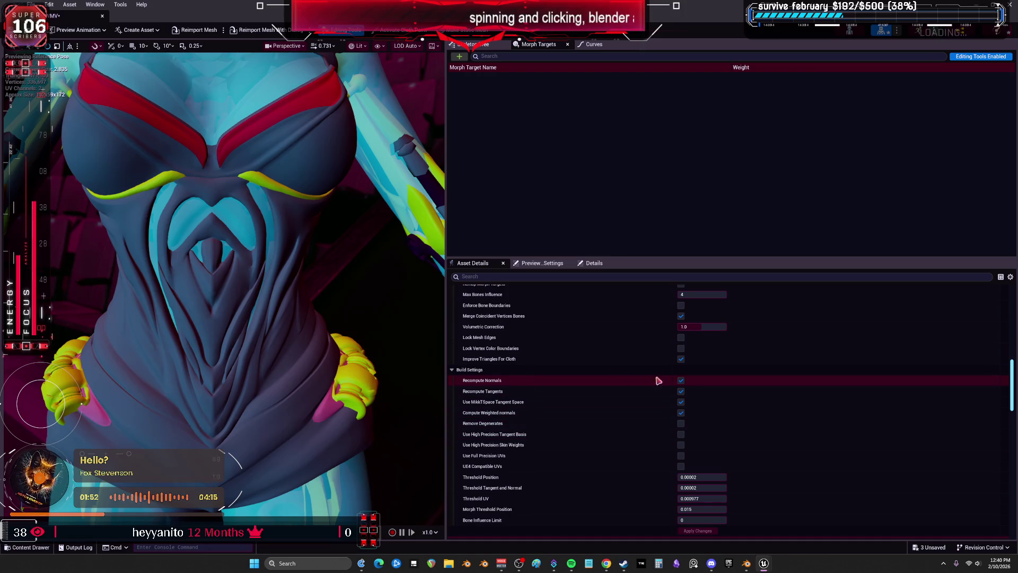
pyautogui.click(682, 391)
pyautogui.click(681, 402)
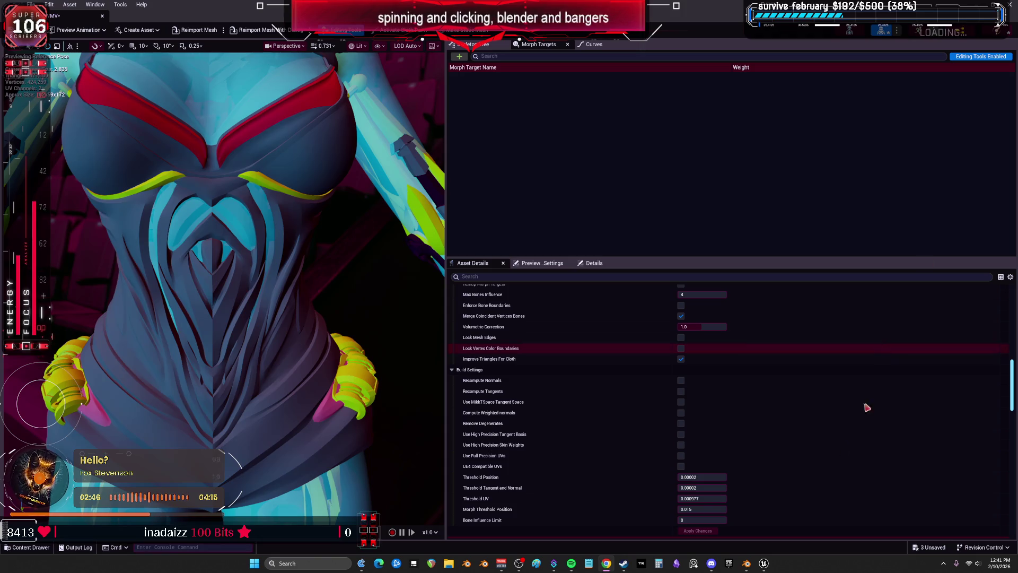
# Step: Widen the viewport to enlarge the character preview
pyautogui.moveTo(447, 244); pyautogui.dragTo(806, 245)
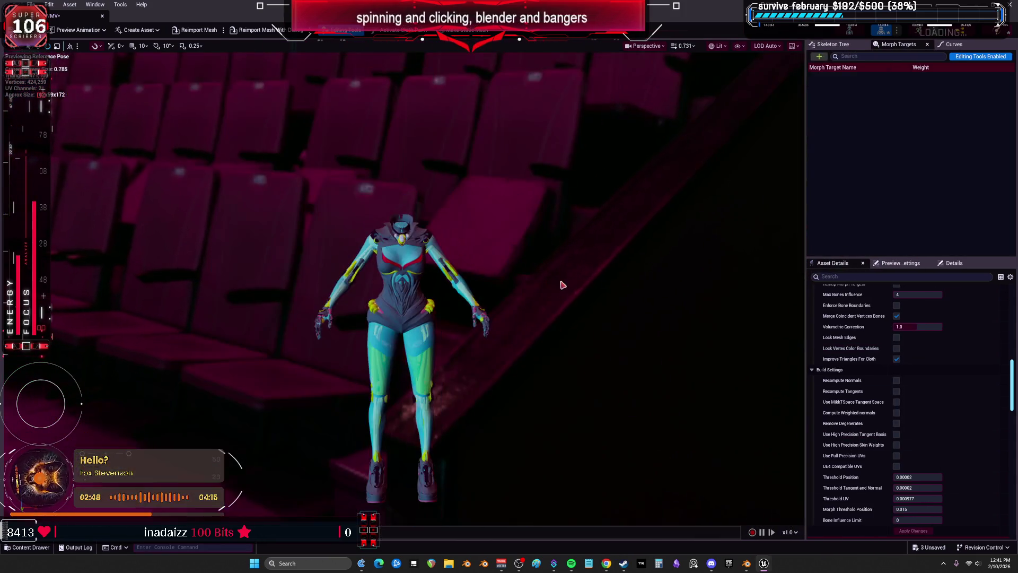
pyautogui.scroll(6, 403, 289)
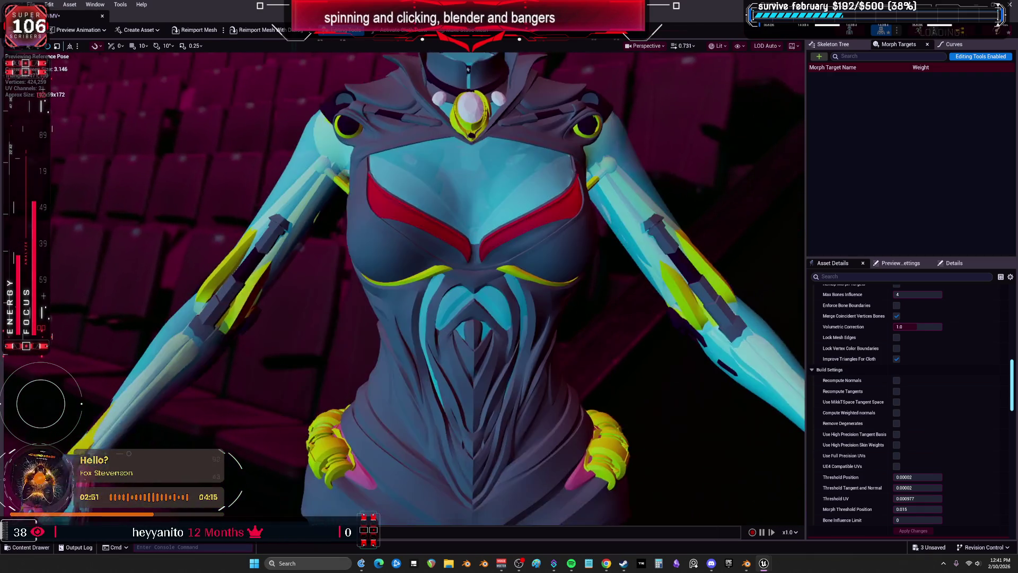
pyautogui.moveTo(558, 297); pyautogui.dragTo(551, 297)
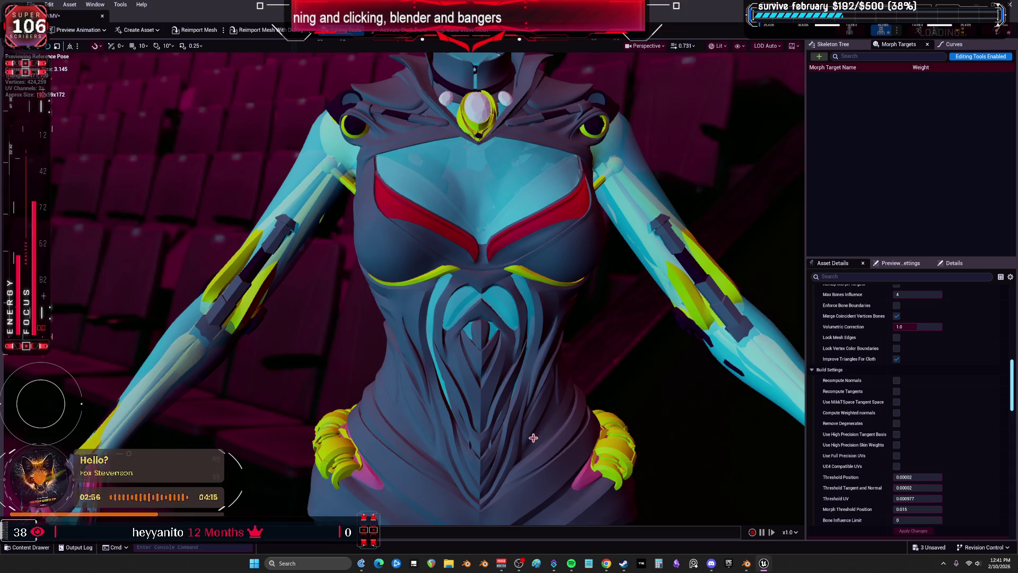
pyautogui.moveTo(1013, 391); pyautogui.dragTo(969, 273)
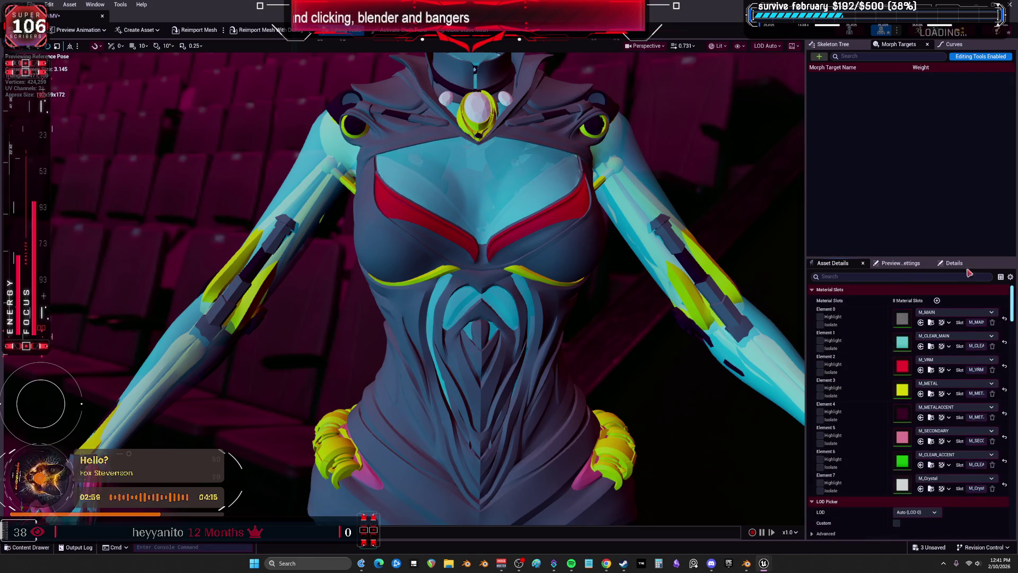
# Step: Preview the petal-poses and TESST_posetest2_Anim animations, settling on BEWMV4_petalPoses
pyautogui.click(77, 31)
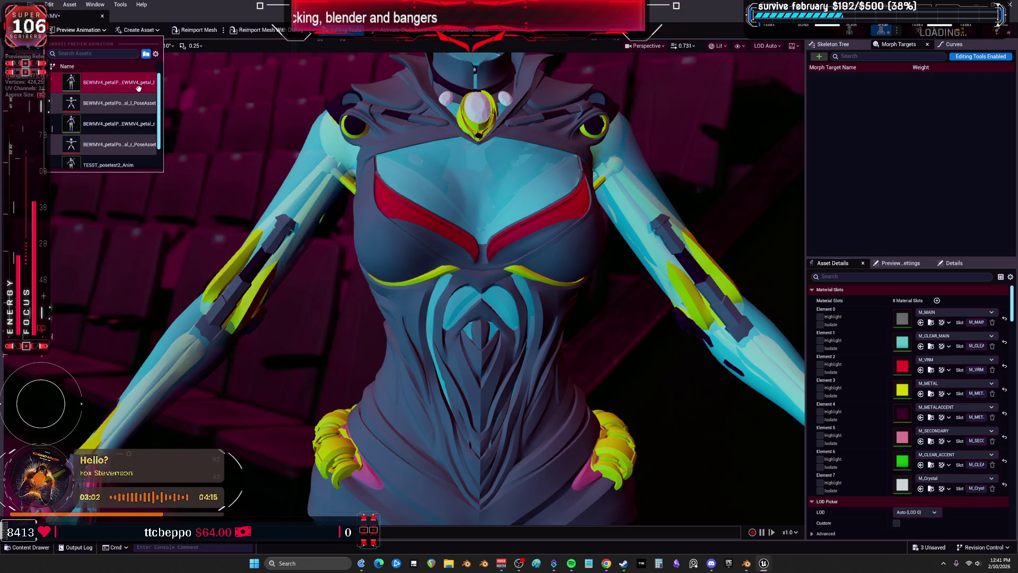
pyautogui.click(138, 88)
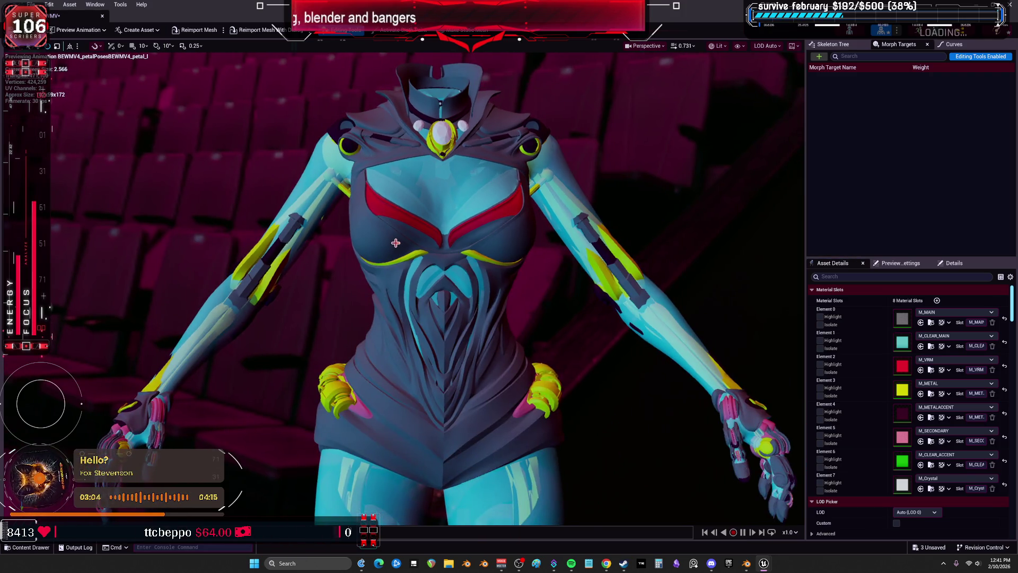
pyautogui.click(104, 32)
pyautogui.scroll(-2, 122, 133)
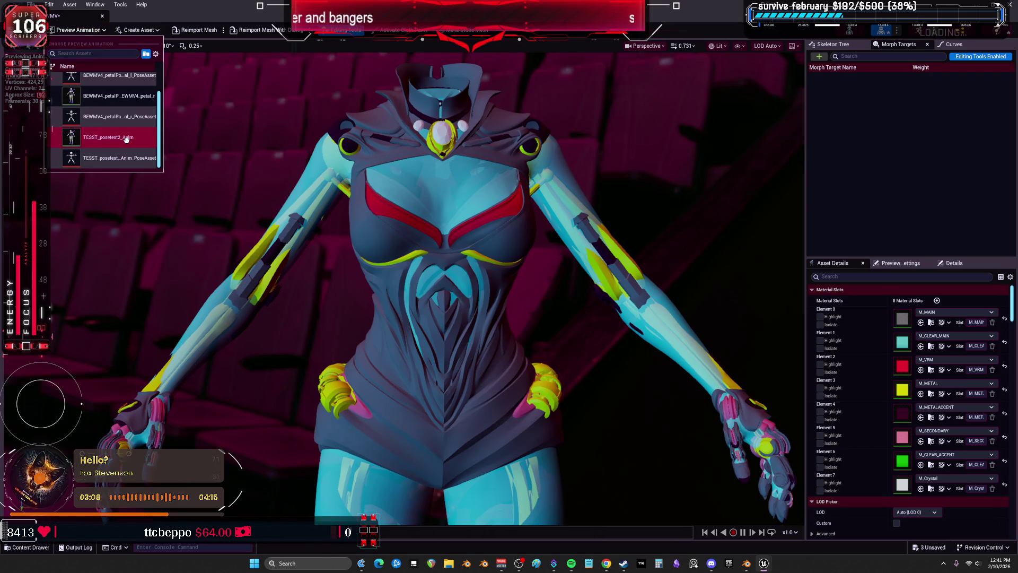
pyautogui.click(126, 138)
pyautogui.click(81, 32)
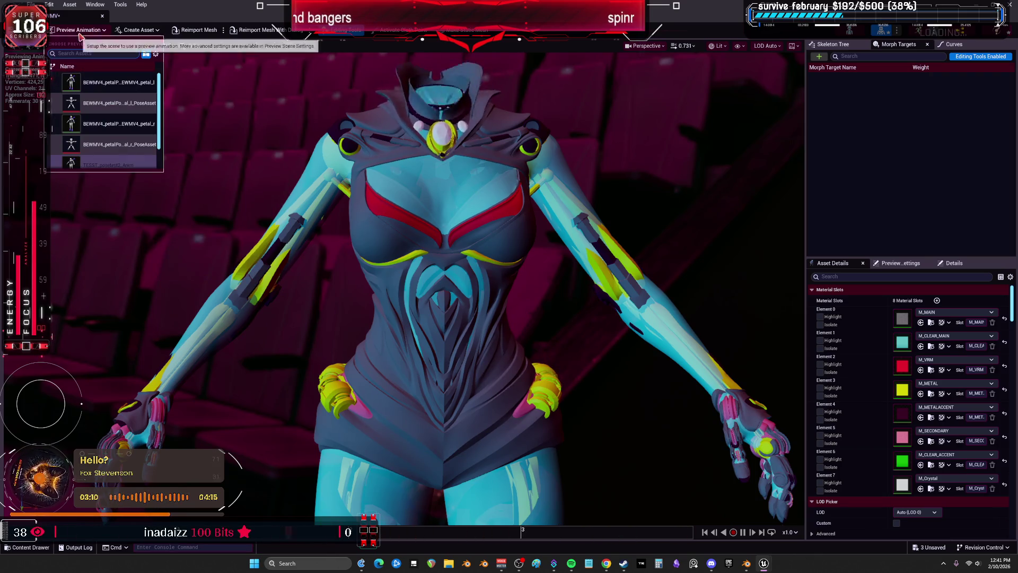
pyautogui.click(109, 83)
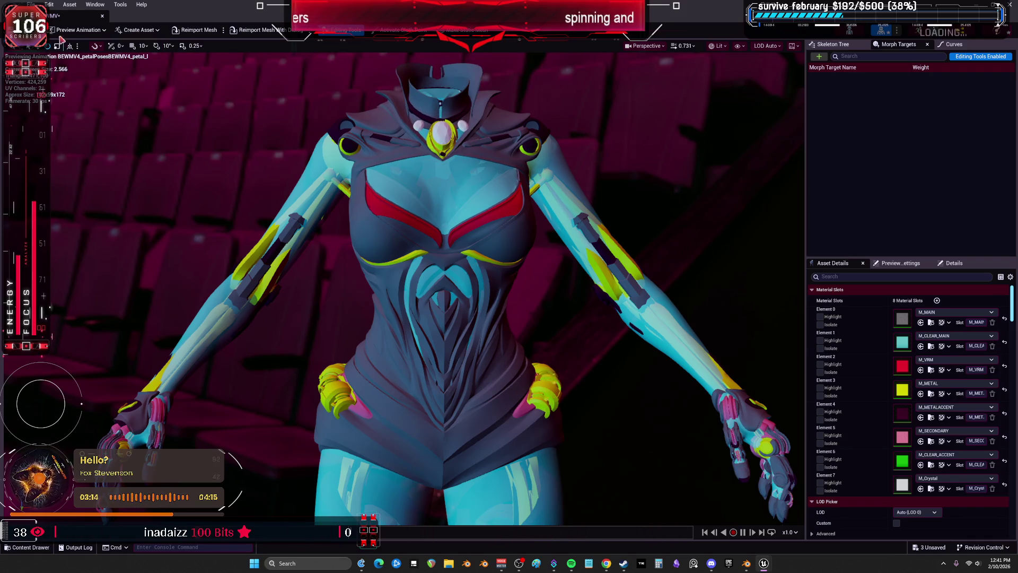
pyautogui.click(85, 31)
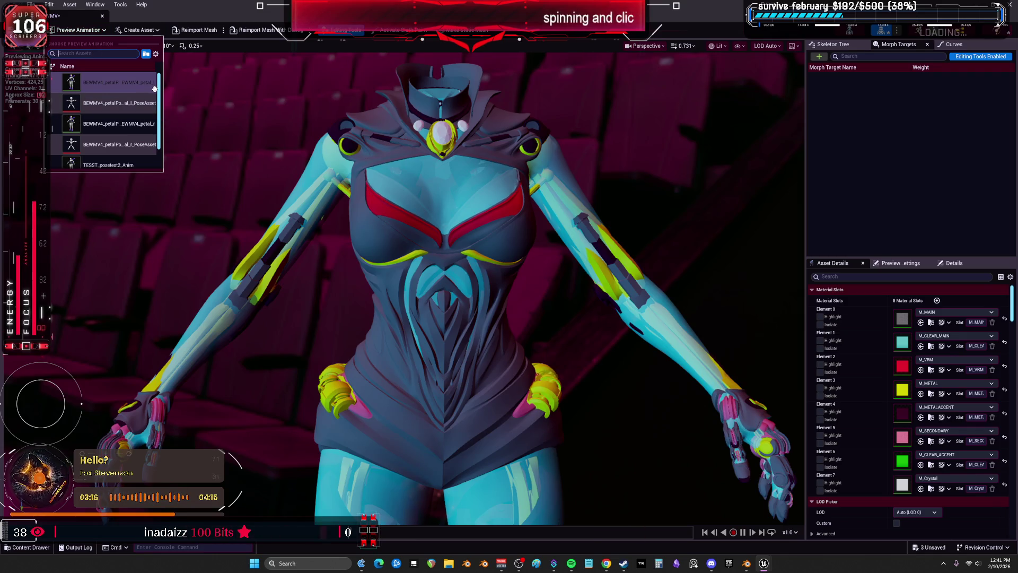
pyautogui.scroll(-2, 158, 127)
pyautogui.click(165, 159)
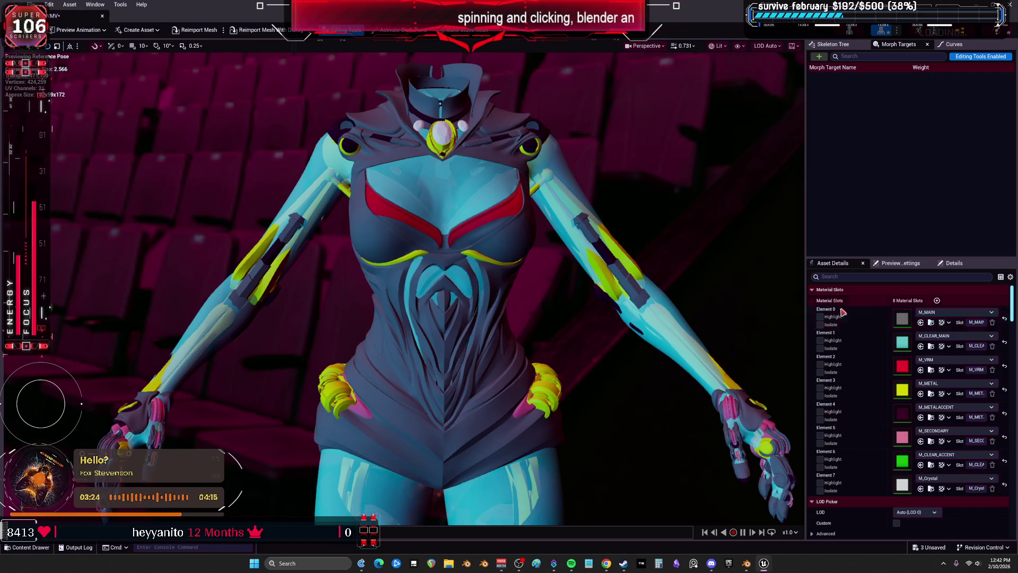
# Step: Browse Element 0's material list without changing the slot
pyautogui.click(955, 312)
pyautogui.scroll(-10, 984, 447)
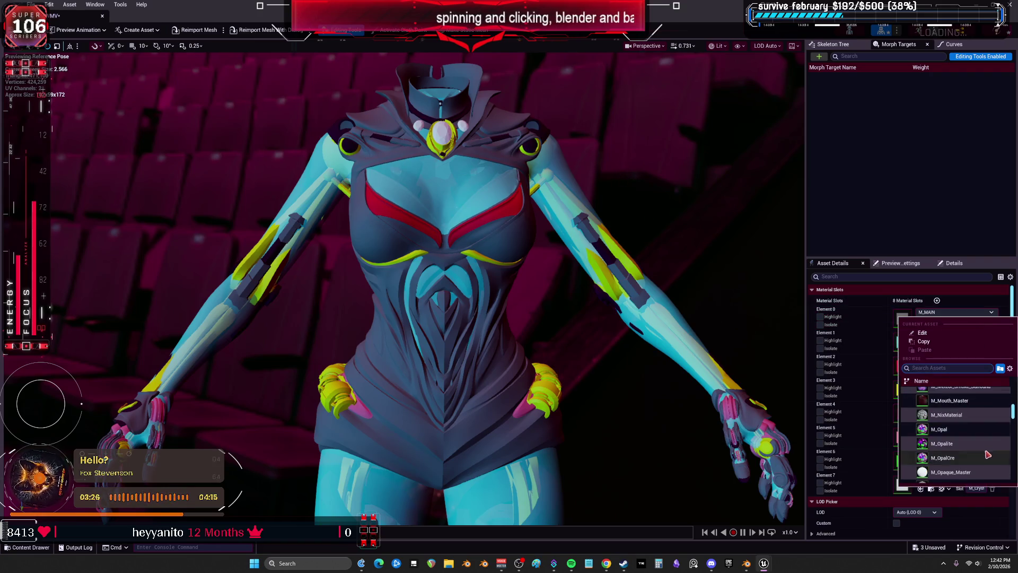
pyautogui.scroll(10, 953, 417)
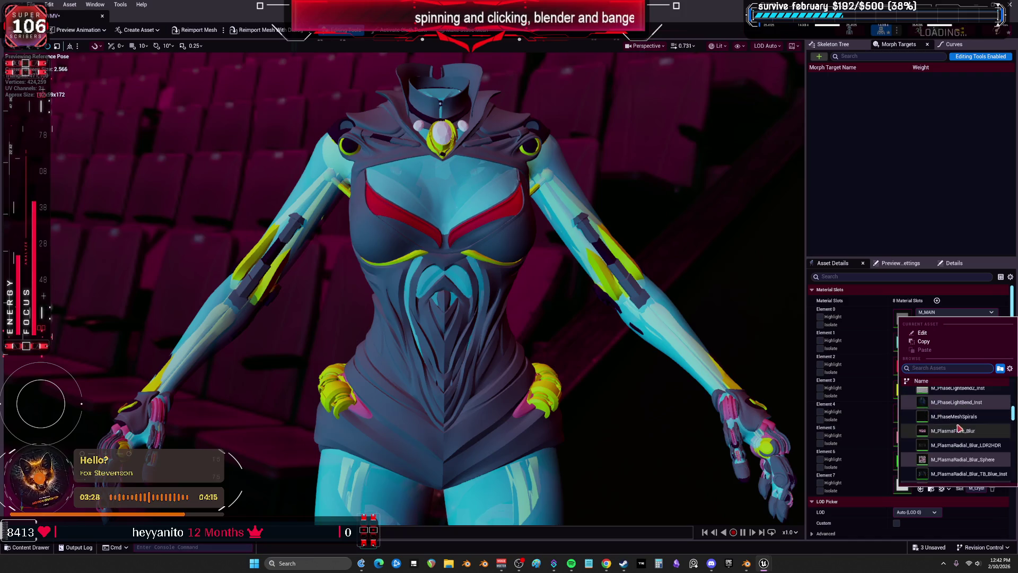
pyautogui.click(957, 410)
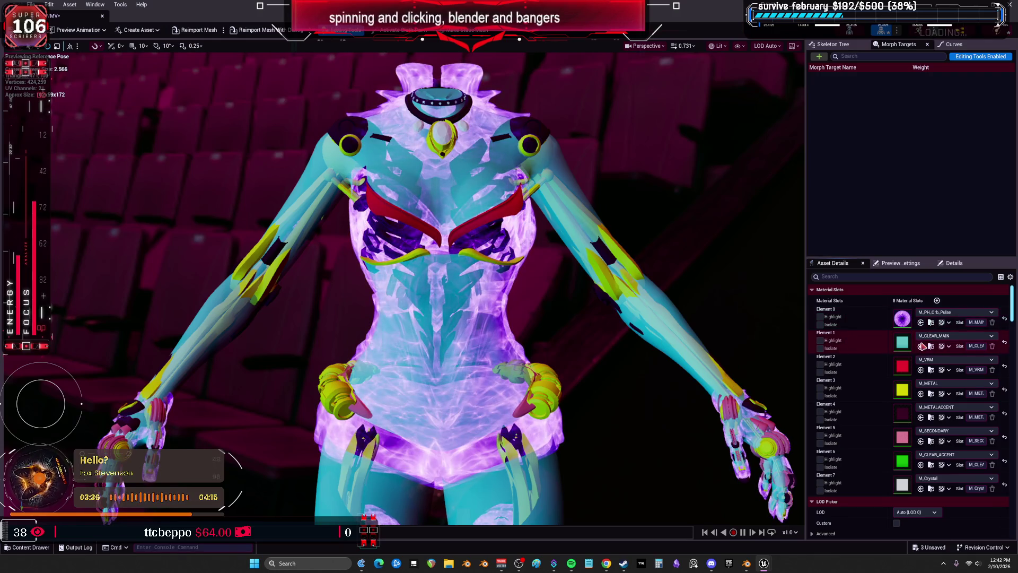
pyautogui.click(933, 313)
pyautogui.scroll(-8, 982, 414)
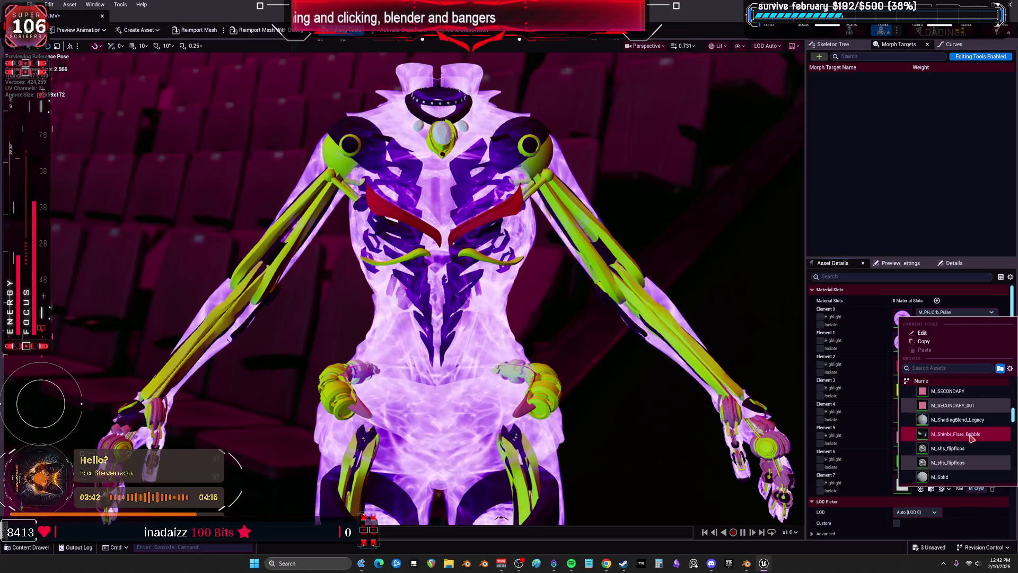
pyautogui.press('Escape')
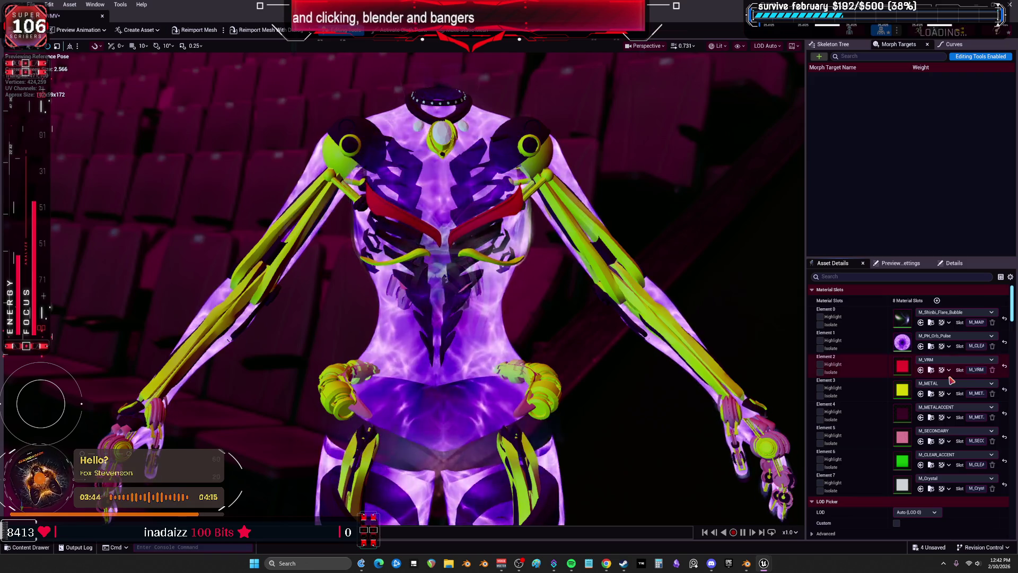
# Step: Try MI_Adv_Shine_Pearl_4, then MI_Adv_Shine_Rainbow_7 on Element 0
pyautogui.click(976, 312)
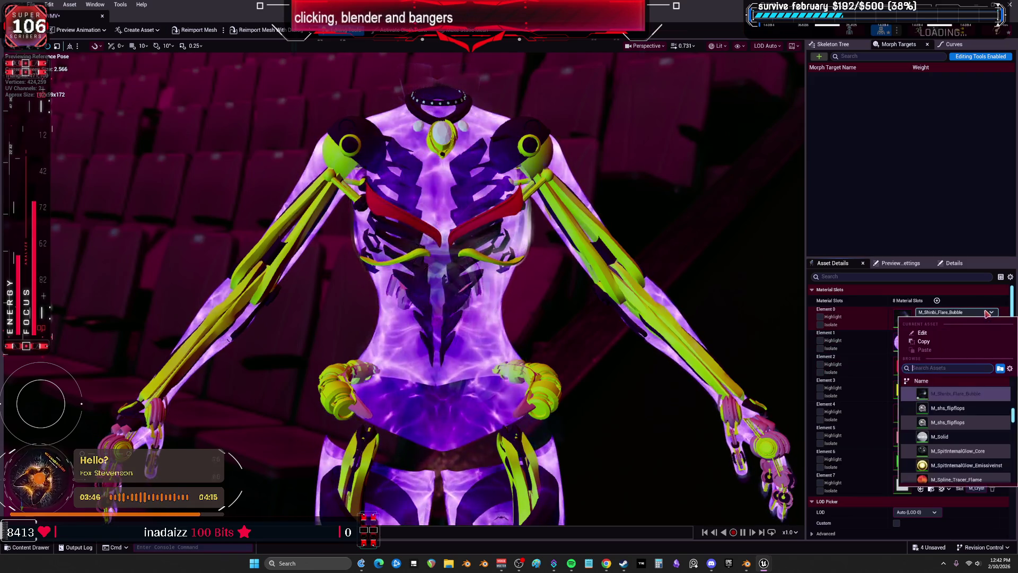
pyautogui.scroll(-5, 981, 424)
pyautogui.scroll(-8, 986, 429)
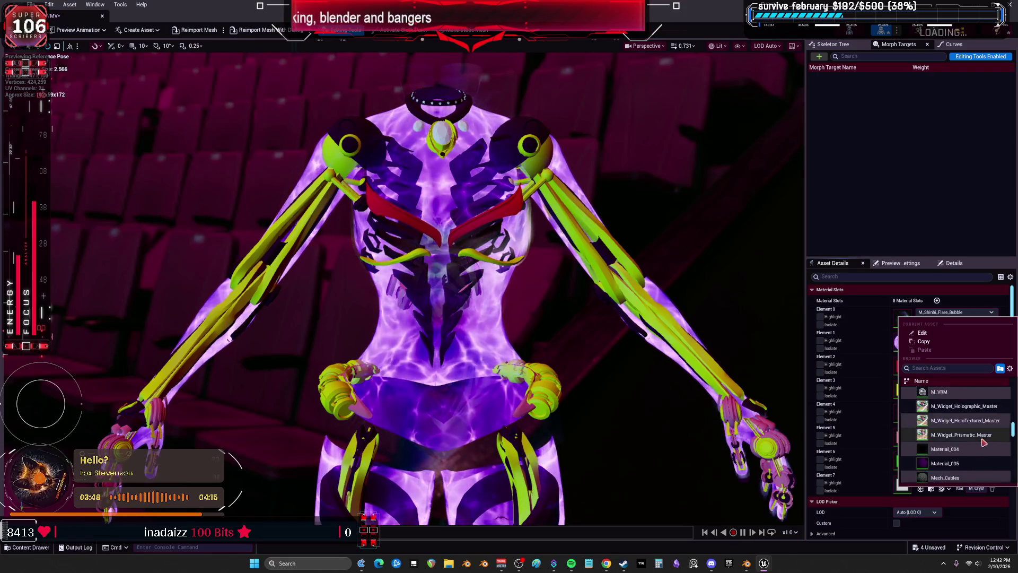
pyautogui.click(970, 418)
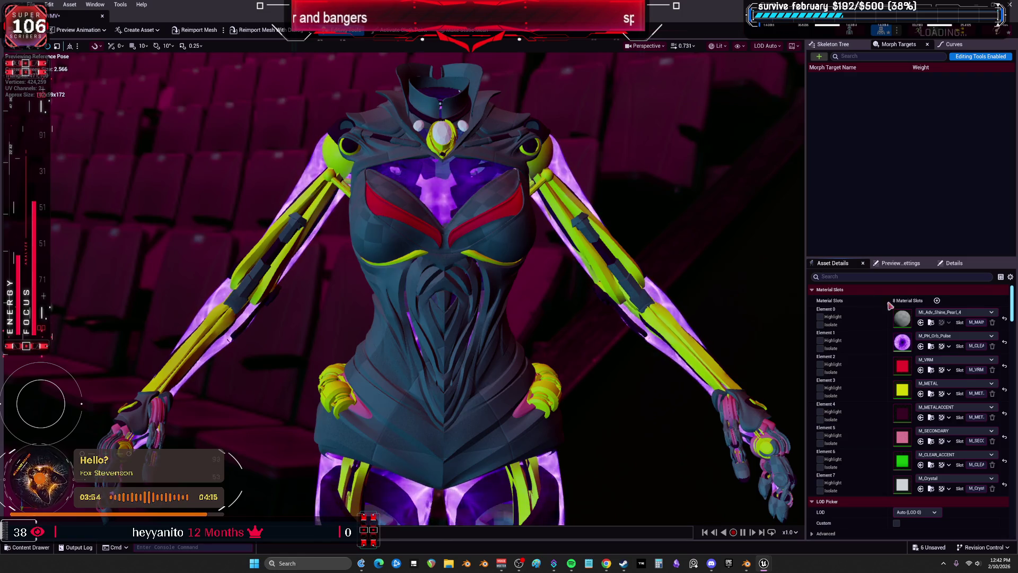
pyautogui.click(954, 312)
pyautogui.scroll(-2, 971, 443)
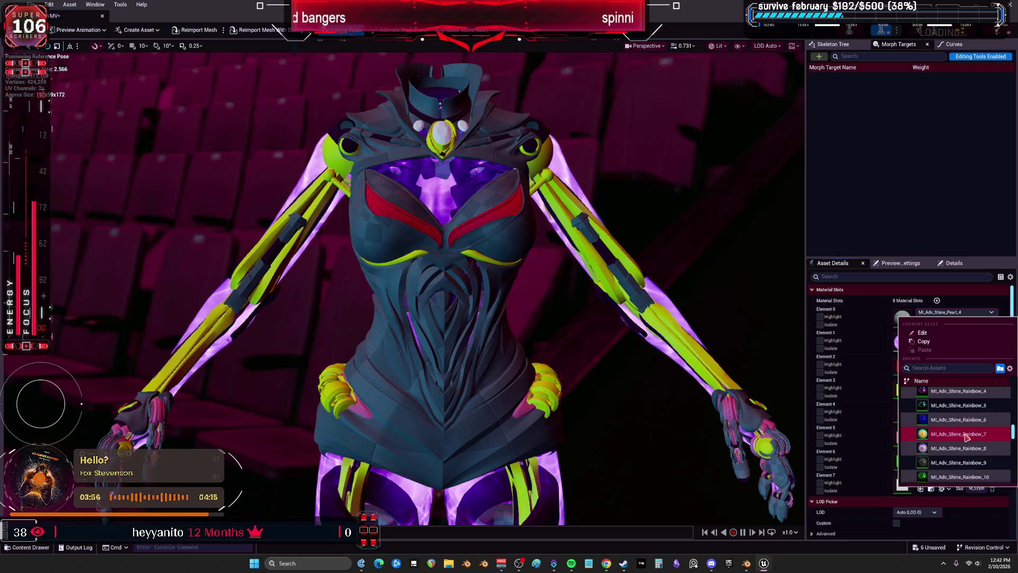
pyautogui.click(966, 435)
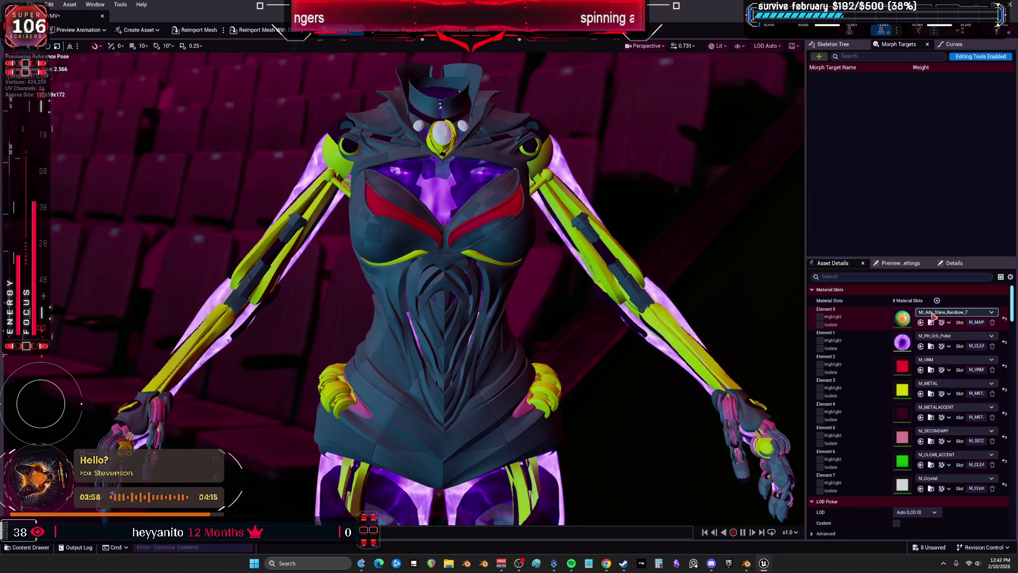
# Step: Scroll further through Element 0's material list to compare other options
pyautogui.click(934, 313)
pyautogui.scroll(-3, 950, 424)
pyautogui.click(954, 440)
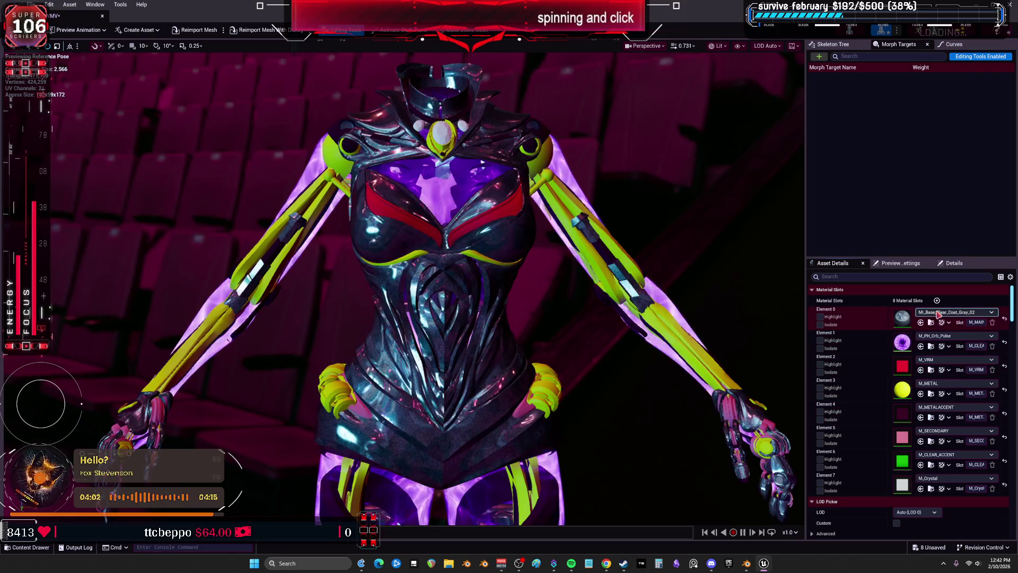
pyautogui.click(955, 313)
pyautogui.scroll(-1, 949, 419)
pyautogui.scroll(-2, 948, 414)
pyautogui.scroll(-1, 972, 419)
pyautogui.scroll(-1, 969, 423)
pyautogui.scroll(-4, 970, 425)
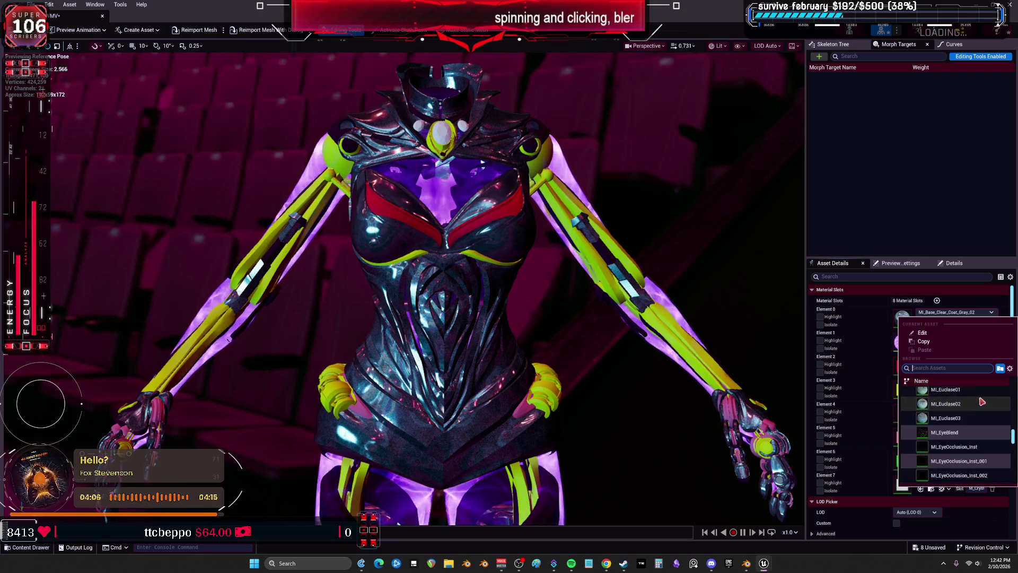
pyautogui.scroll(-3, 976, 429)
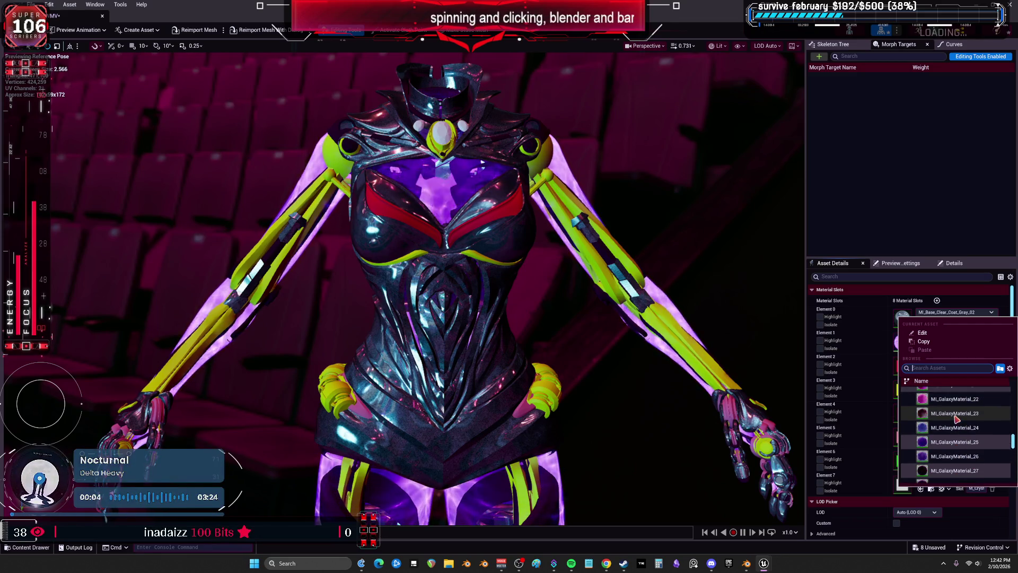
pyautogui.scroll(-2, 957, 418)
pyautogui.press('Escape')
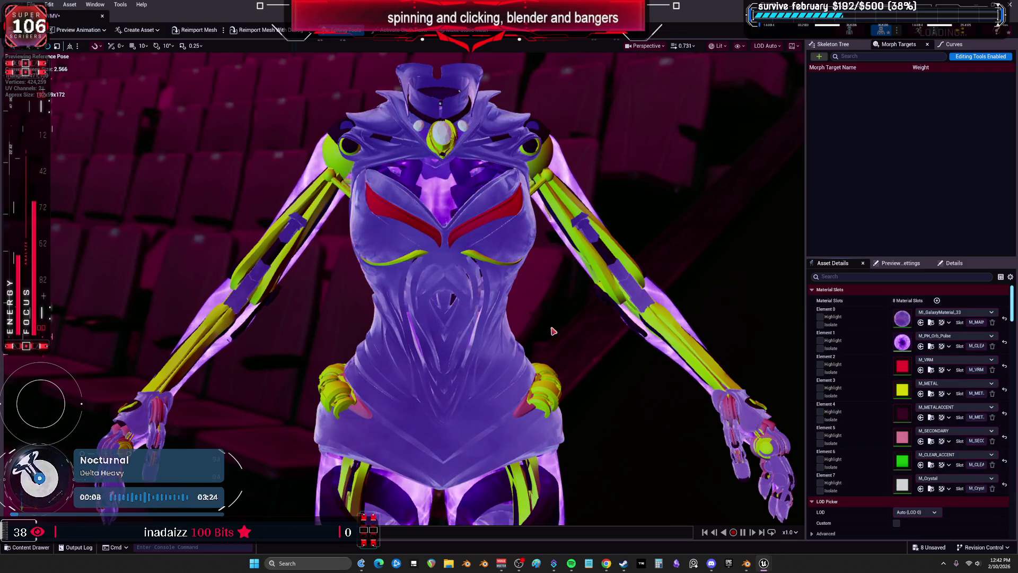
# Step: Check Element 0's list once more and zoom in on the torso's iridescent finish
pyautogui.click(957, 313)
pyautogui.scroll(-4, 986, 432)
pyautogui.scroll(-8, 997, 436)
pyautogui.scroll(-5, 986, 432)
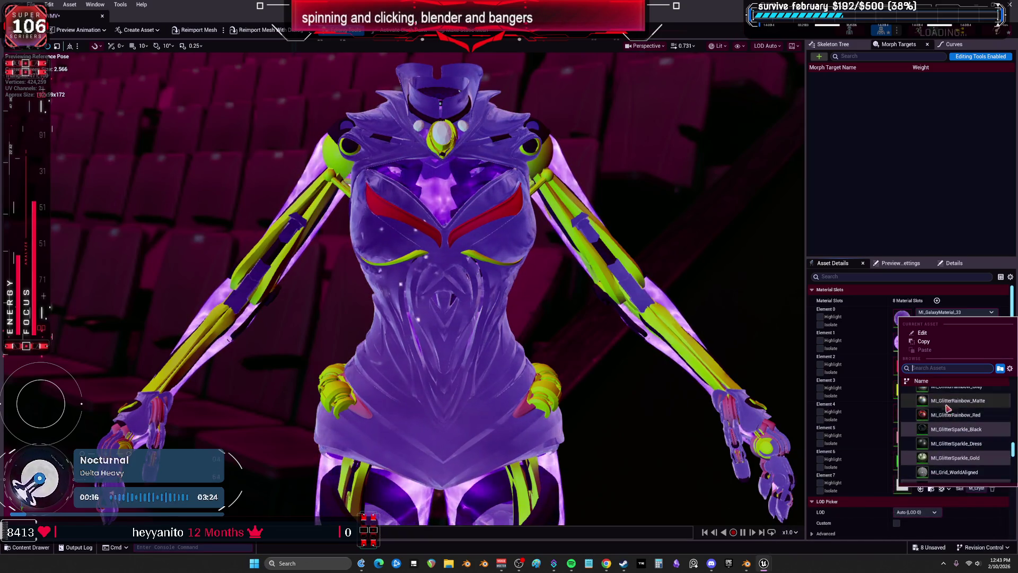
pyautogui.press('Escape')
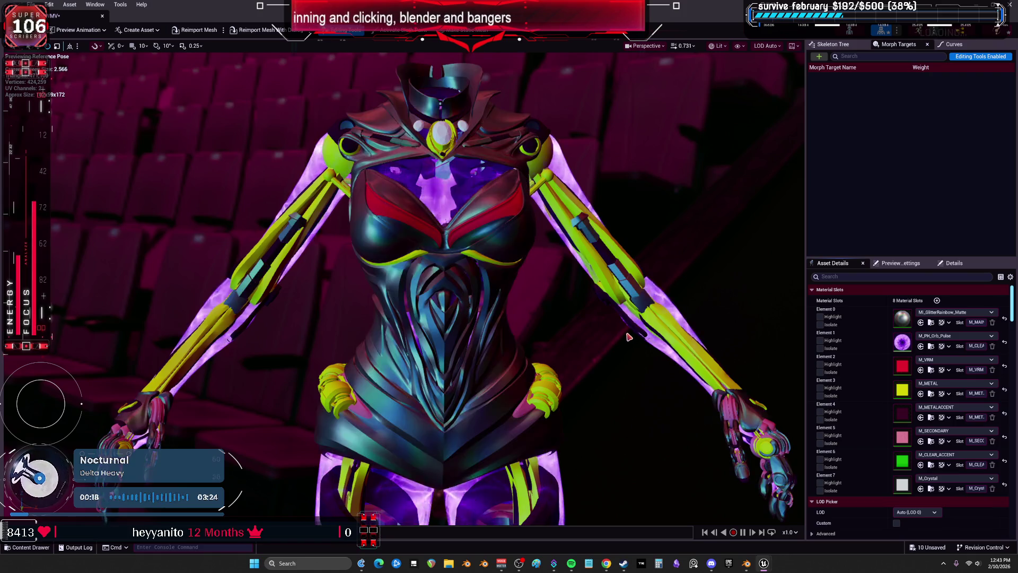
pyautogui.moveTo(612, 330)
pyautogui.mouseDown()
pyautogui.moveTo(583, 307)
pyautogui.moveTo(583, 371)
pyautogui.moveTo(583, 331)
pyautogui.mouseUp()
pyautogui.click(949, 383)
# Step: Scroll Element 3's material list, then orbit in for a close-up of the arm
pyautogui.scroll(-5, 1014, 347)
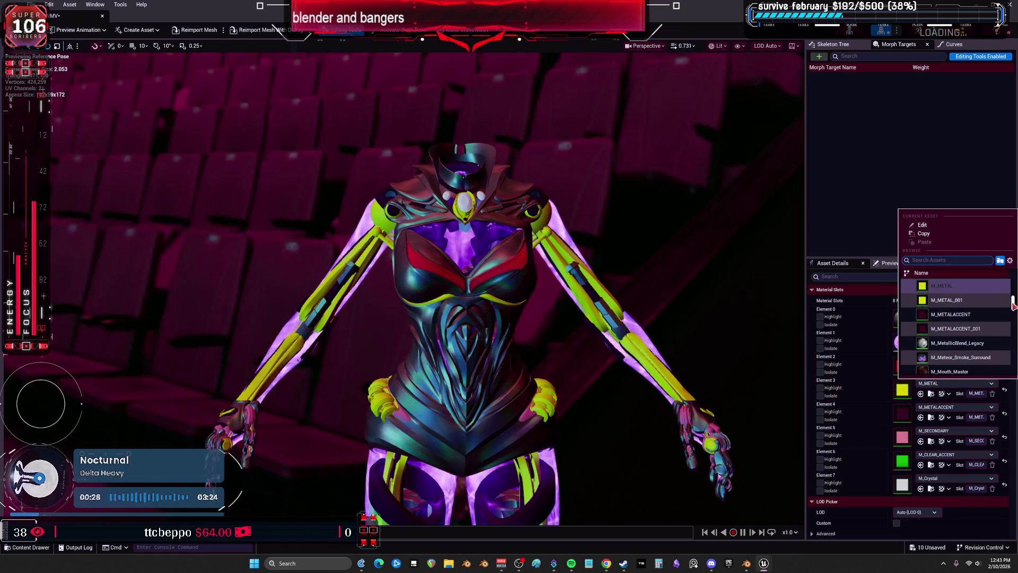
pyautogui.scroll(-2, 1014, 347)
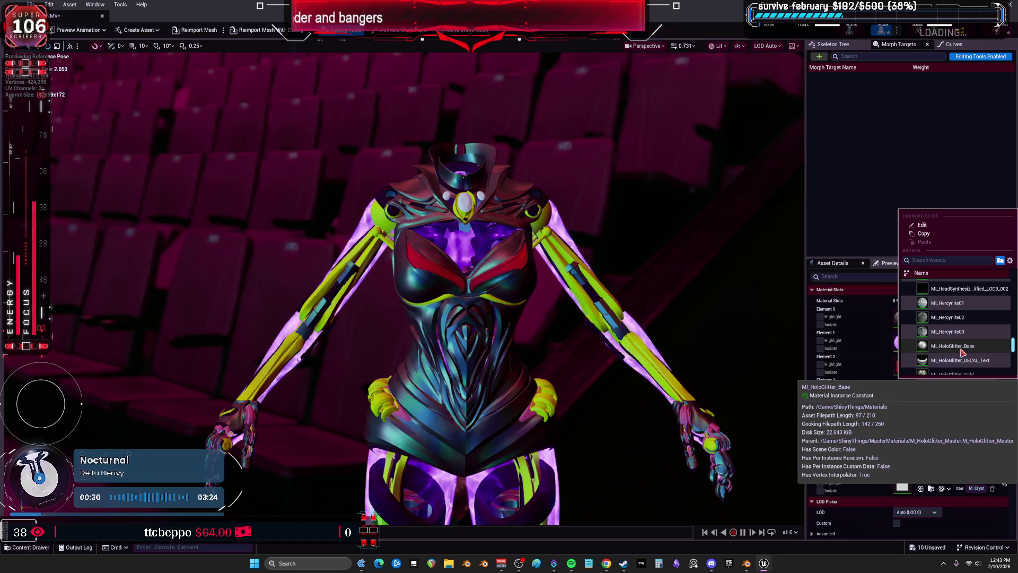
pyautogui.press('Escape')
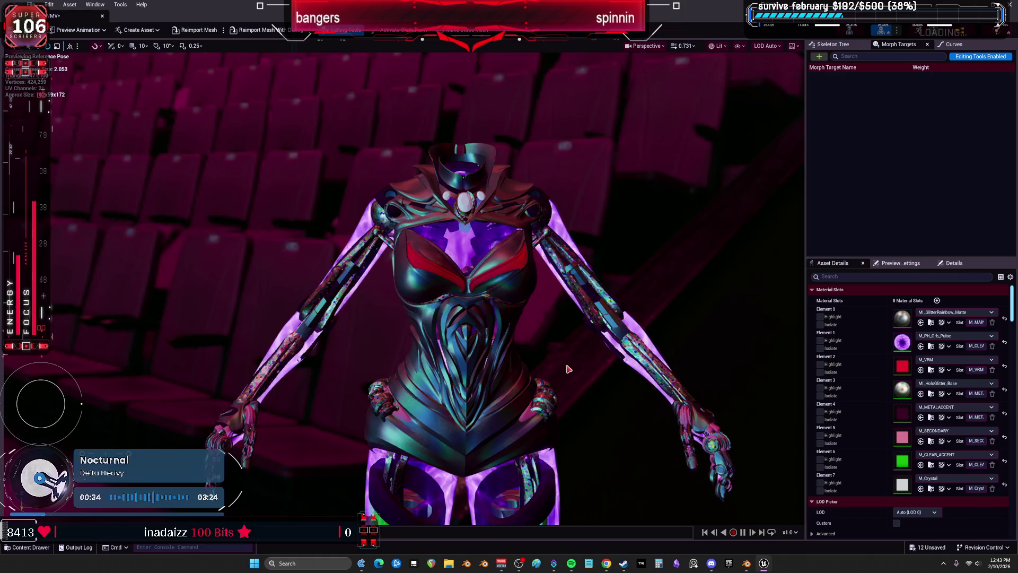
pyautogui.moveTo(477, 318)
pyautogui.mouseDown()
pyautogui.moveTo(440, 212)
pyautogui.moveTo(377, 111)
pyautogui.mouseUp()
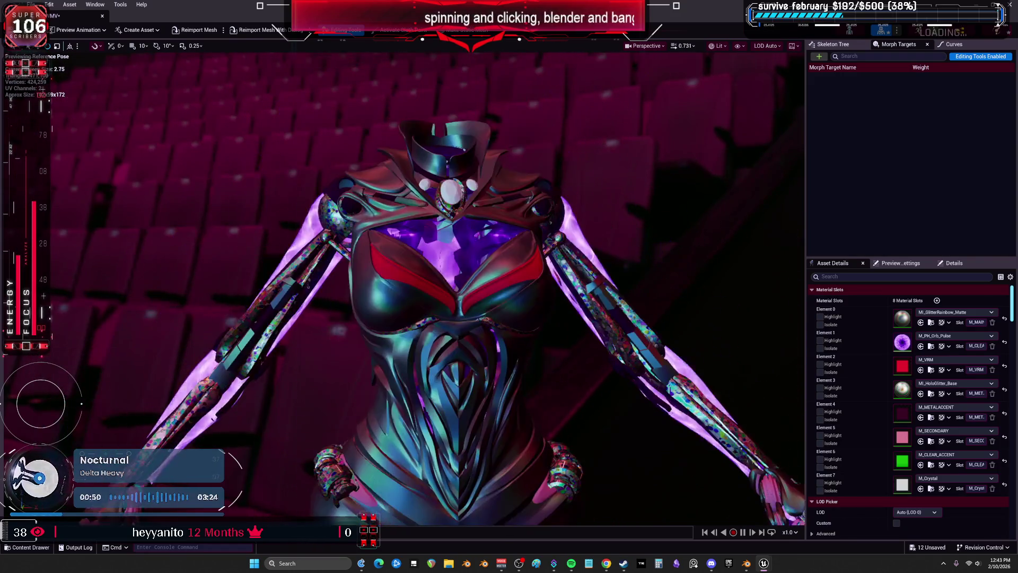
# Step: Review Element 3's material choices again and inspect the waist and hips
pyautogui.click(961, 384)
pyautogui.scroll(-3, 1010, 347)
pyautogui.scroll(-8, 1010, 350)
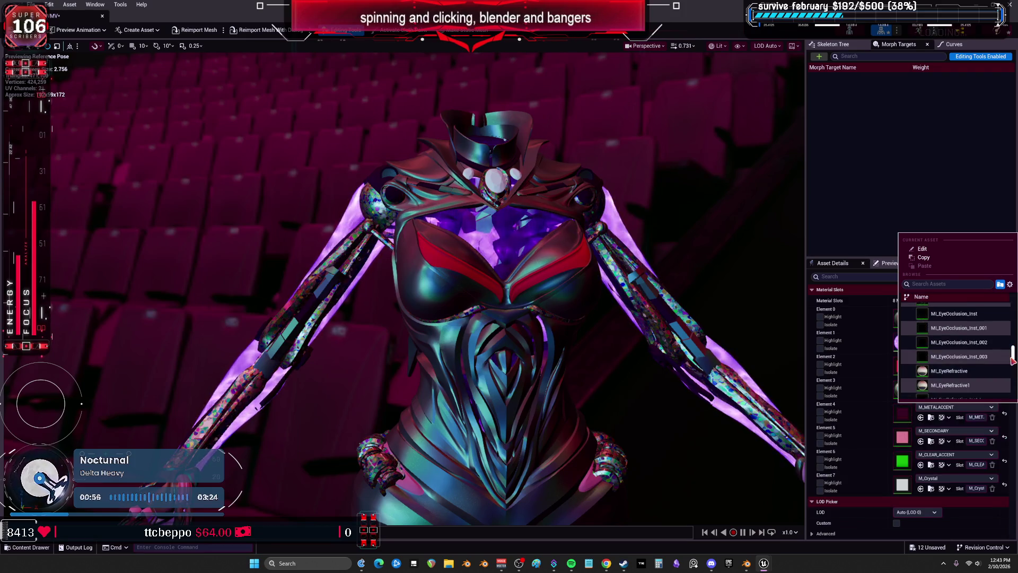
pyautogui.scroll(-10, 1013, 361)
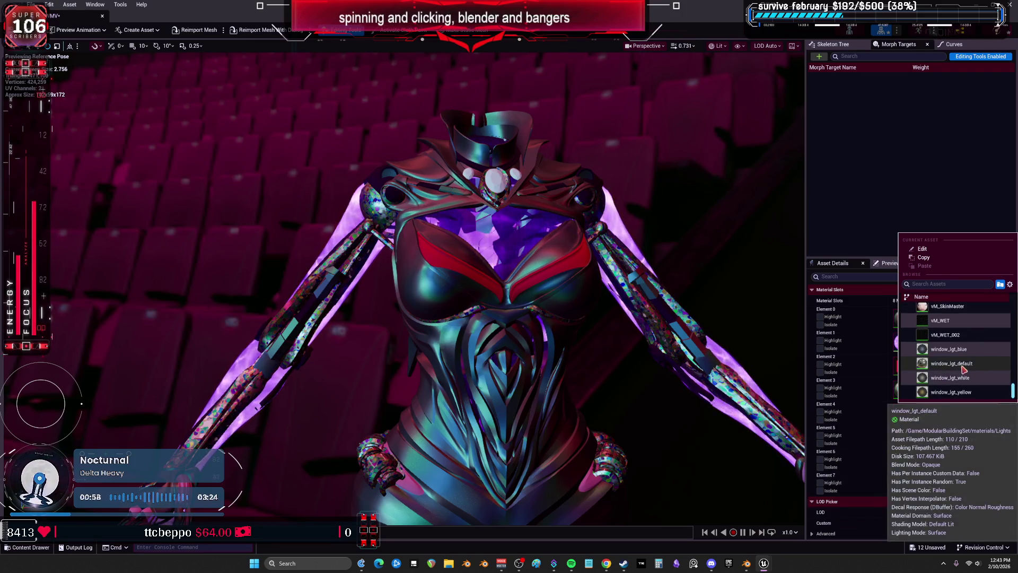
pyautogui.press('Escape')
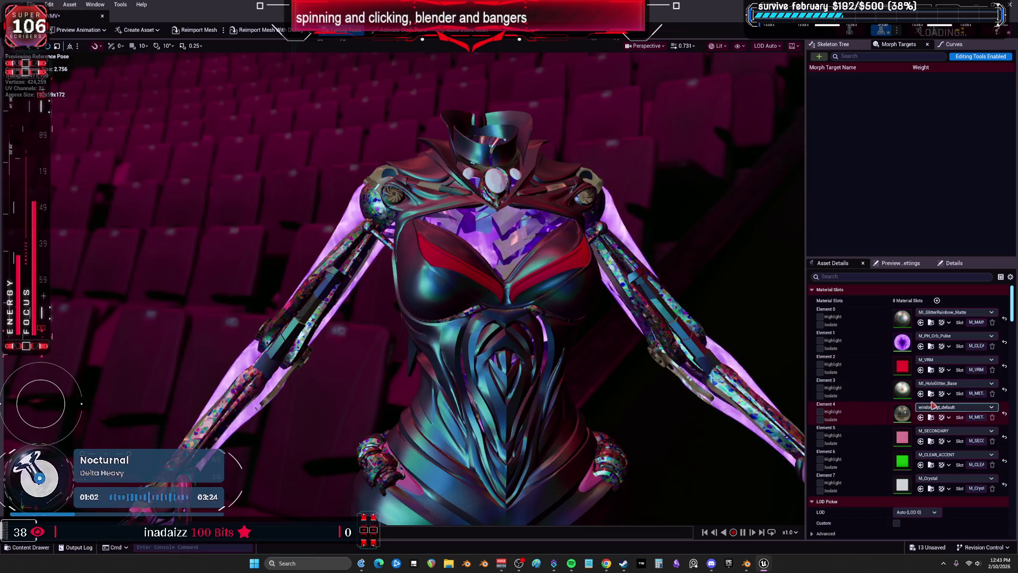
pyautogui.click(945, 383)
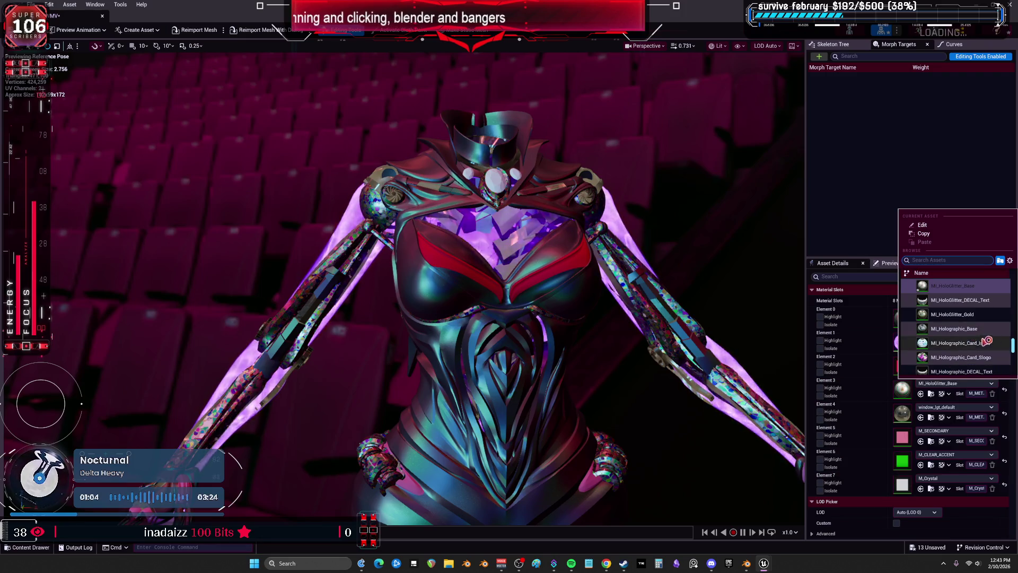
pyautogui.press('Escape')
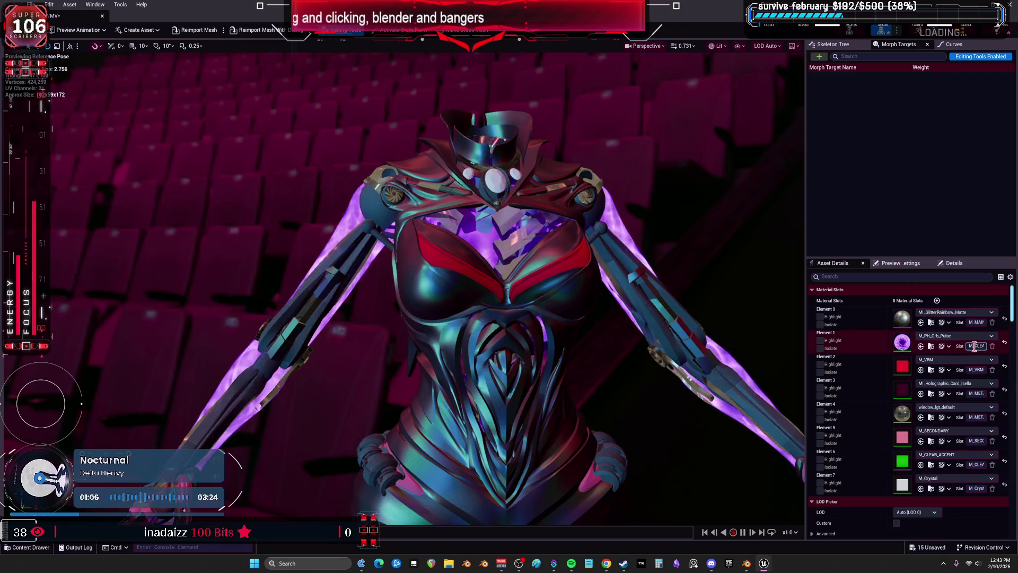
pyautogui.moveTo(623, 320)
pyautogui.mouseDown()
pyautogui.moveTo(602, 319)
pyautogui.moveTo(623, 358)
pyautogui.moveTo(562, 345)
pyautogui.mouseUp()
pyautogui.click(970, 339)
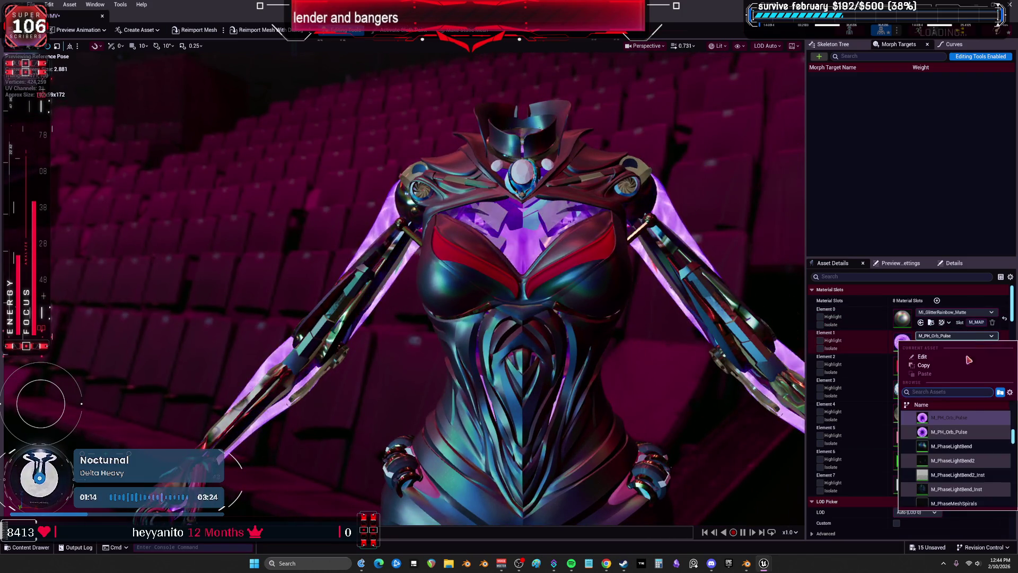
# Step: Apply M_PhaseLightBend2 to Element 1 and orbit closer to view it
pyautogui.scroll(-5, 981, 446)
pyautogui.scroll(-2, 983, 440)
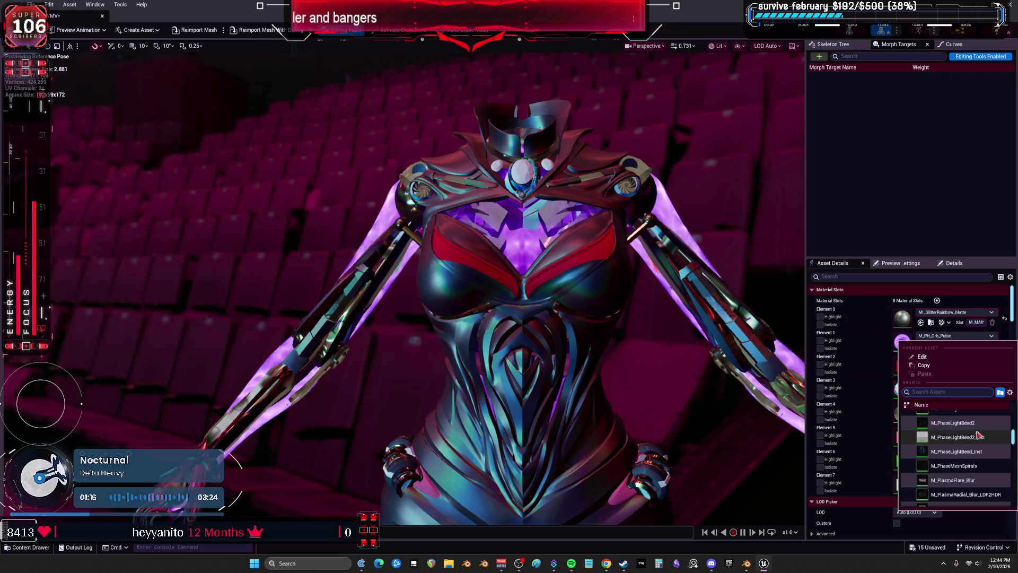
pyautogui.click(954, 427)
pyautogui.click(952, 337)
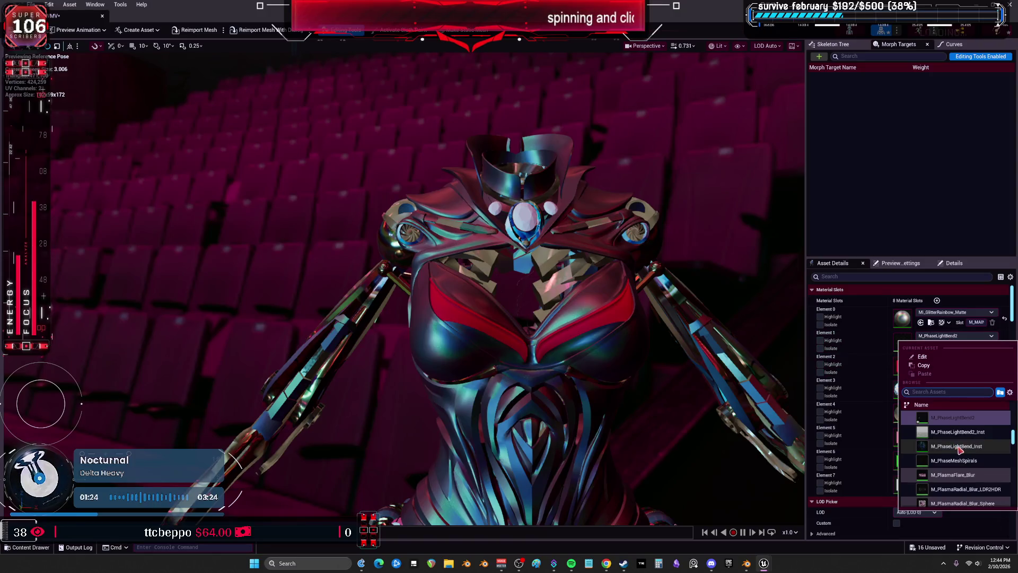
pyautogui.press('Escape')
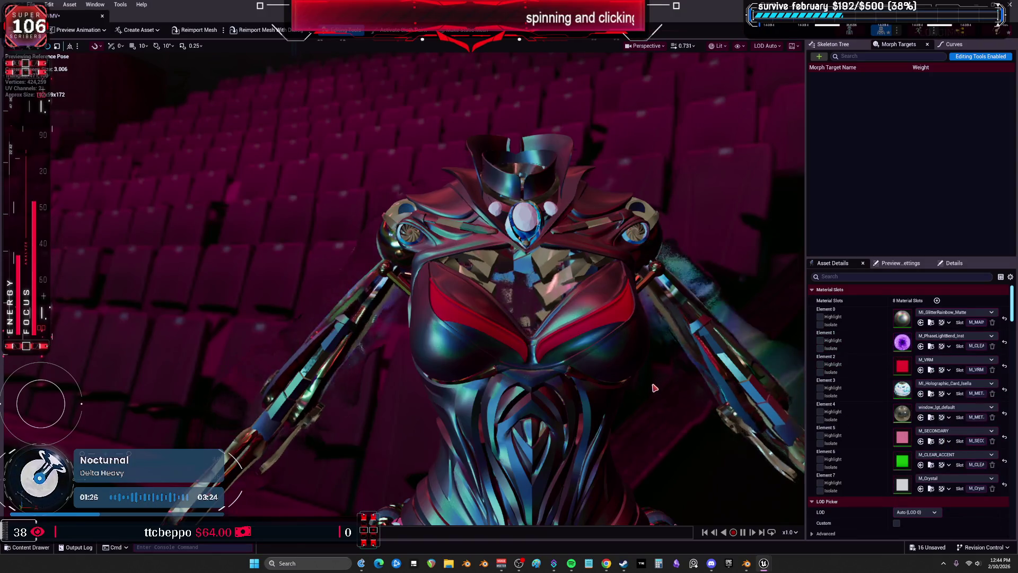
pyautogui.moveTo(656, 388)
pyautogui.mouseDown()
pyautogui.moveTo(620, 382)
pyautogui.moveTo(684, 359)
pyautogui.moveTo(660, 374)
pyautogui.moveTo(662, 395)
pyautogui.moveTo(660, 353)
pyautogui.mouseUp()
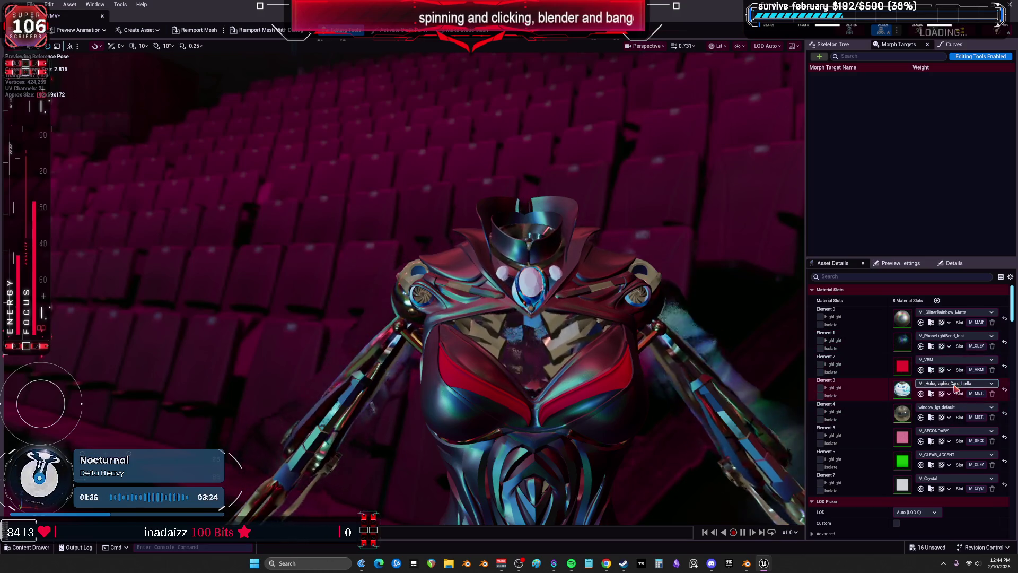
# Step: Cycle Element 1 through more materials, including M_PortalStone_Beam_Stretch, ending on the Flare Bubble material
pyautogui.click(957, 336)
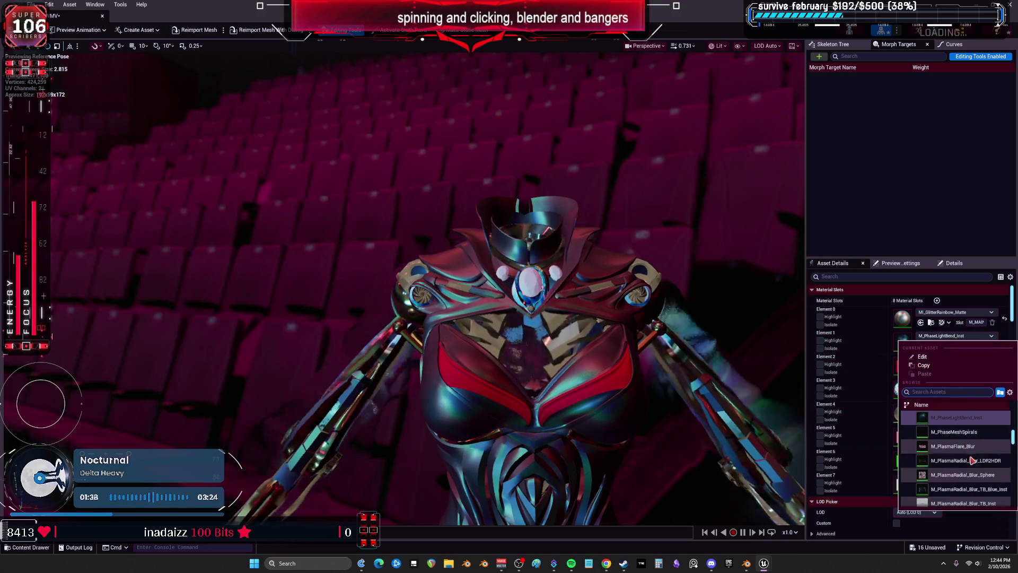
pyautogui.press('Escape')
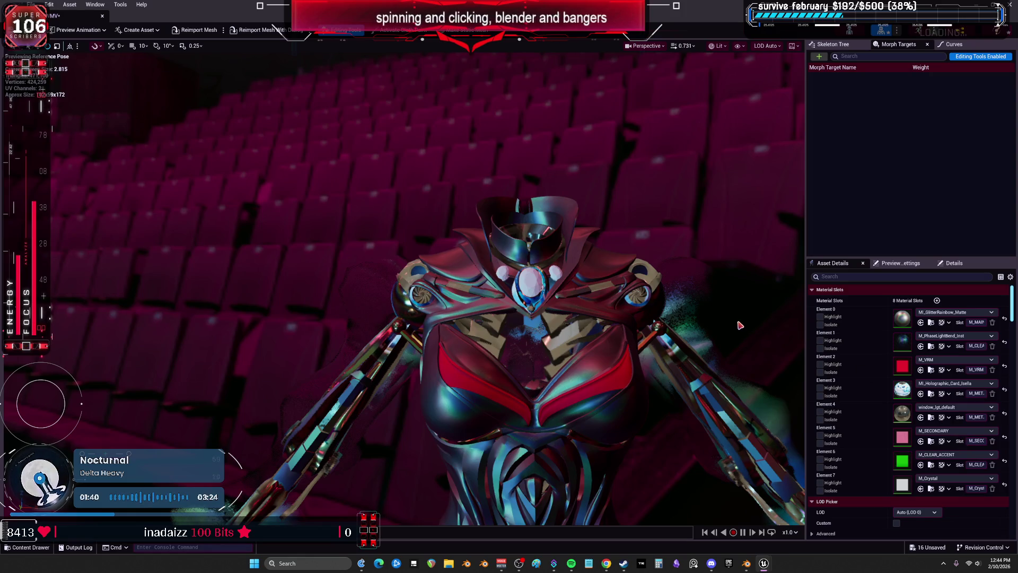
pyautogui.click(954, 336)
pyautogui.click(957, 472)
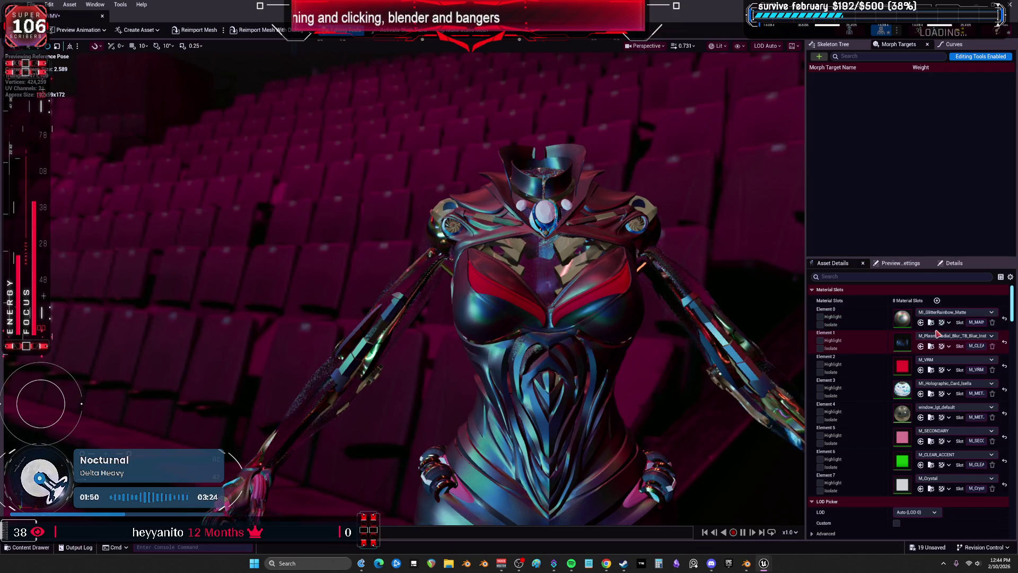
pyautogui.click(954, 336)
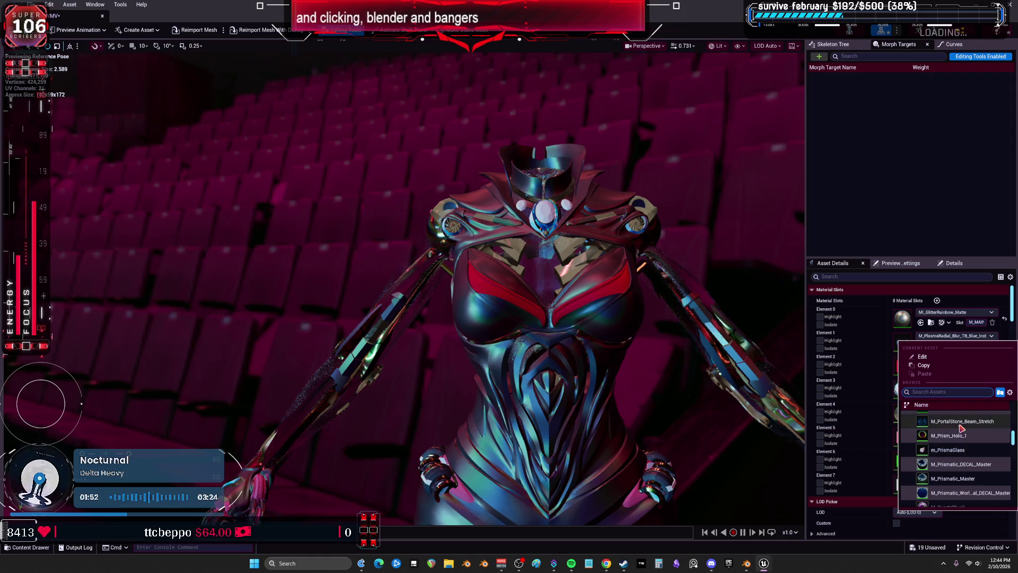
pyautogui.press('Escape')
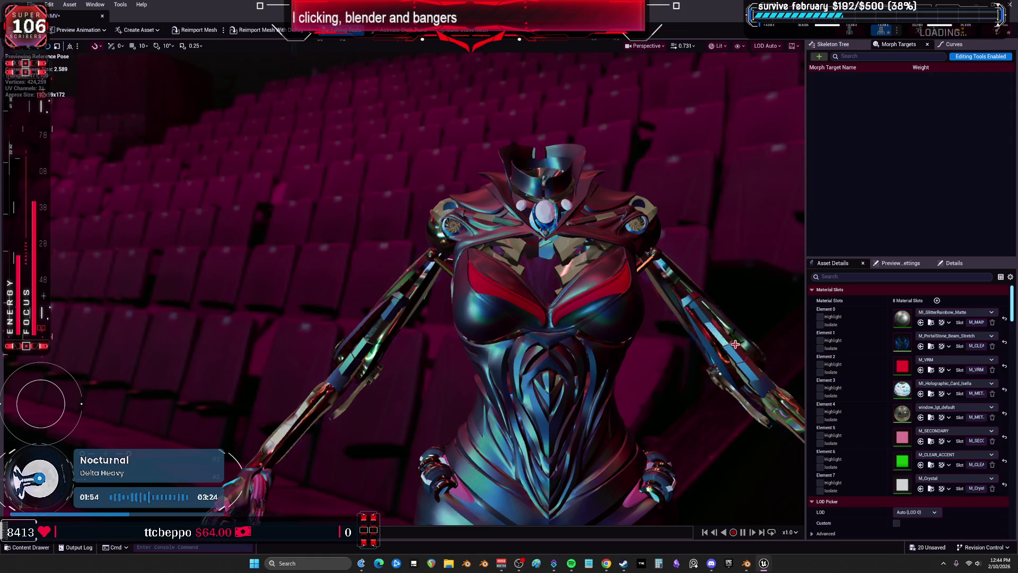
pyautogui.click(950, 337)
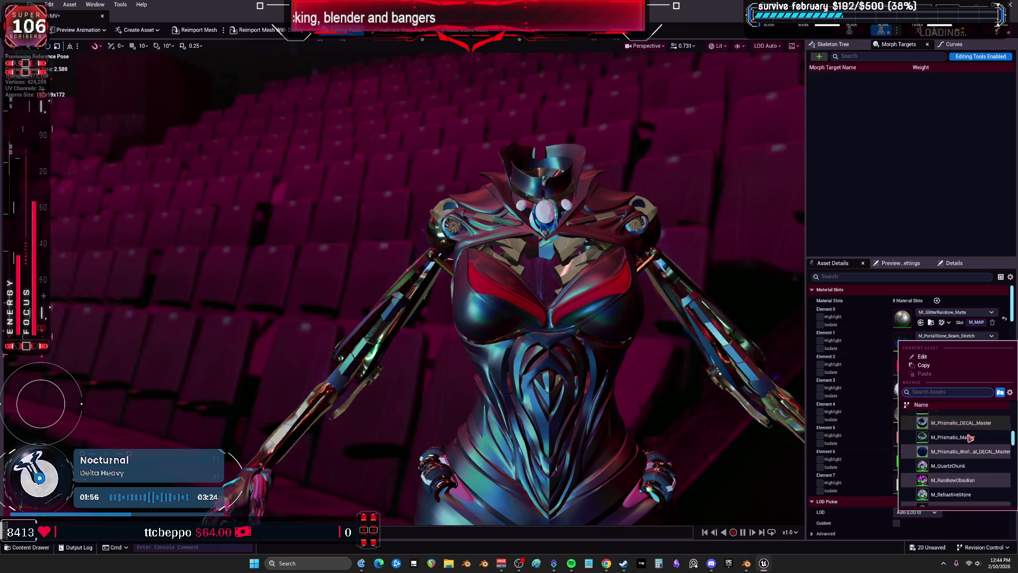
pyautogui.click(761, 432)
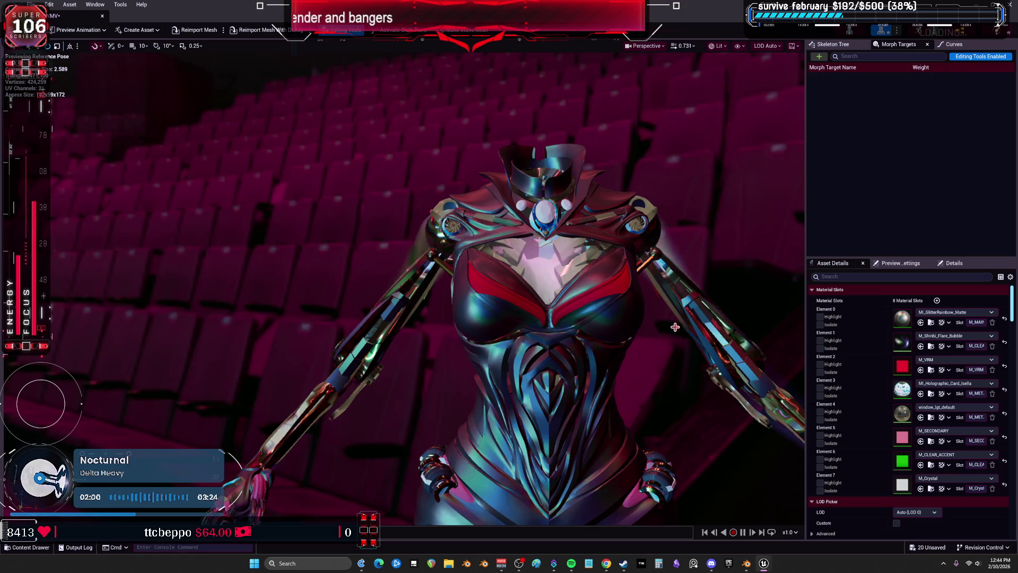
pyautogui.scroll(-5, 674, 327)
# Step: Refocus the view on the torso and browse Element 1's material list unchanged
pyautogui.moveTo(675, 326)
pyautogui.mouseDown()
pyautogui.moveTo(692, 58)
pyautogui.moveTo(694, 75)
pyautogui.moveTo(689, 10)
pyautogui.moveTo(668, 6)
pyautogui.mouseUp()
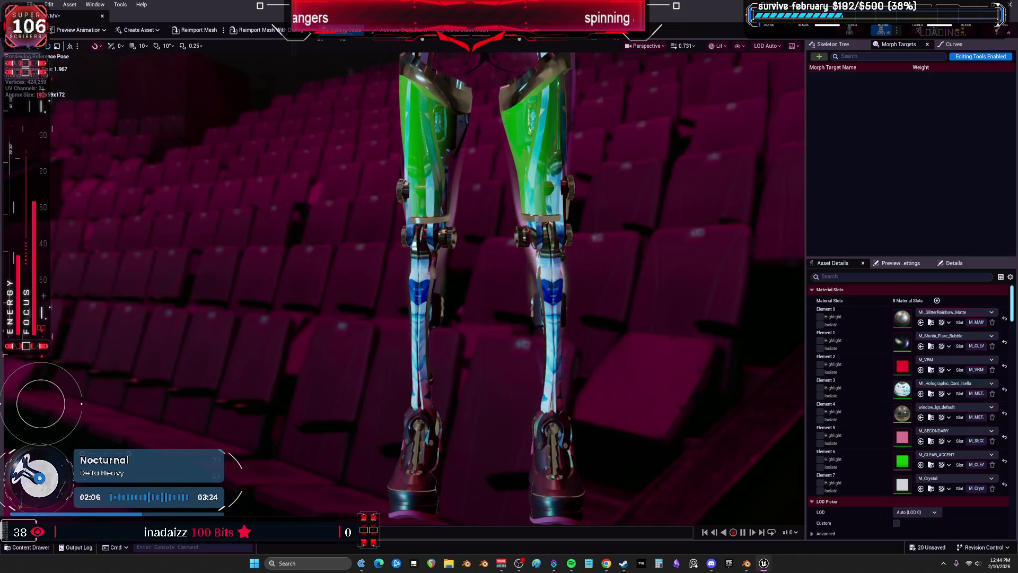
pyautogui.press('f')
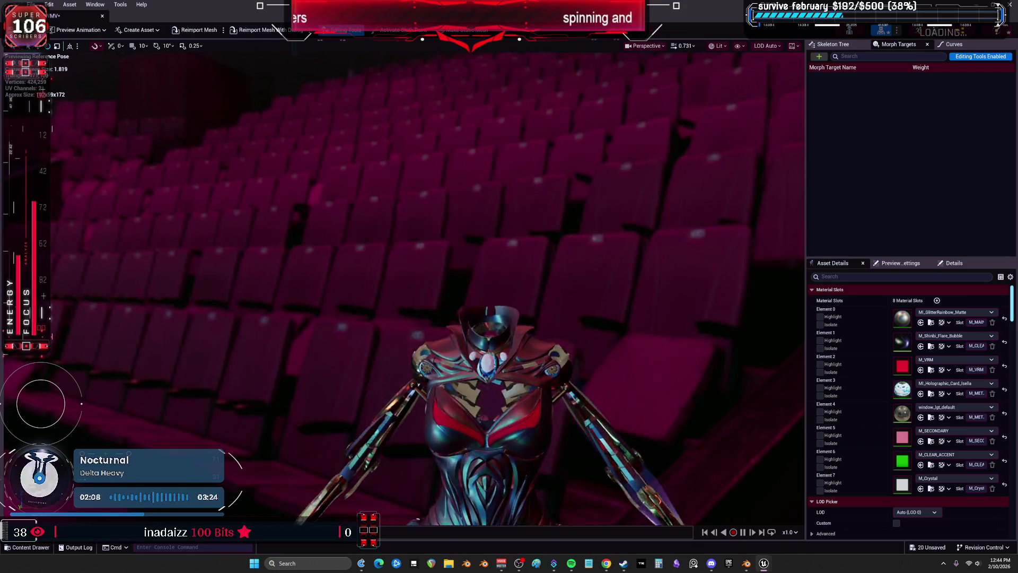
pyautogui.click(954, 335)
pyautogui.scroll(3, 995, 462)
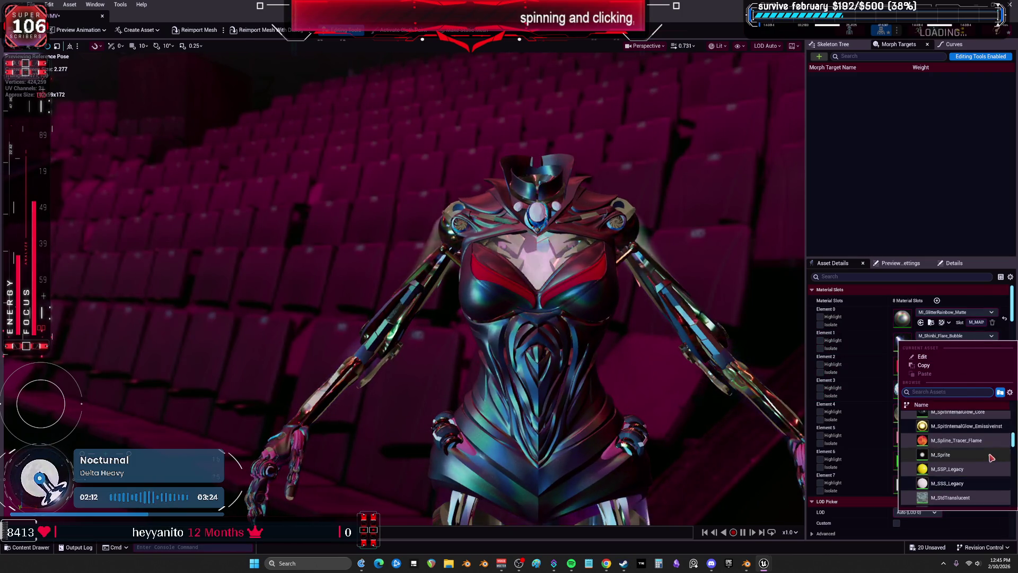
pyautogui.click(968, 441)
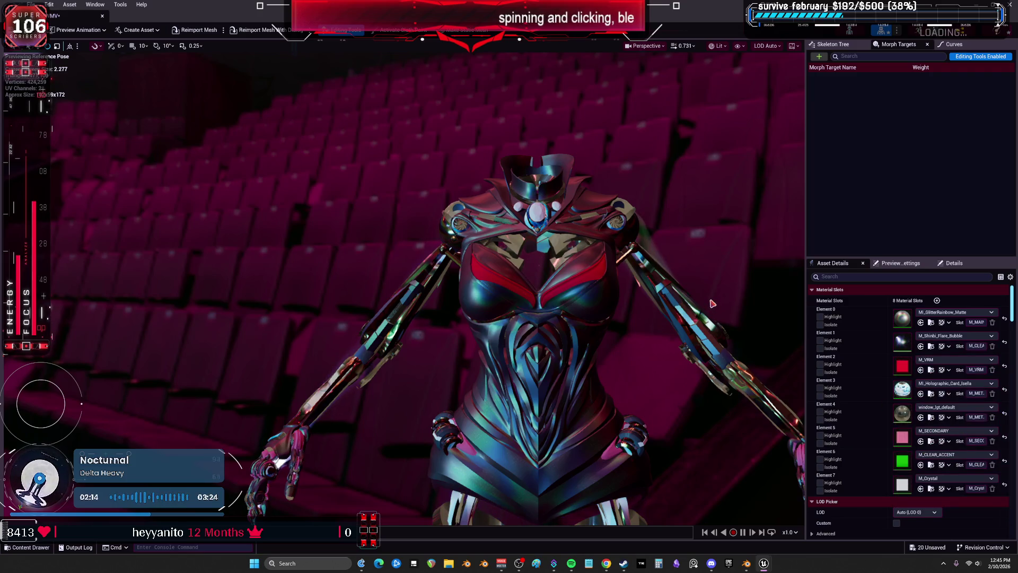
pyautogui.moveTo(715, 284); pyautogui.dragTo(641, 262)
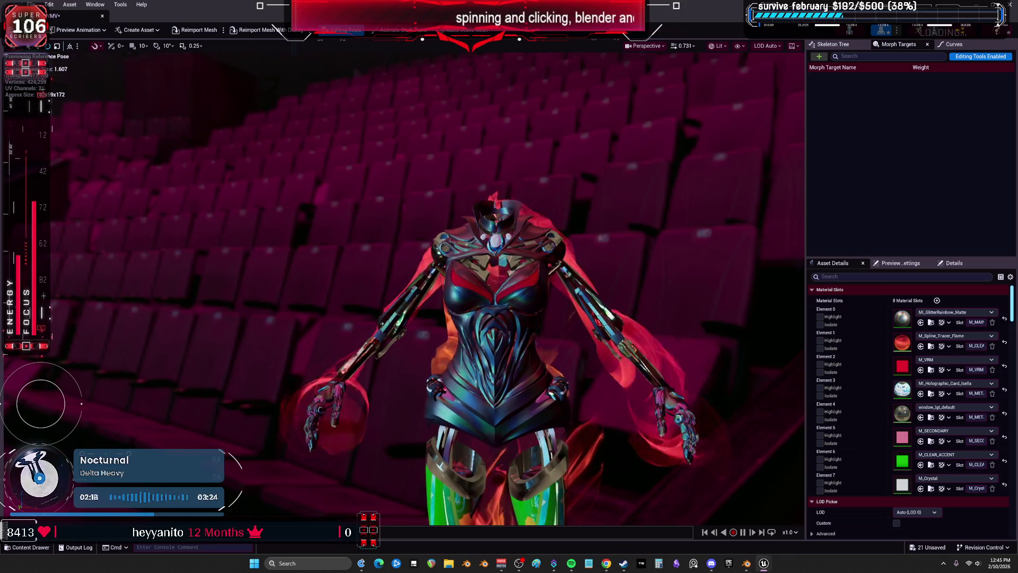
pyautogui.scroll(4, 530, 291)
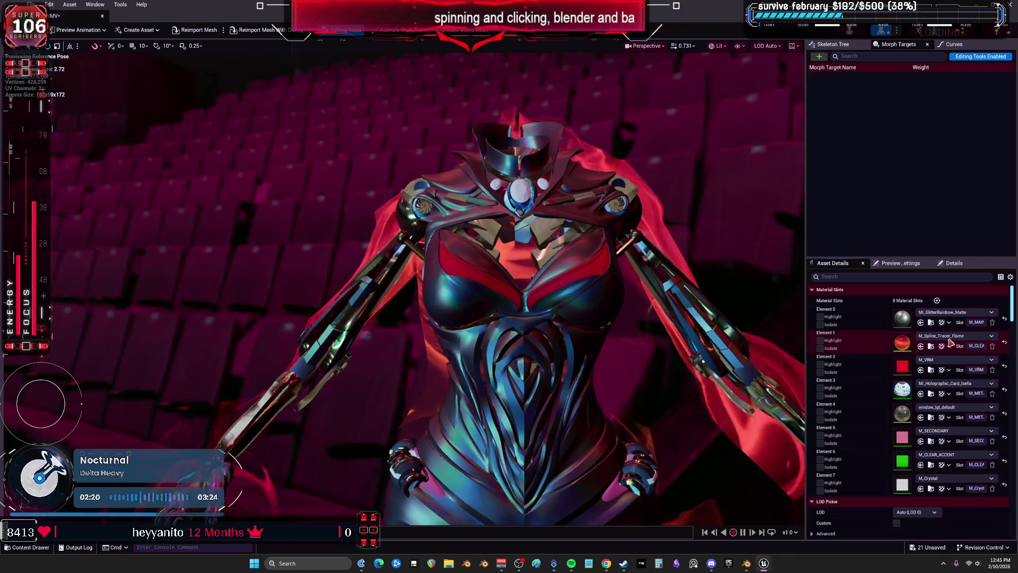
pyautogui.click(991, 336)
pyautogui.press('Escape')
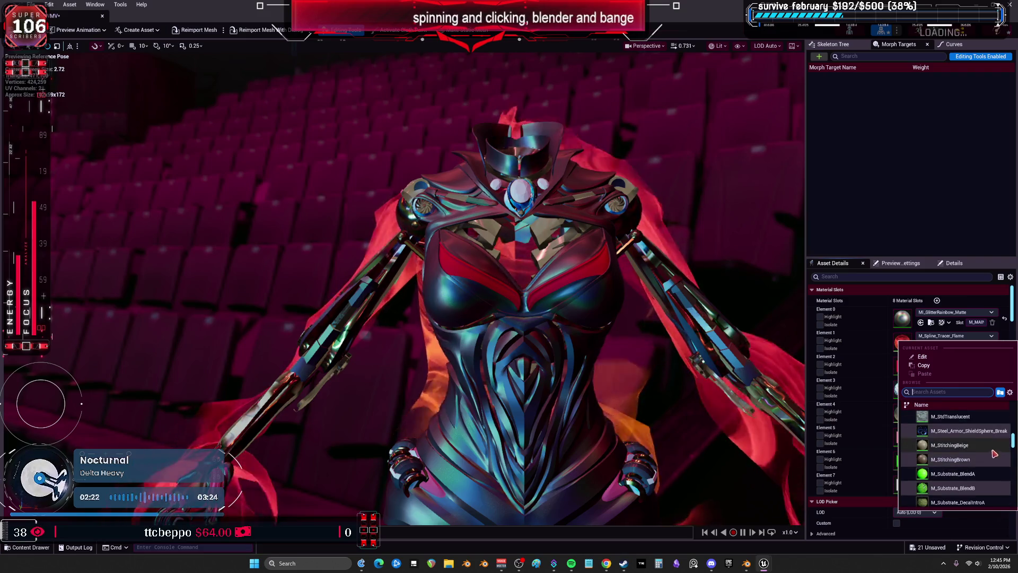
# Step: Undo Element 1 back to the steel armour material and recheck Element 3 and Element 1 lists
pyautogui.hotkey('ctrl', 'z')
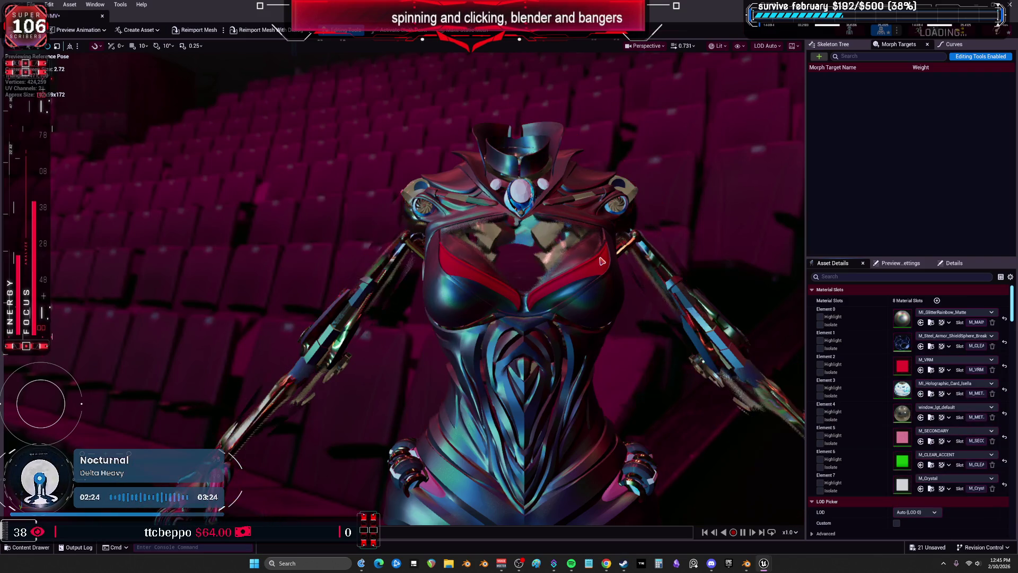
pyautogui.scroll(-8, 601, 261)
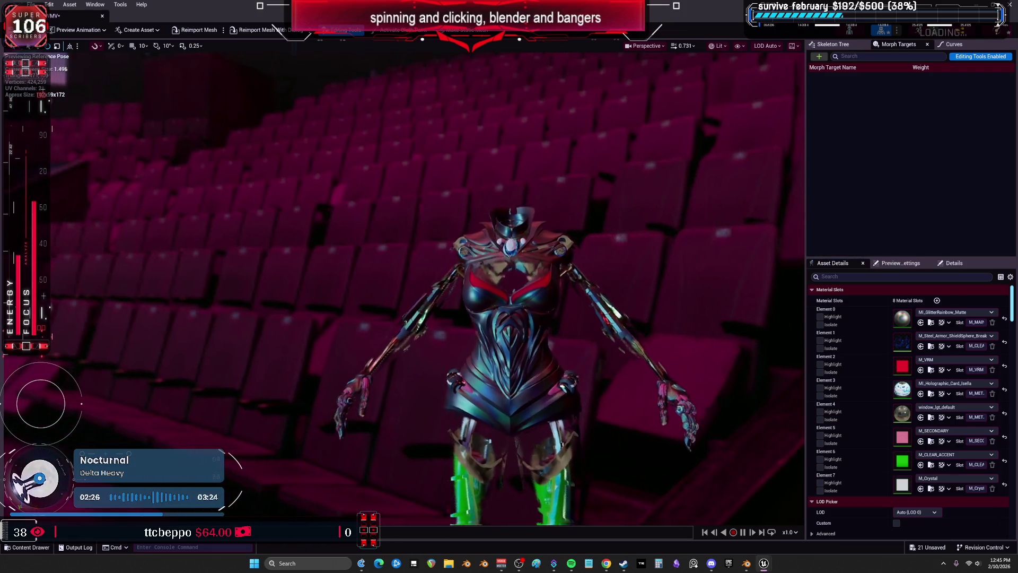
pyautogui.scroll(8, 618, 277)
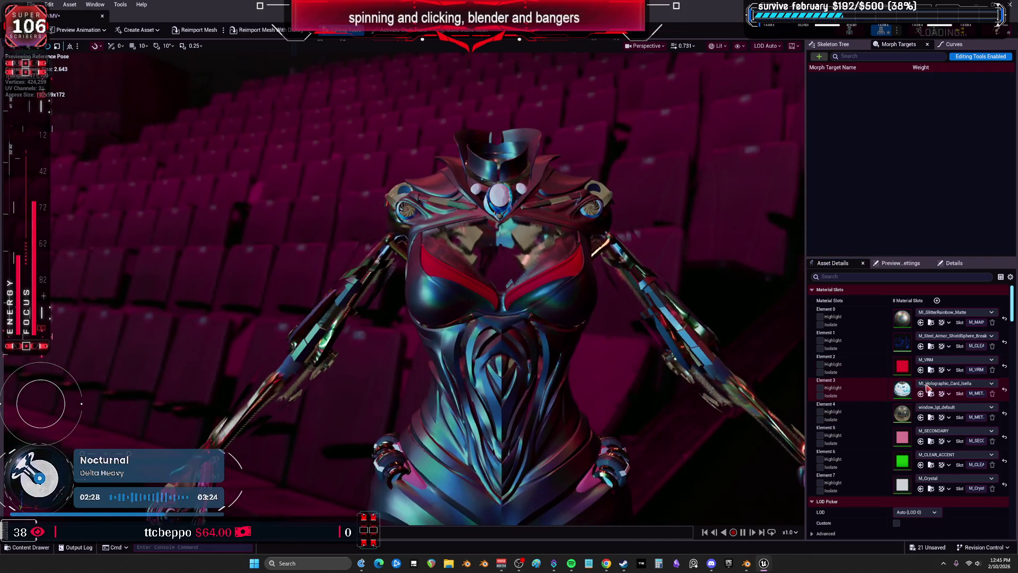
pyautogui.click(943, 387)
pyautogui.press('Escape')
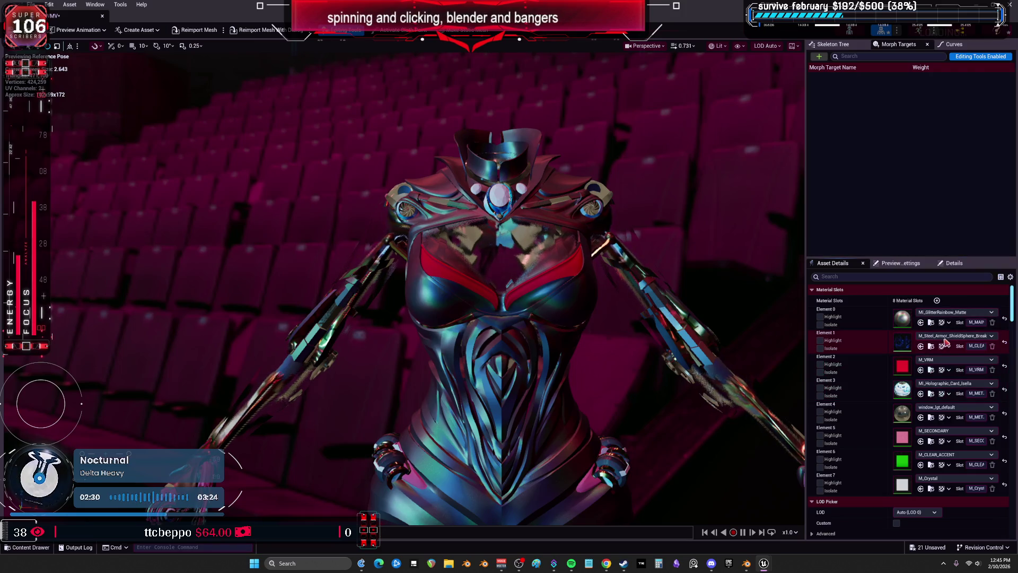
pyautogui.click(955, 335)
pyautogui.scroll(-5, 998, 444)
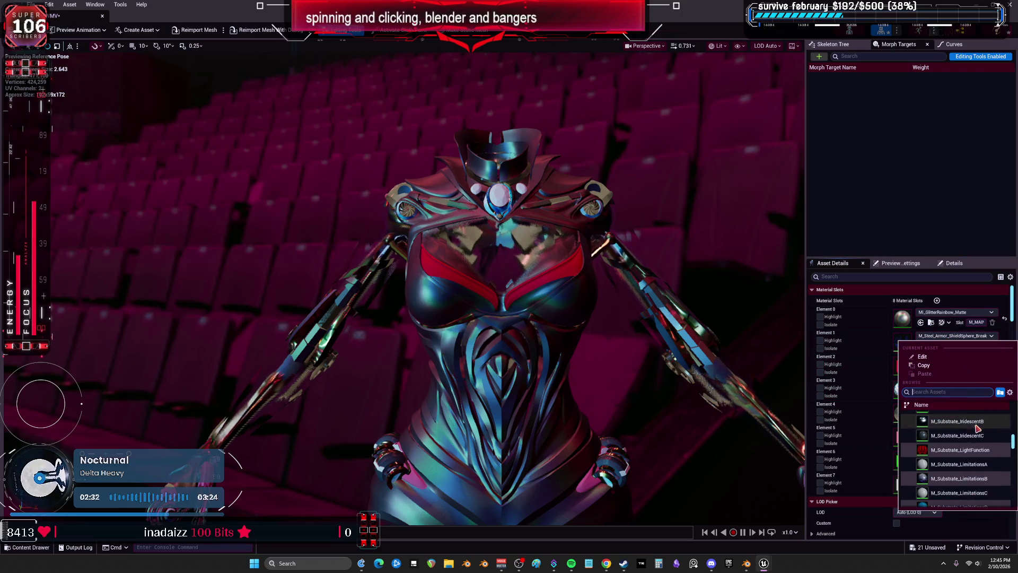
pyautogui.press('Escape')
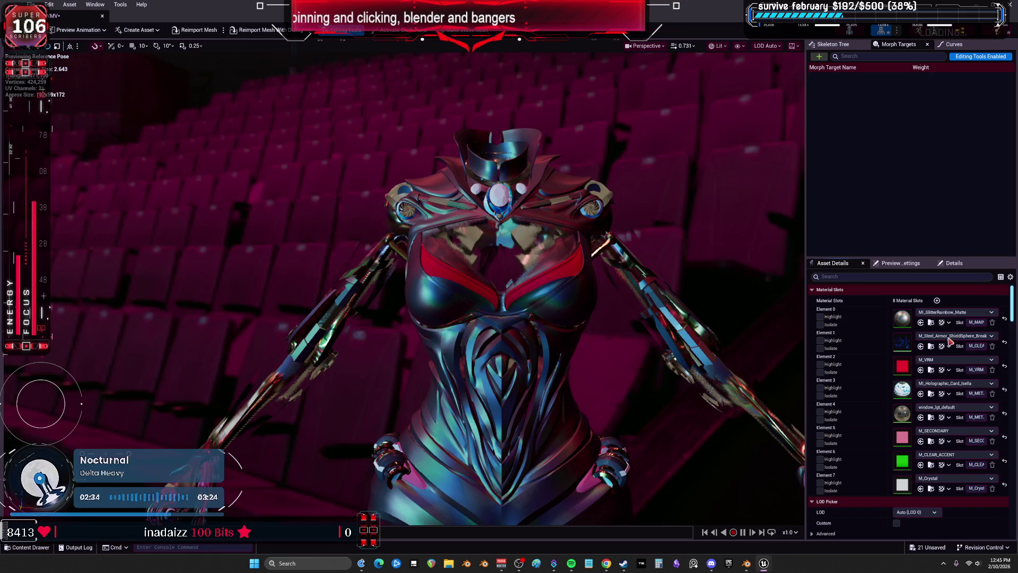
# Step: Assign M_Substrate_MatFuncF to Element 1
pyautogui.click(949, 335)
pyautogui.scroll(-3, 972, 450)
pyautogui.scroll(-3, 974, 448)
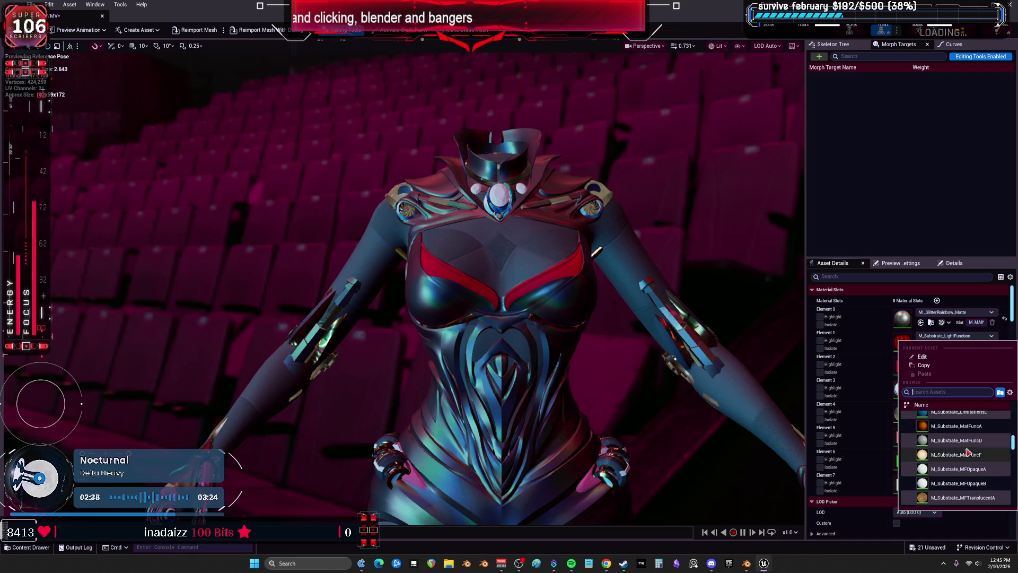
pyautogui.click(961, 444)
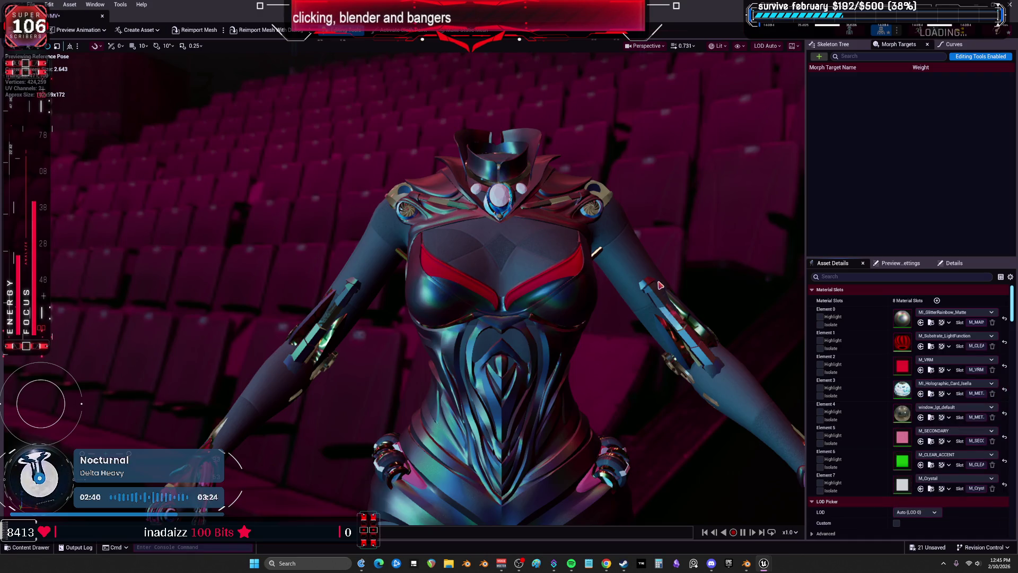
pyautogui.scroll(-5, 624, 338)
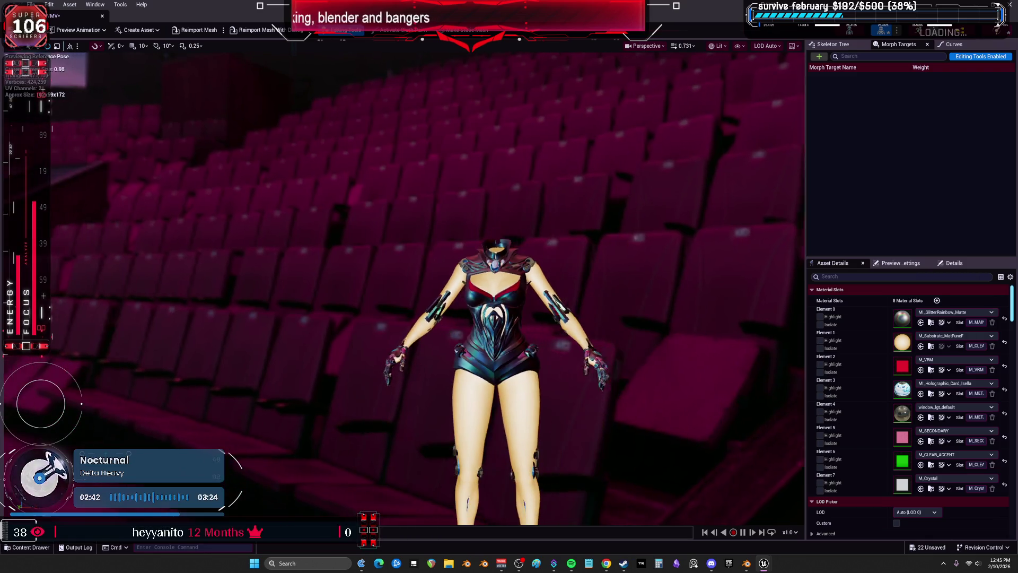
pyautogui.scroll(5, 734, 348)
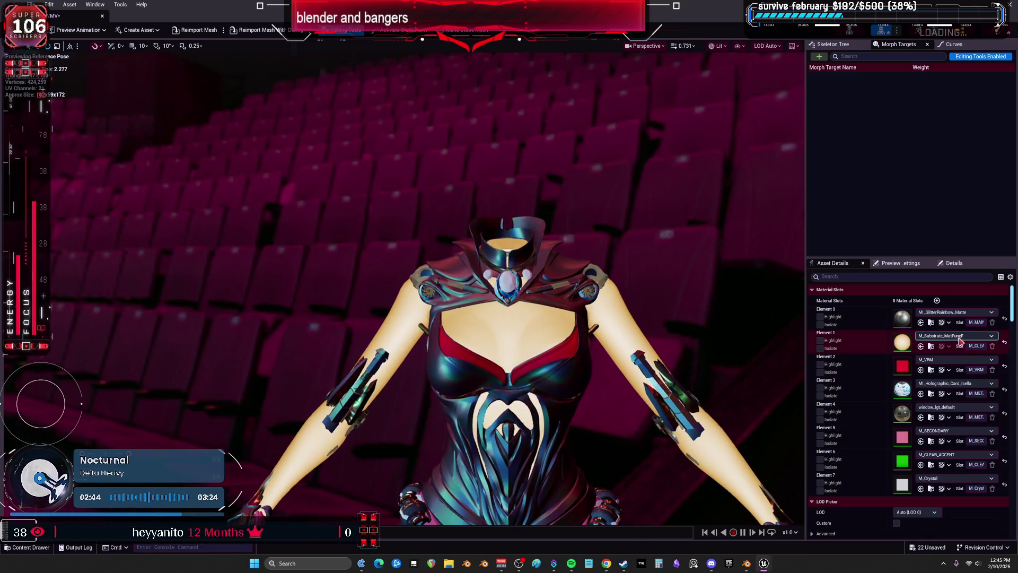
# Step: Switch Element 1 to M_Substrate_Slab_Rough2B
pyautogui.click(960, 338)
pyautogui.scroll(-10, 981, 440)
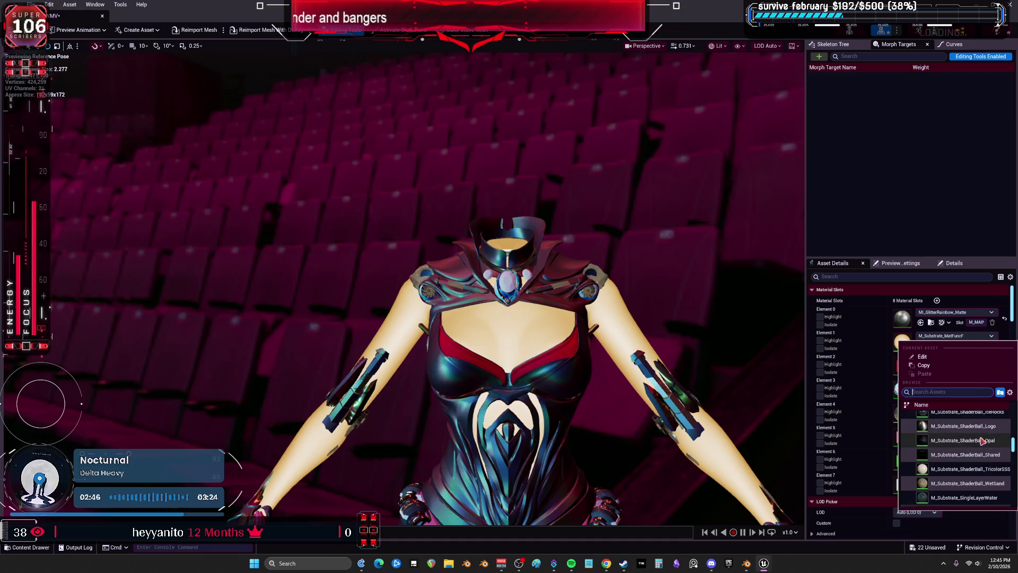
pyautogui.scroll(-5, 982, 440)
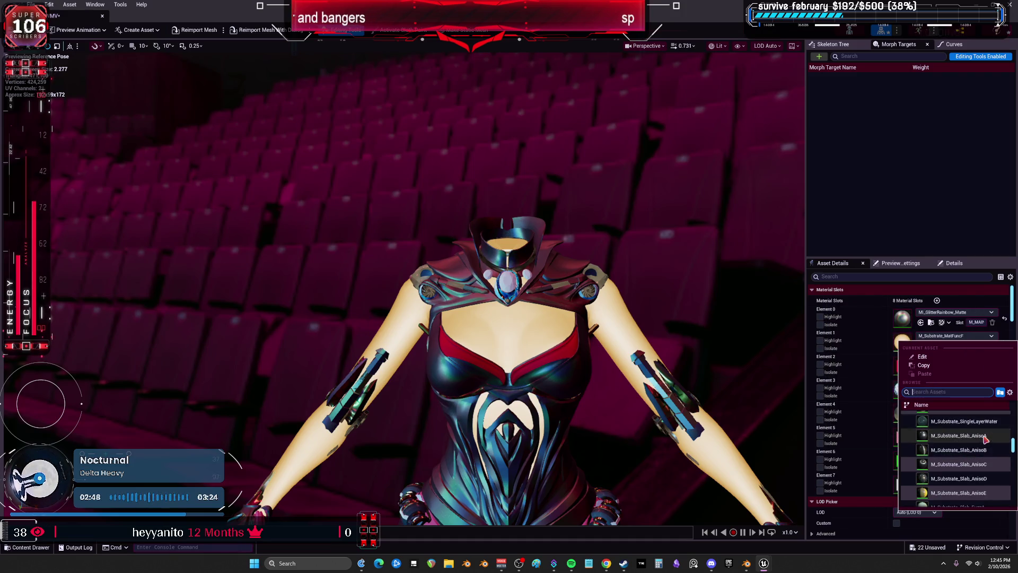
pyautogui.scroll(-5, 985, 438)
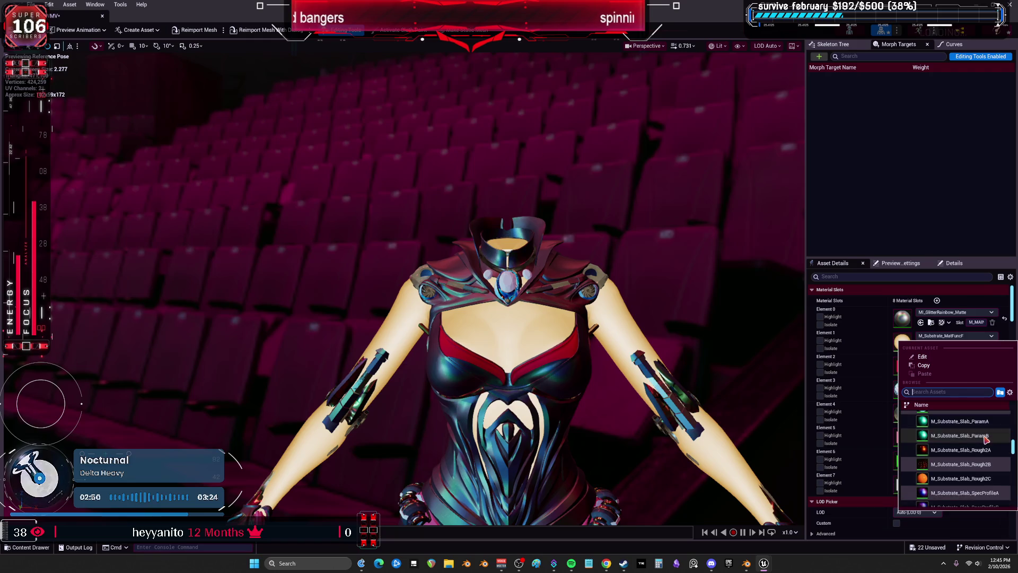
pyautogui.click(976, 465)
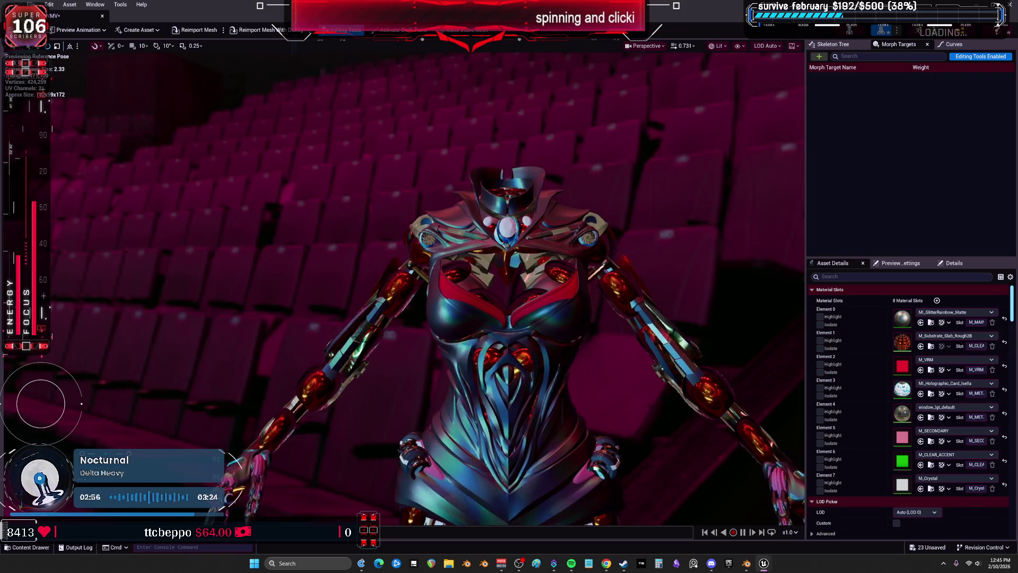
pyautogui.scroll(3, 403, 286)
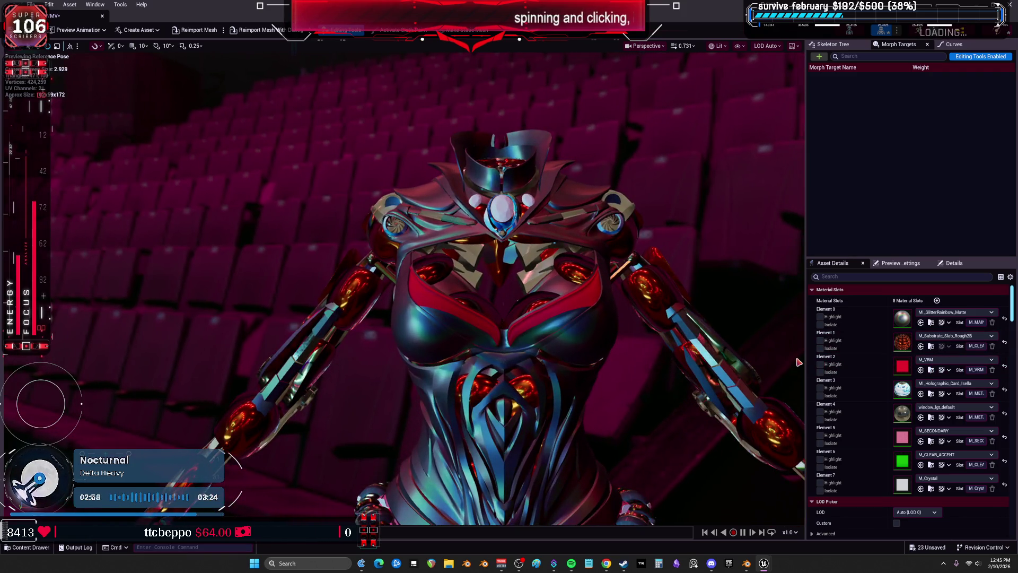
# Step: Apply M_Substrate_Slab_AnisoD to Element 1 for a faceted metallic sheen
pyautogui.click(954, 336)
pyautogui.scroll(3, 976, 442)
pyautogui.scroll(5, 976, 443)
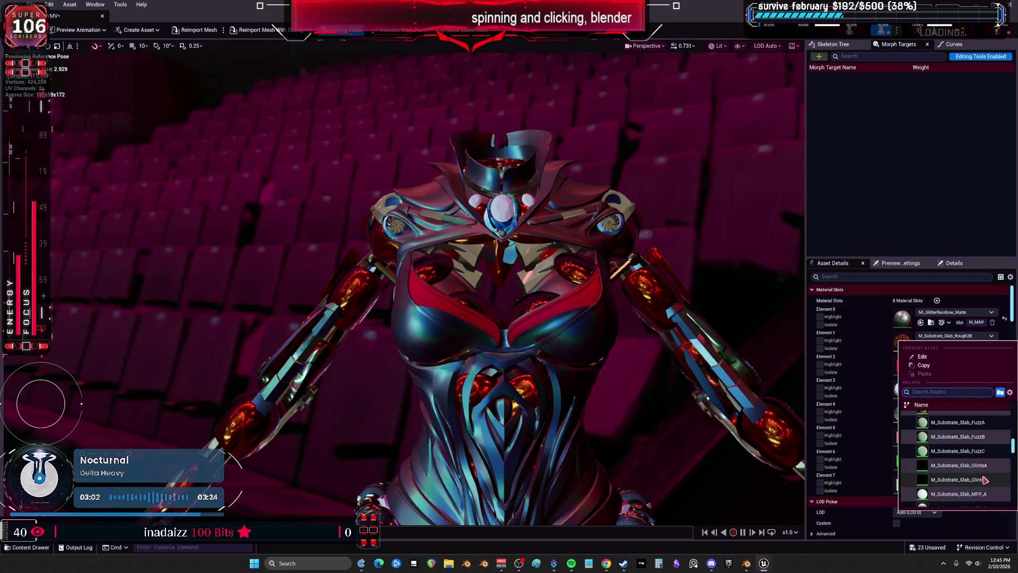
pyautogui.press('Escape')
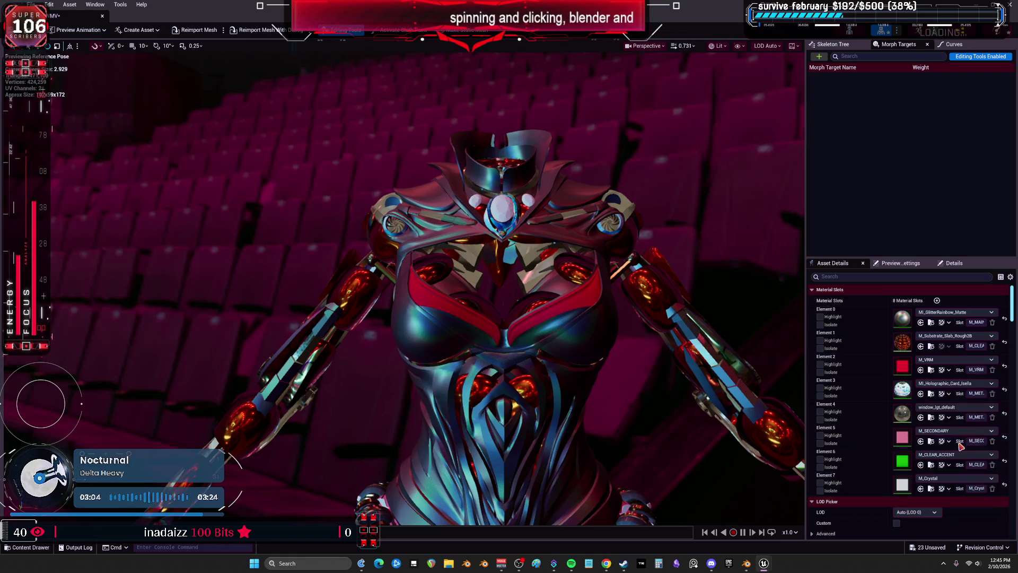
pyautogui.click(943, 337)
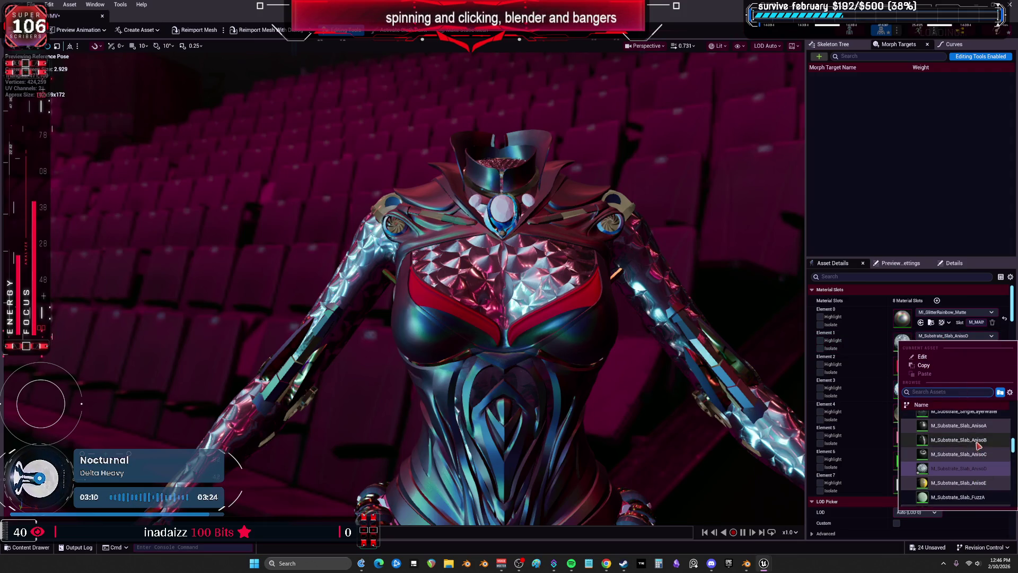
pyautogui.moveTo(1013, 447); pyautogui.dragTo(1014, 470)
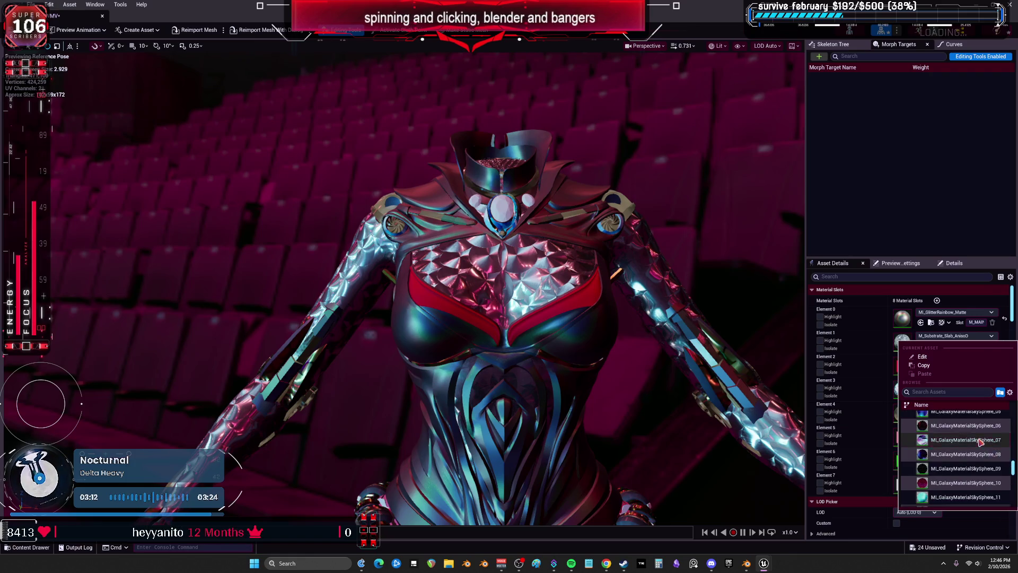
# Step: Try the galaxy sky sphere material, then MI_GlitterSparkle_Black on Element 1
pyautogui.press('Escape')
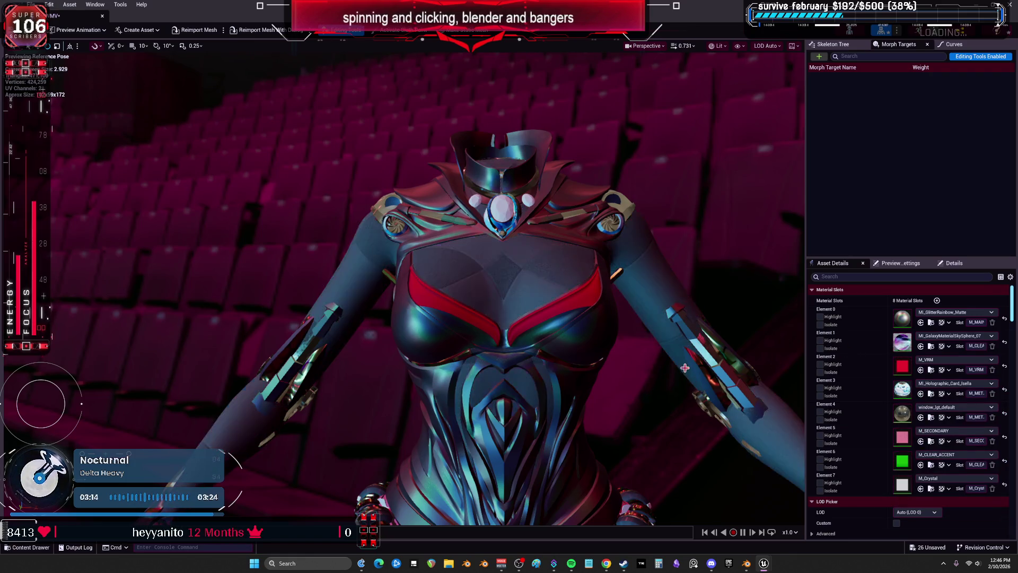
pyautogui.moveTo(687, 375); pyautogui.dragTo(636, 369)
pyautogui.scroll(2, 637, 369)
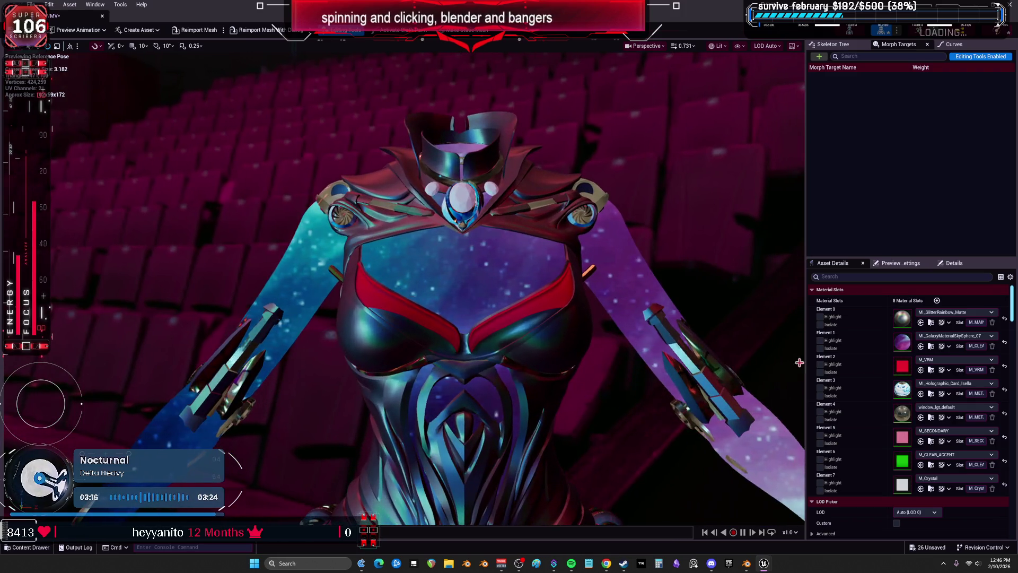
pyautogui.click(991, 335)
pyautogui.scroll(-3, 984, 456)
pyautogui.scroll(-6, 984, 457)
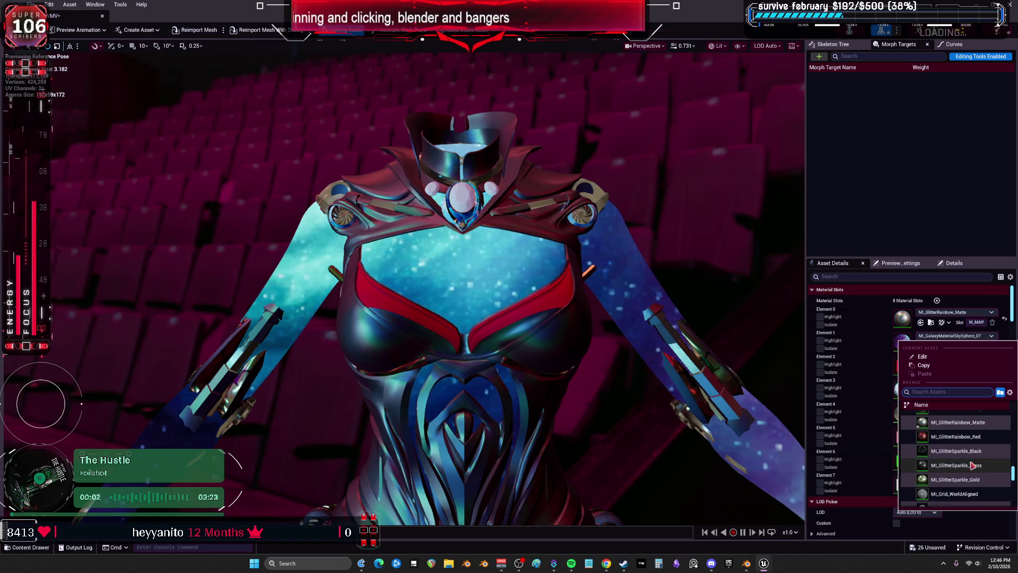
pyautogui.press('Escape')
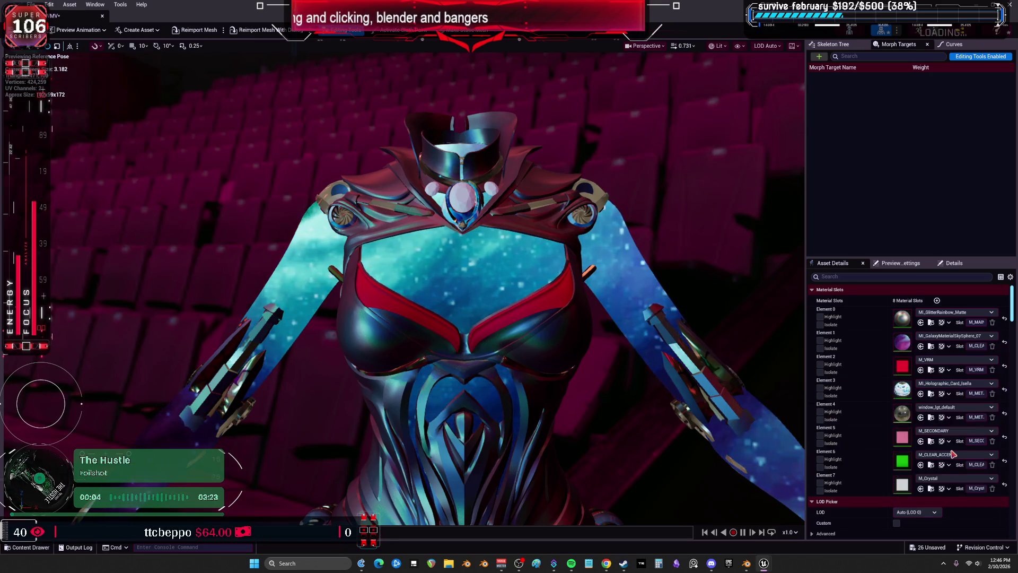
# Step: Browse Element 1's material list without changing it and orbit around the character
pyautogui.click(942, 337)
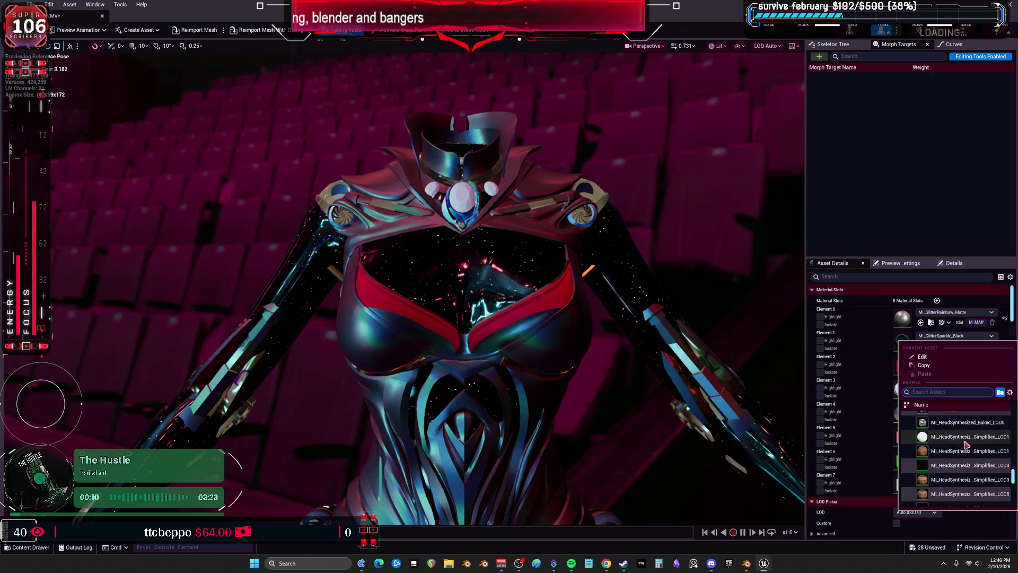
pyautogui.scroll(-3, 960, 464)
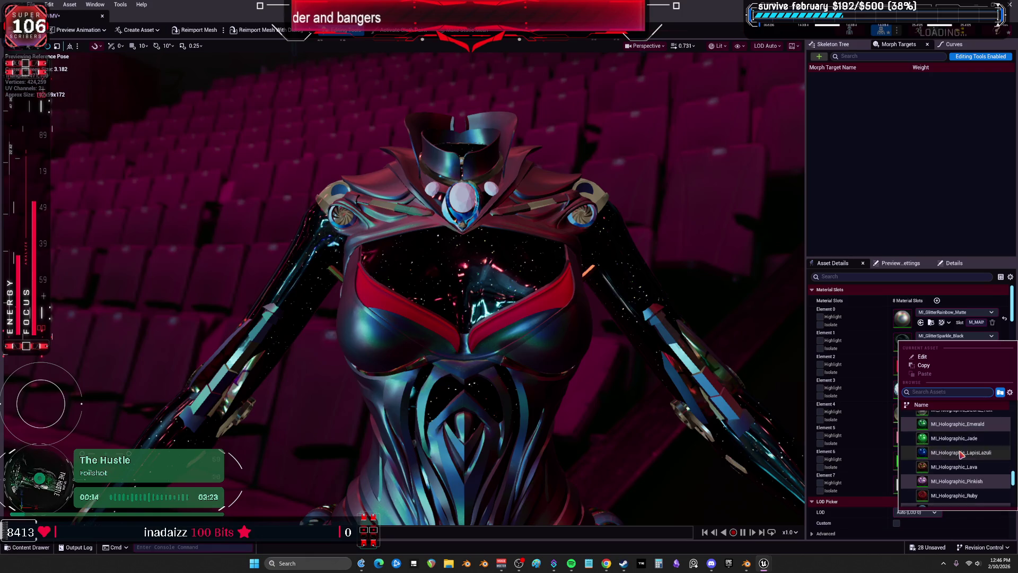
pyautogui.scroll(-3, 962, 451)
pyautogui.scroll(-5, 967, 440)
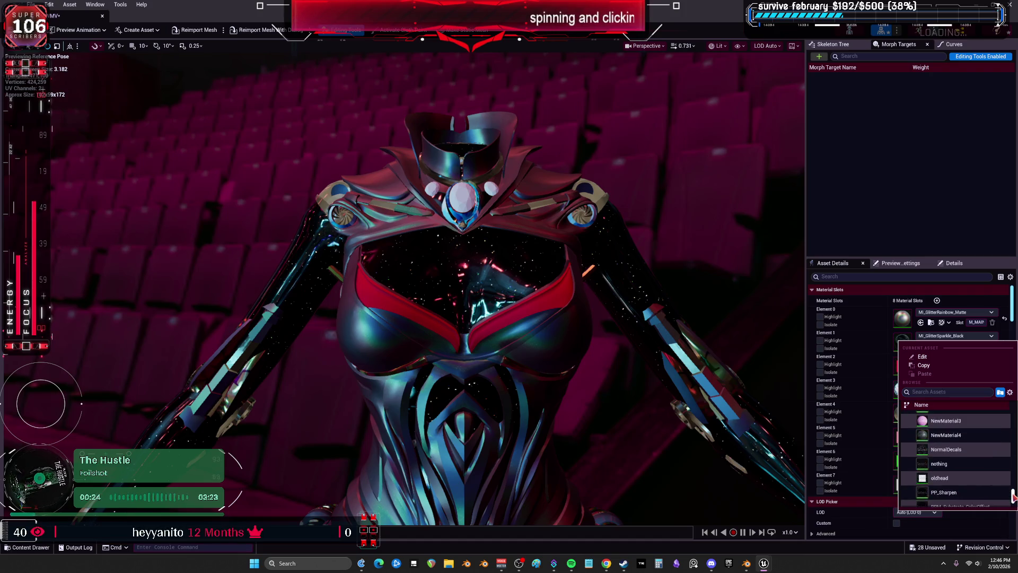
pyautogui.moveTo(1012, 508); pyautogui.dragTo(1009, 420)
pyautogui.press('Escape')
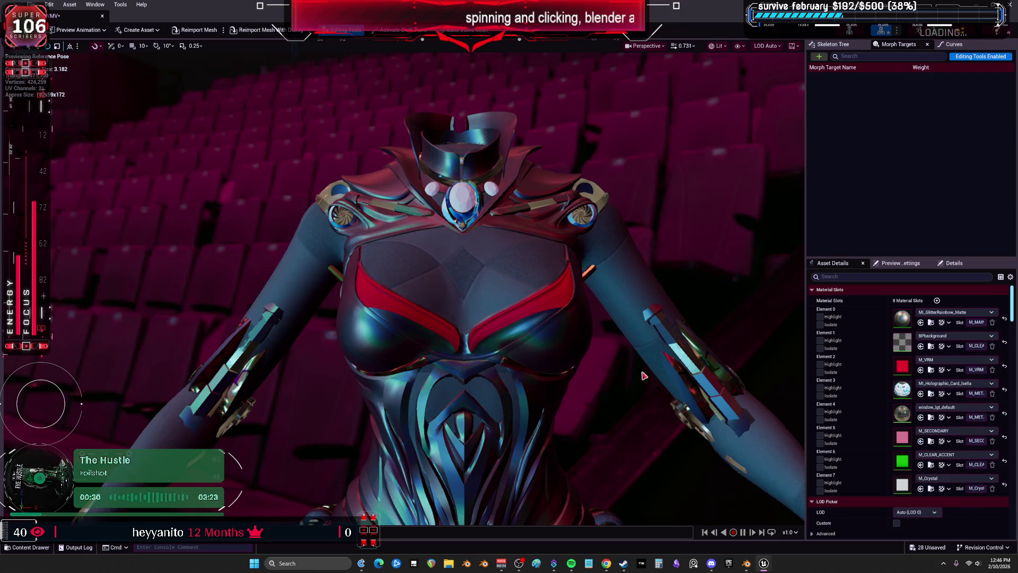
pyautogui.moveTo(617, 389); pyautogui.dragTo(604, 388)
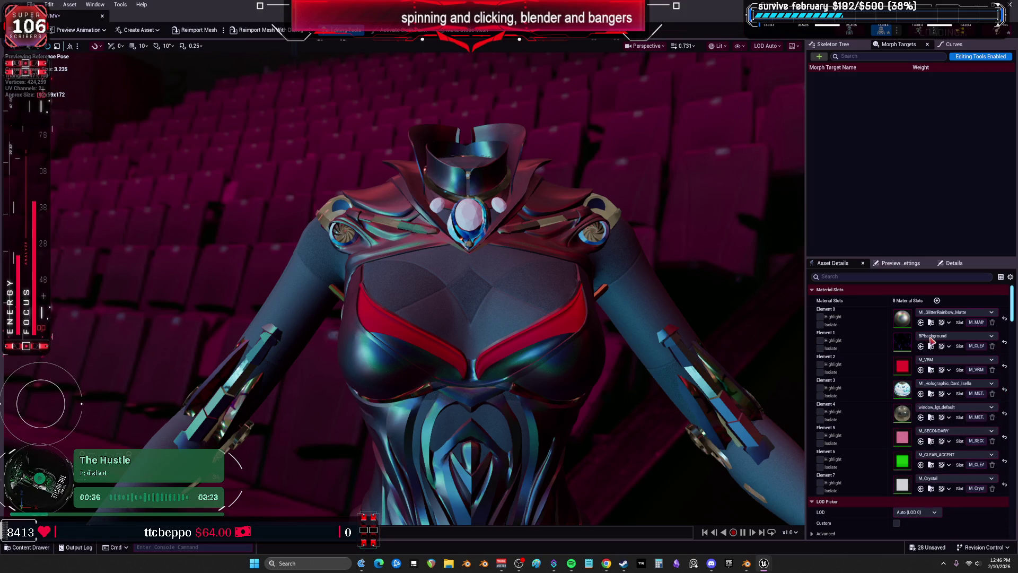
# Step: Apply Clear_Glass to Element 1 and pull back to see the glassy torso
pyautogui.click(932, 338)
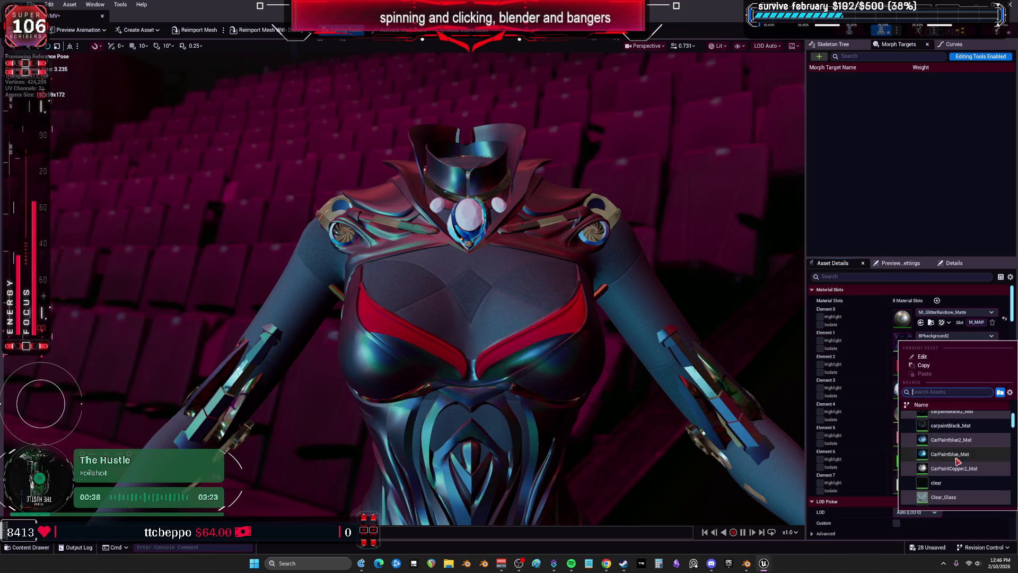
pyautogui.scroll(-2, 964, 427)
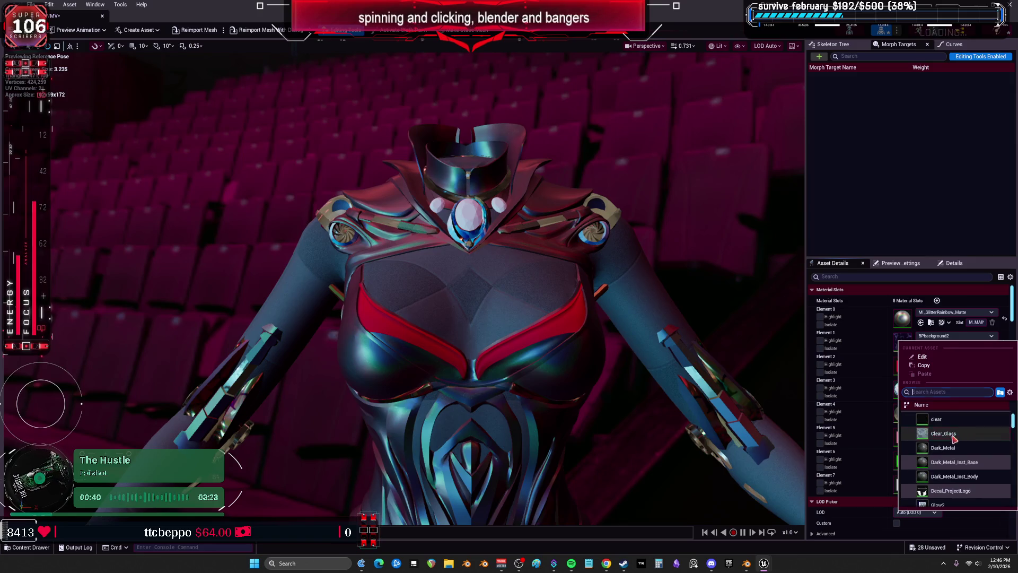
pyautogui.press('Escape')
pyautogui.moveTo(633, 413)
pyautogui.mouseDown()
pyautogui.moveTo(635, 450)
pyautogui.moveTo(634, 425)
pyautogui.mouseUp()
# Step: Swap Element 1 from Clear_Glass to M_Belica_Heavy_BeamPar
pyautogui.click(963, 338)
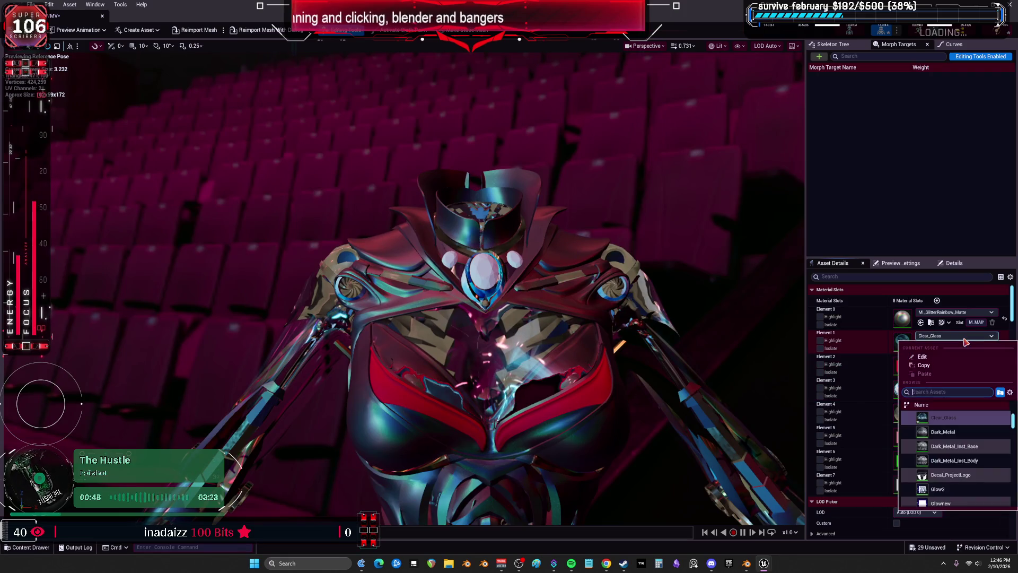
pyautogui.scroll(-4, 964, 419)
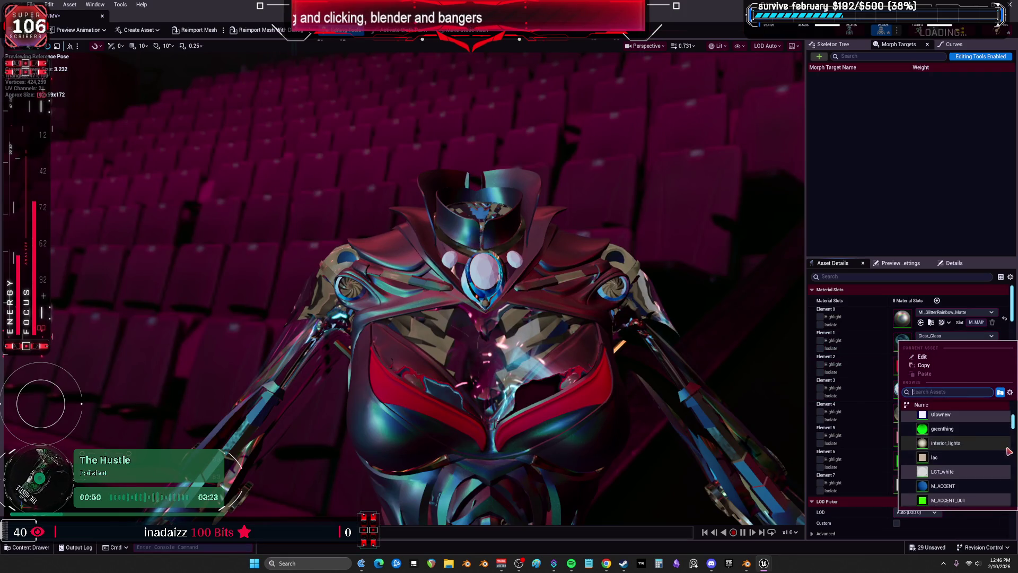
pyautogui.scroll(-3, 962, 432)
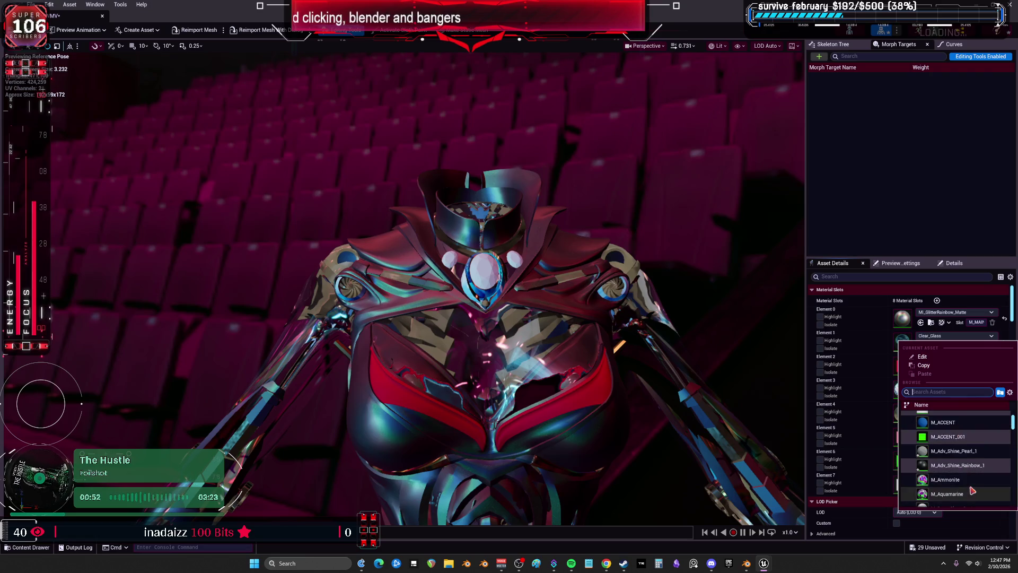
pyautogui.scroll(-2, 974, 485)
pyautogui.press('Escape')
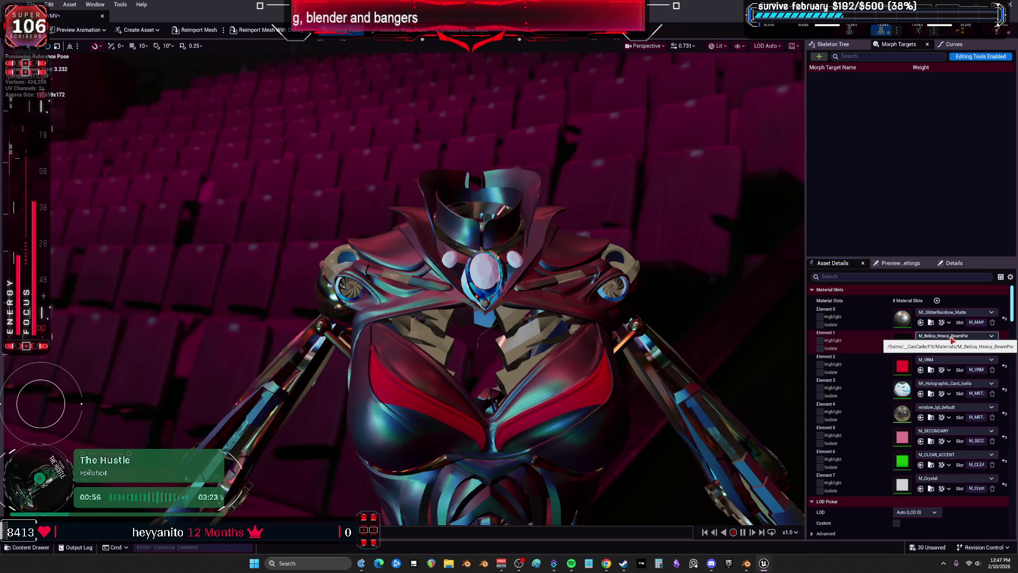
# Step: Assign M_Belica_Heavy_Dots to Element 1 and swing the camera back to a front view
pyautogui.click(953, 338)
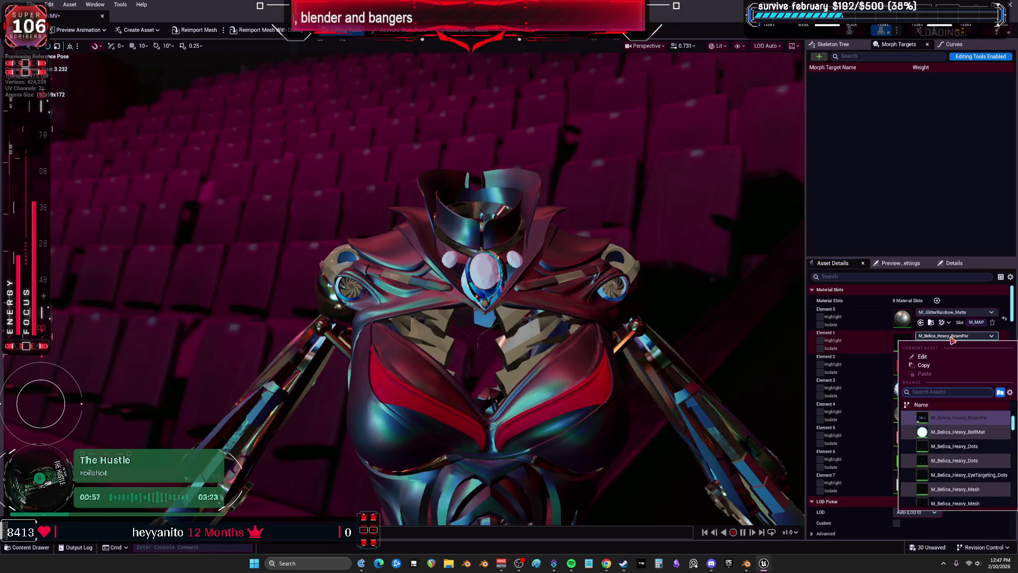
pyautogui.click(970, 446)
pyautogui.moveTo(638, 404)
pyautogui.mouseDown()
pyautogui.moveTo(589, 424)
pyautogui.moveTo(536, 413)
pyautogui.mouseUp()
pyautogui.scroll(-2, 967, 438)
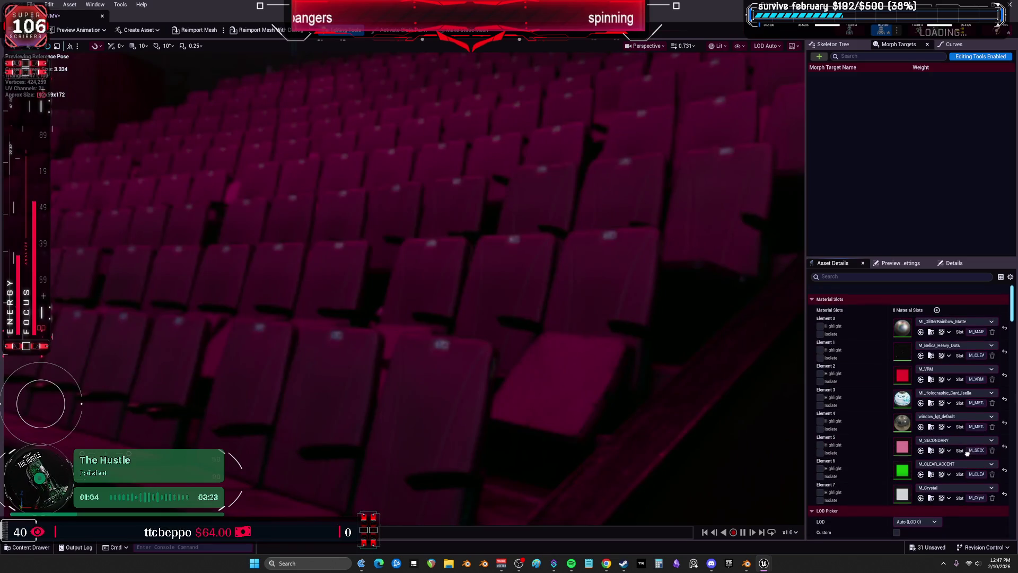
pyautogui.scroll(2, 967, 438)
pyautogui.moveTo(496, 381); pyautogui.dragTo(480, 372)
pyautogui.moveTo(387, 348)
pyautogui.mouseDown()
pyautogui.moveTo(340, 350)
pyautogui.moveTo(409, 359)
pyautogui.moveTo(702, 352)
pyautogui.mouseUp()
# Step: Cycle Element 1 through Heavy Smoke and M_Belica_Projectile_Mesh, ending on M_BelicaMuzzleFlare
pyautogui.click(935, 339)
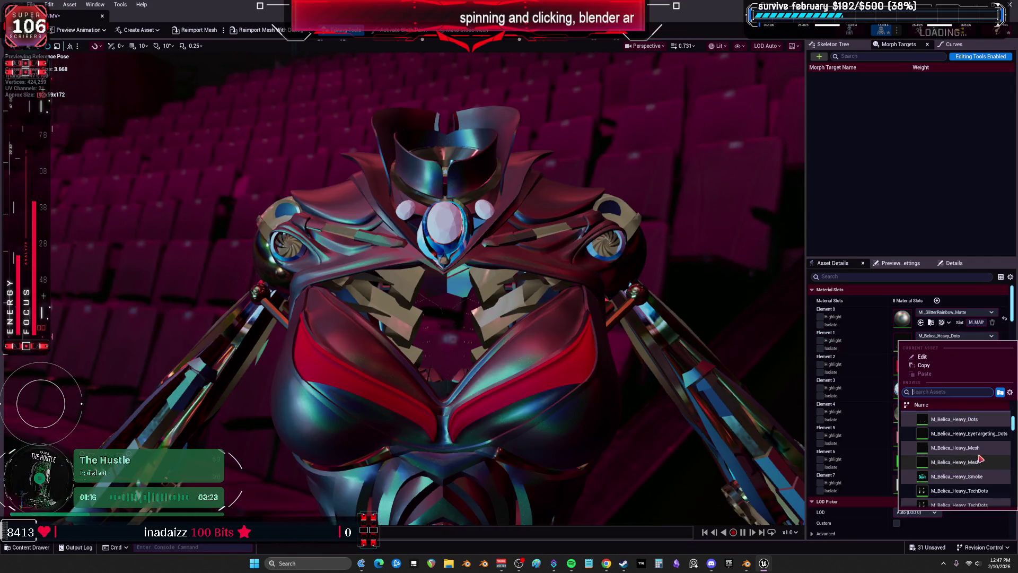
pyautogui.press('Escape')
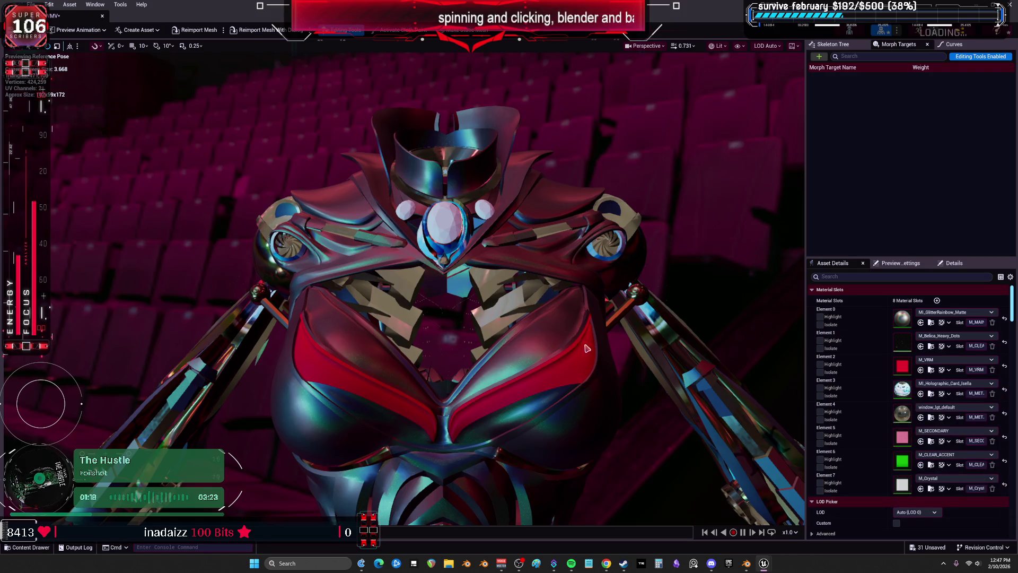
pyautogui.scroll(-5, 456, 287)
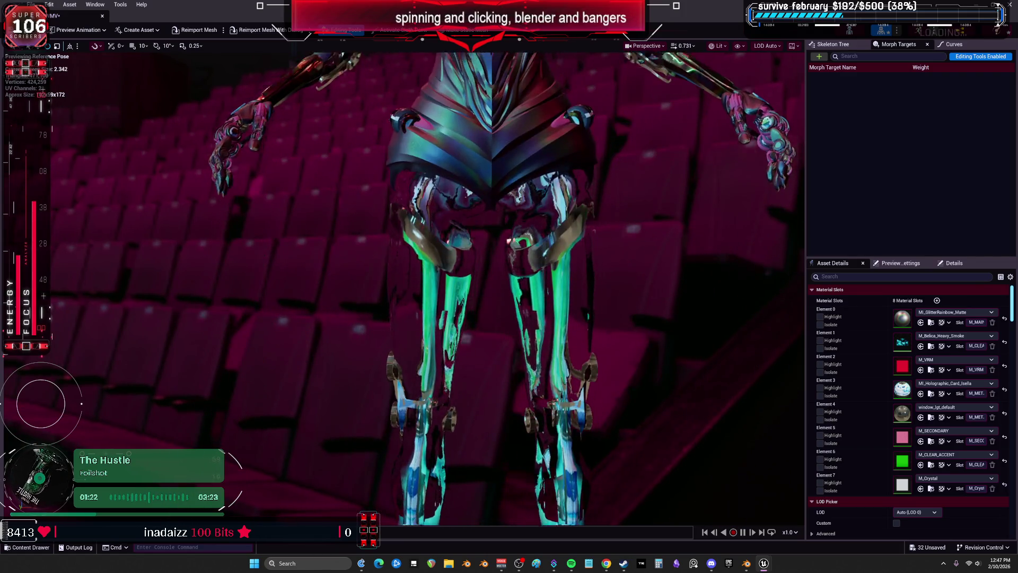
pyautogui.click(939, 339)
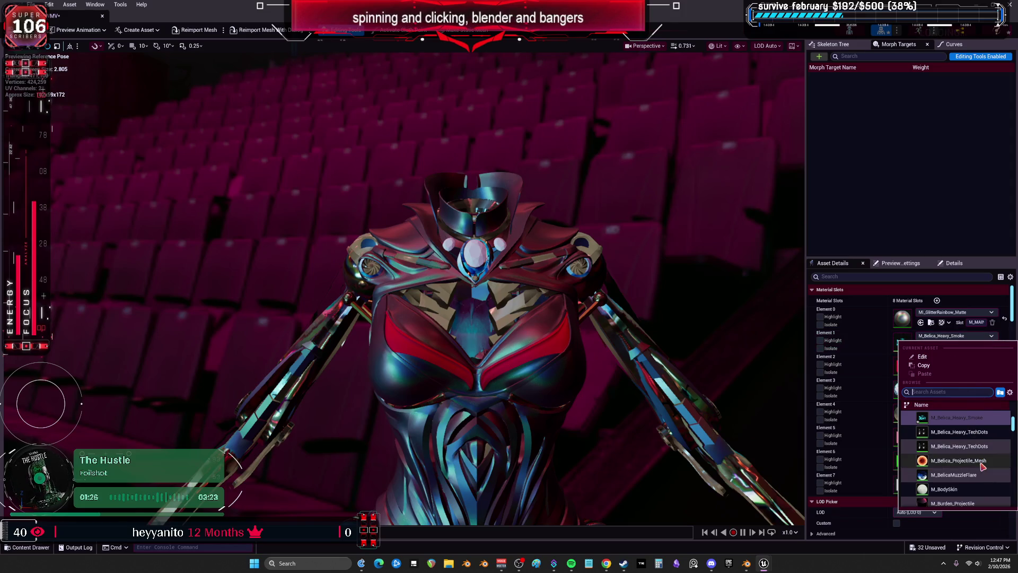
pyautogui.press('Escape')
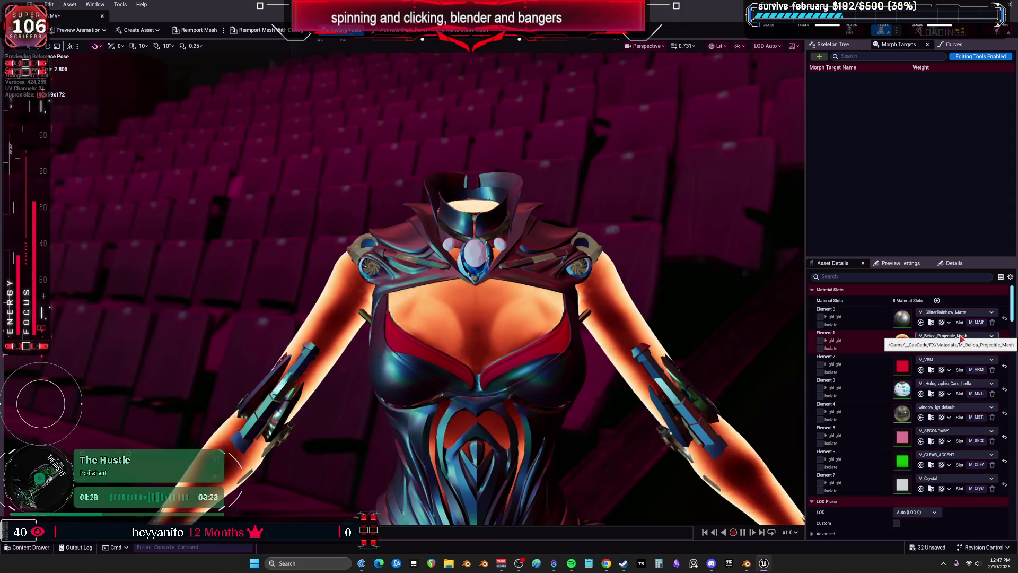
pyautogui.click(961, 337)
pyautogui.press('Escape')
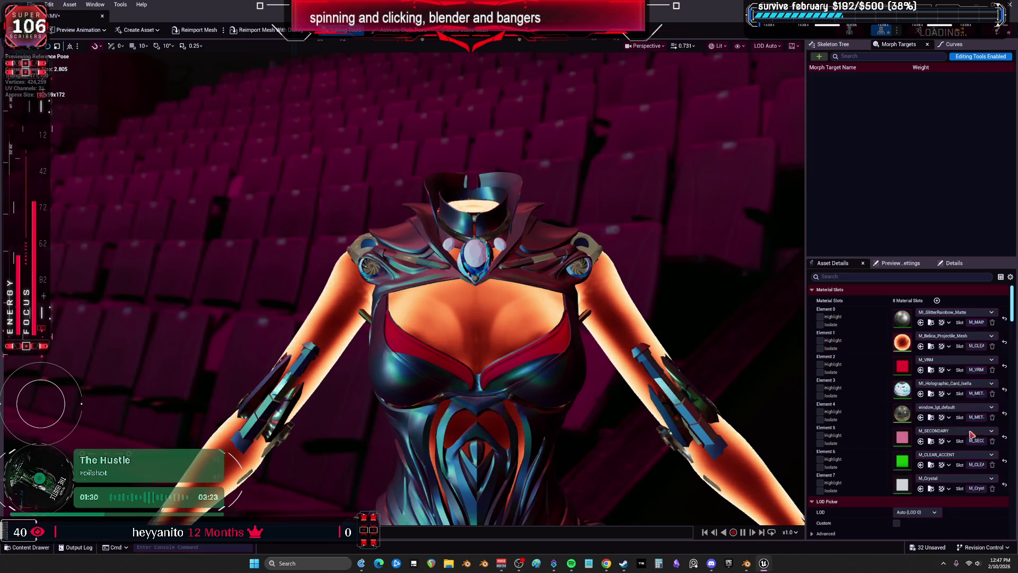
pyautogui.scroll(-1, 953, 338)
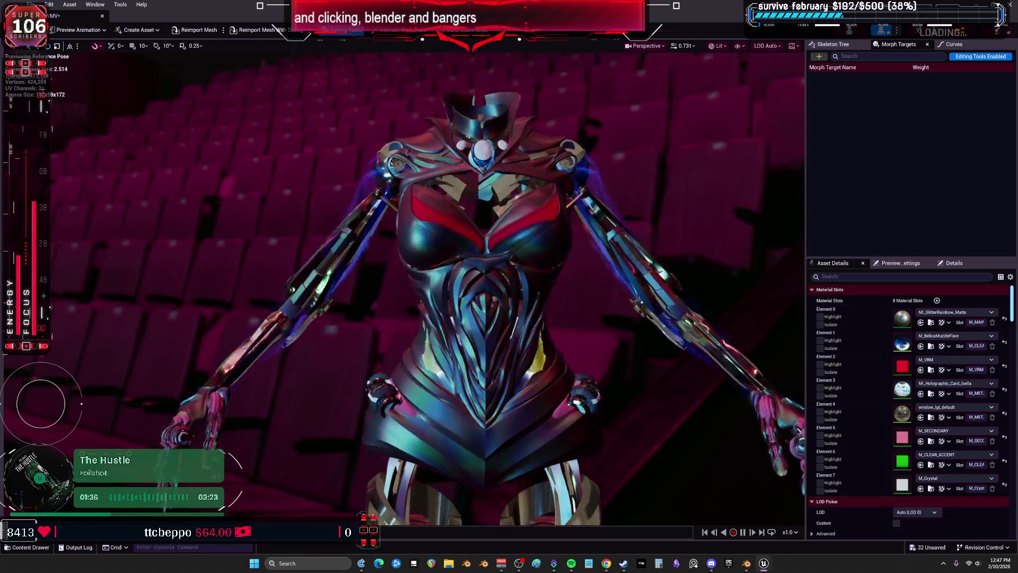
pyautogui.click(955, 336)
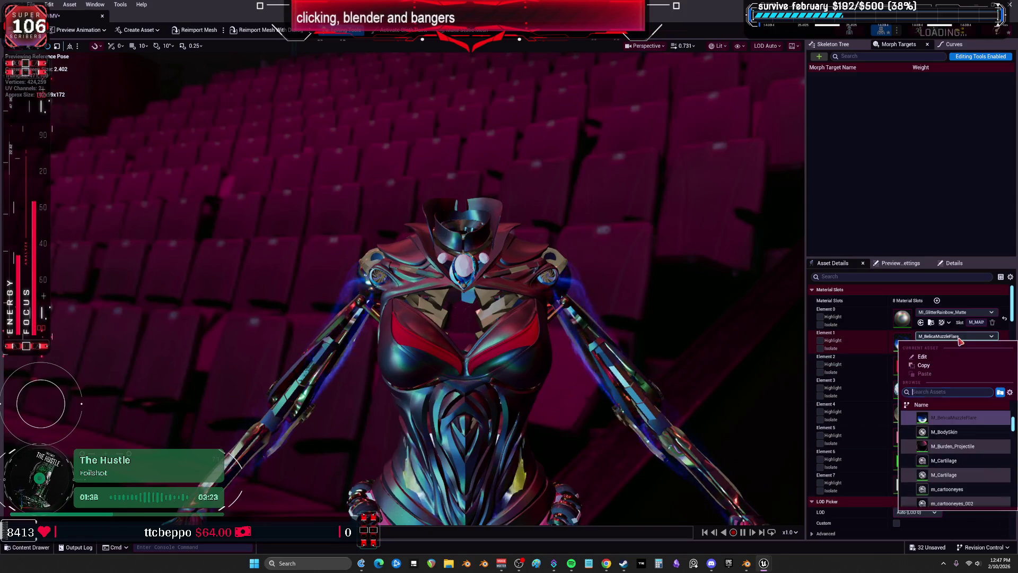
# Step: Try M_Burden_Projectile, M_Character_Aura and M_Crystal in Element 1's material slot
pyautogui.click(963, 417)
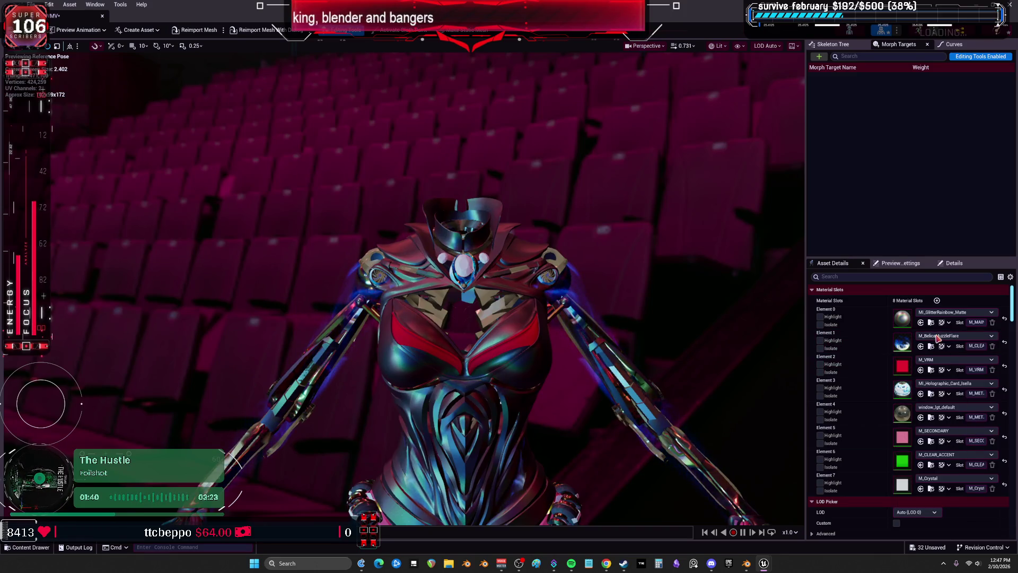
pyautogui.click(937, 336)
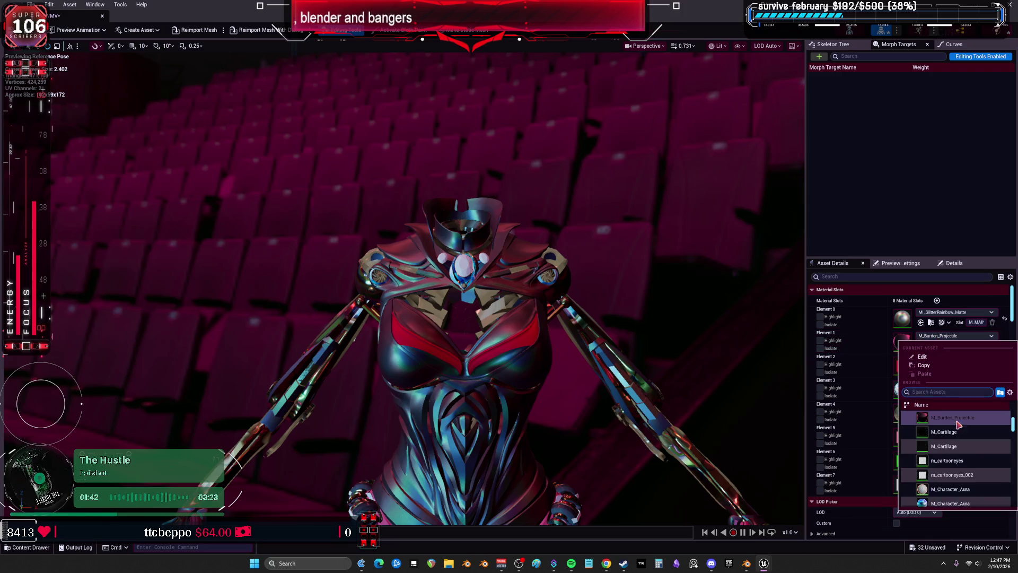
pyautogui.scroll(-3, 967, 443)
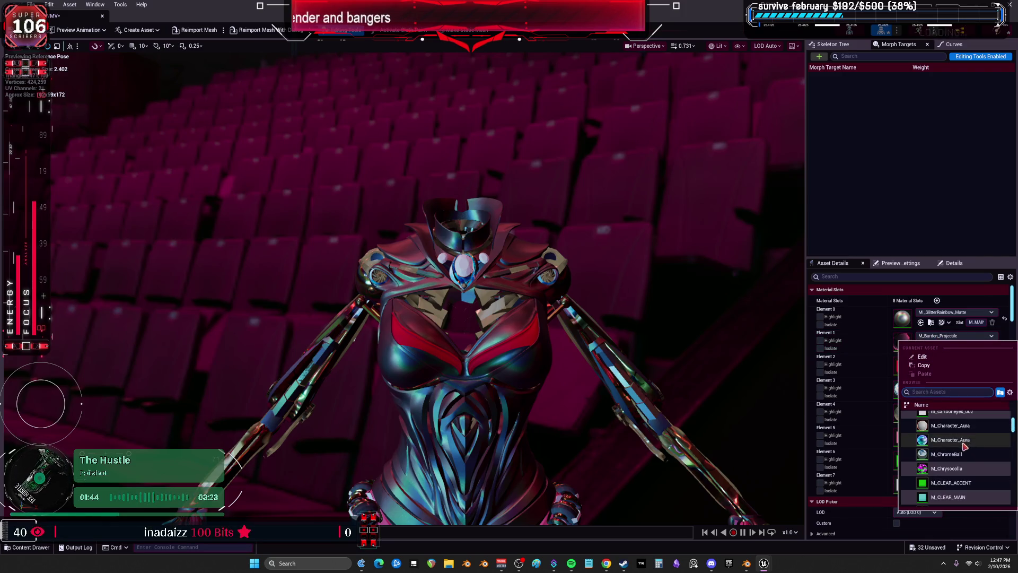
pyautogui.click(963, 443)
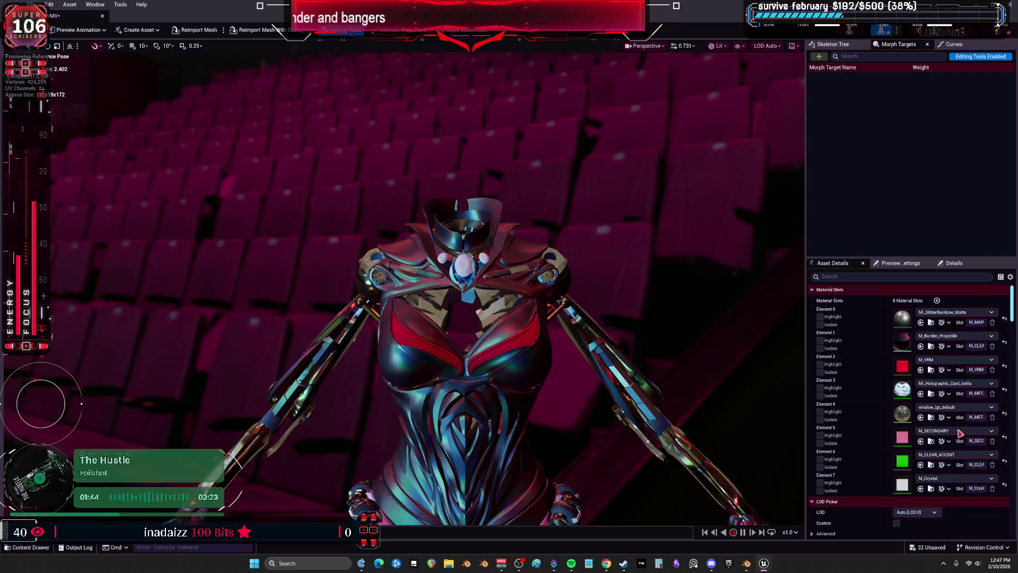
pyautogui.click(947, 338)
pyautogui.scroll(-4, 962, 448)
pyautogui.scroll(-3, 968, 451)
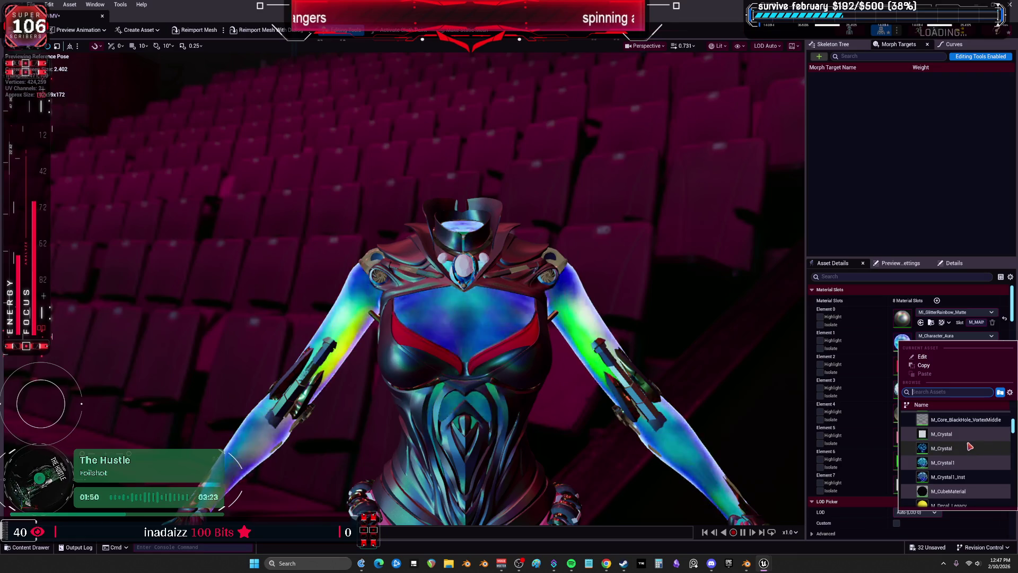
pyautogui.click(952, 426)
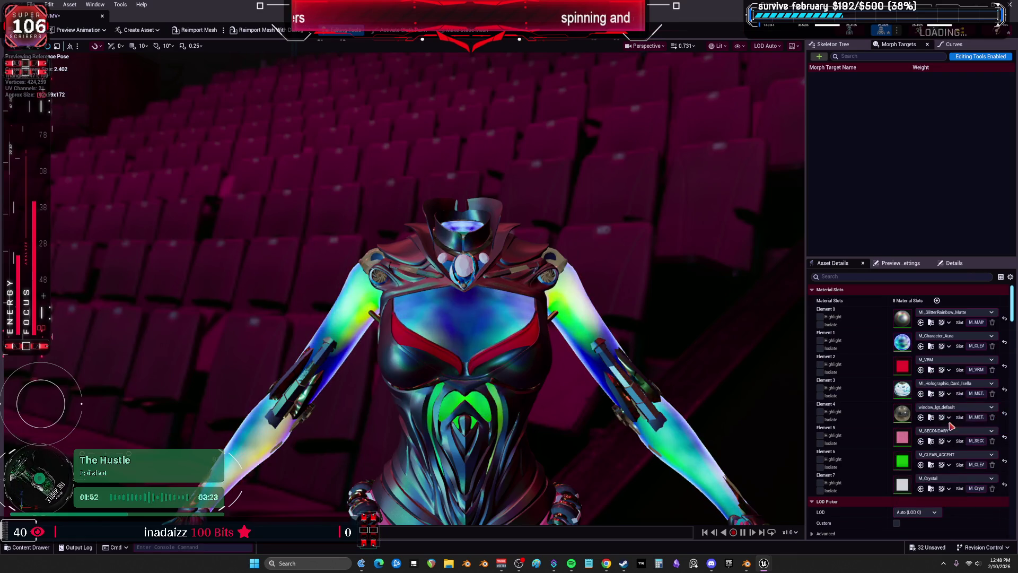
pyautogui.keyDown('shift'); pyautogui.click(968, 345); pyautogui.keyUp('shift')
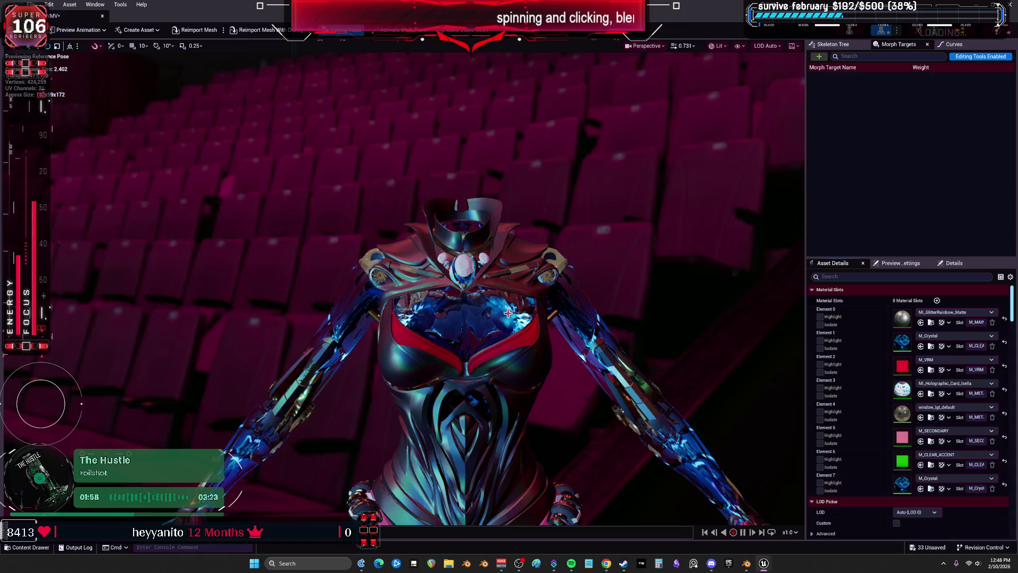
# Step: Move closer to the character and apply M_Energy to Element 1
pyautogui.moveTo(509, 314)
pyautogui.mouseDown()
pyautogui.moveTo(506, 278)
pyautogui.moveTo(524, 331)
pyautogui.mouseUp()
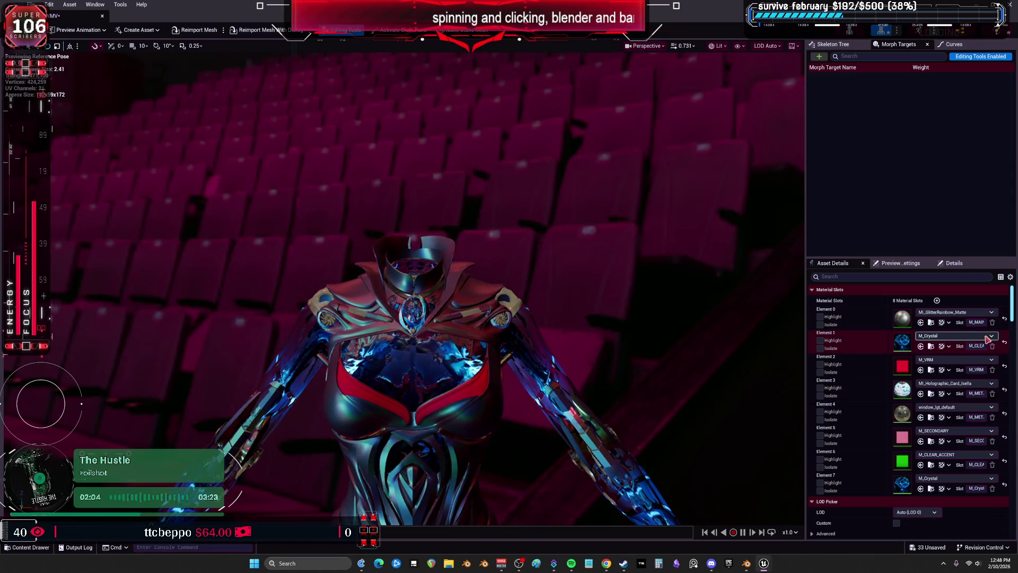
pyautogui.click(954, 336)
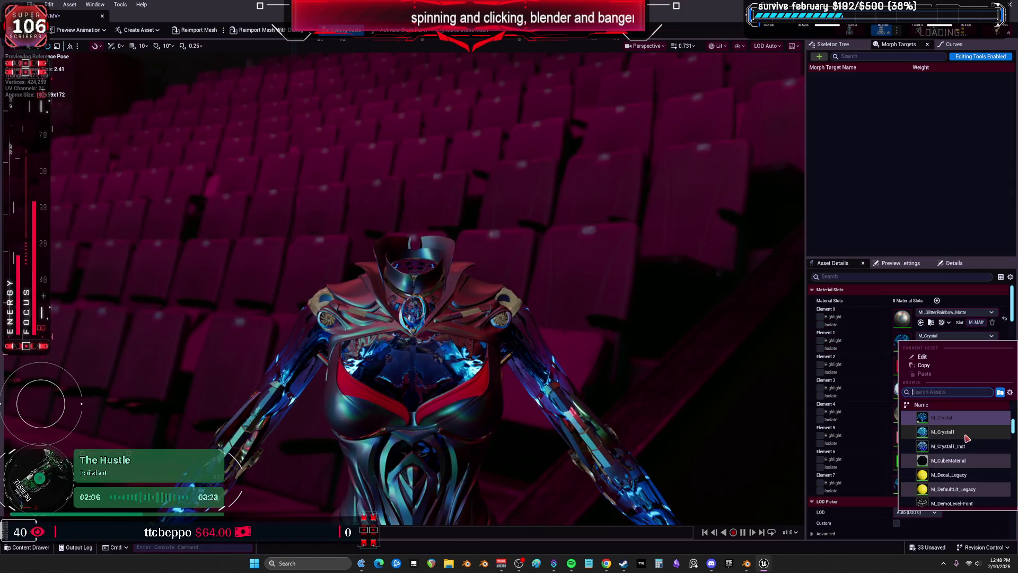
pyautogui.scroll(-10, 961, 435)
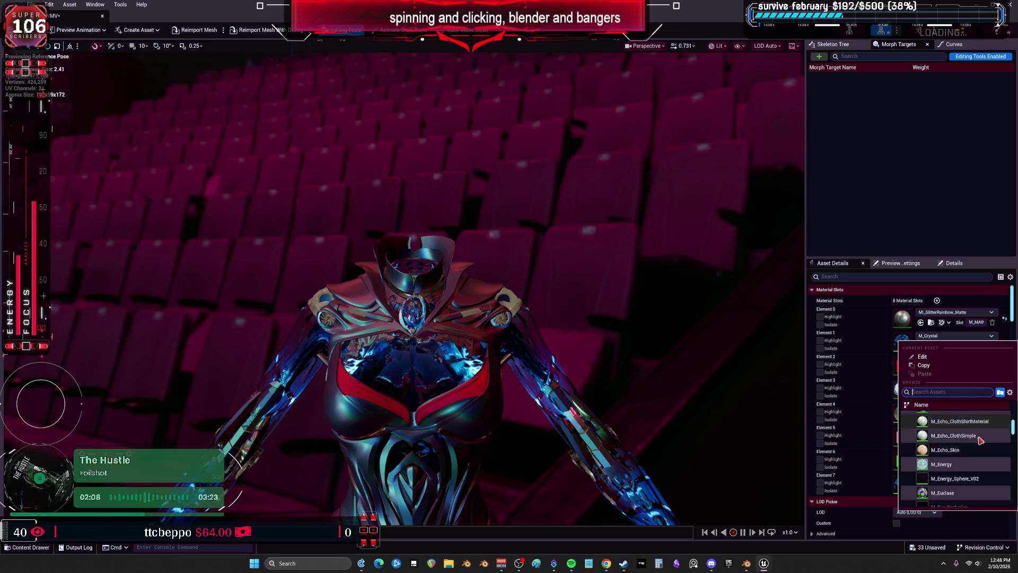
pyautogui.press('Escape')
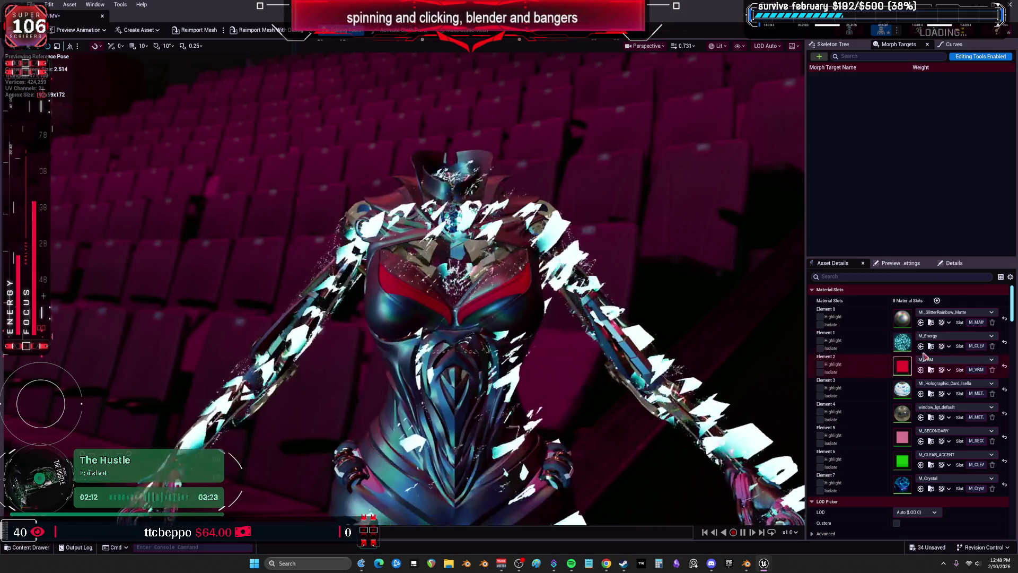
pyautogui.click(933, 336)
pyautogui.scroll(-2, 962, 450)
pyautogui.scroll(-5, 983, 449)
pyautogui.scroll(-4, 983, 464)
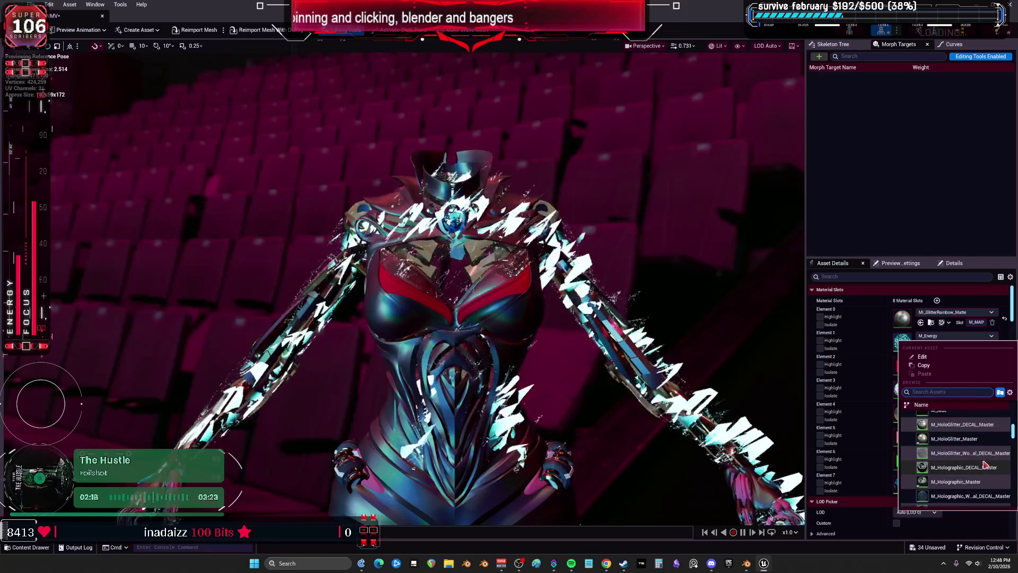
pyautogui.press('Escape')
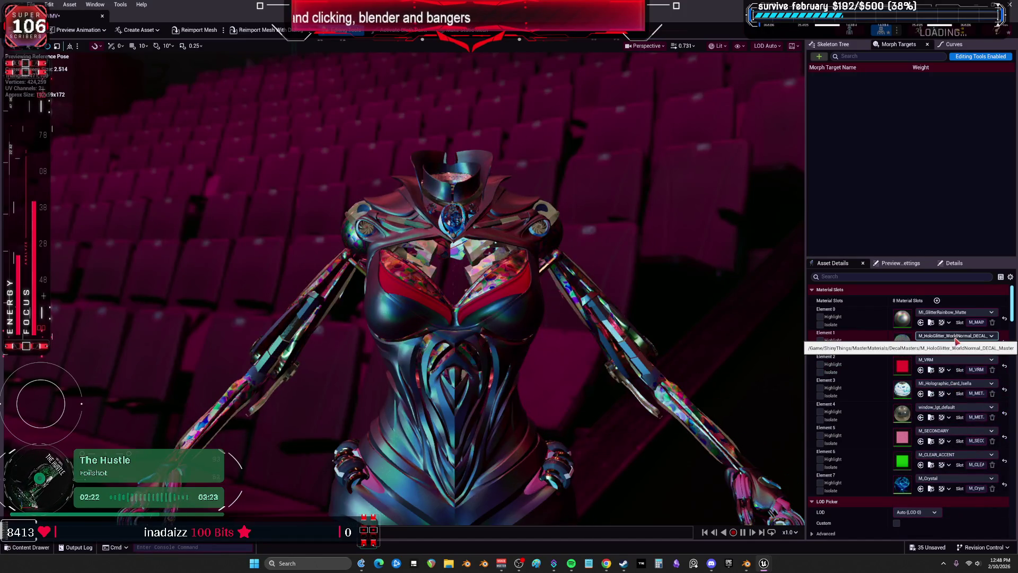
# Step: Assign M_IggyScorch_Pilot_Light to Element 1, making the arms glow orange
pyautogui.moveTo(602, 353)
pyautogui.mouseDown()
pyautogui.moveTo(551, 354)
pyautogui.moveTo(656, 343)
pyautogui.mouseUp()
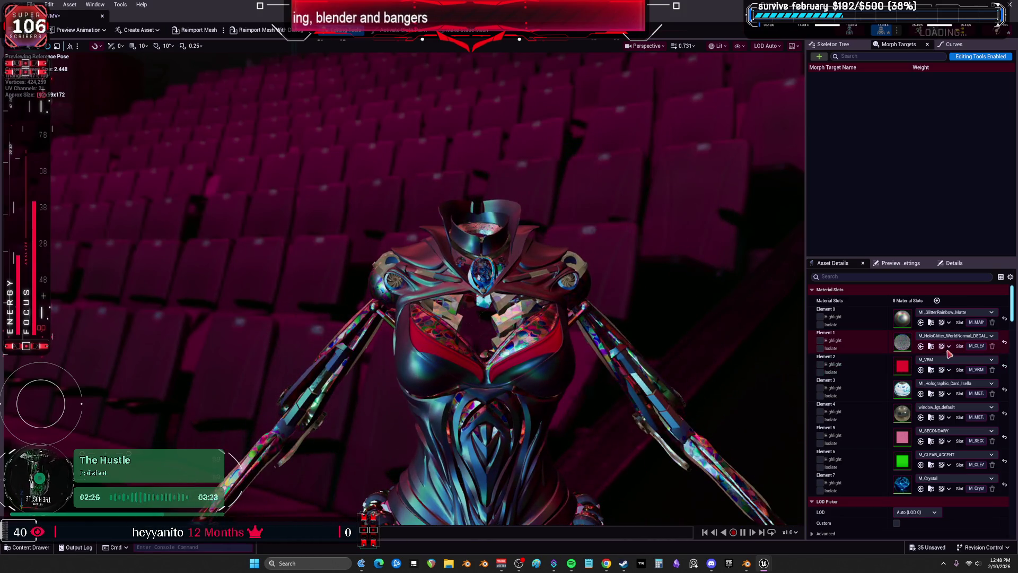
pyautogui.click(954, 336)
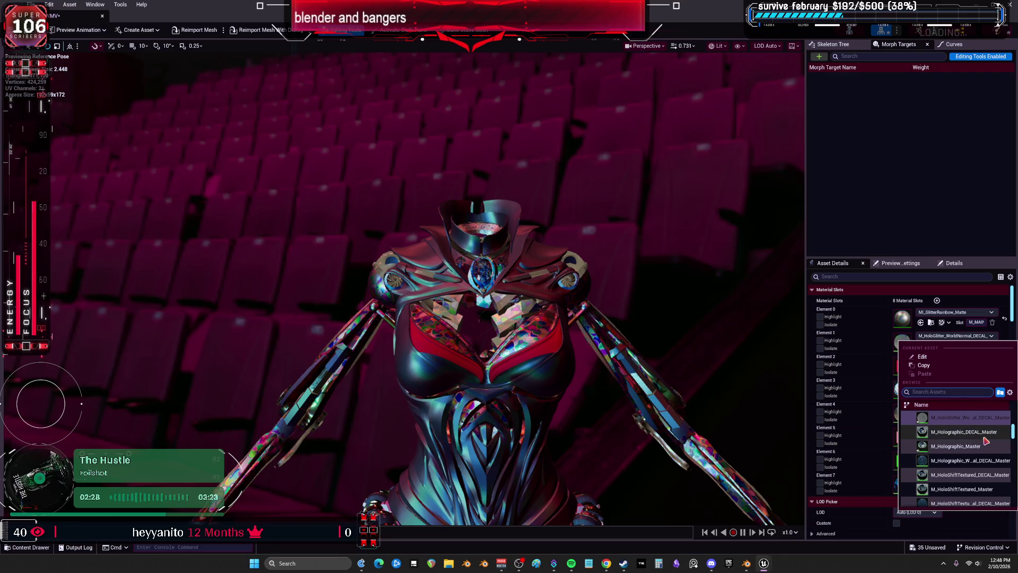
pyautogui.scroll(-3, 985, 439)
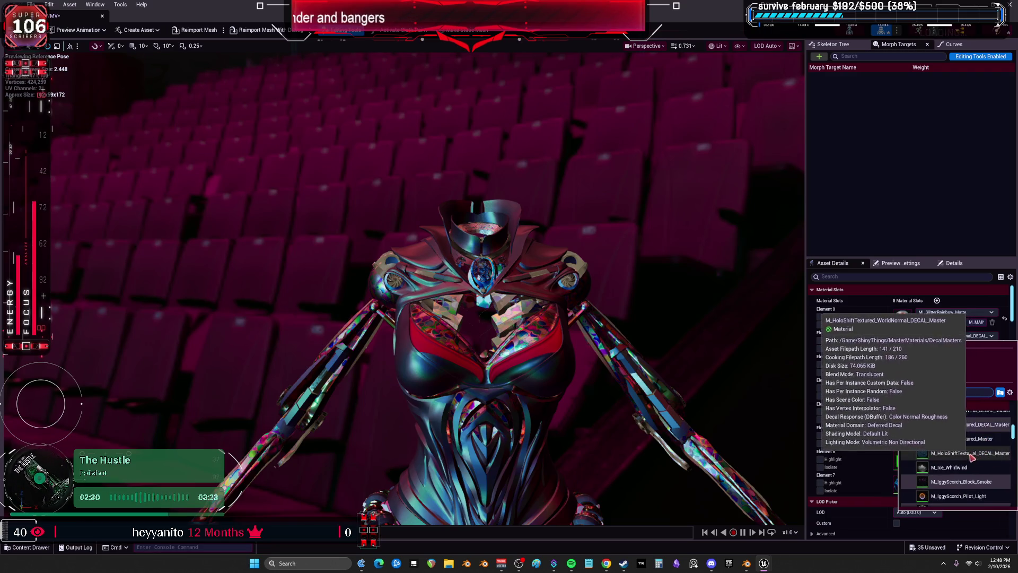
pyautogui.scroll(-1, 970, 467)
pyautogui.click(953, 497)
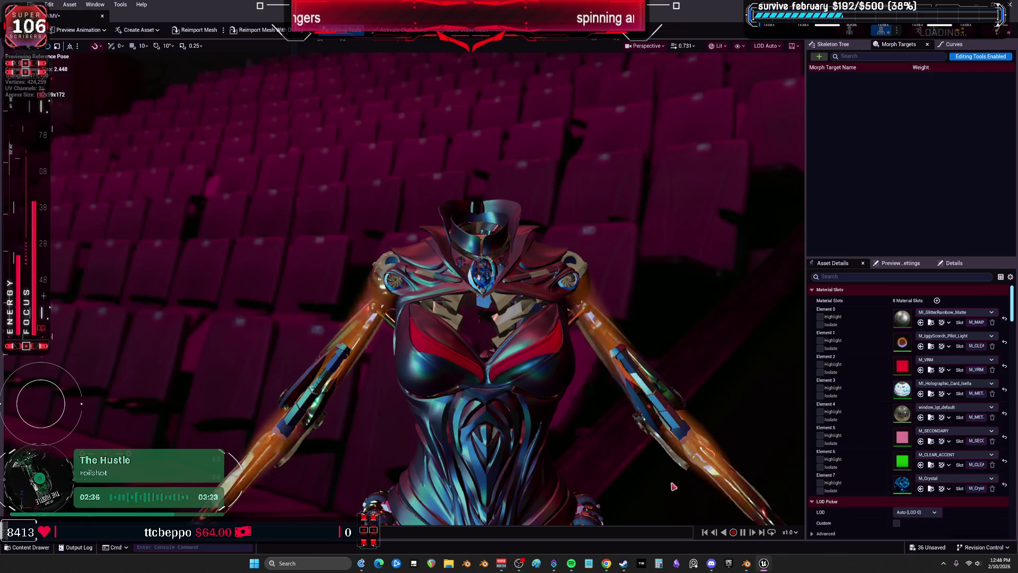
# Step: Scroll far down the material list and apply M_LightStreams2 to Element 1
pyautogui.moveTo(403, 287)
pyautogui.mouseDown()
pyautogui.moveTo(403, 345)
pyautogui.moveTo(403, 276)
pyautogui.mouseUp()
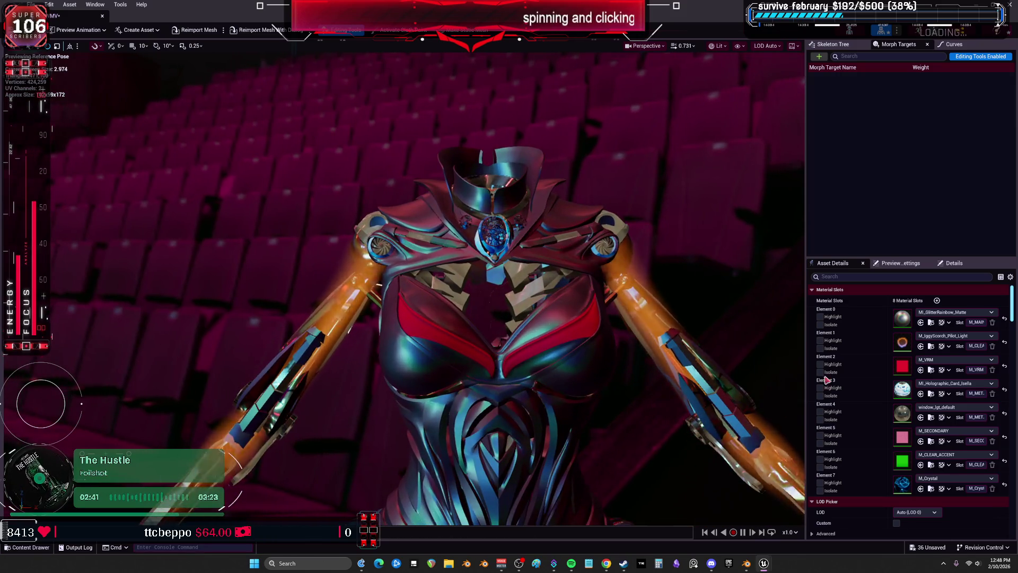
pyautogui.click(955, 336)
pyautogui.moveTo(1013, 432); pyautogui.dragTo(1013, 419)
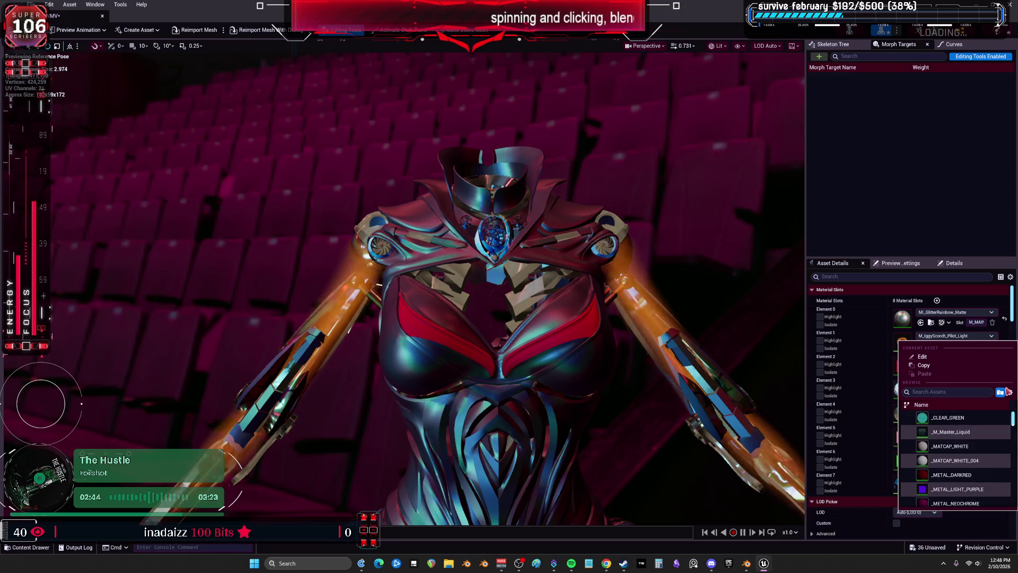
pyautogui.scroll(-8, 970, 440)
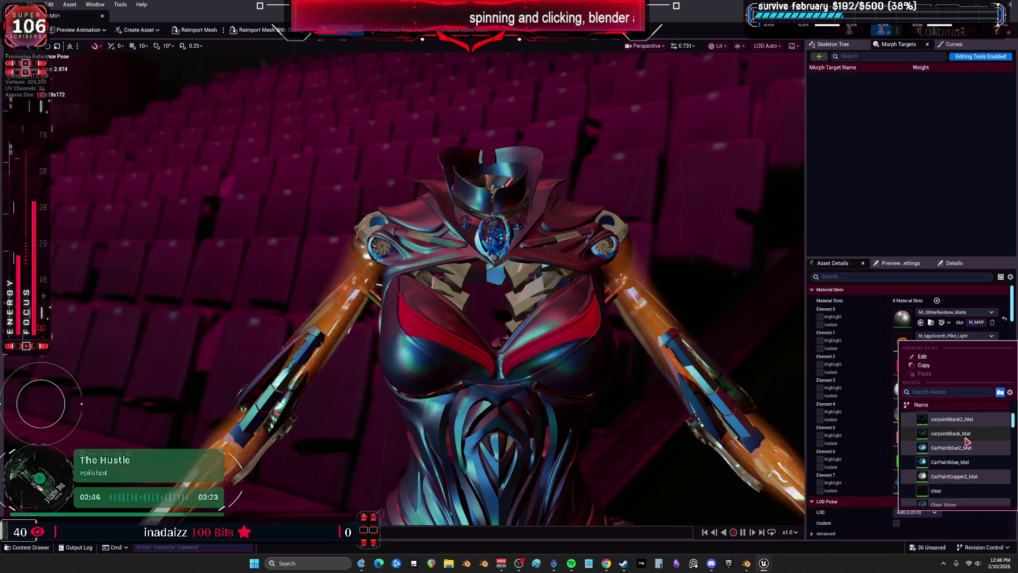
pyautogui.scroll(-6, 969, 446)
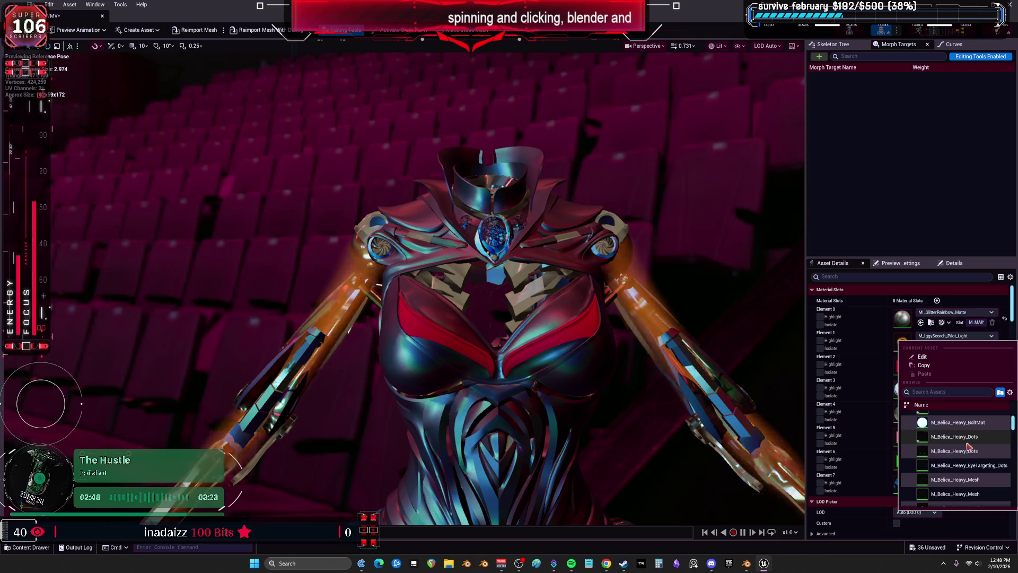
pyautogui.scroll(-6, 969, 454)
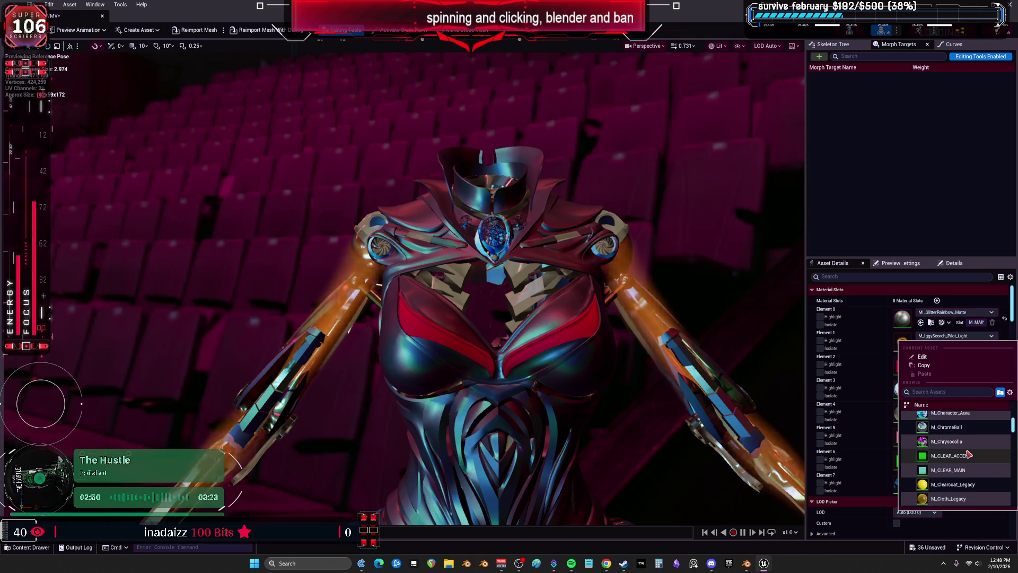
pyautogui.scroll(-6, 968, 457)
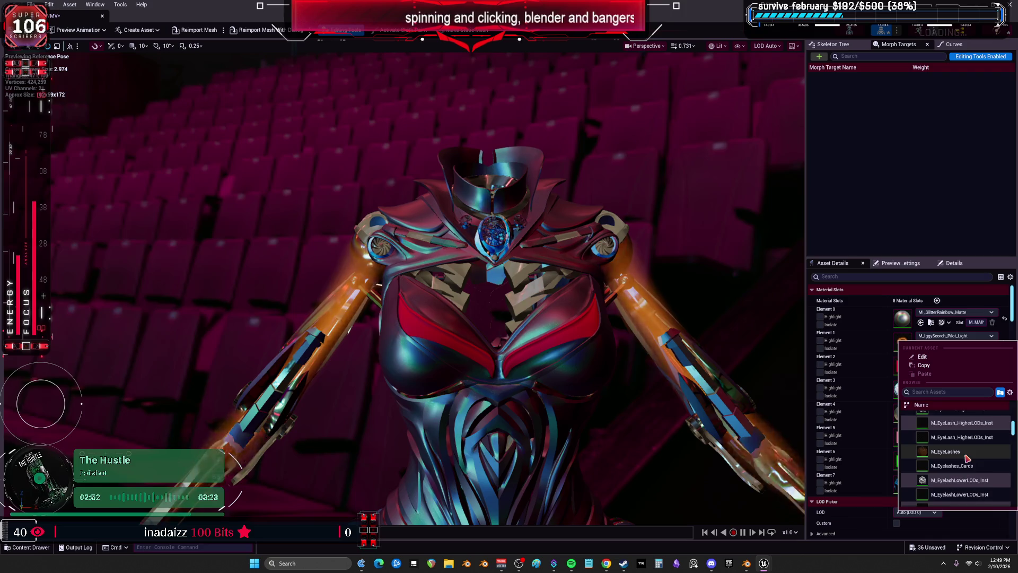
pyautogui.scroll(-6, 969, 454)
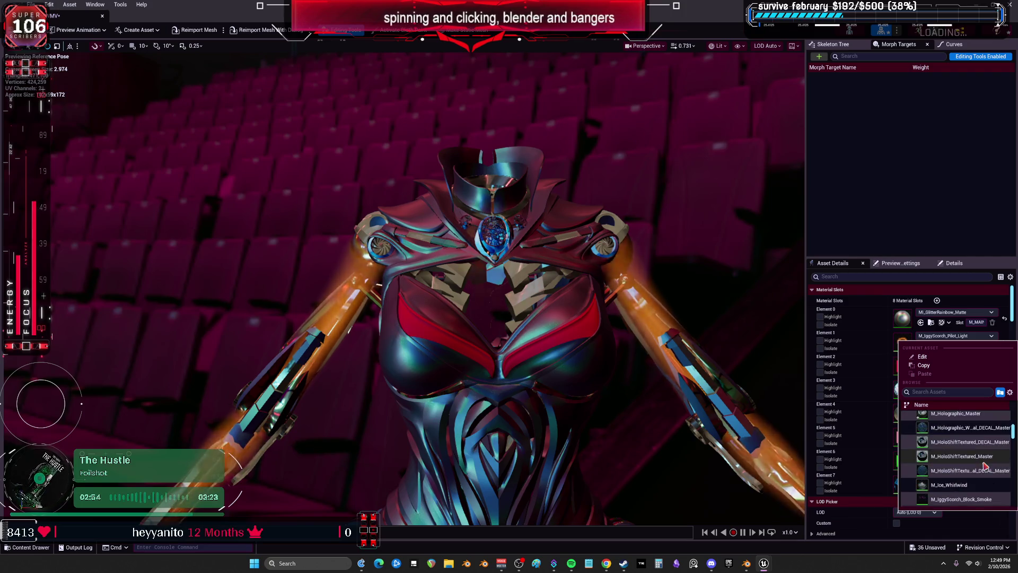
pyautogui.scroll(-1, 968, 466)
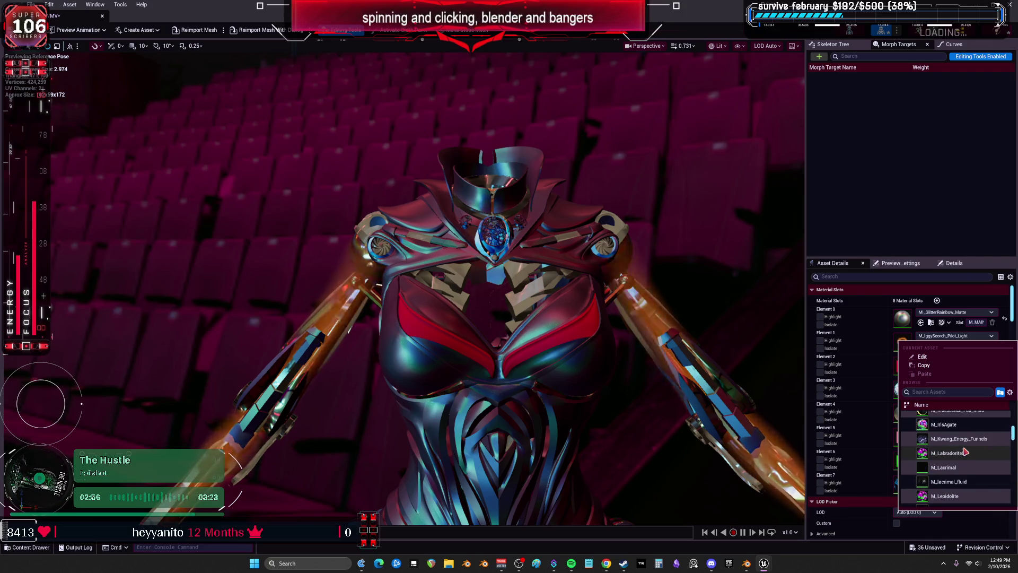
pyautogui.scroll(-5, 968, 446)
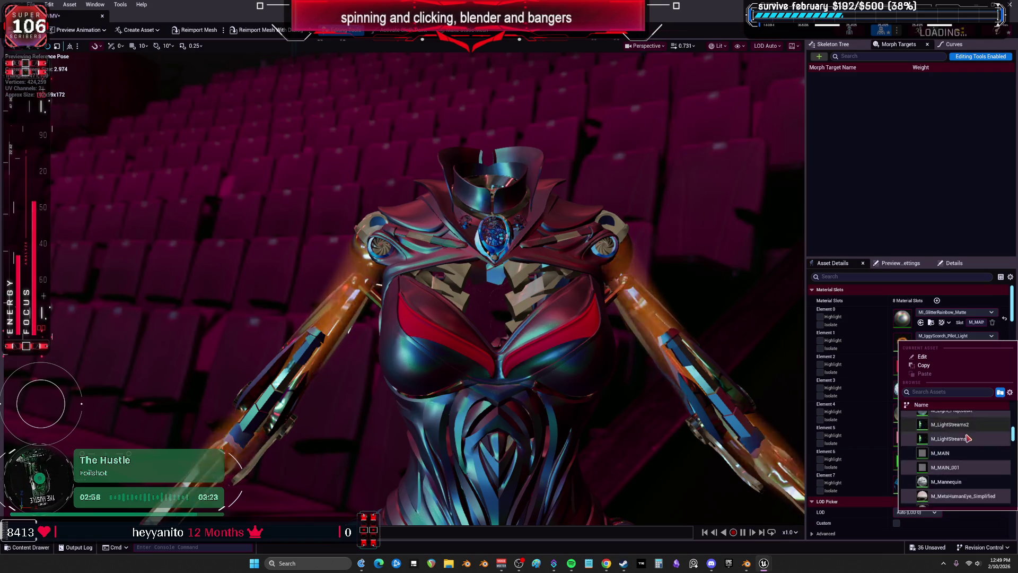
pyautogui.press('Escape')
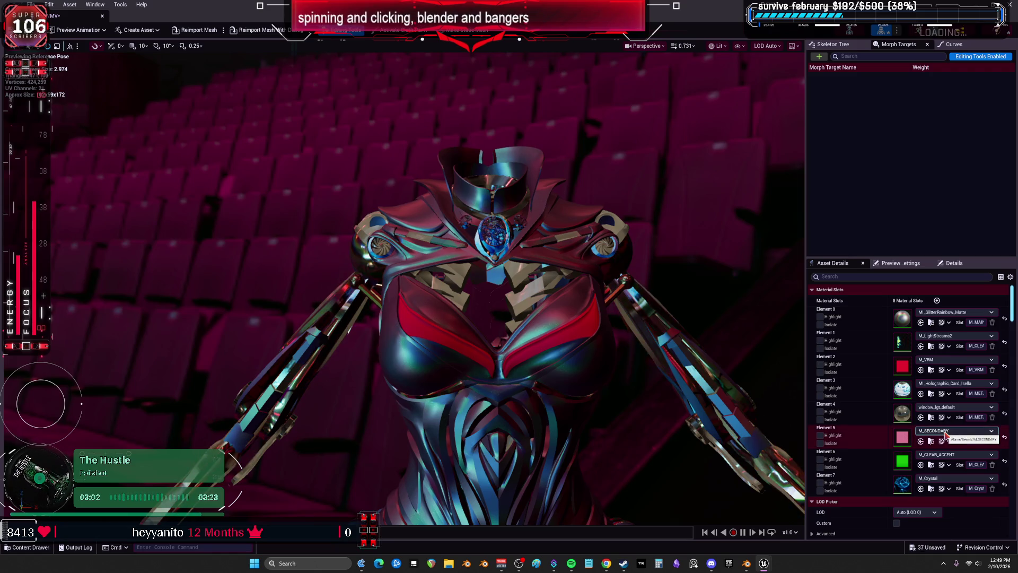
# Step: Switch Element 1 to M_LightStreams4, leaving the arms dark and metallic
pyautogui.click(954, 336)
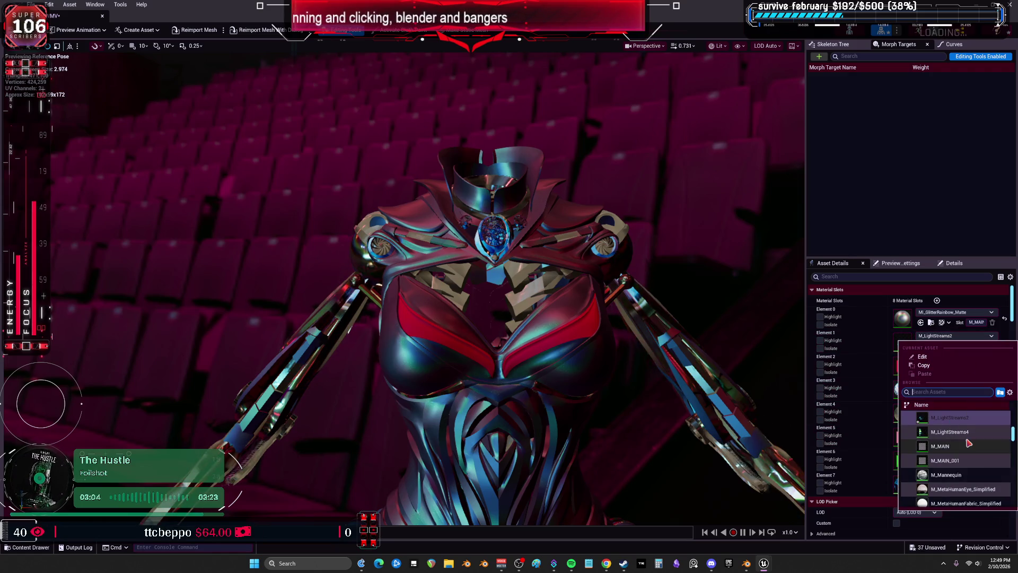
pyautogui.press('Escape')
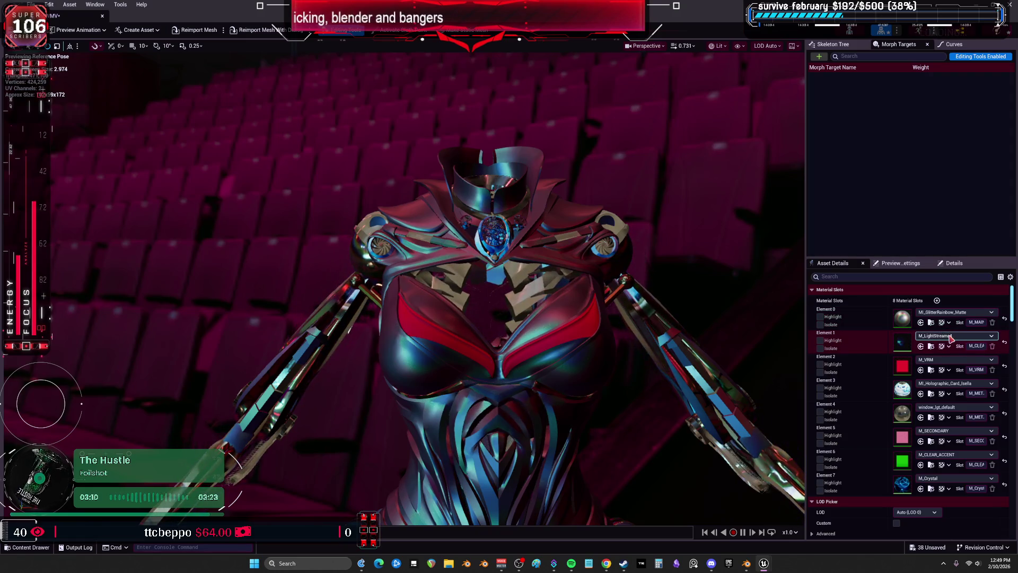
pyautogui.scroll(-5, 403, 286)
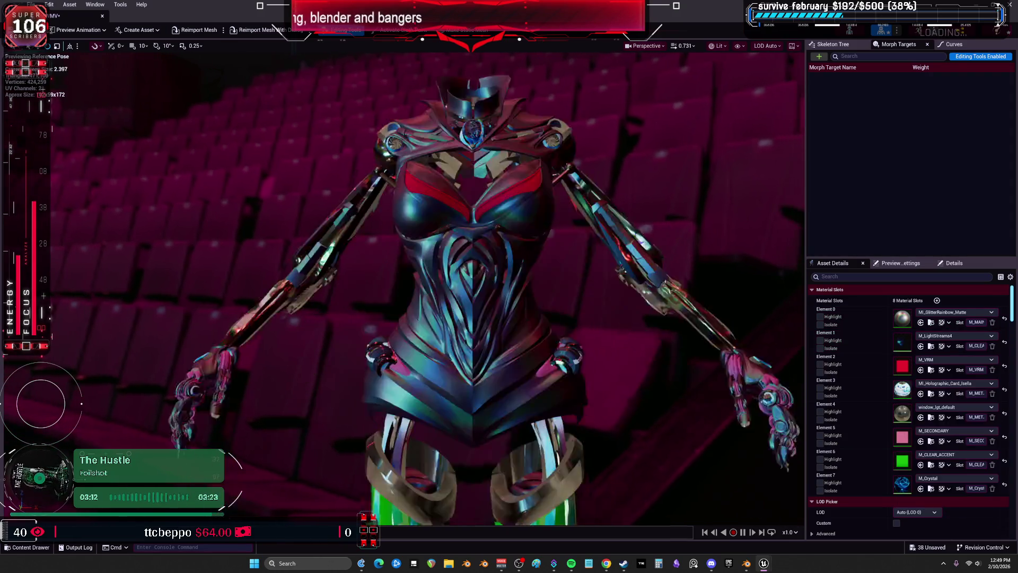
pyautogui.moveTo(643, 343); pyautogui.dragTo(659, 349)
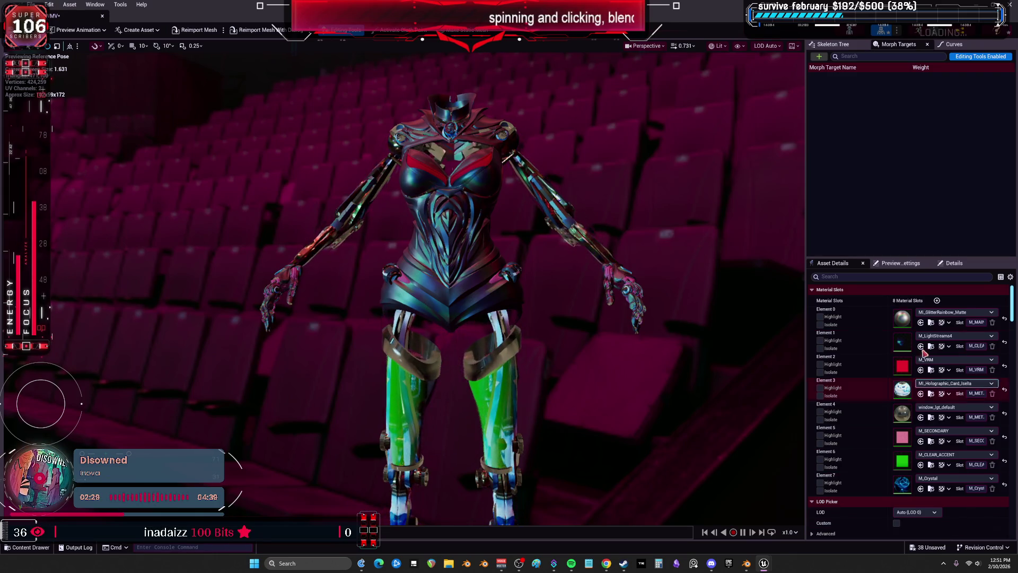
# Step: Try M_Meteor_Smoke_Surround and then M_PH_Orb_Color on Element 1
pyautogui.click(955, 336)
pyautogui.scroll(-5, 940, 428)
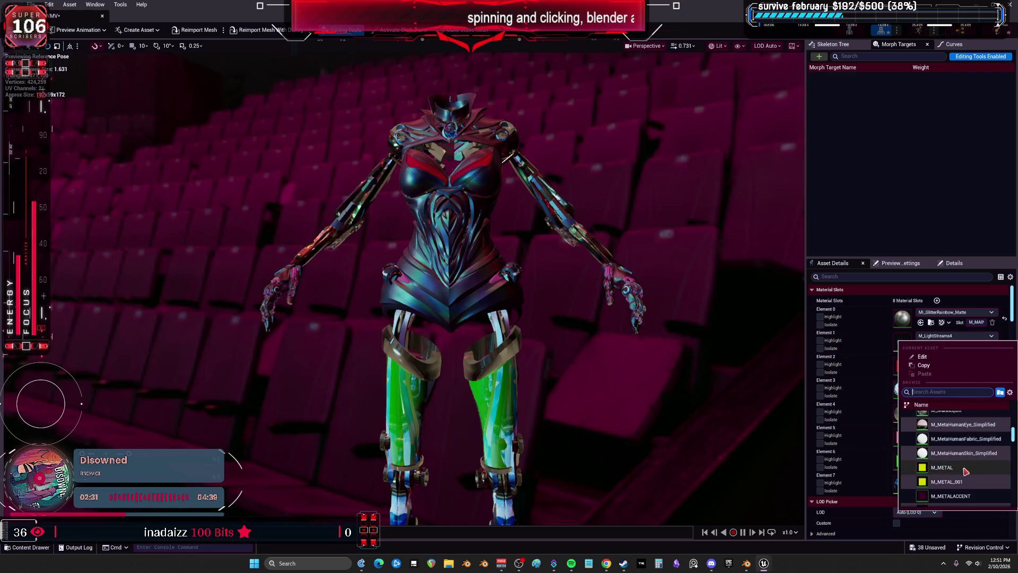
pyautogui.click(962, 338)
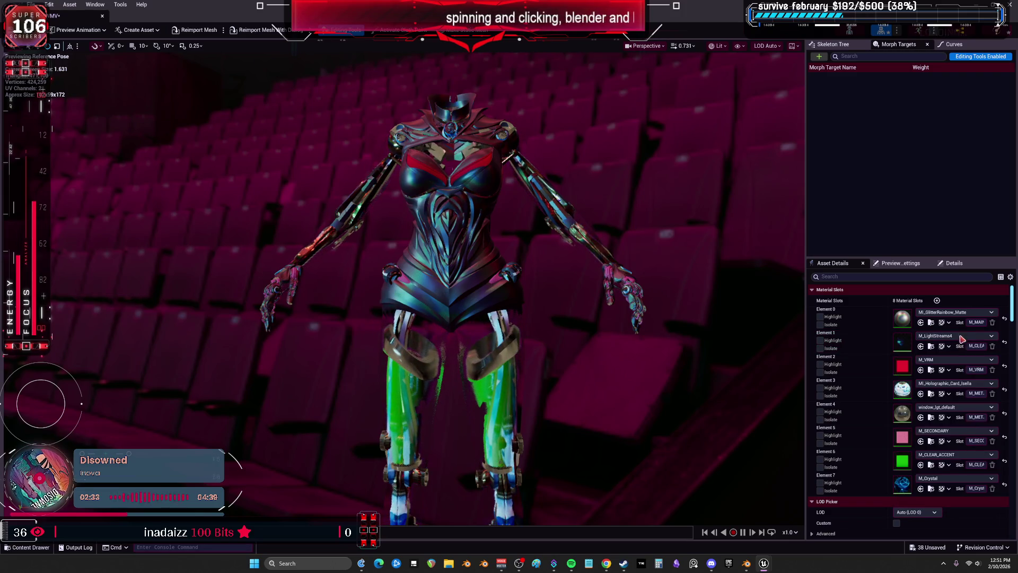
pyautogui.keyDown('shift'); pyautogui.click(952, 337); pyautogui.keyUp('shift')
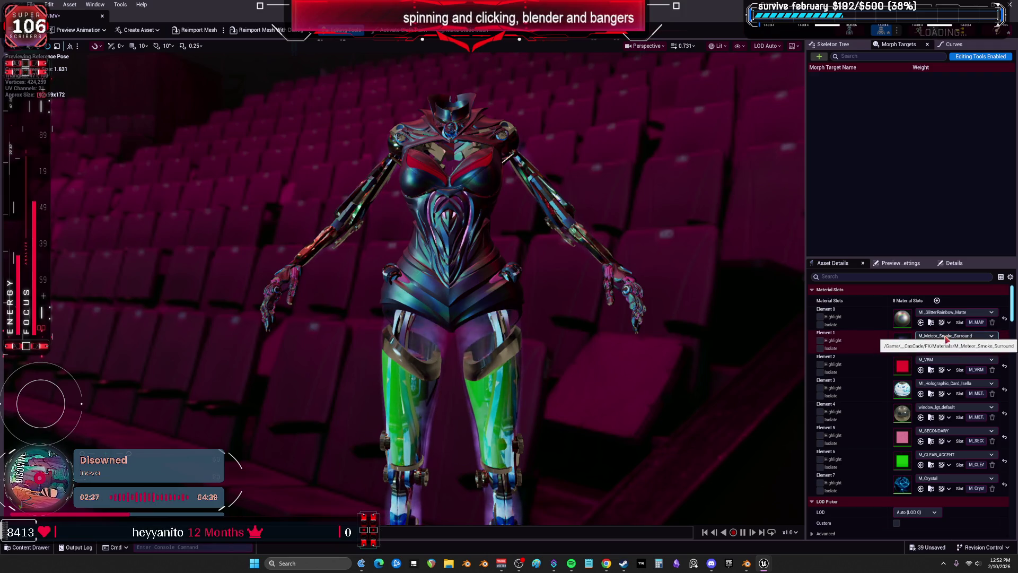
pyautogui.click(947, 337)
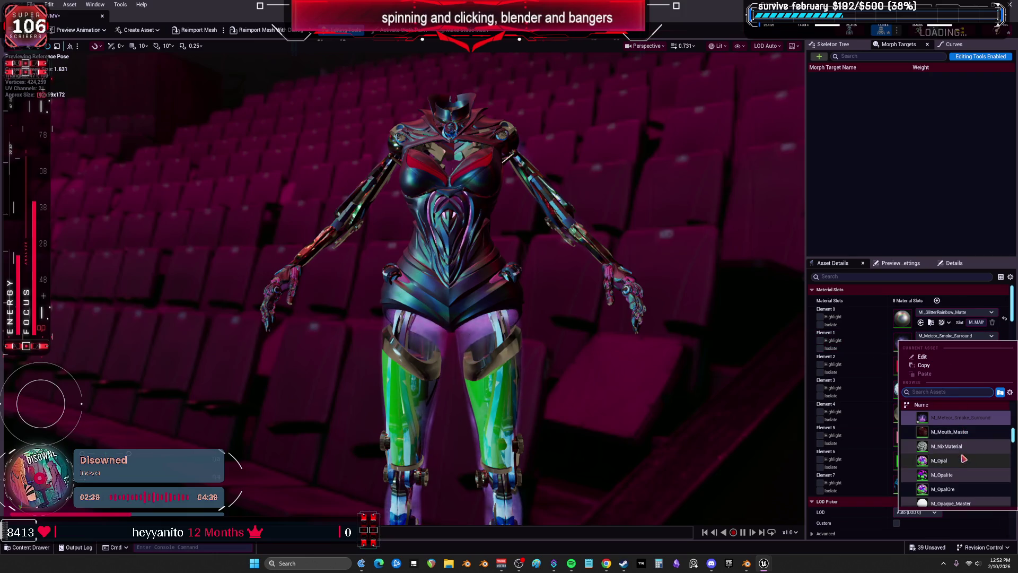
pyautogui.scroll(-5, 959, 448)
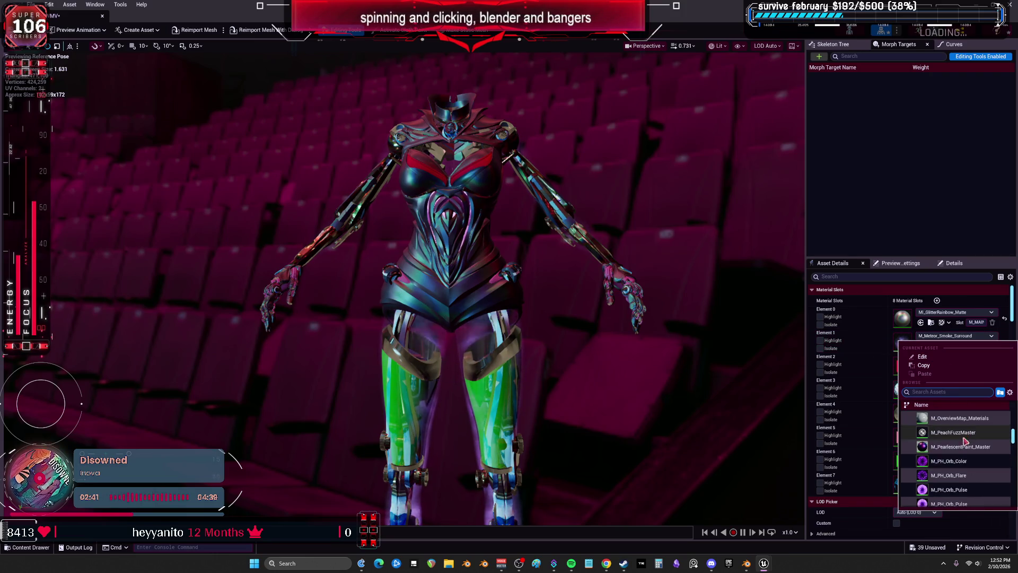
pyautogui.press('Escape')
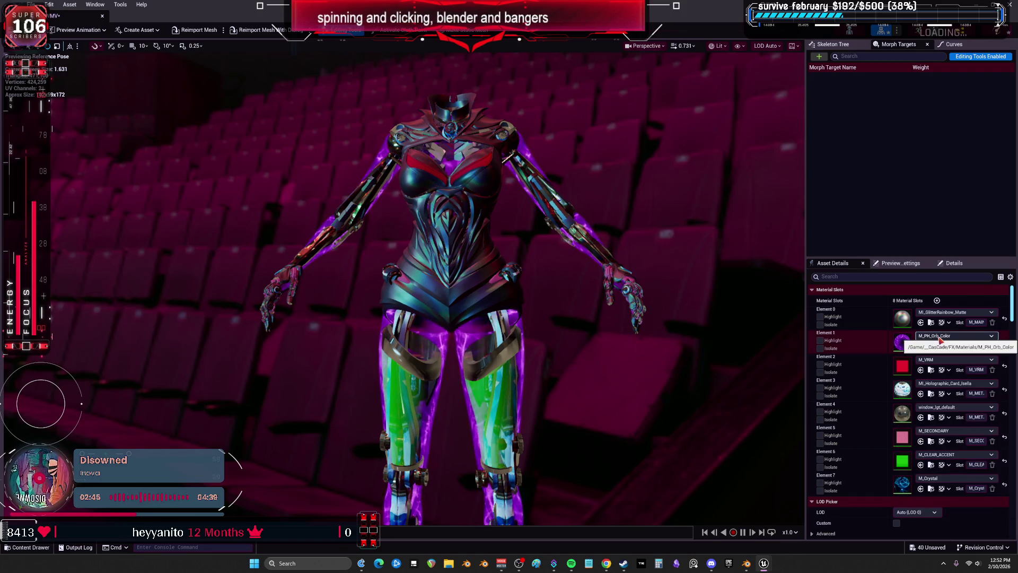
pyautogui.moveTo(689, 357)
pyautogui.mouseDown()
pyautogui.moveTo(689, 329)
pyautogui.moveTo(663, 319)
pyautogui.moveTo(652, 297)
pyautogui.mouseUp()
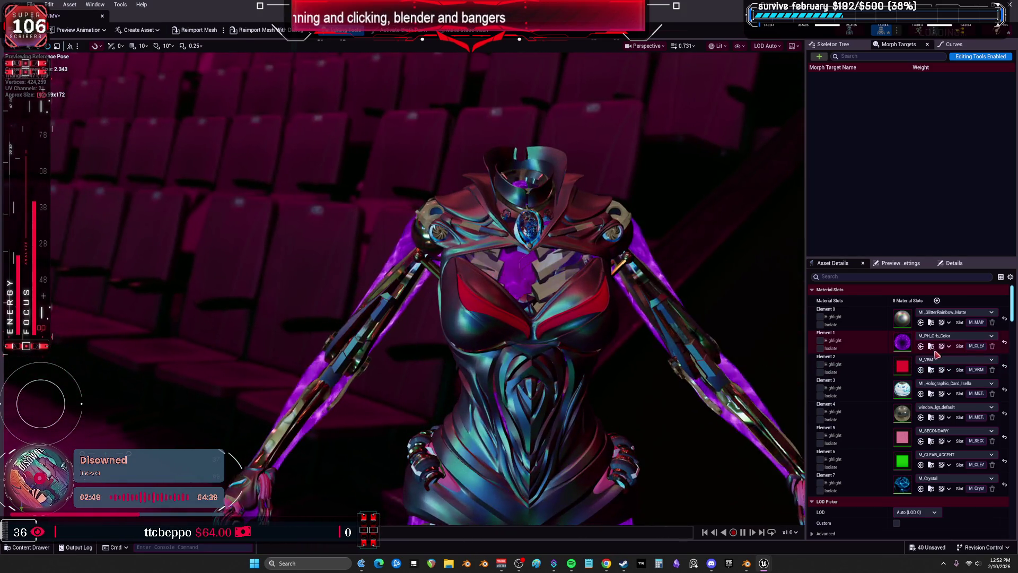
# Step: Assign M_PH_Orb_Flare to Element 1 and open it in the material editor
pyautogui.click(949, 335)
pyautogui.press('Escape')
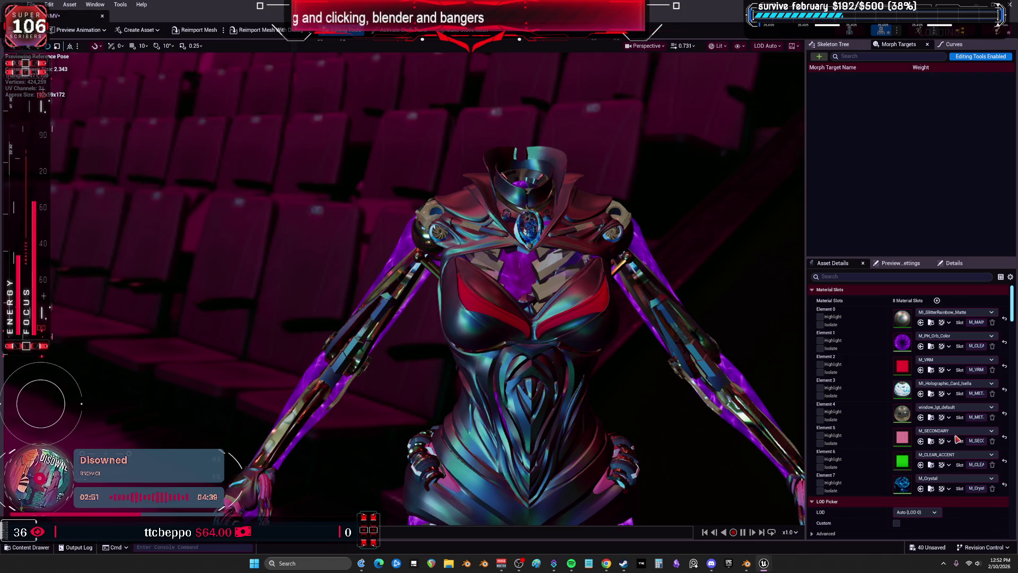
pyautogui.click(921, 346)
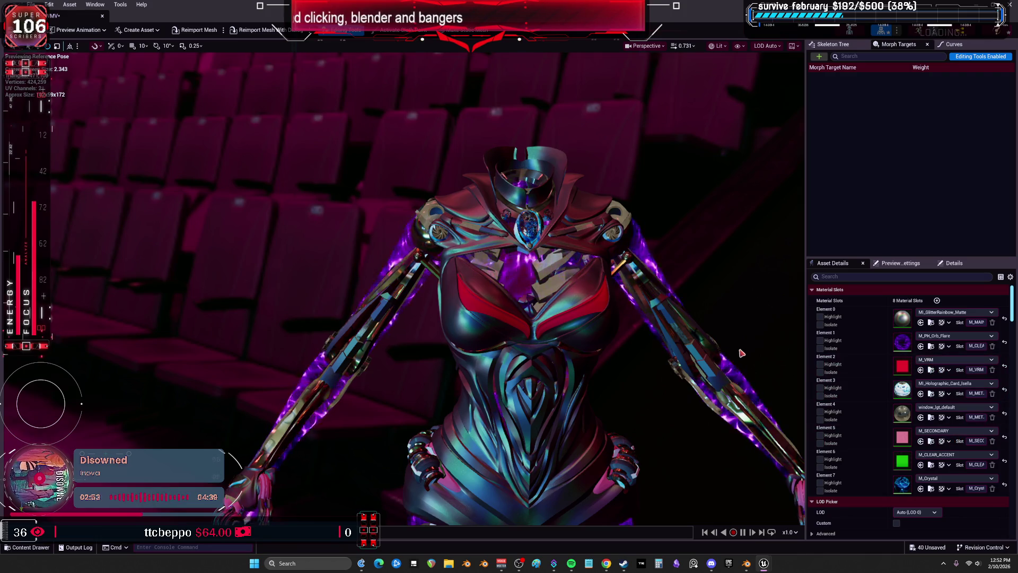
pyautogui.click(949, 346)
pyautogui.click(948, 366)
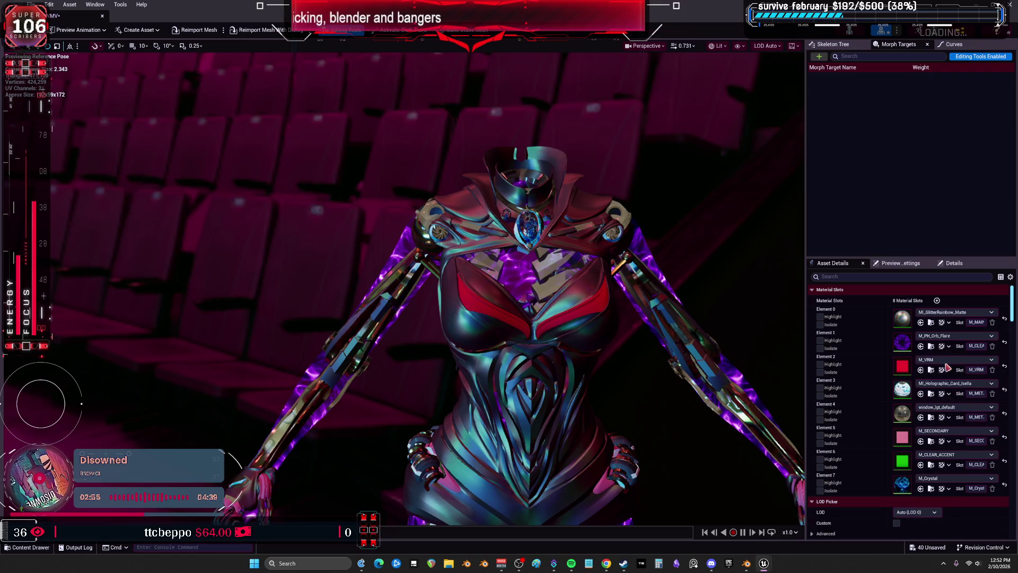
pyautogui.click(944, 336)
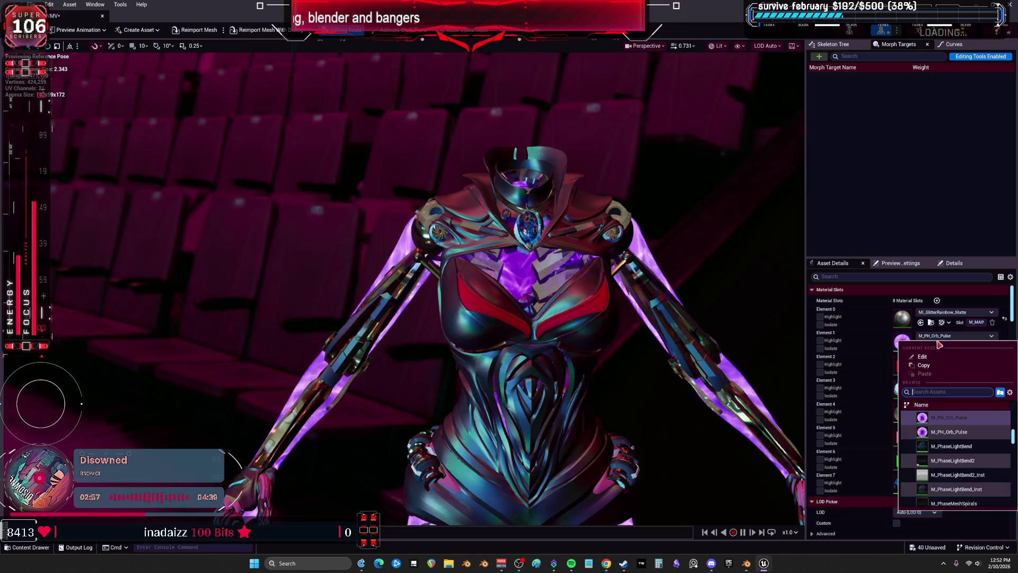
pyautogui.click(952, 432)
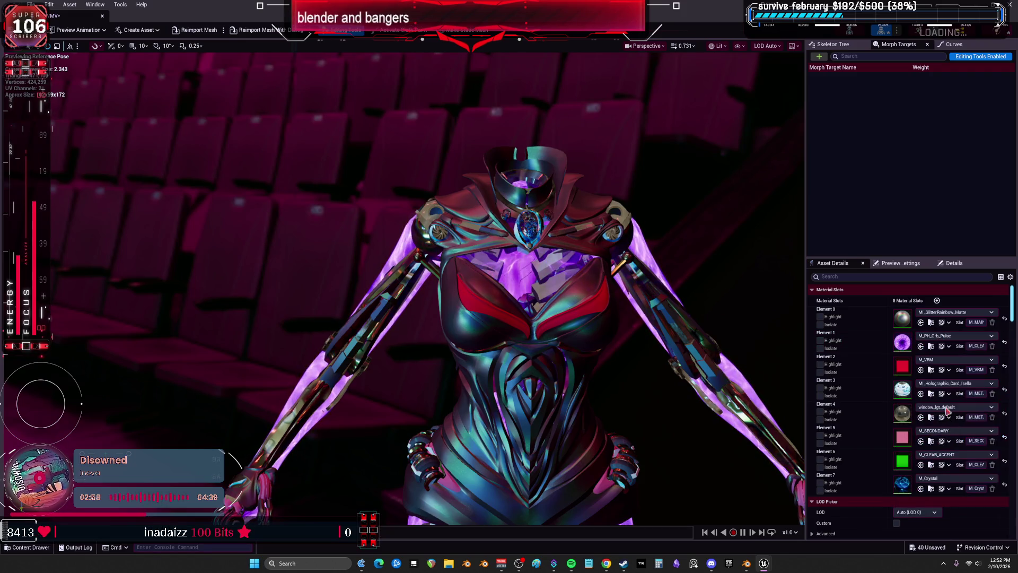
pyautogui.click(936, 337)
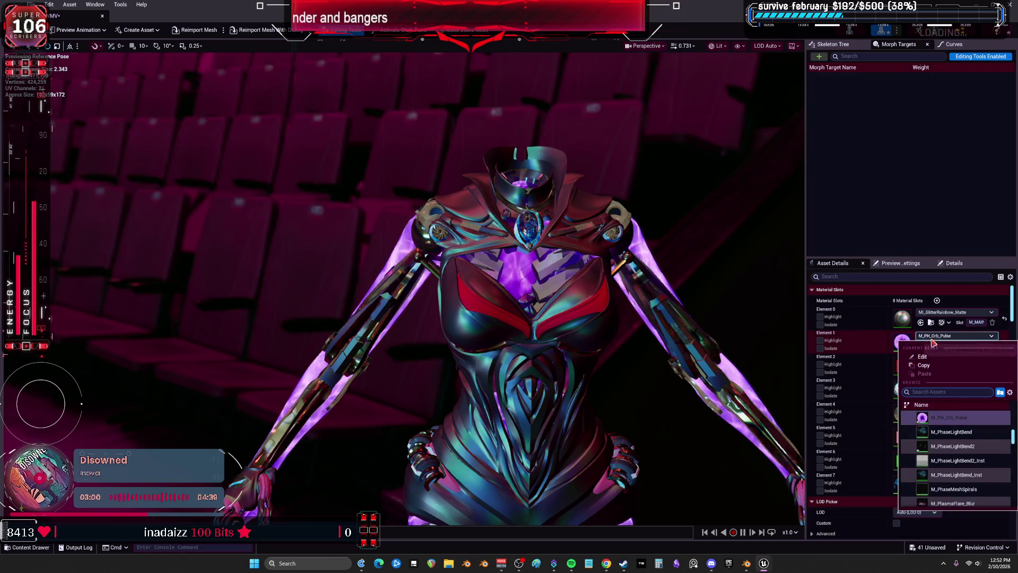
pyautogui.click(955, 430)
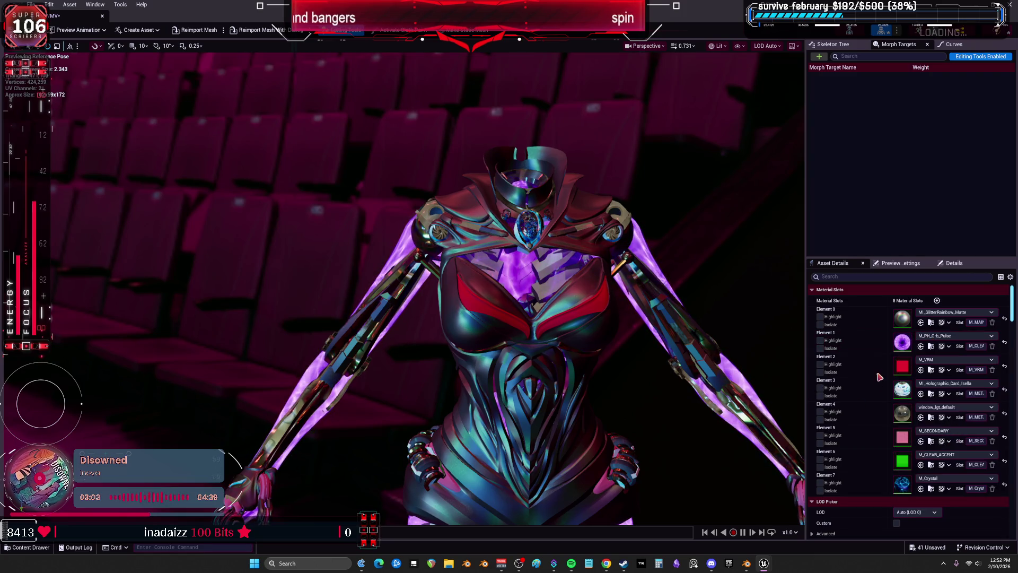
pyautogui.hotkey('ctrl', 'z')
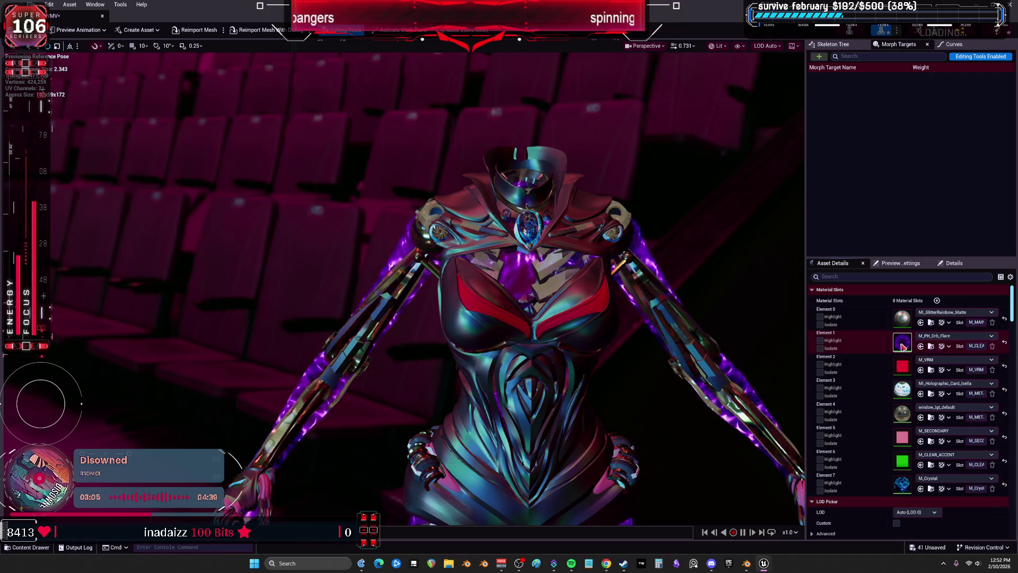
pyautogui.doubleClick(900, 344)
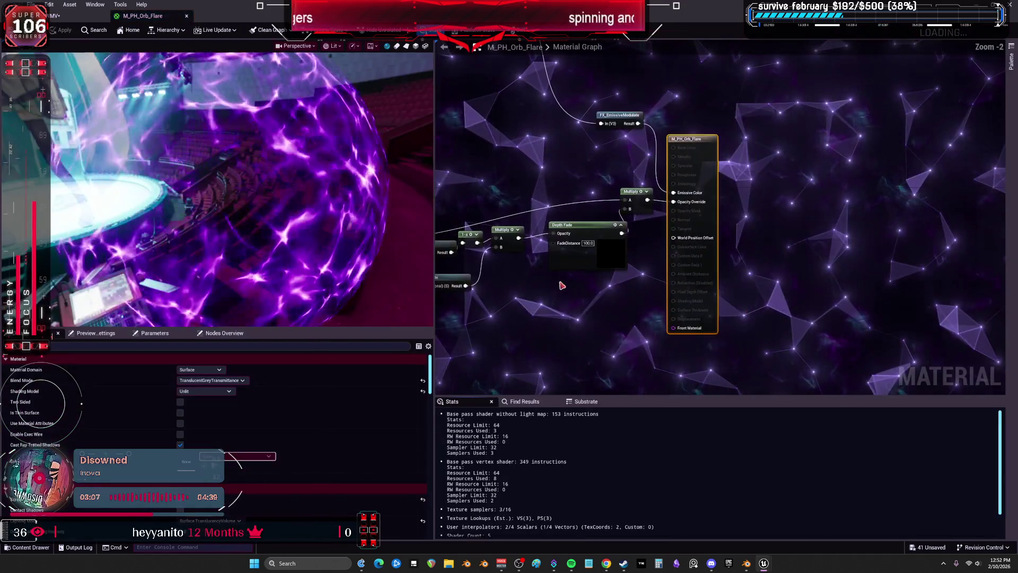
# Step: Keep M_PH_Orb_Flare's shading model Unlit and set its blend mode to Additive
pyautogui.click(214, 381)
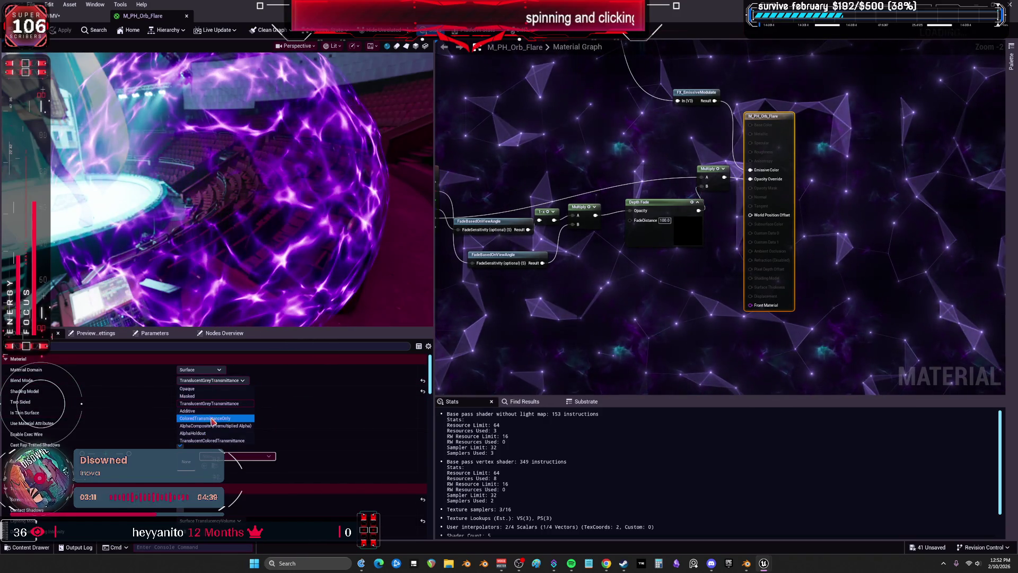
pyautogui.click(611, 337)
pyautogui.click(207, 391)
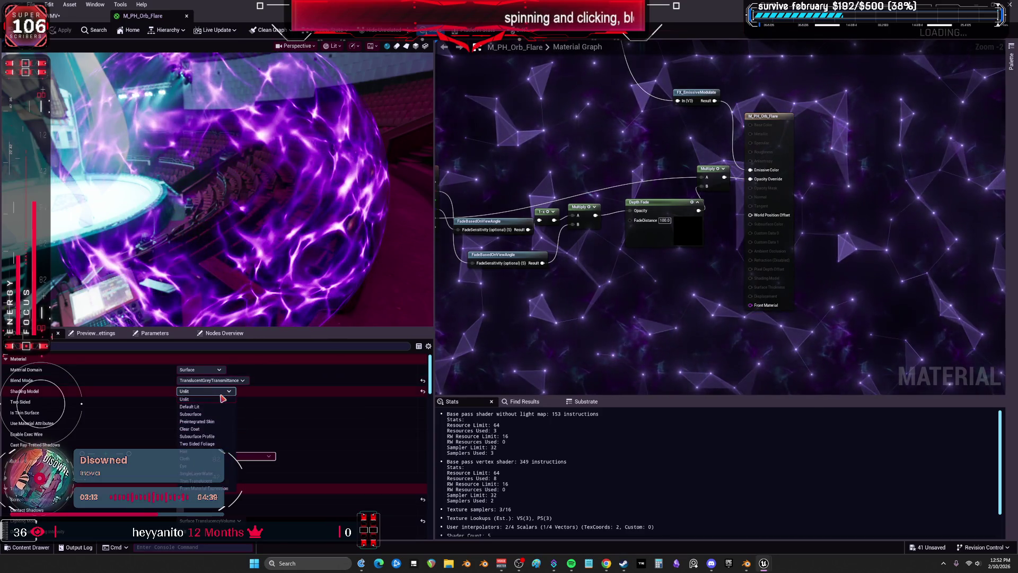
pyautogui.click(221, 399)
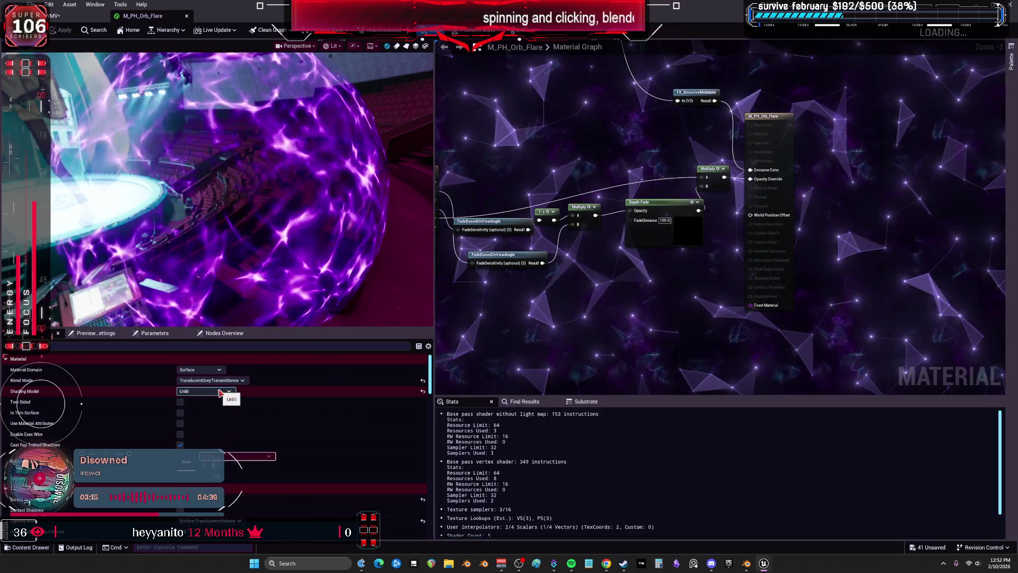
pyautogui.click(219, 370)
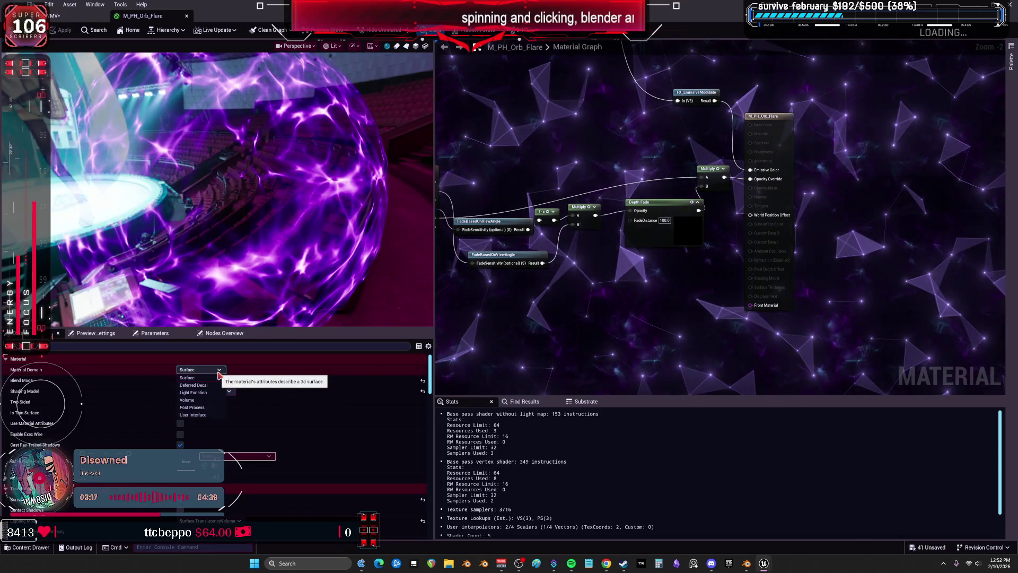
pyautogui.click(218, 377)
pyautogui.click(223, 381)
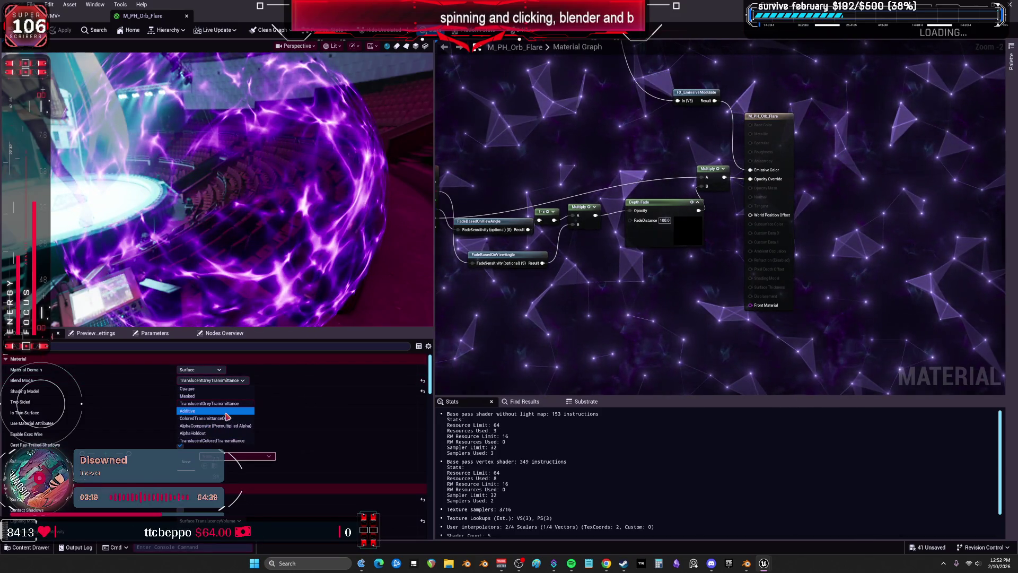
pyautogui.click(212, 411)
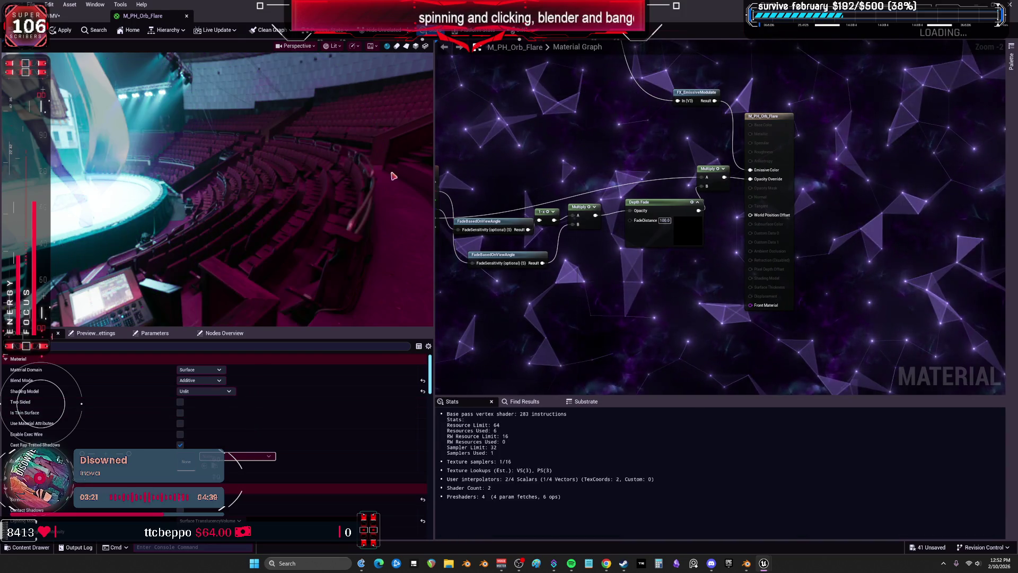
# Step: Inspect the character's arm and chest, then float and enlarge the material editor window
pyautogui.click(58, 16)
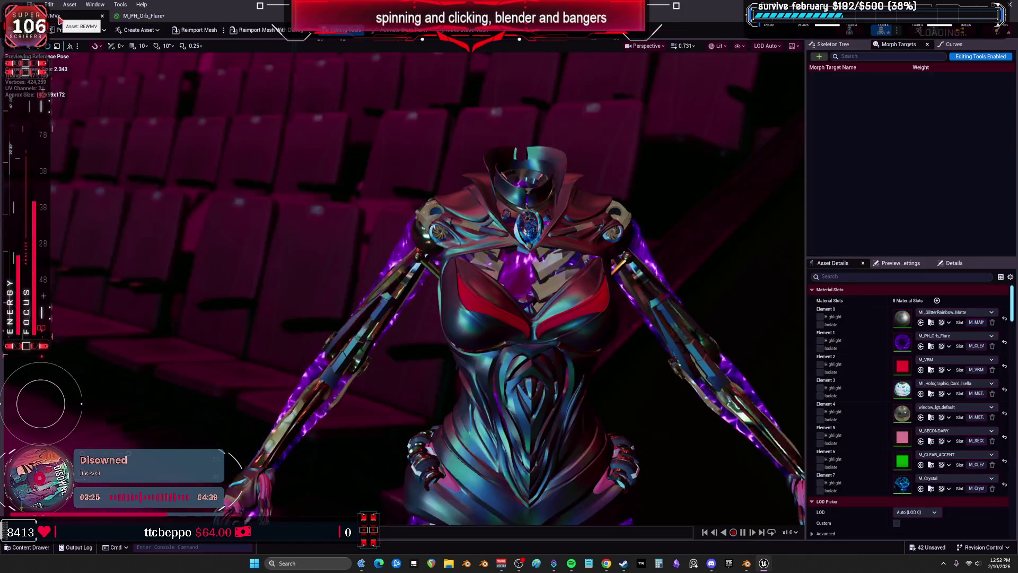
pyautogui.moveTo(342, 242); pyautogui.dragTo(193, 231)
pyautogui.moveTo(392, 266)
pyautogui.mouseDown()
pyautogui.moveTo(382, 262)
pyautogui.moveTo(393, 267)
pyautogui.mouseUp()
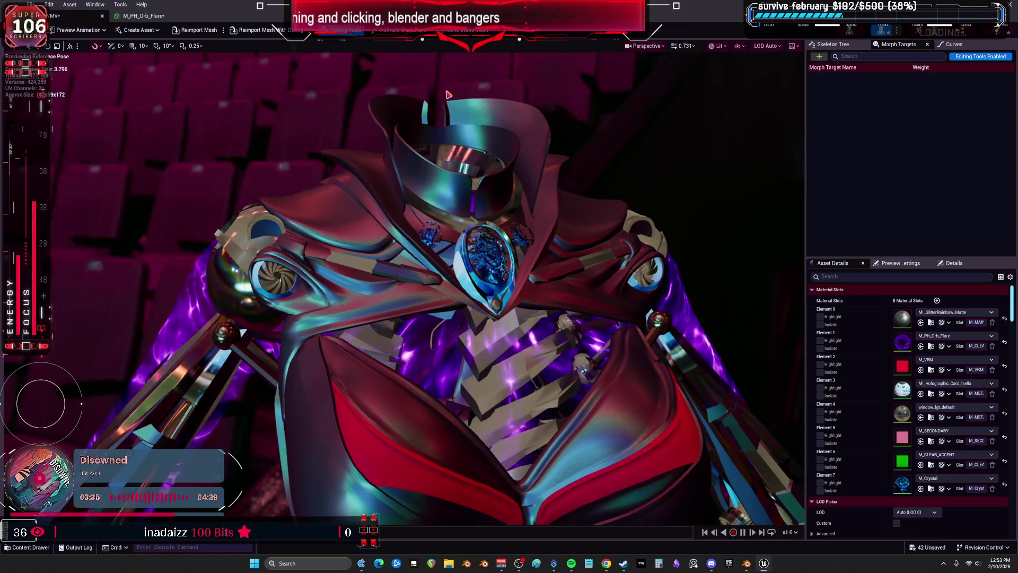
pyautogui.moveTo(136, 19); pyautogui.dragTo(498, 143)
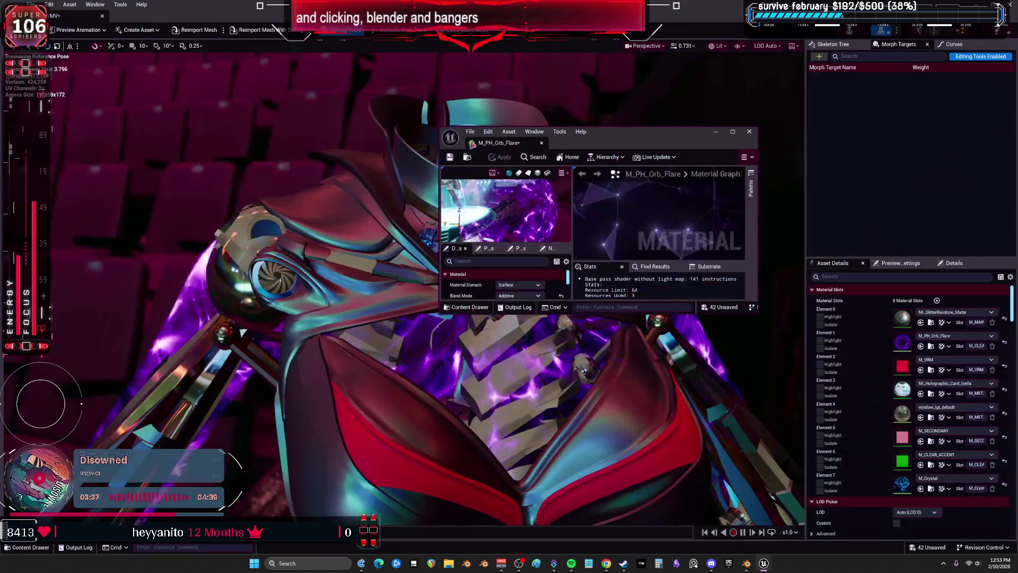
pyautogui.moveTo(629, 314); pyautogui.dragTo(626, 467)
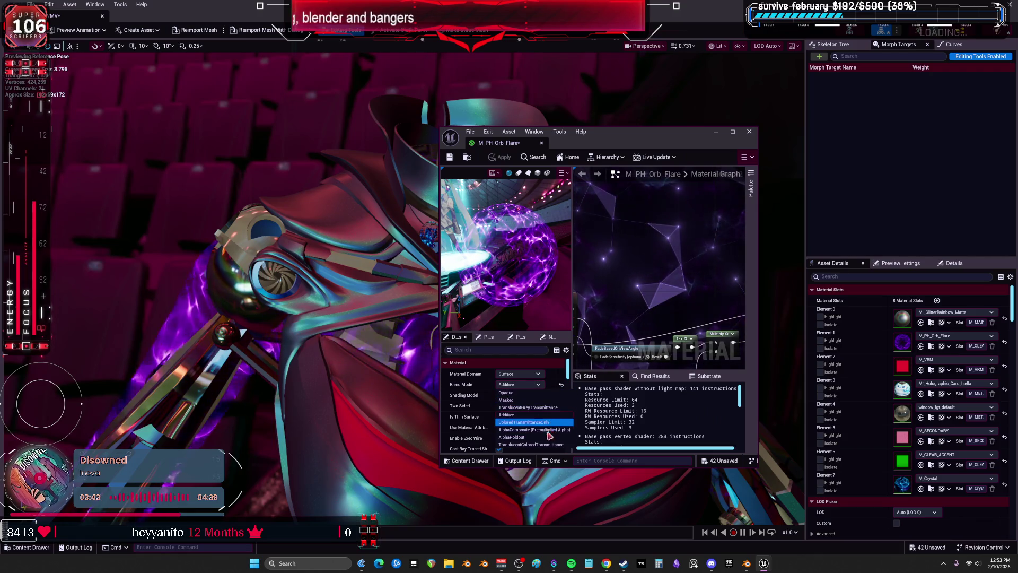
# Step: Apply M_PH_Orb_Flare with AlphaComposite blending and close the material editor
pyautogui.click(537, 444)
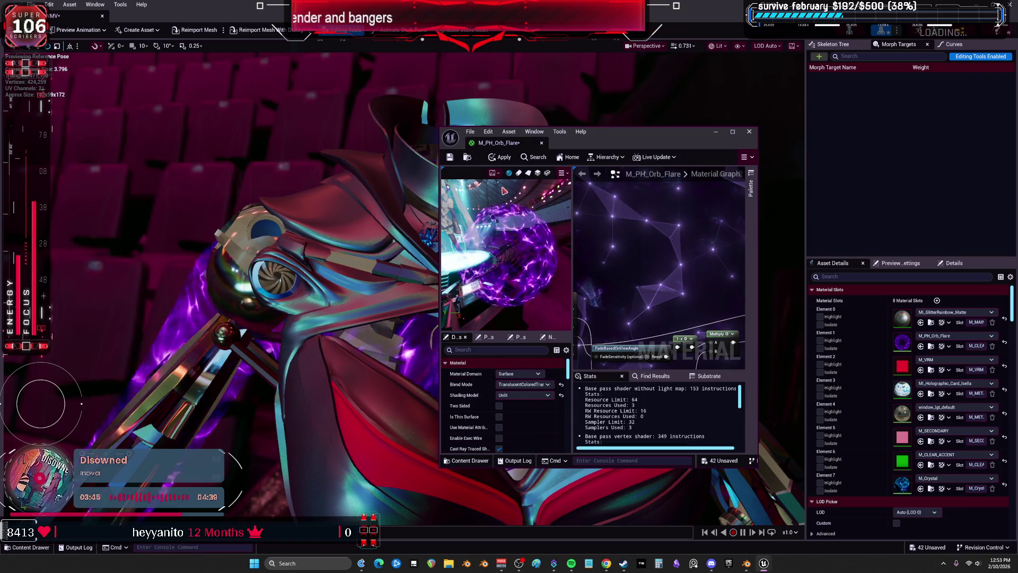
pyautogui.click(498, 159)
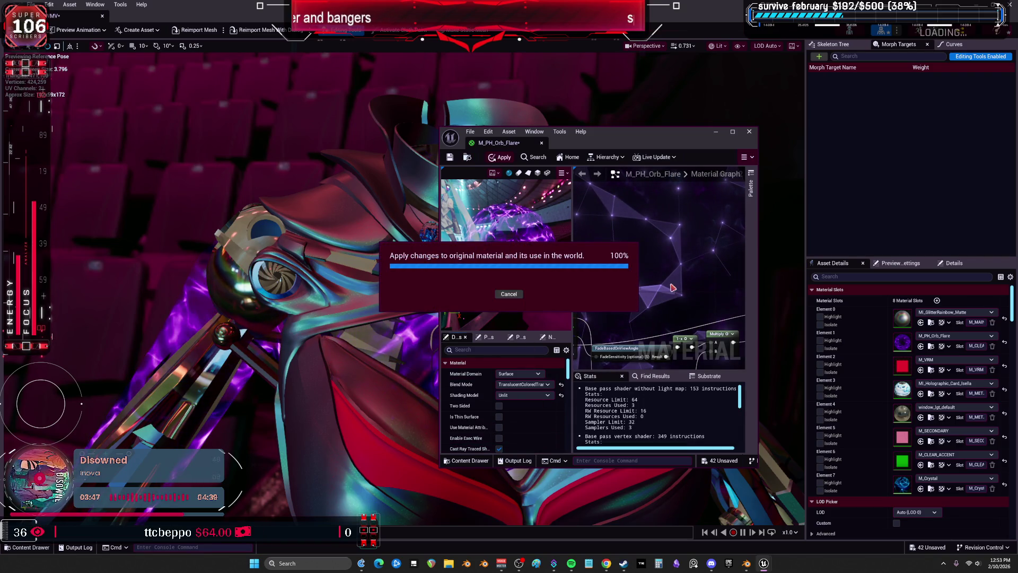
pyautogui.rightClick(670, 284)
pyautogui.click(533, 385)
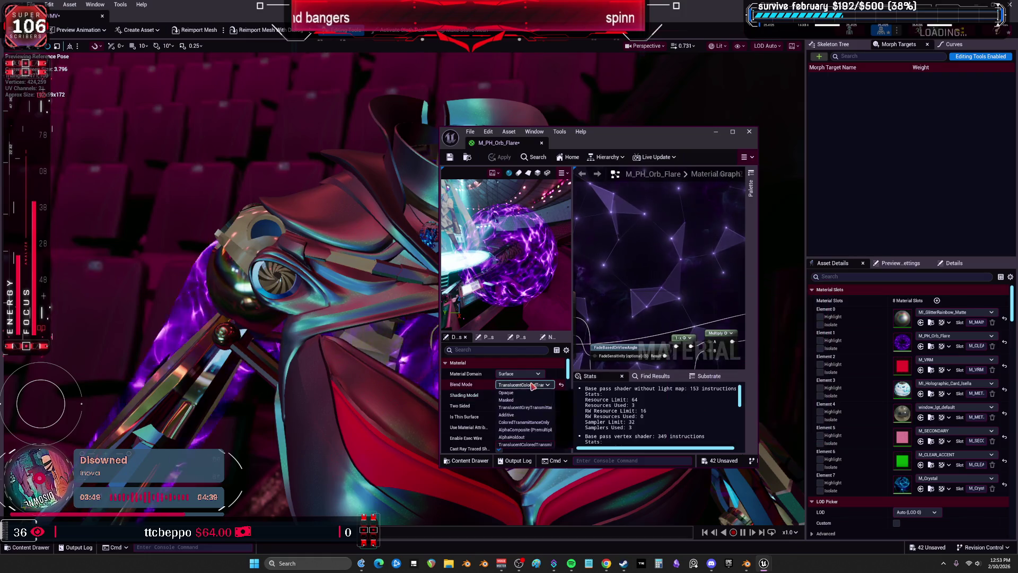
pyautogui.click(525, 437)
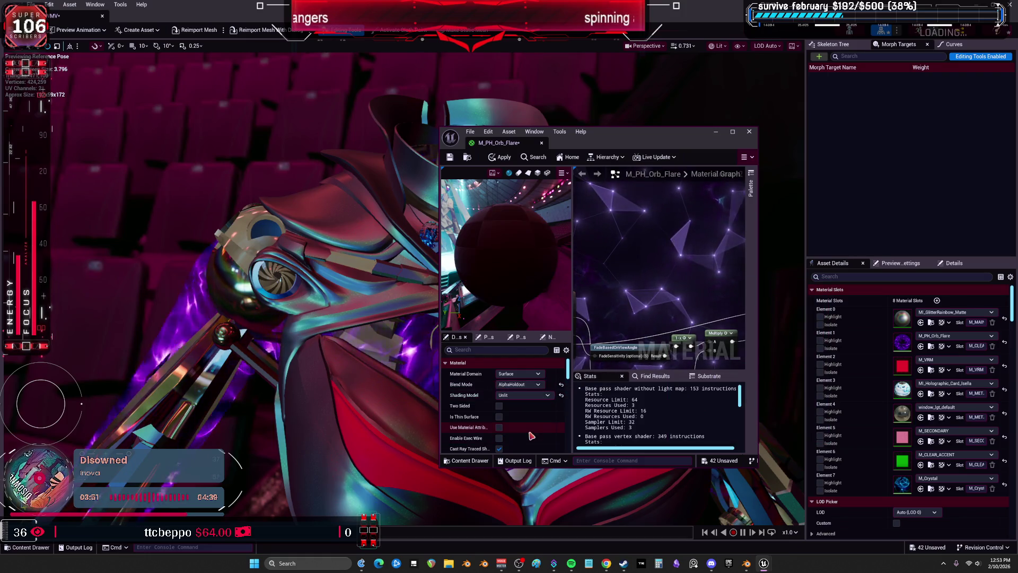
pyautogui.click(522, 384)
pyautogui.click(533, 429)
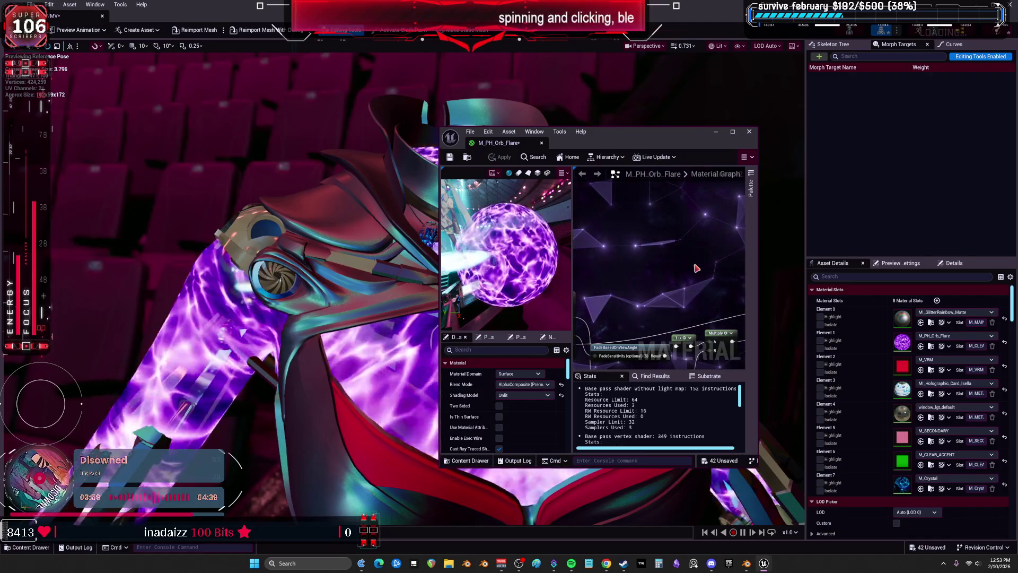
pyautogui.click(748, 131)
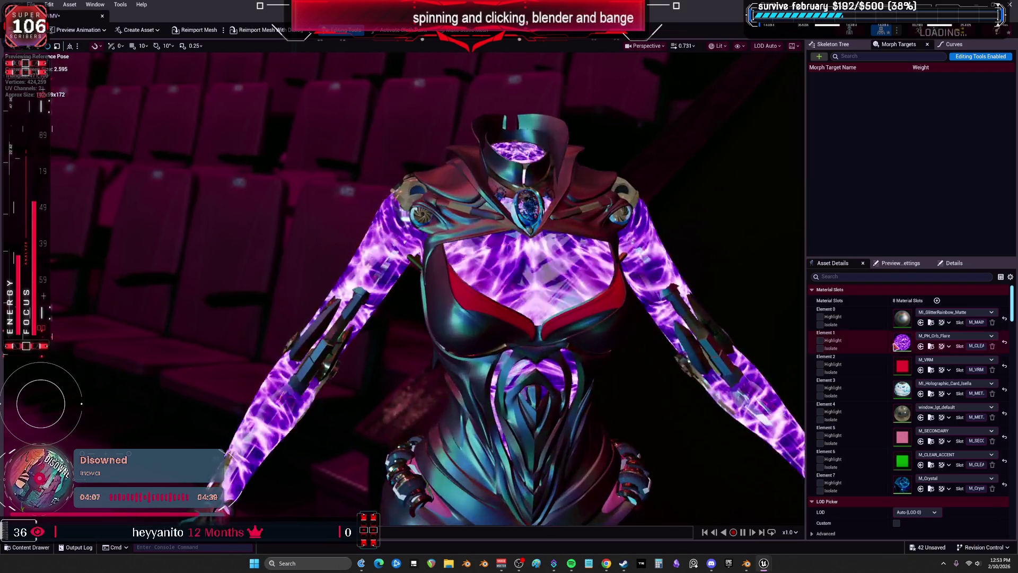
# Step: Browse Element 1's material choices, briefly trying M_PlasmaRadial_Blur_TB_Blue_Inst
pyautogui.click(955, 336)
pyautogui.press('Escape')
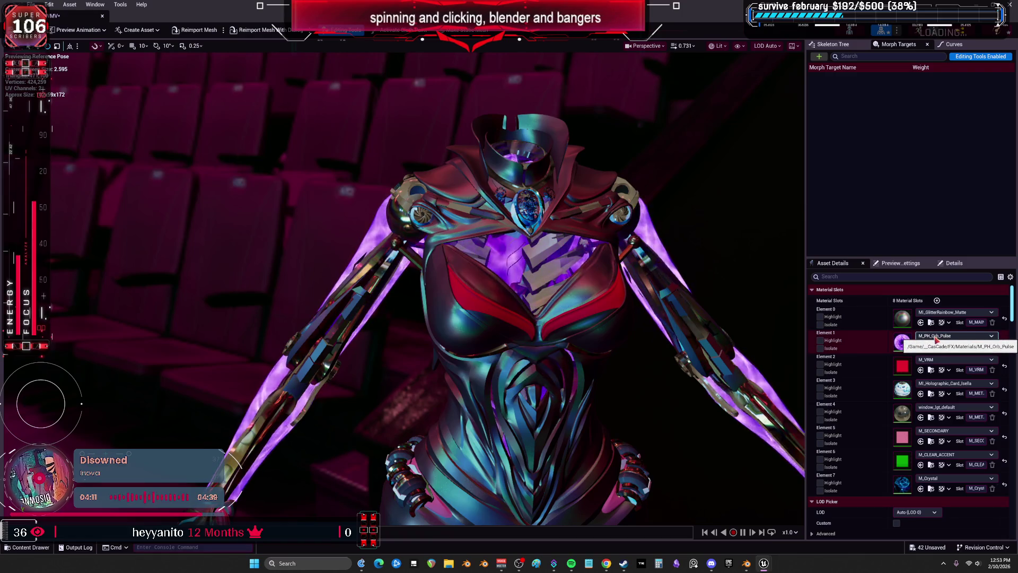
pyautogui.click(955, 336)
pyautogui.scroll(-5, 970, 427)
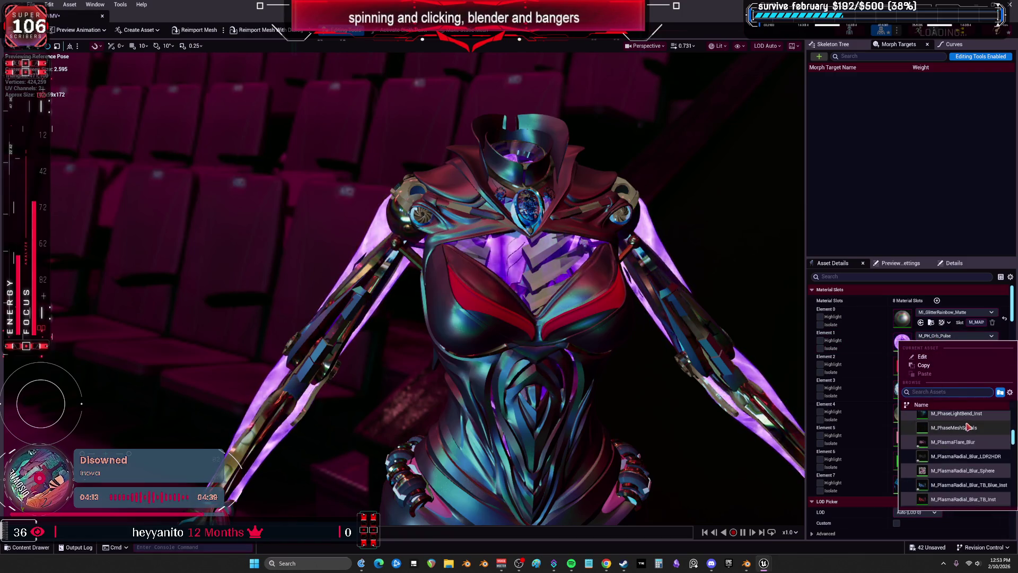
pyautogui.press('Escape')
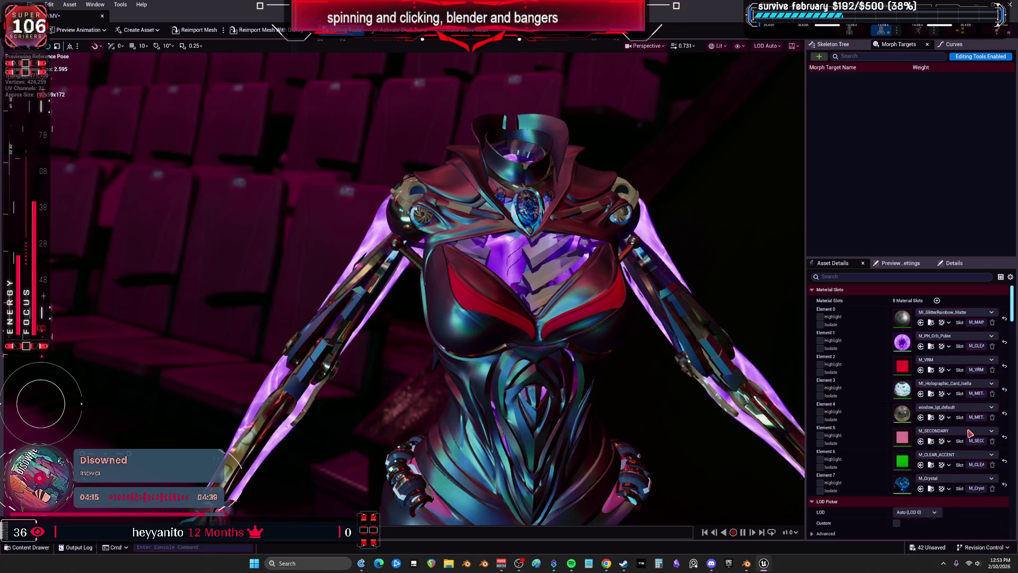
pyautogui.click(943, 337)
pyautogui.press('Escape')
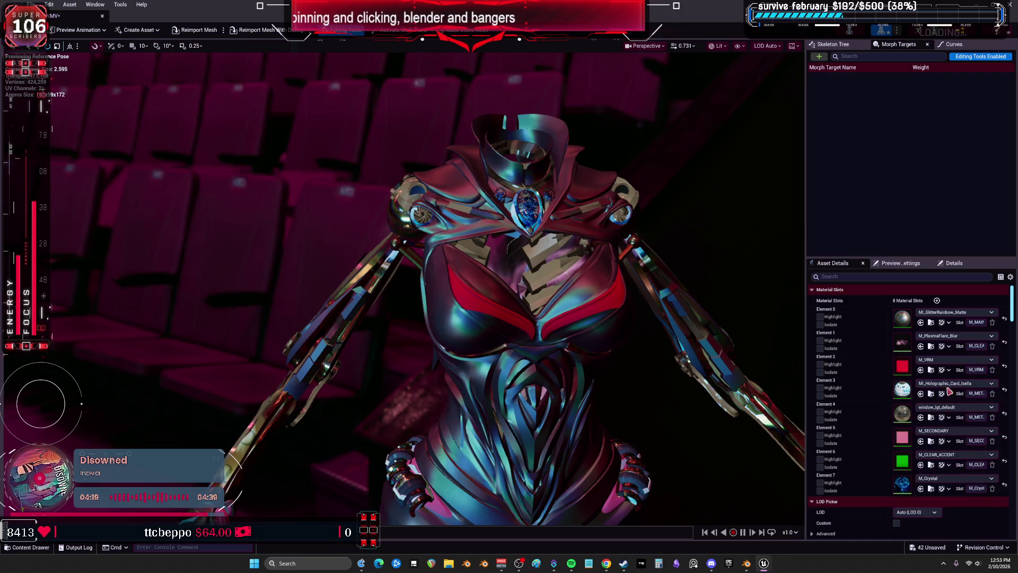
pyautogui.click(943, 338)
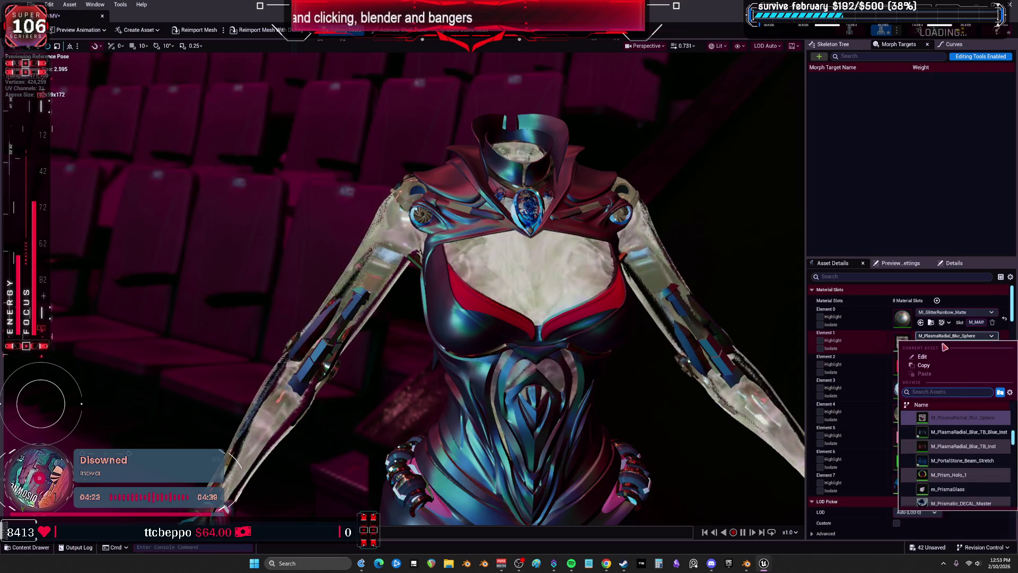
pyautogui.click(973, 445)
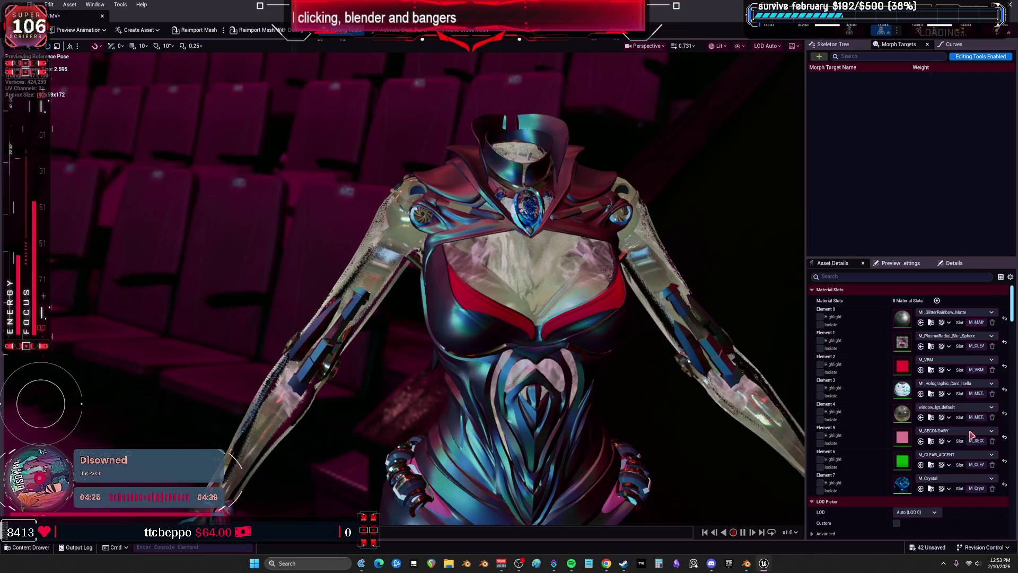
pyautogui.click(945, 337)
pyautogui.click(966, 436)
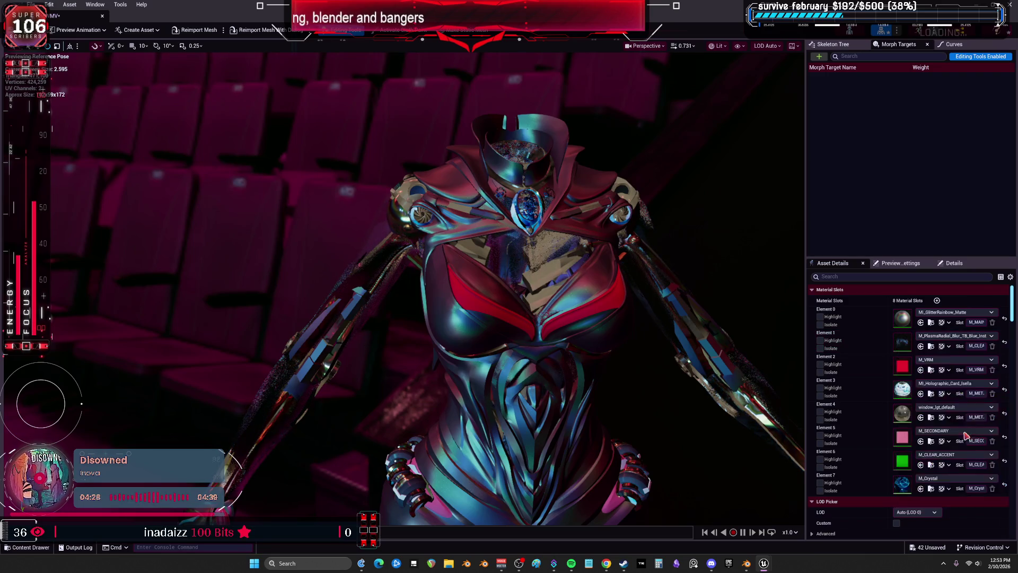
pyautogui.click(938, 338)
pyautogui.click(963, 430)
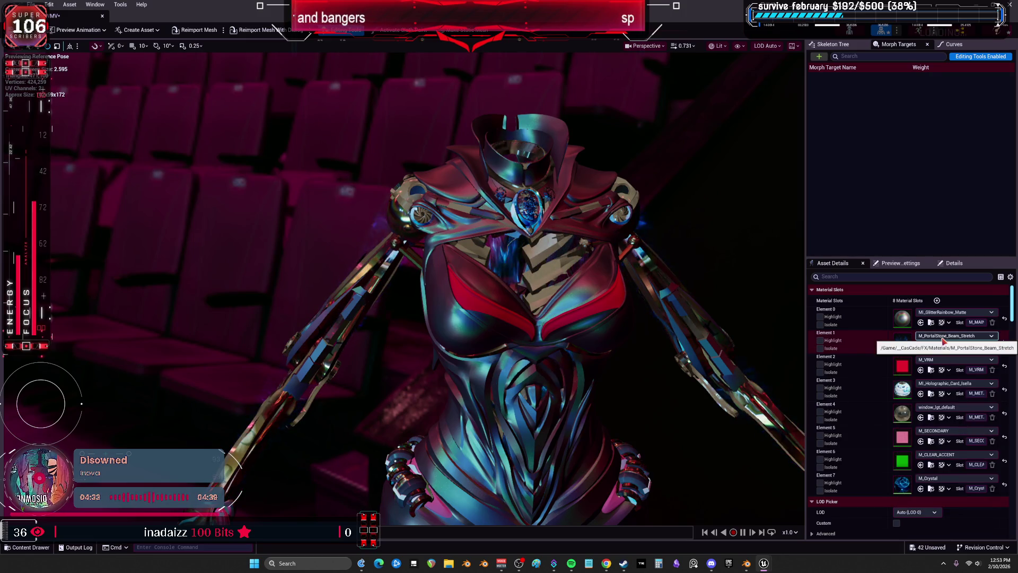
# Step: Scroll down the list and assign M_StdTranslucent to Element 1
pyautogui.click(944, 336)
pyautogui.scroll(-3, 981, 462)
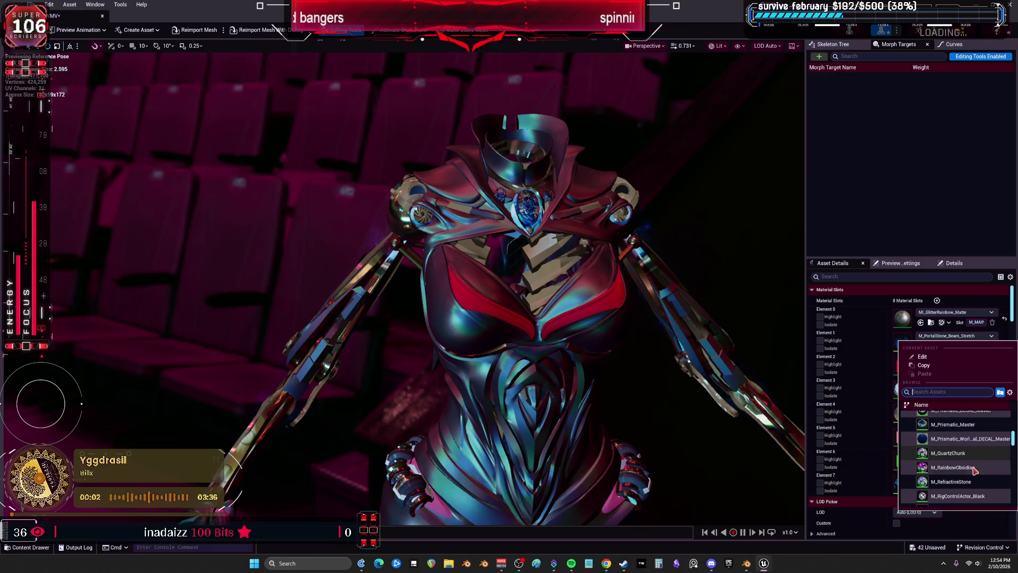
pyautogui.scroll(-2, 982, 462)
pyautogui.scroll(-2, 983, 458)
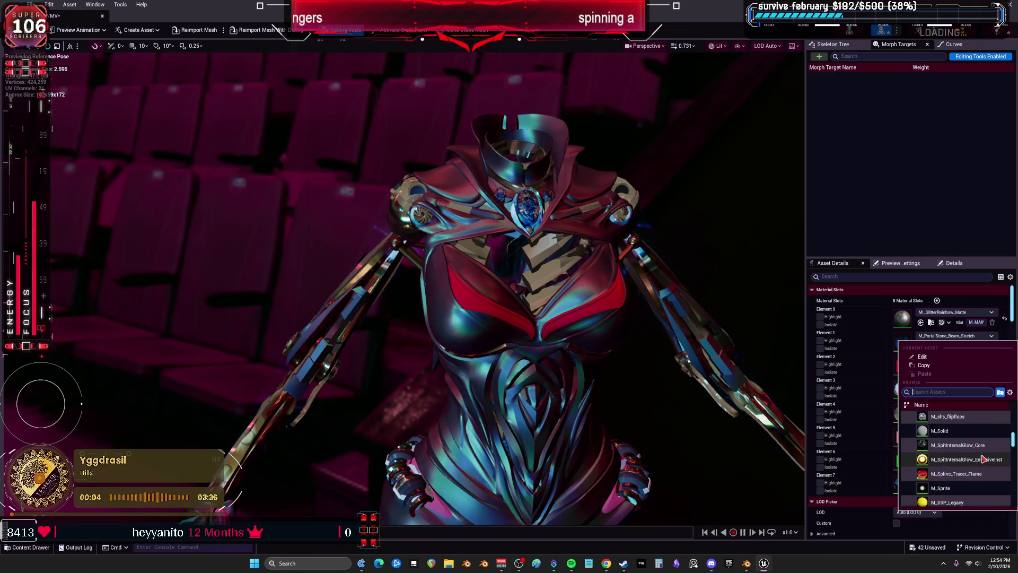
pyautogui.scroll(-2, 984, 460)
pyautogui.scroll(-2, 981, 460)
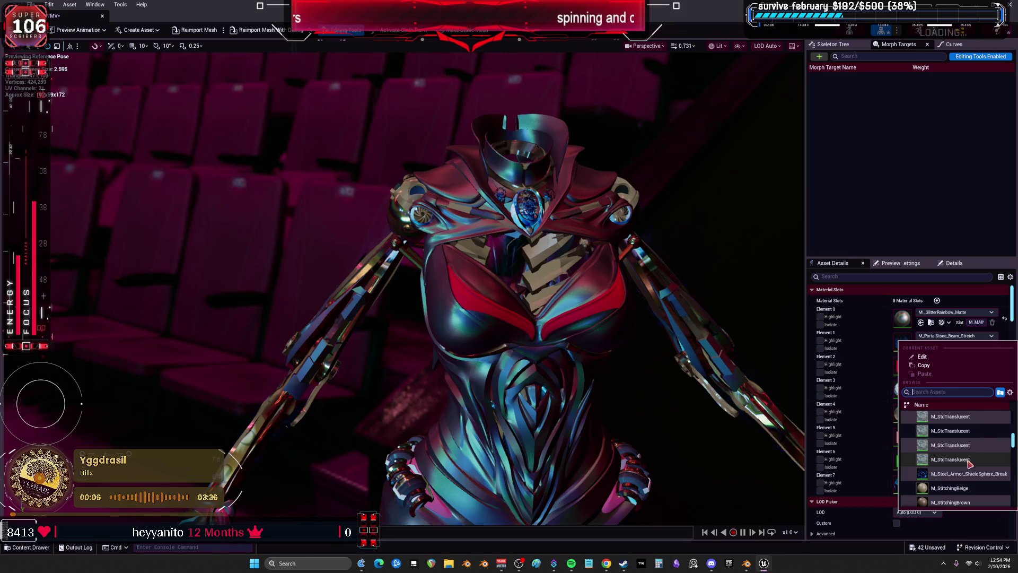
pyautogui.press('Escape')
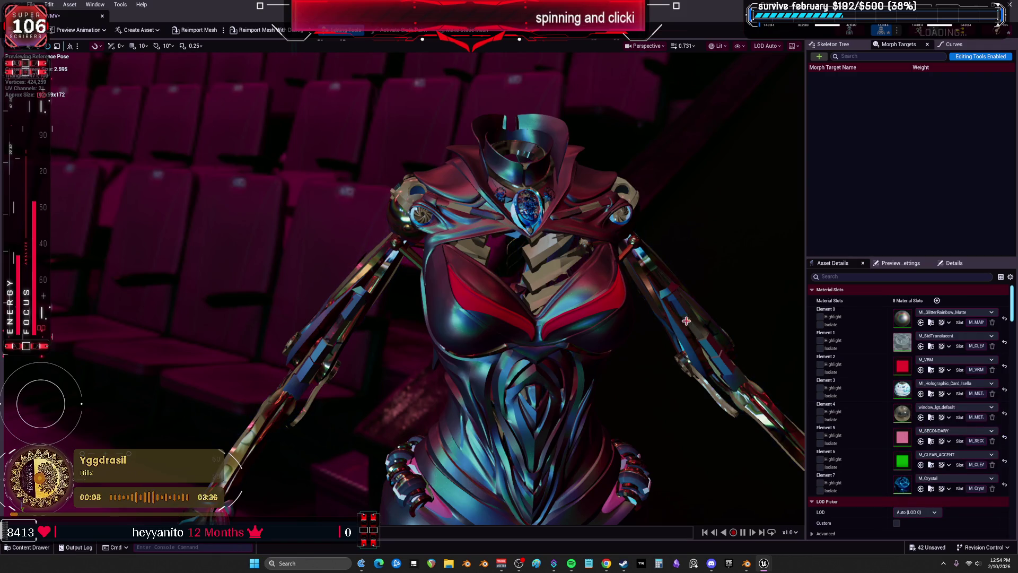
# Step: Open M_StdTranslucent in the Material Editor
pyautogui.click(951, 335)
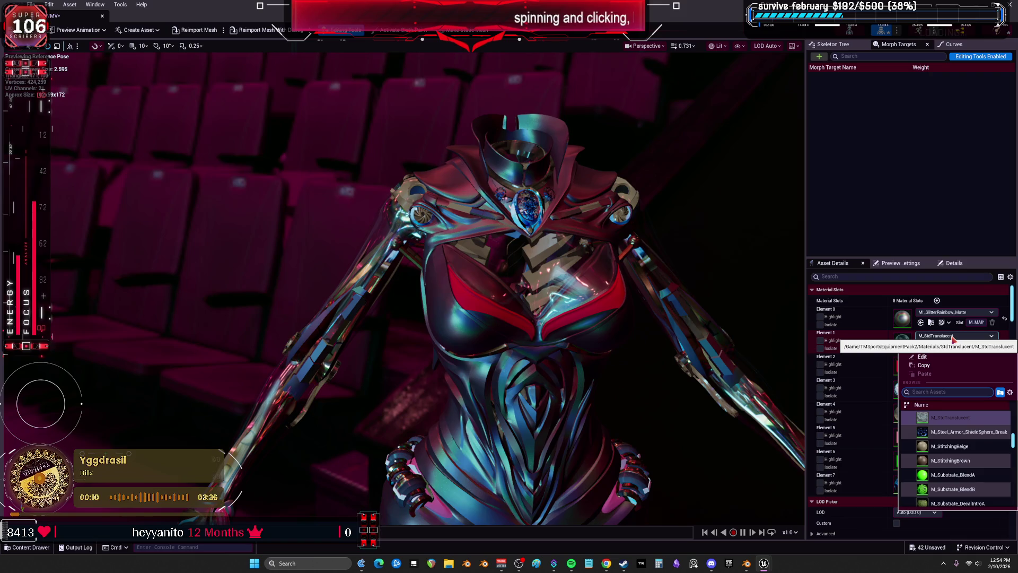
pyautogui.moveTo(711, 331)
pyautogui.mouseDown()
pyautogui.moveTo(724, 318)
pyautogui.moveTo(732, 392)
pyautogui.moveTo(732, 340)
pyautogui.mouseUp()
pyautogui.doubleClick(902, 339)
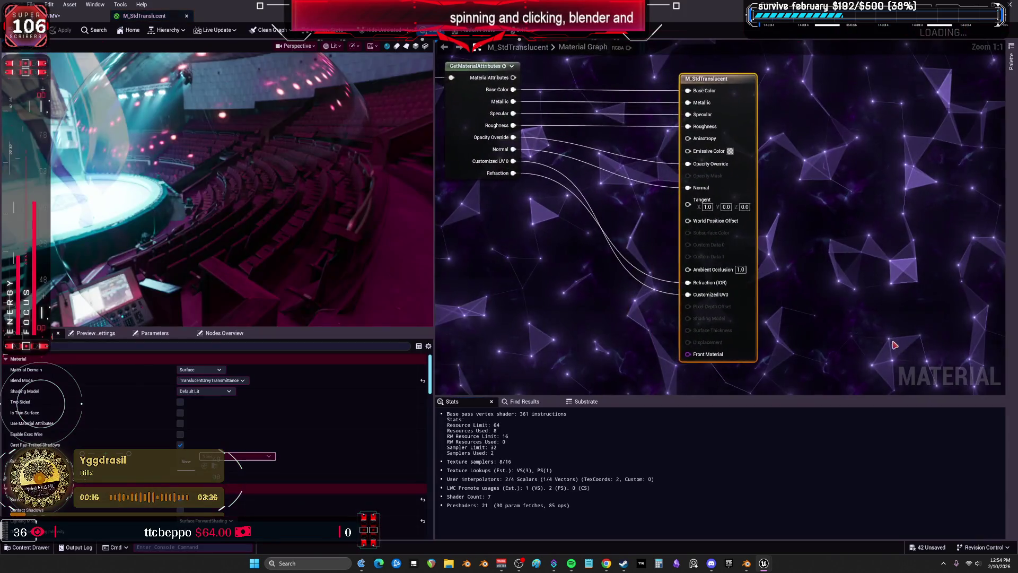
# Step: Restore the mesh editor as a floating window over the level editor
pyautogui.scroll(3, 763, 238)
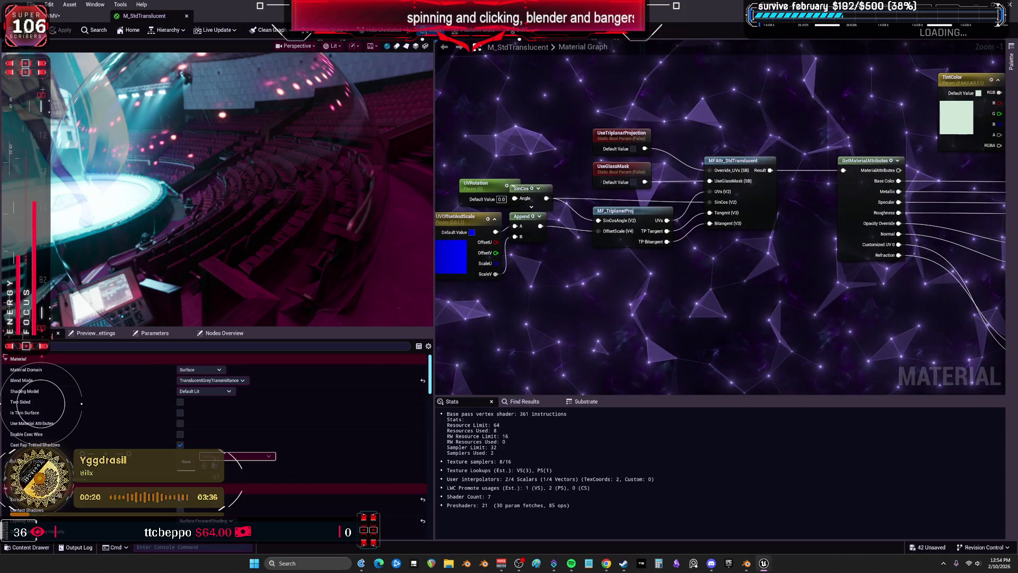
pyautogui.press('super+Down')
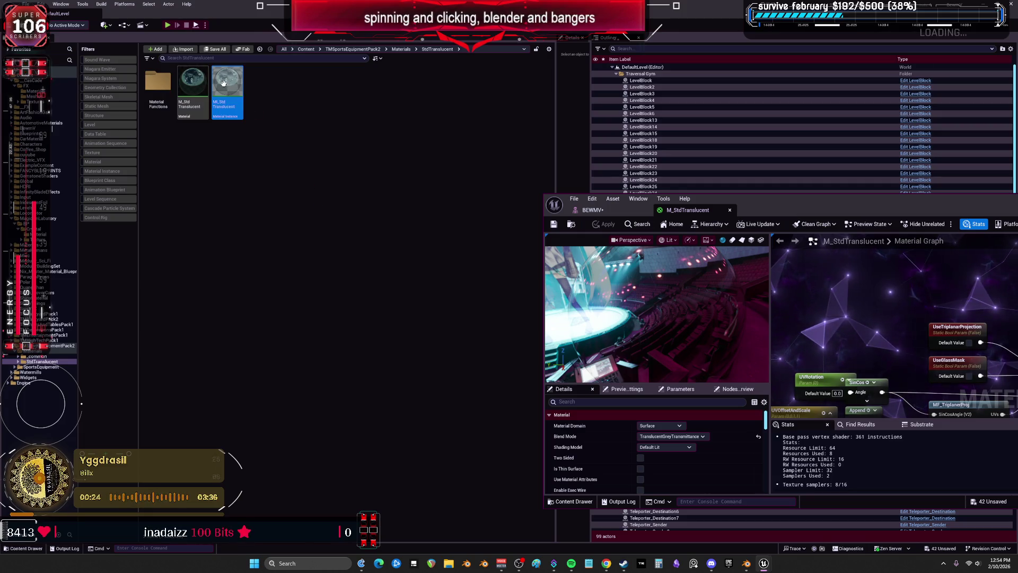
pyautogui.press('super+Up')
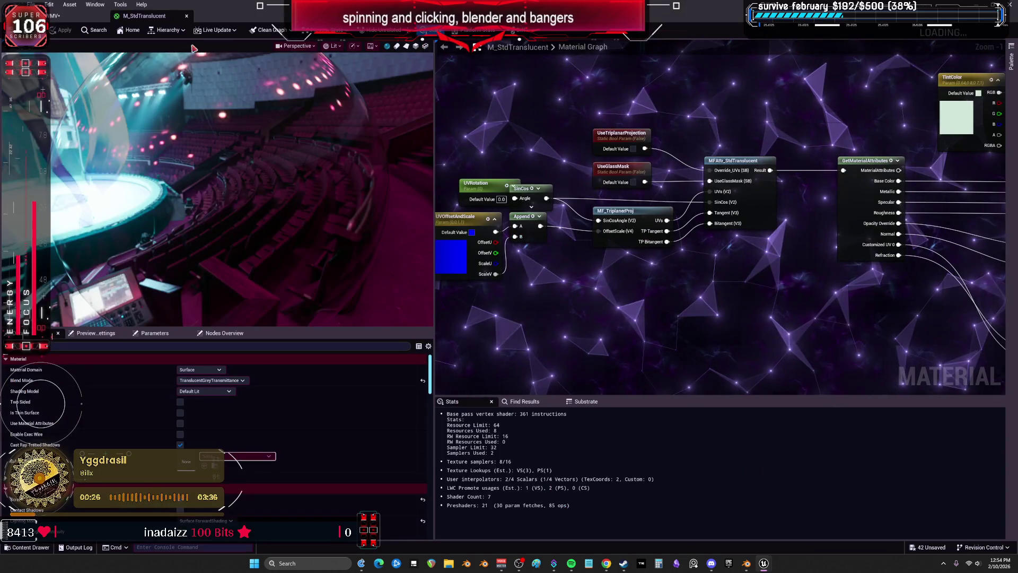
pyautogui.click(59, 20)
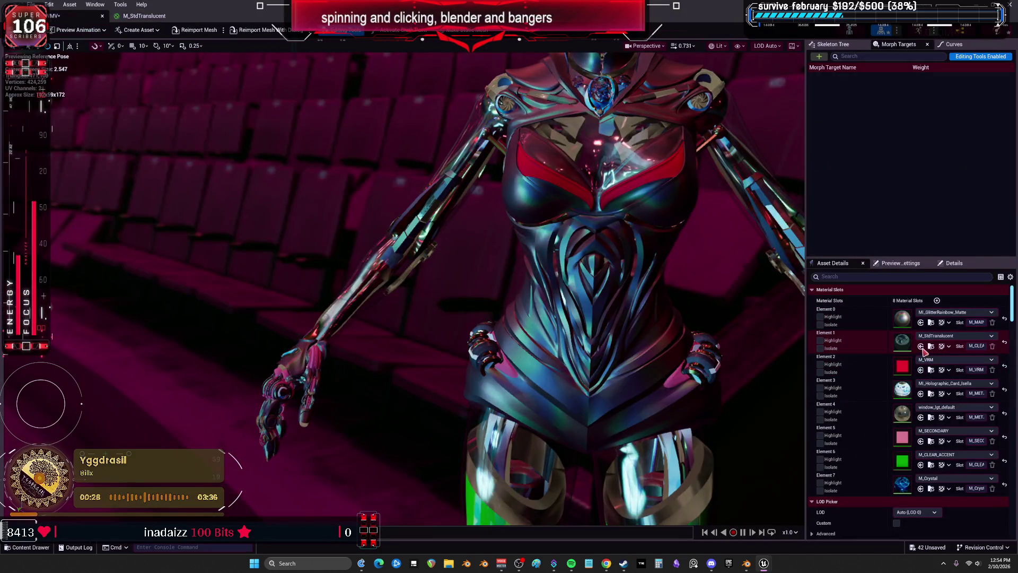
pyautogui.moveTo(680, 231); pyautogui.dragTo(666, 186)
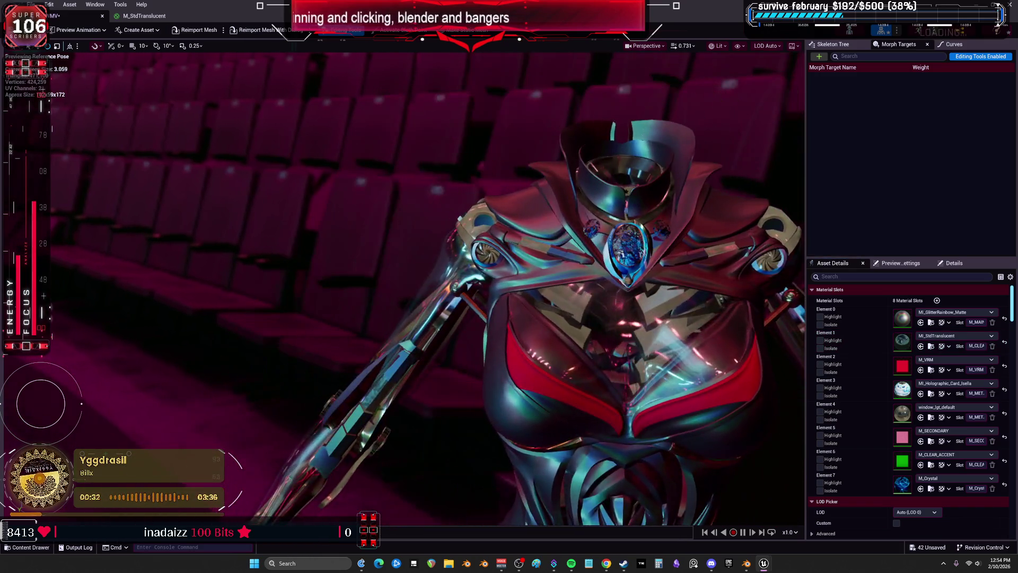
pyautogui.moveTo(583, 8)
pyautogui.mouseDown()
pyautogui.moveTo(567, 109)
pyautogui.moveTo(632, 155)
pyautogui.mouseUp()
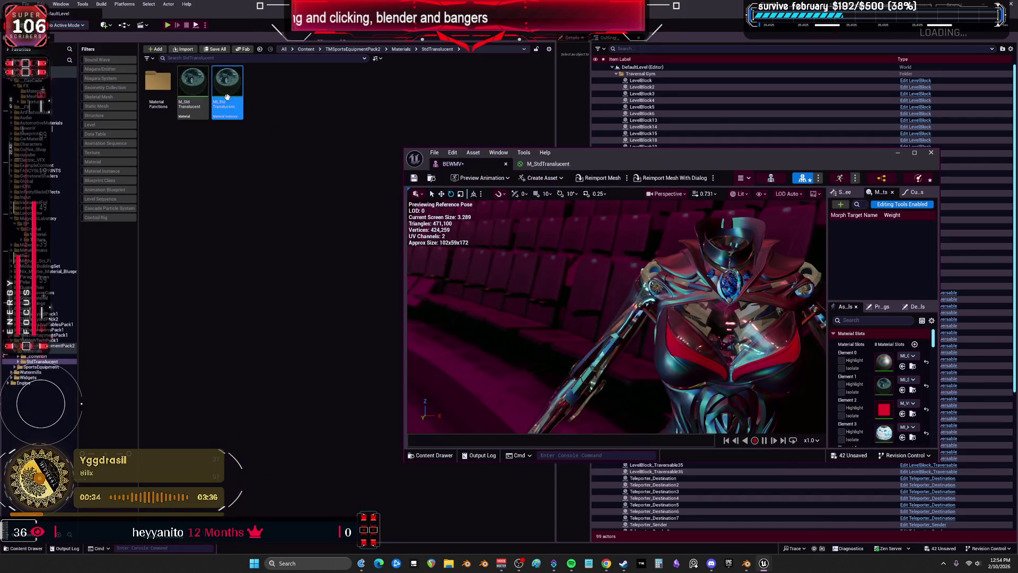
# Step: Rename the MI_StdTranslucent instance to MI_StdTranslucent_Bewm
pyautogui.moveTo(223, 83)
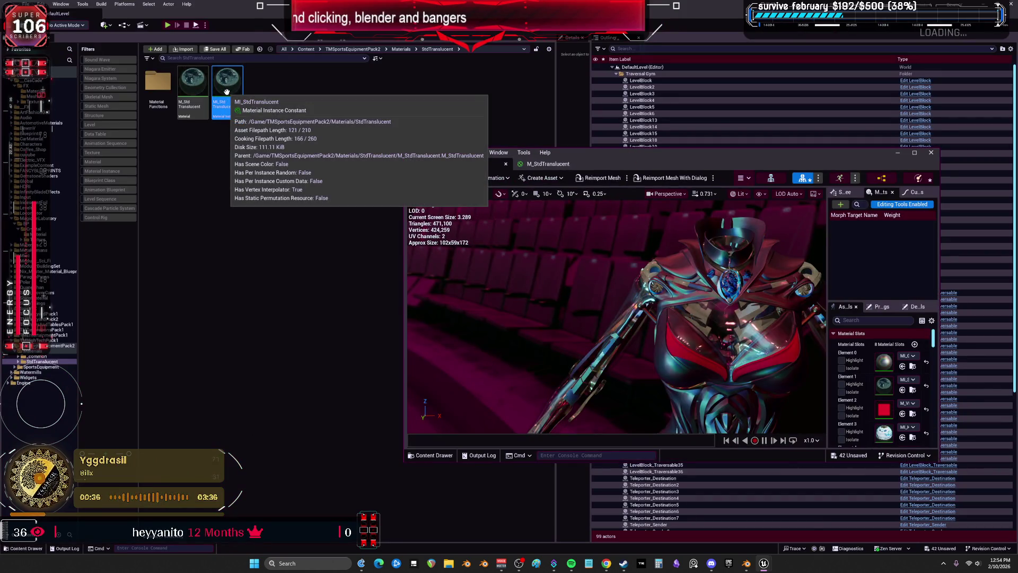
pyautogui.press('F2')
pyautogui.write('_Bewm')
pyautogui.press('Return')
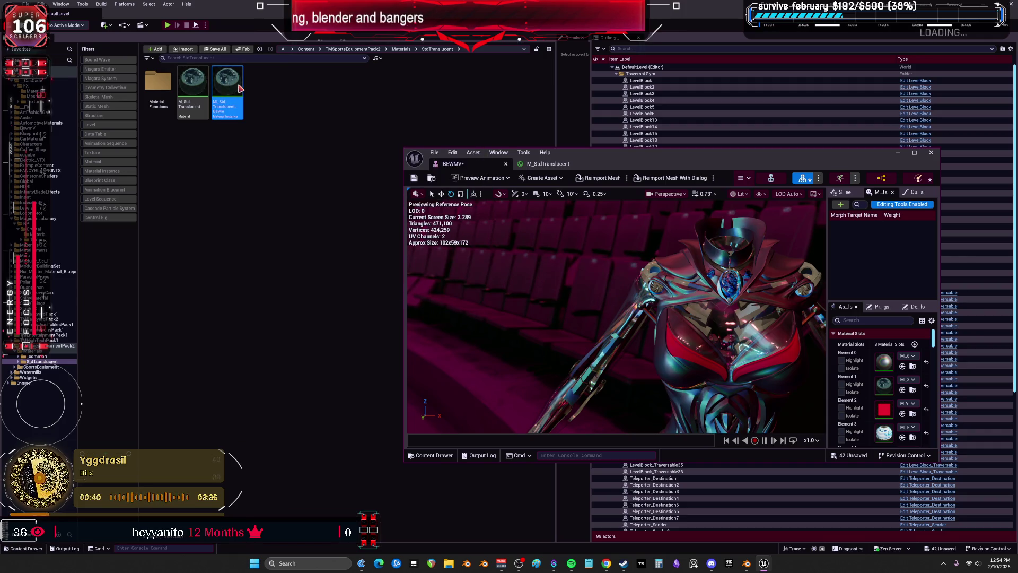
# Step: Open MI_StdTranslucent_Bewm and enable TintColor with a saturated hot-pink tint
pyautogui.doubleClick(240, 88)
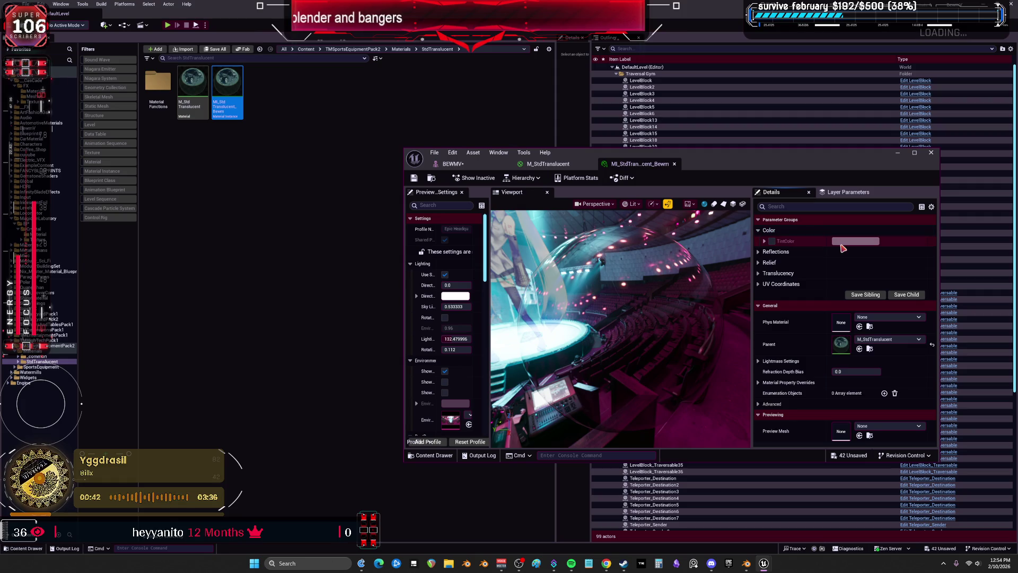
pyautogui.click(848, 242)
pyautogui.moveTo(739, 293); pyautogui.dragTo(783, 246)
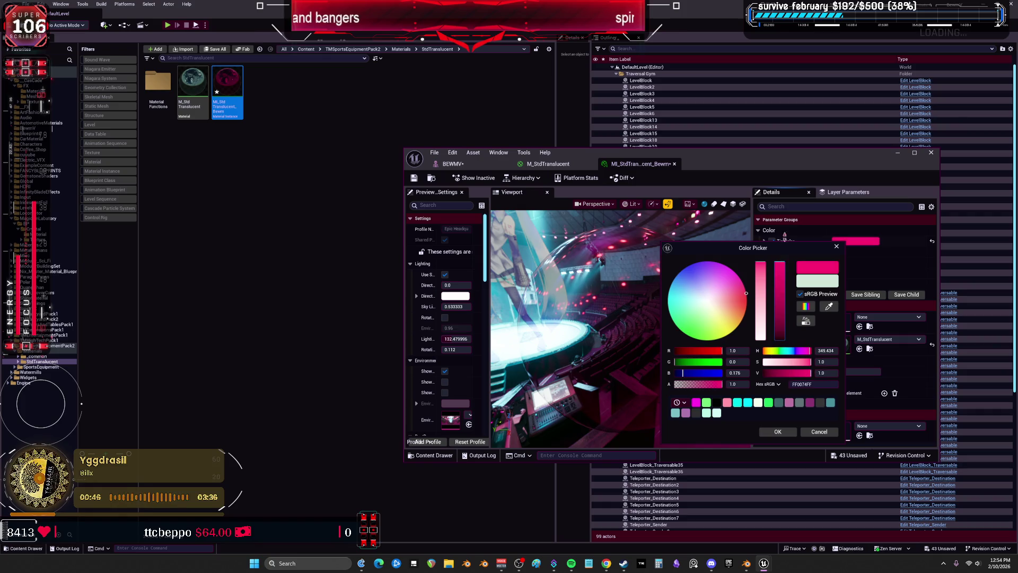
pyautogui.moveTo(744, 286)
pyautogui.mouseDown()
pyautogui.moveTo(743, 315)
pyautogui.moveTo(745, 290)
pyautogui.mouseUp()
pyautogui.click(790, 433)
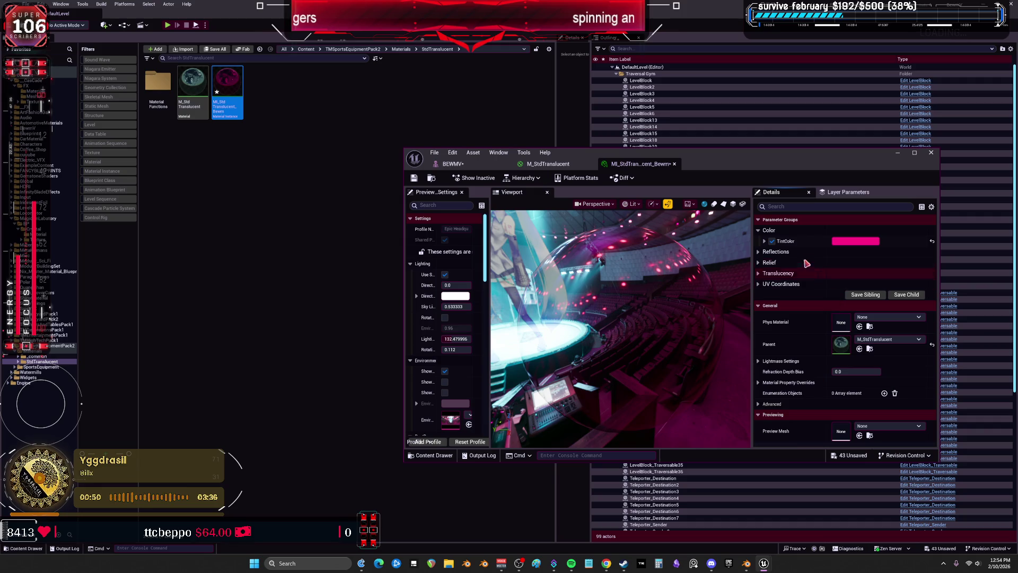
# Step: Expand the Relief, UV Coordinates, Translucency and Reflections groups, leaving UseGlassMask off
pyautogui.click(758, 263)
pyautogui.click(759, 329)
pyautogui.click(758, 317)
pyautogui.click(758, 252)
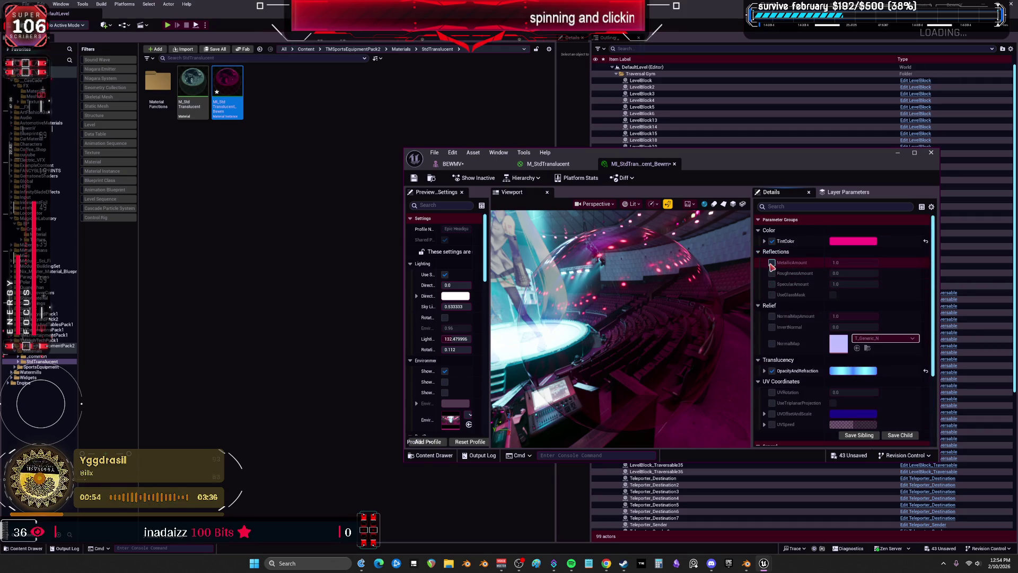
pyautogui.click(772, 295)
pyautogui.click(831, 295)
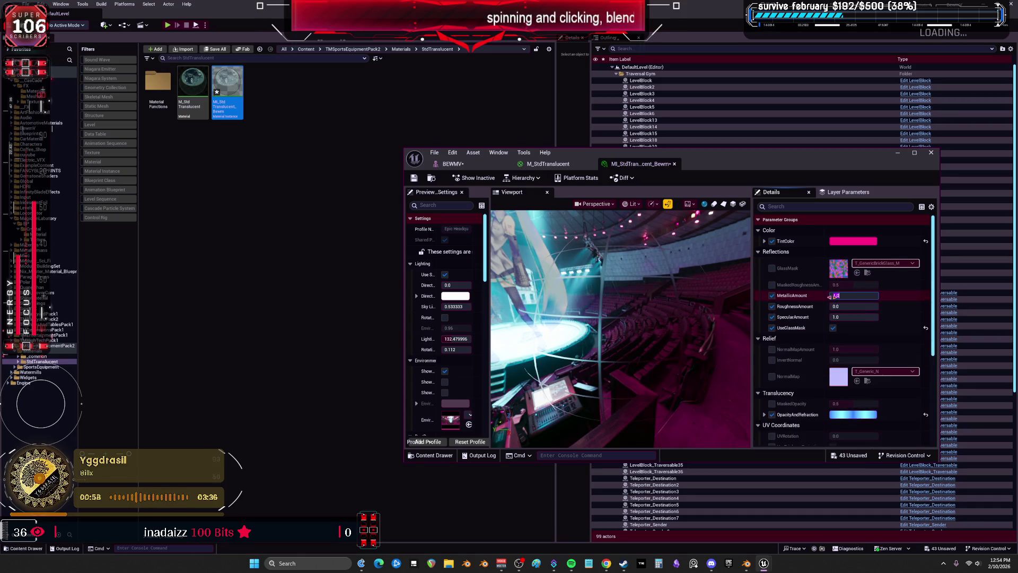
pyautogui.click(833, 328)
pyautogui.click(772, 295)
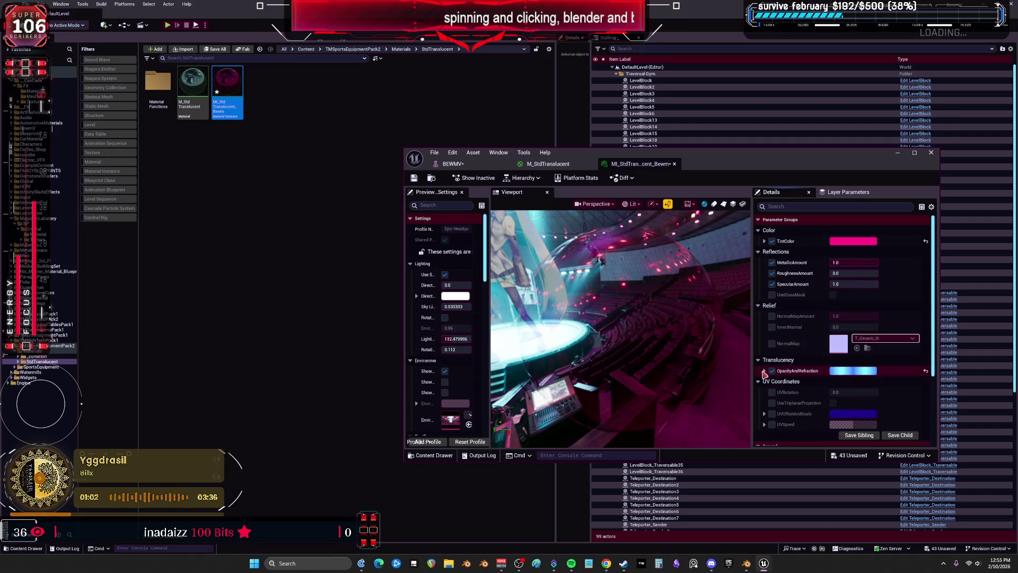
# Step: Raise Opacity to 0.495333, save the instance, and return to the maximized mesh editor
pyautogui.click(764, 371)
pyautogui.moveTo(854, 382)
pyautogui.mouseDown()
pyautogui.moveTo(869, 381)
pyautogui.moveTo(857, 381)
pyautogui.mouseUp()
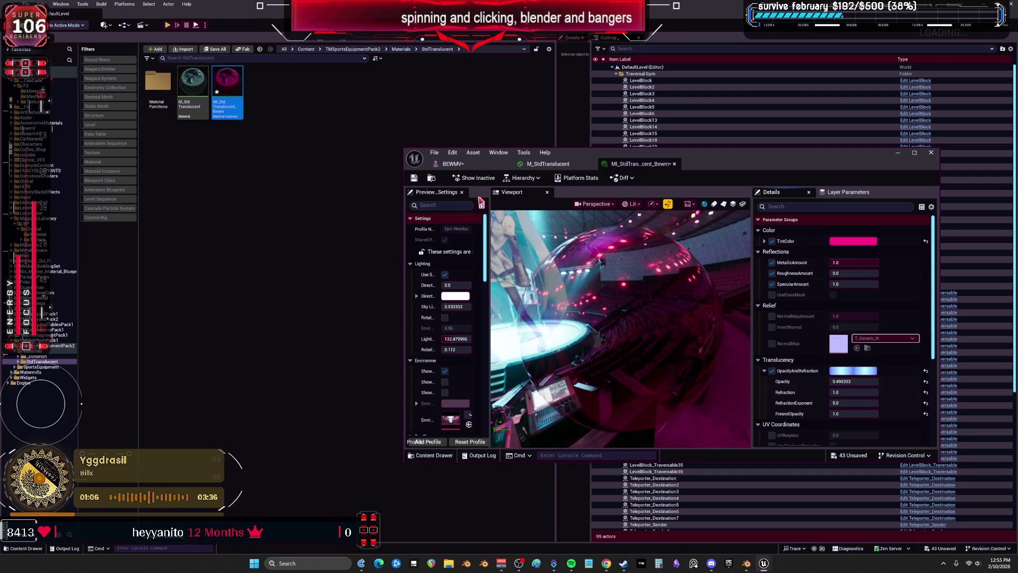
pyautogui.click(414, 178)
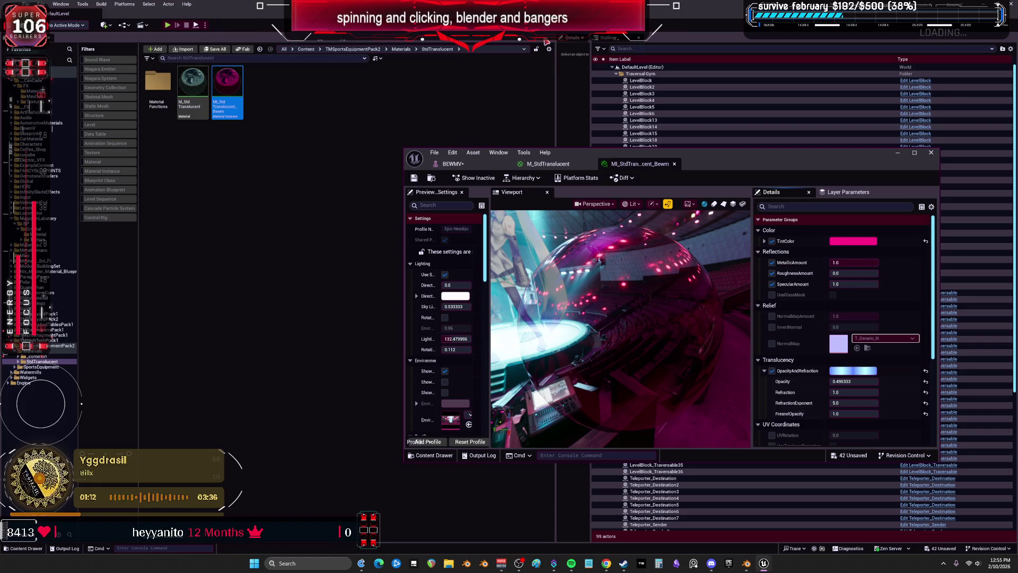
pyautogui.click(450, 165)
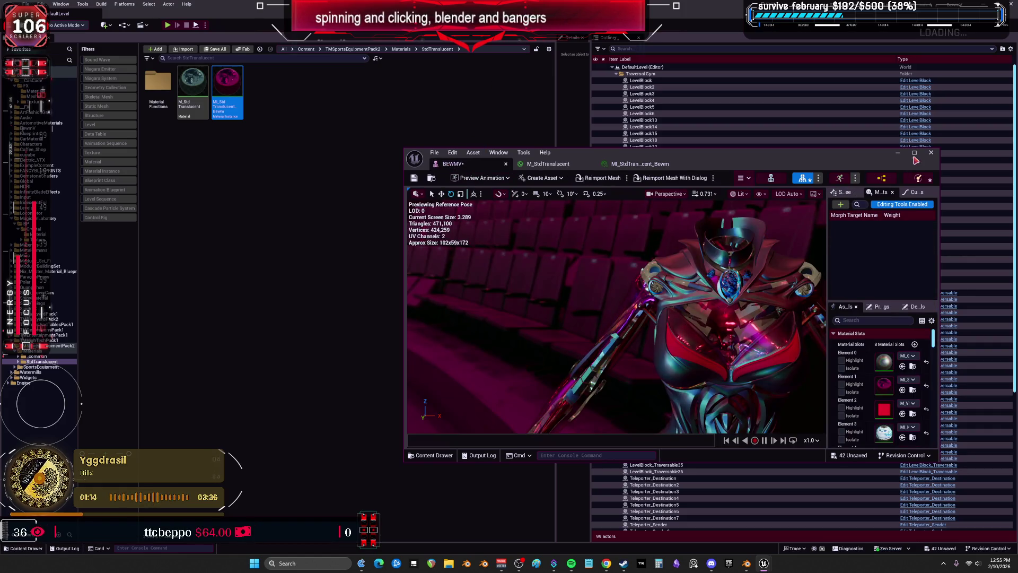
pyautogui.click(914, 153)
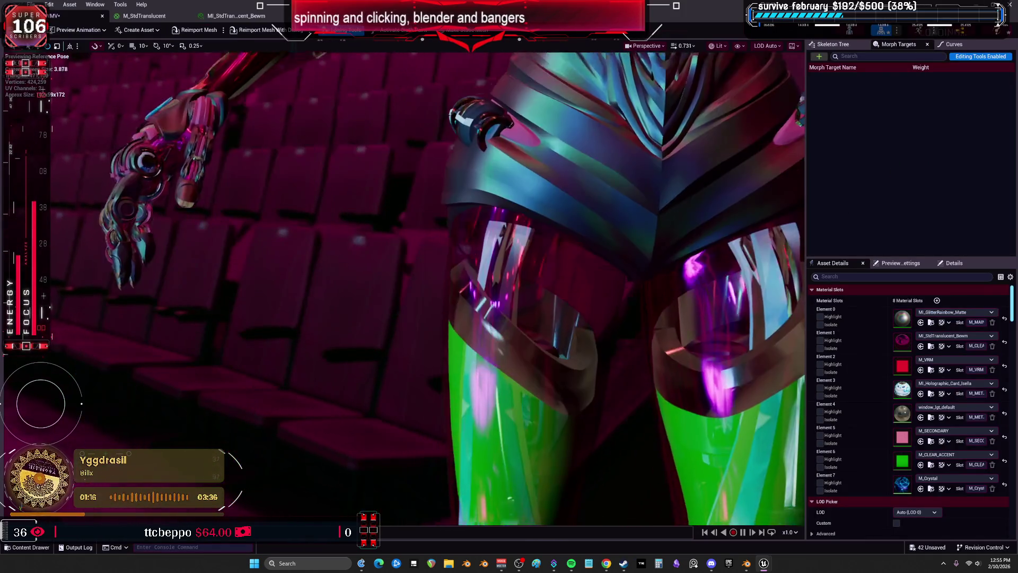
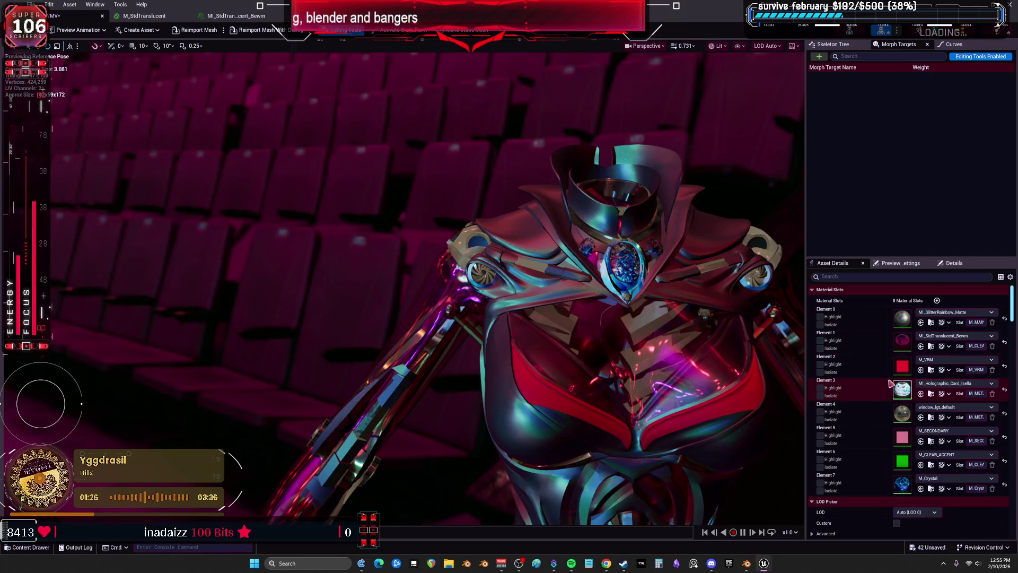
# Step: Isolate Element 2's parts, open the M_VRM material instance, then move to the BewmV folder
pyautogui.click(821, 373)
pyautogui.click(820, 372)
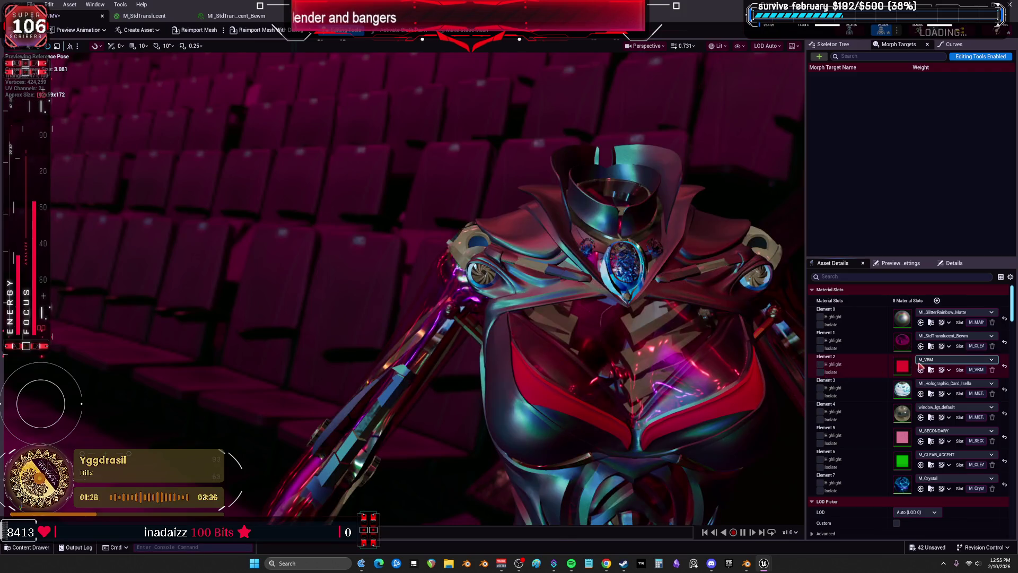
pyautogui.doubleClick(908, 368)
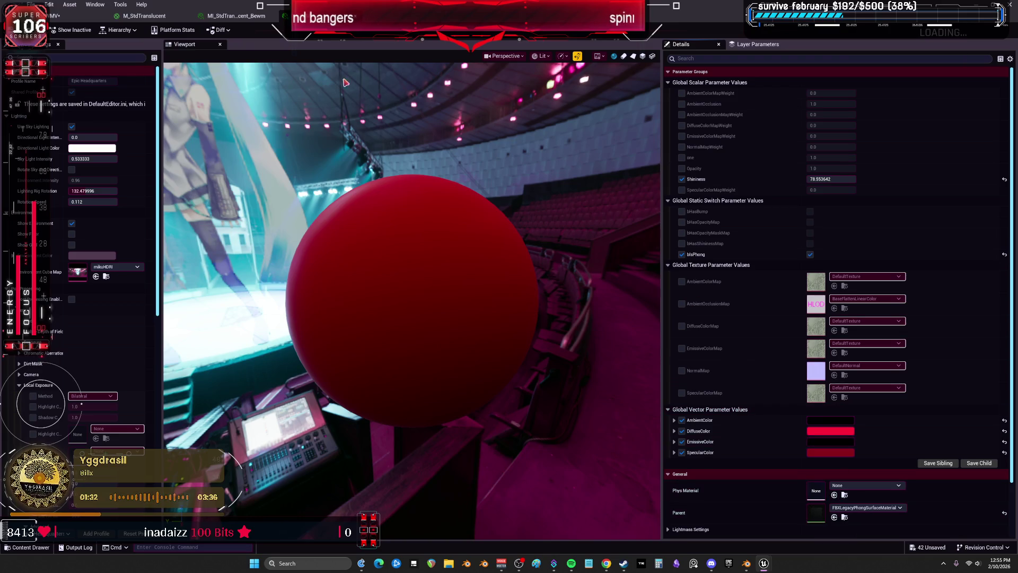
pyautogui.press('super+Down')
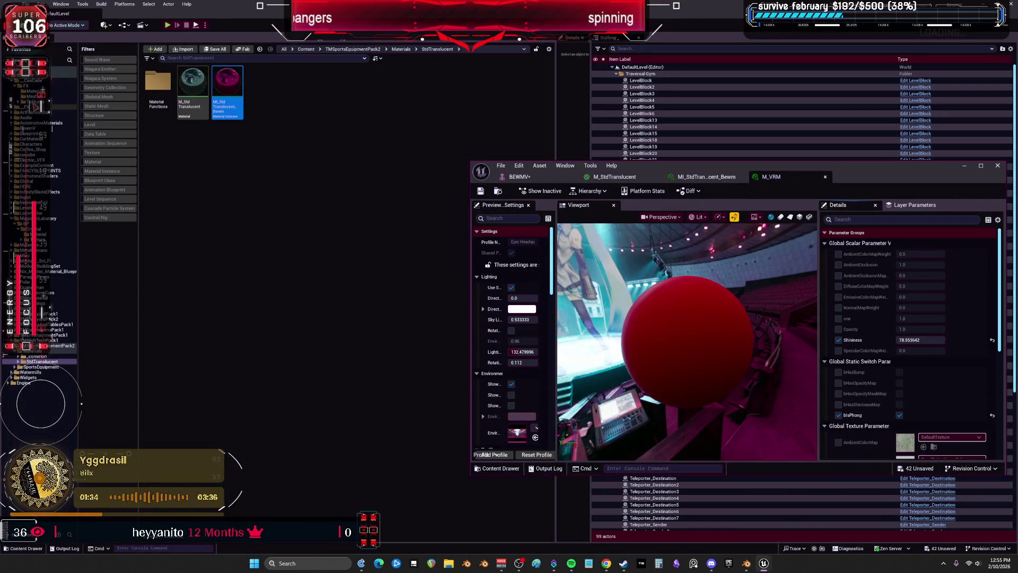
pyautogui.click(27, 128)
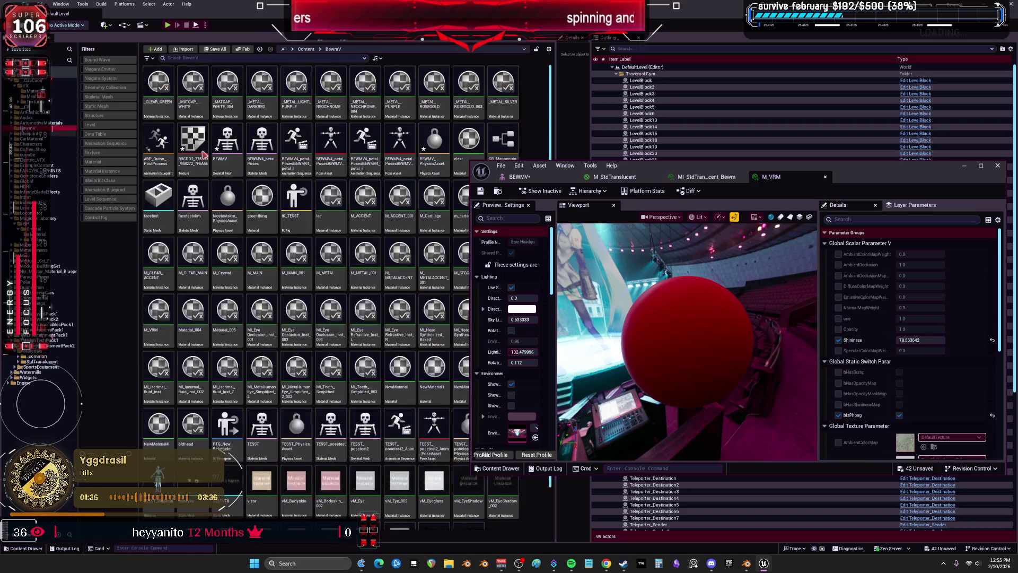
pyautogui.moveTo(689, 165); pyautogui.dragTo(831, 139)
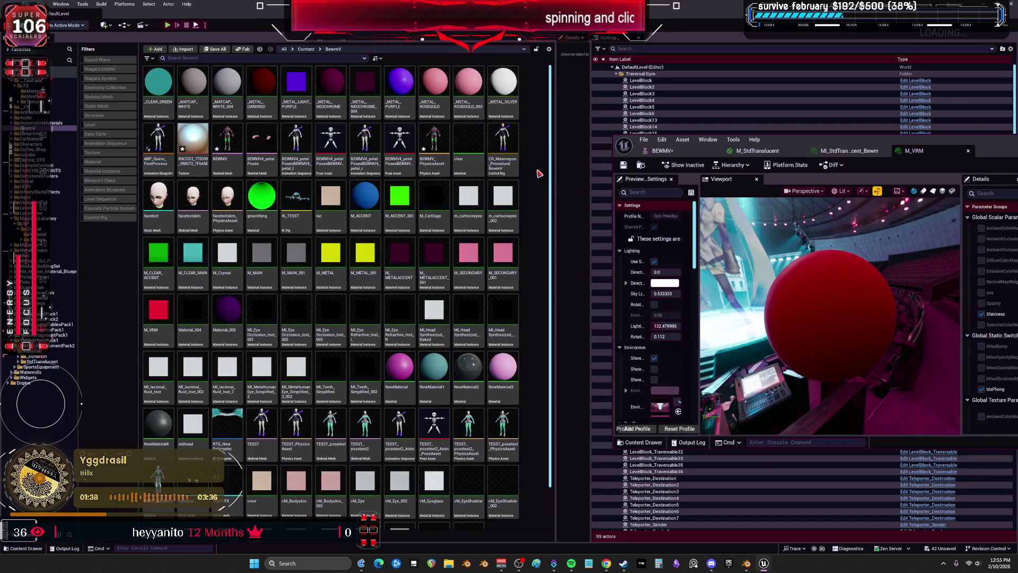
# Step: Create a new Material named police in the BewmV folder
pyautogui.rightClick(539, 173)
pyautogui.click(586, 302)
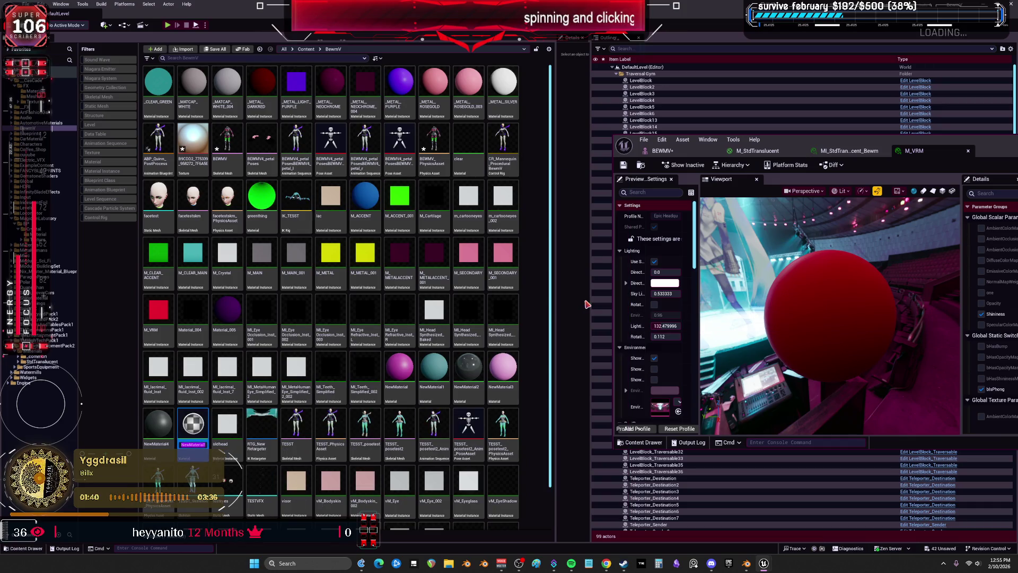
pyautogui.write('ice')
pyautogui.press('Return')
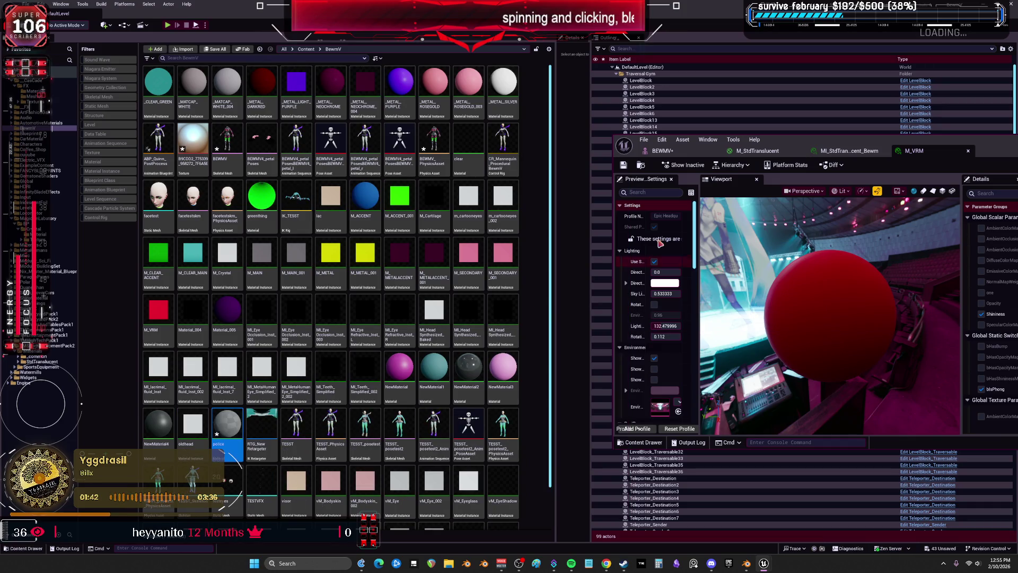
# Step: Assign police to Element 2 in the BEWMV mesh editor and open it for editing
pyautogui.click(672, 152)
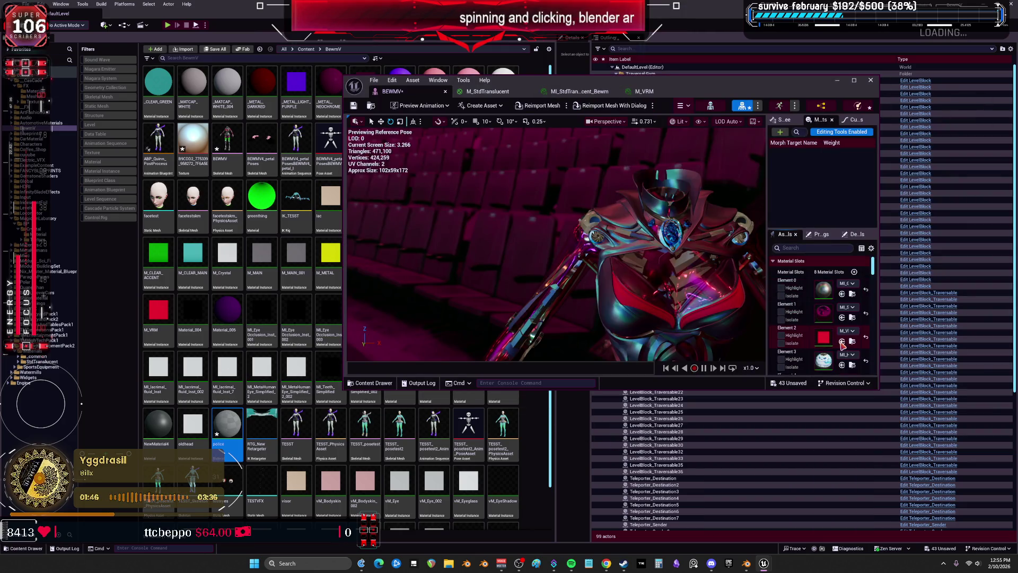
pyautogui.click(841, 341)
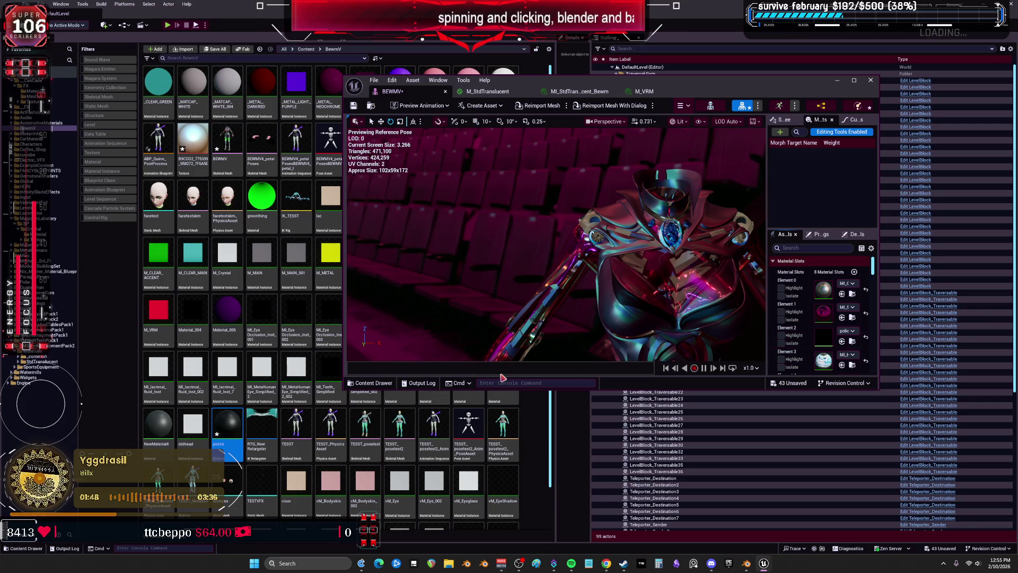
pyautogui.doubleClick(226, 427)
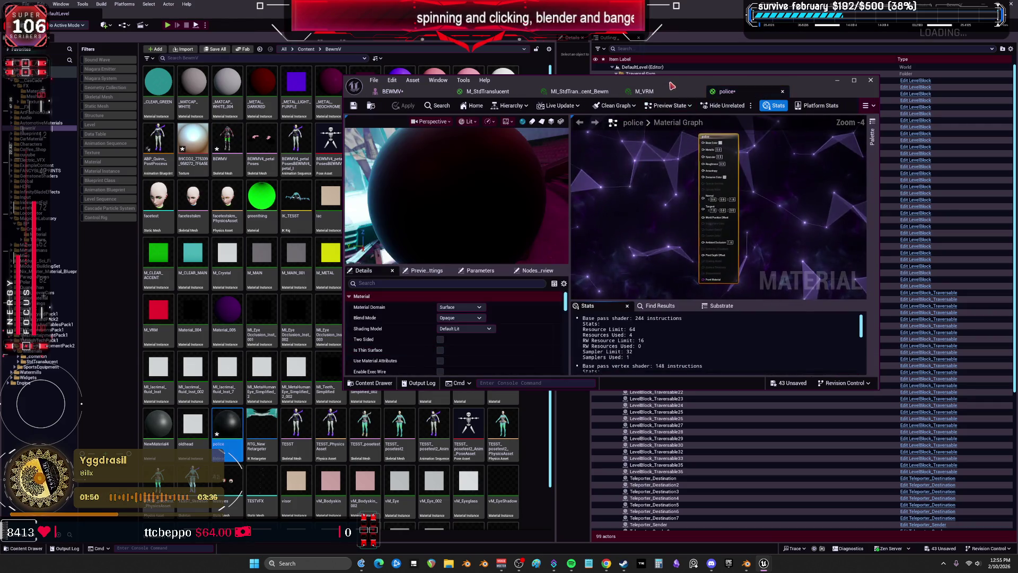
# Step: Add two Constant3Vector nodes, making the first one bright red 3,0,0
pyautogui.scroll(1, 681, 275)
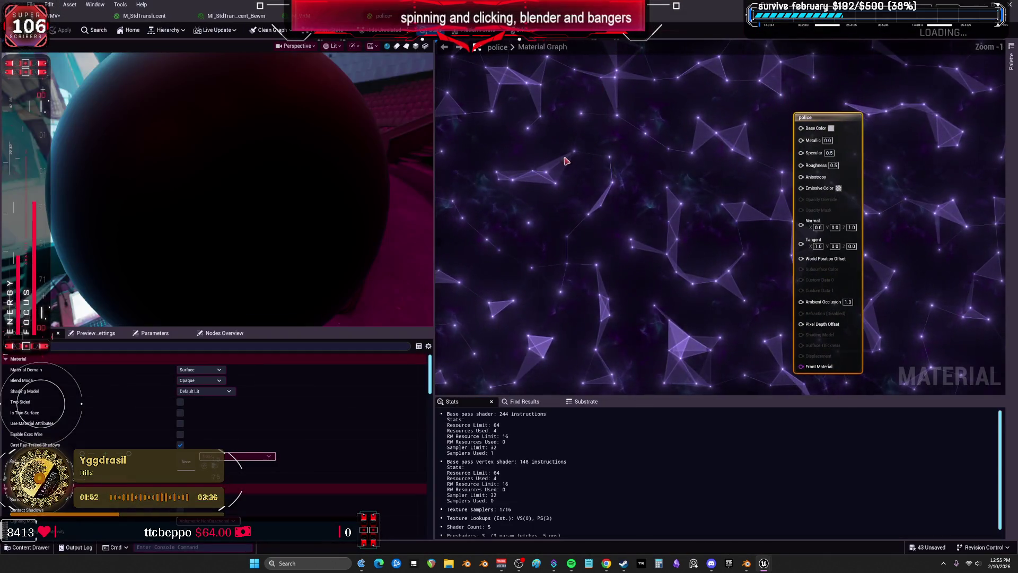
pyautogui.click(556, 112)
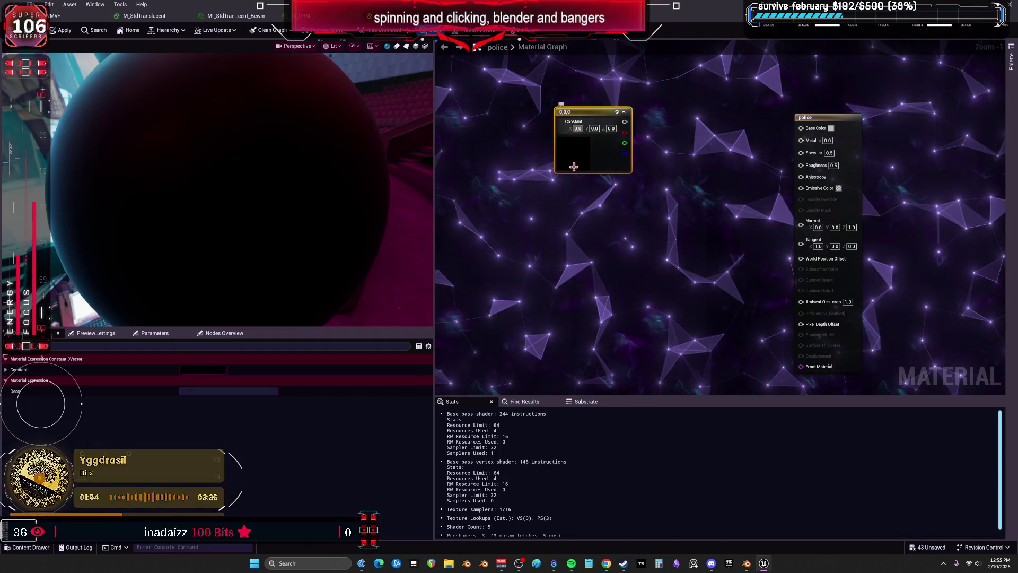
pyautogui.hotkey('ctrl', 'd')
pyautogui.moveTo(578, 128)
pyautogui.mouseDown()
pyautogui.moveTo(690, 189)
pyautogui.moveTo(715, 191)
pyautogui.mouseUp()
pyautogui.click(657, 228)
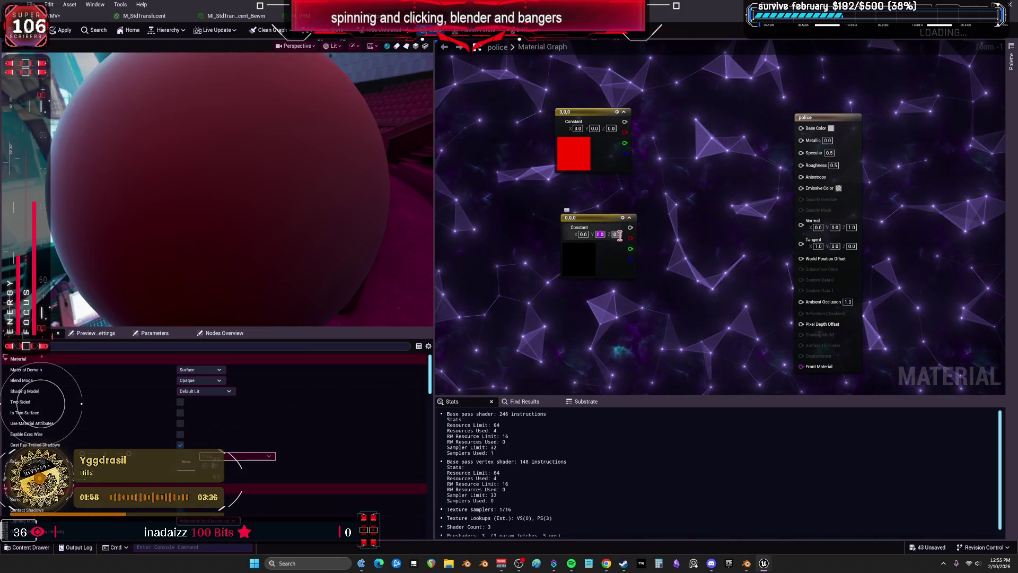
# Step: Chain two Lerp nodes and wire the second into Base Color and Emissive Color
pyautogui.click(634, 179)
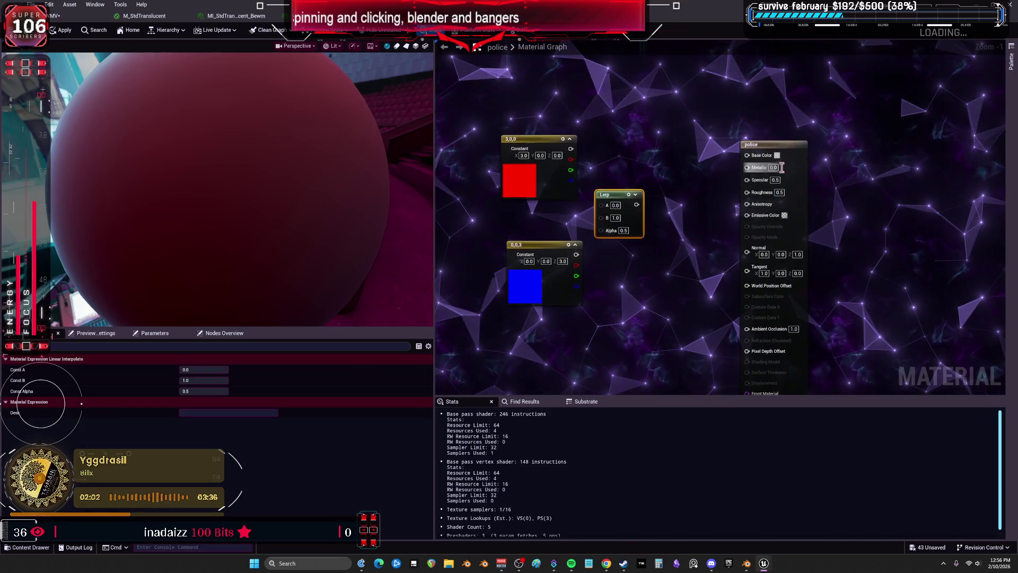
pyautogui.moveTo(786, 166); pyautogui.dragTo(871, 166)
pyautogui.click(685, 189)
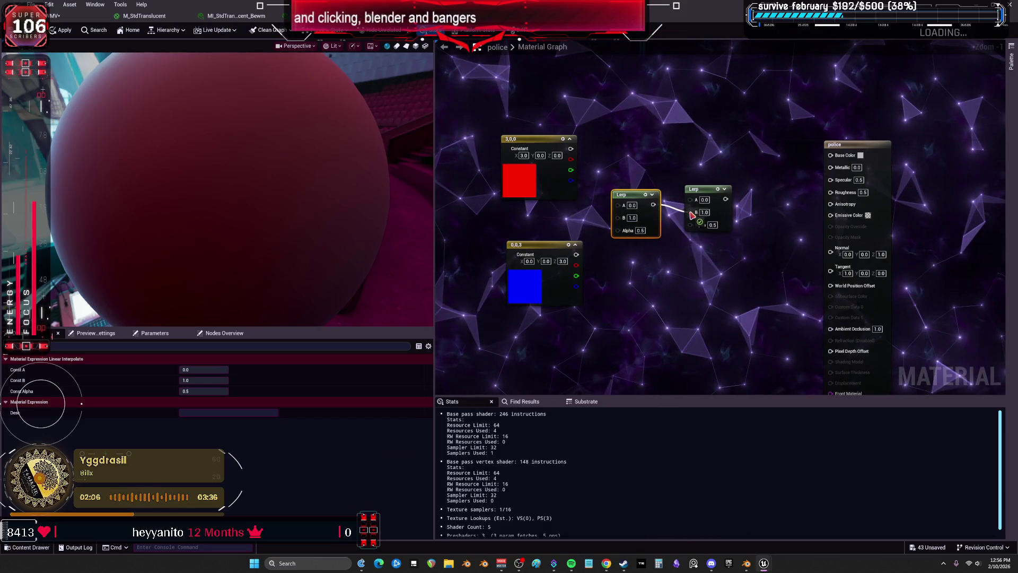
pyautogui.moveTo(692, 215); pyautogui.dragTo(692, 213)
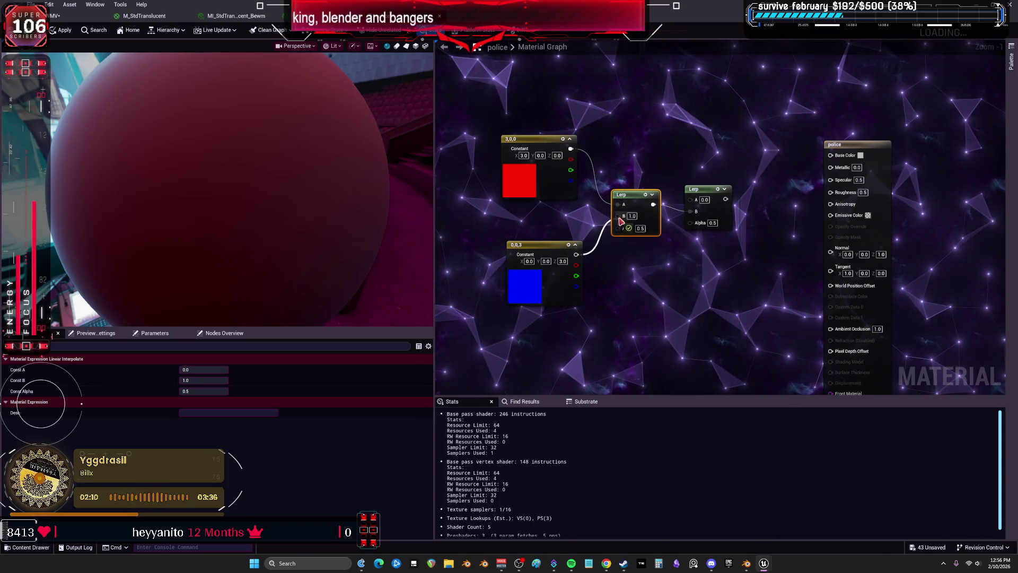
pyautogui.moveTo(835, 159); pyautogui.dragTo(830, 155)
pyautogui.moveTo(726, 199); pyautogui.dragTo(831, 213)
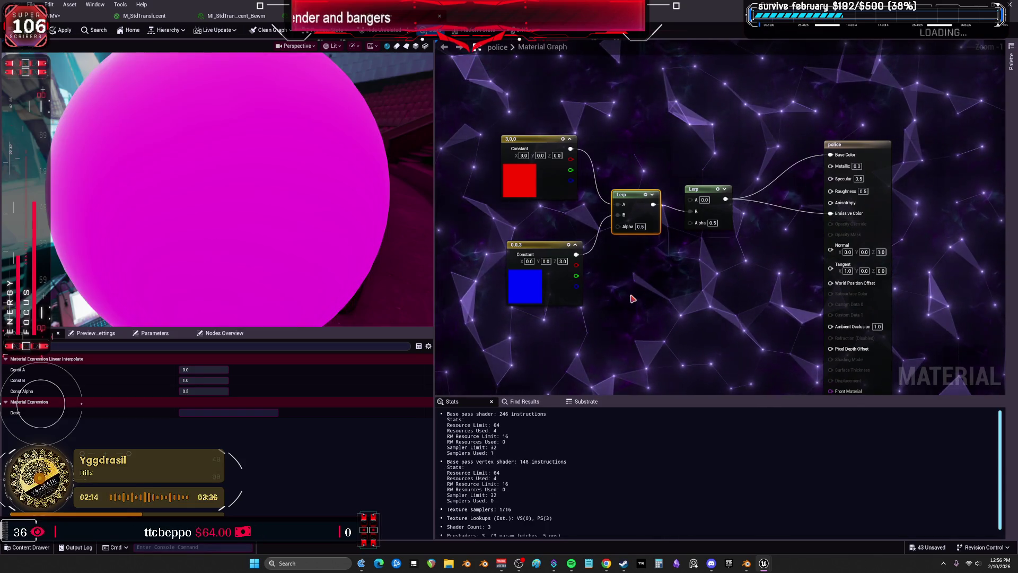
# Step: Build a Time→Multiply→Sine→Round chain driving the first Lerp's Alpha
pyautogui.write('time')
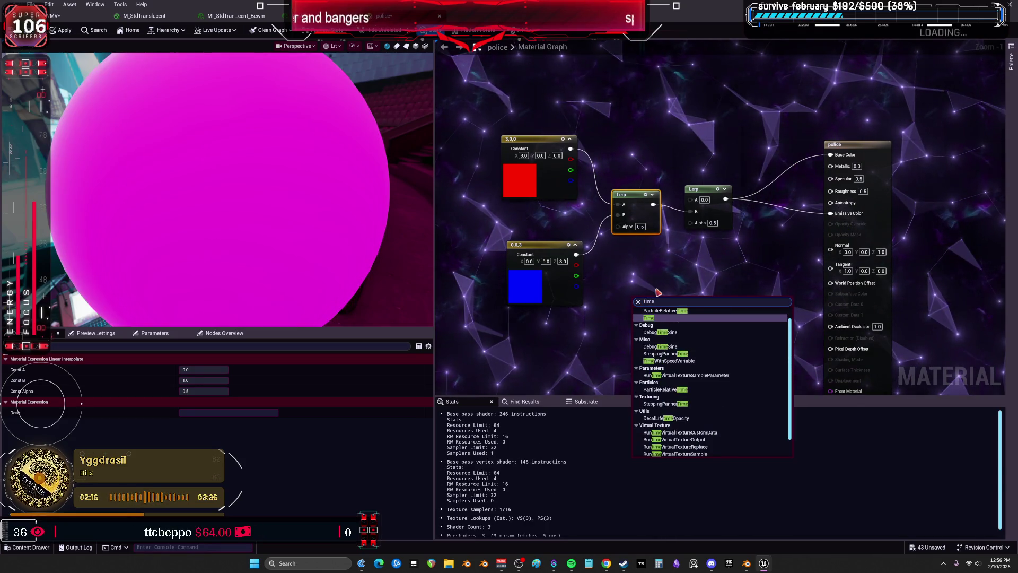
pyautogui.click(652, 318)
pyautogui.moveTo(528, 354)
pyautogui.mouseDown()
pyautogui.moveTo(493, 289)
pyautogui.moveTo(499, 264)
pyautogui.mouseUp()
pyautogui.write('mult')
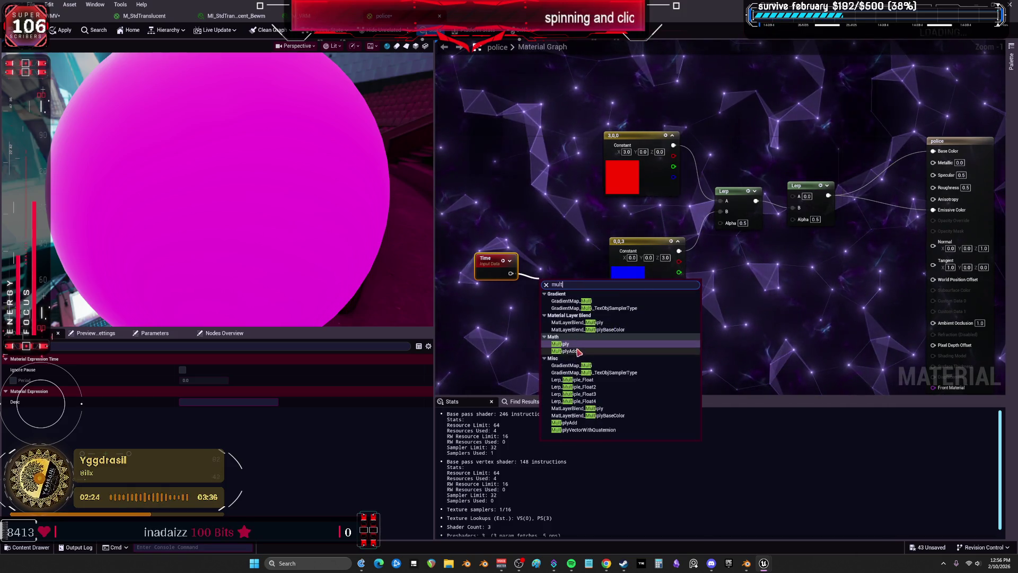
pyautogui.press('Return')
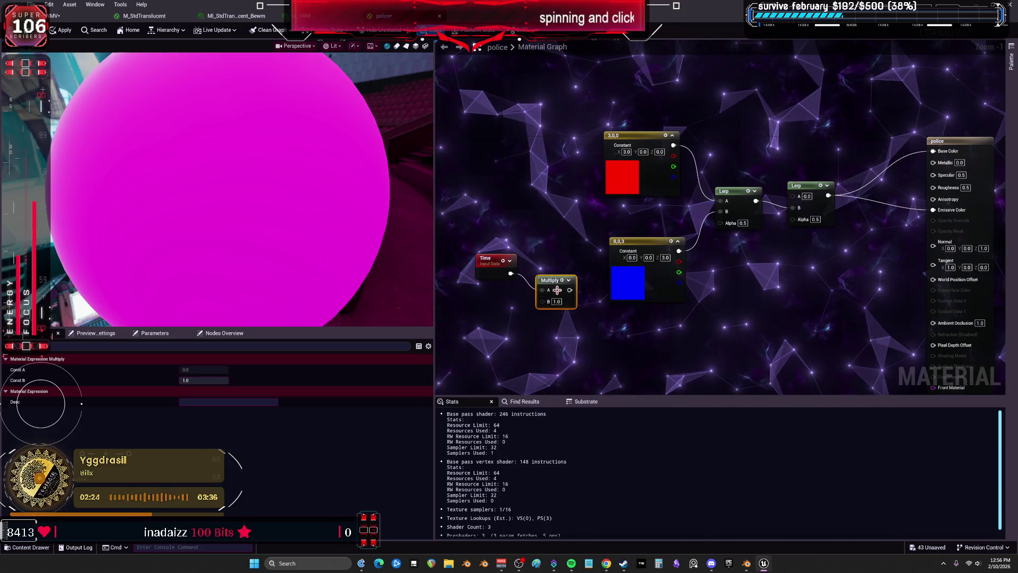
pyautogui.moveTo(582, 322)
pyautogui.mouseDown()
pyautogui.moveTo(586, 340)
pyautogui.moveTo(655, 343)
pyautogui.mouseUp()
pyautogui.write('sine')
pyautogui.press('Return')
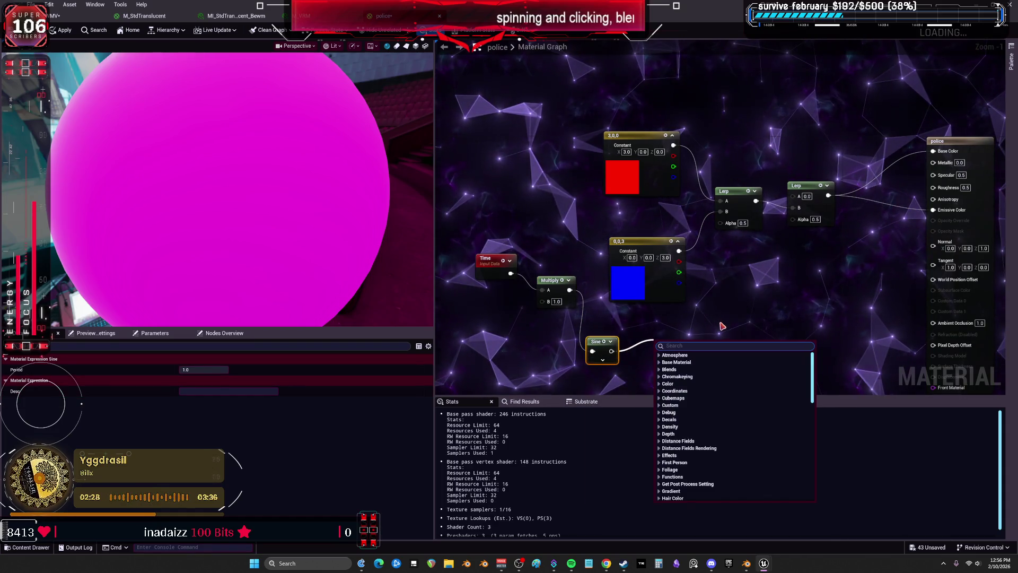
pyautogui.write('roun')
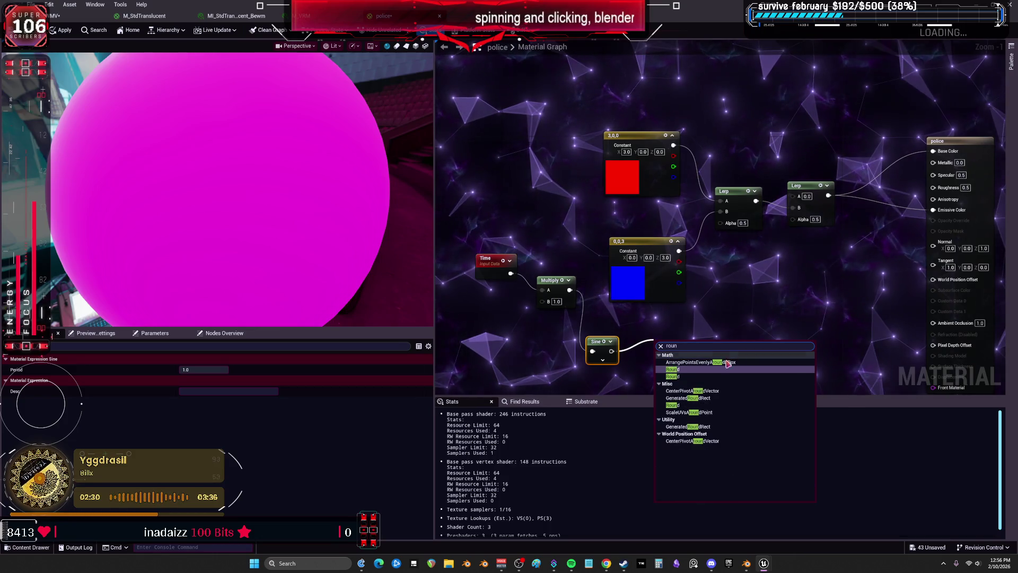
pyautogui.click(691, 370)
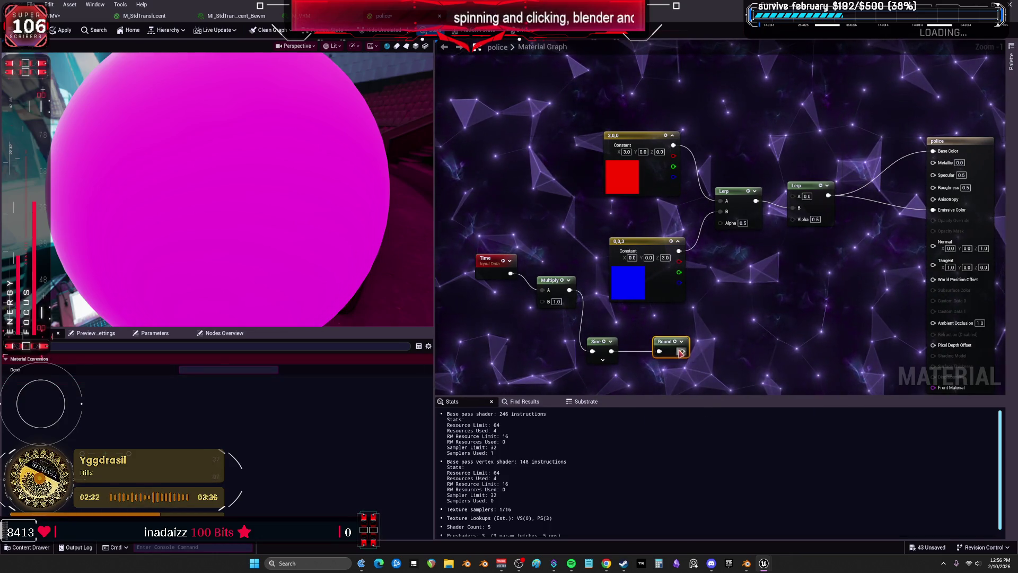
pyautogui.moveTo(724, 226); pyautogui.dragTo(724, 223)
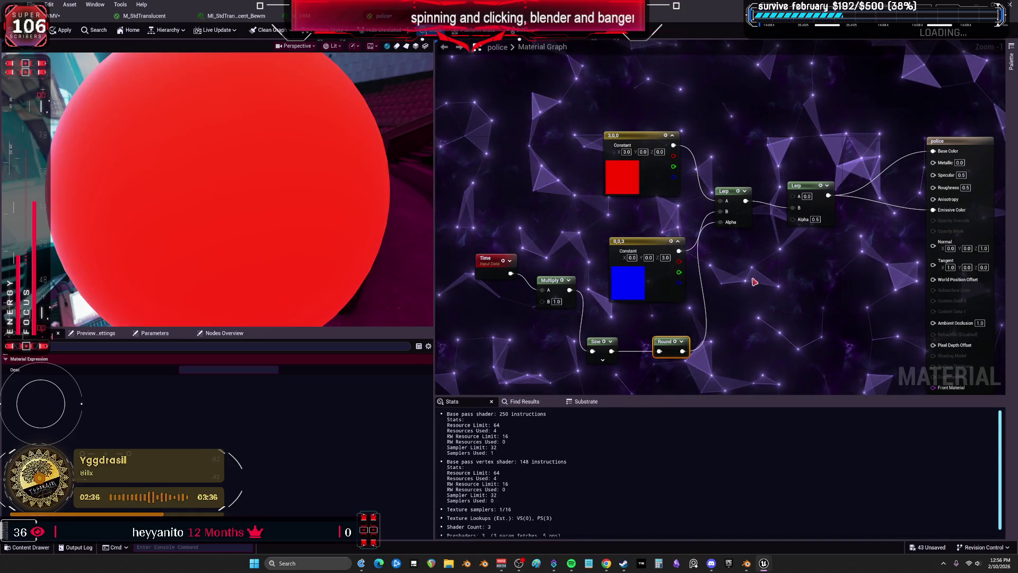
# Step: Duplicate the chain into the second Lerp's Alpha with Multiply B 3.7, then apply and return to BEWMV
pyautogui.moveTo(673, 336); pyautogui.dragTo(628, 341)
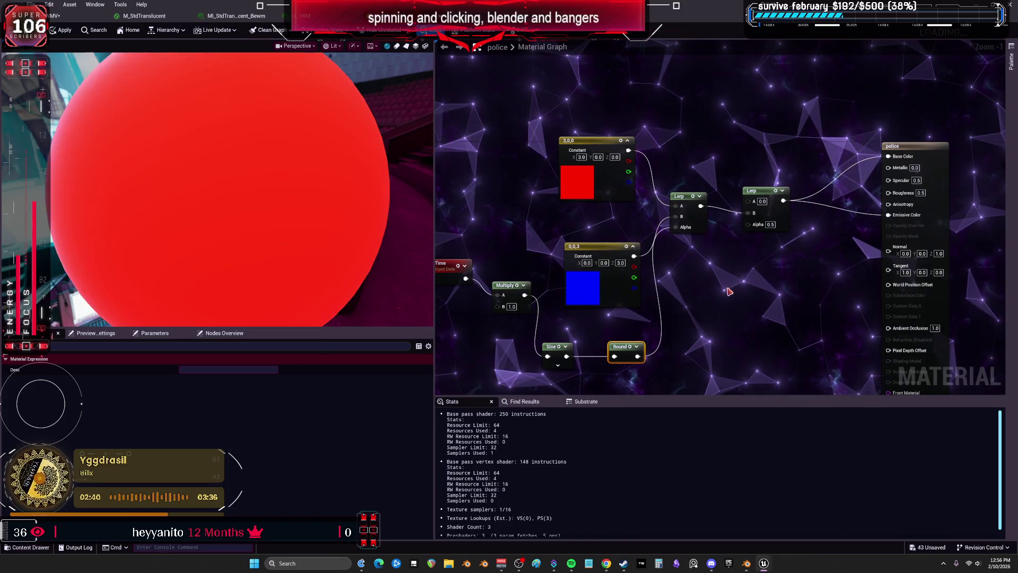
pyautogui.press('Home')
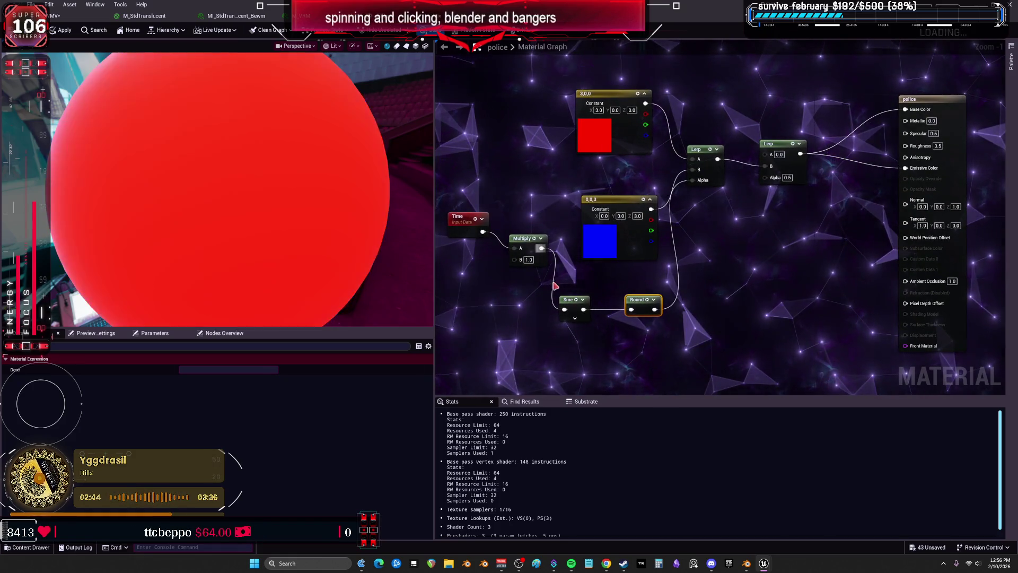
pyautogui.moveTo(584, 311)
pyautogui.mouseDown()
pyautogui.moveTo(504, 232)
pyautogui.moveTo(480, 310)
pyautogui.moveTo(533, 287)
pyautogui.mouseUp()
pyautogui.hotkey('ctrl', 'c')
pyautogui.hotkey('ctrl', 'v')
pyautogui.moveTo(669, 359); pyautogui.dragTo(768, 160)
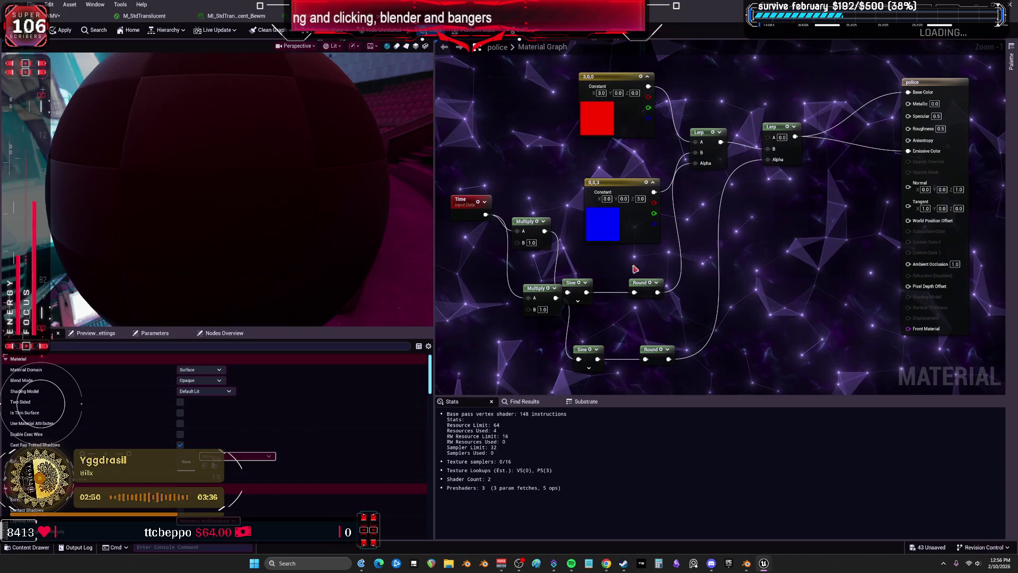
pyautogui.moveTo(538, 288); pyautogui.dragTo(517, 305)
pyautogui.write('3.7')
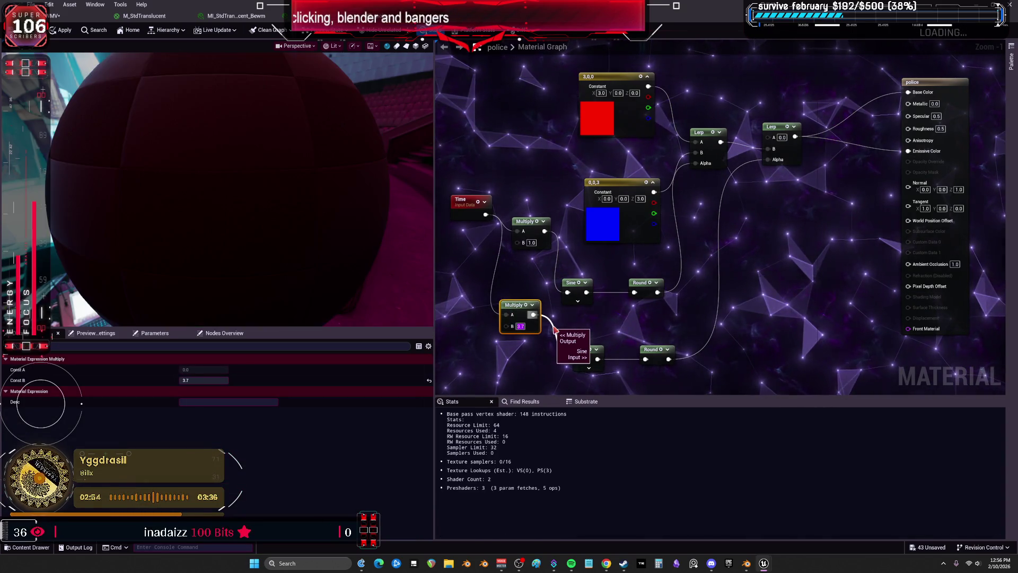
pyautogui.click(61, 30)
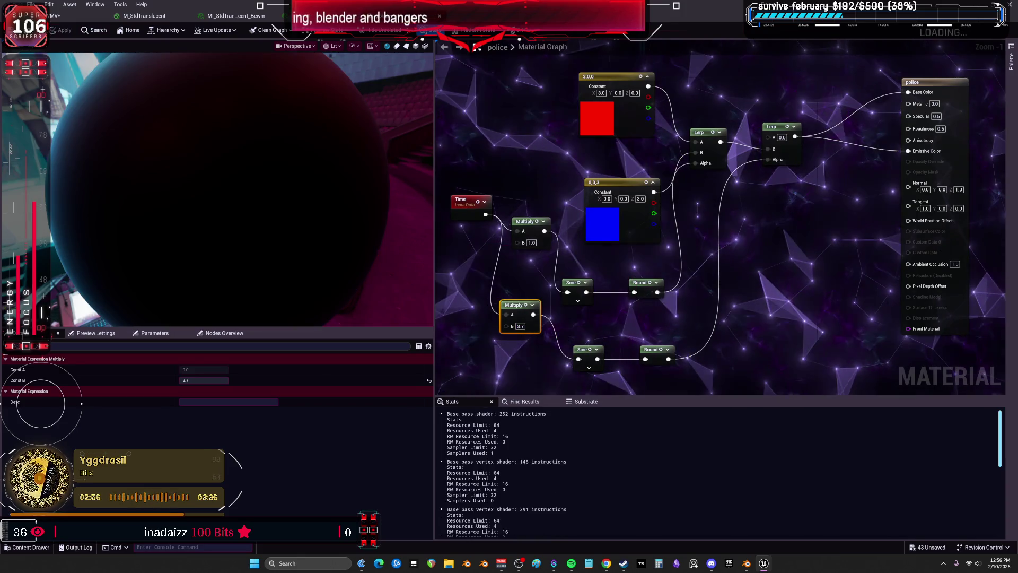
pyautogui.click(68, 20)
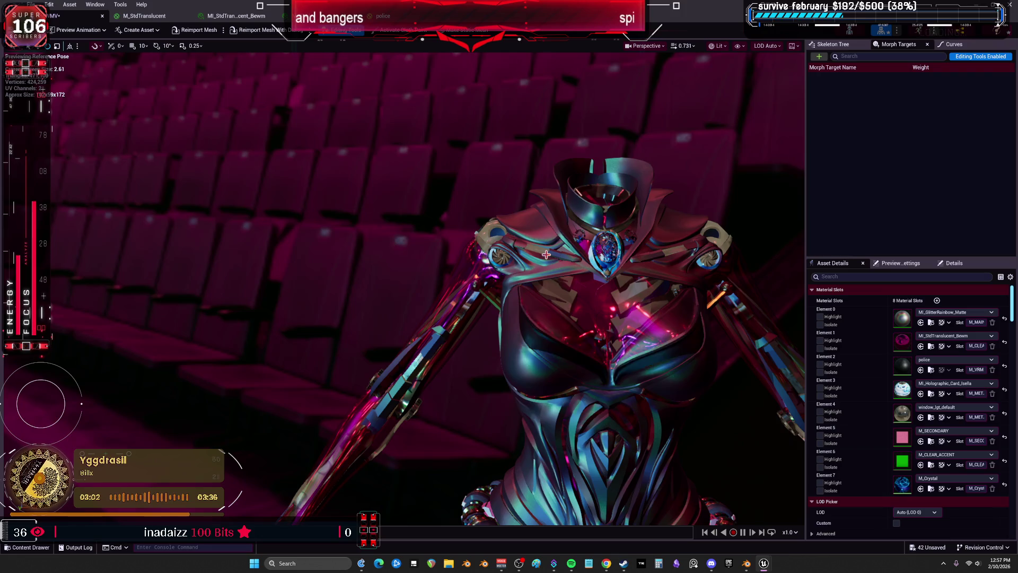
# Step: Orbit to face the character, then bring back the police material graph
pyautogui.moveTo(546, 254); pyautogui.dragTo(546, 250)
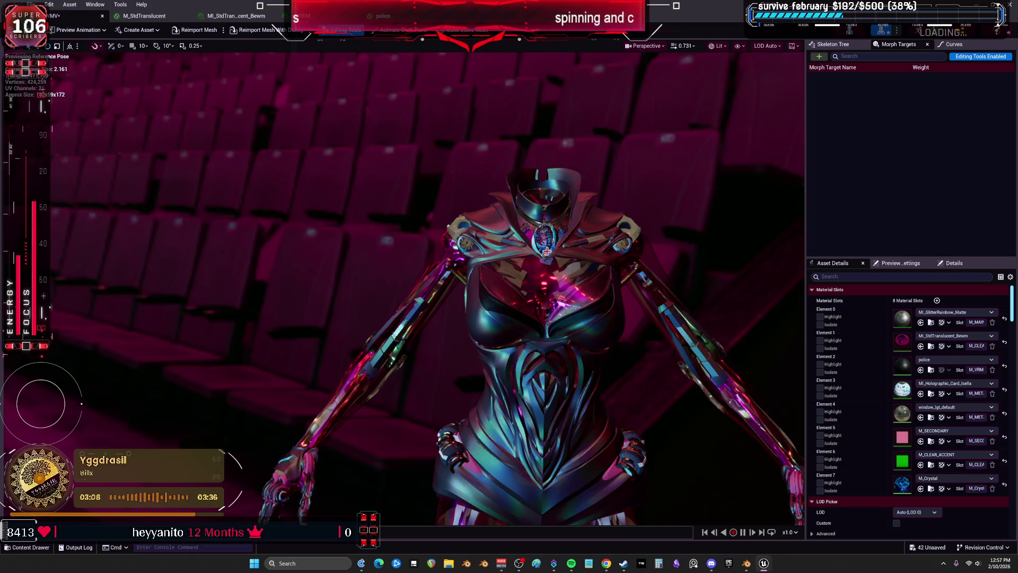
pyautogui.click(383, 16)
pyautogui.scroll(-5, 335, 192)
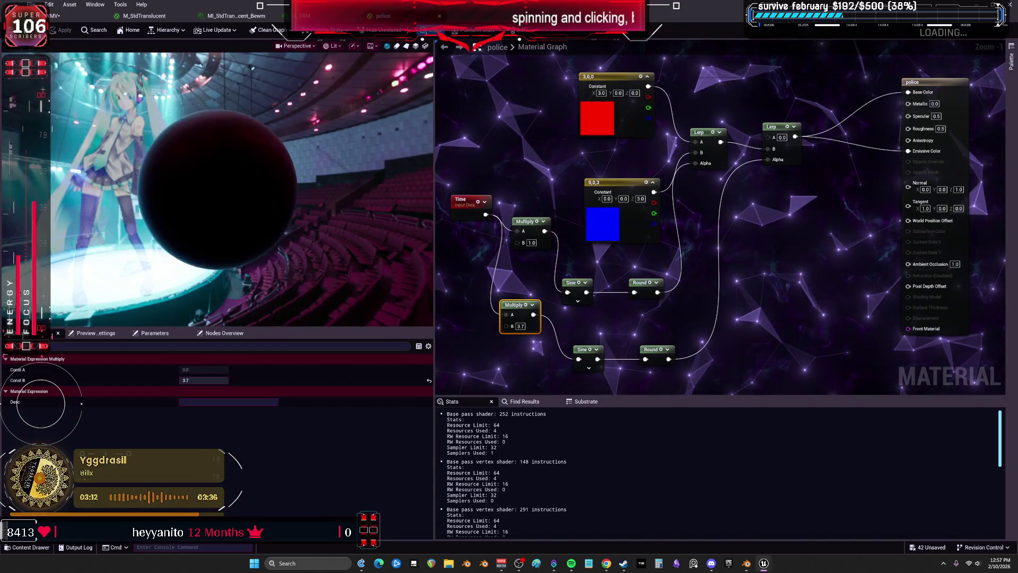
# Step: Add a Fresnel node to the police graph, discarding an accidental DotProduct node
pyautogui.moveTo(826, 204); pyautogui.dragTo(774, 274)
pyautogui.click(777, 180)
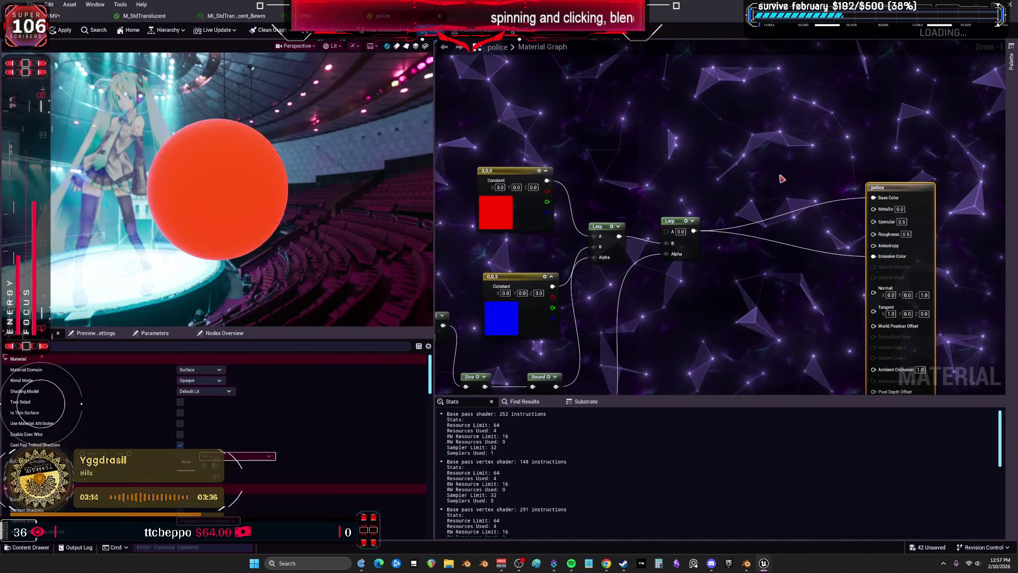
pyautogui.rightClick(674, 164)
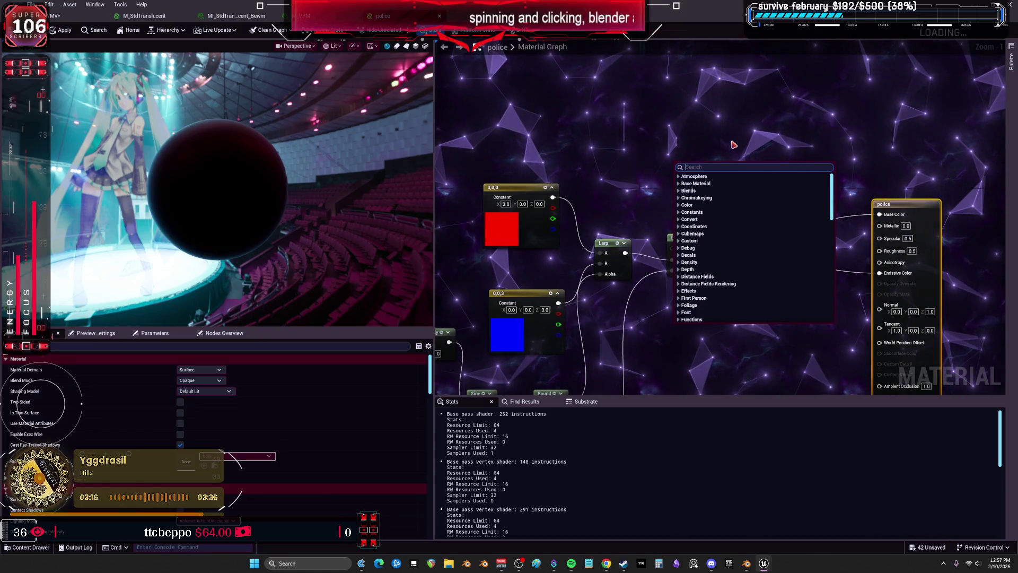
pyautogui.write('dot')
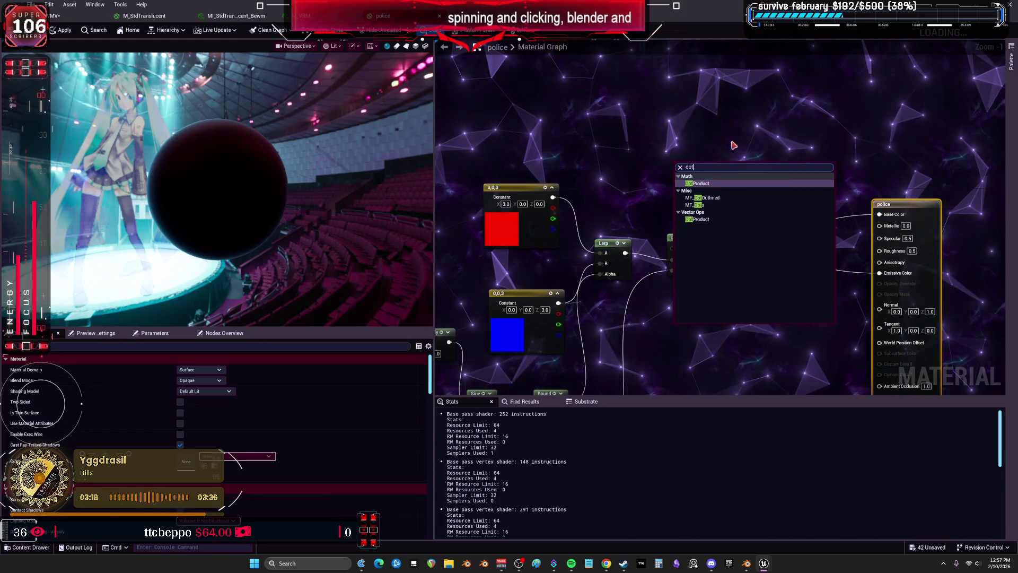
pyautogui.click(721, 183)
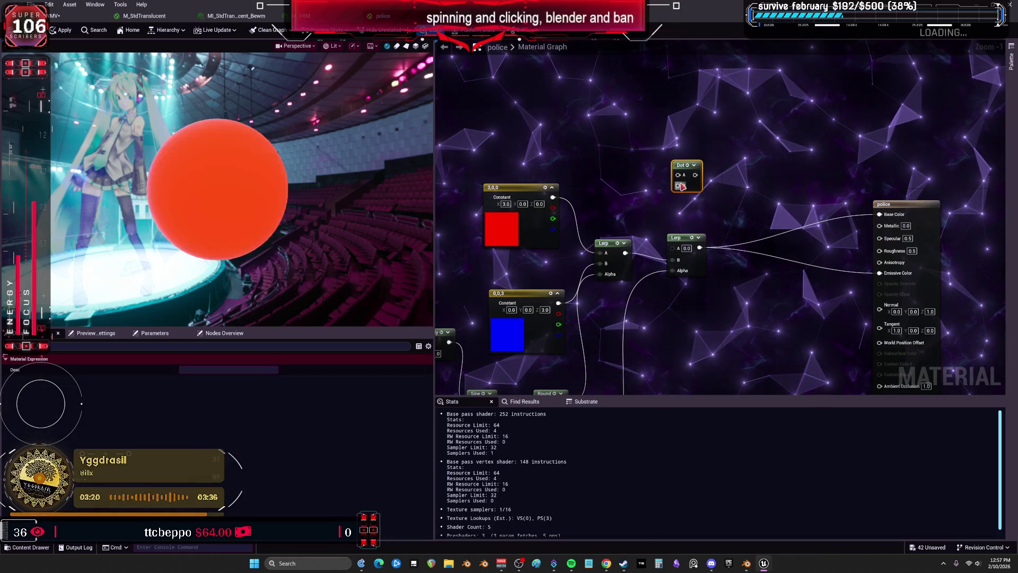
pyautogui.press('Delete')
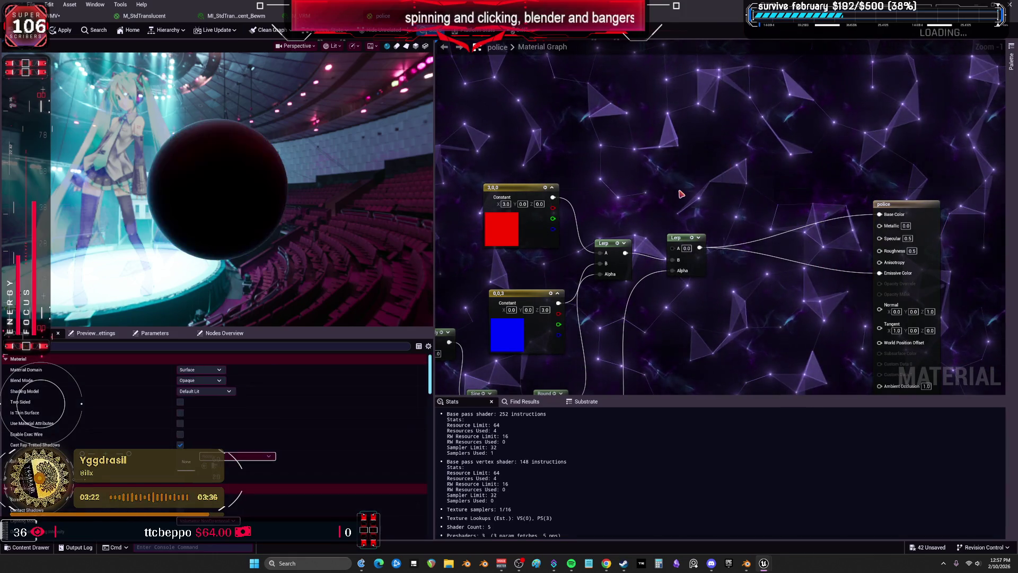
pyautogui.rightClick(684, 195)
pyautogui.write('fre')
pyautogui.click(701, 263)
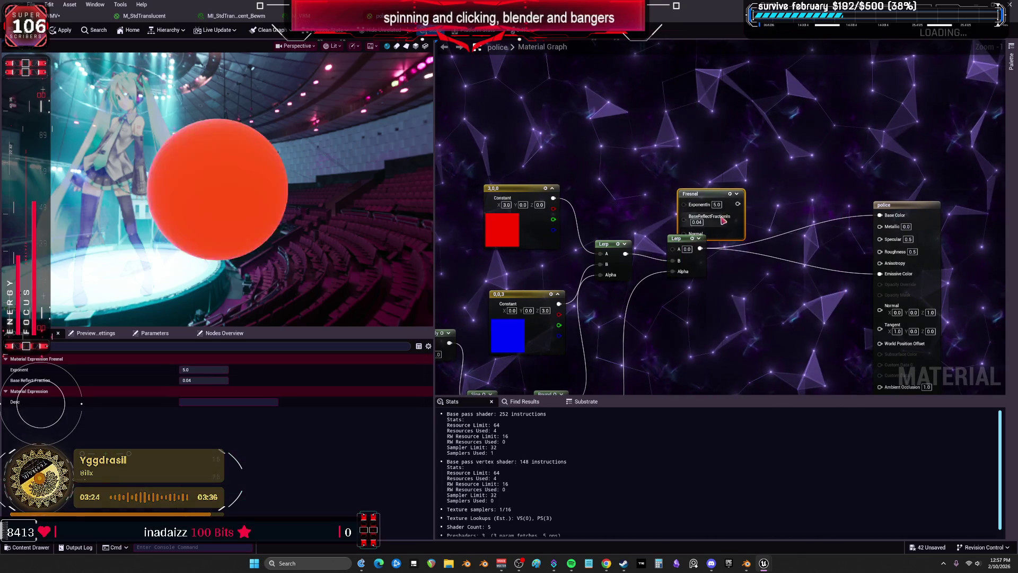
pyautogui.click(746, 293)
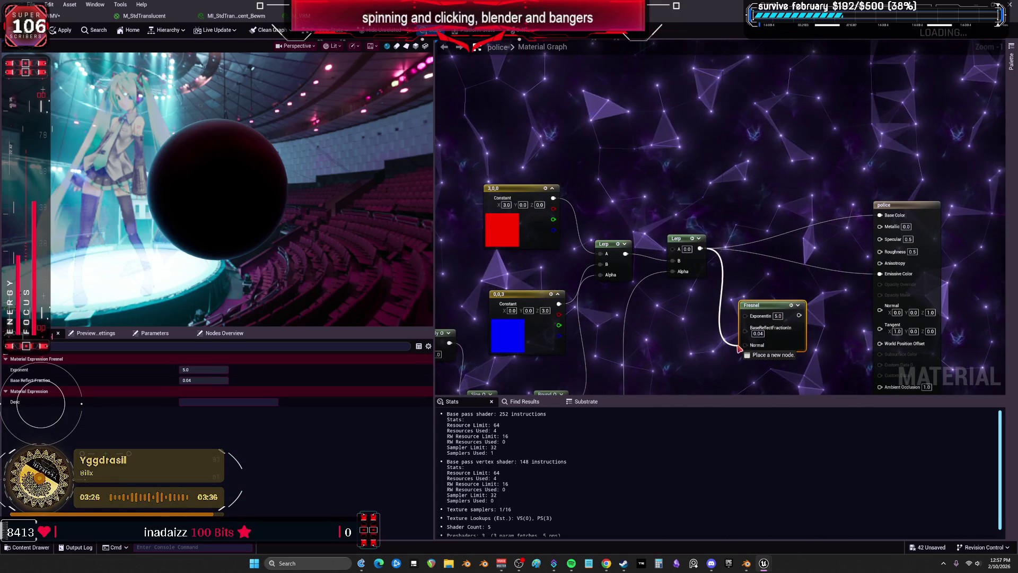
pyautogui.press('Home')
pyautogui.moveTo(716, 215); pyautogui.dragTo(686, 243)
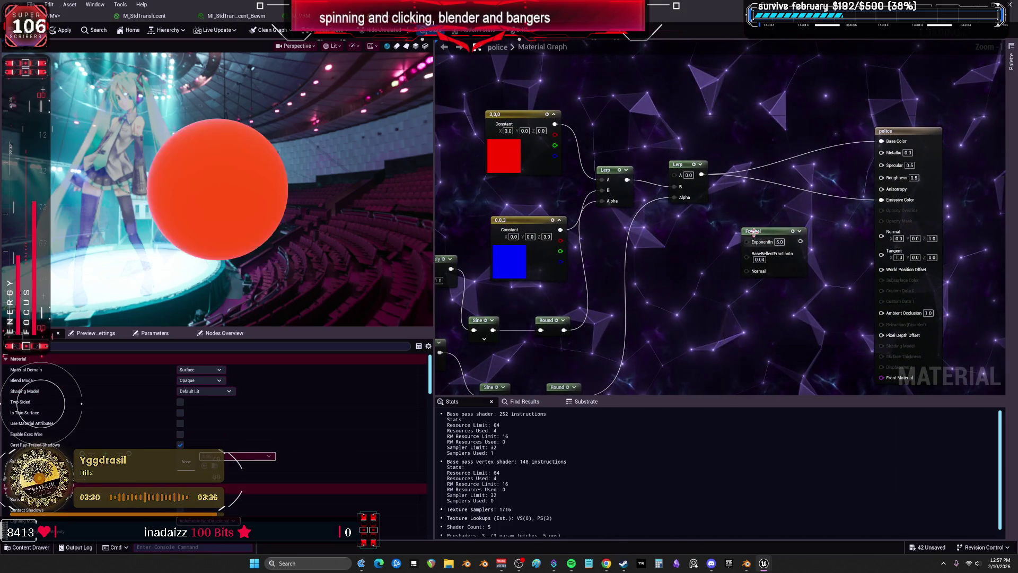
pyautogui.moveTo(775, 242); pyautogui.dragTo(752, 282)
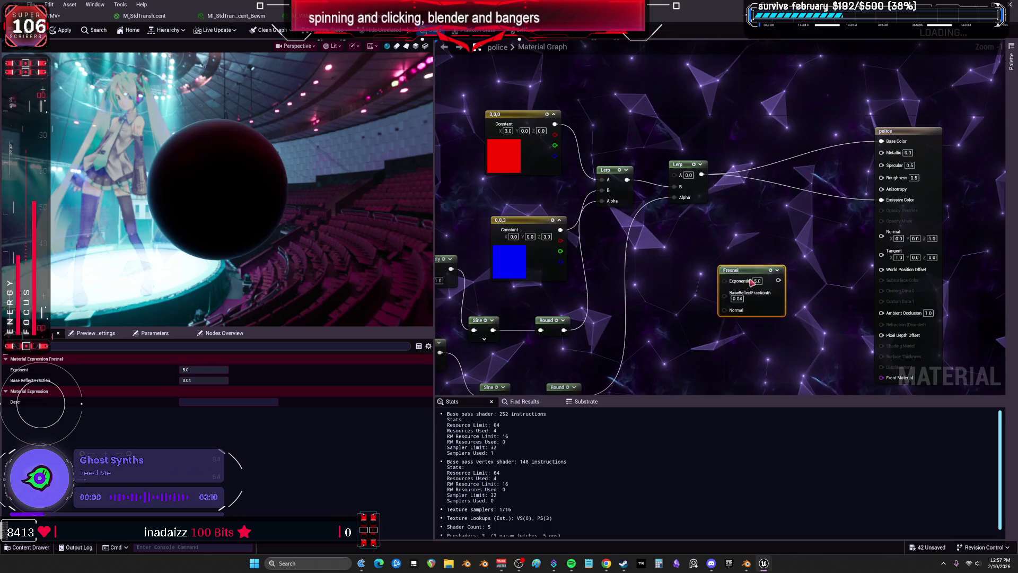
# Step: Add a Lerp and a Multiply with B 3.0, wire the new Lerp to Emissive Color, and apply
pyautogui.click(769, 213)
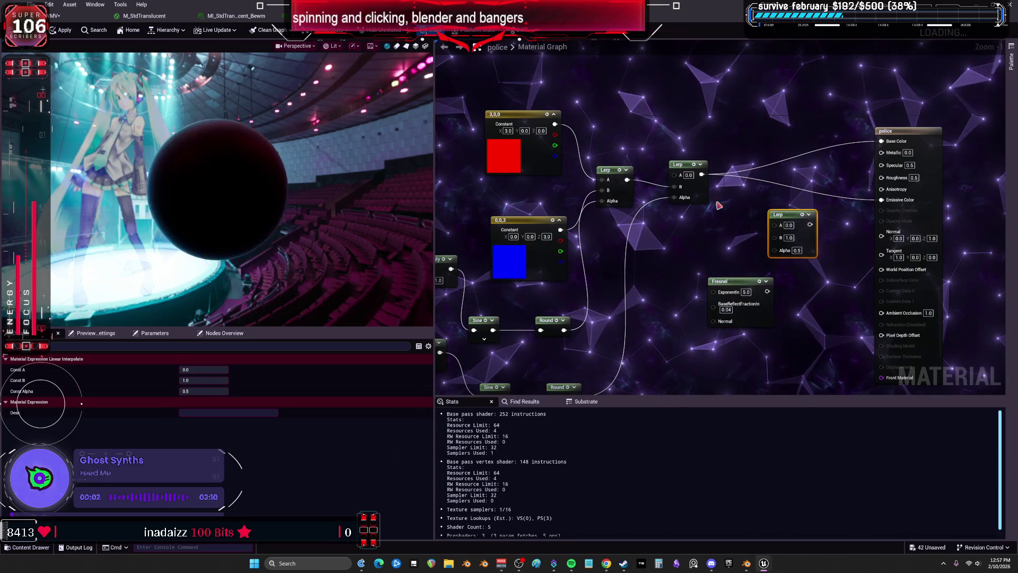
pyautogui.click(706, 246)
pyautogui.moveTo(710, 267); pyautogui.dragTo(709, 259)
pyautogui.moveTo(716, 248)
pyautogui.mouseDown()
pyautogui.moveTo(716, 230)
pyautogui.moveTo(779, 245)
pyautogui.mouseUp()
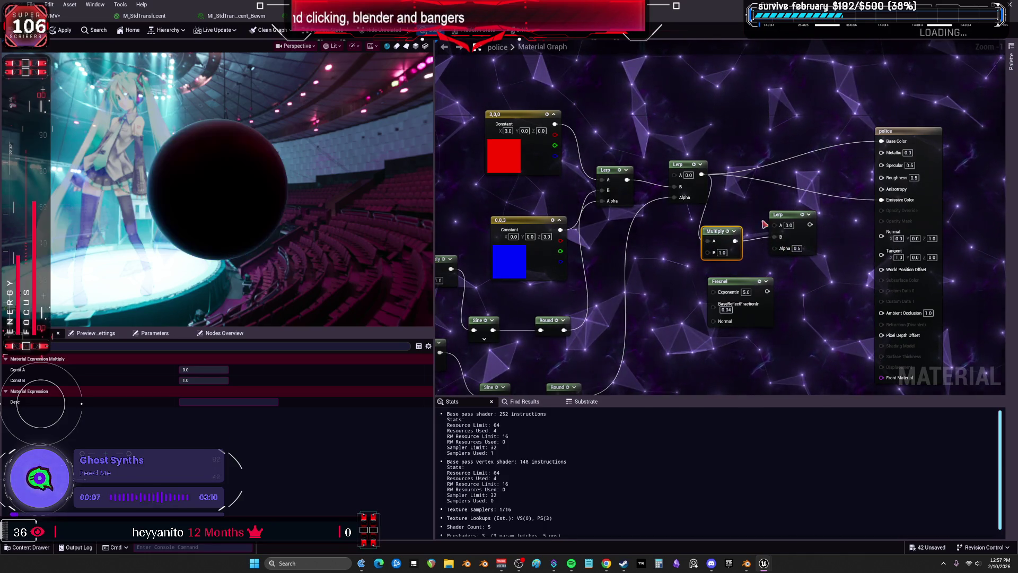
pyautogui.moveTo(881, 217); pyautogui.dragTo(881, 200)
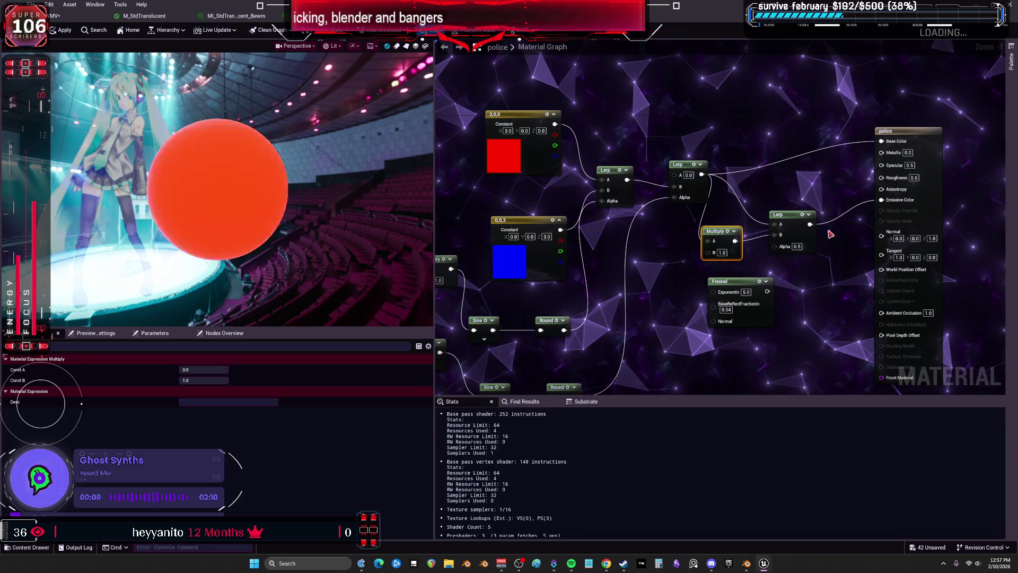
pyautogui.click(722, 253)
pyautogui.write('3')
pyautogui.press('Return')
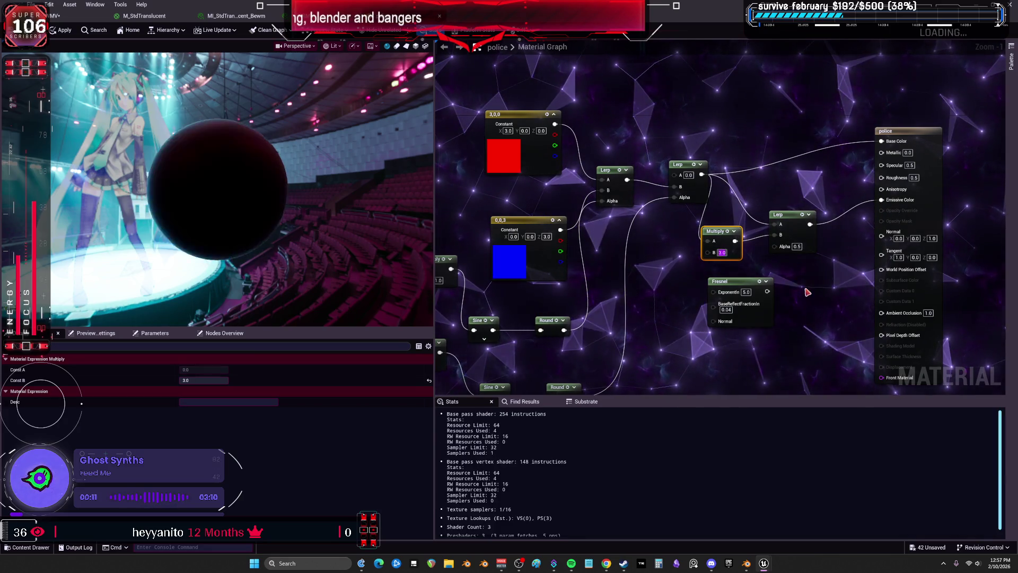
pyautogui.click(772, 262)
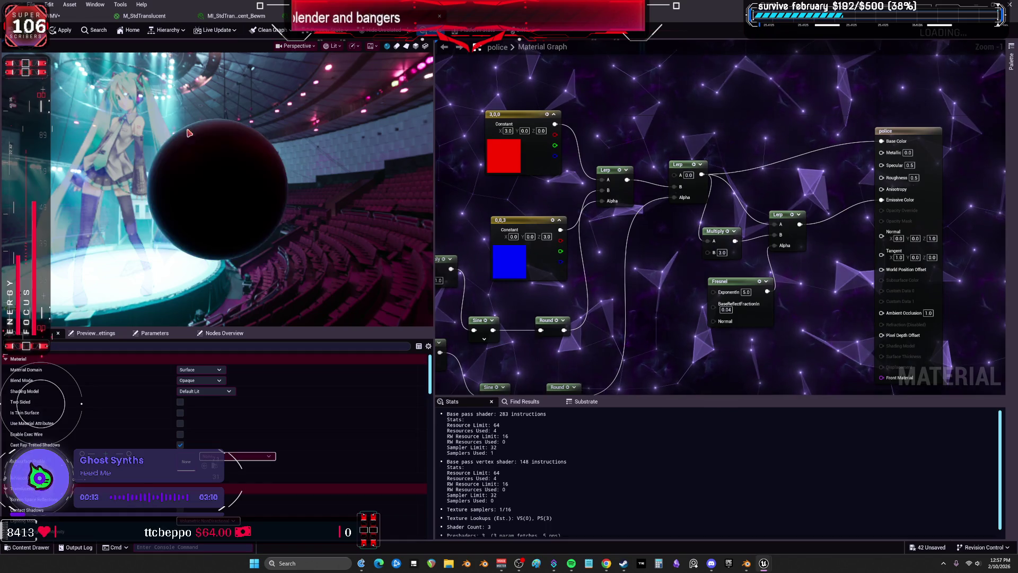
pyautogui.click(61, 30)
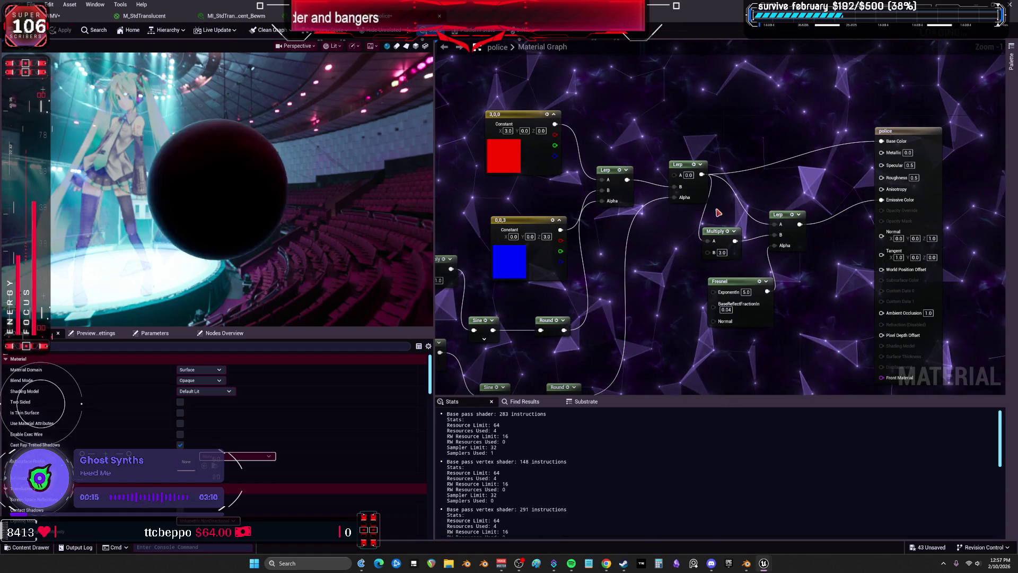
# Step: Set the constants to 1,0,0 and 0,0,1, change Multiply B to 5.0, and apply
pyautogui.moveTo(614, 261); pyautogui.dragTo(649, 237)
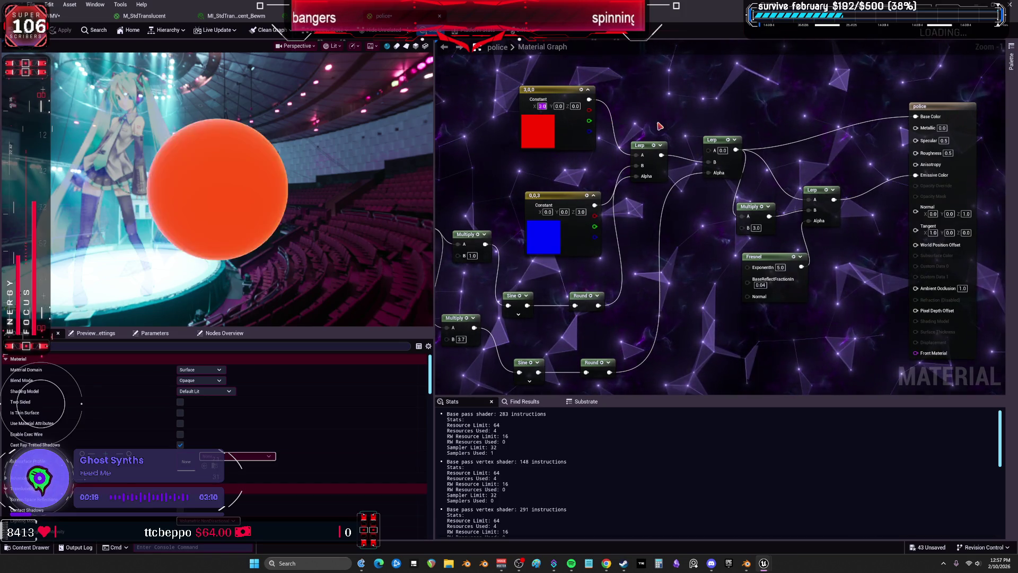
pyautogui.write('1')
pyautogui.press('Return')
pyautogui.click(581, 212)
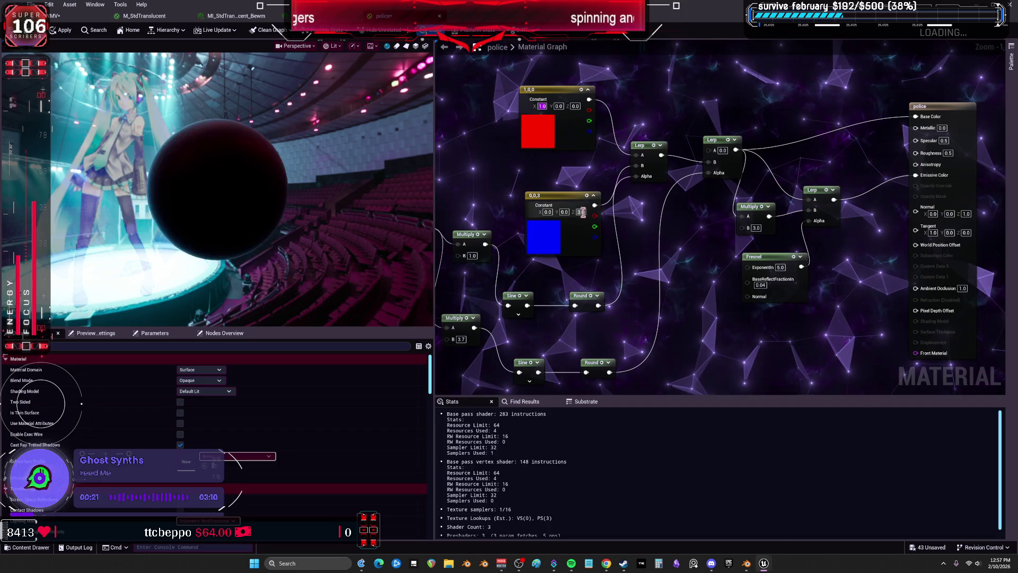
pyautogui.write('1')
pyautogui.press('Return')
pyautogui.moveTo(661, 245); pyautogui.dragTo(591, 255)
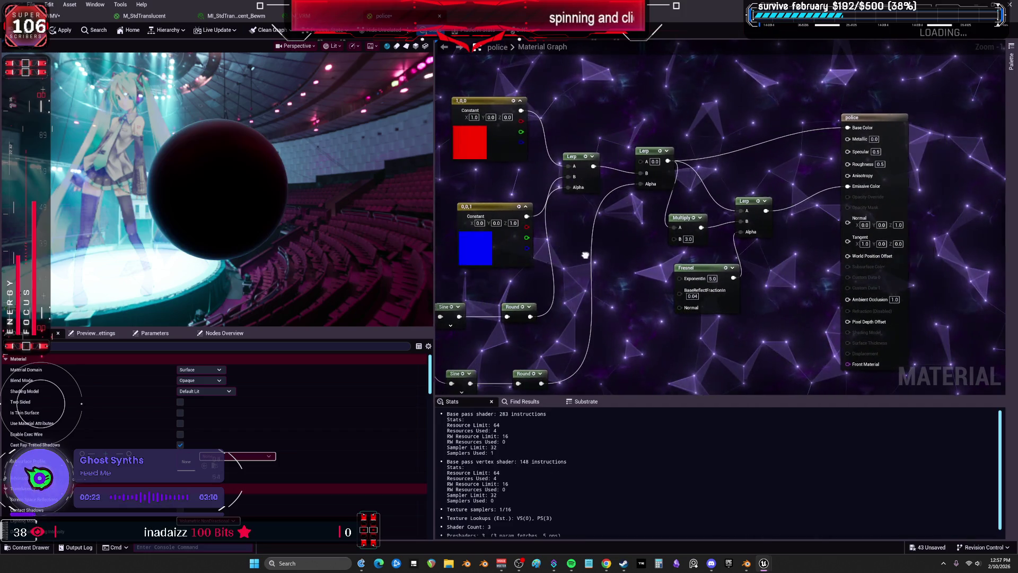
pyautogui.write('5')
pyautogui.press('Return')
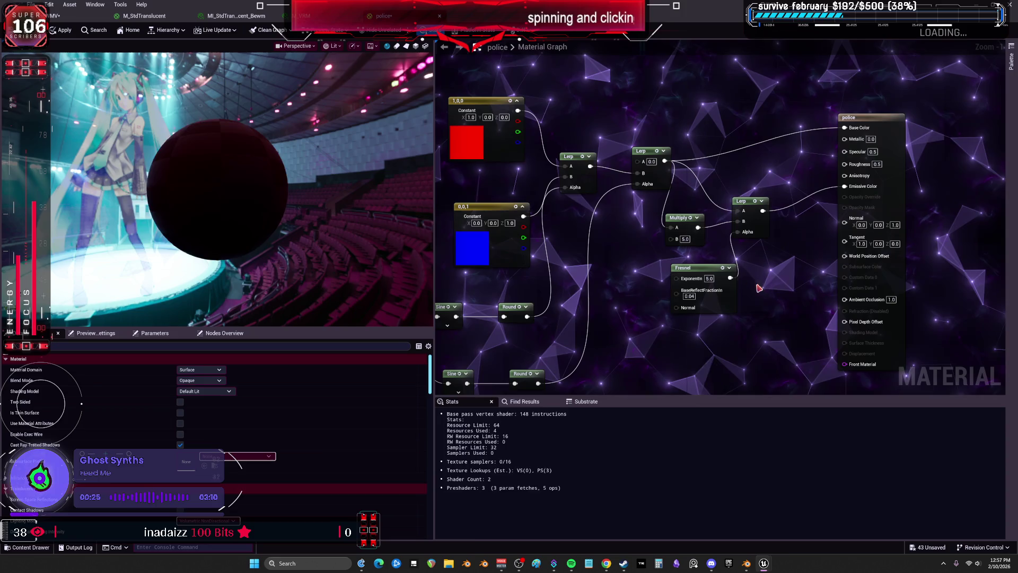
pyautogui.click(61, 30)
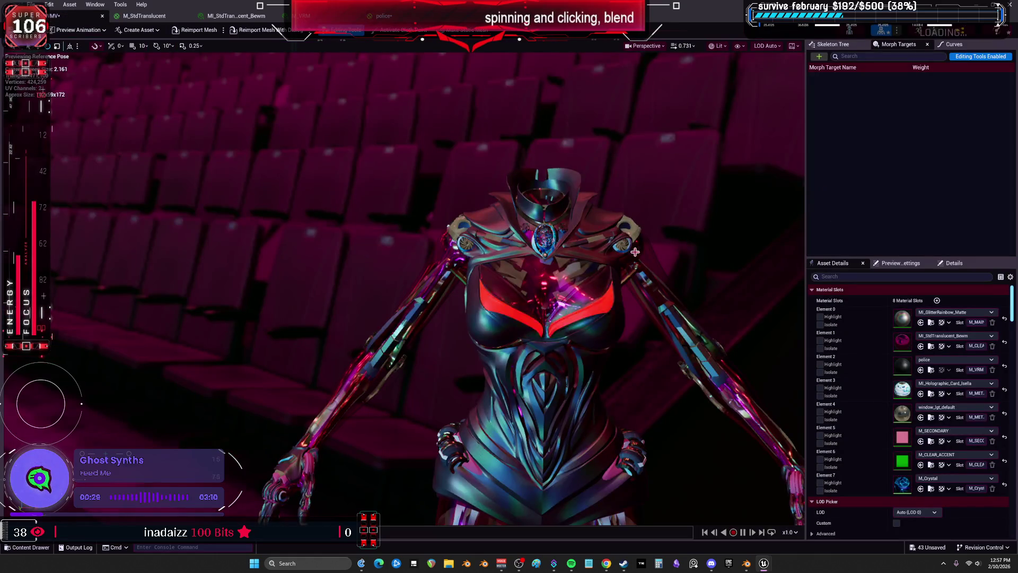
# Step: Orbit the preview to inspect the red glow on the chest and legs, then show Preview Scene Settings
pyautogui.moveTo(648, 340); pyautogui.dragTo(647, 340)
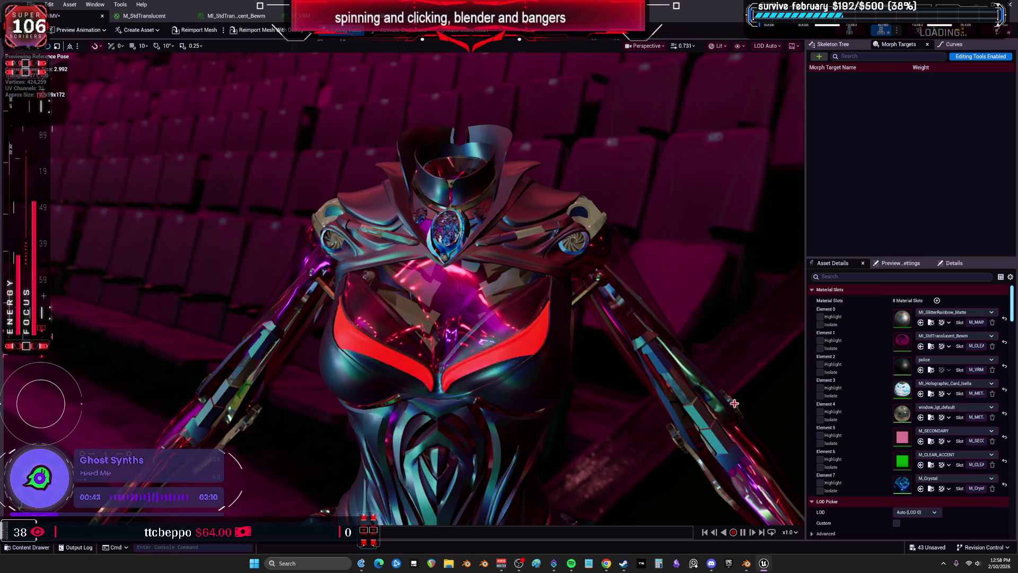
pyautogui.moveTo(734, 403)
pyautogui.mouseDown()
pyautogui.moveTo(719, 461)
pyautogui.moveTo(689, 371)
pyautogui.moveTo(636, 317)
pyautogui.mouseUp()
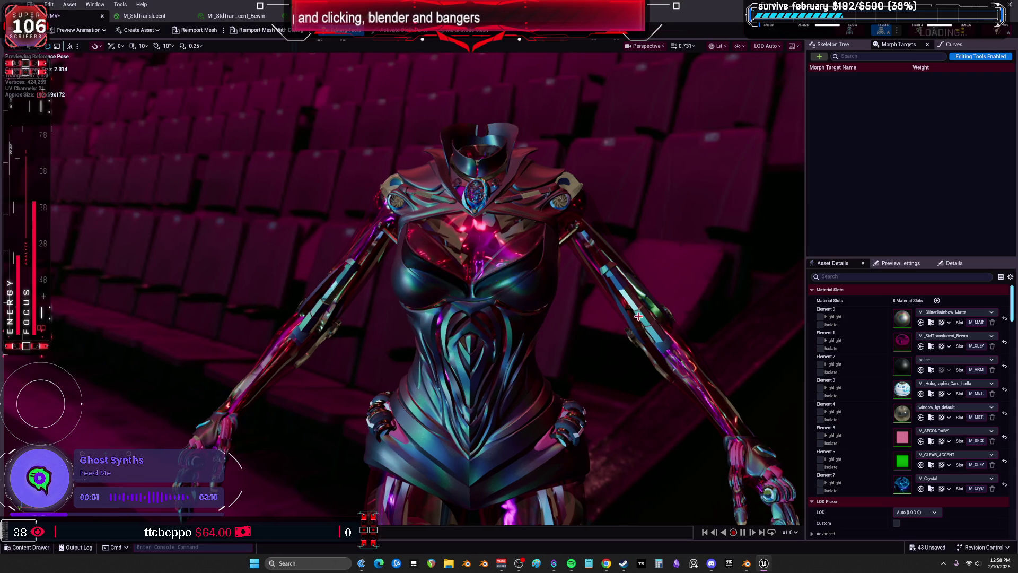
pyautogui.click(900, 263)
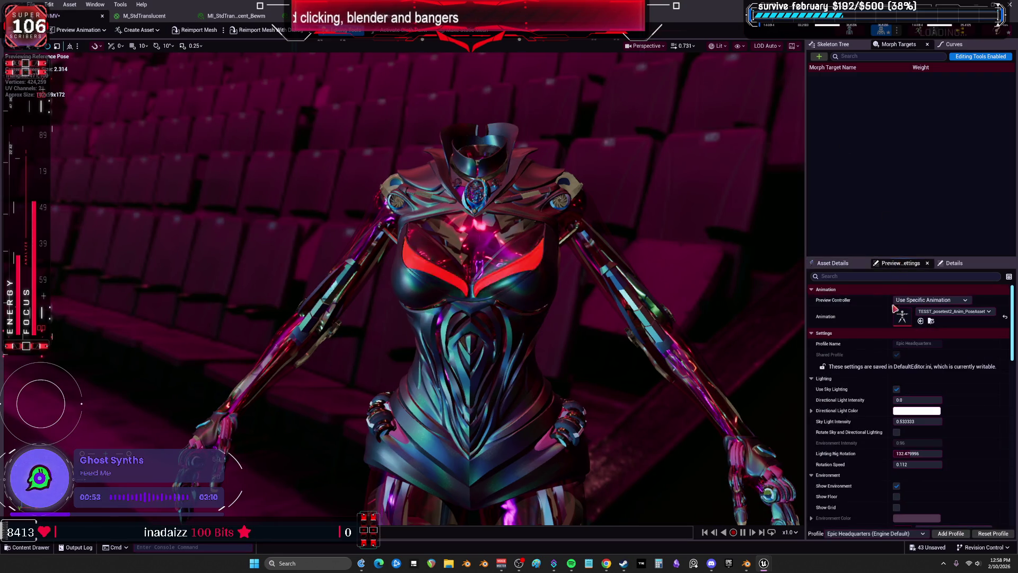
# Step: Set Sky Light Intensity to 2.56, drag it up to about 4.05, and orbit closer
pyautogui.scroll(-2, 854, 345)
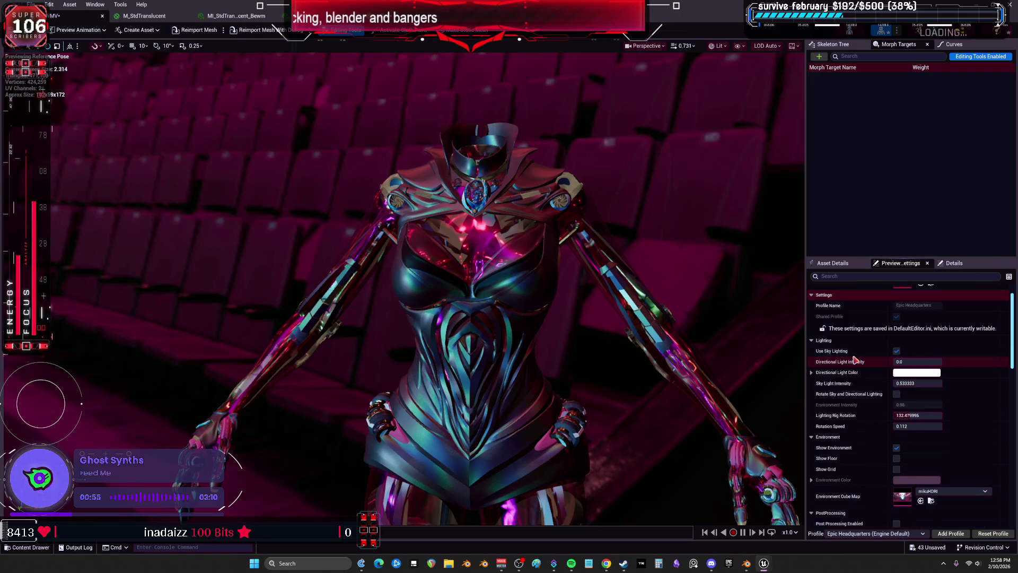
pyautogui.click(916, 416)
pyautogui.click(917, 383)
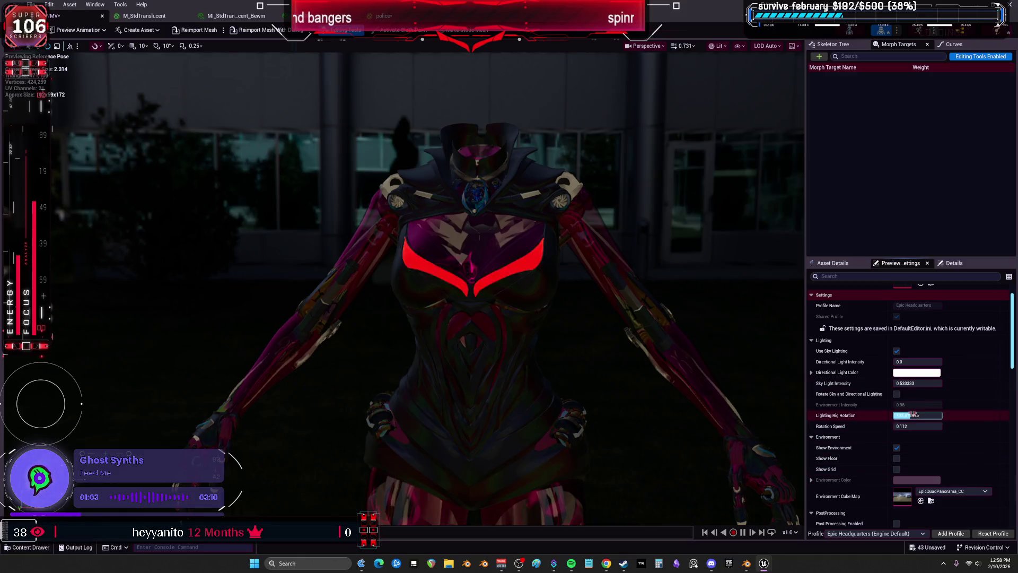
pyautogui.write('2.56')
pyautogui.press('Return')
pyautogui.moveTo(895, 384); pyautogui.dragTo(895, 387)
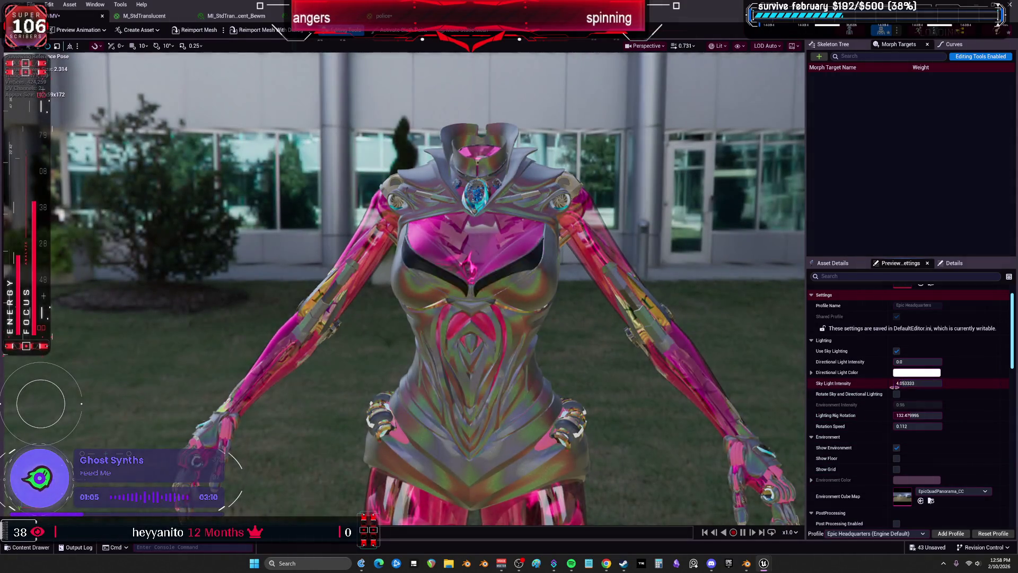
pyautogui.moveTo(652, 353)
pyautogui.mouseDown()
pyautogui.moveTo(626, 353)
pyautogui.moveTo(665, 358)
pyautogui.mouseUp()
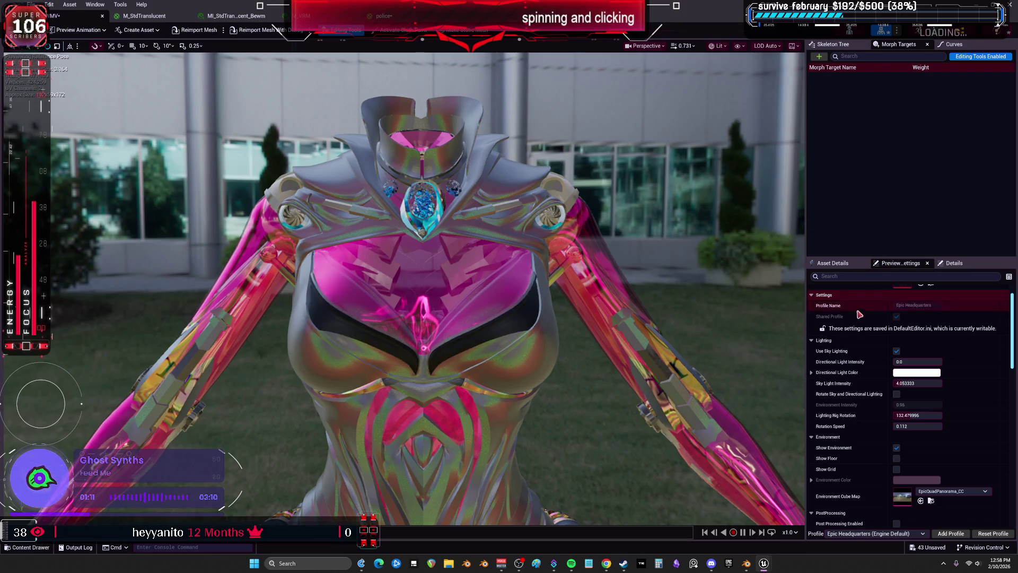
# Step: Try MI_GlitterRainbow_Red, MI_Holographic_Lava and MI_Holographic_Sapphire on Element 0, inspecting the chest jewel
pyautogui.click(832, 263)
pyautogui.click(955, 312)
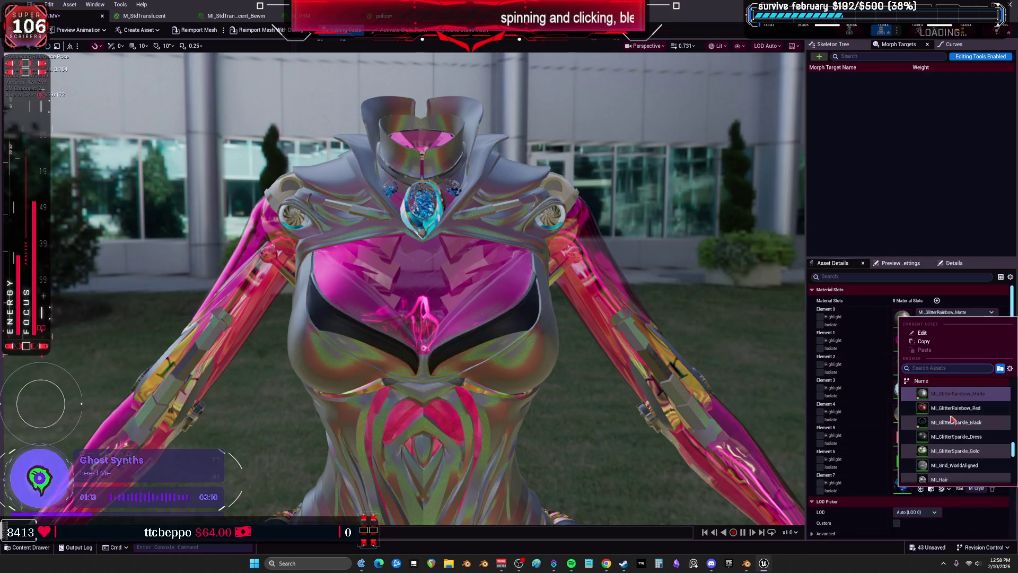
pyautogui.click(977, 412)
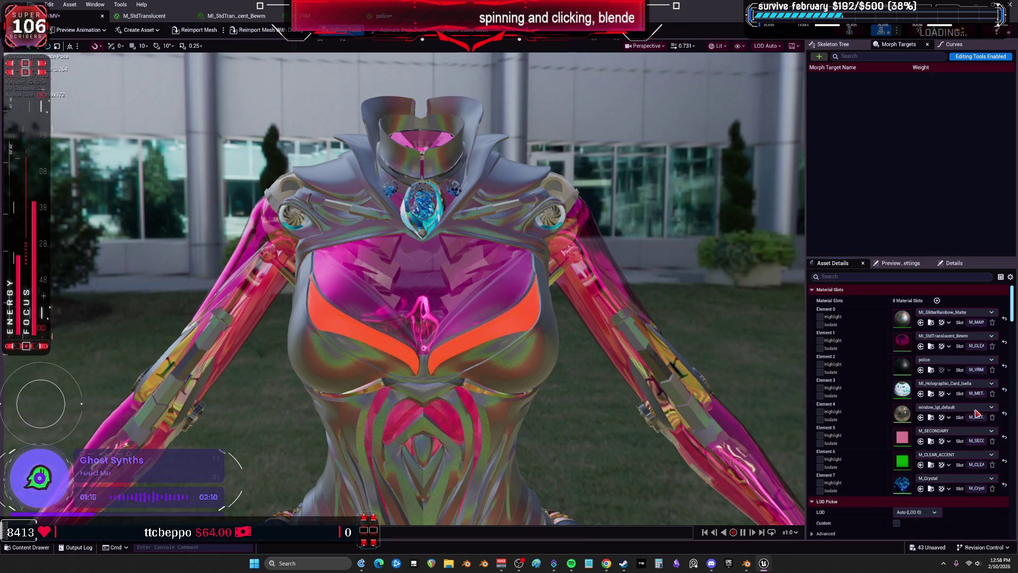
pyautogui.click(954, 312)
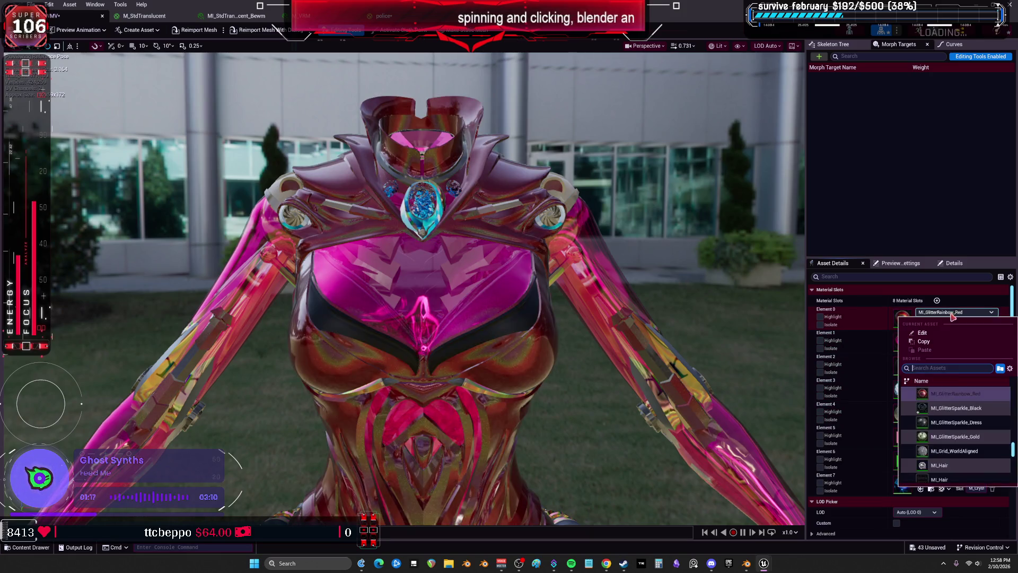
pyautogui.scroll(-10, 982, 436)
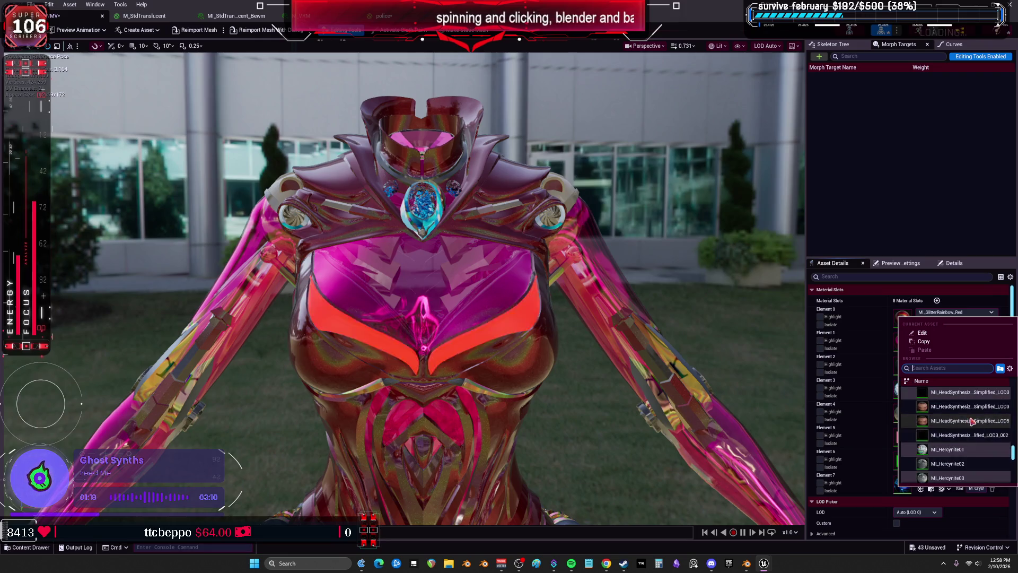
pyautogui.click(955, 419)
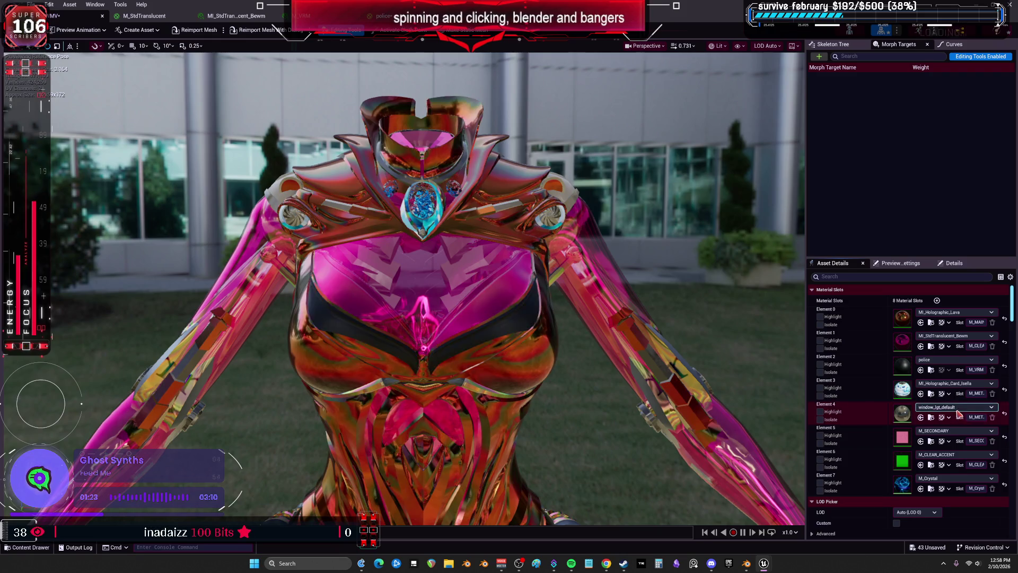
pyautogui.click(961, 359)
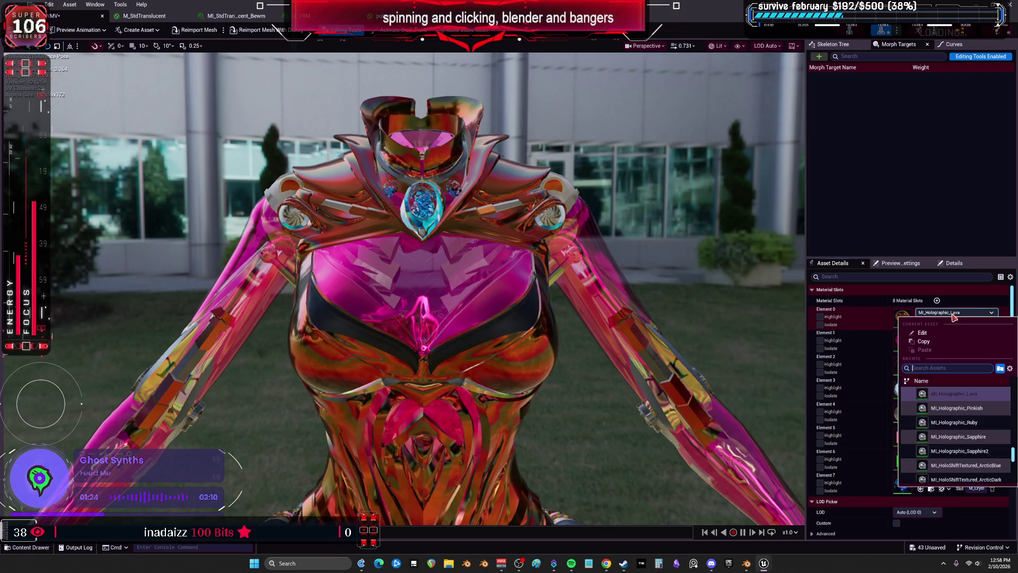
pyautogui.click(965, 442)
pyautogui.moveTo(562, 351)
pyautogui.mouseDown()
pyautogui.moveTo(561, 525)
pyautogui.moveTo(561, 403)
pyautogui.mouseUp()
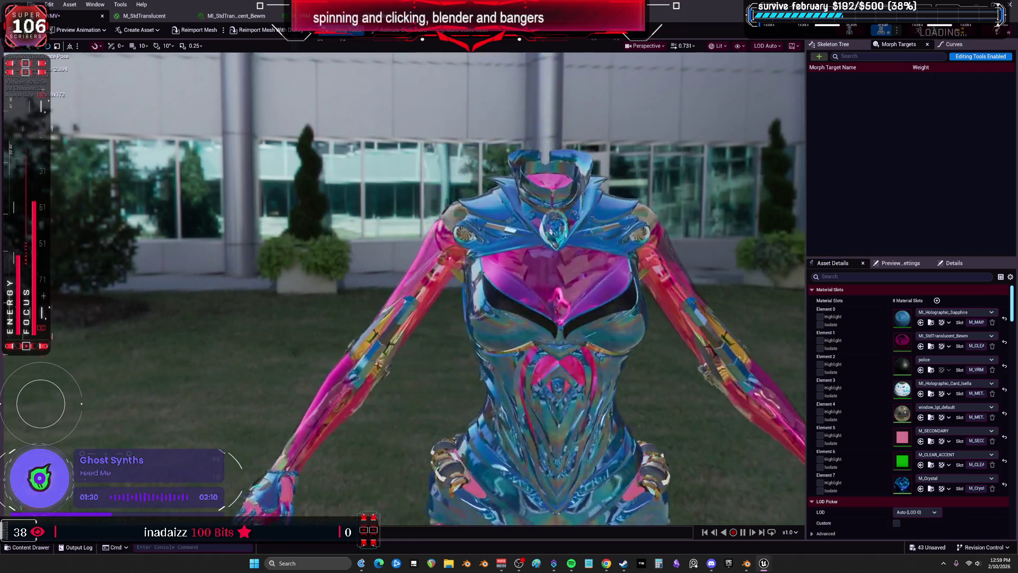
pyautogui.moveTo(403, 286); pyautogui.dragTo(329, 361)
pyautogui.scroll(-5, 405, 289)
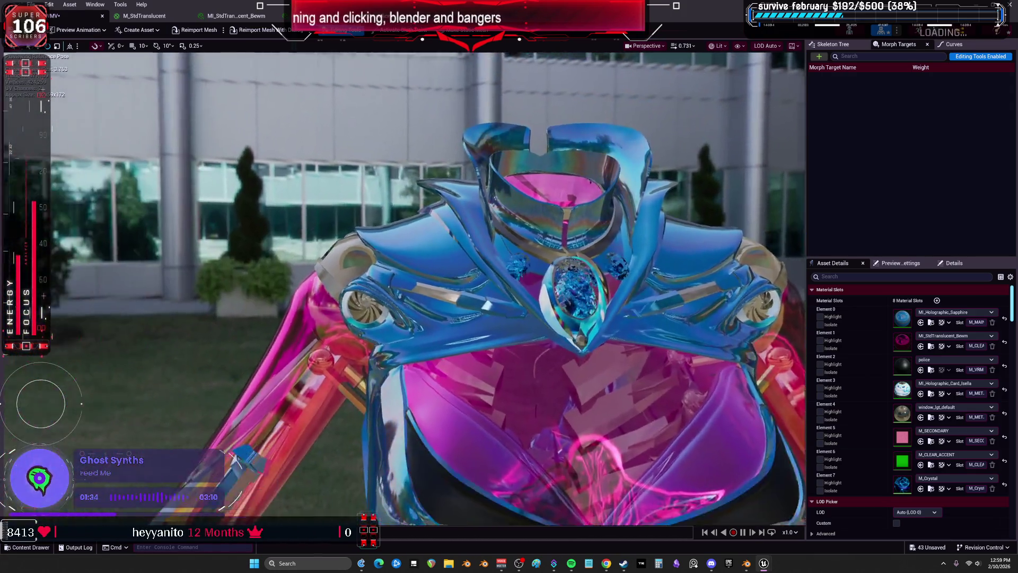
pyautogui.moveTo(403, 287); pyautogui.dragTo(350, 286)
# Step: Try MI_HoloShiftTextured_ArcticDark and MI_HoloShiftTextured_Magical on Element 0, ending on MI_Iridescence_Foil_color2
pyautogui.click(935, 313)
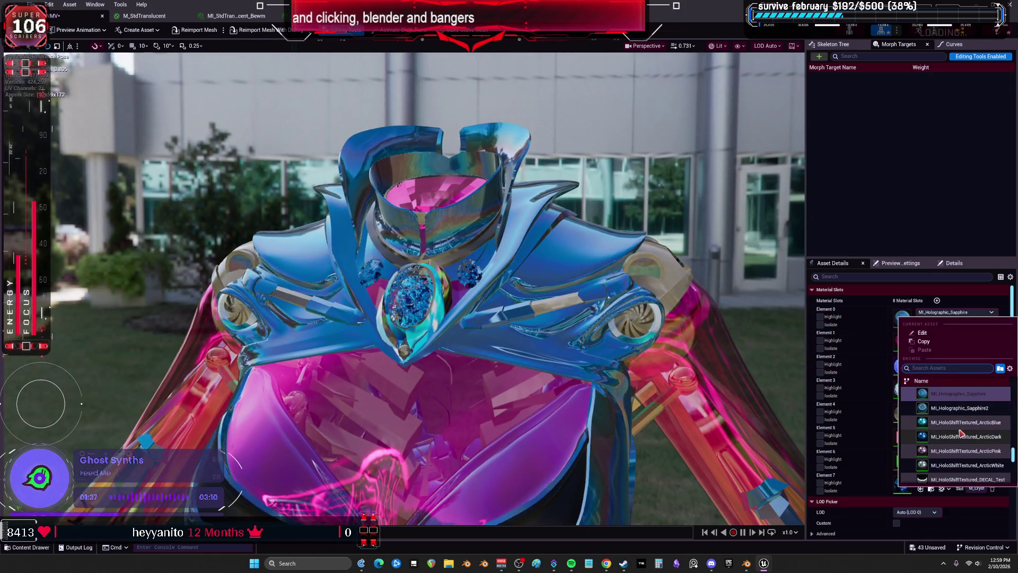
pyautogui.click(743, 360)
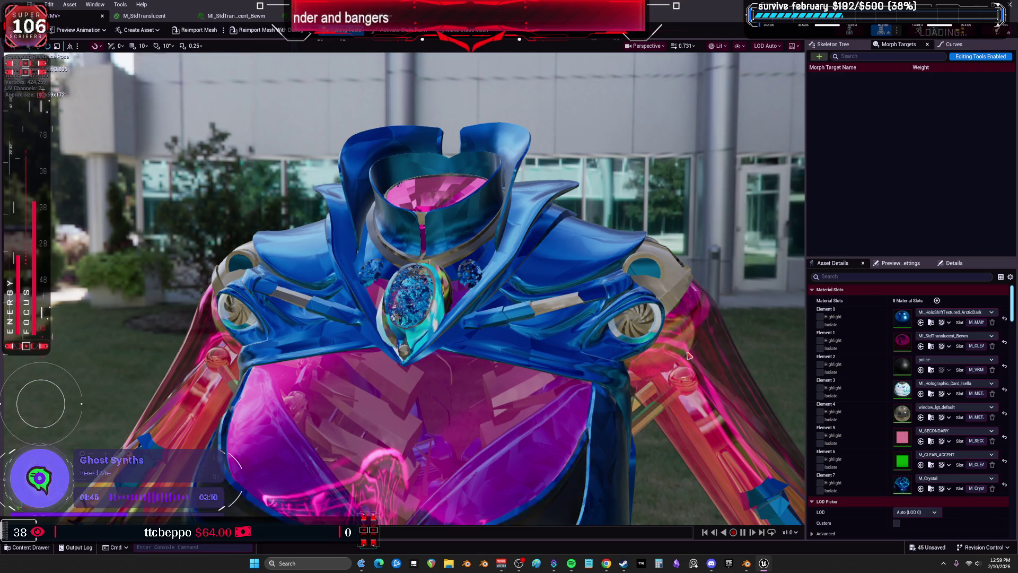
pyautogui.click(922, 312)
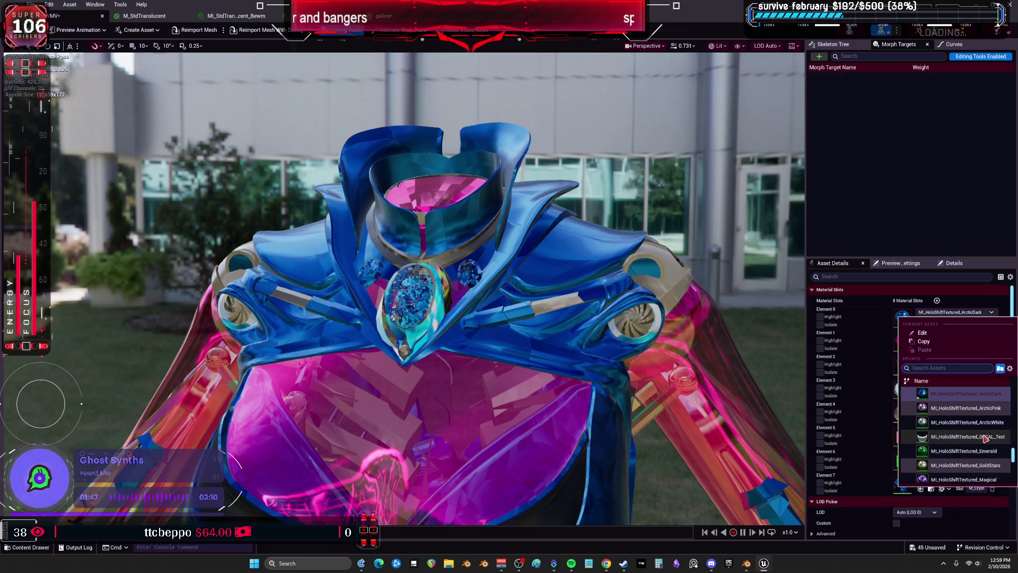
pyautogui.click(564, 309)
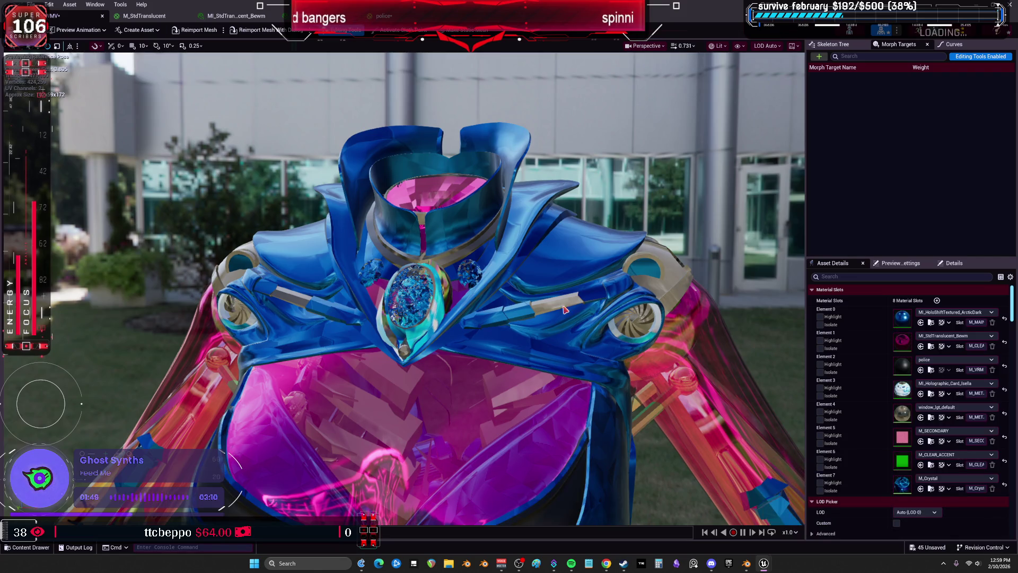
pyautogui.moveTo(633, 269)
pyautogui.mouseDown()
pyautogui.moveTo(655, 263)
pyautogui.moveTo(651, 324)
pyautogui.moveTo(684, 318)
pyautogui.moveTo(652, 320)
pyautogui.moveTo(657, 276)
pyautogui.moveTo(712, 249)
pyautogui.mouseUp()
pyautogui.click(929, 317)
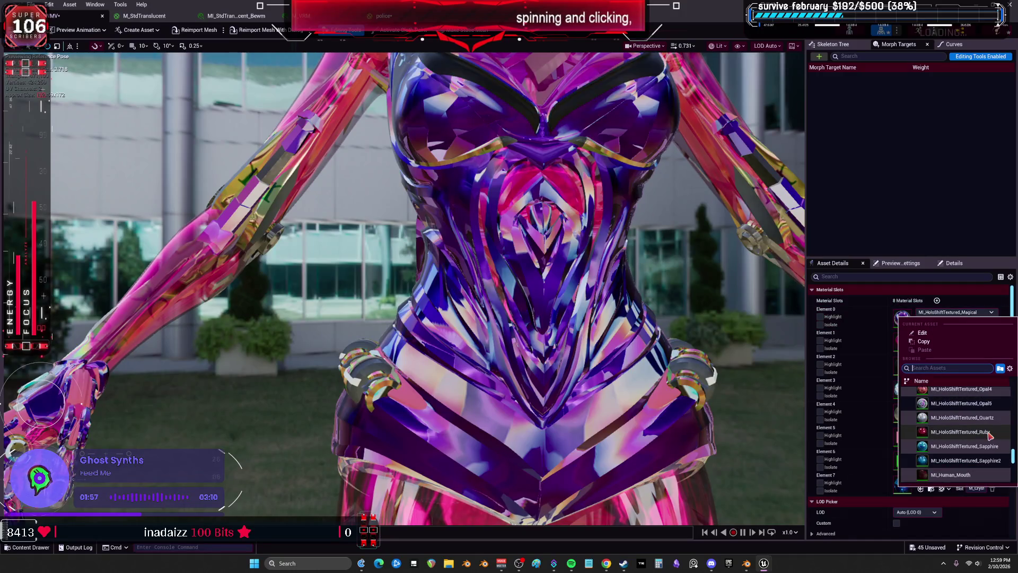
pyautogui.press('Escape')
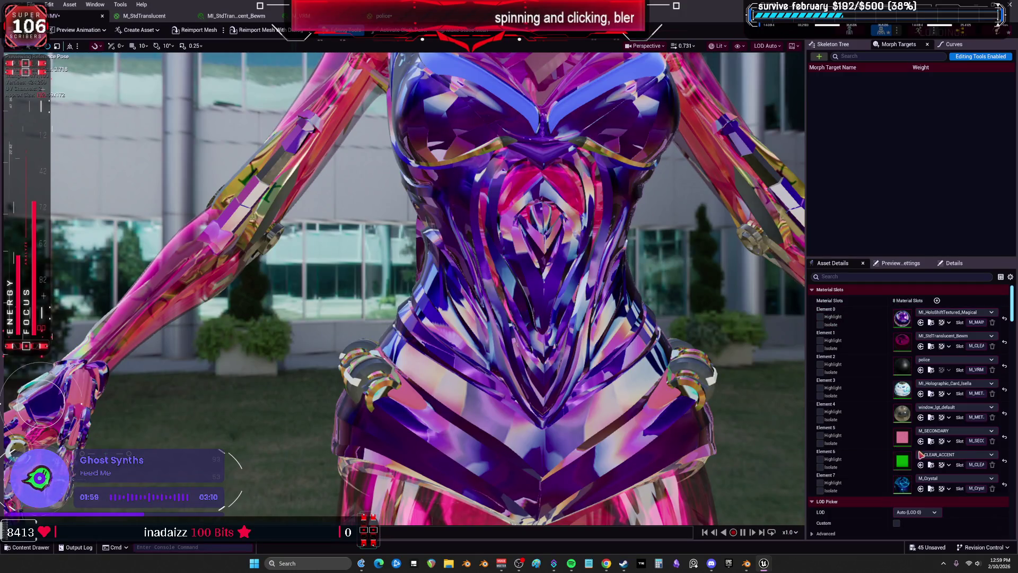
pyautogui.moveTo(594, 335); pyautogui.dragTo(541, 321)
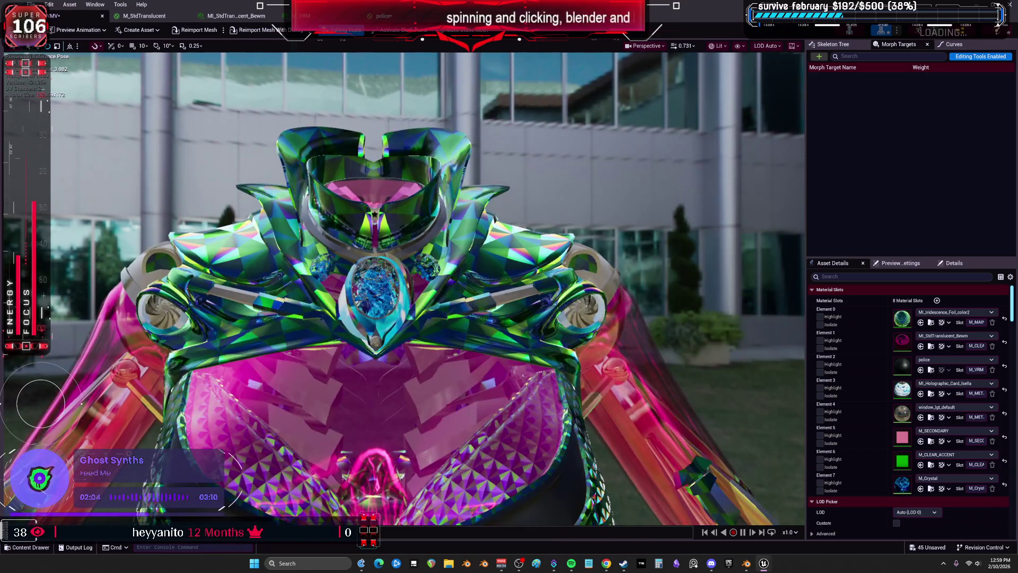
# Step: Orbit the preview toward the arm and waist, checking Element 0's material list without changes
pyautogui.scroll(5, 403, 287)
pyautogui.moveTo(403, 287)
pyautogui.mouseDown()
pyautogui.moveTo(101, 294)
pyautogui.moveTo(100, 393)
pyautogui.moveTo(31, 393)
pyautogui.mouseUp()
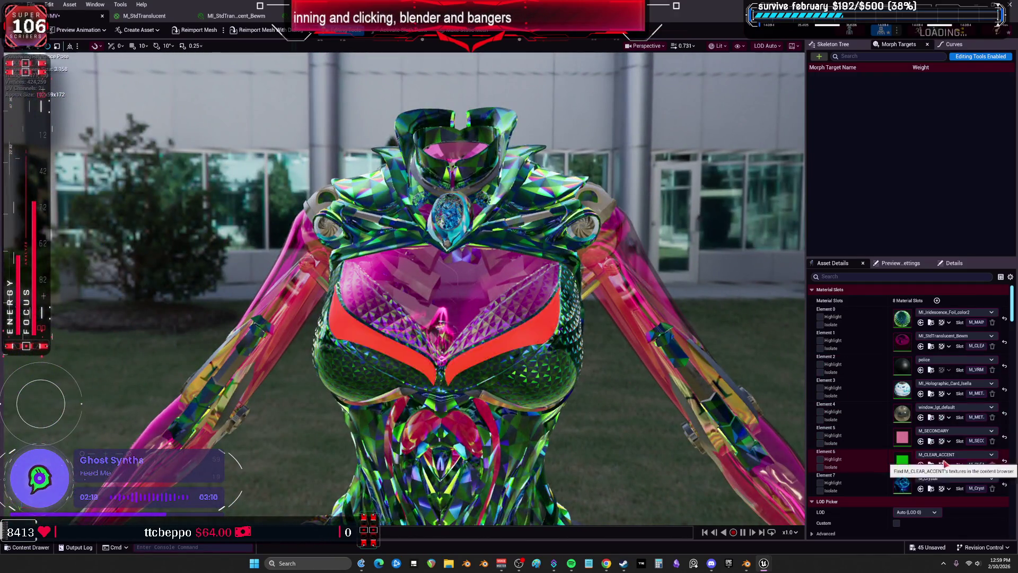
pyautogui.click(955, 312)
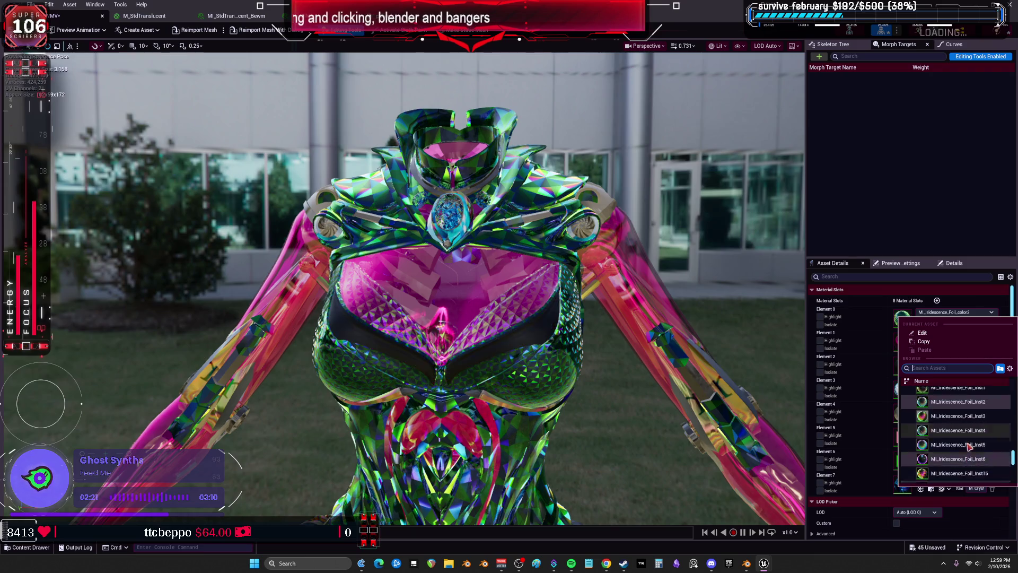
pyautogui.press('Escape')
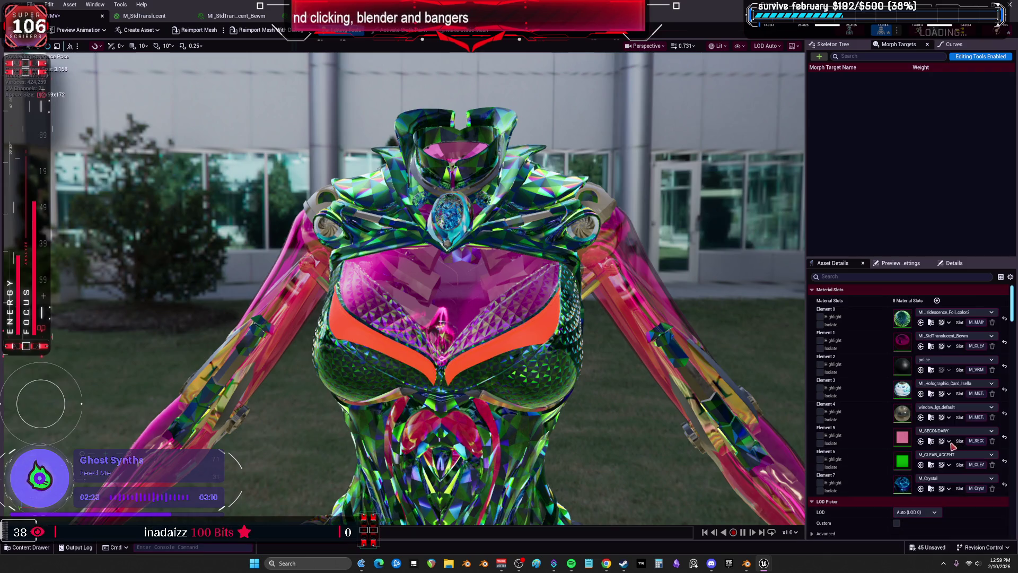
pyautogui.moveTo(657, 383)
pyautogui.mouseDown()
pyautogui.moveTo(657, 350)
pyautogui.moveTo(610, 350)
pyautogui.moveTo(609, 308)
pyautogui.moveTo(610, 355)
pyautogui.moveTo(665, 366)
pyautogui.moveTo(666, 378)
pyautogui.moveTo(663, 358)
pyautogui.mouseUp()
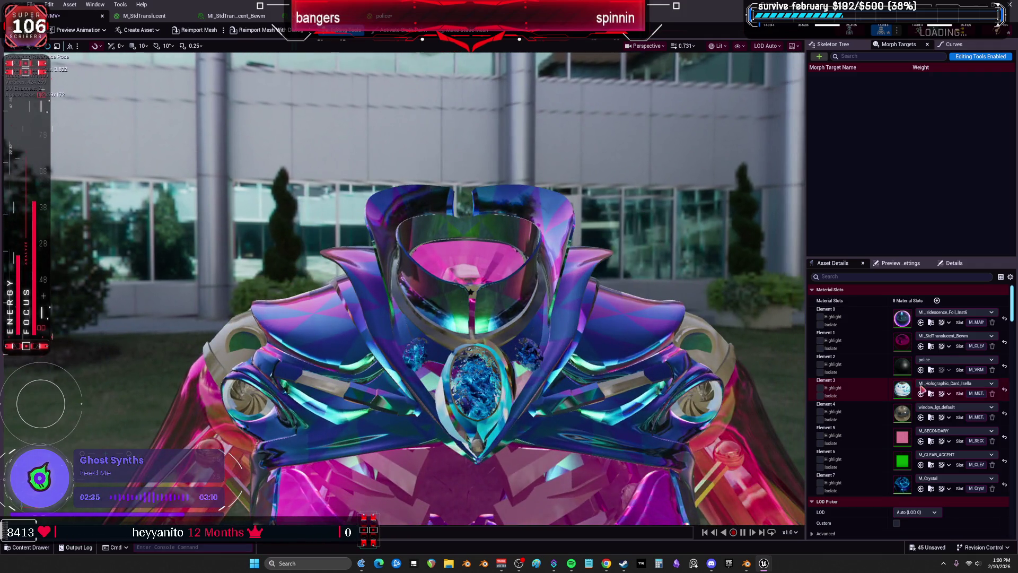
# Step: Browse Element 0's material list and bring back MI_Opal03 on the first slot
pyautogui.click(955, 312)
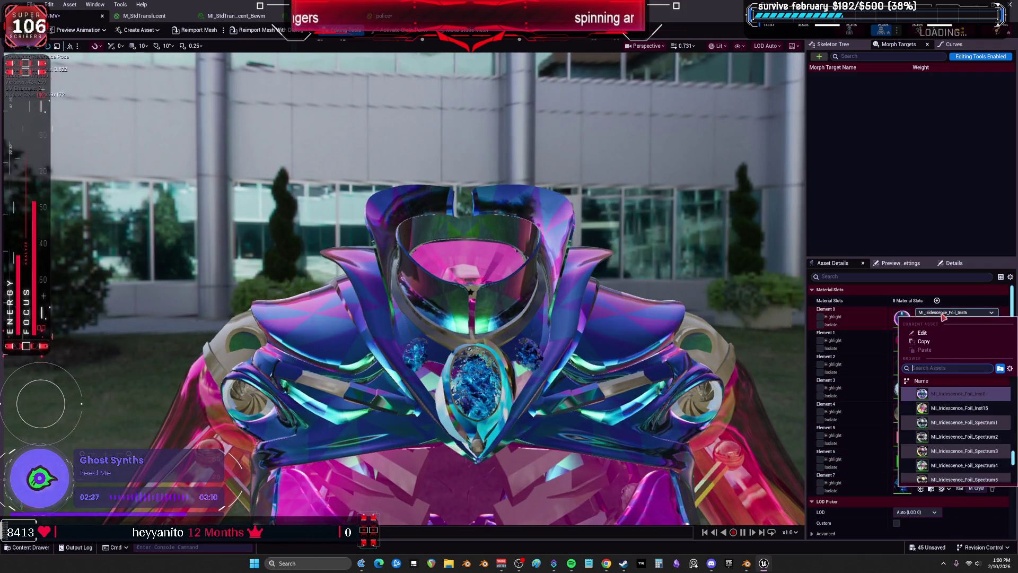
pyautogui.scroll(-5, 966, 449)
pyautogui.scroll(-1, 957, 435)
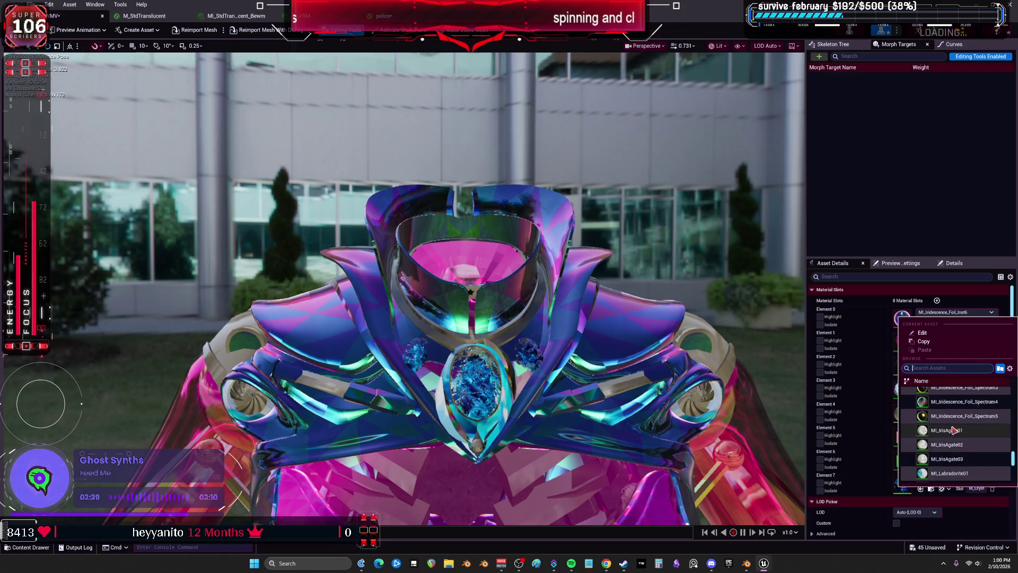
pyautogui.press('Escape')
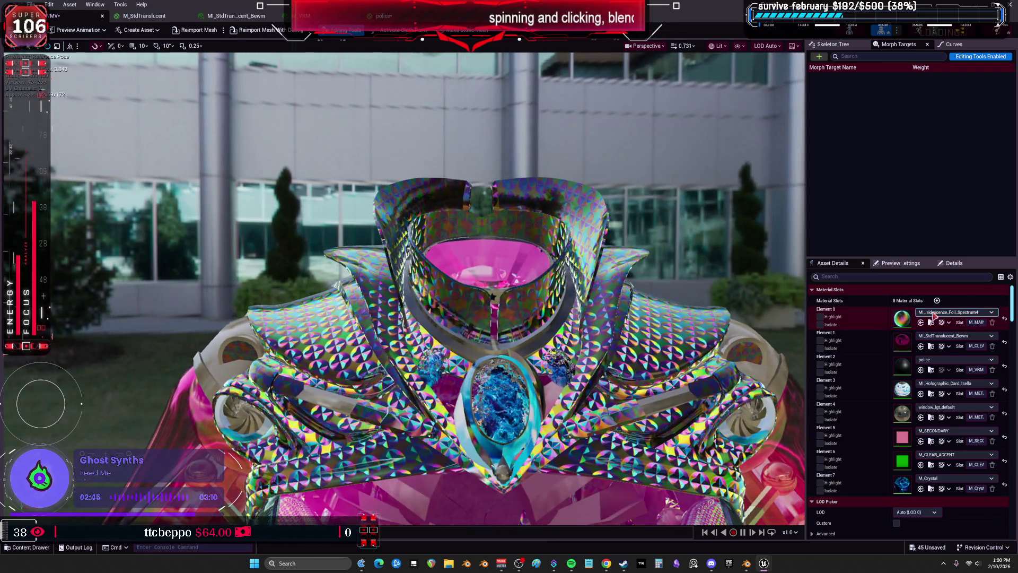
pyautogui.click(934, 315)
pyautogui.scroll(-10, 981, 424)
pyautogui.scroll(5, 981, 427)
pyautogui.press('Escape')
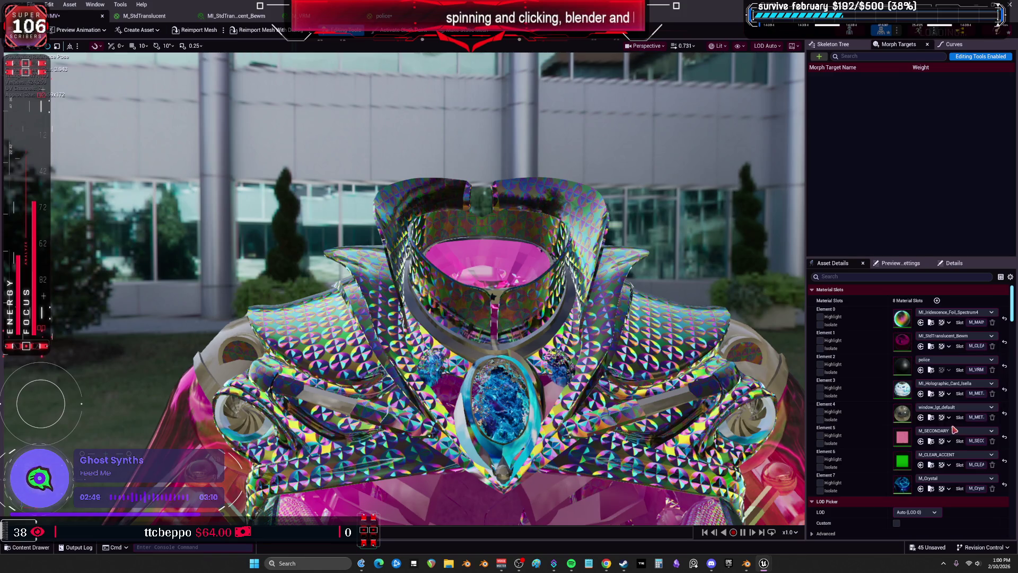
pyautogui.hotkey('ctrl', 'z')
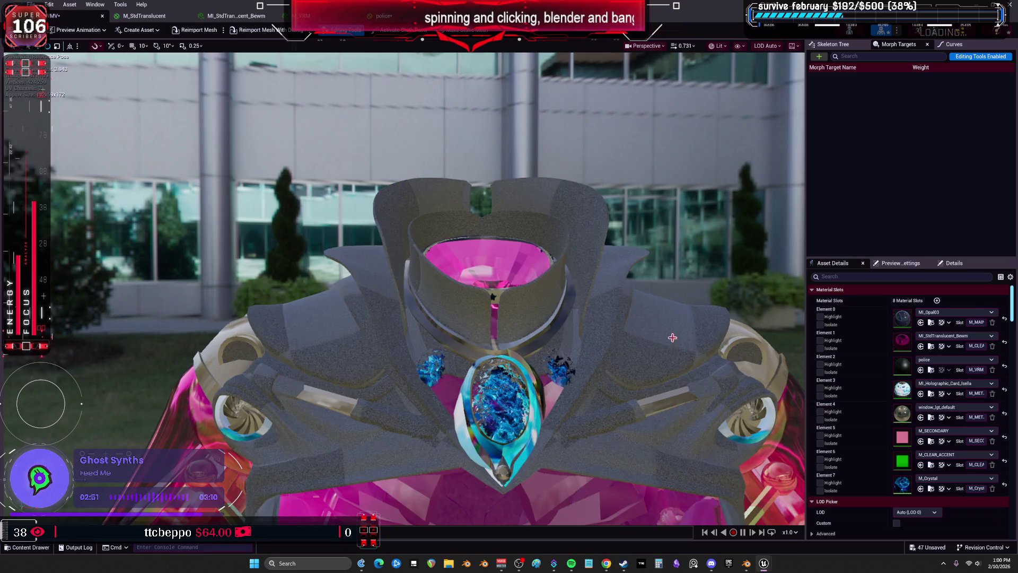
# Step: Assign MI_Opal01 to Element 0
pyautogui.click(960, 316)
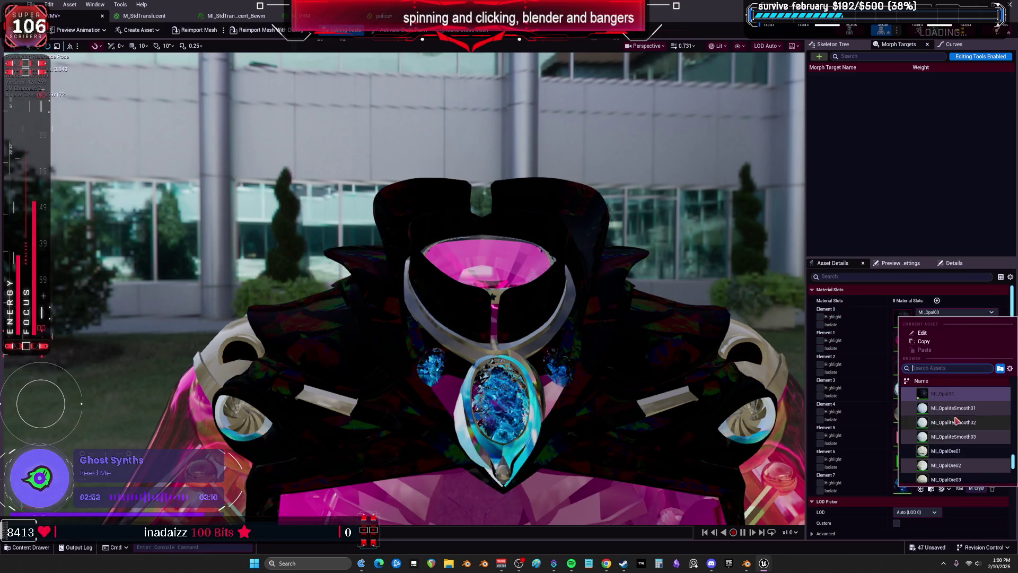
pyautogui.scroll(-3, 960, 442)
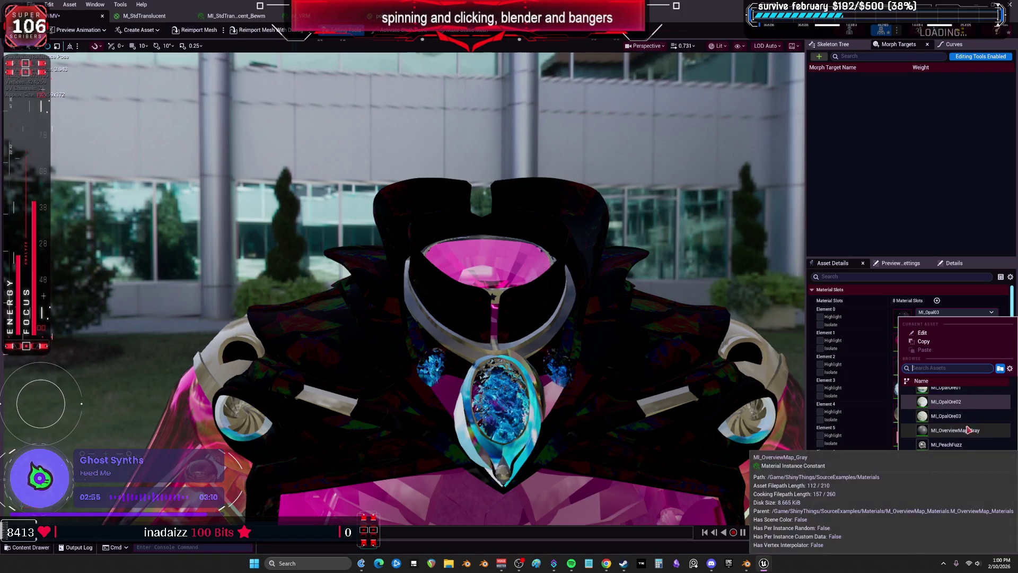
pyautogui.scroll(4, 954, 432)
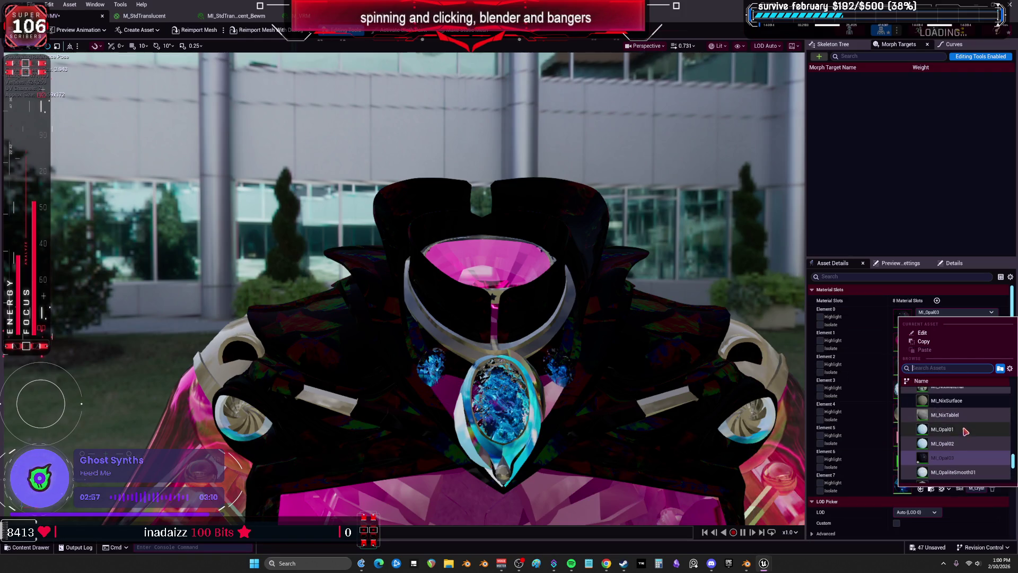
pyautogui.click(961, 432)
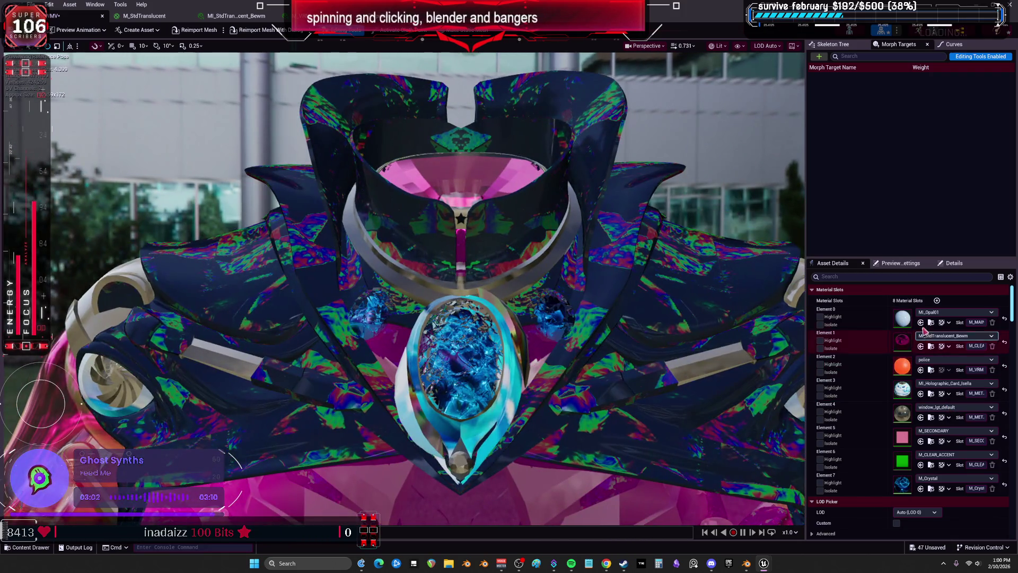
# Step: Scroll through Element 0's full material list toward MI_Transparent_Plastic_01b
pyautogui.click(934, 313)
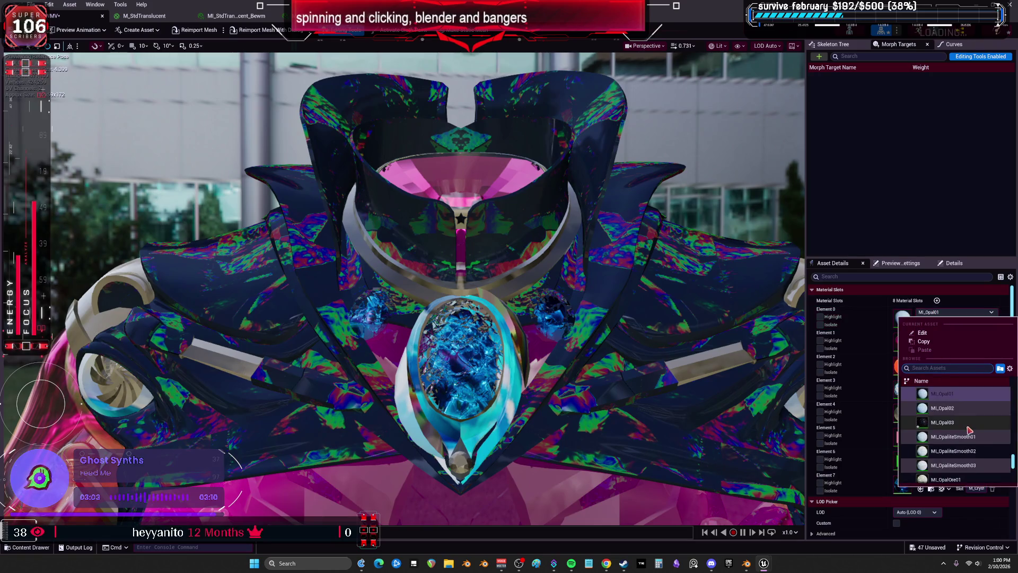
pyautogui.scroll(-3, 972, 428)
pyautogui.scroll(-5, 968, 428)
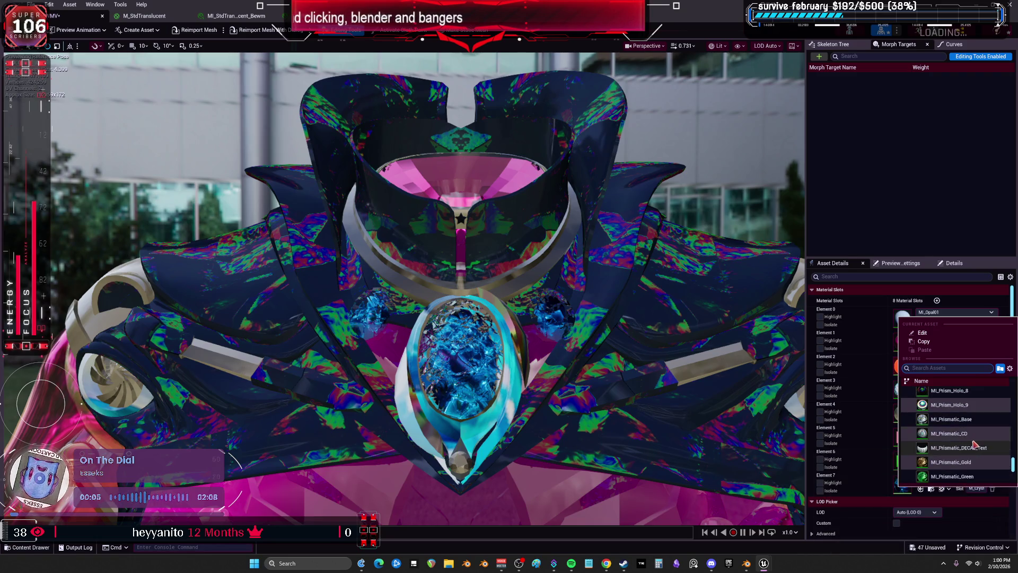
pyautogui.scroll(-5, 986, 462)
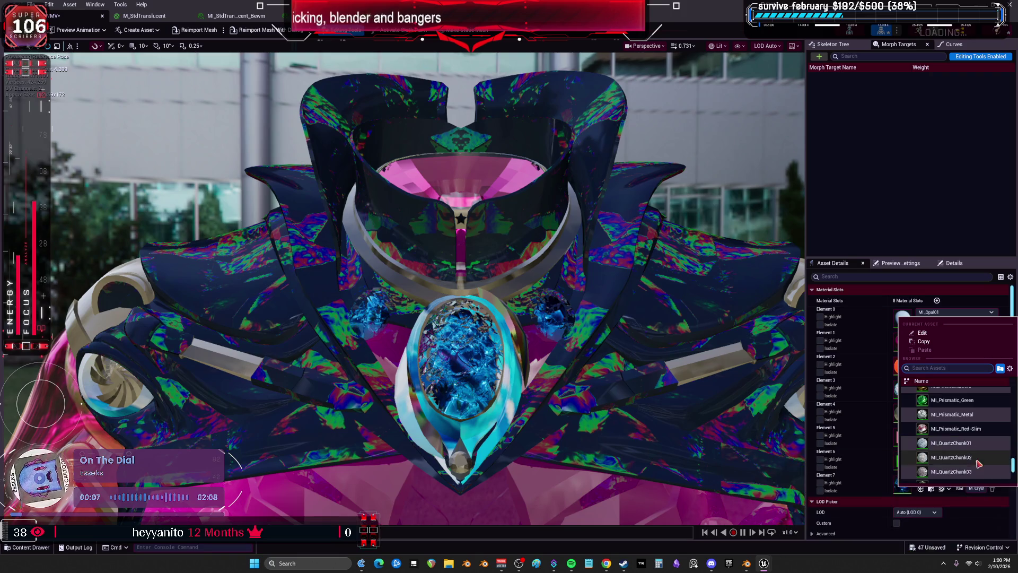
pyautogui.scroll(-3, 968, 462)
pyautogui.scroll(-10, 964, 450)
pyautogui.scroll(-5, 963, 448)
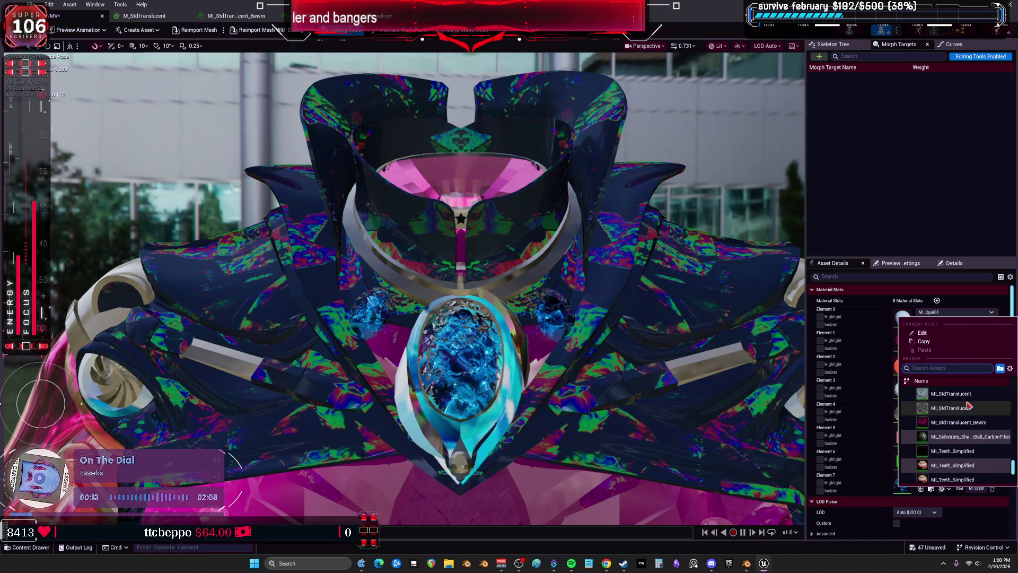
pyautogui.scroll(-6, 964, 408)
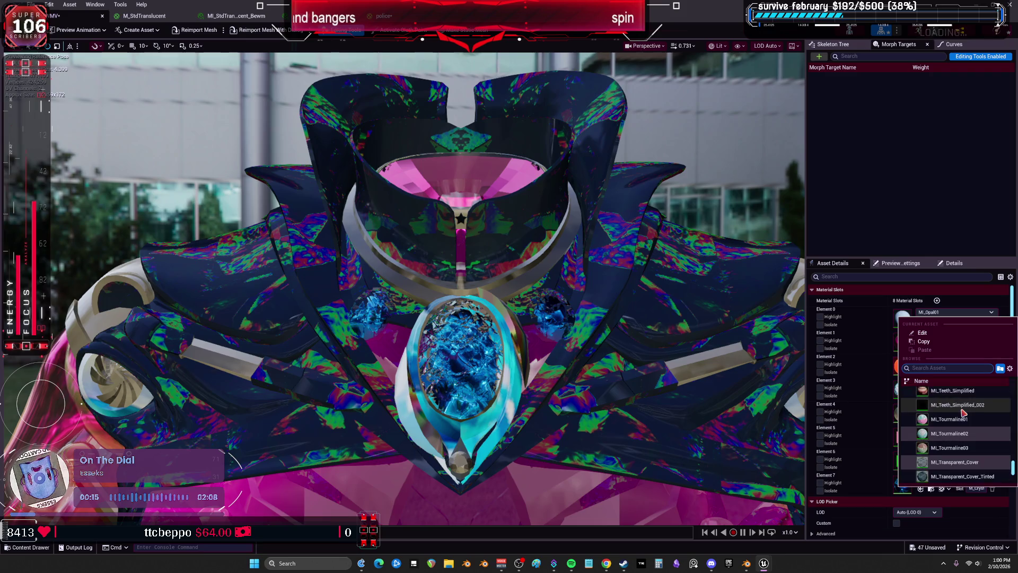
pyautogui.scroll(-4, 964, 412)
pyautogui.scroll(-3, 964, 414)
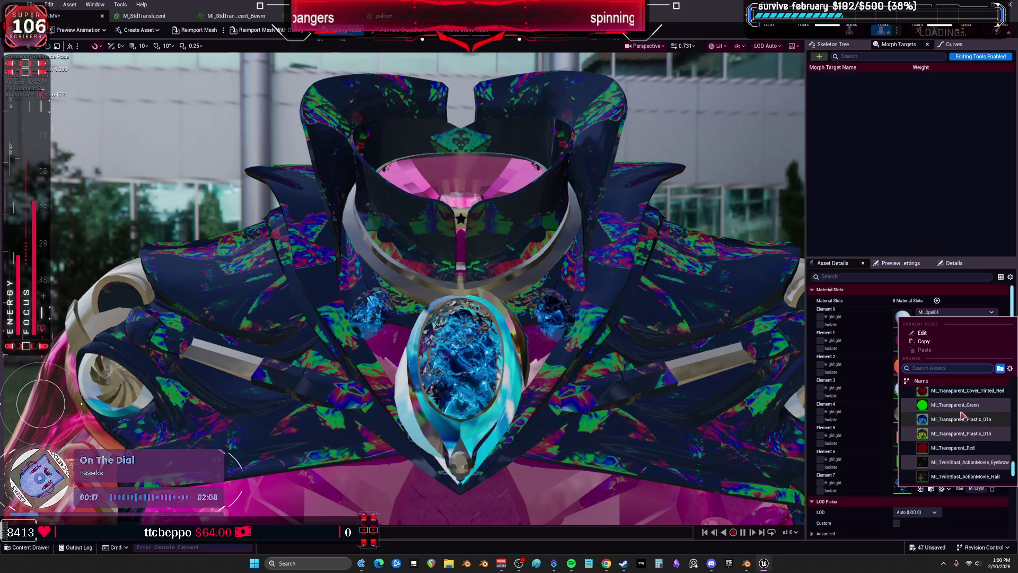
pyautogui.scroll(-3, 964, 431)
pyautogui.scroll(2, 964, 419)
pyautogui.press('Escape')
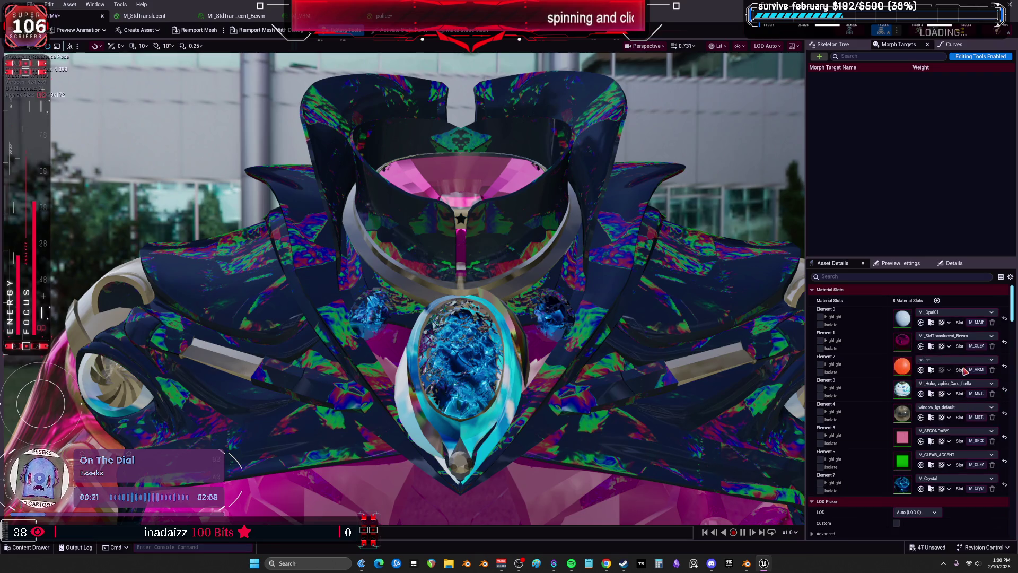
# Step: Orbit around the chest armor to inspect it and reopen Element 0's material choices
pyautogui.scroll(-3, 619, 359)
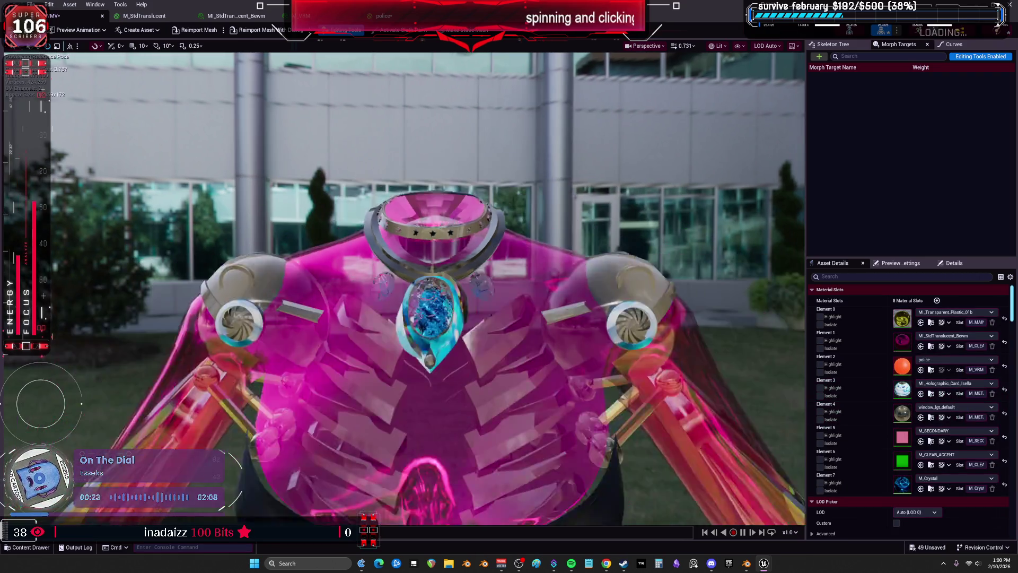
pyautogui.scroll(2, 619, 360)
pyautogui.moveTo(619, 360)
pyautogui.mouseDown()
pyautogui.moveTo(690, 297)
pyautogui.moveTo(621, 353)
pyautogui.moveTo(715, 403)
pyautogui.moveTo(697, 395)
pyautogui.moveTo(686, 295)
pyautogui.moveTo(674, 295)
pyautogui.moveTo(705, 295)
pyautogui.moveTo(538, 289)
pyautogui.moveTo(517, 313)
pyautogui.mouseUp()
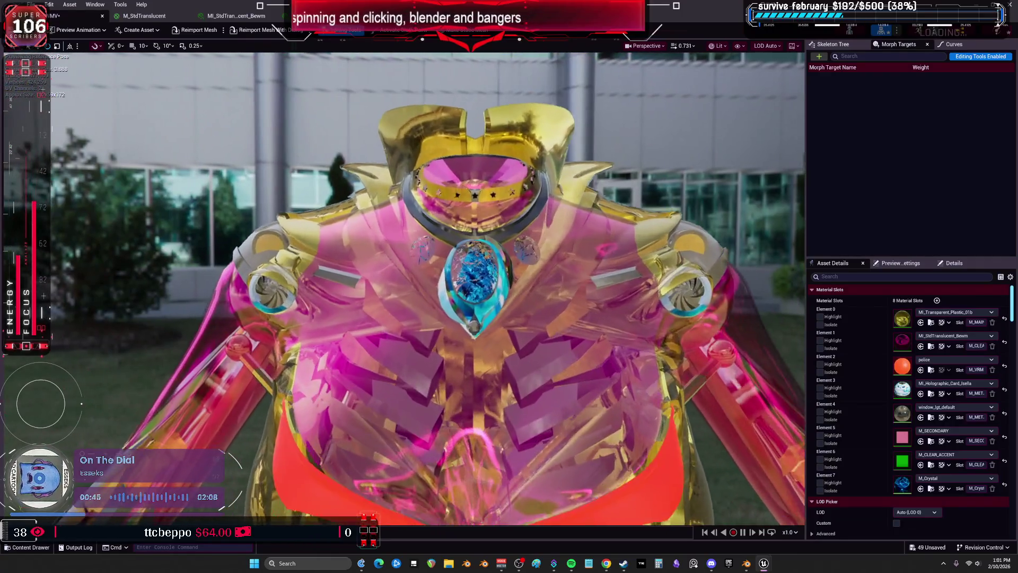
pyautogui.click(976, 312)
# Step: Apply the MM_CarMaterial car paint to Element 0
pyautogui.scroll(-10, 986, 441)
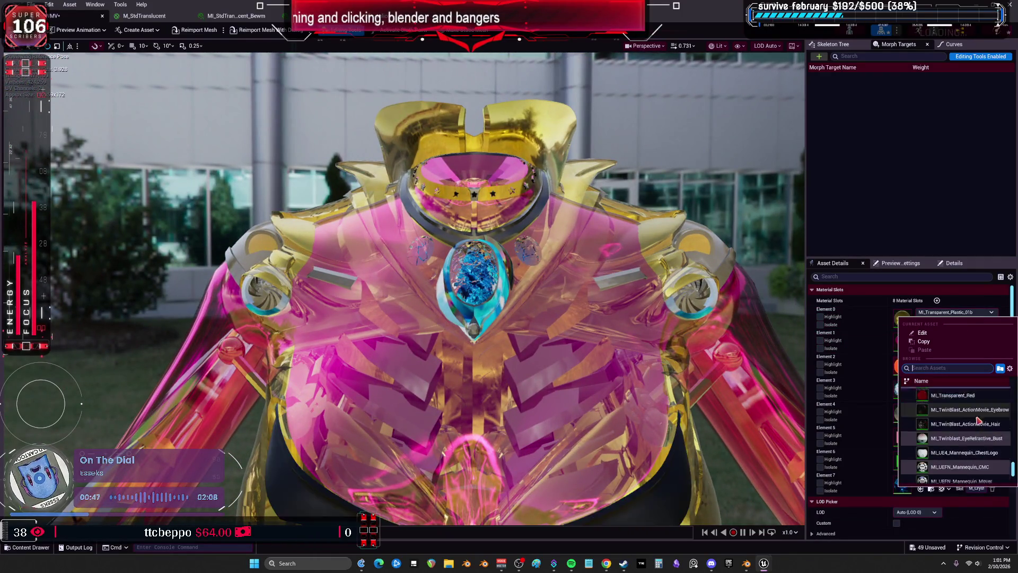
pyautogui.scroll(-3, 983, 437)
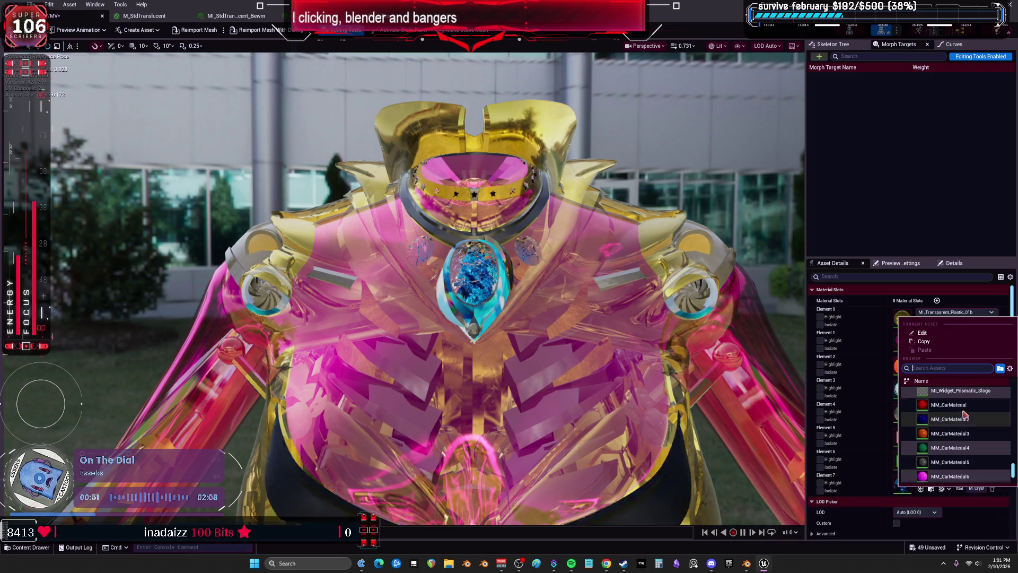
pyautogui.click(963, 413)
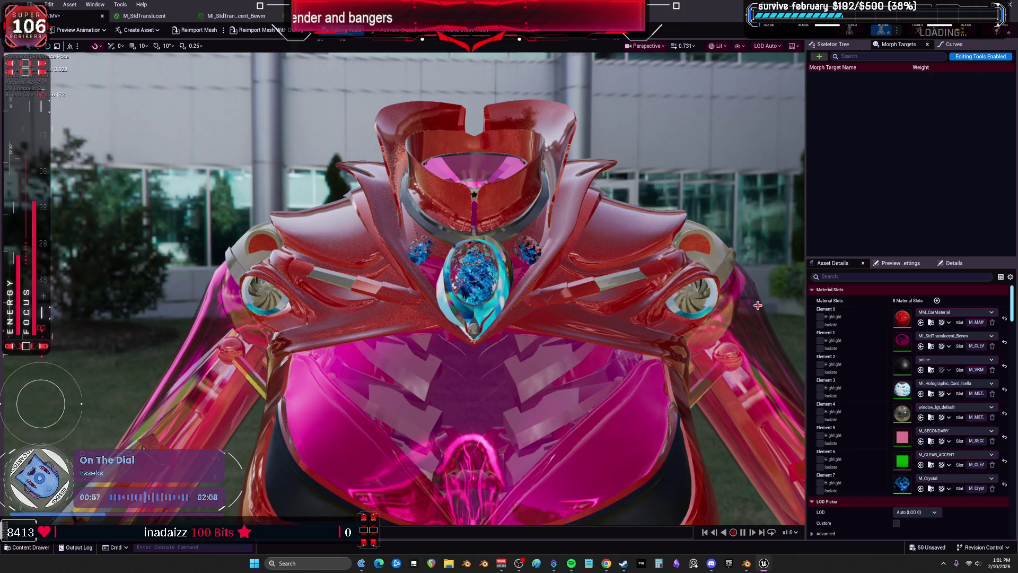
# Step: Switch Element 0 to MM_GEM_Gloss and scroll to inspect the legs and chest
pyautogui.click(954, 311)
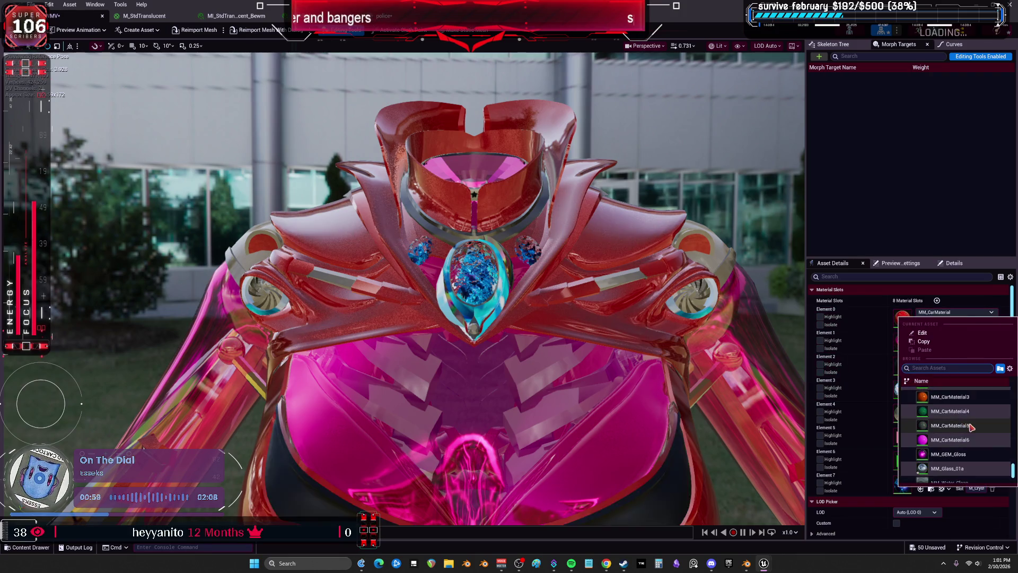
pyautogui.click(960, 442)
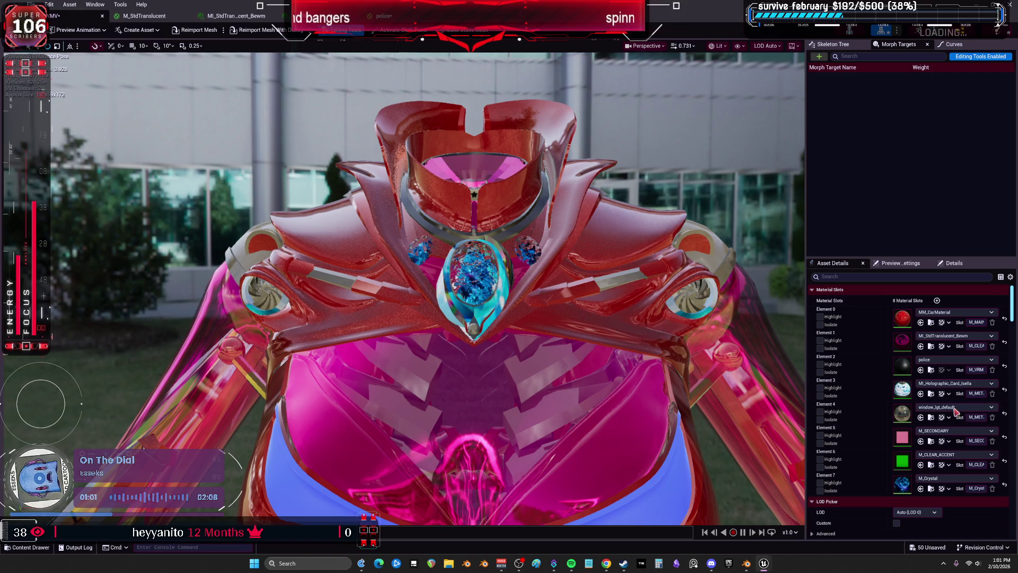
pyautogui.scroll(-5, 605, 296)
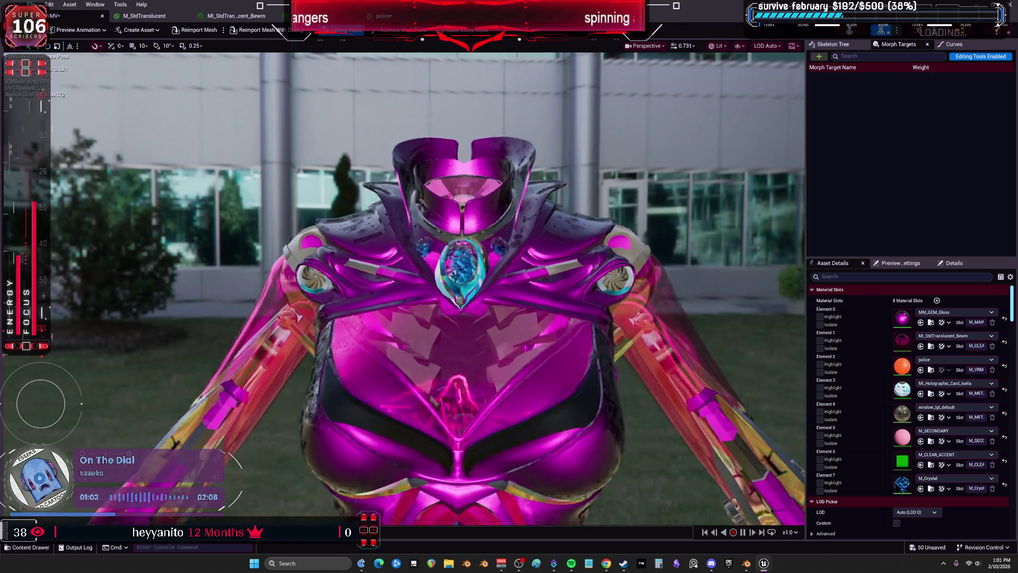
pyautogui.scroll(-5, 456, 286)
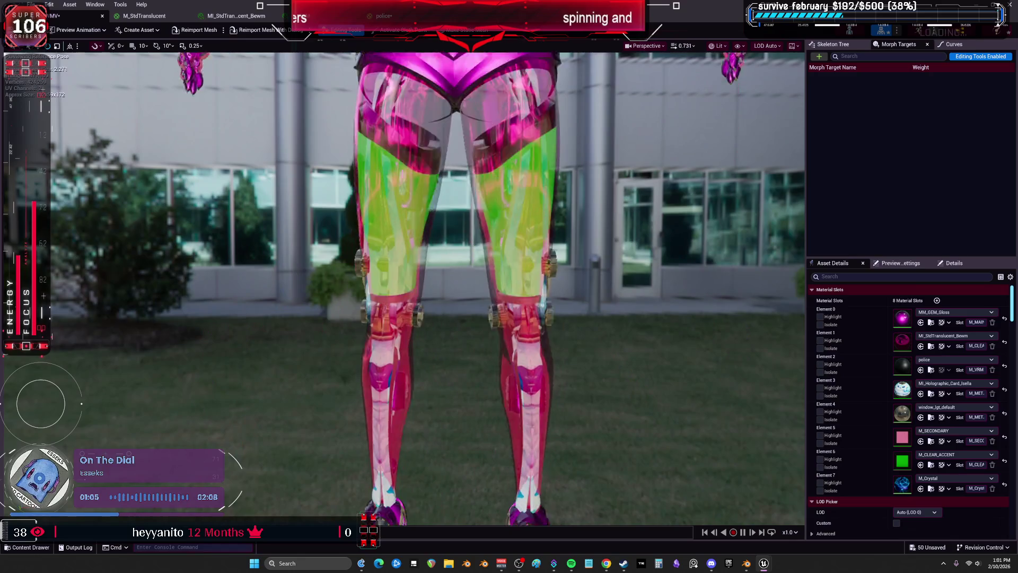
pyautogui.scroll(5, 403, 286)
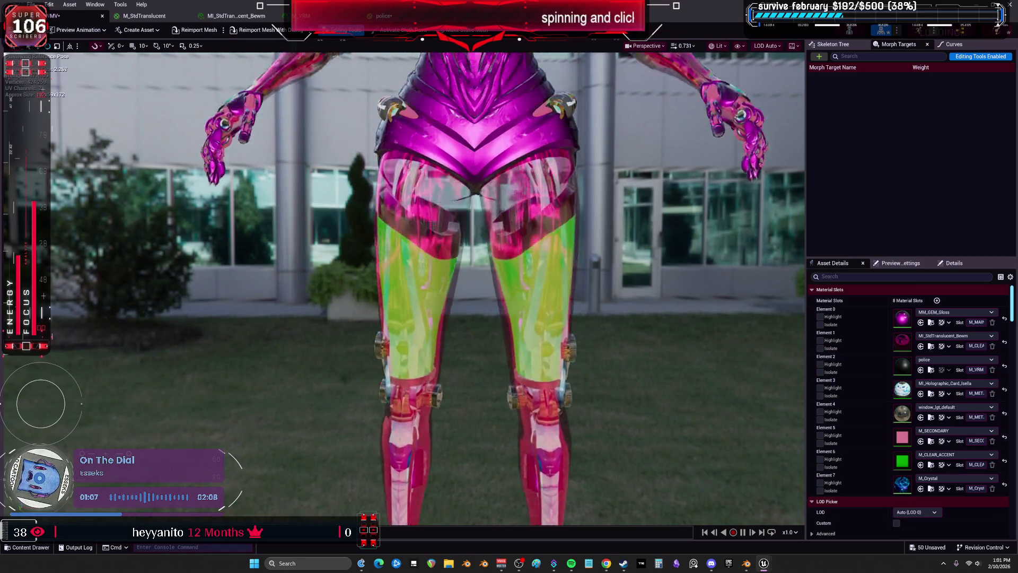
pyautogui.scroll(3, 604, 296)
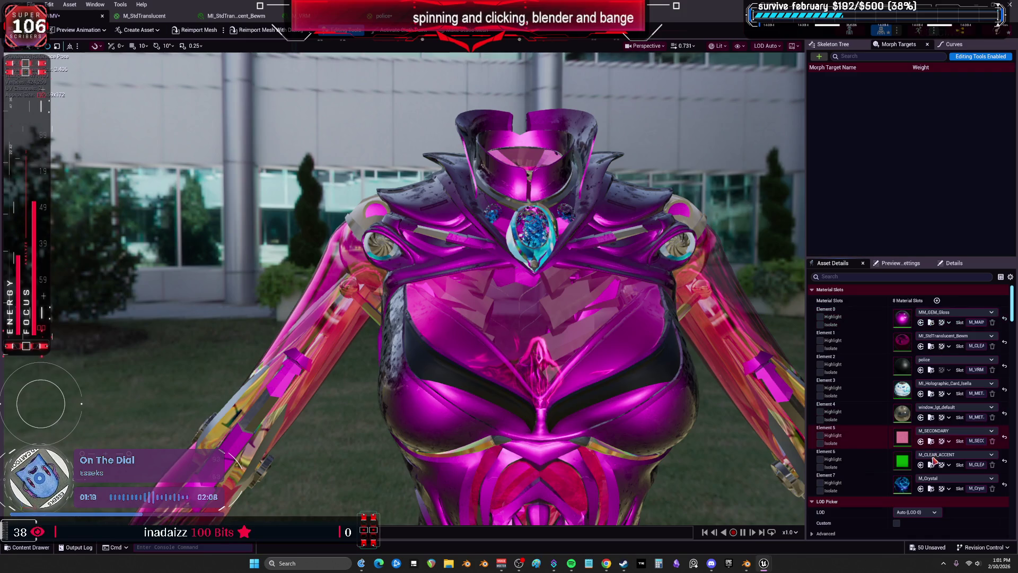
pyautogui.click(947, 313)
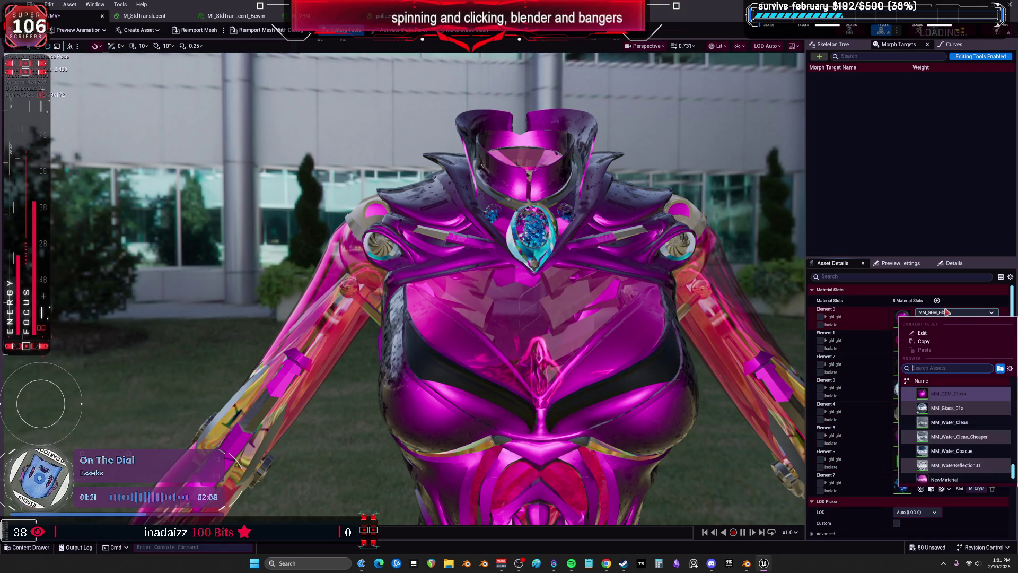
# Step: Try MM_Water_Opaque on Element 0 and frame the whole character
pyautogui.press('Escape')
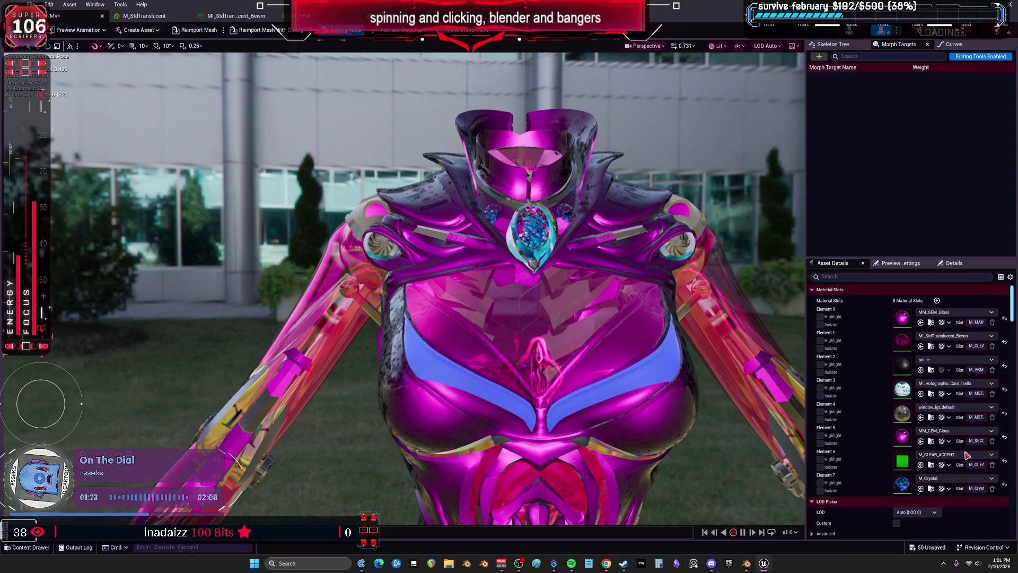
pyautogui.moveTo(620, 426); pyautogui.dragTo(640, 348)
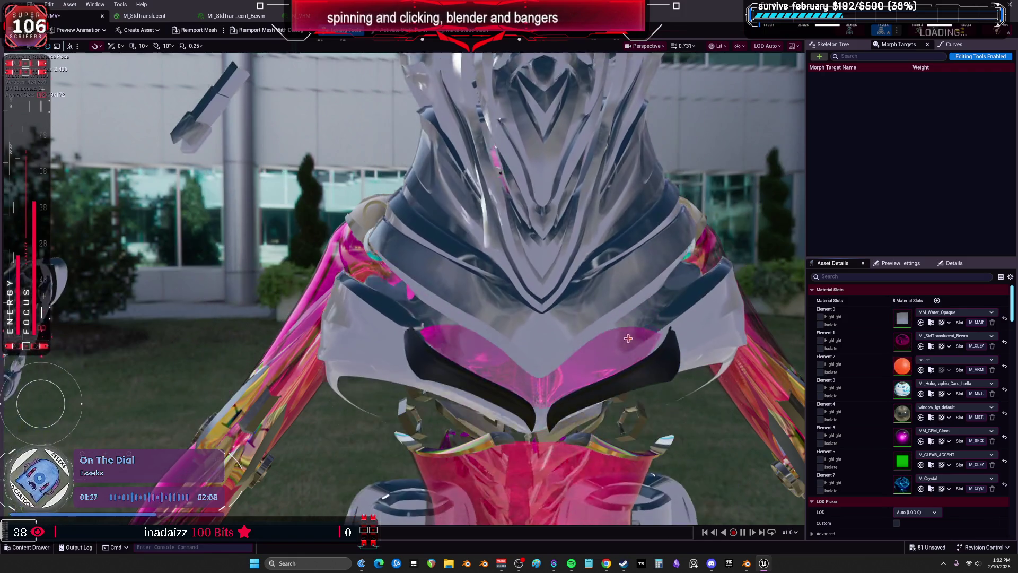
pyautogui.press('f')
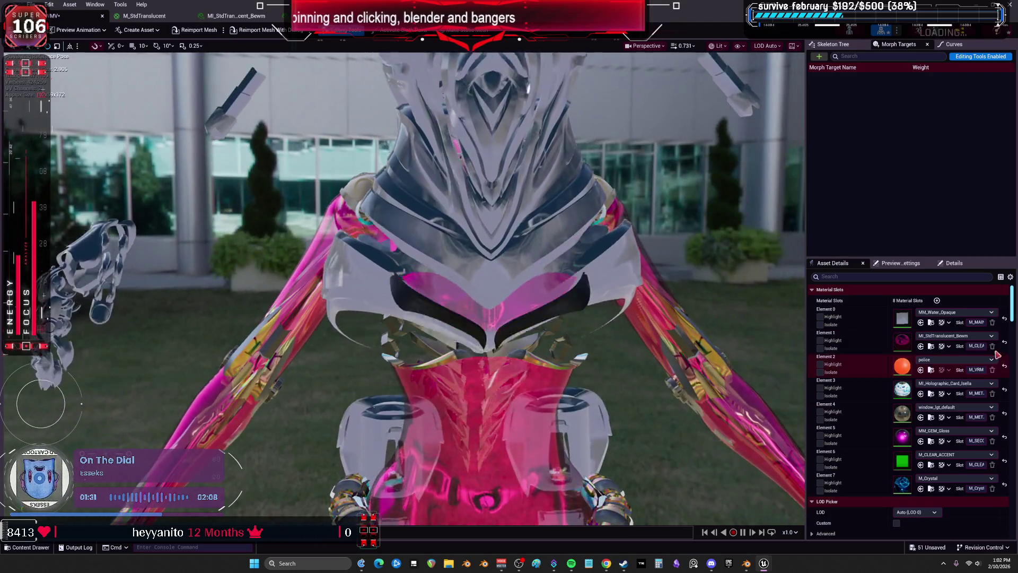
# Step: Set Element 0 to window_lgt_yellow for a glassy gold armor tint
pyautogui.click(980, 313)
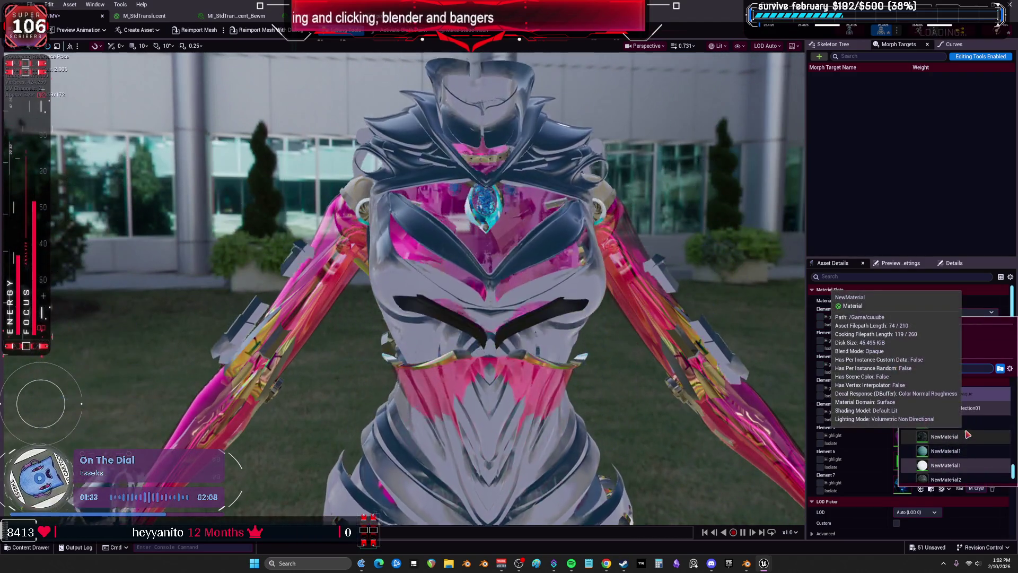
pyautogui.scroll(-1, 1001, 393)
pyautogui.scroll(-5, 977, 418)
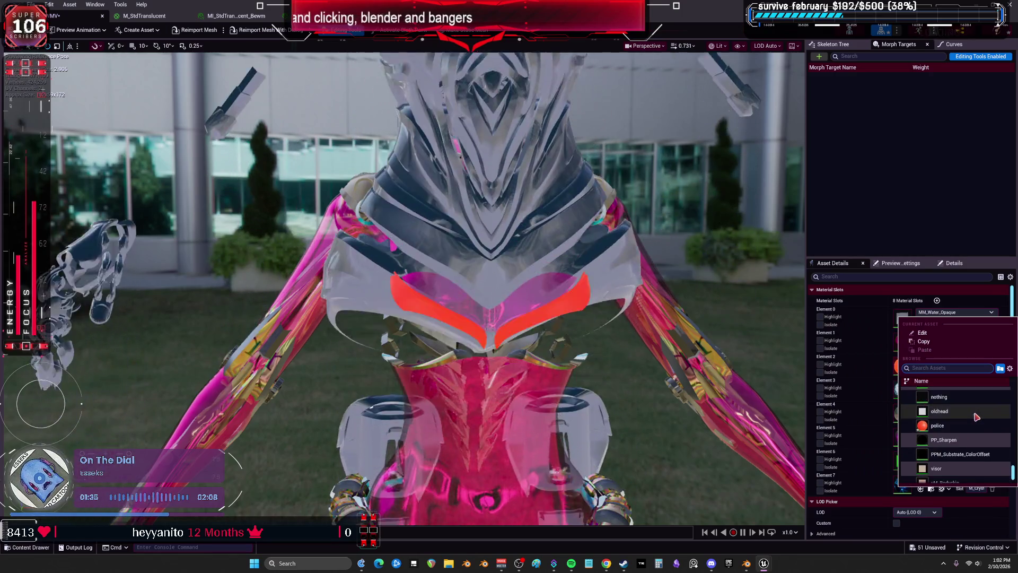
pyautogui.scroll(-5, 977, 418)
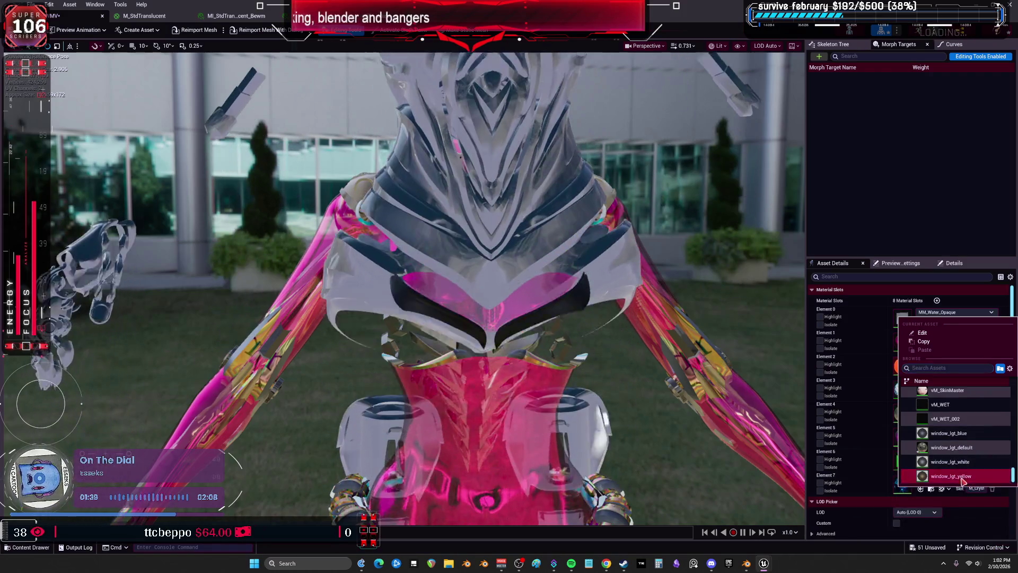
pyautogui.click(970, 439)
pyautogui.hotkey('ctrl', 'v')
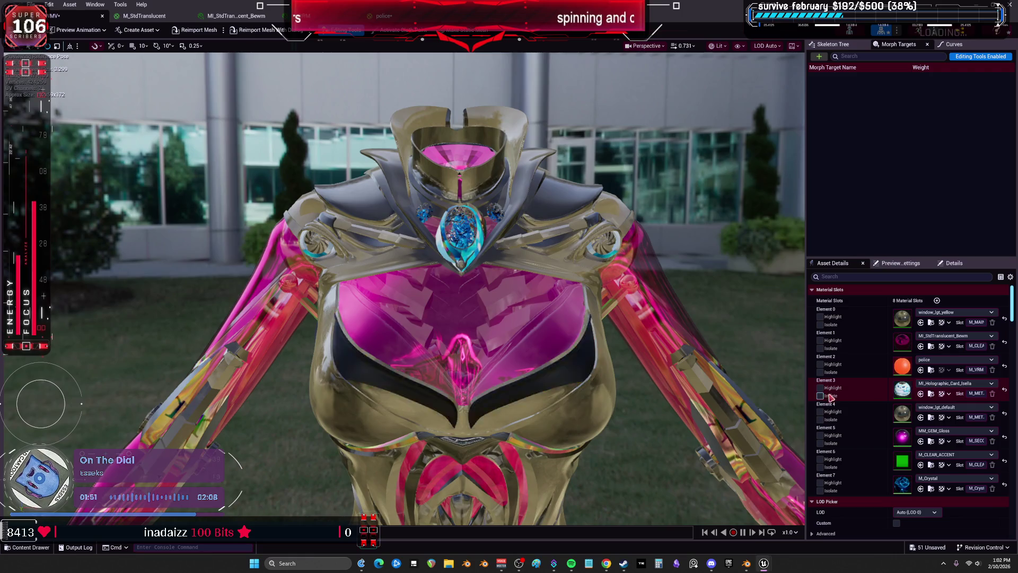
pyautogui.click(820, 395)
pyautogui.click(820, 396)
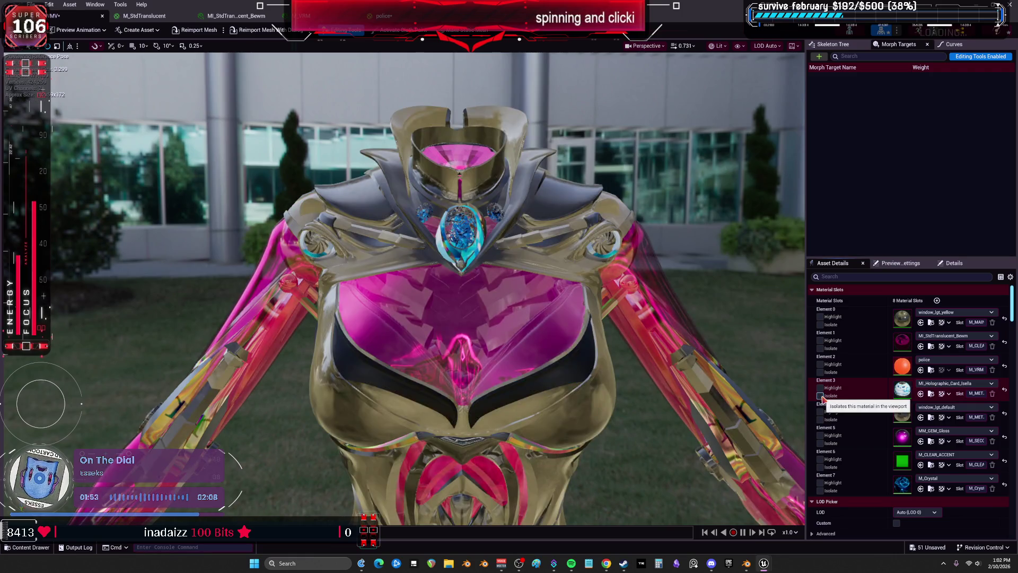
pyautogui.click(964, 384)
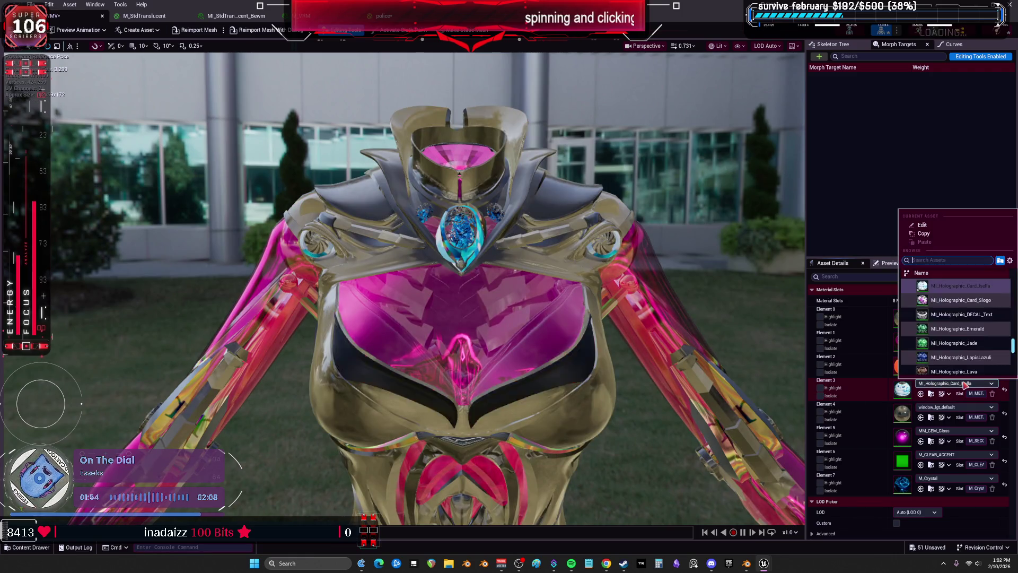
pyautogui.click(960, 347)
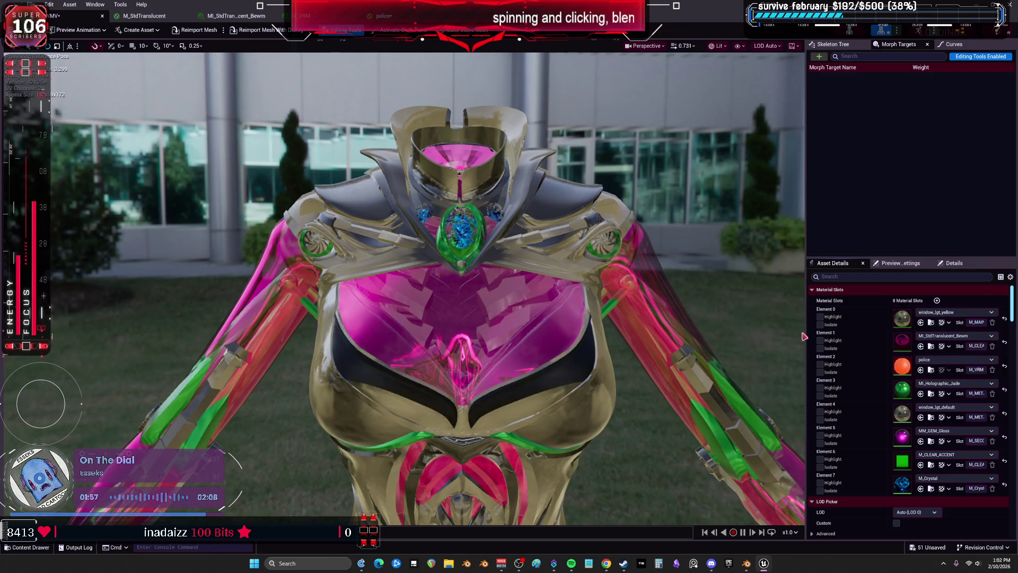
pyautogui.click(942, 384)
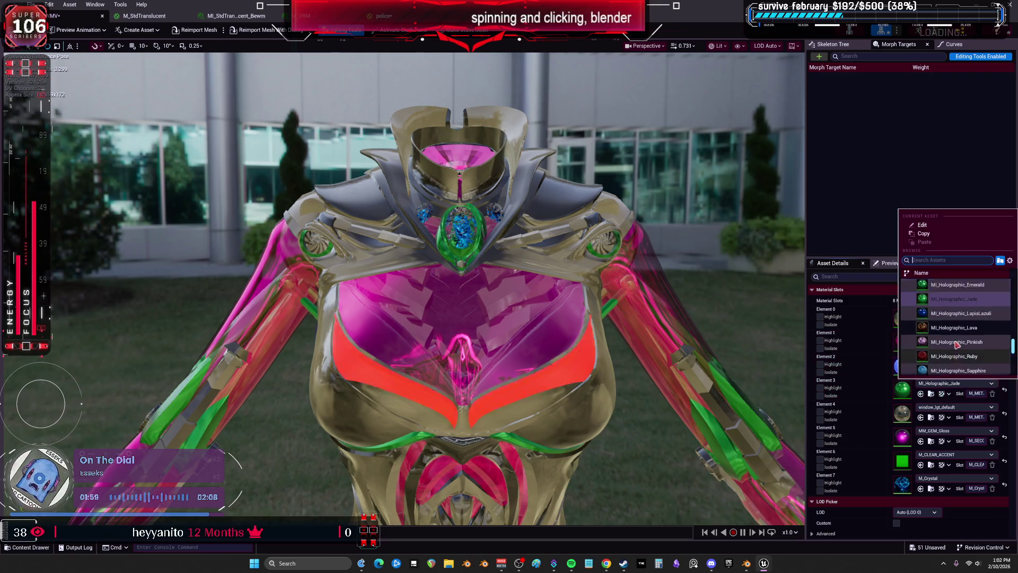
pyautogui.scroll(5, 960, 366)
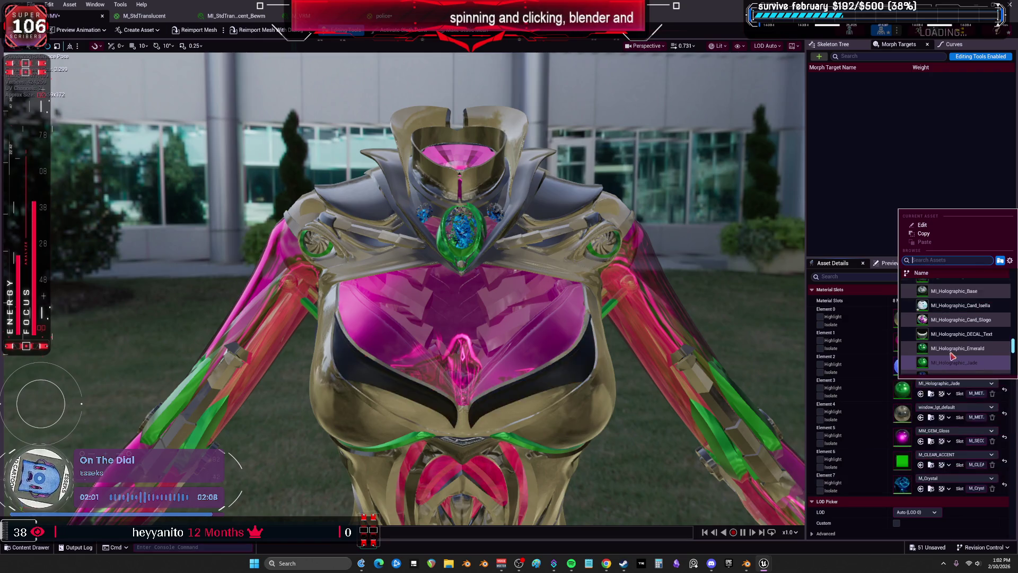
pyautogui.scroll(5, 987, 350)
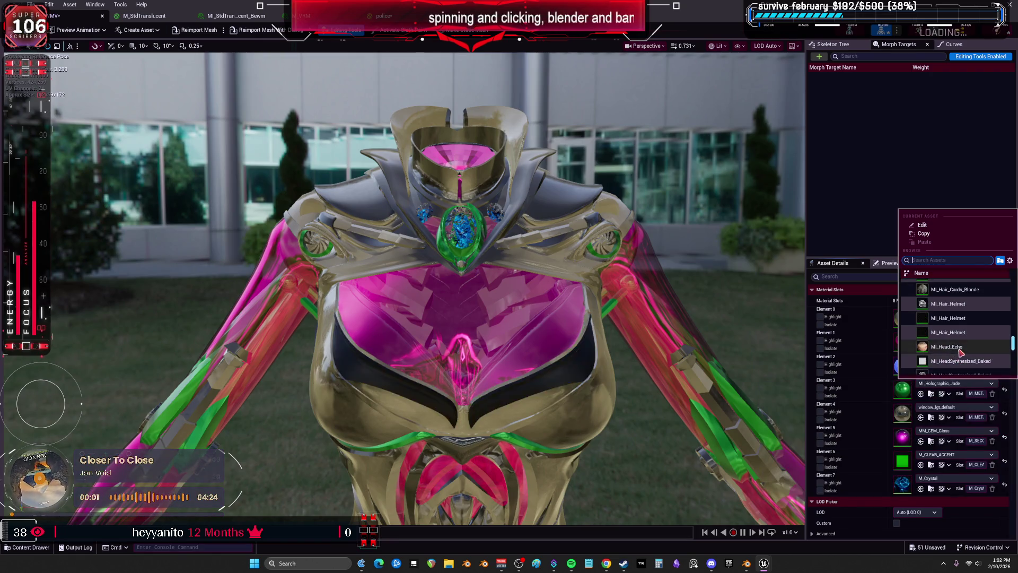
pyautogui.moveTo(1011, 344); pyautogui.dragTo(1015, 306)
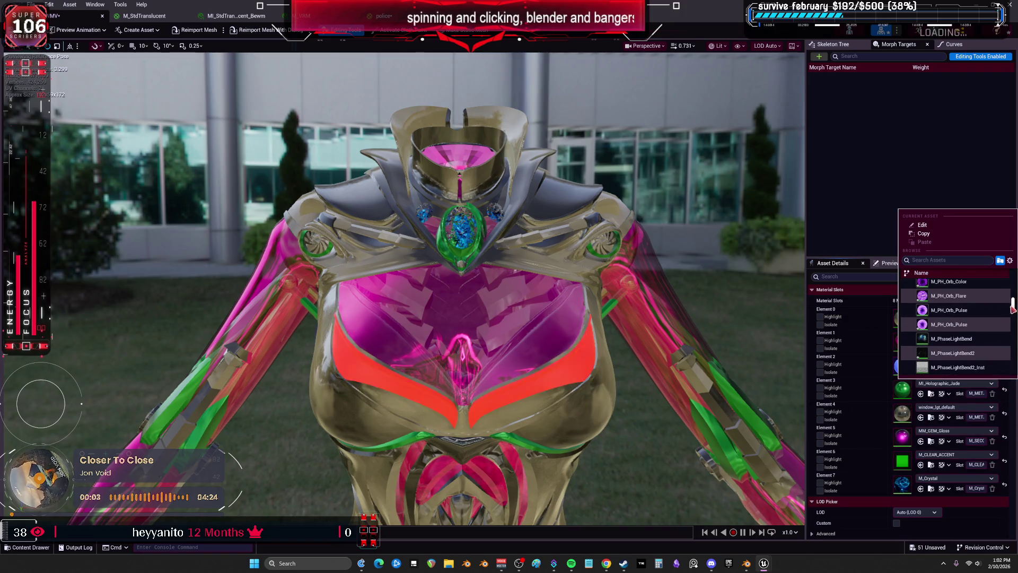
pyautogui.scroll(-5, 978, 348)
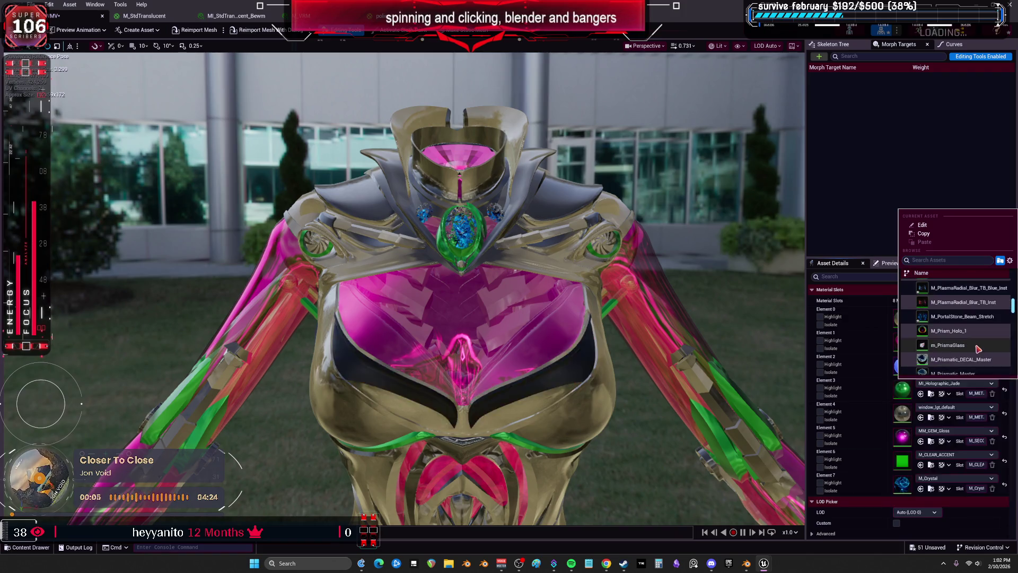
pyautogui.press('Escape')
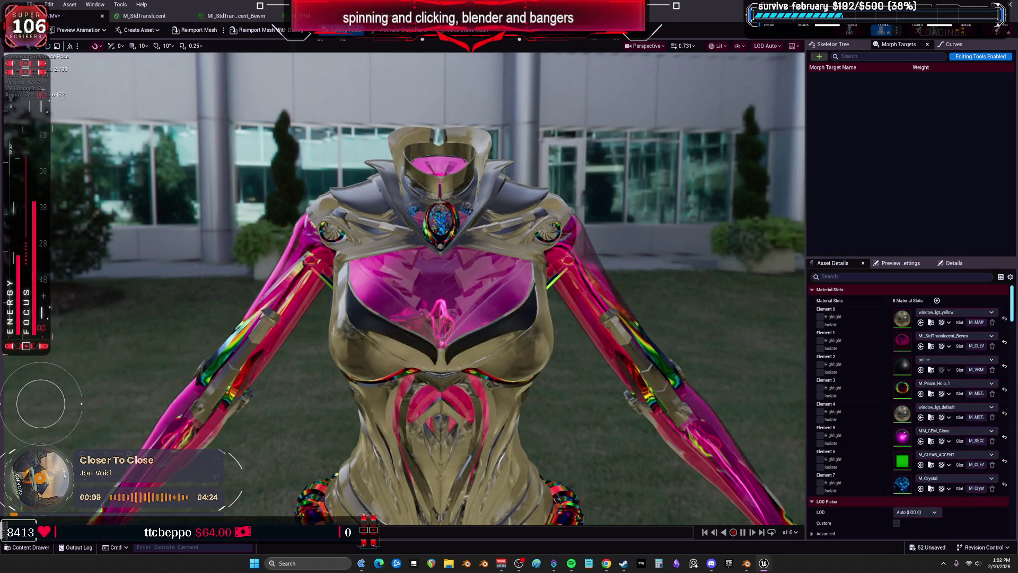
pyautogui.scroll(3, 428, 289)
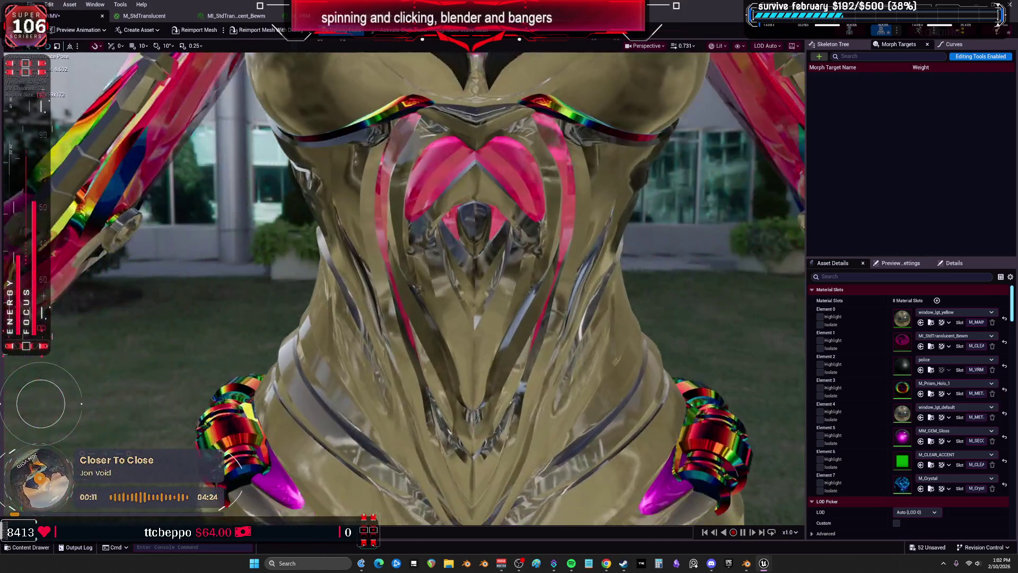
pyautogui.scroll(-3, 719, 309)
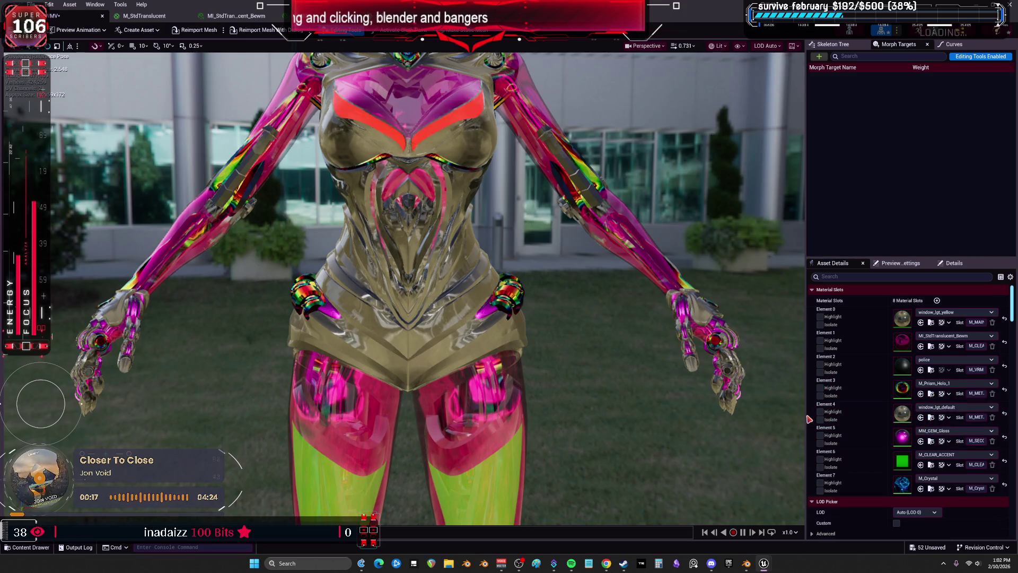
pyautogui.moveTo(805, 416); pyautogui.dragTo(755, 416)
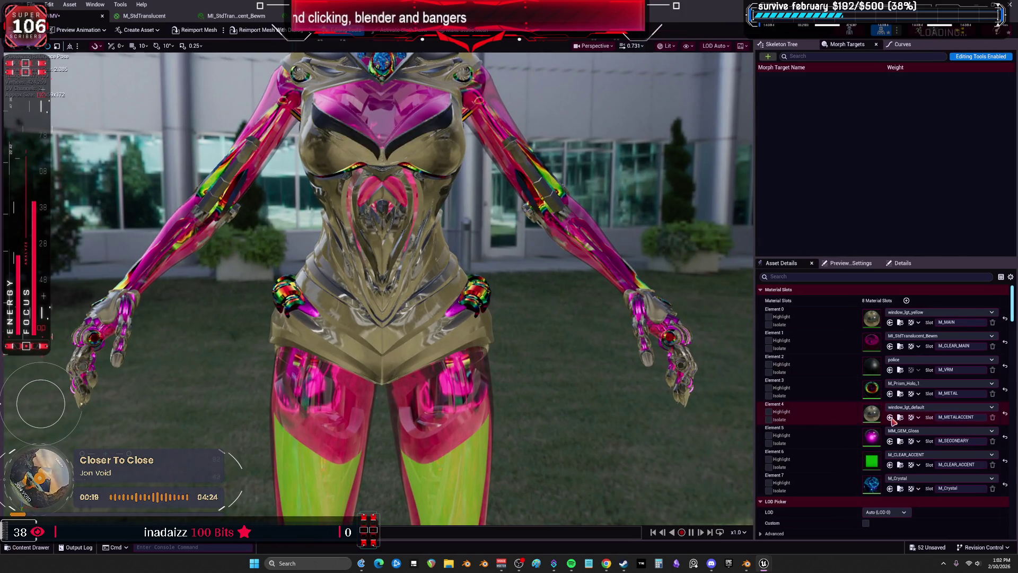
# Step: Orbit close on the chest and try M_Prismatic_WorldNormal_DECAL_Master on Element 3
pyautogui.moveTo(626, 374); pyautogui.dragTo(570, 353)
pyautogui.click(903, 383)
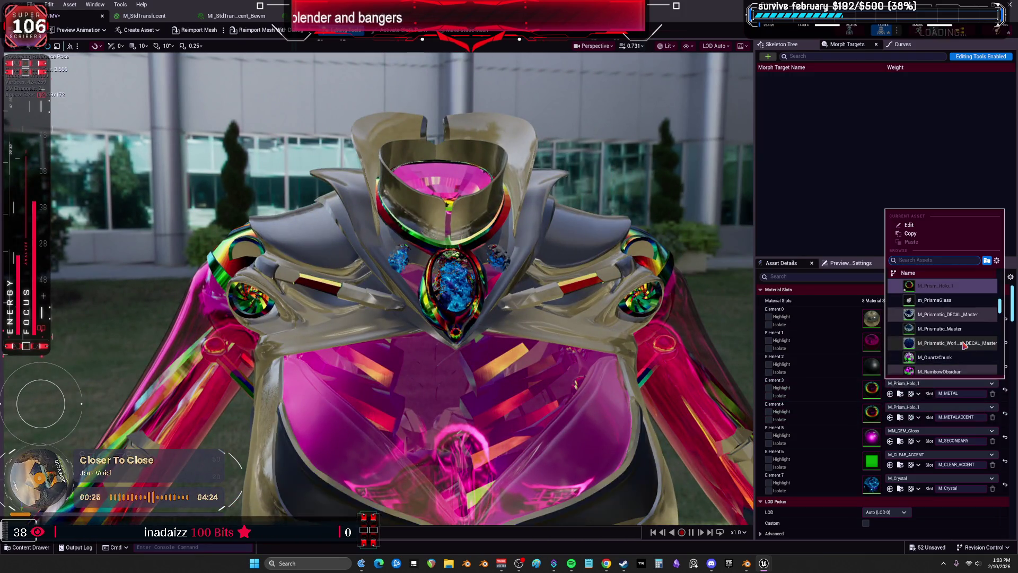
pyautogui.click(906, 384)
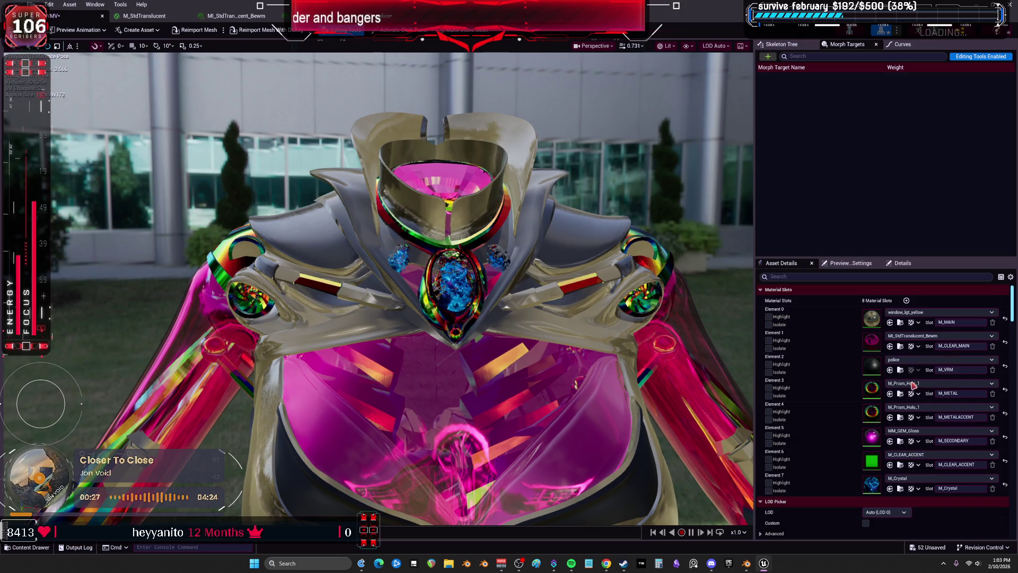
pyautogui.click(914, 383)
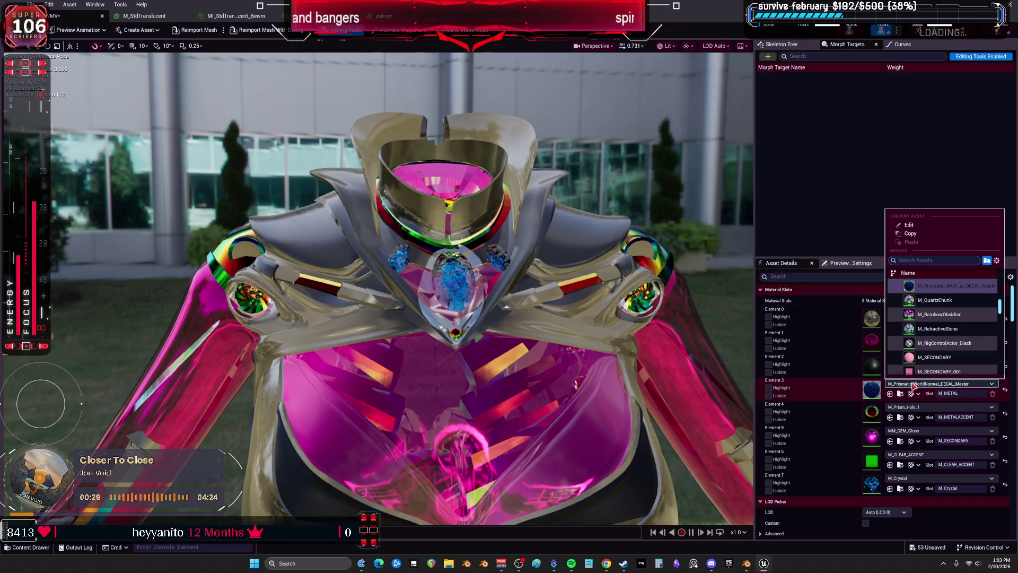
pyautogui.scroll(10, 945, 328)
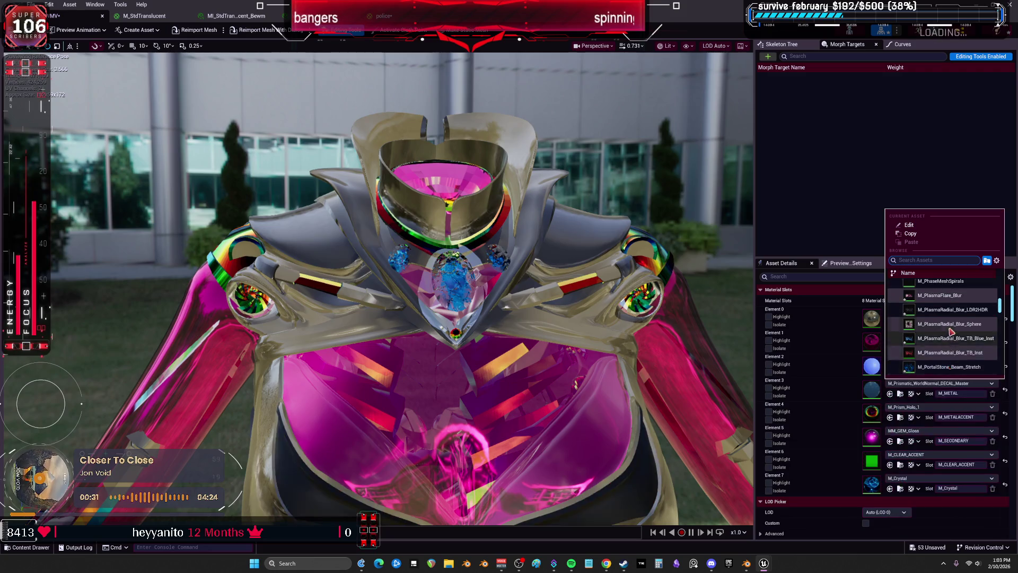
pyautogui.scroll(5, 952, 332)
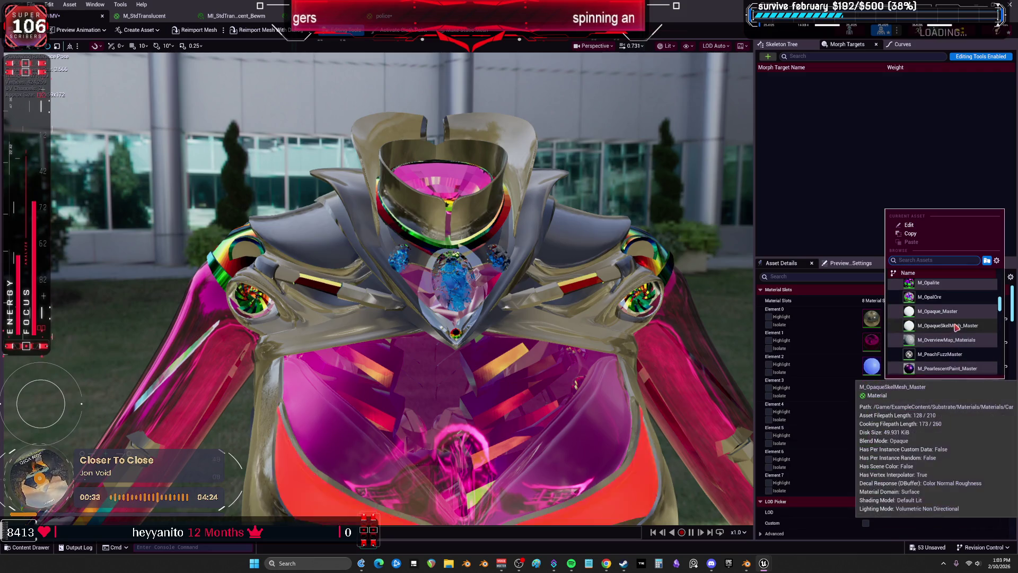
pyautogui.press('Escape')
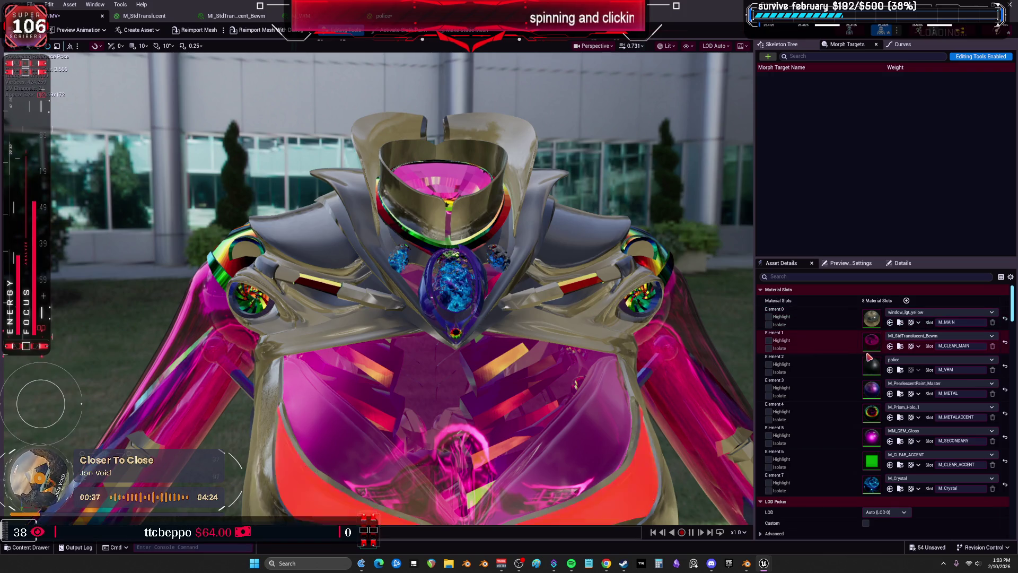
# Step: Browse Element 3's material list and settle on M_Iridescence_Foil_Inst
pyautogui.click(910, 384)
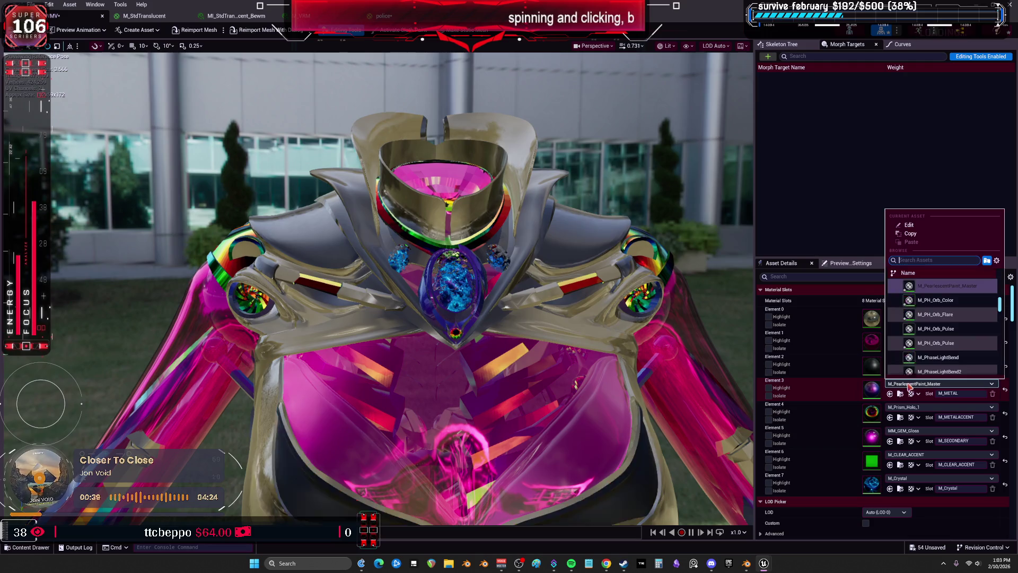
pyautogui.scroll(5, 931, 344)
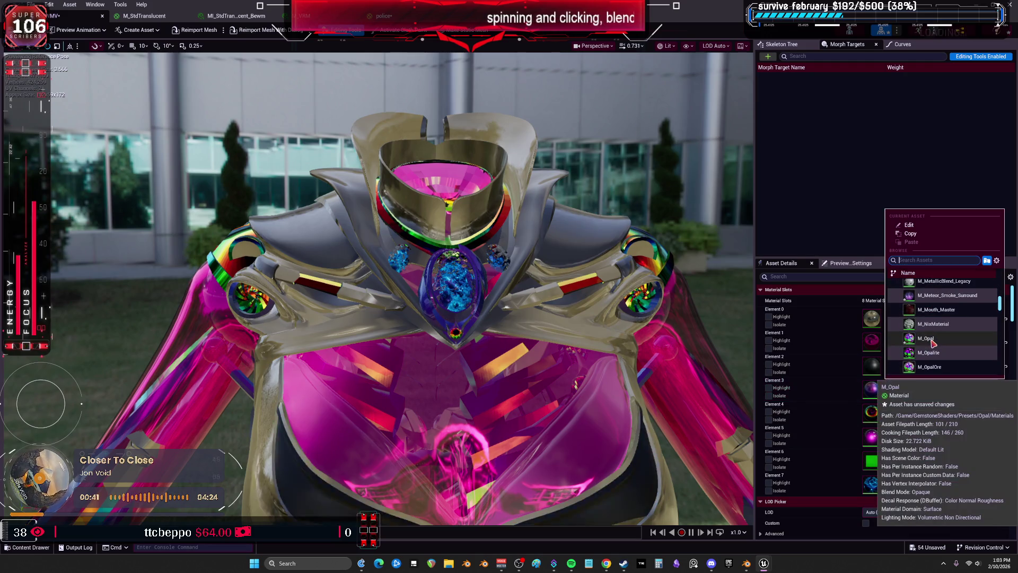
pyautogui.scroll(3, 954, 342)
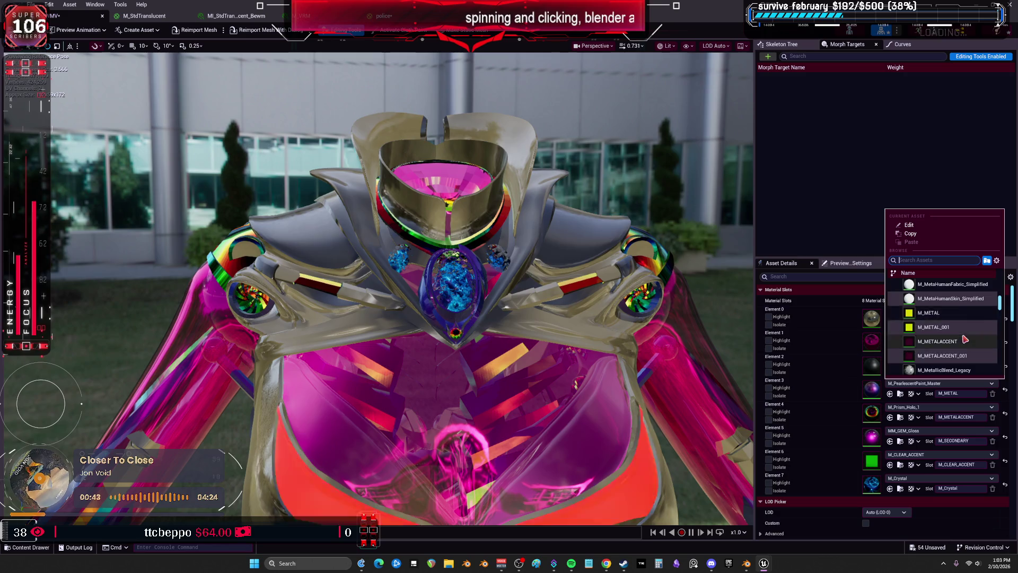
pyautogui.scroll(5, 965, 340)
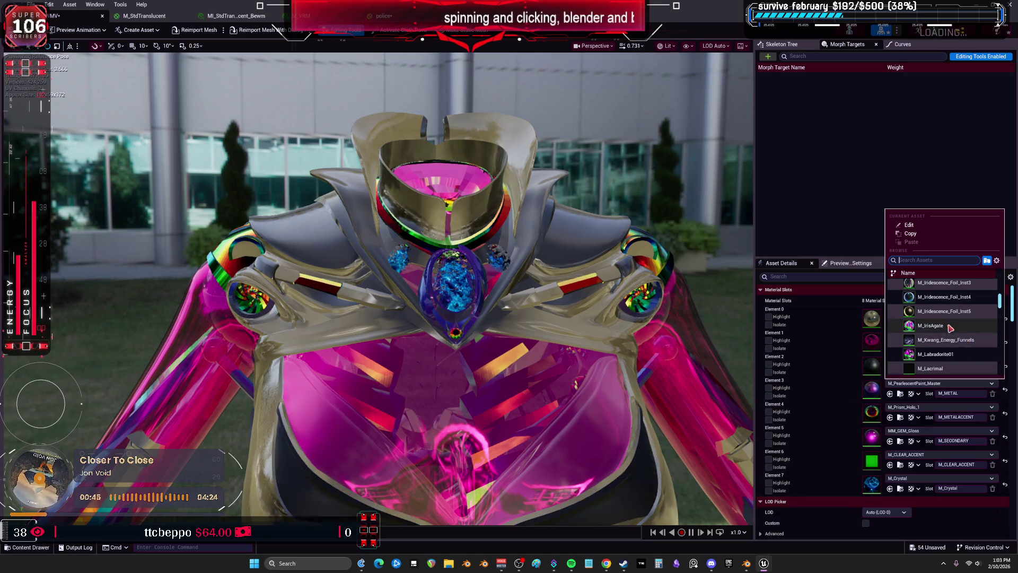
pyautogui.scroll(3, 947, 313)
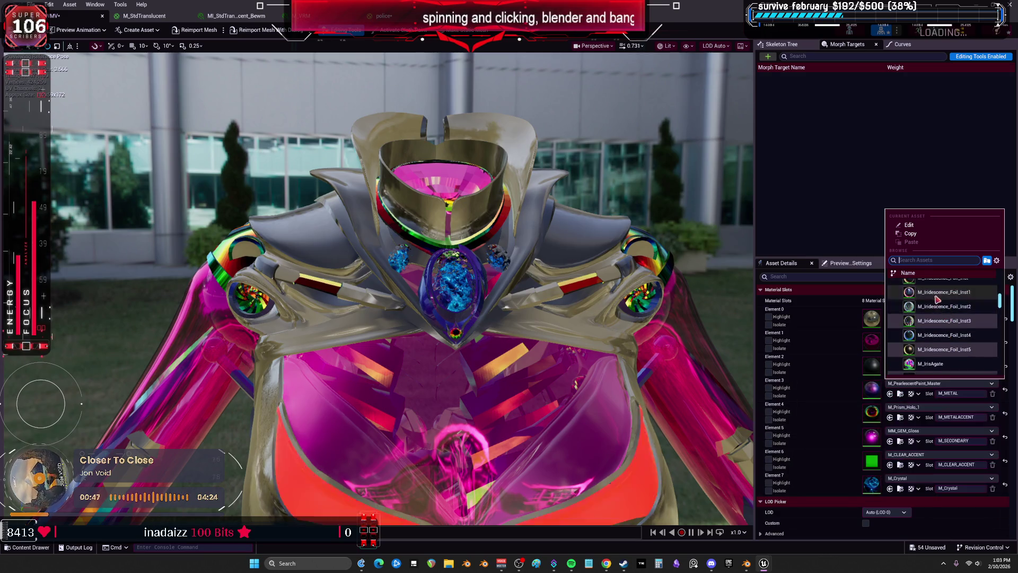
pyautogui.press('Escape')
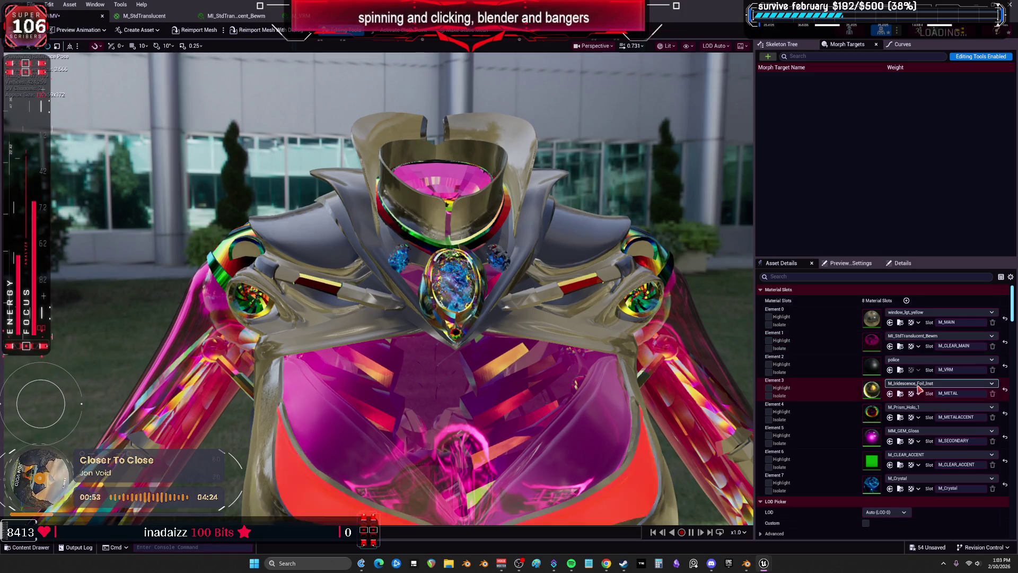
# Step: Toggle Isolate on Elements 3 and 0 to preview each part alone
pyautogui.click(768, 395)
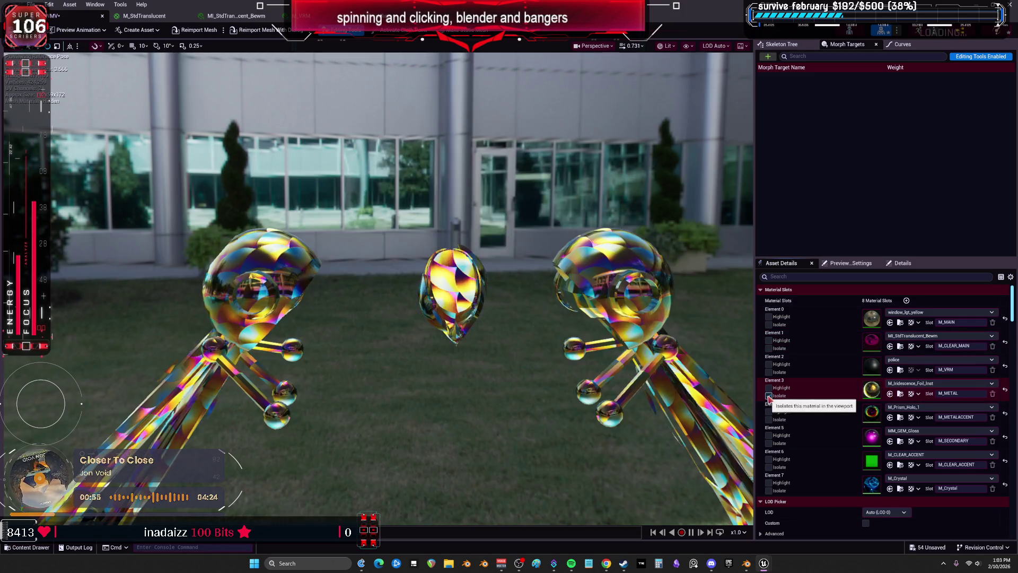
pyautogui.click(768, 396)
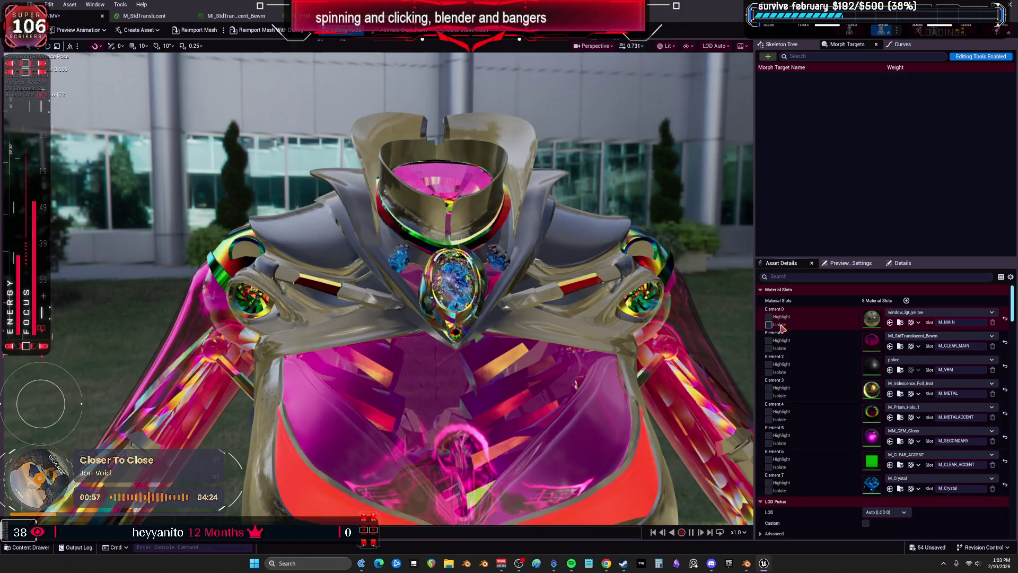
pyautogui.click(769, 324)
pyautogui.click(768, 324)
# Step: Apply CarPaintblue2_Mat to Element 0 and inspect legs, waist and chest
pyautogui.click(986, 312)
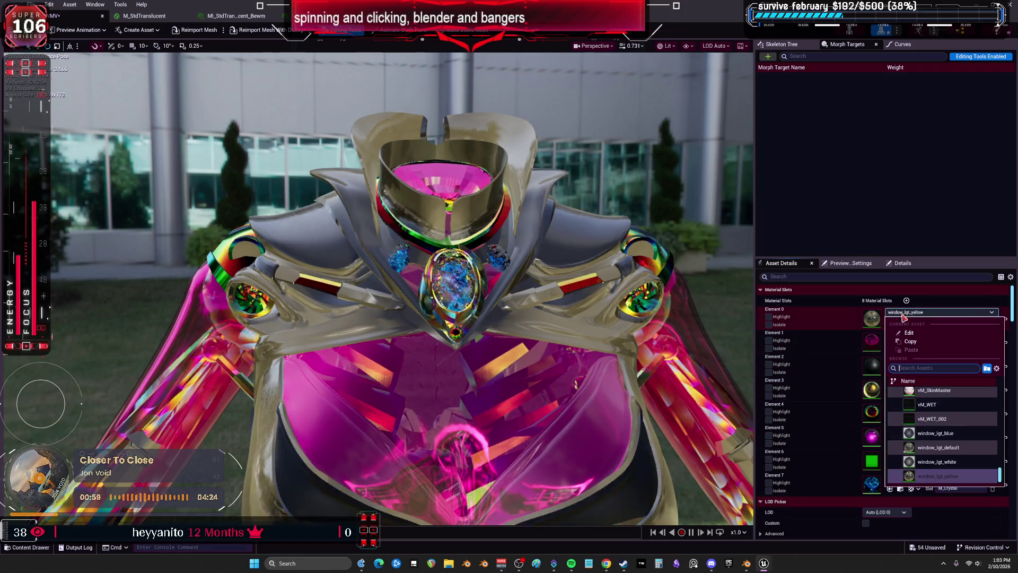
pyautogui.scroll(-3, 944, 424)
pyautogui.scroll(5, 996, 404)
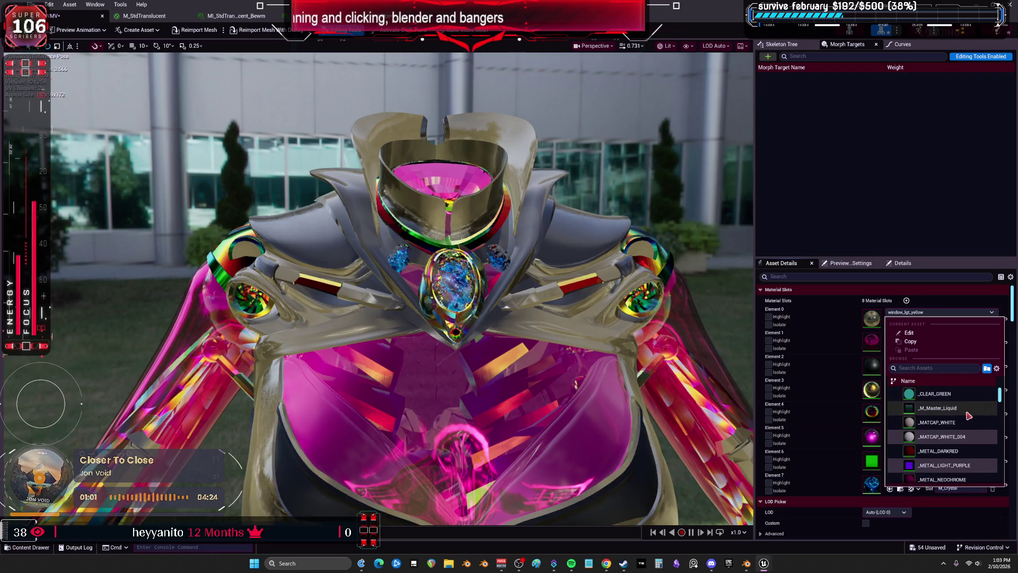
pyautogui.scroll(-3, 969, 416)
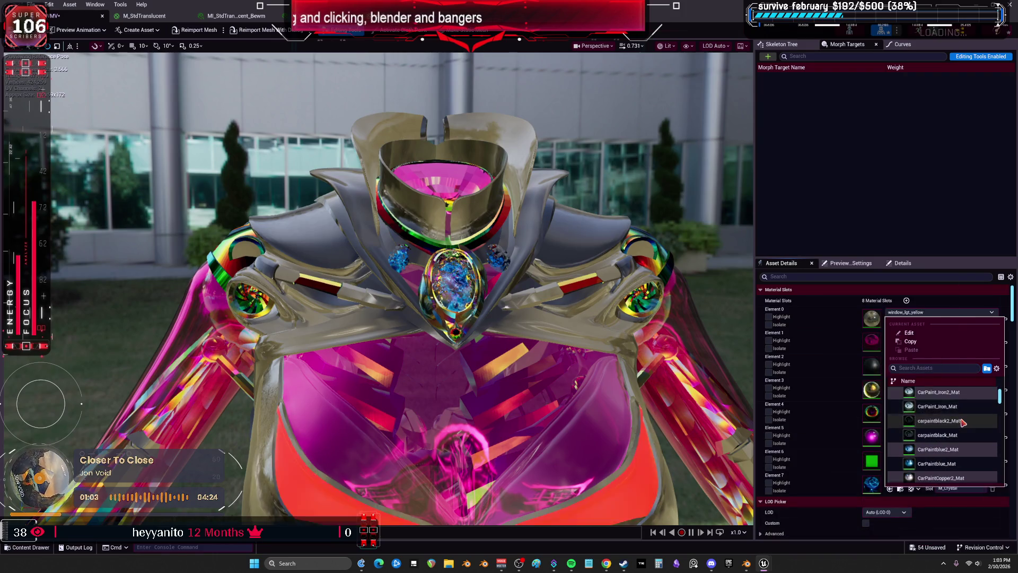
pyautogui.press('Escape')
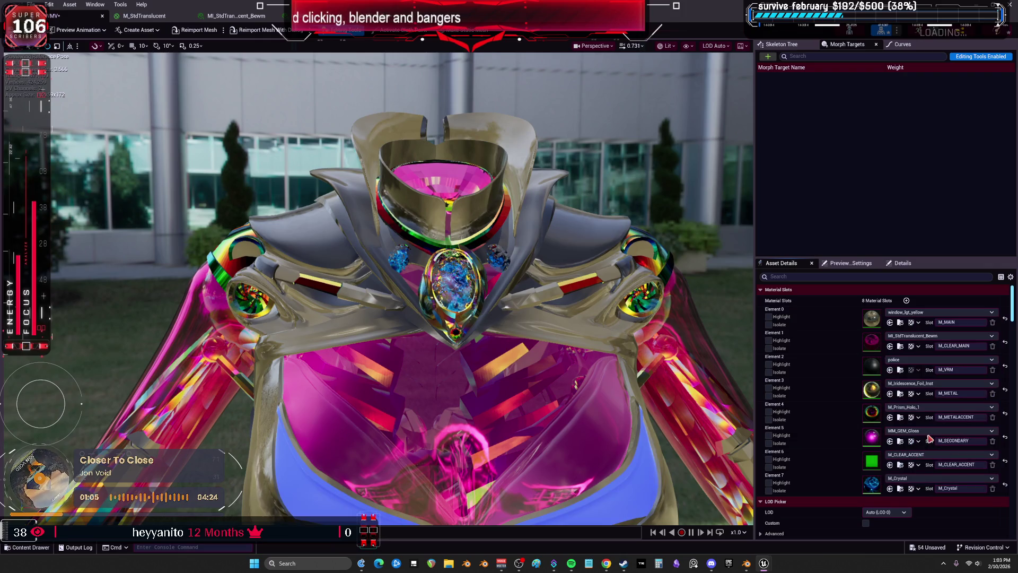
pyautogui.press('f')
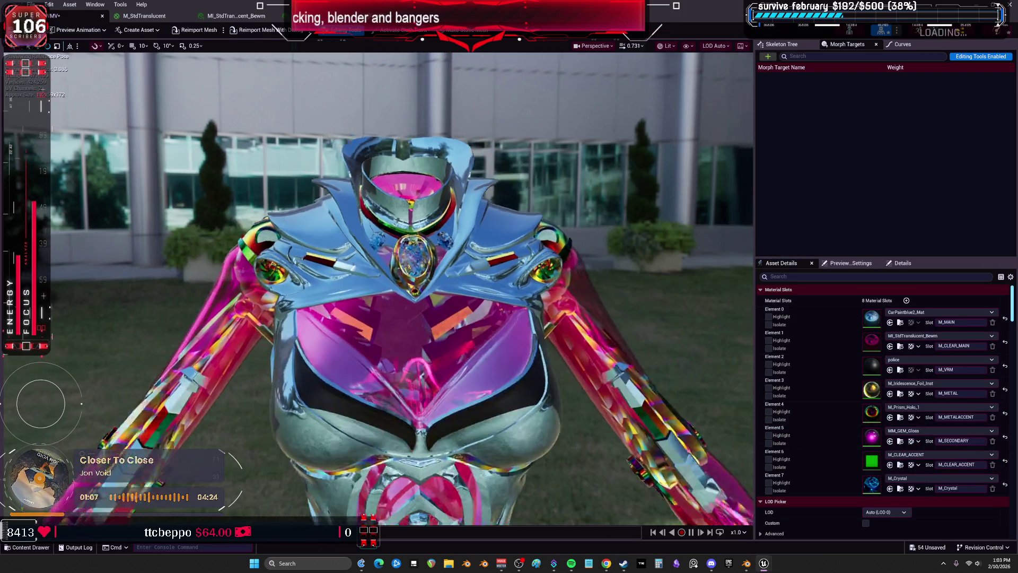
pyautogui.moveTo(403, 286); pyautogui.dragTo(403, 27)
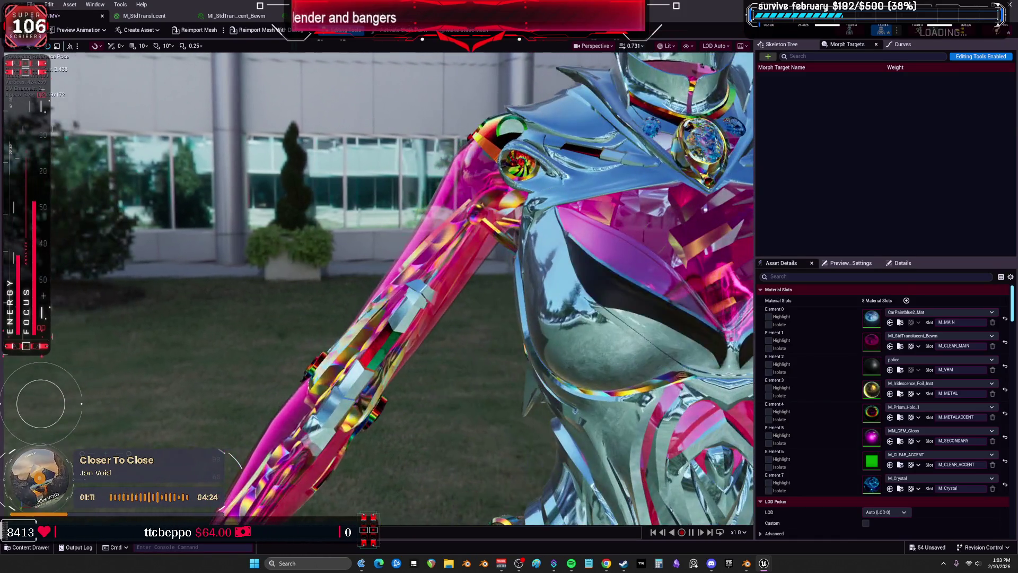
pyautogui.moveTo(403, 287)
pyautogui.mouseDown()
pyautogui.moveTo(477, 275)
pyautogui.moveTo(477, 212)
pyautogui.mouseUp()
pyautogui.moveTo(403, 286); pyautogui.dragTo(395, 318)
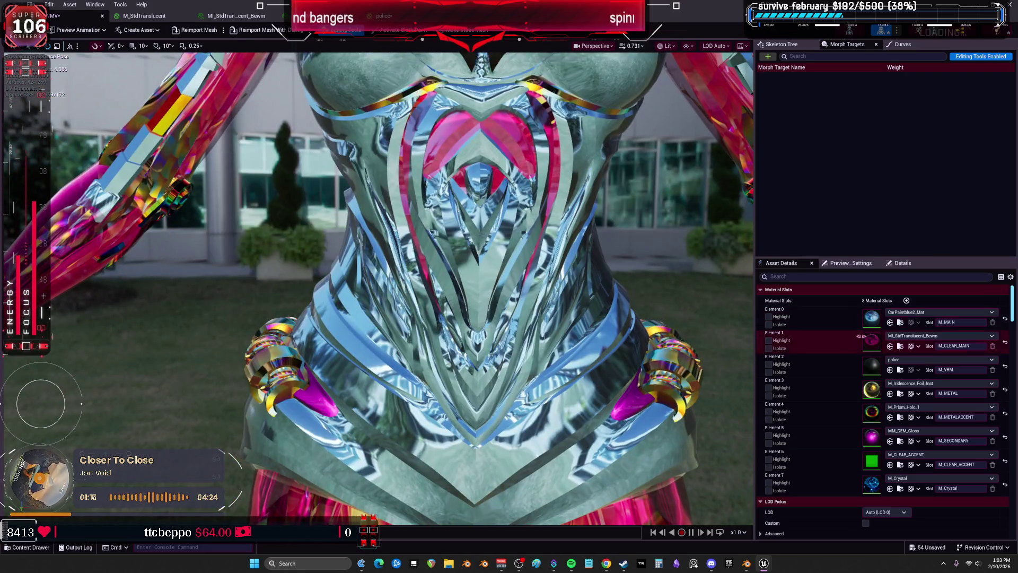
# Step: Swap Element 0 to Dark_Metal_Inst_Base, turning the torso armor black
pyautogui.click(912, 314)
pyautogui.scroll(-3, 949, 435)
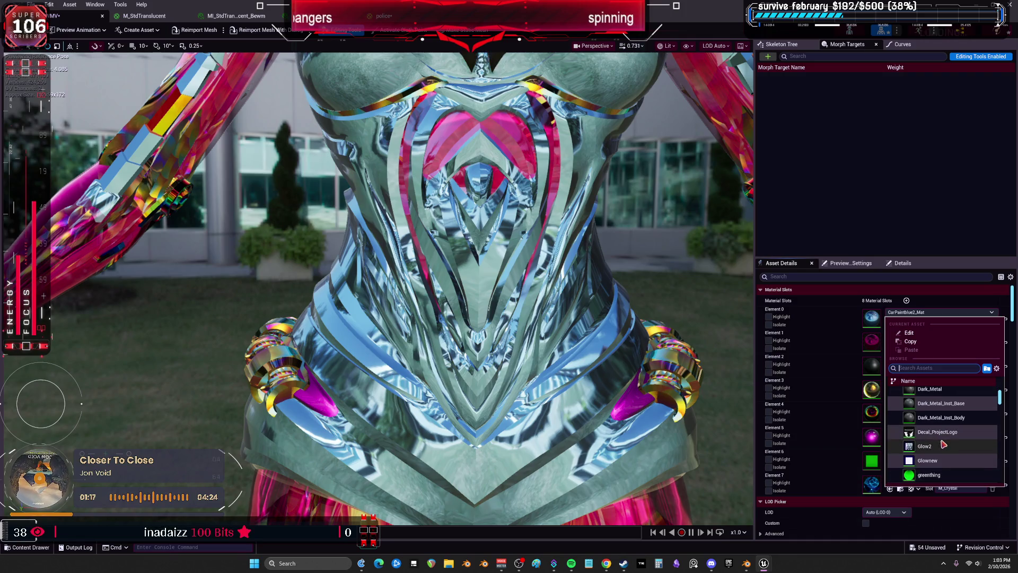
pyautogui.press('Escape')
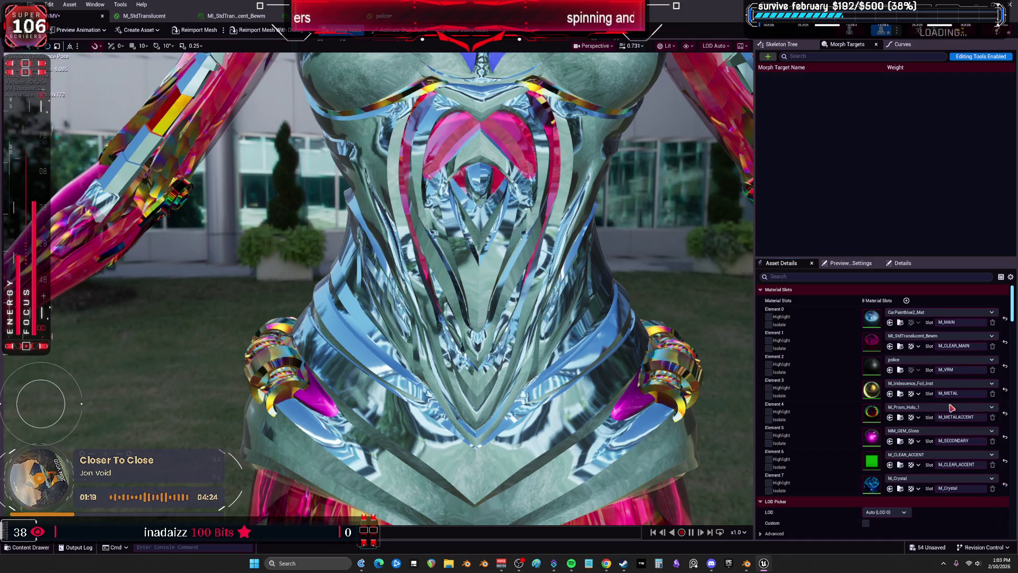
pyautogui.moveTo(583, 356); pyautogui.dragTo(583, 393)
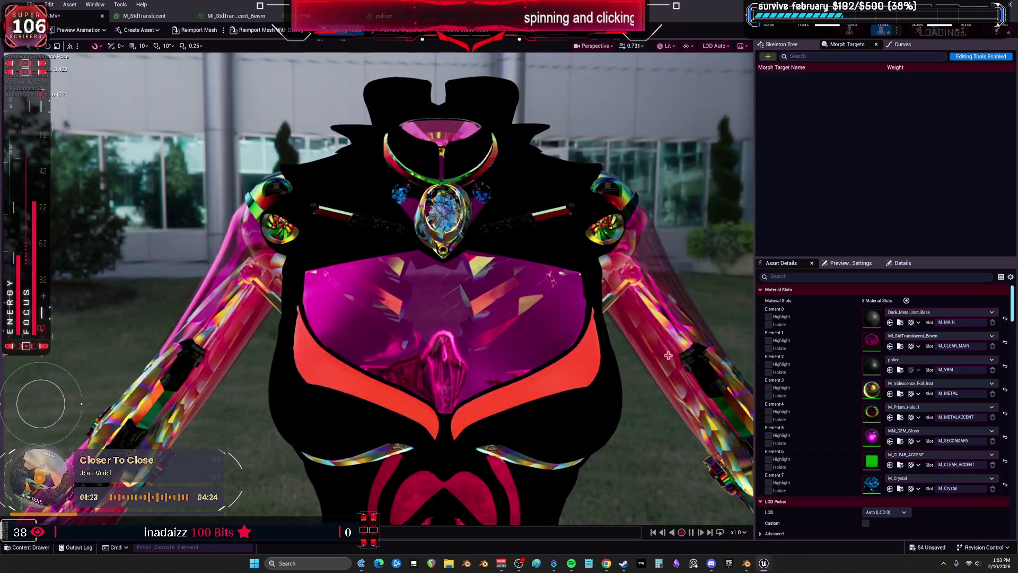
# Step: Apply M_Belica_Heavy_BeamPar to Element 0
pyautogui.click(938, 312)
pyautogui.scroll(-3, 954, 434)
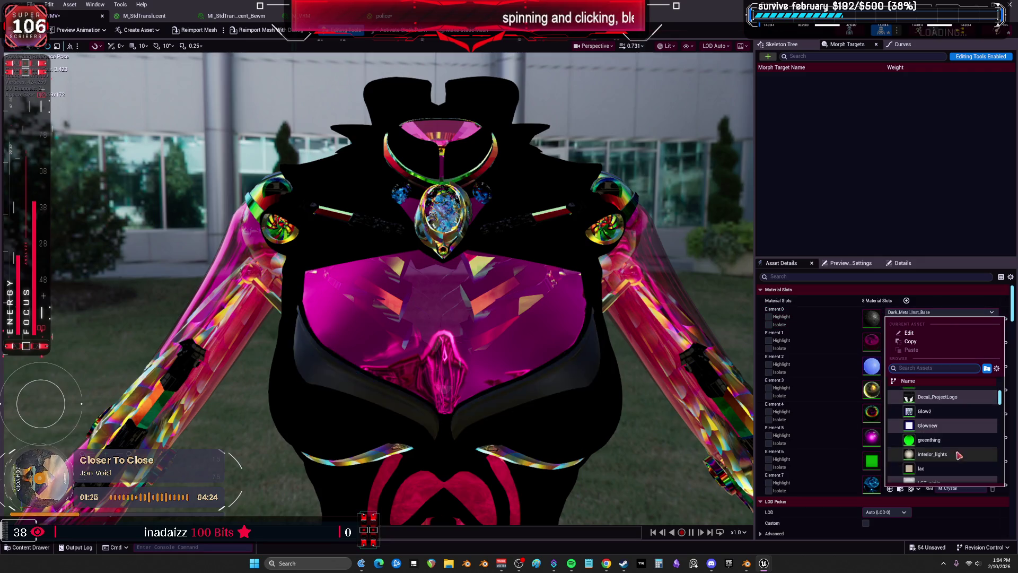
pyautogui.scroll(-3, 963, 450)
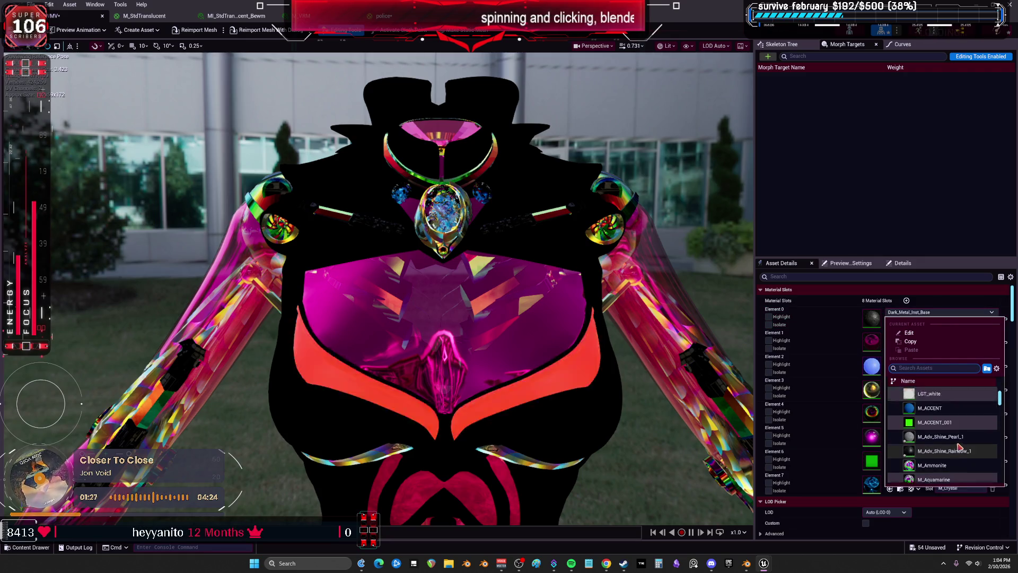
pyautogui.press('Escape')
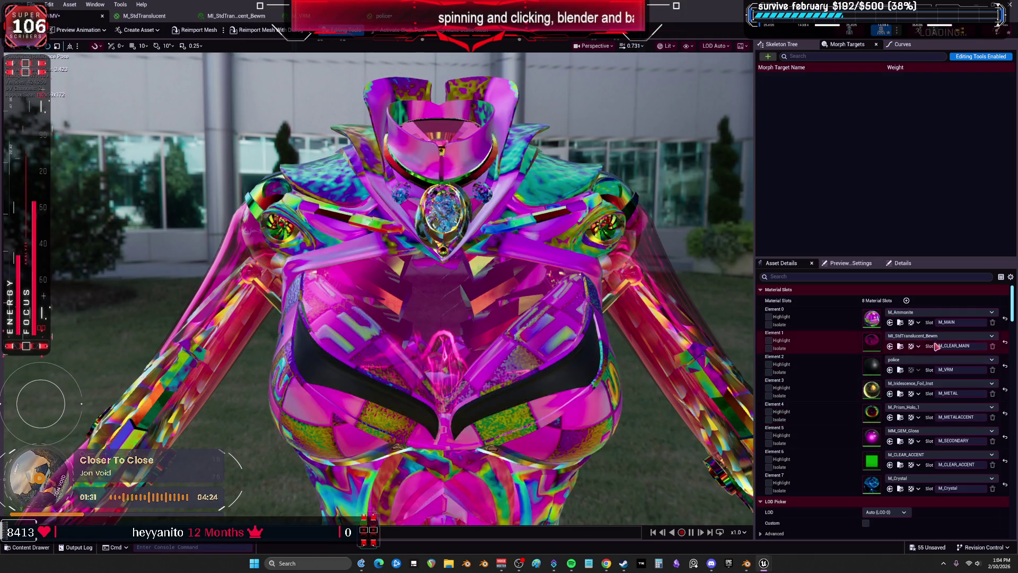
pyautogui.click(939, 313)
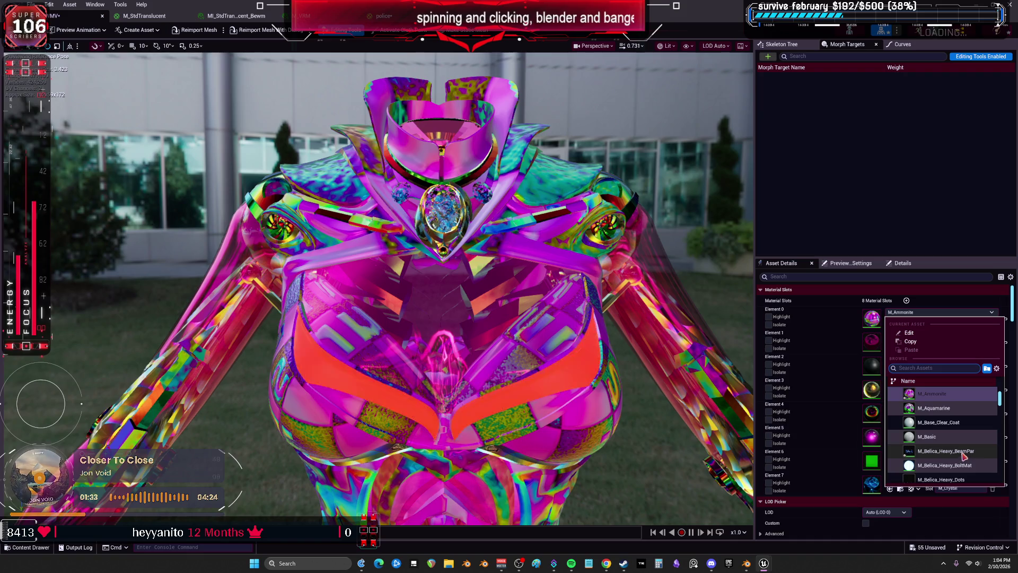
pyautogui.press('Escape')
pyautogui.hotkey('ctrl', 'v')
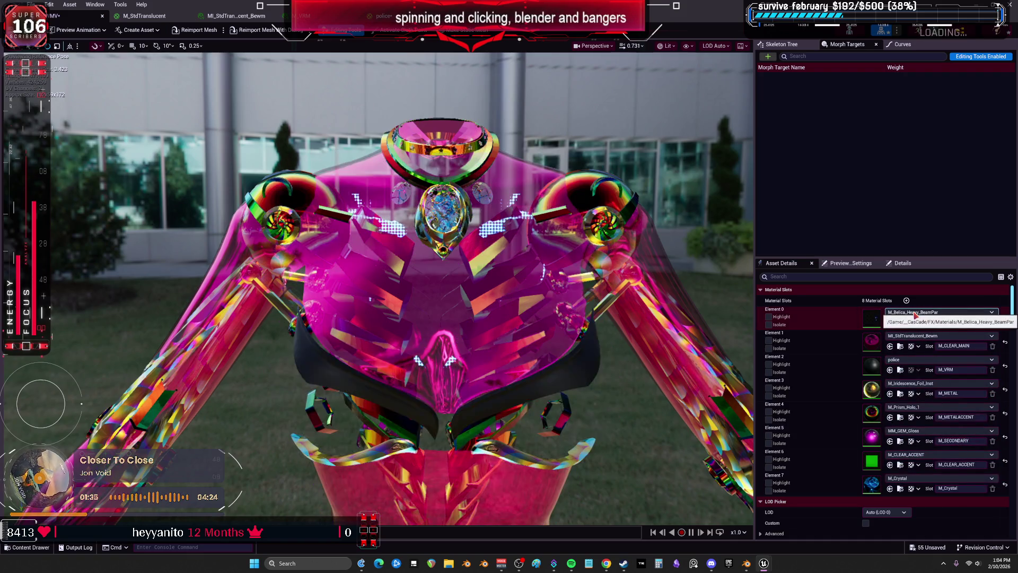
# Step: Switch Element 0 to M_Character_Aura, turning the band beneath the chest blue
pyautogui.click(914, 315)
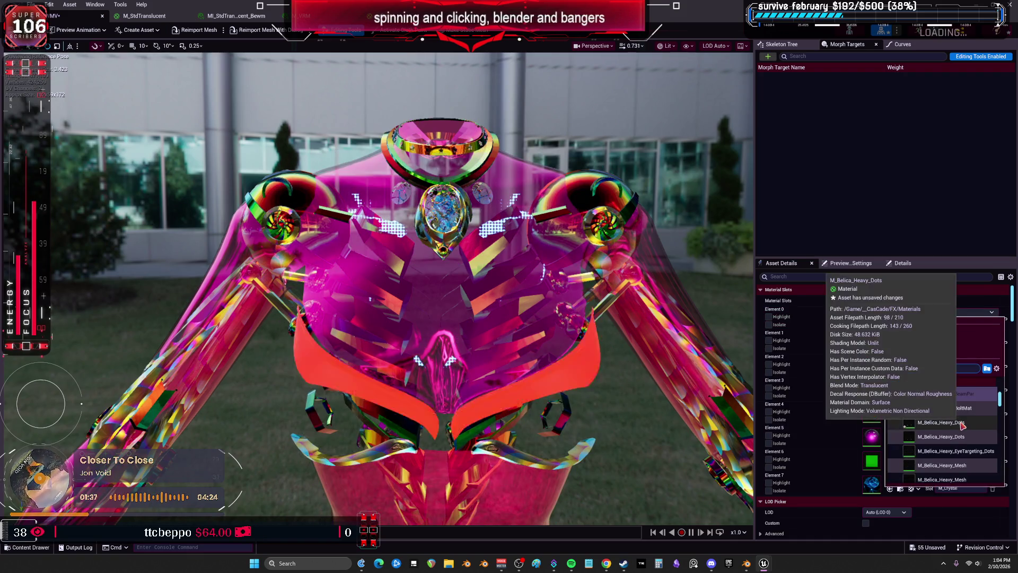
pyautogui.scroll(-1, 962, 421)
pyautogui.scroll(-3, 963, 413)
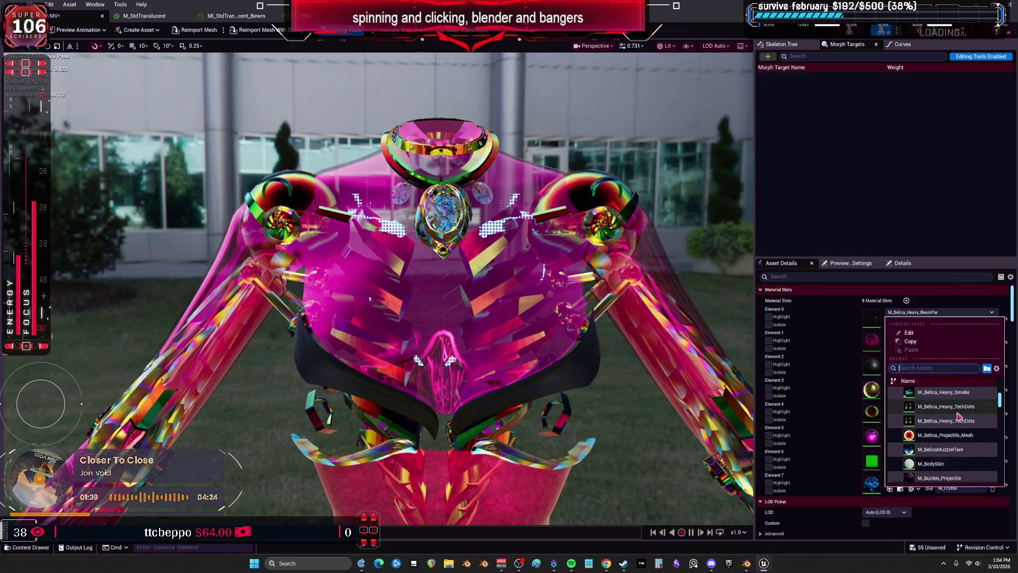
pyautogui.scroll(-3, 956, 457)
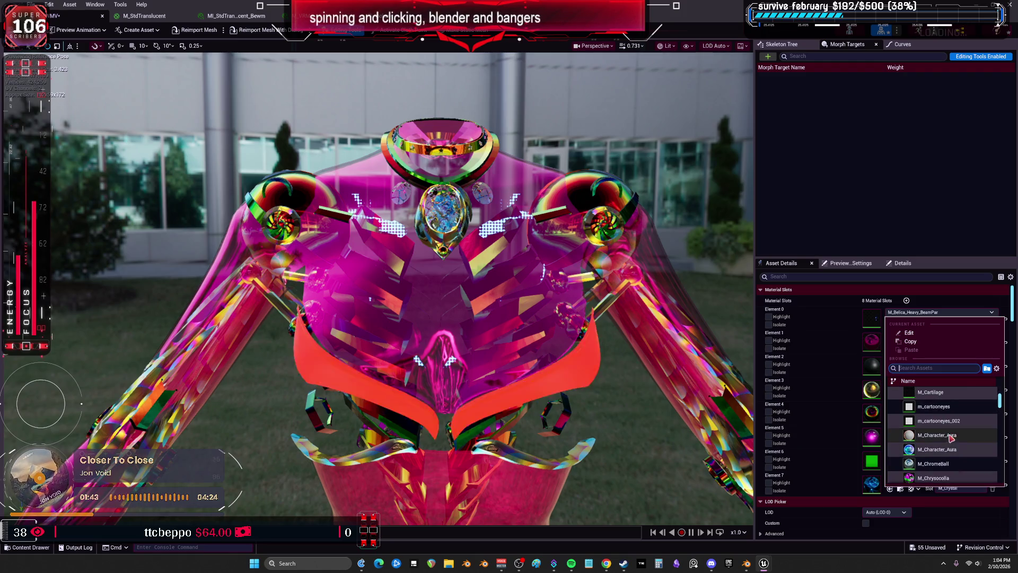
pyautogui.click(945, 441)
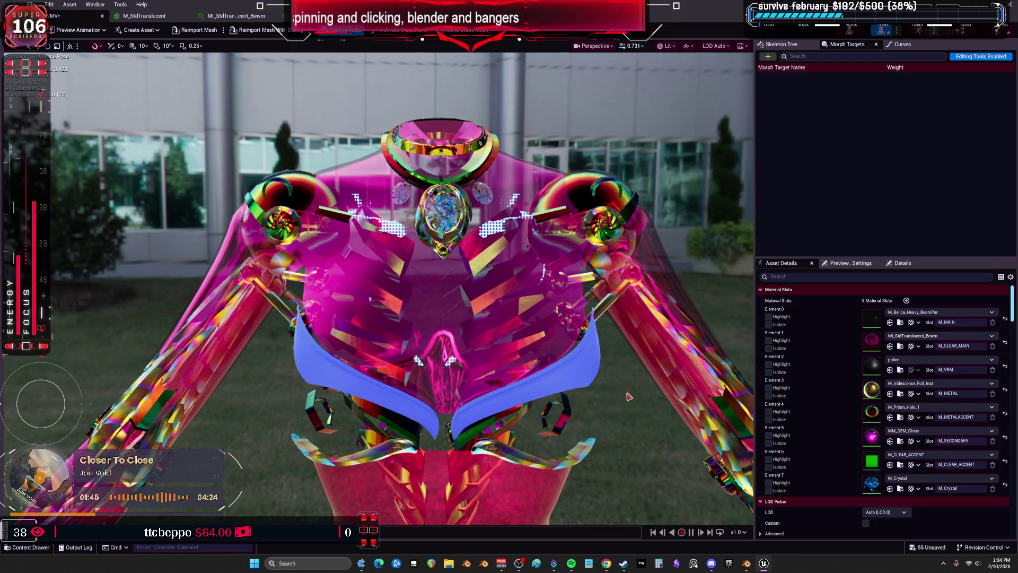
# Step: Orbit the preview, browse Element 1's M_Holographic materials, then focus DS_Forearm.008 in Blender
pyautogui.scroll(-6, 628, 396)
pyautogui.moveTo(629, 396)
pyautogui.mouseDown()
pyautogui.moveTo(628, 445)
pyautogui.moveTo(628, 403)
pyautogui.moveTo(609, 372)
pyautogui.moveTo(556, 376)
pyautogui.moveTo(630, 407)
pyautogui.moveTo(610, 434)
pyautogui.moveTo(594, 434)
pyautogui.moveTo(620, 432)
pyautogui.moveTo(604, 424)
pyautogui.moveTo(636, 397)
pyautogui.mouseUp()
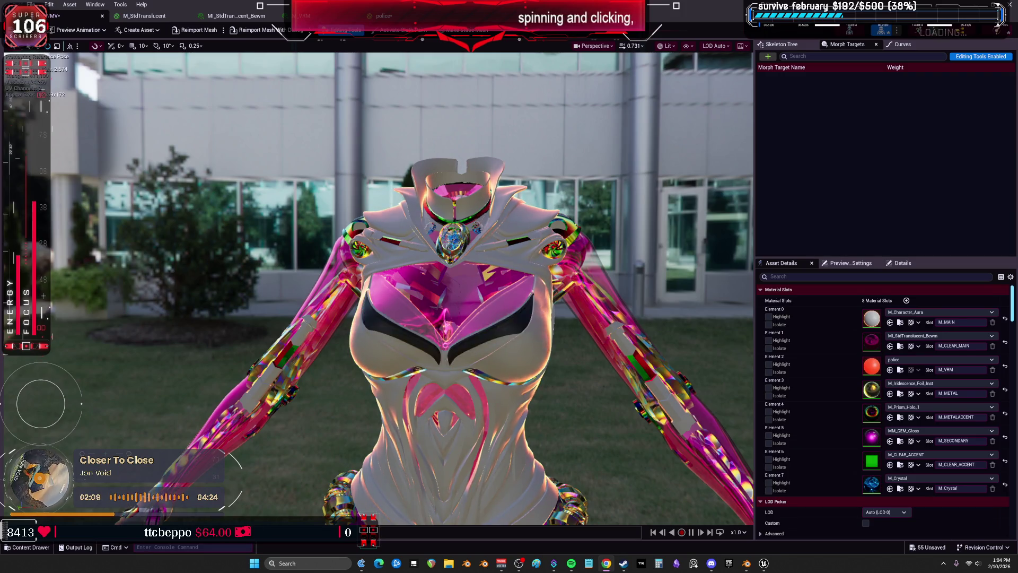
pyautogui.click(925, 336)
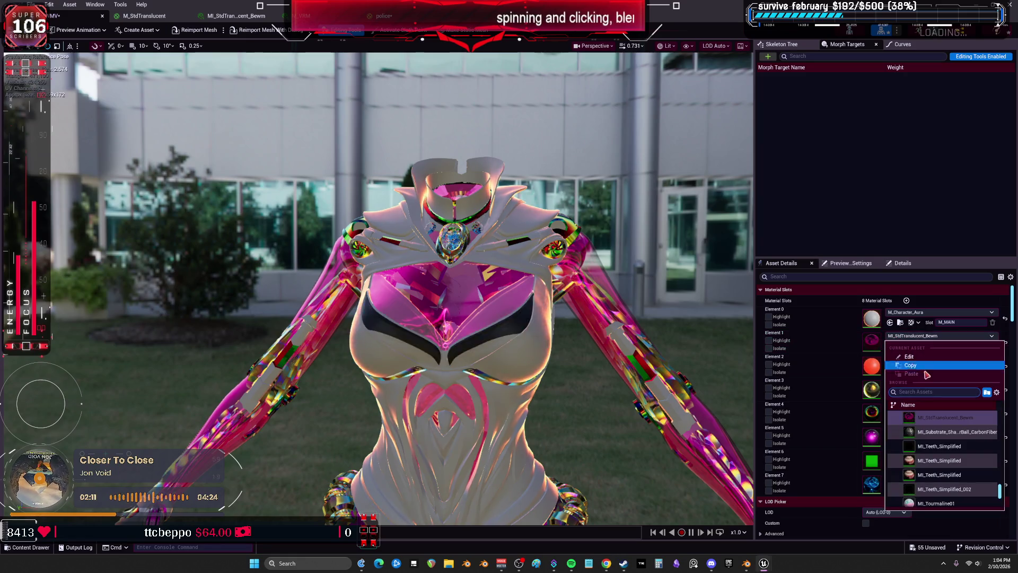
pyautogui.moveTo(999, 491); pyautogui.dragTo(998, 430)
pyautogui.scroll(-10, 975, 439)
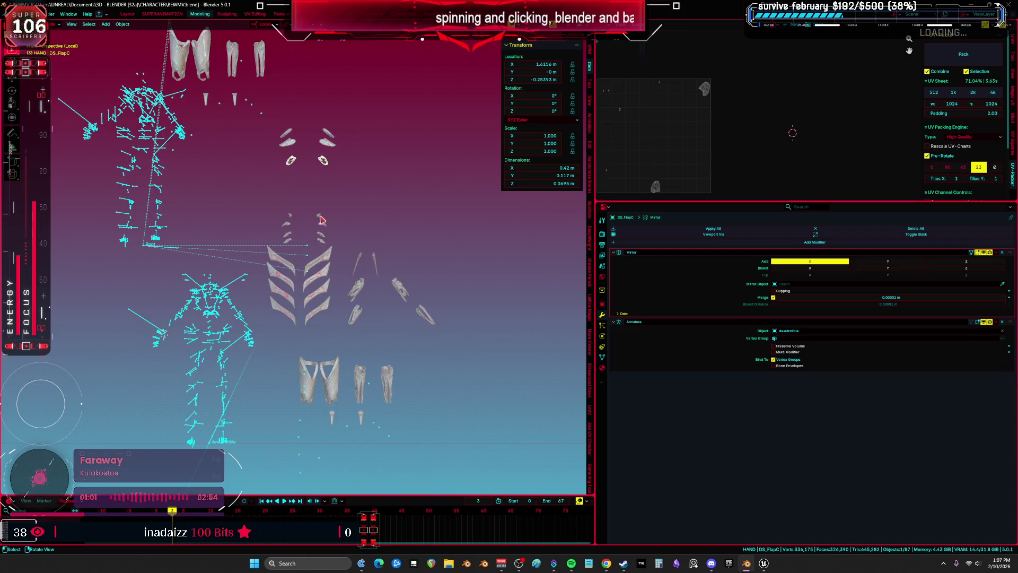
pyautogui.click(322, 220)
pyautogui.press('KP_Decimal')
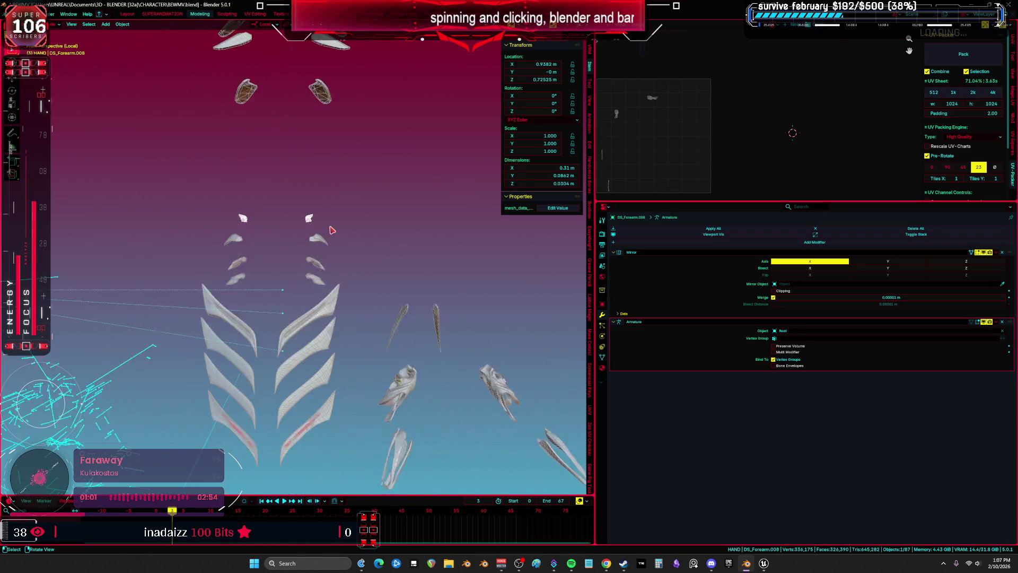
# Step: Set the Armature modifier object to desutrctible on DS_Forearm.003, .010 and .009
pyautogui.click(794, 331)
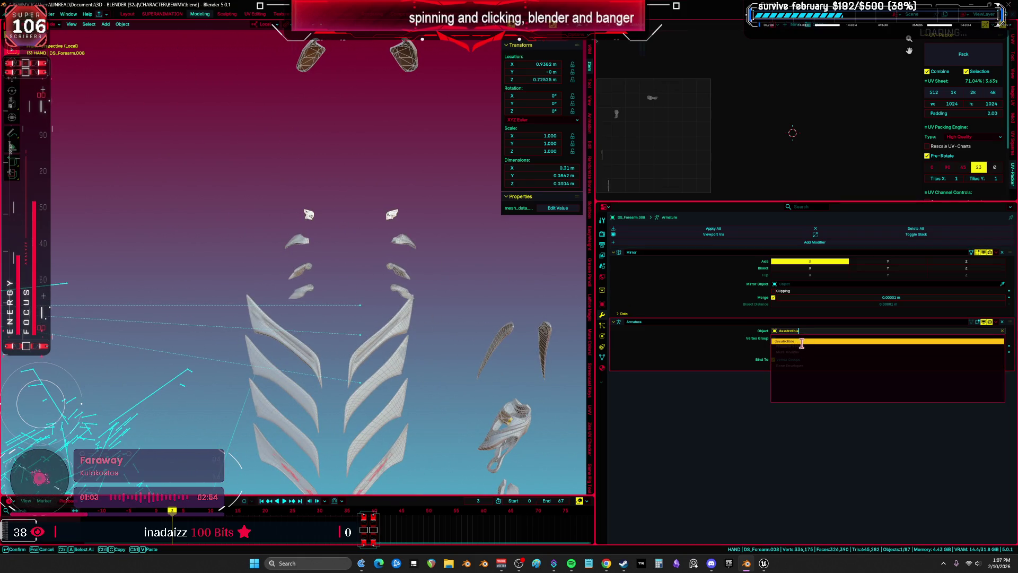
pyautogui.press('Return')
pyautogui.click(403, 242)
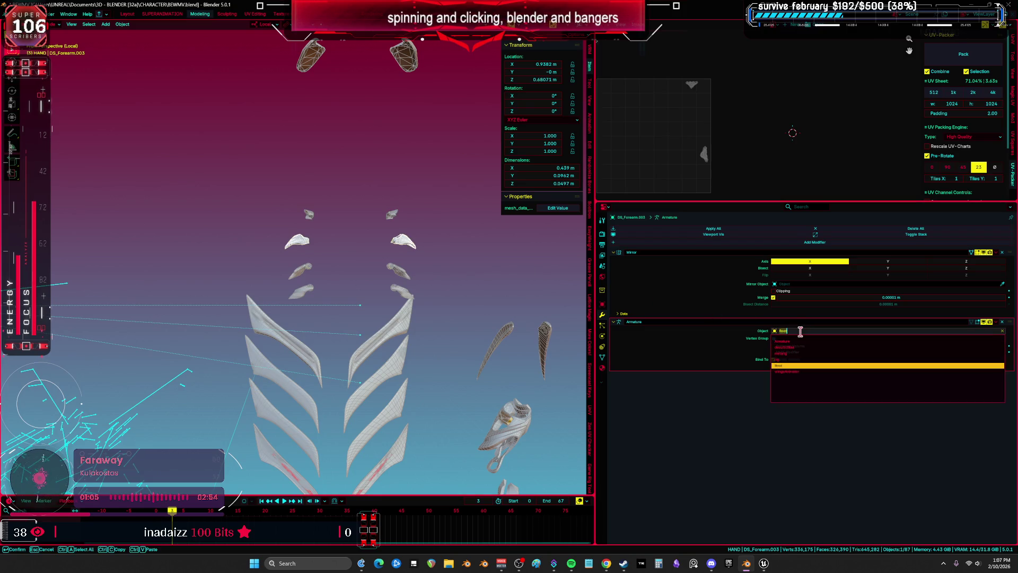
pyautogui.click(402, 272)
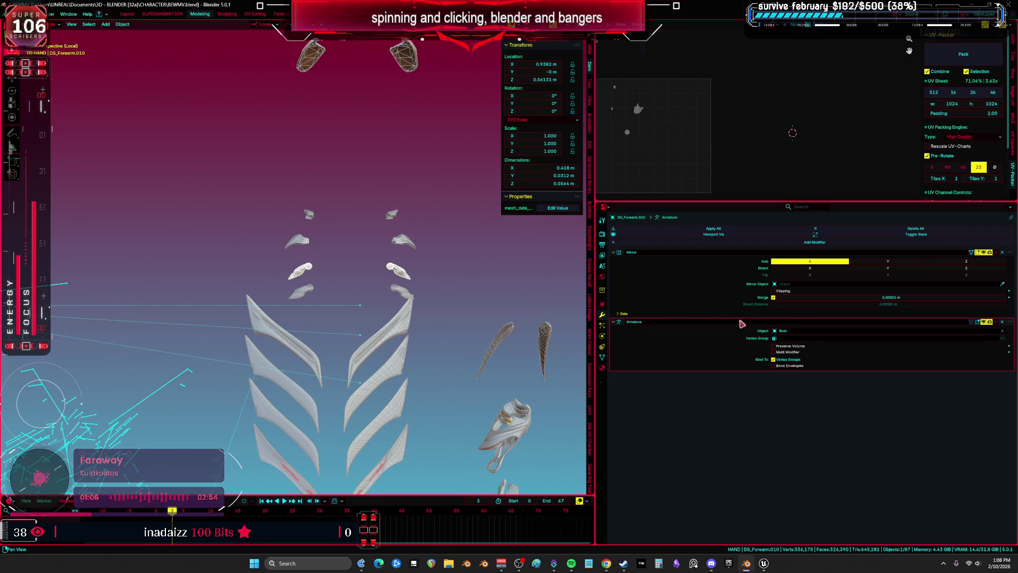
pyautogui.click(800, 332)
pyautogui.press('Return')
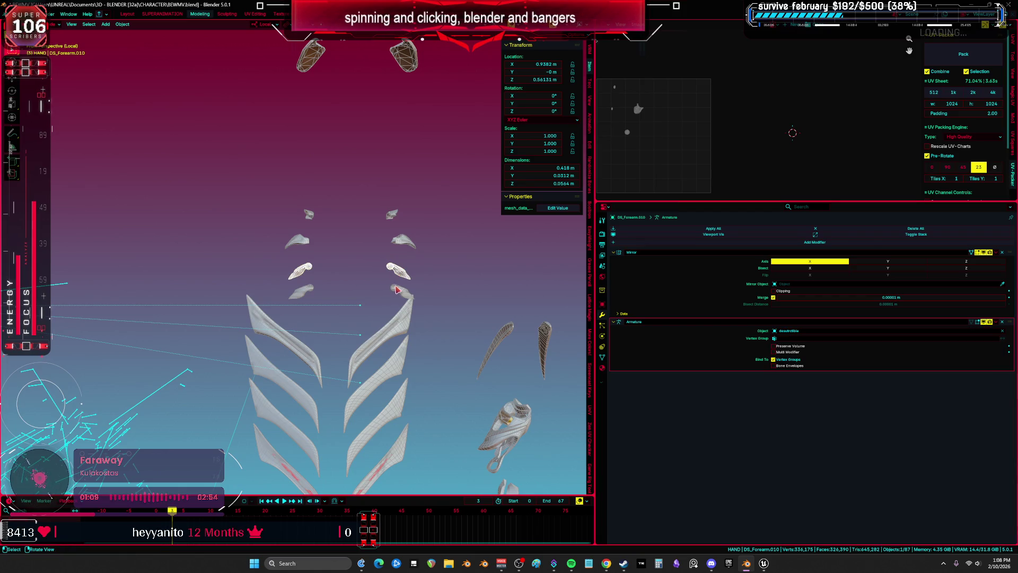
pyautogui.click(397, 290)
pyautogui.click(795, 331)
pyautogui.hotkey('ctrl', 'v')
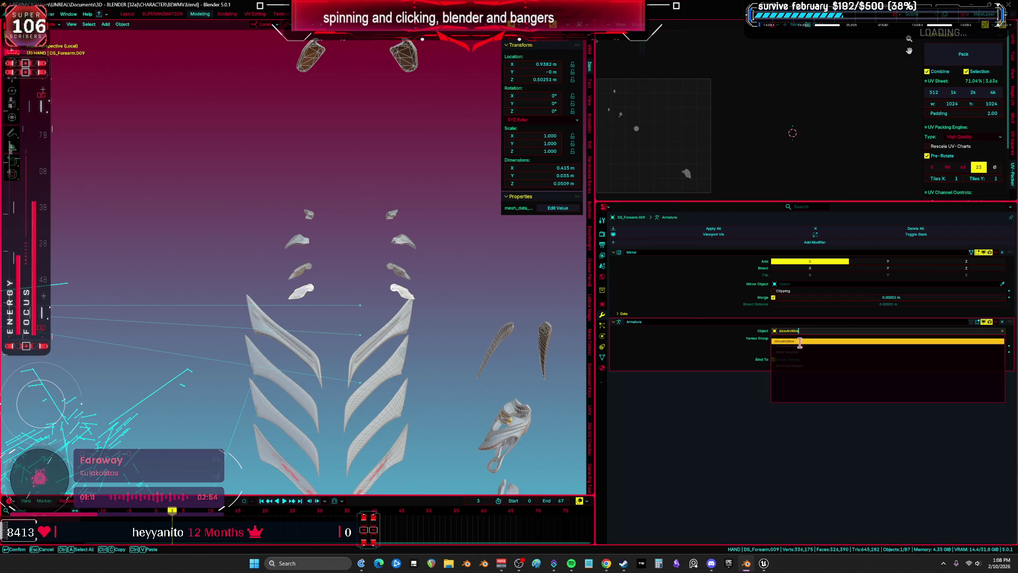
pyautogui.click(799, 341)
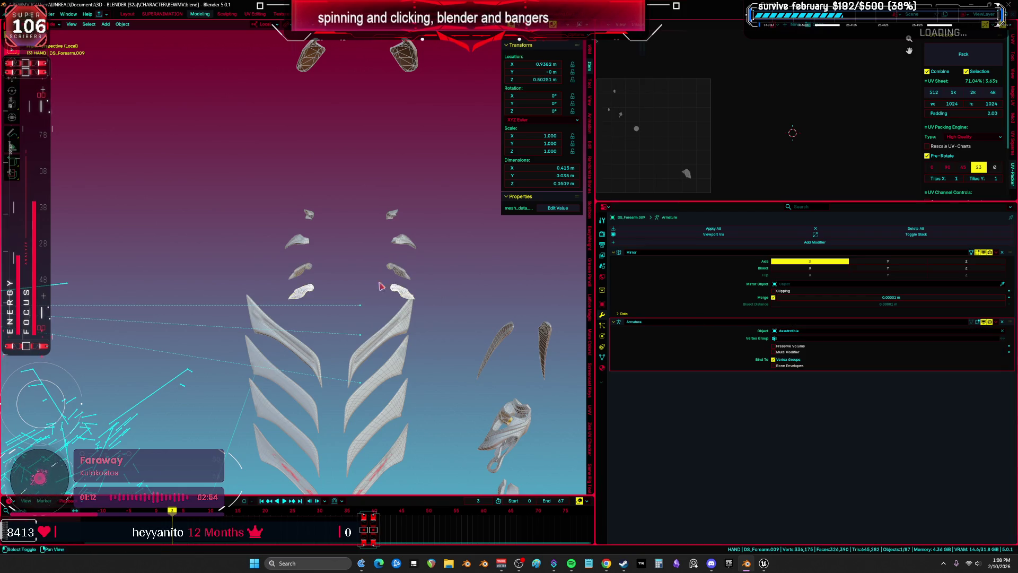
# Step: Assign desutrctible as the Armature modifier object for the top, second, third and bottom wing pairs
pyautogui.click(402, 241)
pyautogui.click(792, 334)
pyautogui.hotkey('ctrl', 'v')
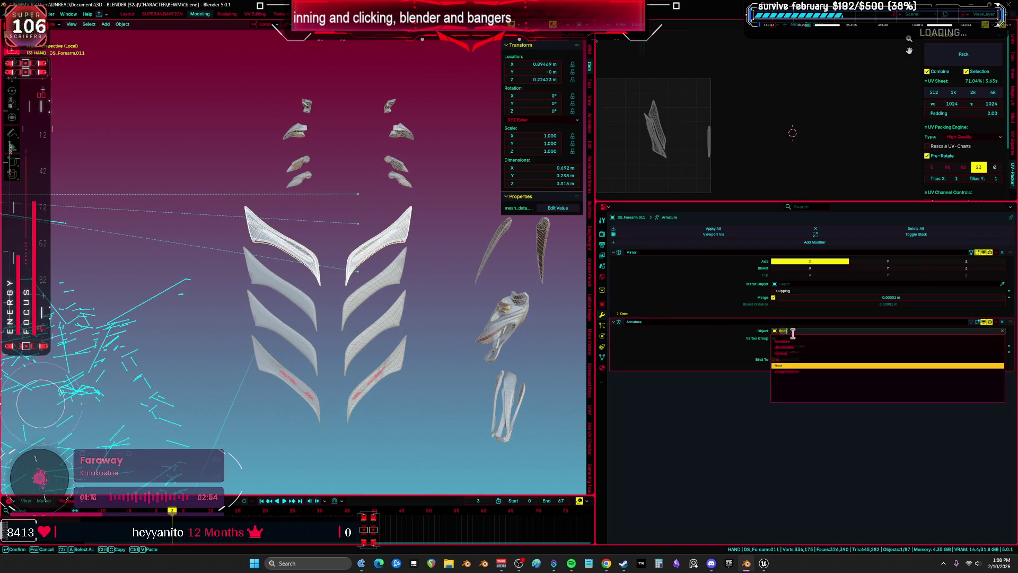
pyautogui.press('Return')
pyautogui.click(401, 273)
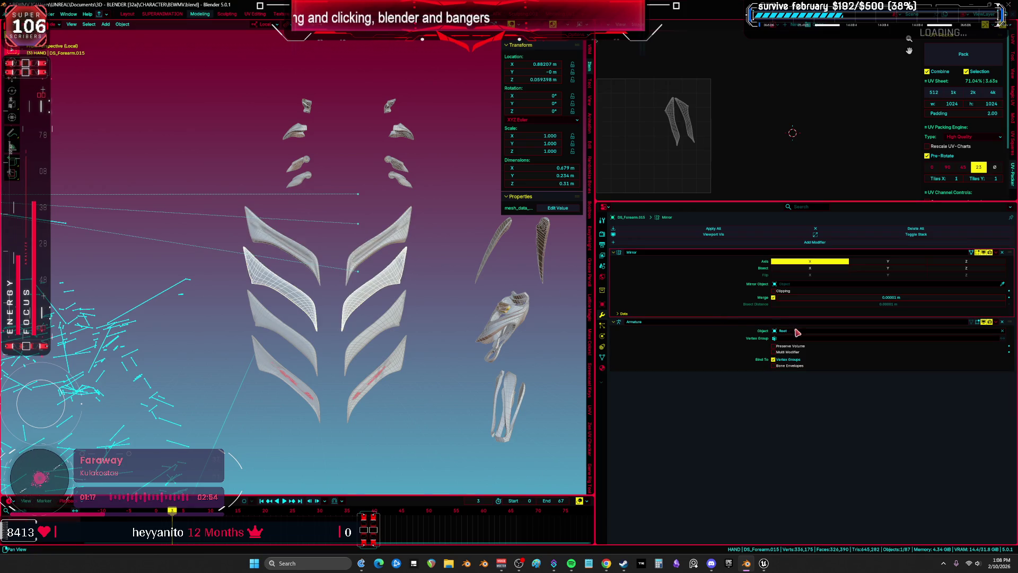
pyautogui.click(798, 330)
pyautogui.hotkey('ctrl', 'v')
pyautogui.press('Return')
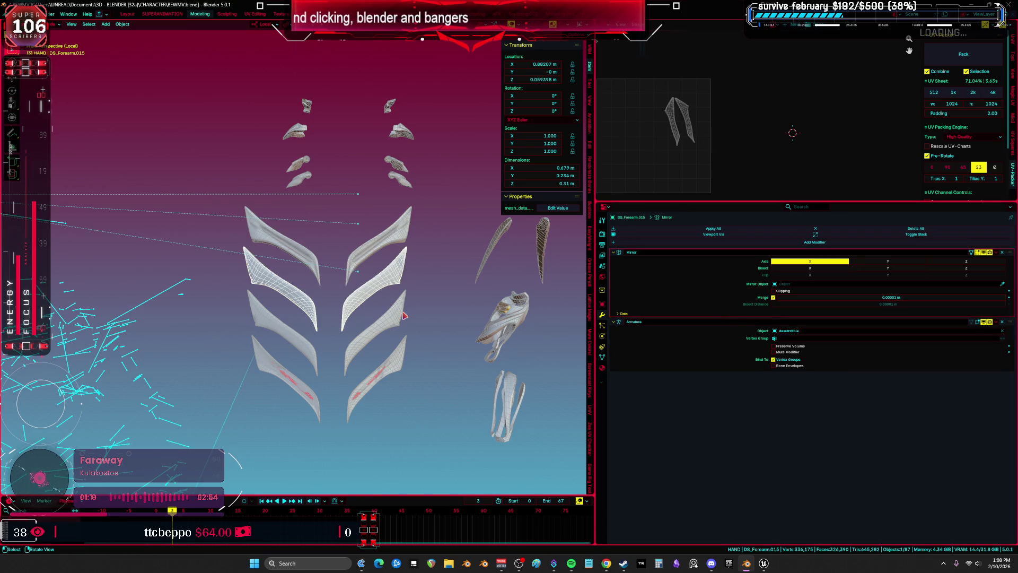
pyautogui.click(401, 311)
pyautogui.click(774, 330)
pyautogui.hotkey('ctrl', 'v')
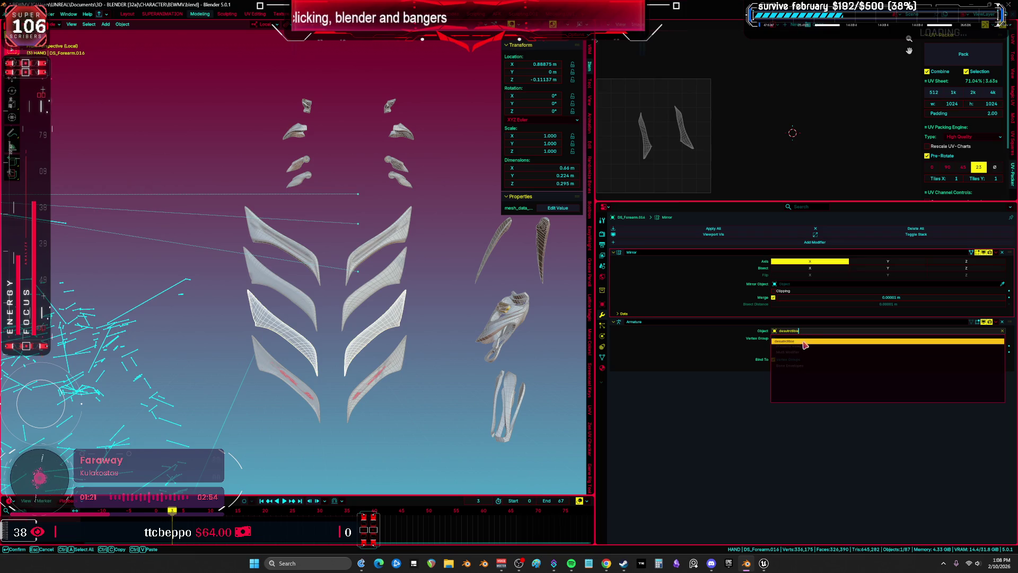
pyautogui.press('Return')
pyautogui.click(392, 366)
pyautogui.click(798, 330)
pyautogui.hotkey('ctrl', 'v')
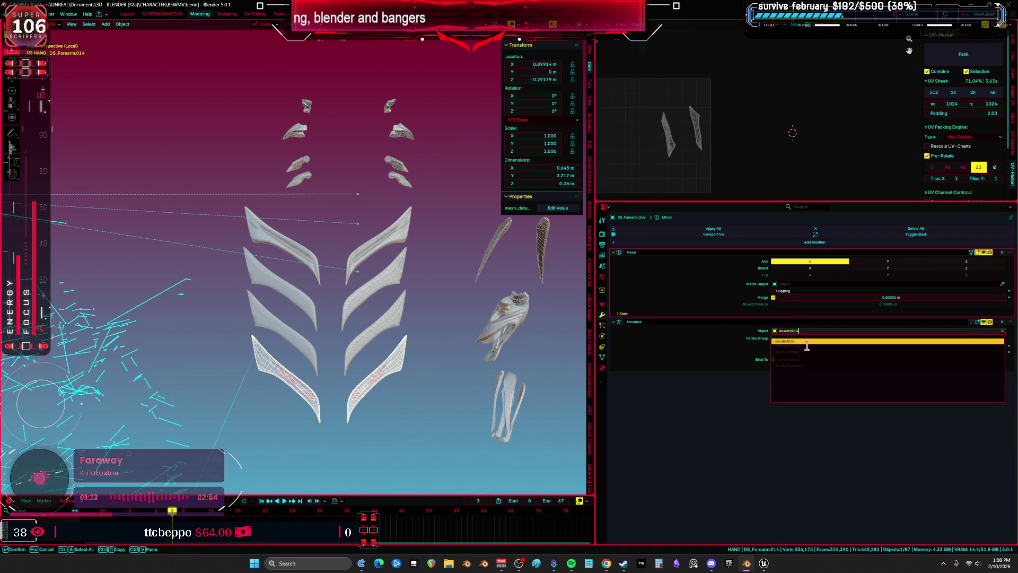
pyautogui.press('Return')
# Step: Point the Armature modifiers of DS_Forearm.004, .007 and .013 at desutrctible
pyautogui.click(383, 249)
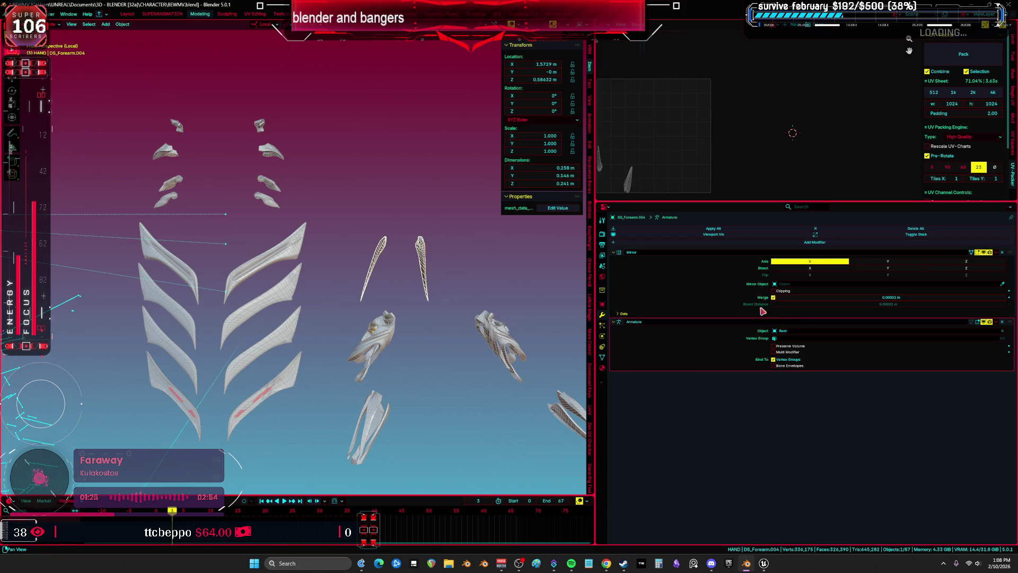
pyautogui.click(812, 329)
pyautogui.hotkey('ctrl', 'v')
pyautogui.press('Return')
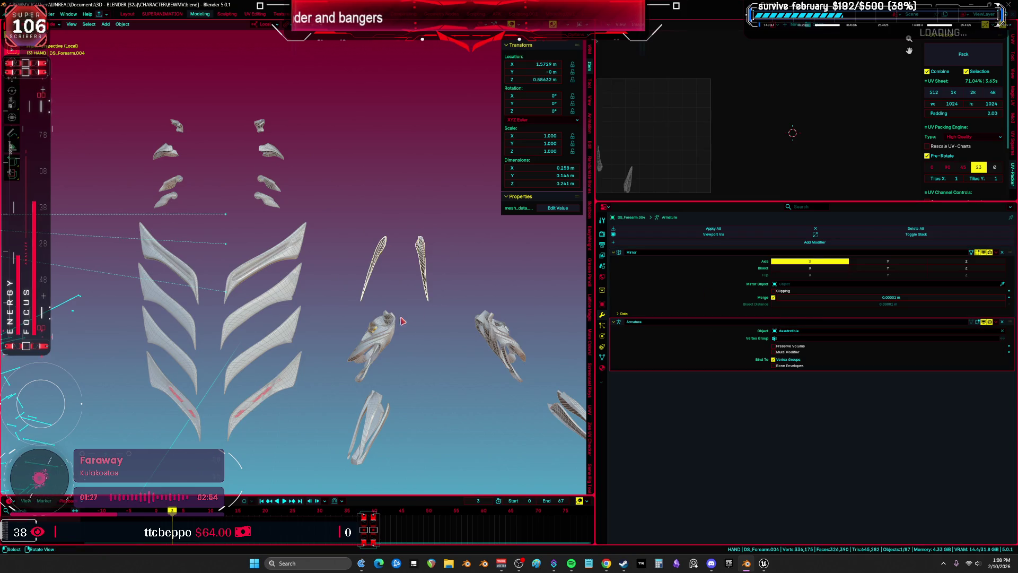
pyautogui.click(393, 321)
pyautogui.click(798, 332)
pyautogui.hotkey('ctrl', 'v')
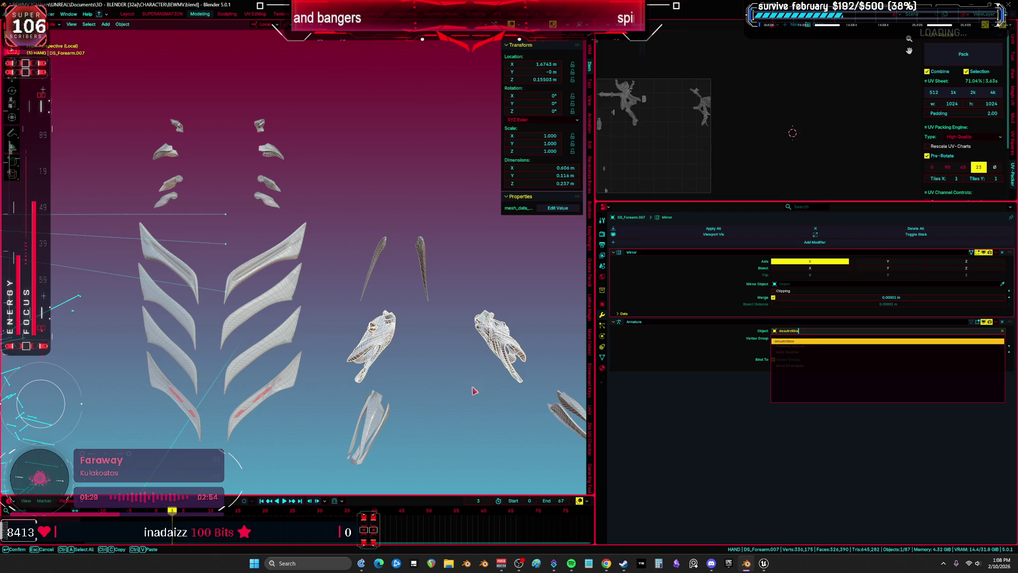
pyautogui.press('Return')
pyautogui.click(368, 425)
pyautogui.click(792, 331)
pyautogui.hotkey('ctrl', 'v')
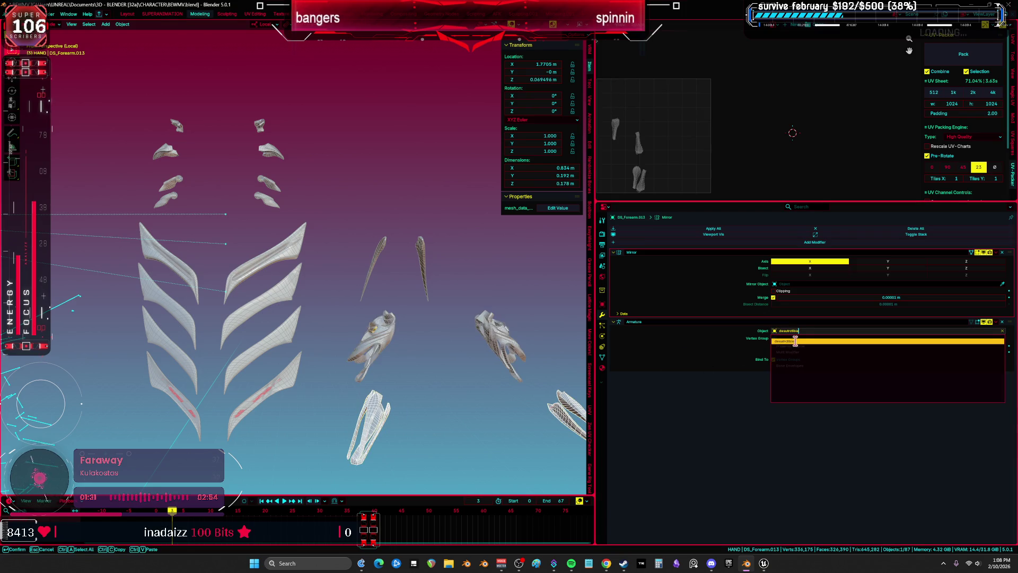
pyautogui.press('Return')
# Step: Select both forearm pairs, check the available deform rigs, and move the Root armature upward
pyautogui.scroll(3, 300, 294)
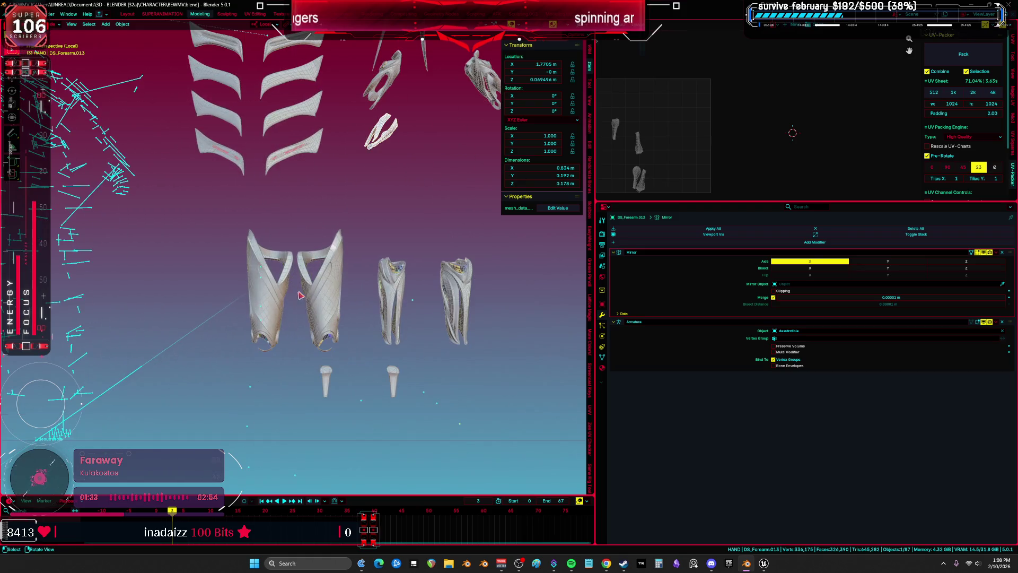
pyautogui.click(318, 291)
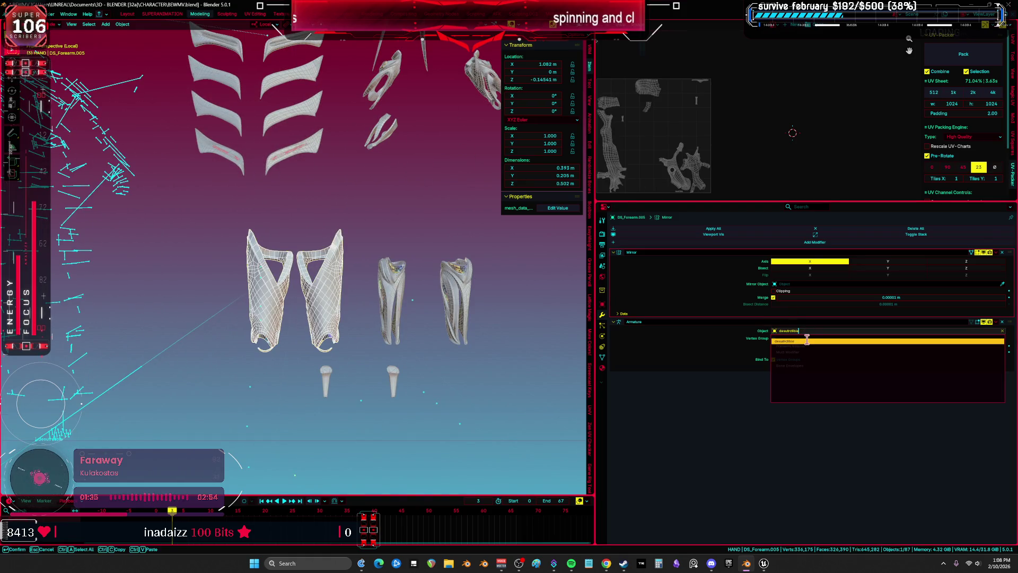
pyautogui.click(462, 305)
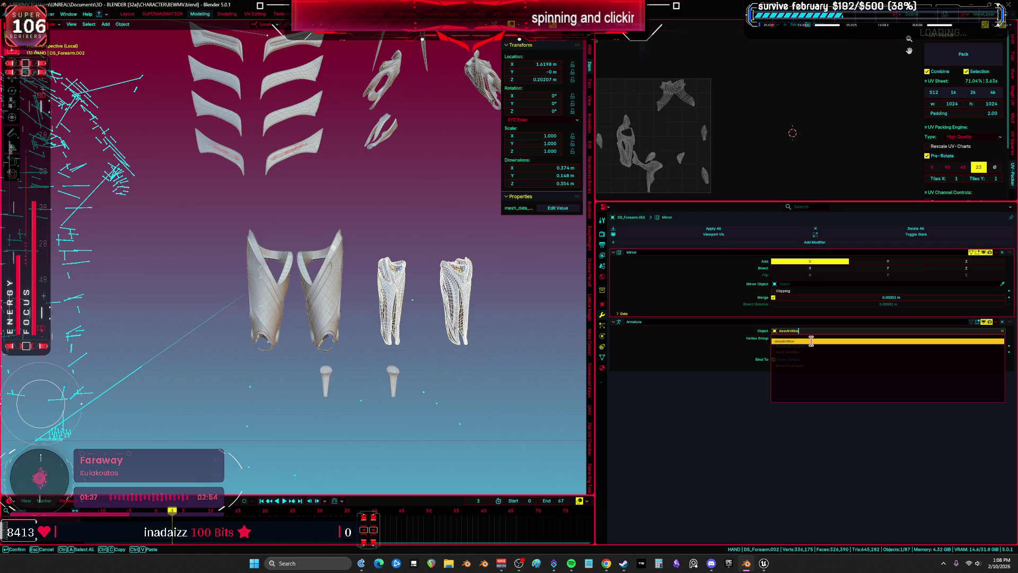
pyautogui.click(453, 379)
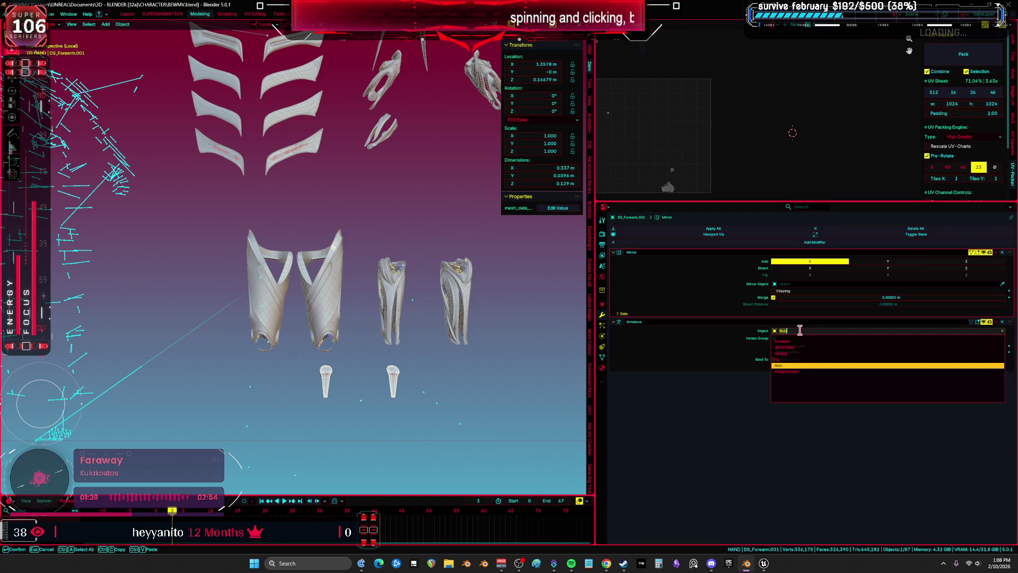
pyautogui.scroll(-3, 354, 285)
pyautogui.moveTo(354, 285)
pyautogui.mouseDown()
pyautogui.moveTo(265, 197)
pyautogui.moveTo(364, 226)
pyautogui.mouseUp()
# Step: Undo the Root armature move and clear the parent of the selected armor pieces
pyautogui.hotkey('ctrl', 'z')
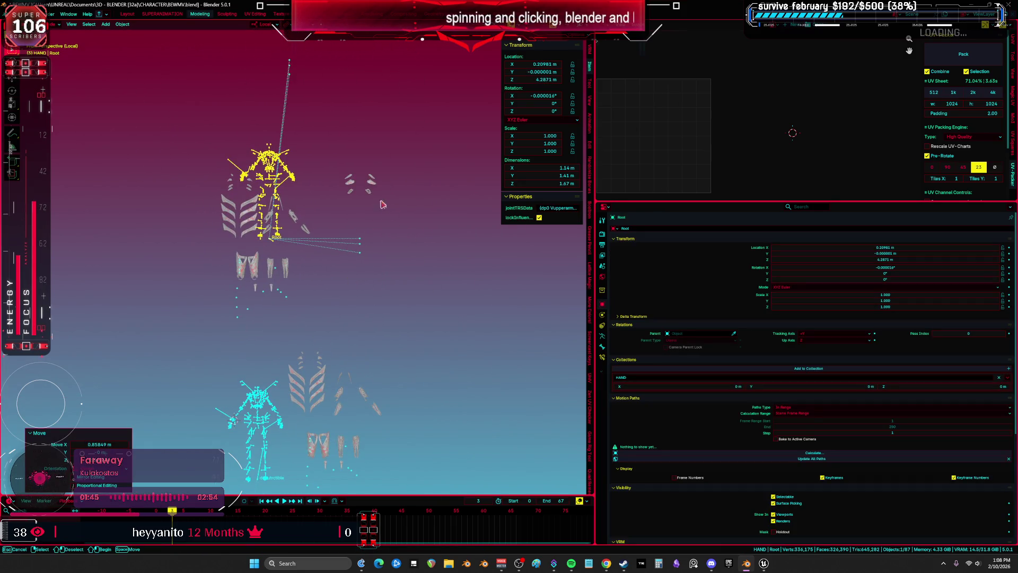
pyautogui.hotkey('alt', 'p')
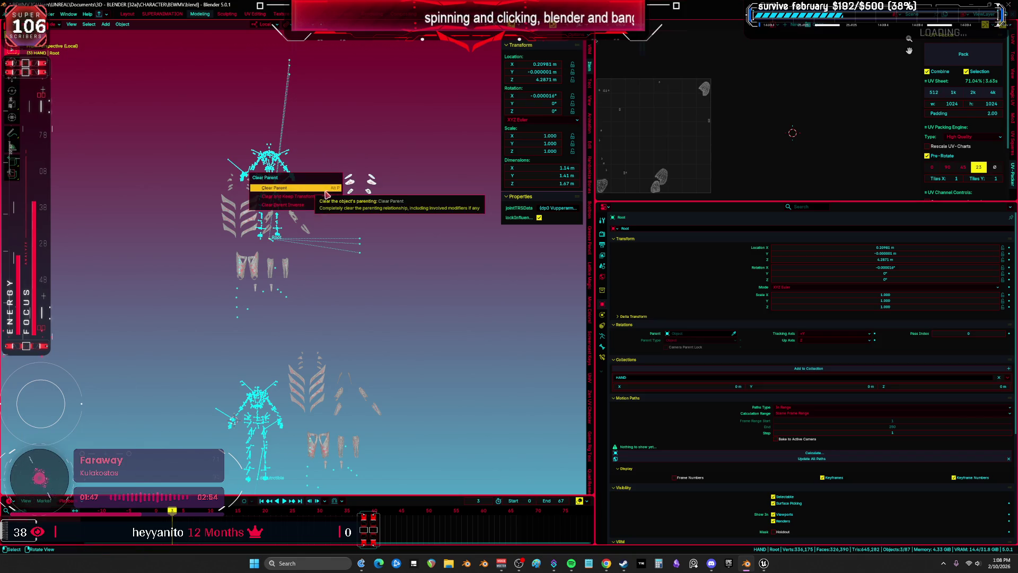
pyautogui.click(321, 192)
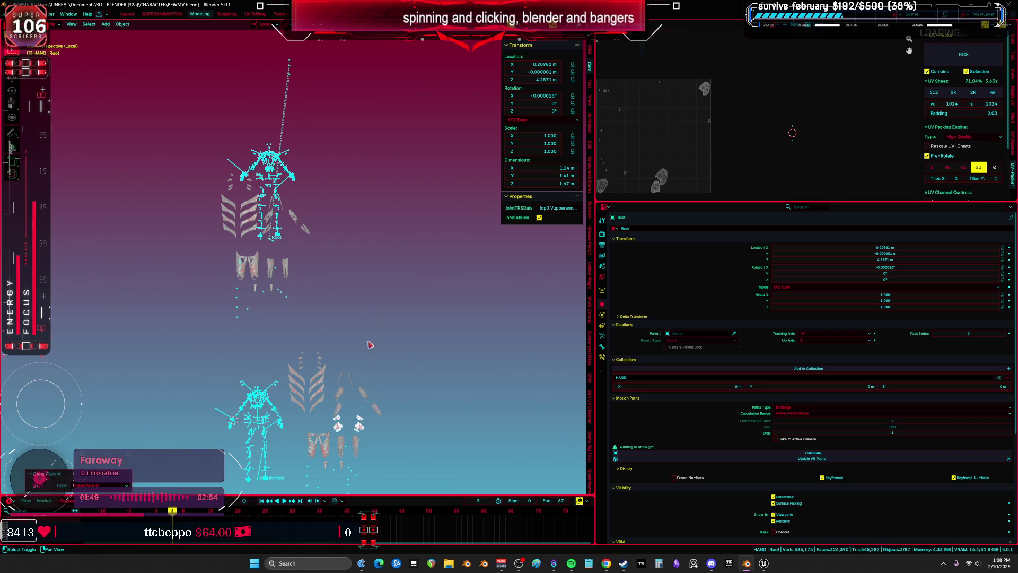
# Step: Reset the locations of the armor pieces to 0 m, group by group
pyautogui.hotkey('ctrl', 'space')
pyautogui.scroll(2, 387, 261)
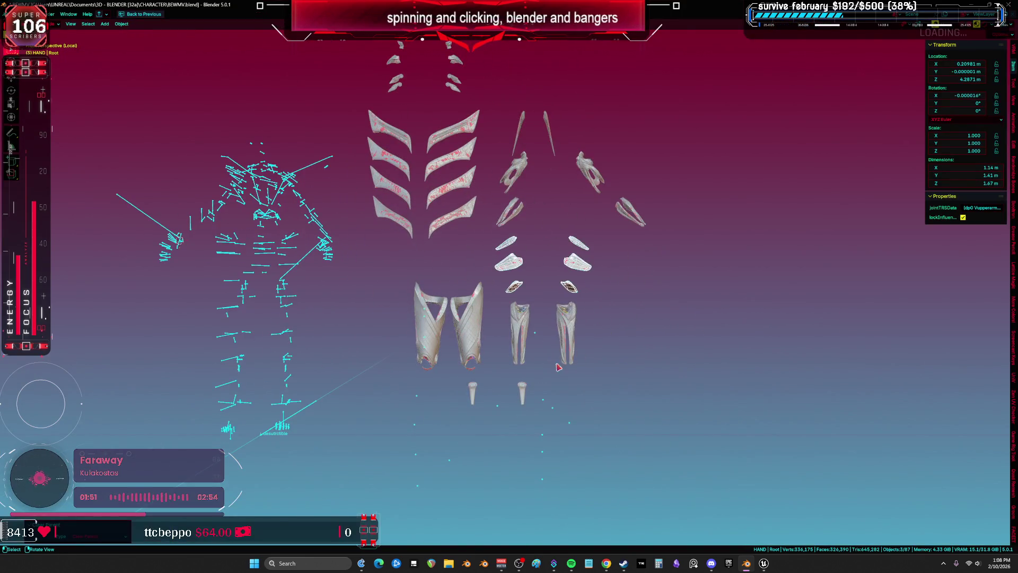
pyautogui.click(523, 392)
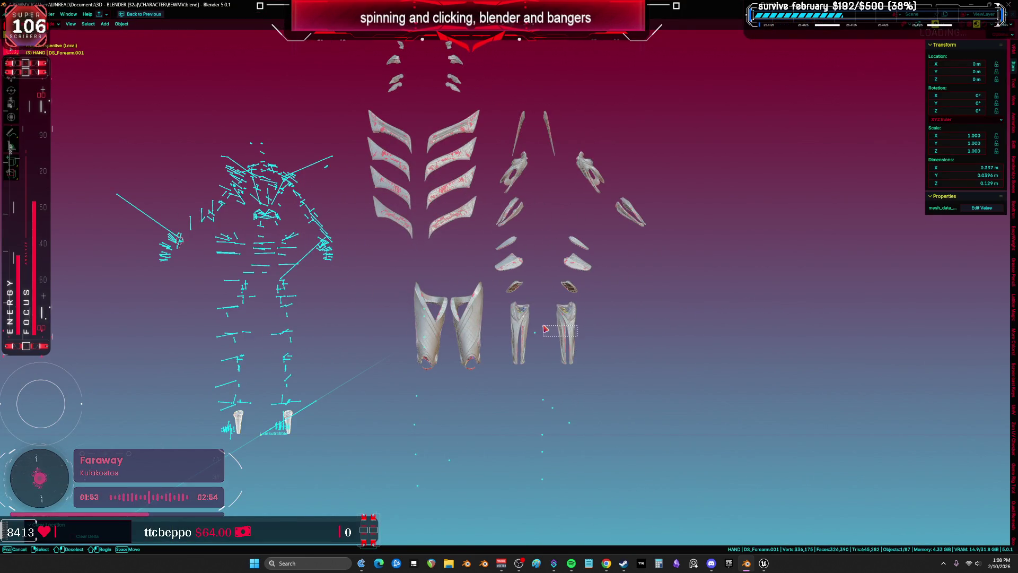
pyautogui.hotkey('alt', 'g')
pyautogui.moveTo(601, 295); pyautogui.dragTo(421, 238)
pyautogui.hotkey('alt', 'g')
pyautogui.moveTo(625, 228)
pyautogui.mouseDown()
pyautogui.moveTo(420, 109)
pyautogui.moveTo(429, 57)
pyautogui.mouseUp()
pyautogui.hotkey('alt', 'g')
pyautogui.hotkey('alt', 'g')
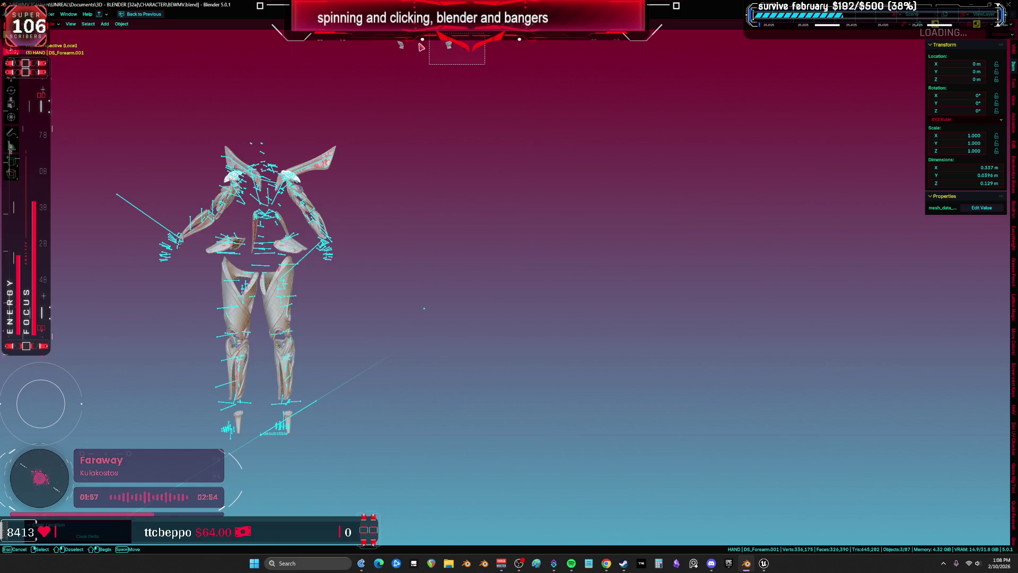
pyautogui.scroll(5, 441, 225)
pyautogui.scroll(5, 441, 226)
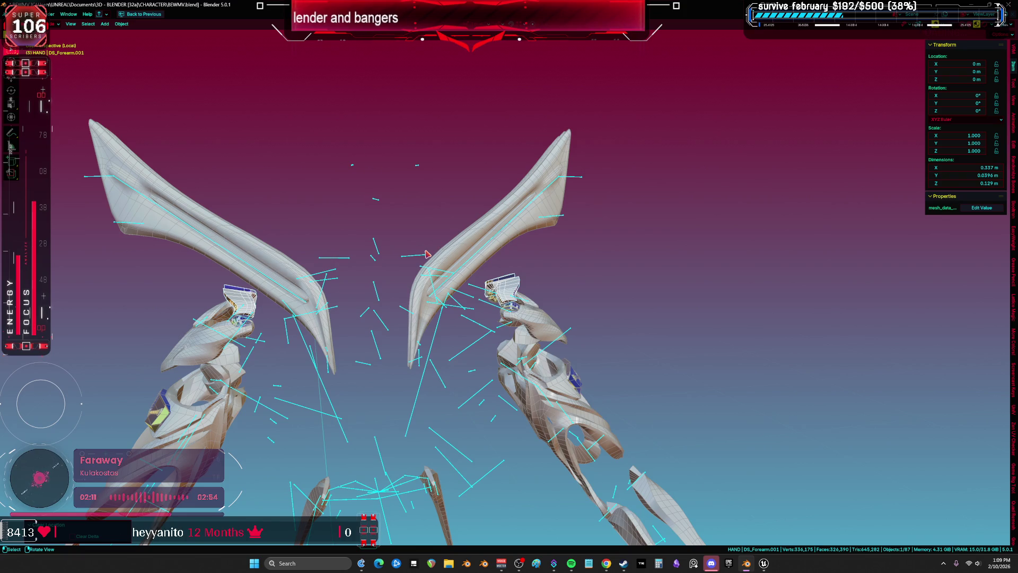
# Step: Select the desutrctible rig, view it from the front, and enter Edit Mode
pyautogui.click(414, 260)
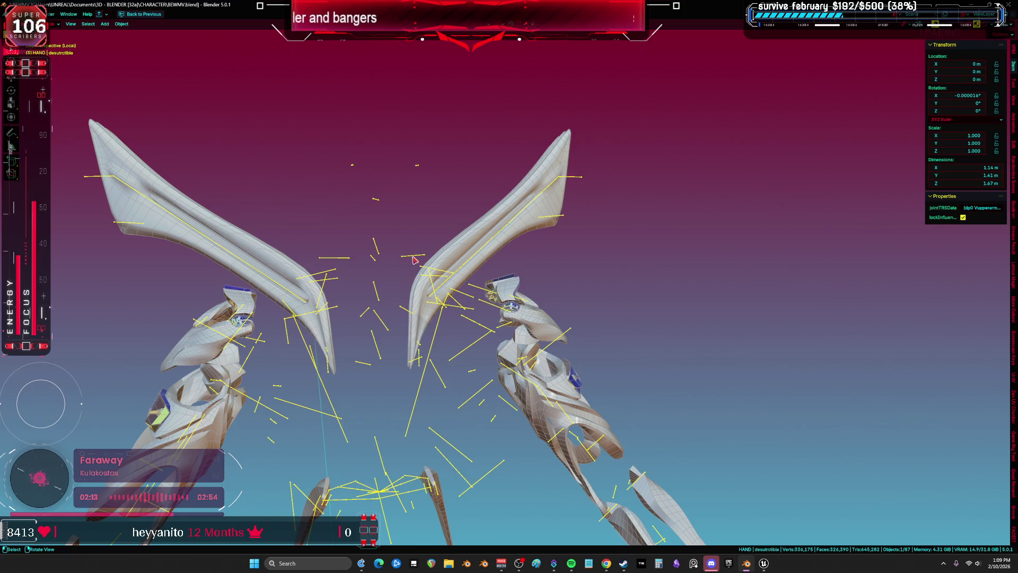
pyautogui.press('KP_1')
pyautogui.press('Tab')
pyautogui.scroll(-2, 465, 152)
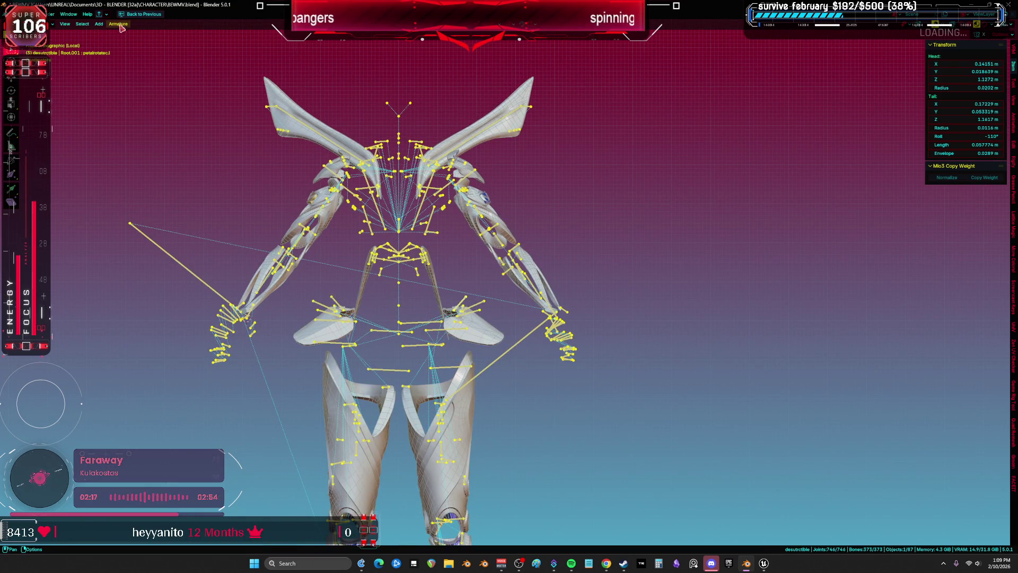
# Step: Select all of the rig's bones and clear their parents
pyautogui.click(82, 24)
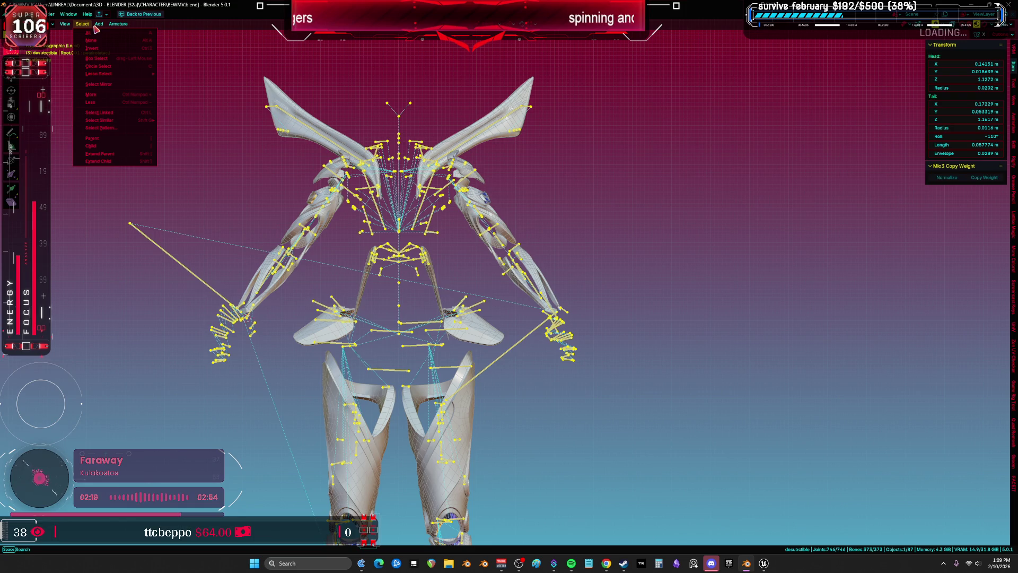
pyautogui.click(95, 43)
pyautogui.click(83, 24)
pyautogui.click(96, 59)
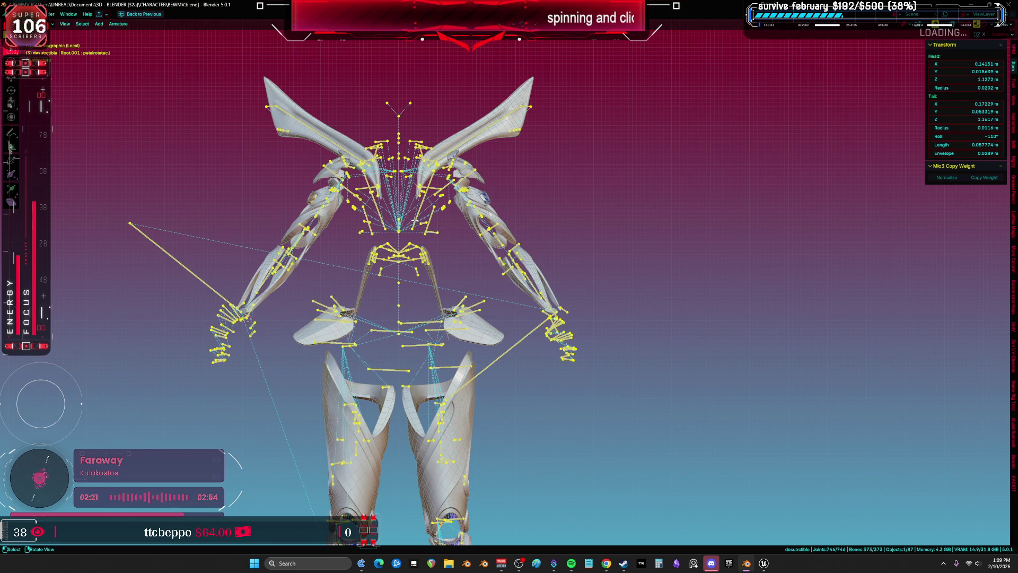
pyautogui.scroll(5, 414, 220)
pyautogui.hotkey('alt', 'p')
pyautogui.click(403, 223)
pyautogui.scroll(-5, 423, 226)
# Step: Return to Object Mode and place the 3D cursor at the world origin
pyautogui.hotkey('ctrl', 'Tab')
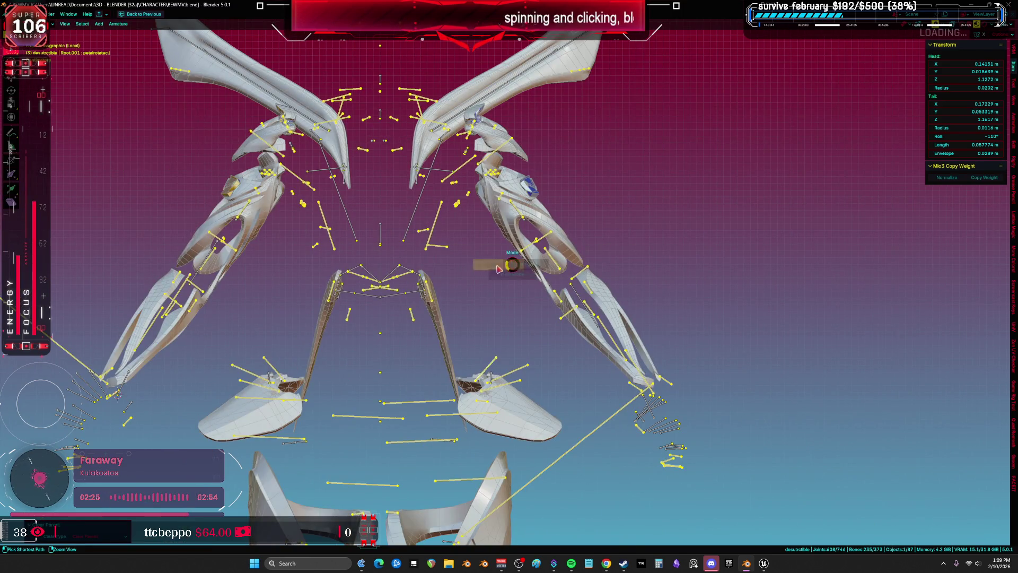
pyautogui.click(435, 268)
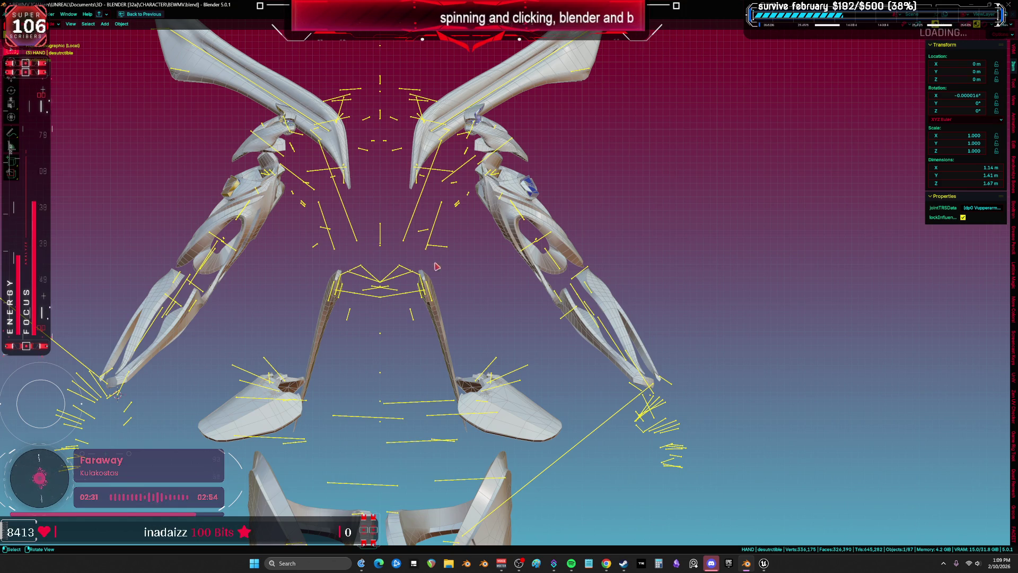
pyautogui.scroll(-10, 435, 271)
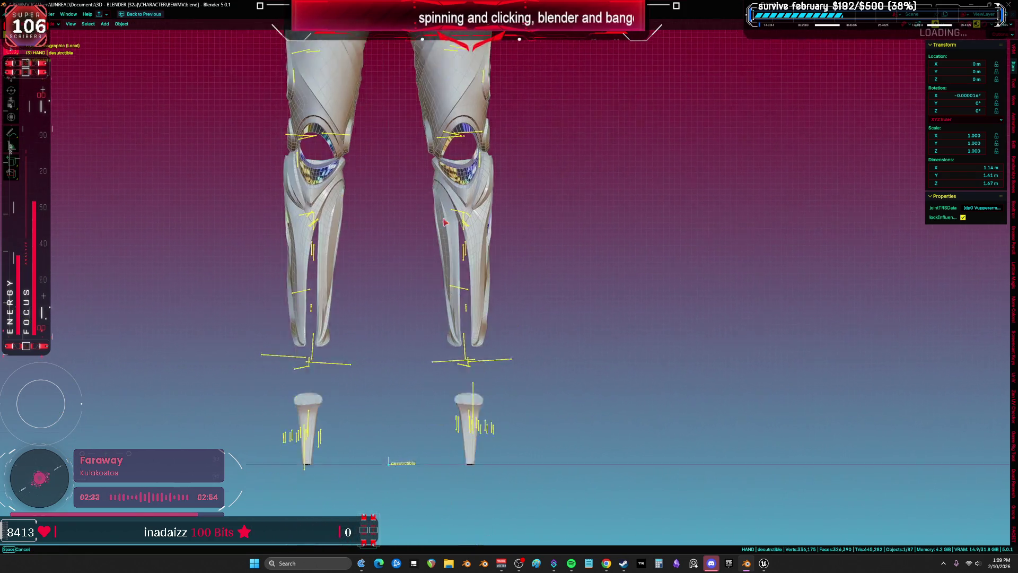
pyautogui.moveTo(414, 387)
pyautogui.mouseDown()
pyautogui.moveTo(364, 420)
pyautogui.moveTo(393, 386)
pyautogui.mouseUp()
pyautogui.press('KP_1')
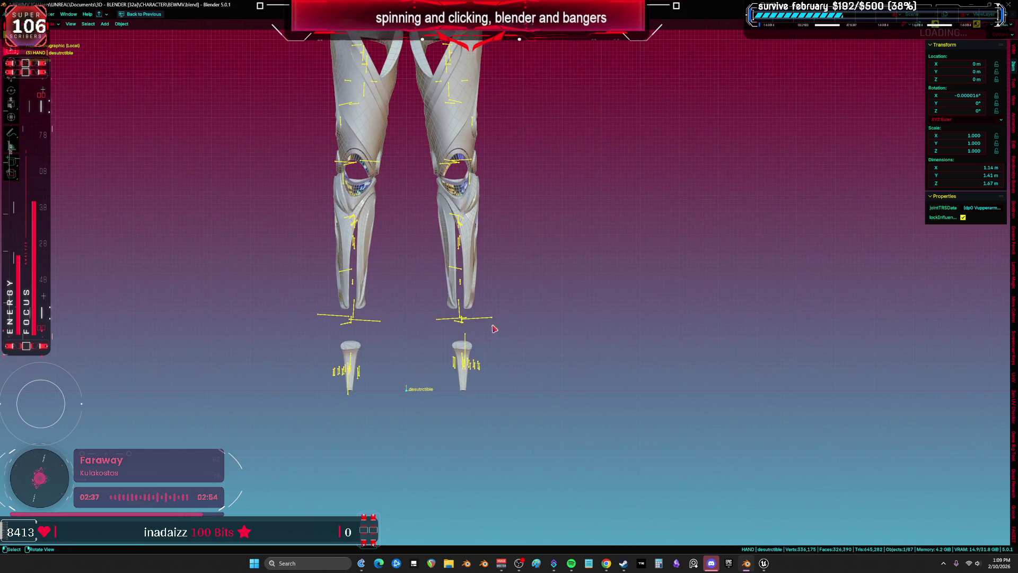
pyautogui.scroll(4, 445, 351)
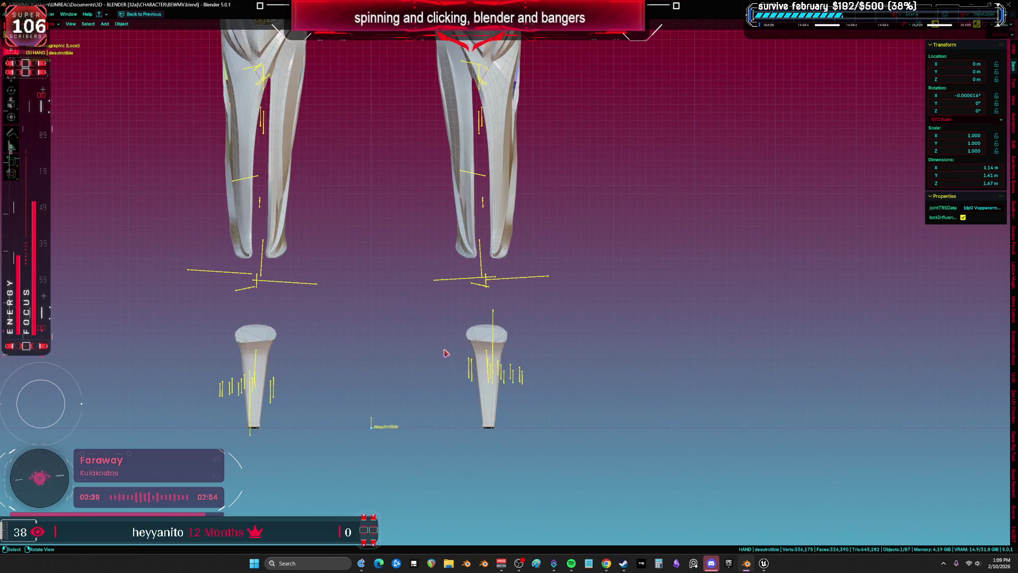
pyautogui.hotkey('shift', 's')
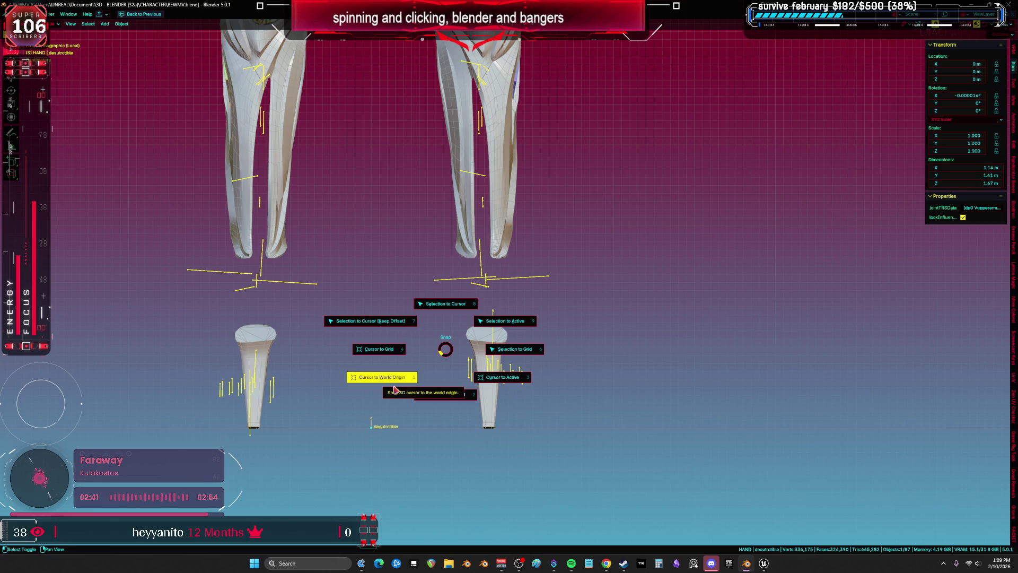
pyautogui.click(395, 390)
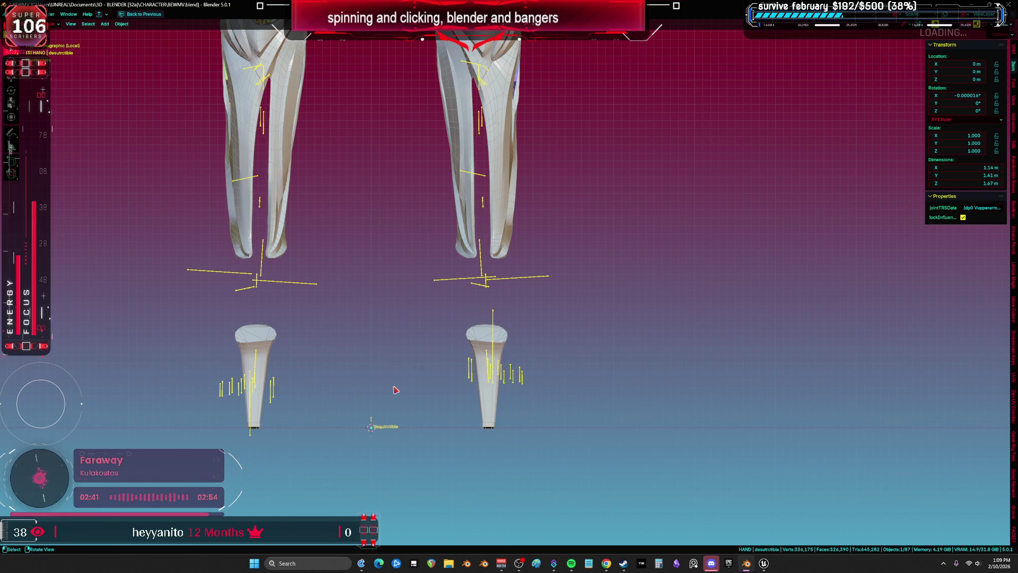
# Step: In Pose Mode, snap the selected bones to the 3D cursor and restore the full layout
pyautogui.click(525, 281)
pyautogui.hotkey('ctrl', 'Tab')
pyautogui.scroll(3, 530, 286)
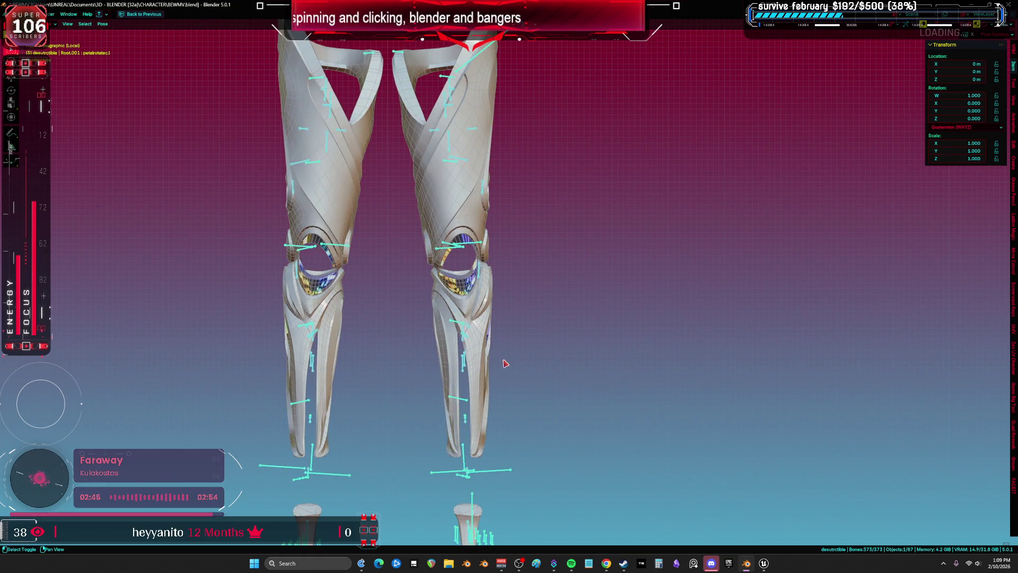
pyautogui.hotkey('shift', 's')
pyautogui.click(507, 278)
pyautogui.scroll(-3, 506, 289)
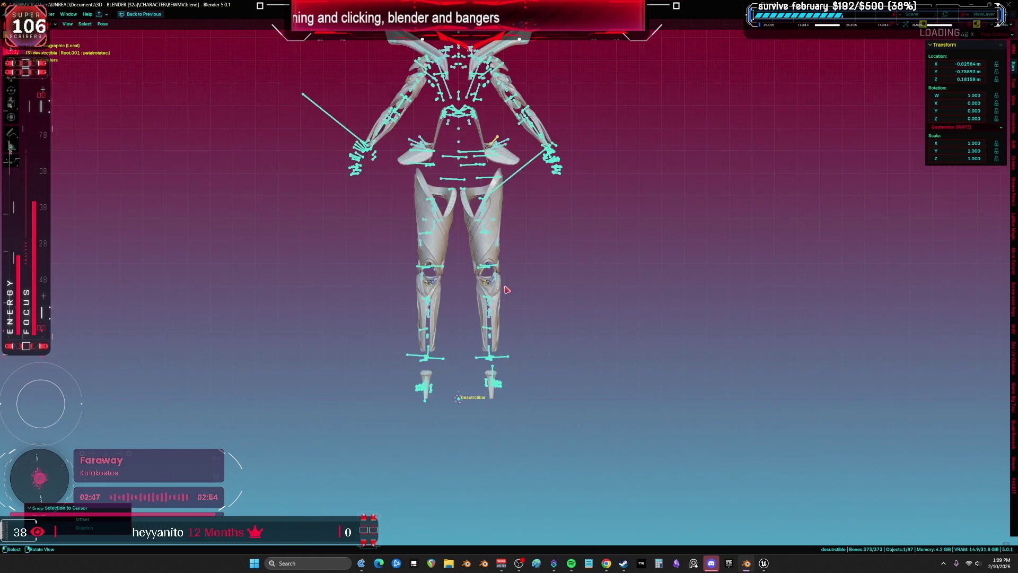
pyautogui.hotkey('ctrl', 'space')
pyautogui.click(604, 337)
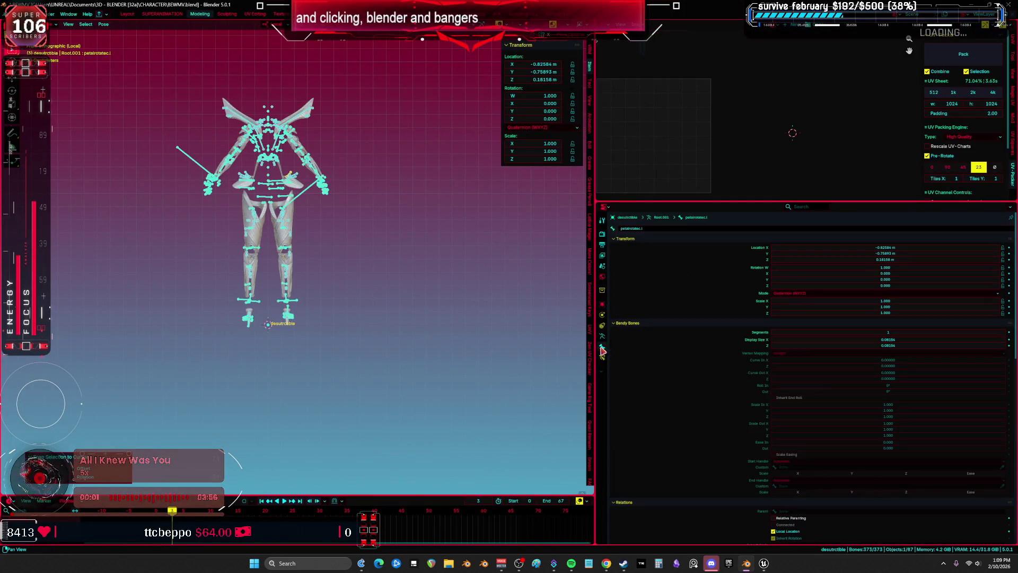
# Step: Switch the rig to Pose Position and snap the selected bones to the cursor
pyautogui.scroll(3, 378, 280)
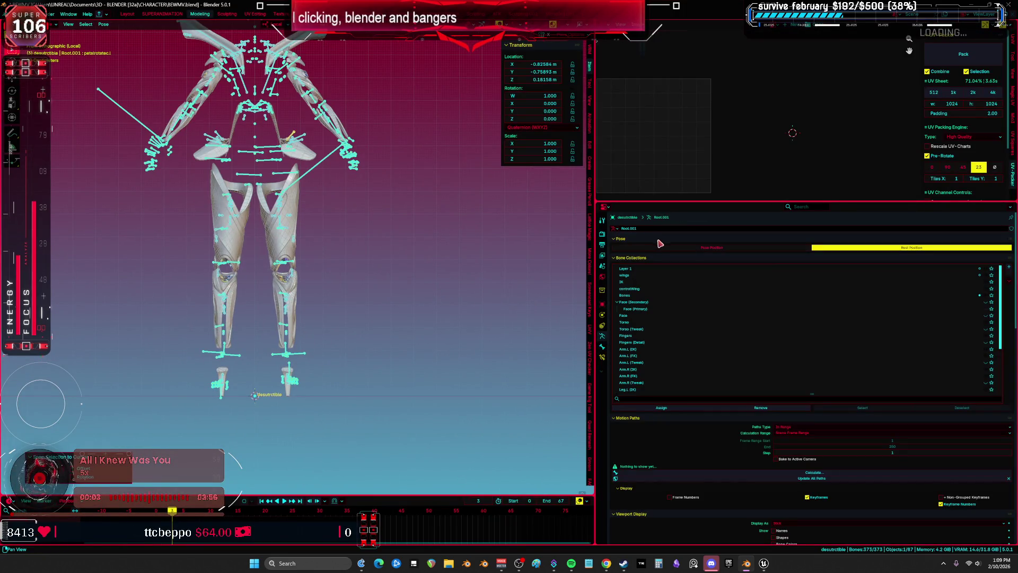
pyautogui.click(681, 248)
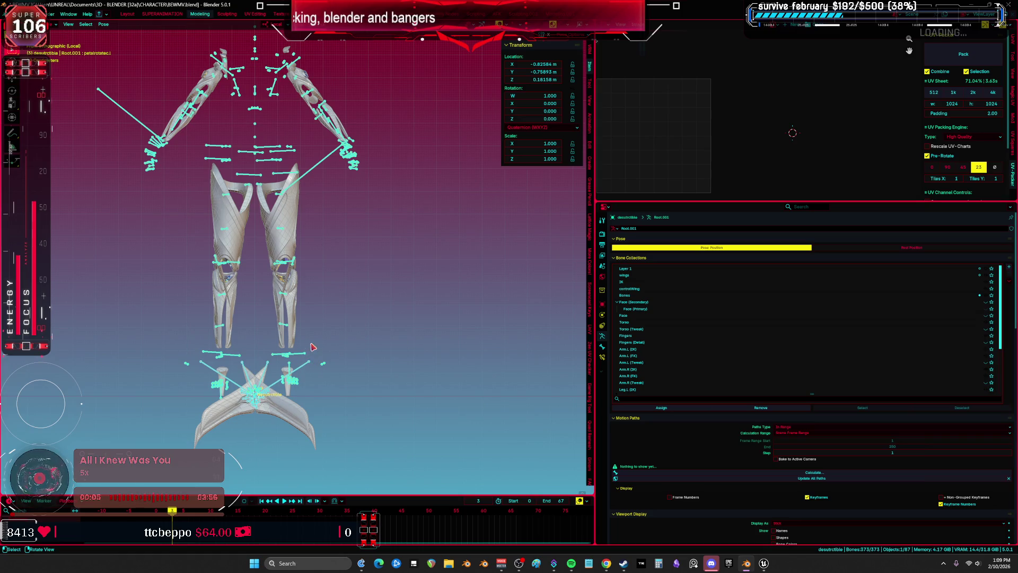
pyautogui.hotkey('shift', 's')
pyautogui.click(311, 297)
# Step: Clear all user transforms from the leg bones, then move to the Modeling workspace
pyautogui.hotkey('ctrl', 'alt', 'space')
pyautogui.hotkey('shift', 'alt', 'z')
pyautogui.press('KP_Decimal')
pyautogui.hotkey('shift', 'alt', 'z')
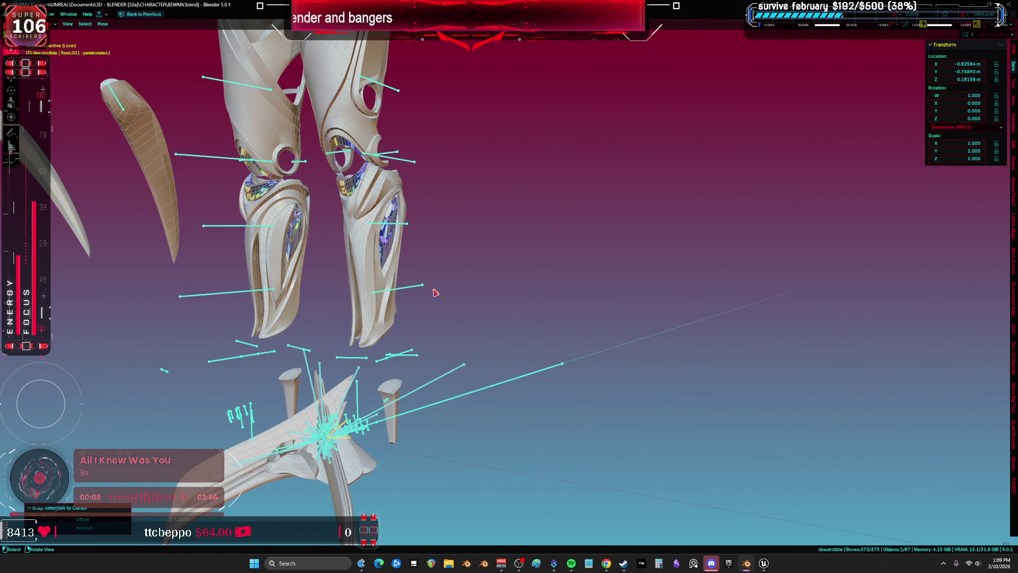
pyautogui.press('KP_1')
pyautogui.rightClick(437, 292)
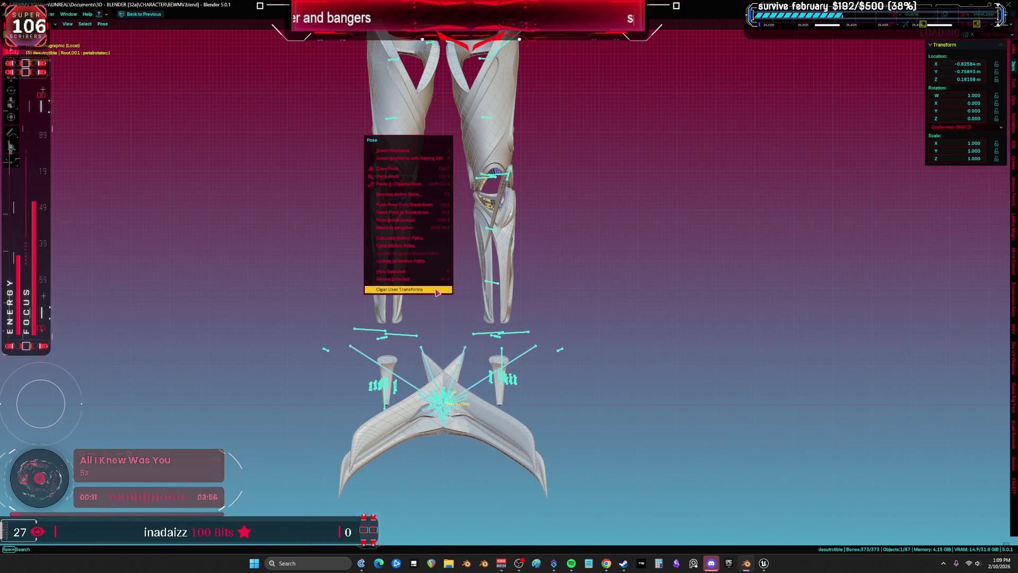
pyautogui.click(437, 292)
pyautogui.moveTo(527, 307)
pyautogui.mouseDown()
pyautogui.moveTo(461, 237)
pyautogui.moveTo(420, 213)
pyautogui.mouseUp()
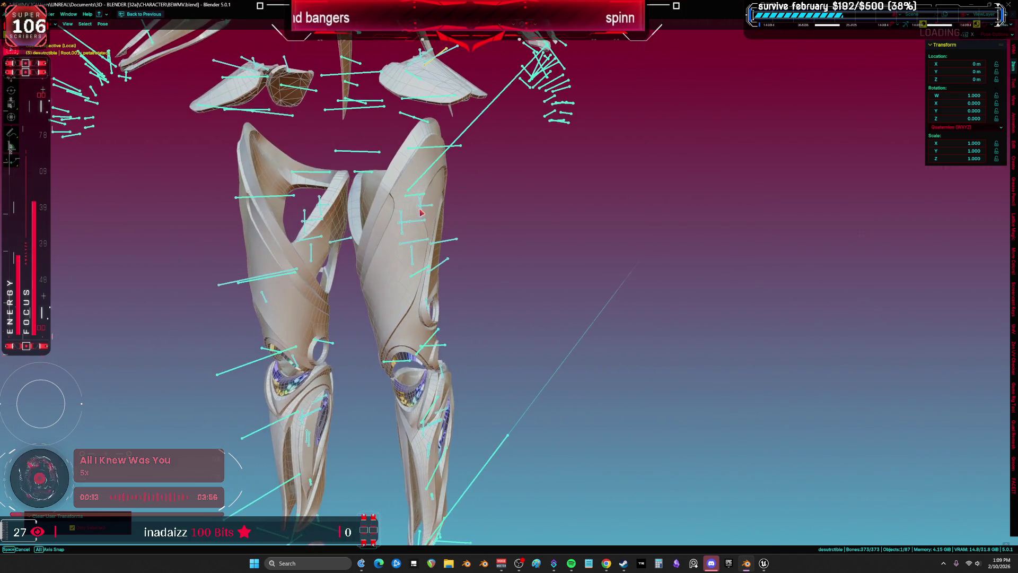
pyautogui.hotkey('ctrl', 'pagedown')
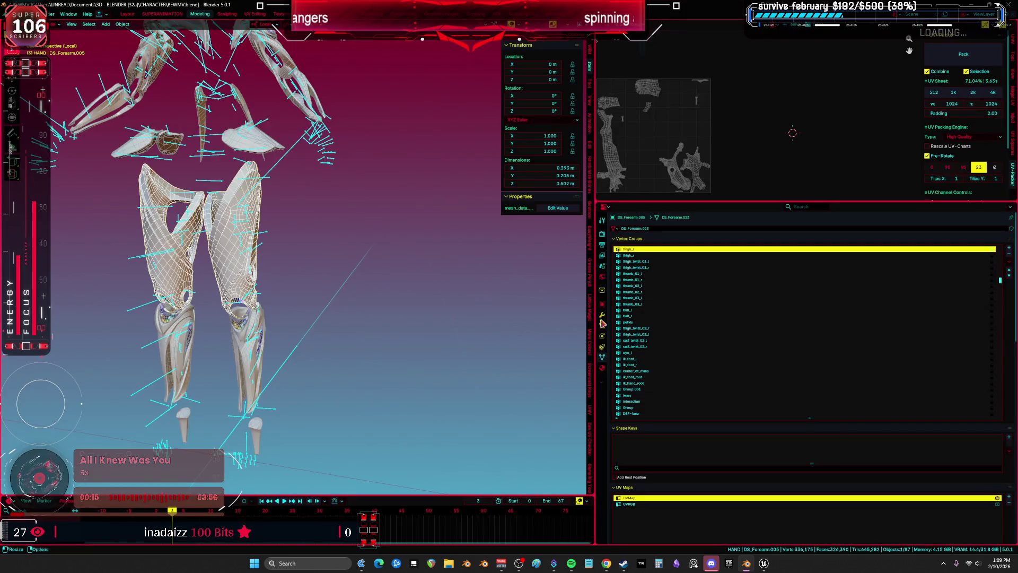
# Step: Select the desutrctible rig together with the forearm mesh and enter Weight Paint mode
pyautogui.click(603, 315)
pyautogui.press('KP_Decimal')
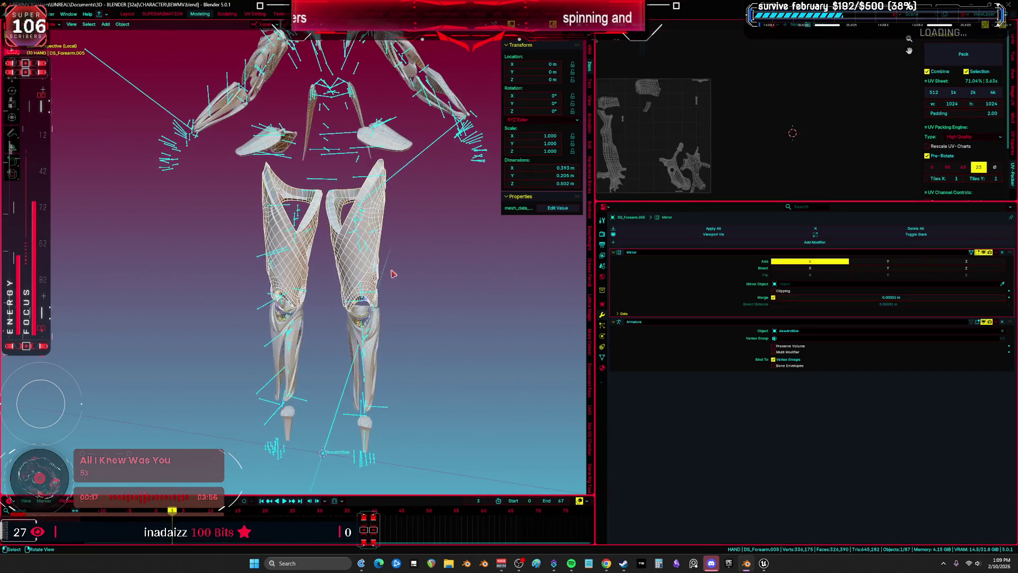
pyautogui.click(398, 151)
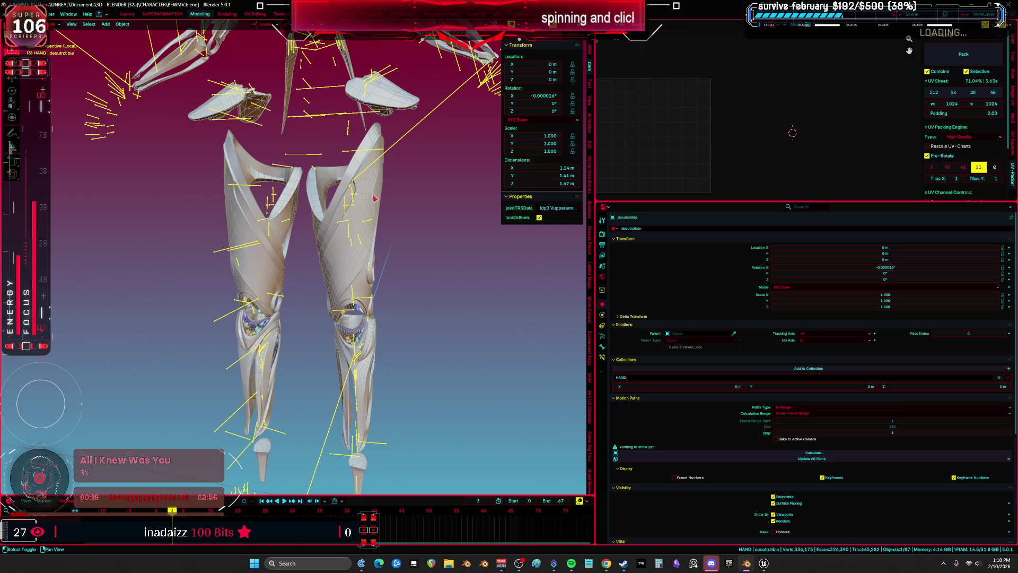
pyautogui.keyDown('shift'); pyautogui.click(375, 199); pyautogui.keyUp('shift')
pyautogui.hotkey('ctrl', 'Tab')
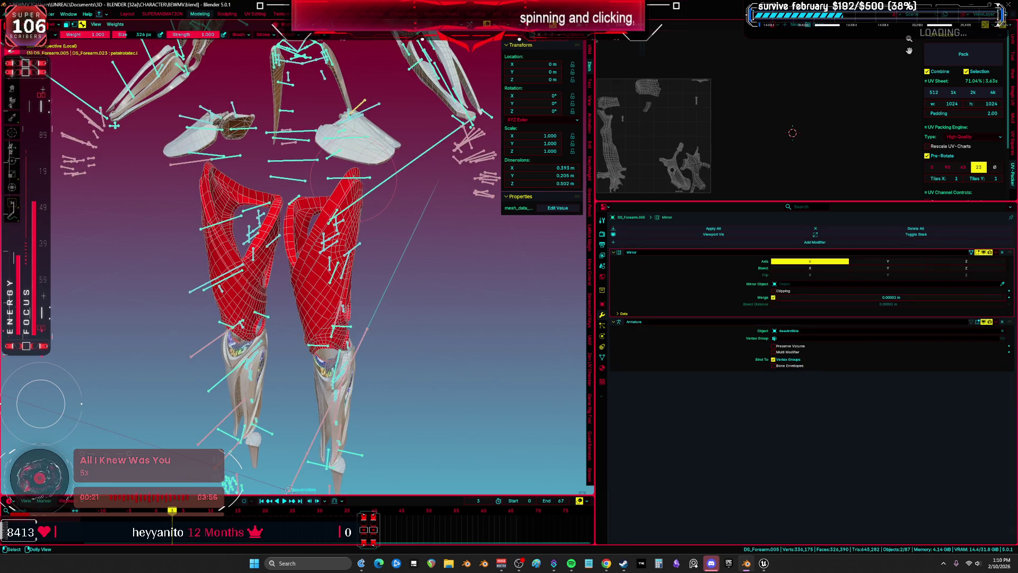
# Step: Test the leg deformation by moving the thigh bone and confirming its position
pyautogui.press('KP_1')
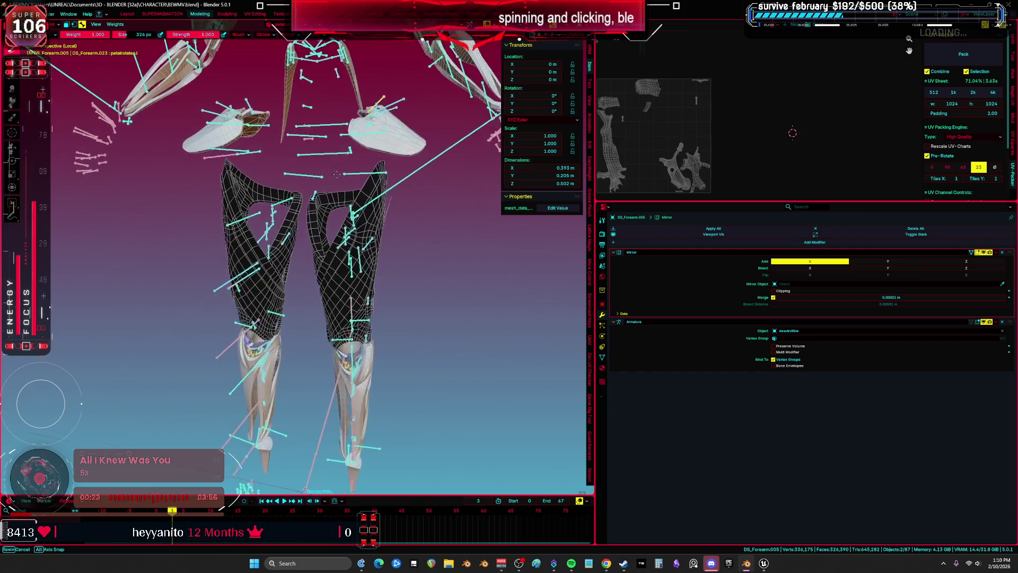
pyautogui.moveTo(297, 265); pyautogui.dragTo(313, 202)
pyautogui.moveTo(406, 249); pyautogui.dragTo(397, 256)
pyautogui.keyDown('ctrl'); pyautogui.click(395, 313); pyautogui.keyUp('ctrl')
pyautogui.press('g')
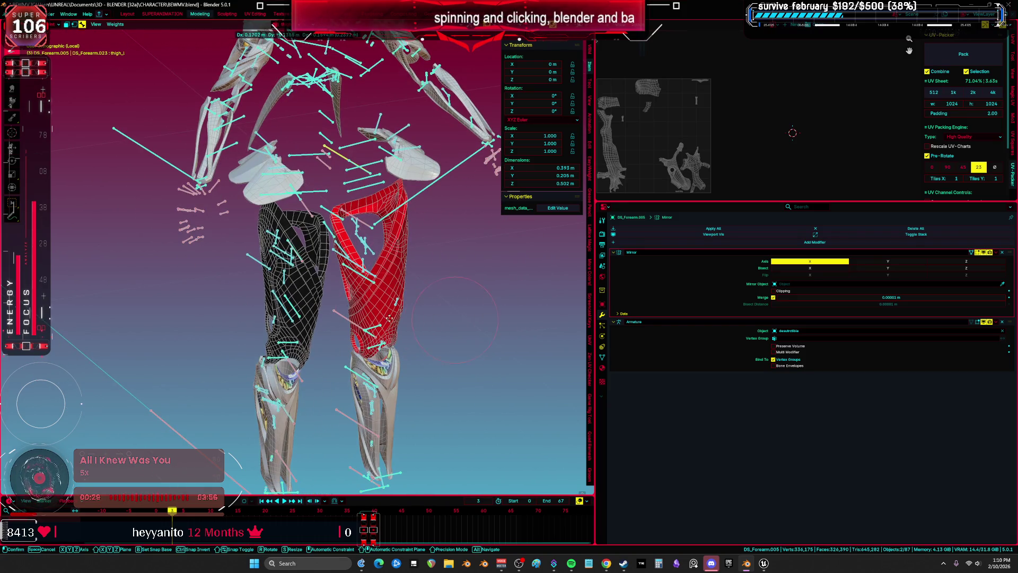
pyautogui.click(389, 318)
# Step: Return to a front view and leave Weight Paint through the mode pie
pyautogui.press('KP_1')
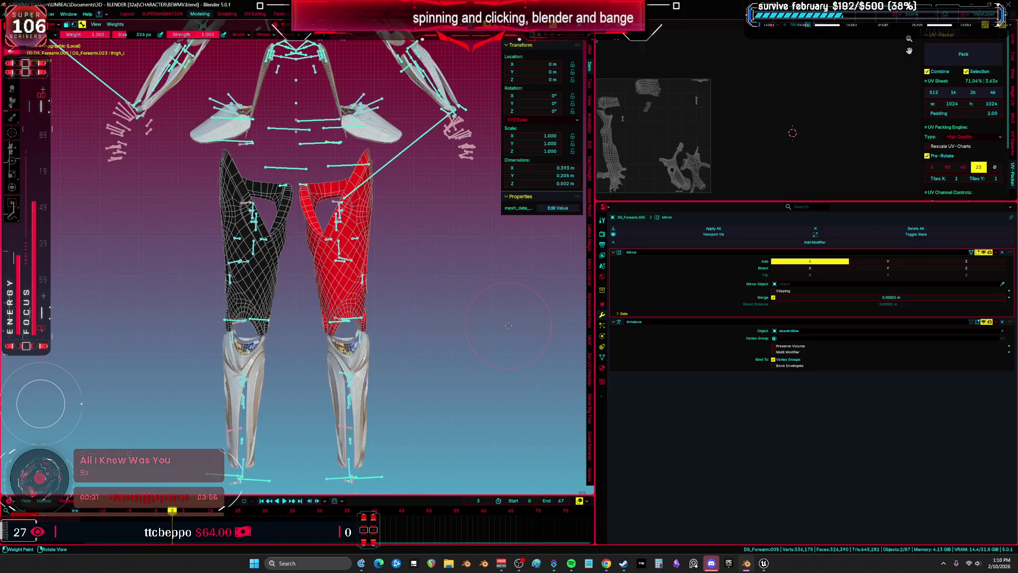
pyautogui.hotkey('ctrl', 'Tab')
pyautogui.click(416, 325)
pyautogui.hotkey('ctrl', 'Tab')
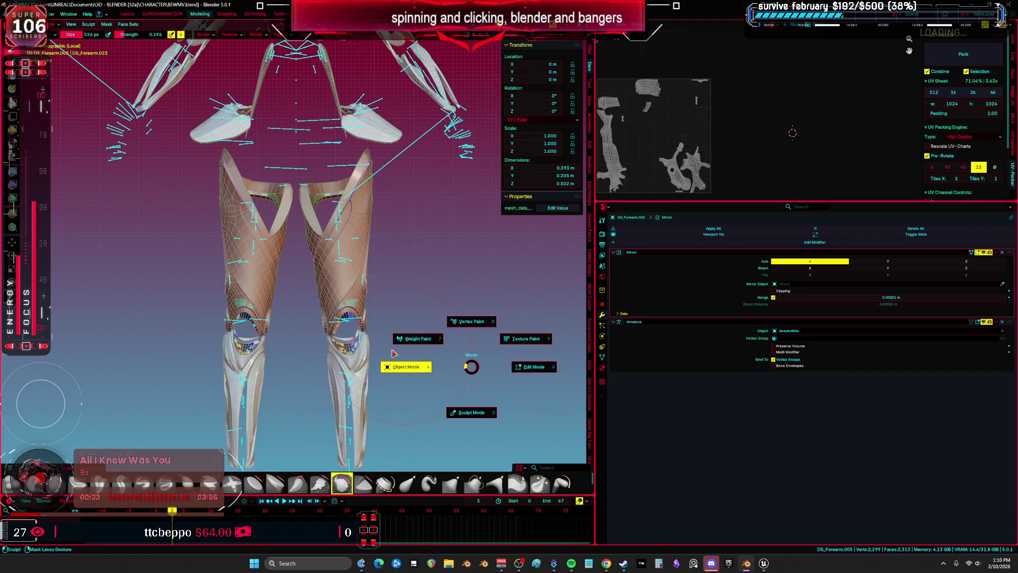
# Step: Select the desutrctible armature in Pose mode and reset the thigh_l bone's rotation
pyautogui.click(404, 366)
pyautogui.click(352, 174)
pyautogui.hotkey('ctrl', 'Tab')
pyautogui.scroll(4, 350, 159)
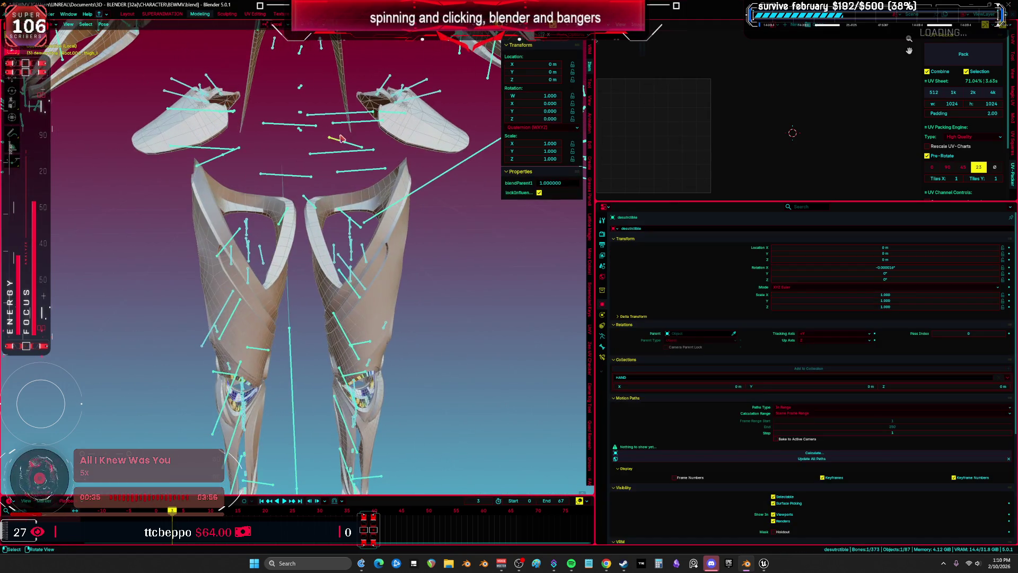
pyautogui.press('r')
pyautogui.press('r')
pyautogui.press('Escape')
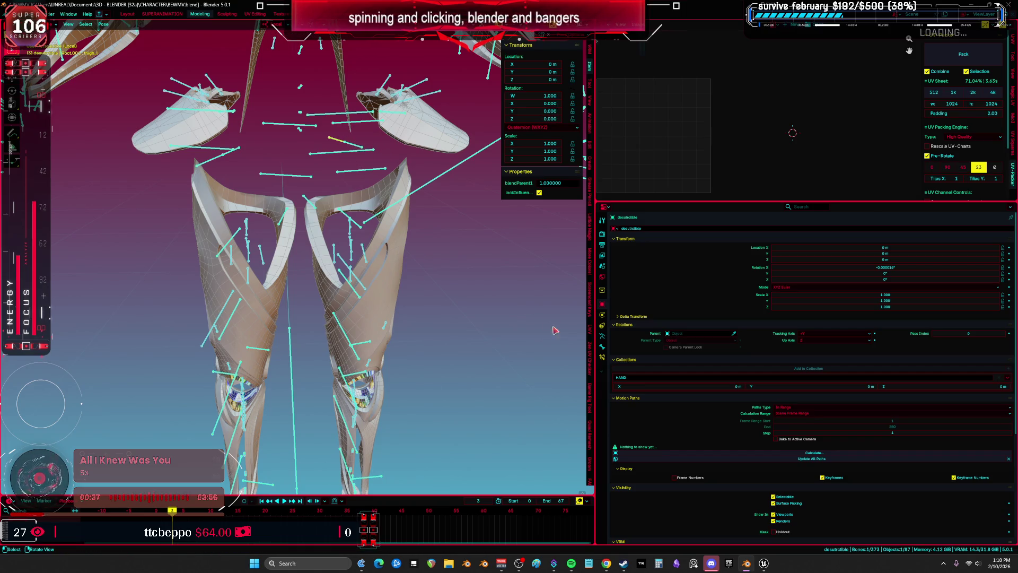
# Step: Clear the thigh_l bone's Copy Location and Copy Rotation constraints with Pose > Constraints > Clear
pyautogui.click(604, 359)
pyautogui.scroll(-5, 368, 282)
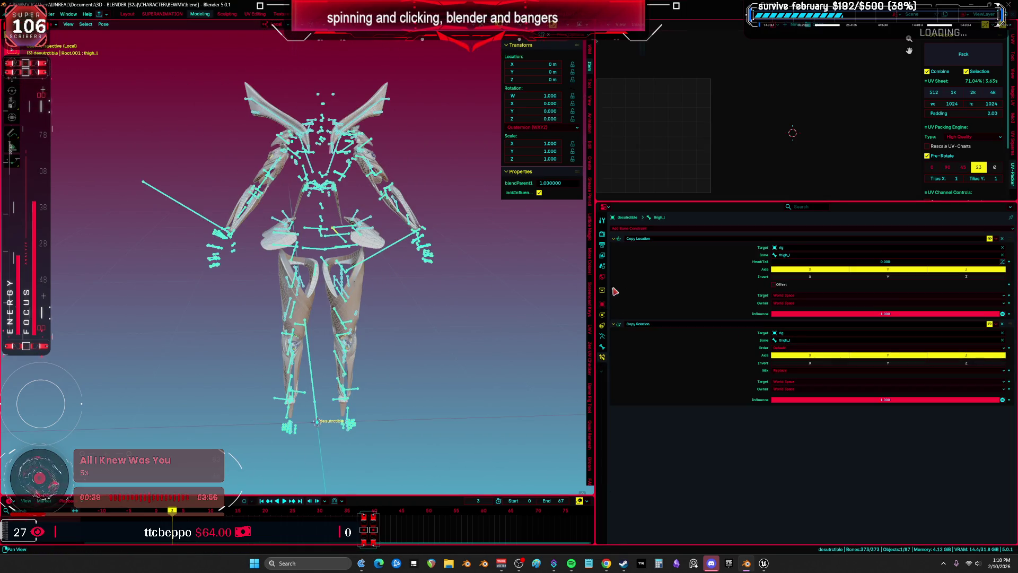
pyautogui.press('KP_1')
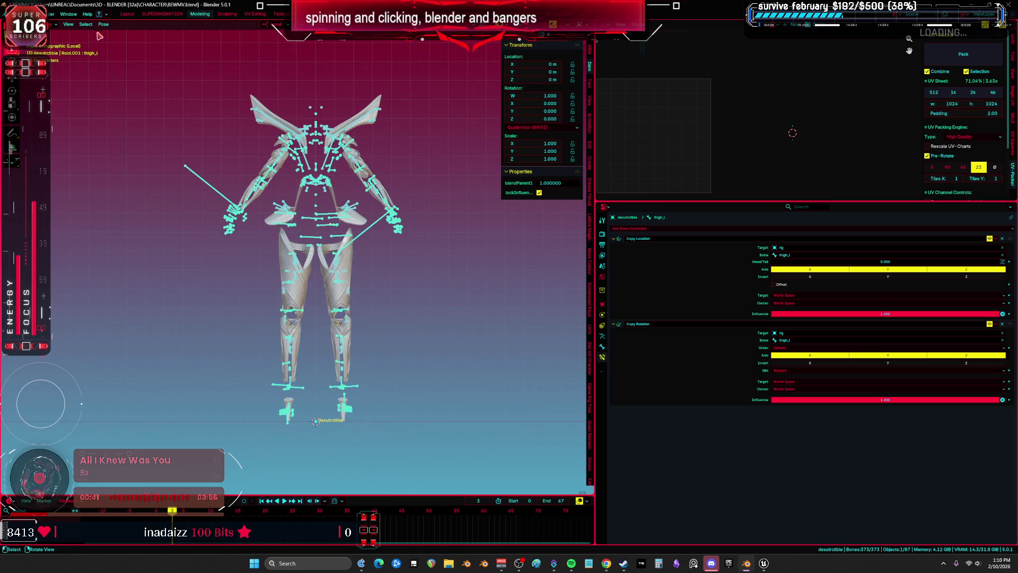
pyautogui.click(102, 24)
pyautogui.moveTo(164, 48)
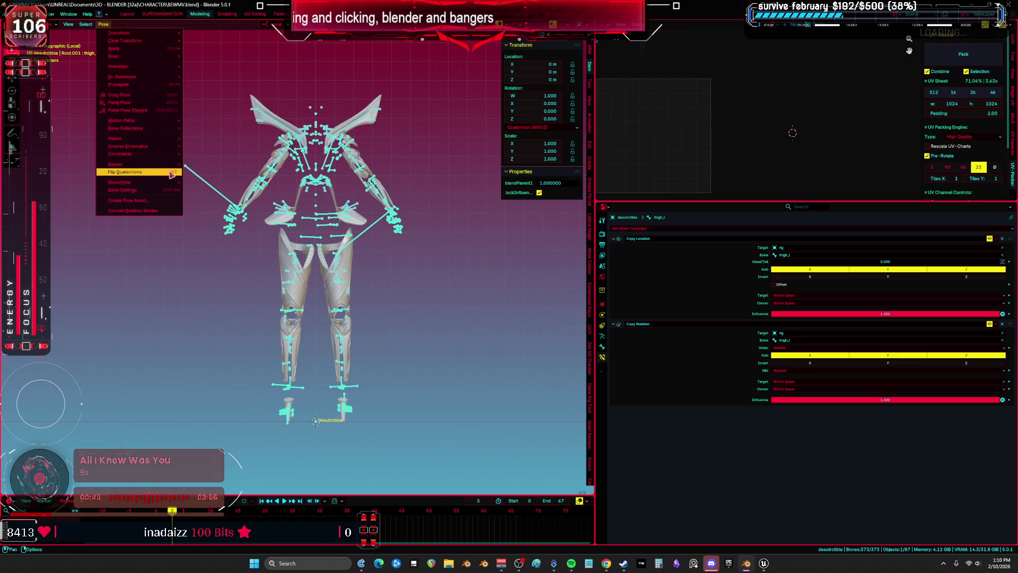
pyautogui.moveTo(155, 154)
pyautogui.click(234, 172)
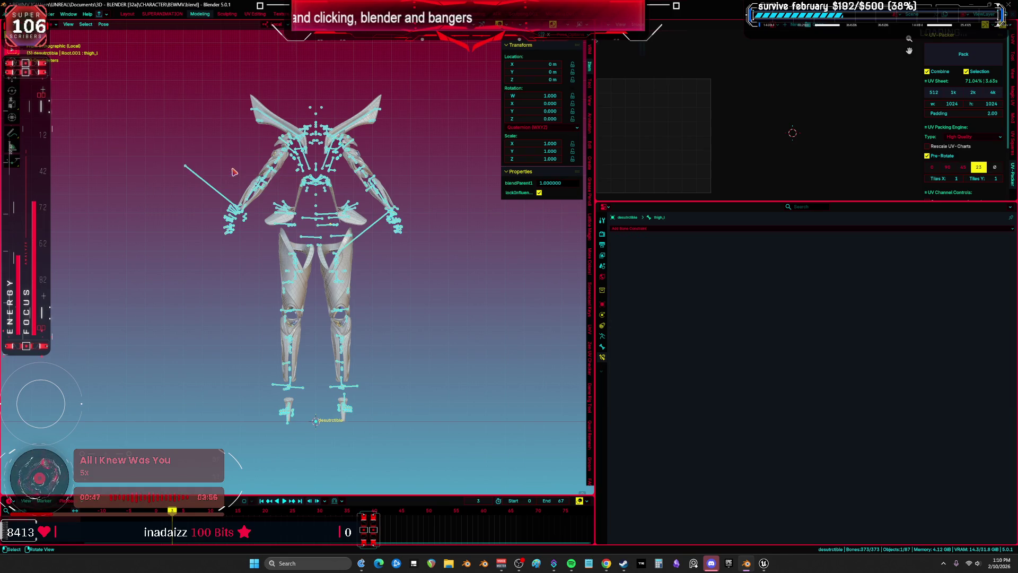
# Step: Snap the selected bone to the 3D cursor and inspect the hand armour from the front
pyautogui.scroll(2, 395, 247)
pyautogui.hotkey('shift', 's')
pyautogui.click(386, 200)
pyautogui.press('KP_Decimal')
pyautogui.hotkey('ctrl', 'space')
pyautogui.moveTo(342, 212)
pyautogui.mouseDown()
pyautogui.moveTo(357, 242)
pyautogui.moveTo(590, 239)
pyautogui.moveTo(414, 259)
pyautogui.moveTo(541, 252)
pyautogui.moveTo(545, 202)
pyautogui.mouseUp()
pyautogui.hotkey('shift', 'alt', 'z')
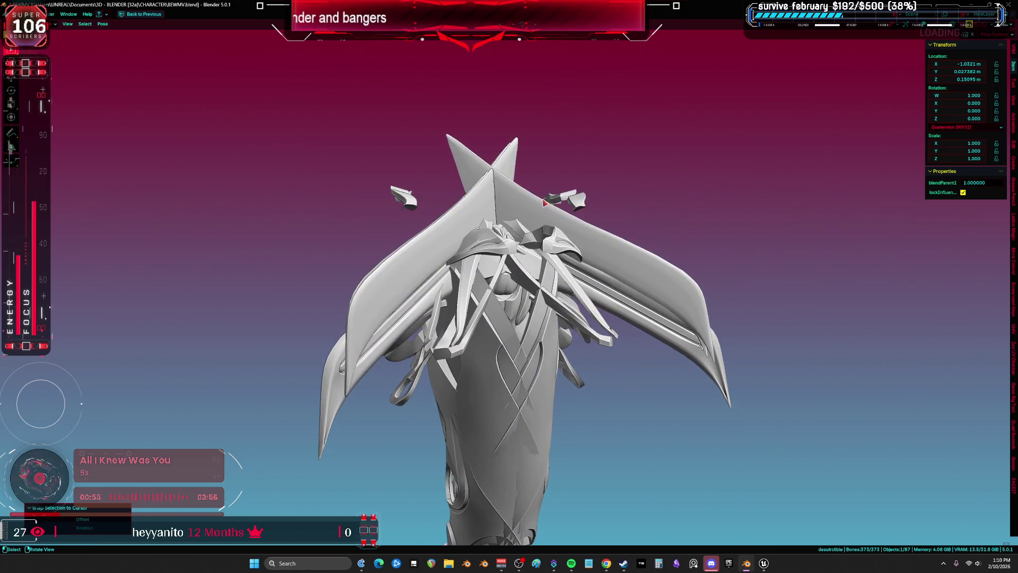
pyautogui.press('KP_1')
pyautogui.hotkey('shift', 'alt', 'z')
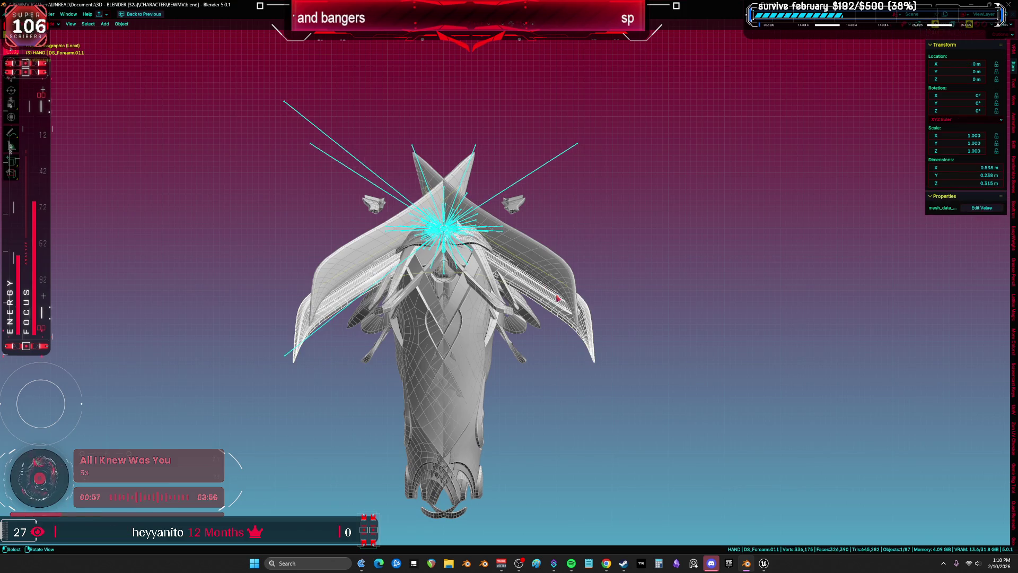
pyautogui.hotkey('ctrl', 'space')
# Step: Check the hand piece's modifiers, switch to Wireframe shading, and frame the armature's leg bones in Pose mode
pyautogui.click(602, 314)
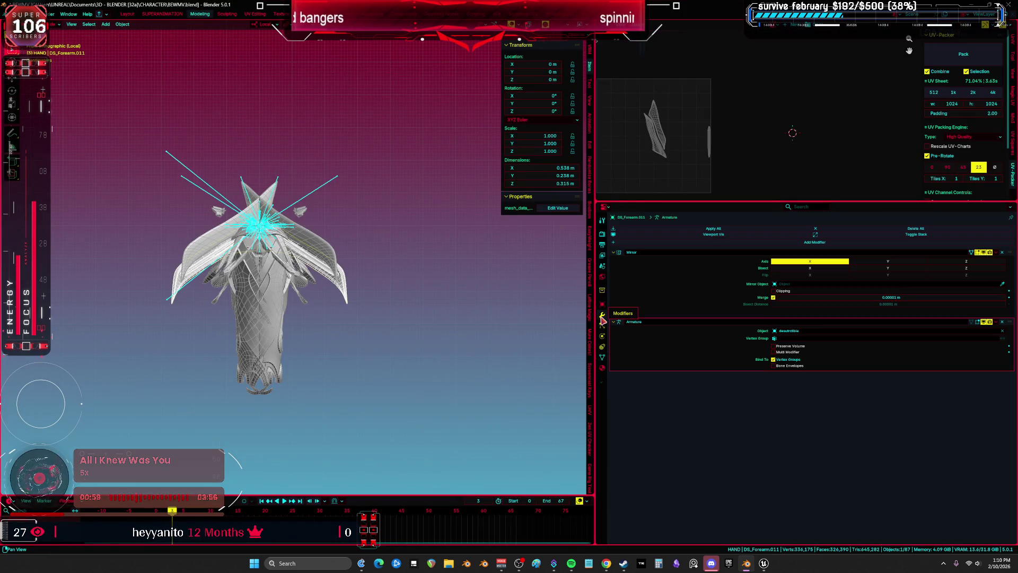
pyautogui.scroll(3, 364, 259)
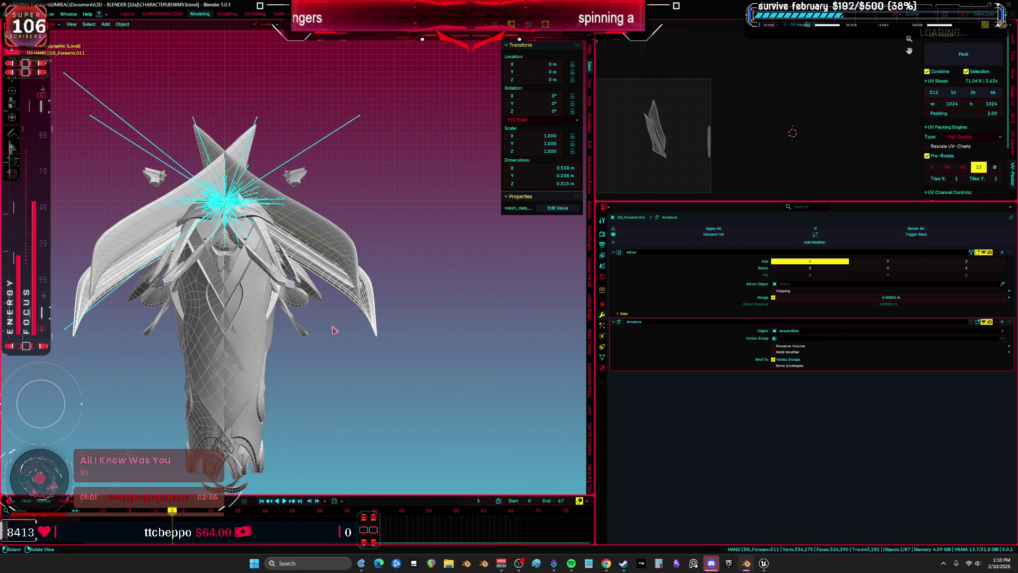
pyautogui.press('z')
pyautogui.click(280, 366)
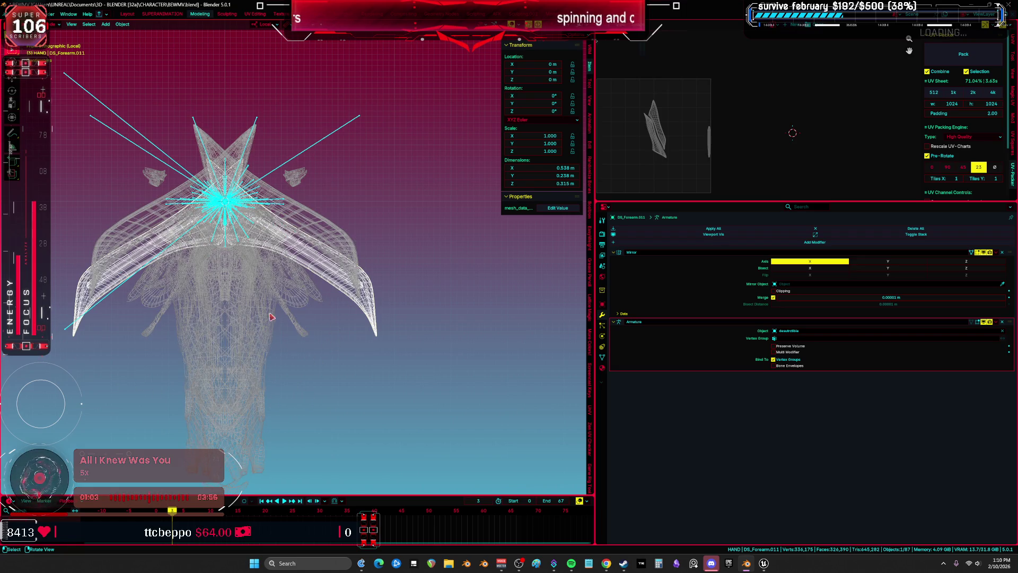
pyautogui.click(271, 317)
pyautogui.hotkey('ctrl', 'Tab')
pyautogui.press('KP_Decimal')
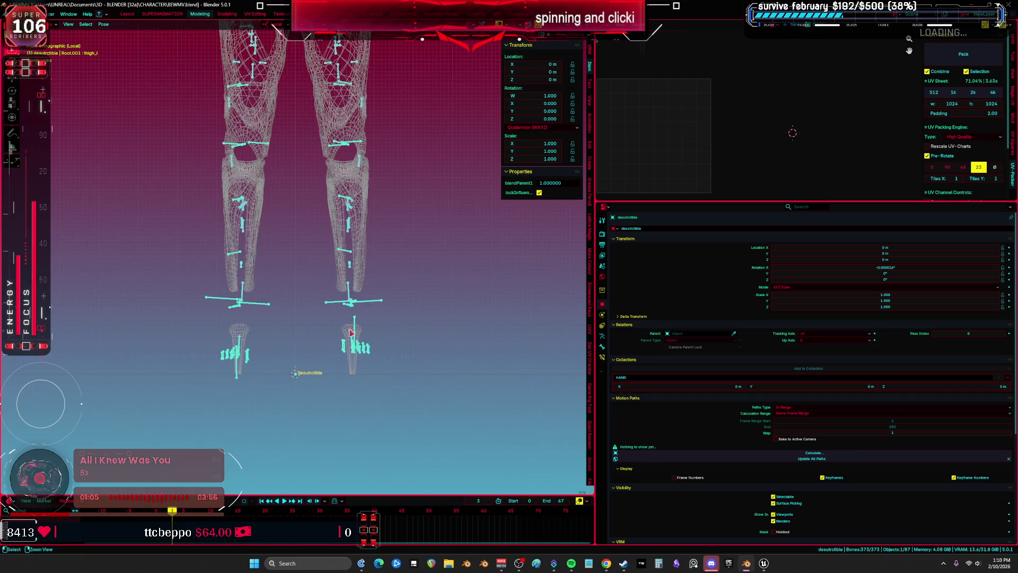
# Step: Remove the Mirror modifier from DS_Forearm.001 and DS_FlapA
pyautogui.click(359, 365)
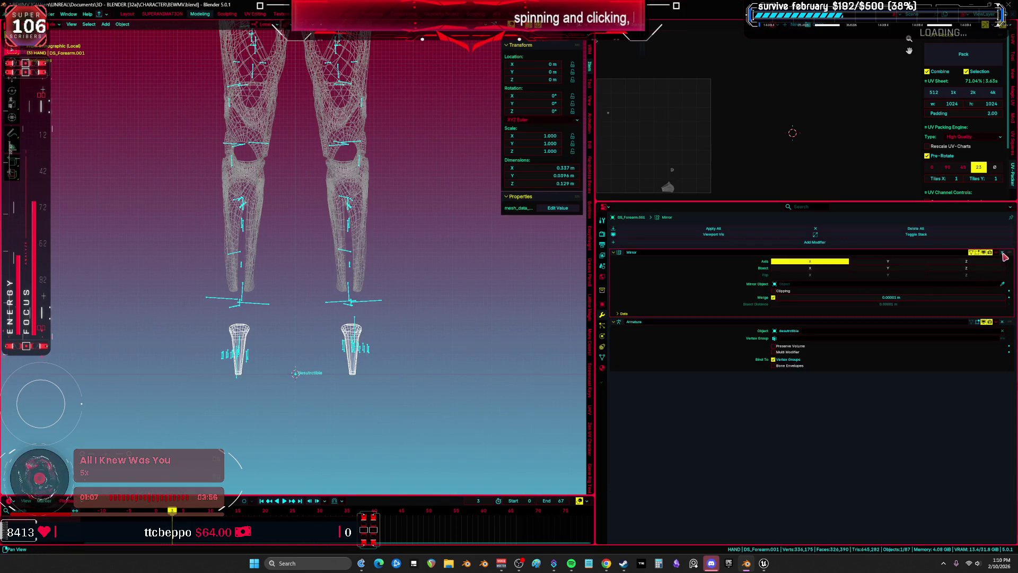
pyautogui.click(1003, 252)
pyautogui.click(363, 239)
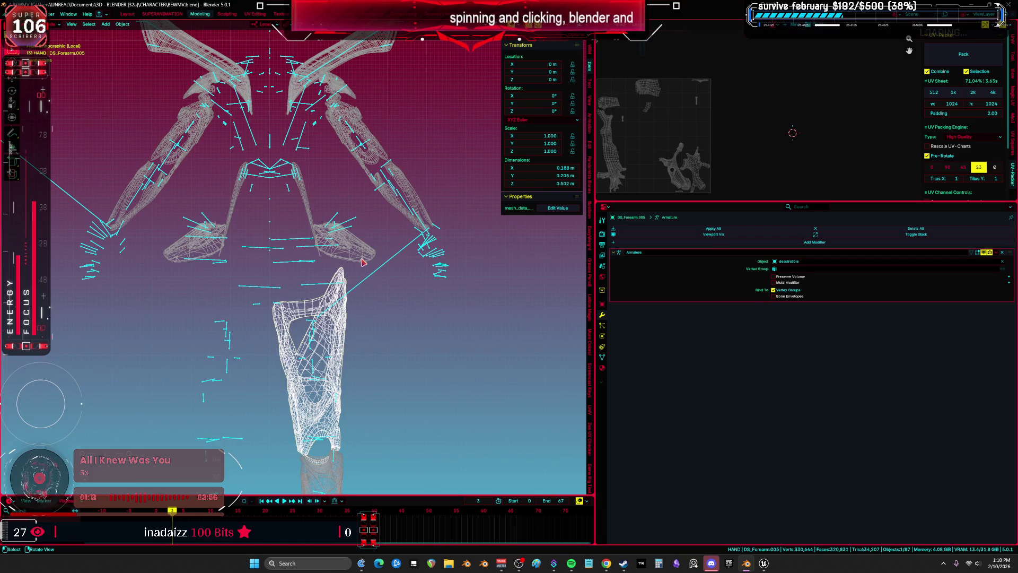
pyautogui.click(363, 261)
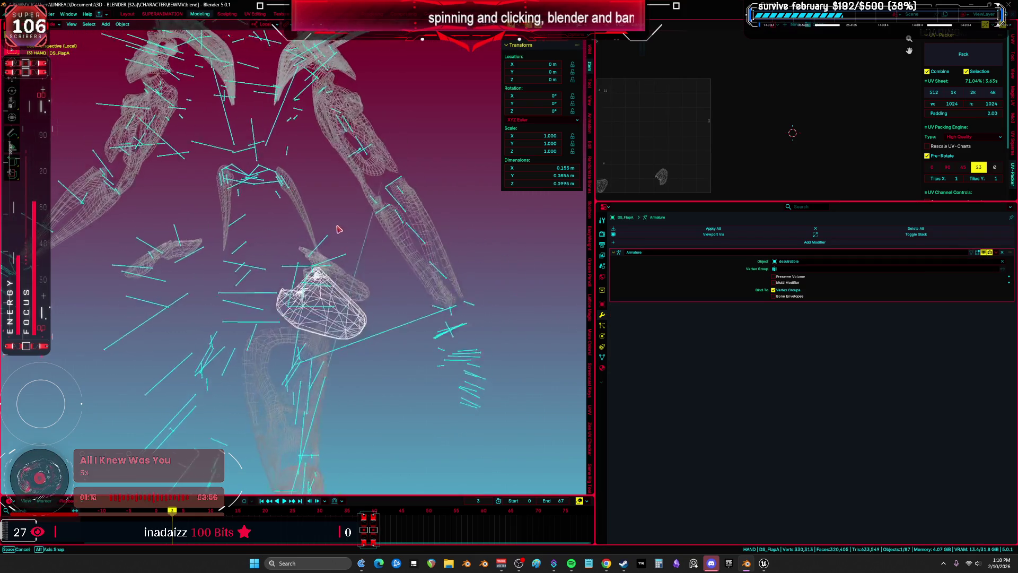
pyautogui.click(1001, 253)
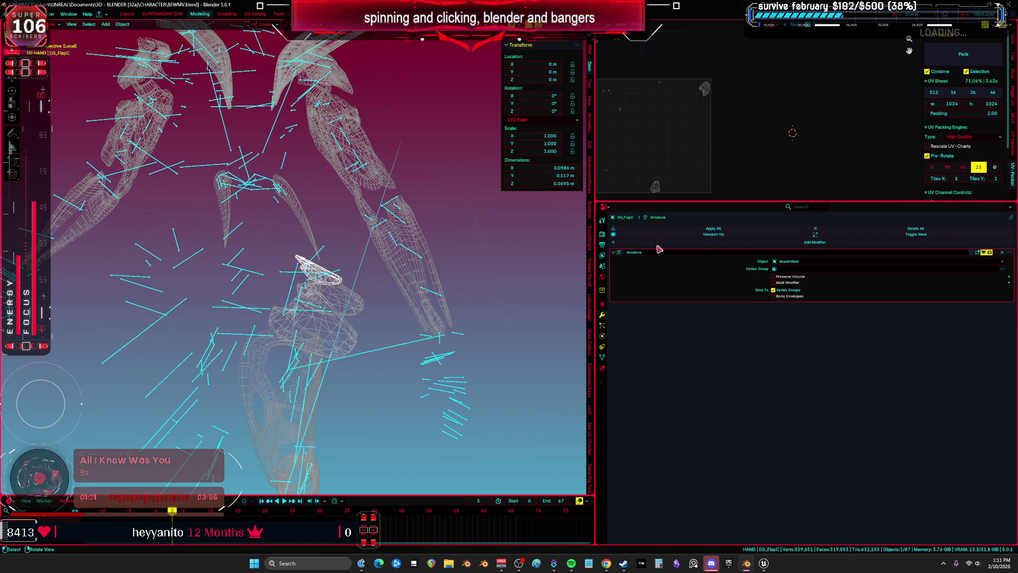
# Step: Review forearm pieces DS_Forearm.007, .003, .009 and .010 and their modifiers
pyautogui.click(90, 212)
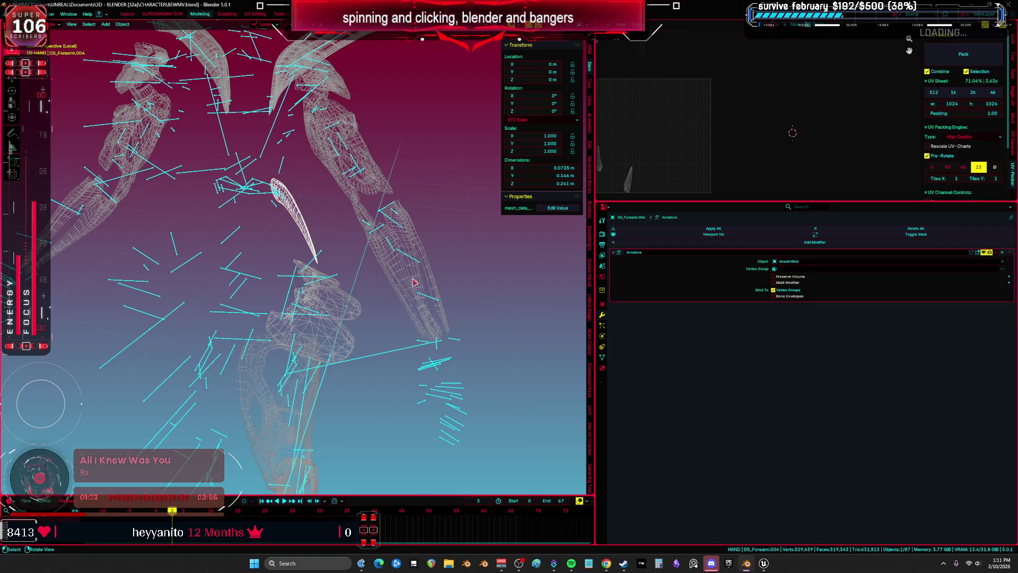
pyautogui.keyDown('shift'); pyautogui.click(400, 211); pyautogui.keyUp('shift')
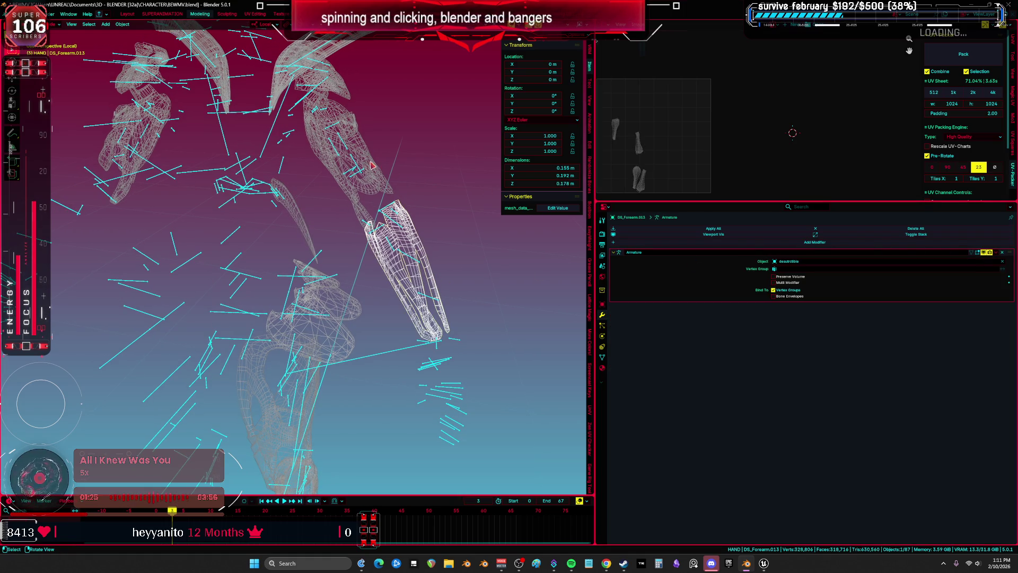
pyautogui.click(419, 167)
pyautogui.press('KP_Decimal')
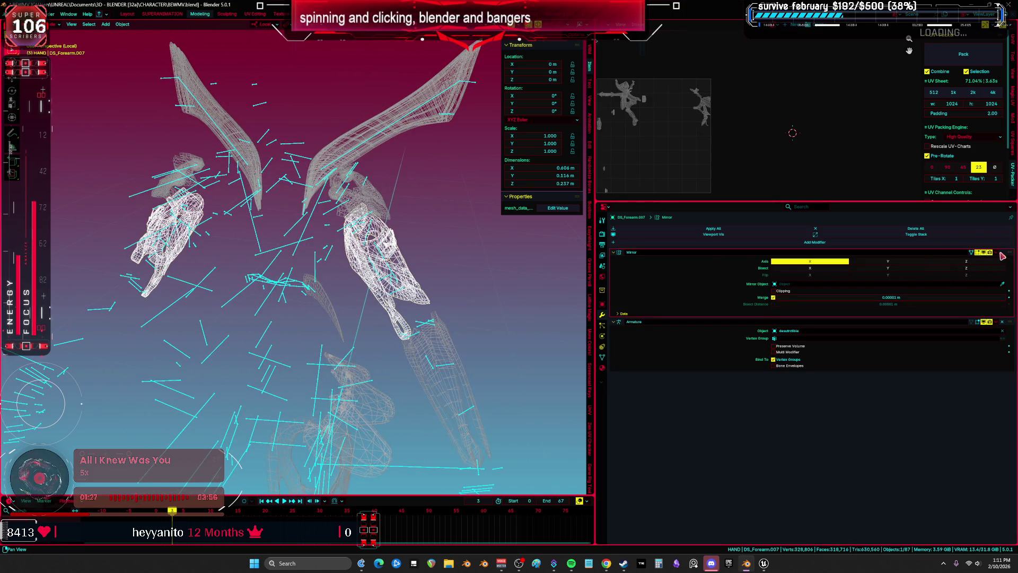
pyautogui.click(429, 218)
pyautogui.press('KP_Decimal')
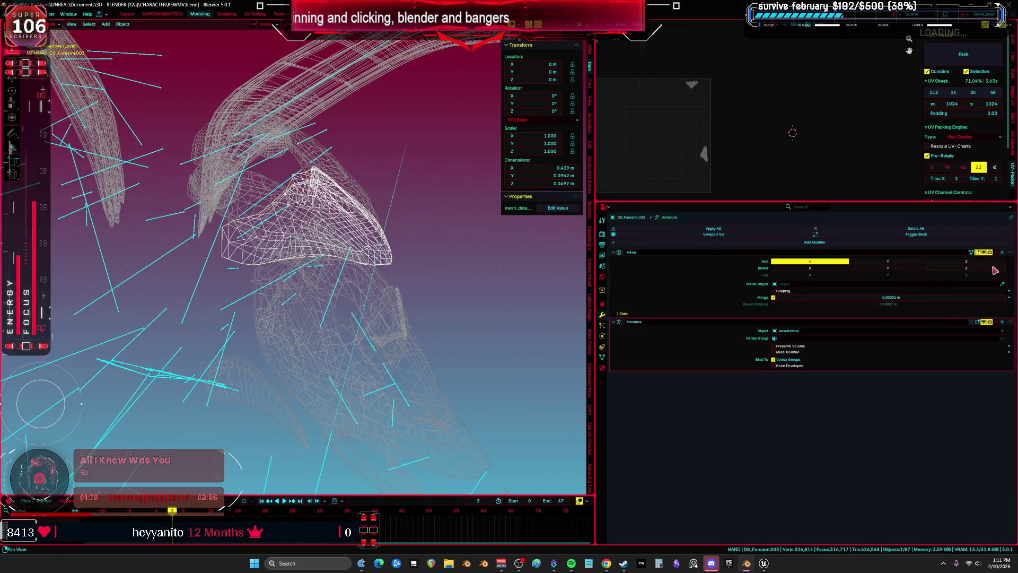
pyautogui.click(1003, 254)
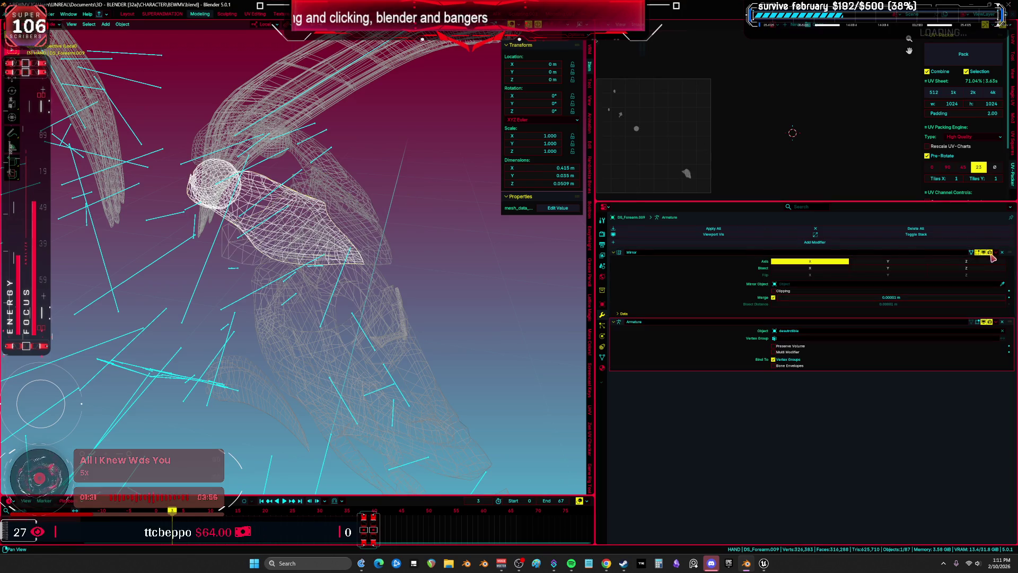
pyautogui.click(946, 248)
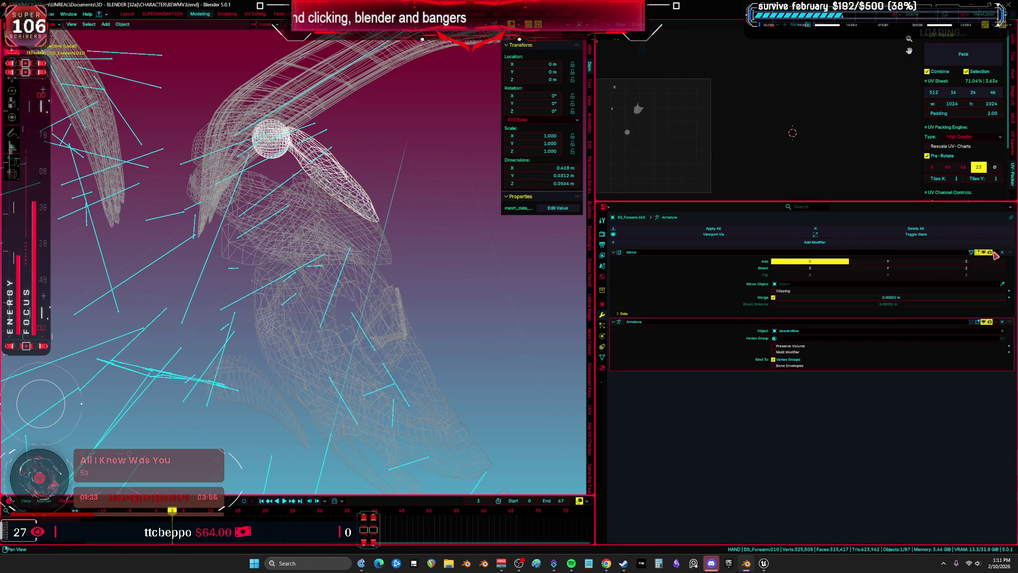
# Step: Remove DS_Forearm.016's Mirror modifier and check DS_Forearm.014's Mirror settings
pyautogui.moveTo(403, 228)
pyautogui.mouseDown()
pyautogui.moveTo(377, 221)
pyautogui.moveTo(351, 133)
pyautogui.mouseUp()
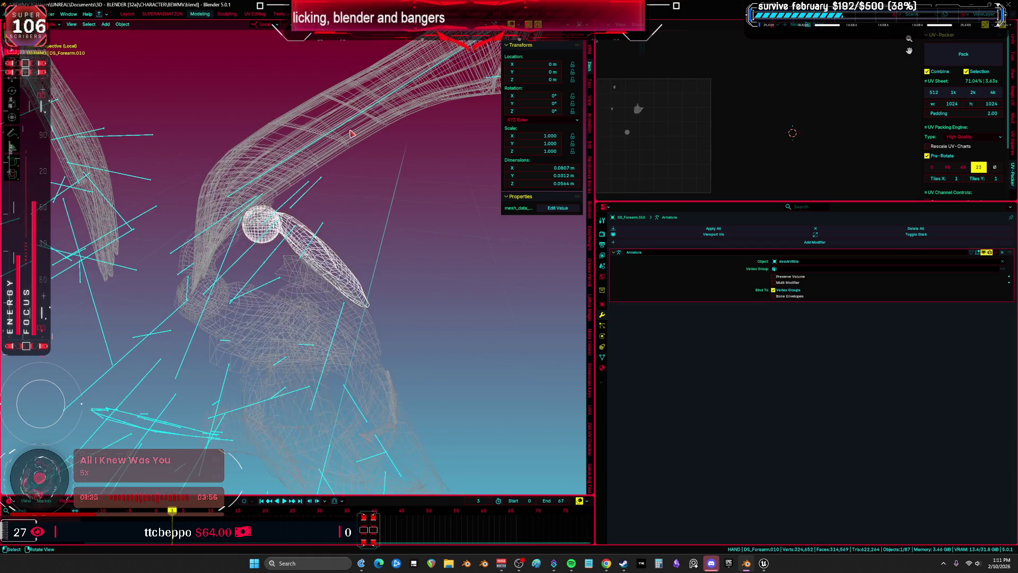
pyautogui.click(351, 133)
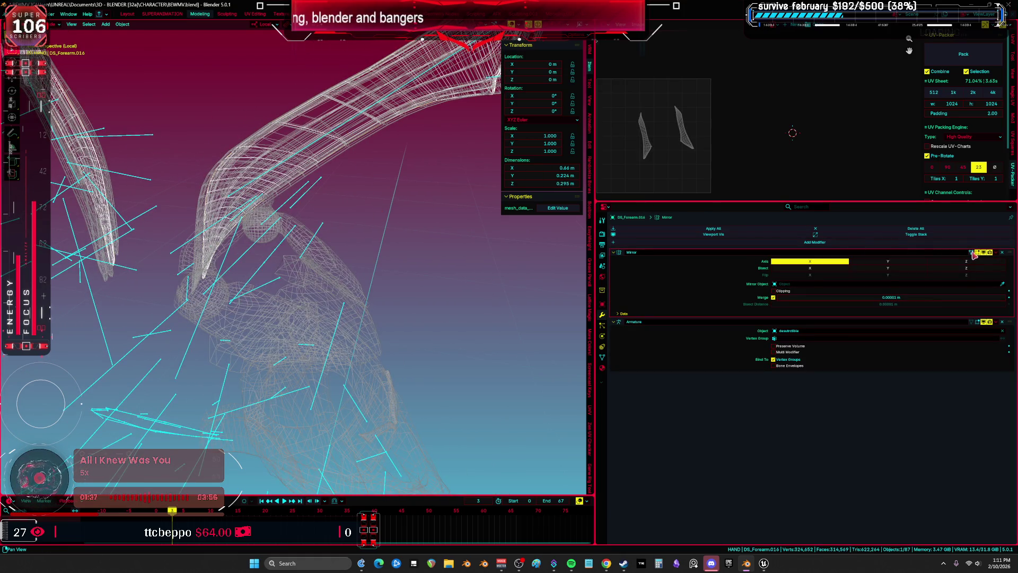
pyautogui.click(1001, 253)
pyautogui.click(147, 197)
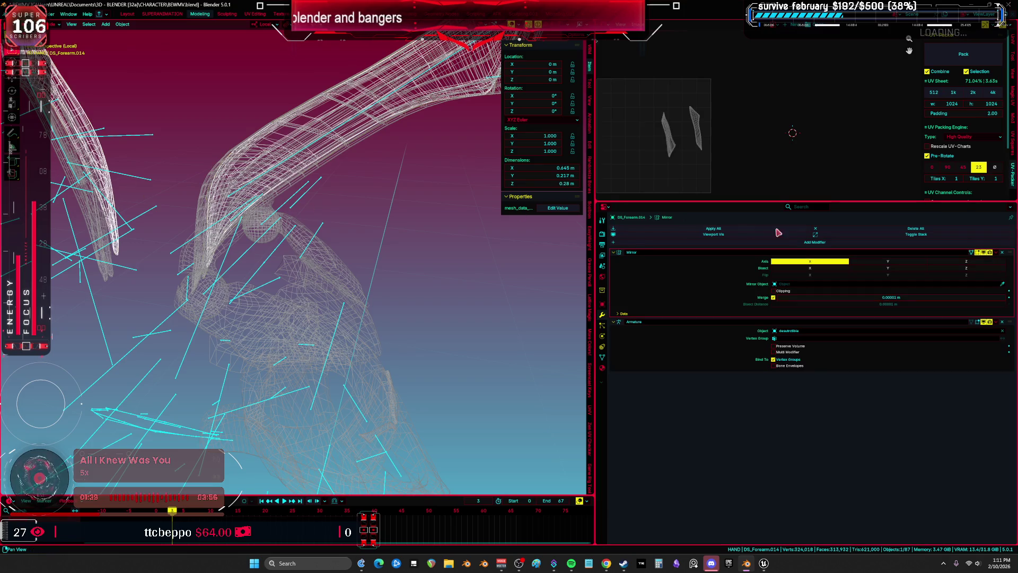
pyautogui.click(1003, 255)
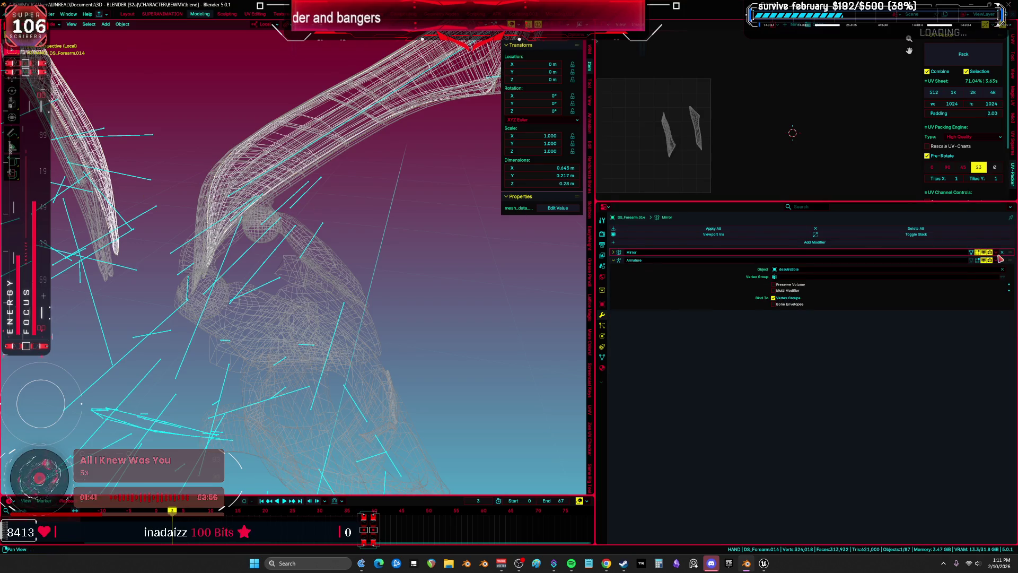
# Step: Delete the Mirror modifiers from DS_Forearm.015 and DS_Forearm.008, keeping only Armature
pyautogui.click(98, 217)
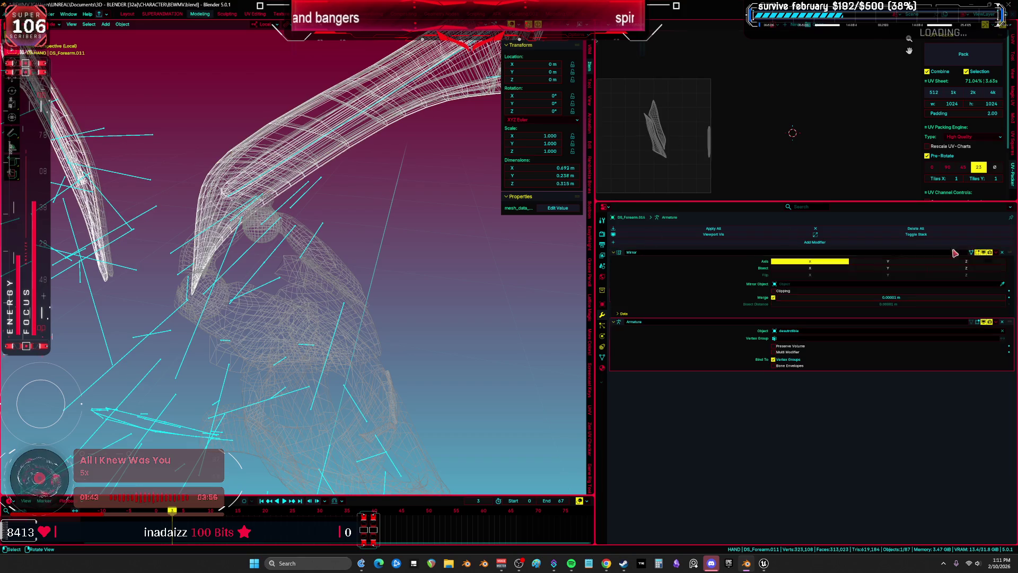
pyautogui.click(108, 221)
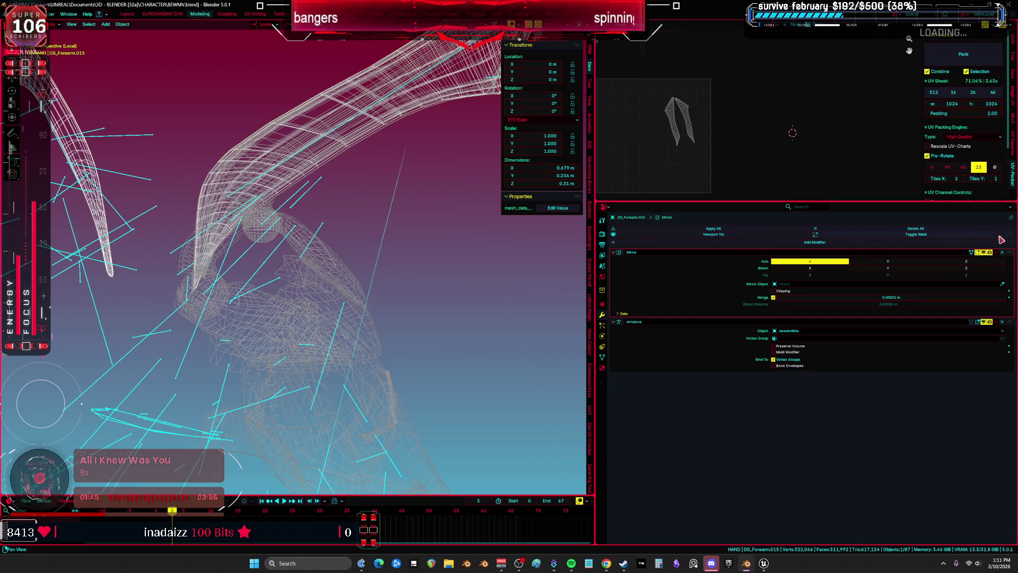
pyautogui.click(1003, 252)
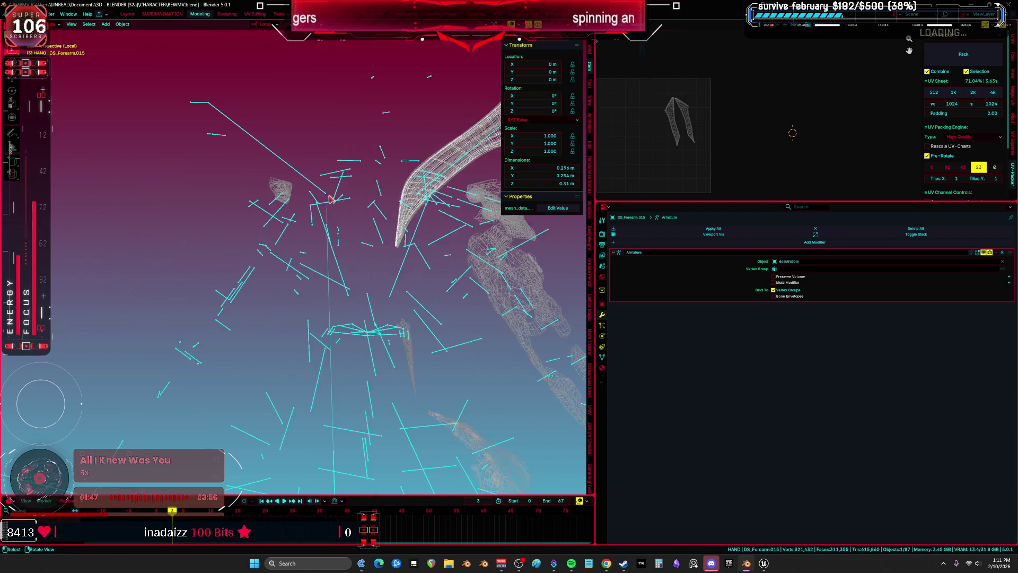
pyautogui.click(241, 175)
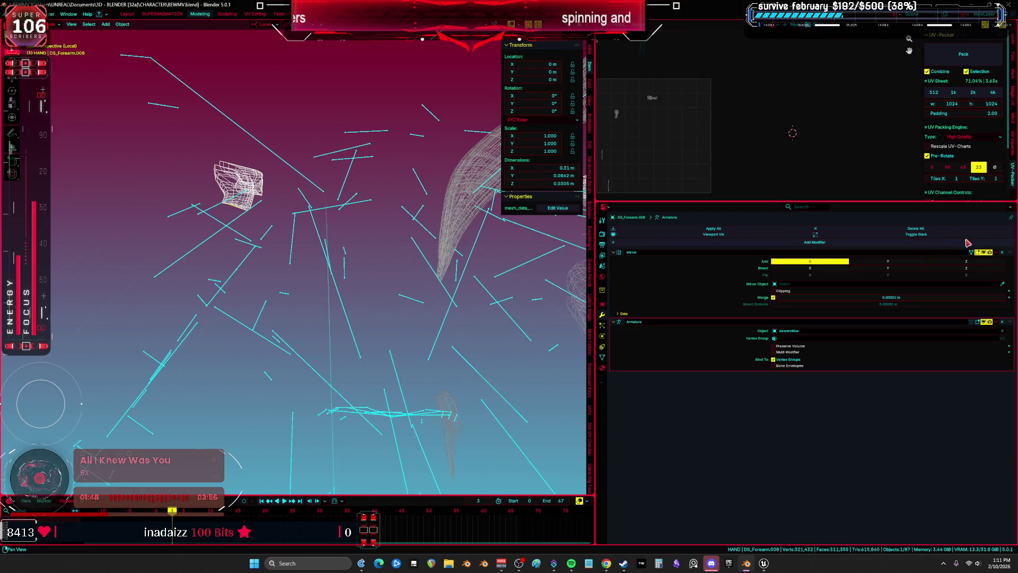
pyautogui.click(1002, 253)
pyautogui.press('KP_1')
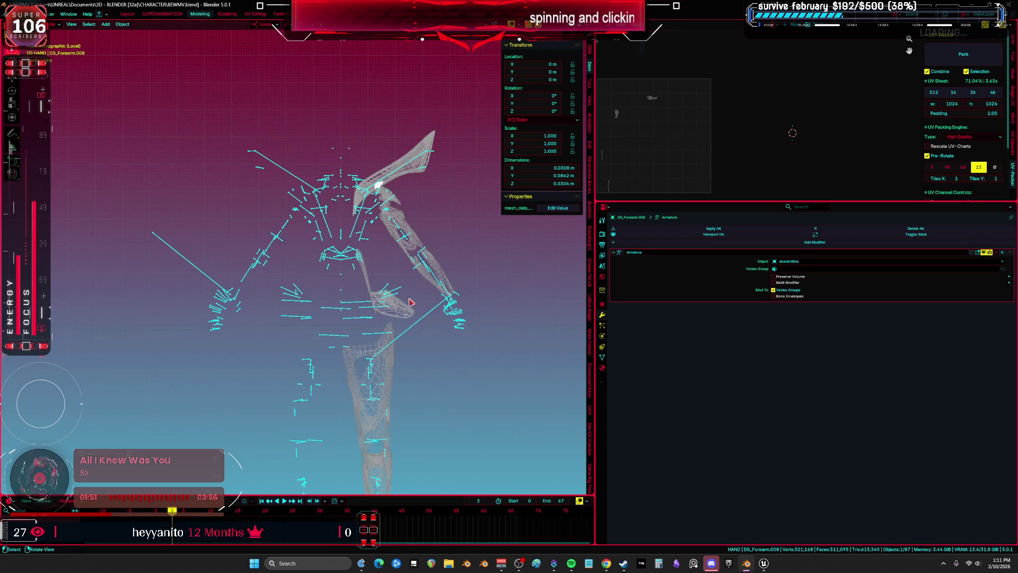
# Step: Put the armature in Pose mode and try snapping the selected bones to the 3D cursor
pyautogui.hotkey('ctrl', 'space')
pyautogui.click(414, 212)
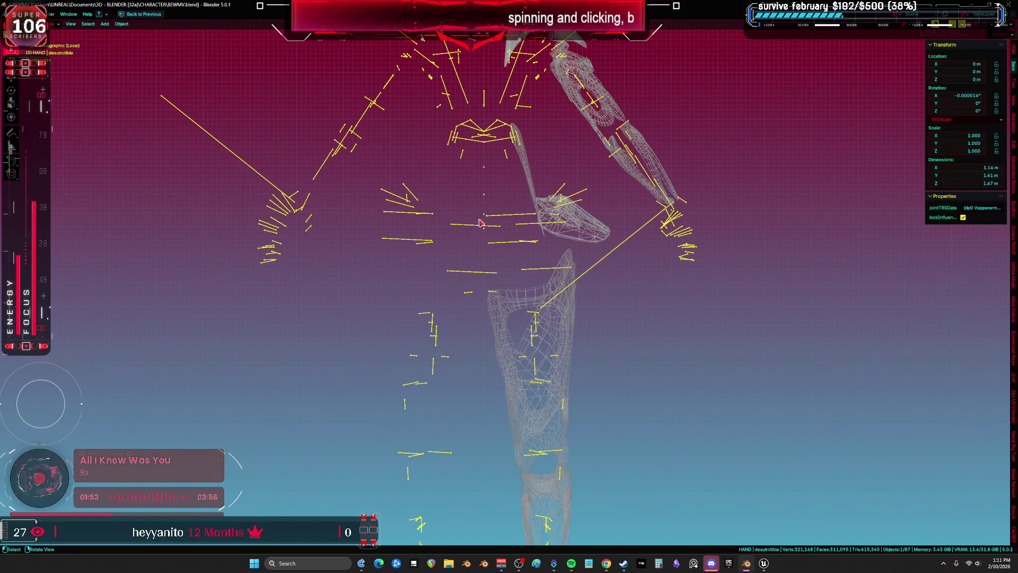
pyautogui.hotkey('ctrl', 'Tab')
pyautogui.rightClick(477, 223)
pyautogui.click(478, 225)
pyautogui.hotkey('shift', 's')
pyautogui.click(504, 195)
pyautogui.press('Home')
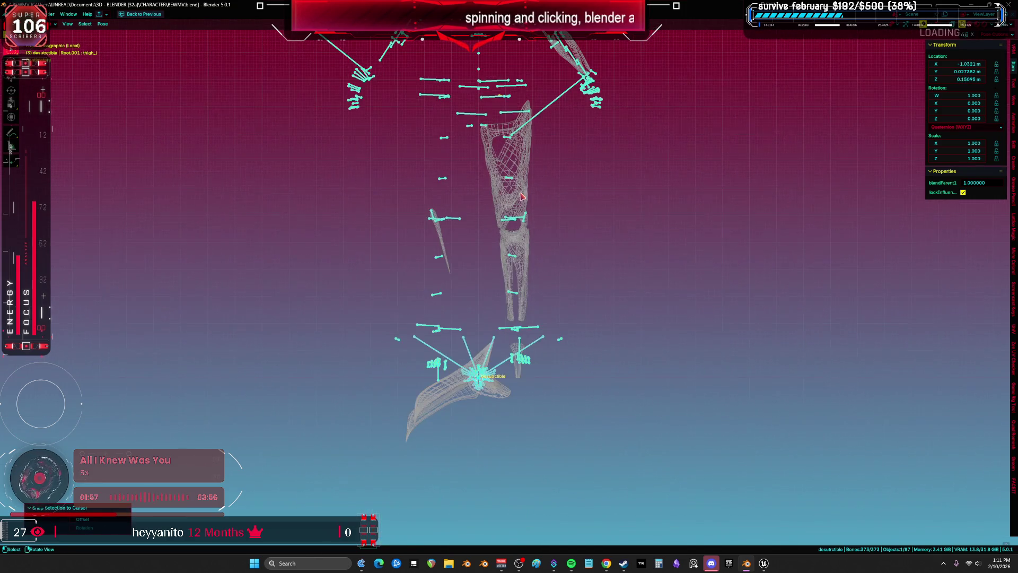
pyautogui.hotkey('ctrl', 'z')
# Step: Copy constraints to the selected bones, snap them to the 3D cursor, and return to Object mode
pyautogui.click(103, 24)
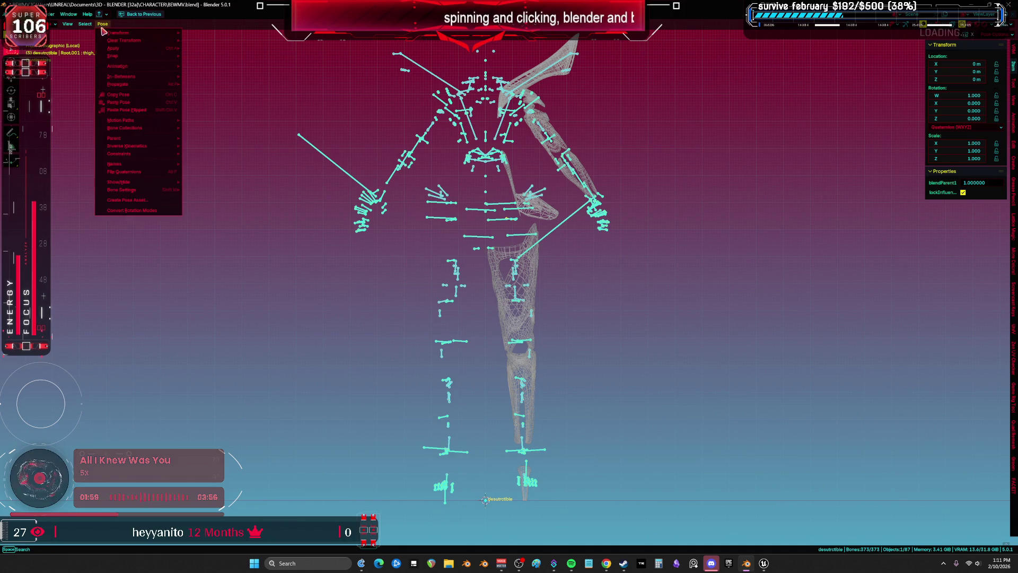
pyautogui.moveTo(136, 153)
pyautogui.click(243, 161)
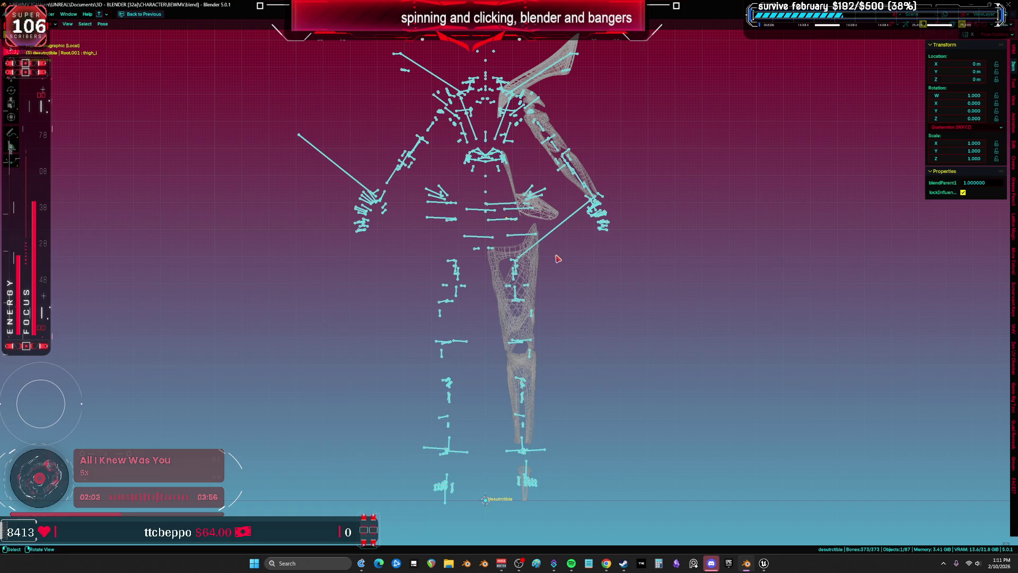
pyautogui.hotkey('shift', 's')
pyautogui.click(552, 193)
pyautogui.scroll(3, 488, 182)
pyautogui.moveTo(392, 340)
pyautogui.mouseDown()
pyautogui.moveTo(575, 263)
pyautogui.moveTo(546, 291)
pyautogui.moveTo(479, 321)
pyautogui.moveTo(509, 306)
pyautogui.mouseUp()
pyautogui.hotkey('ctrl', 'Tab')
pyautogui.scroll(3, 608, 252)
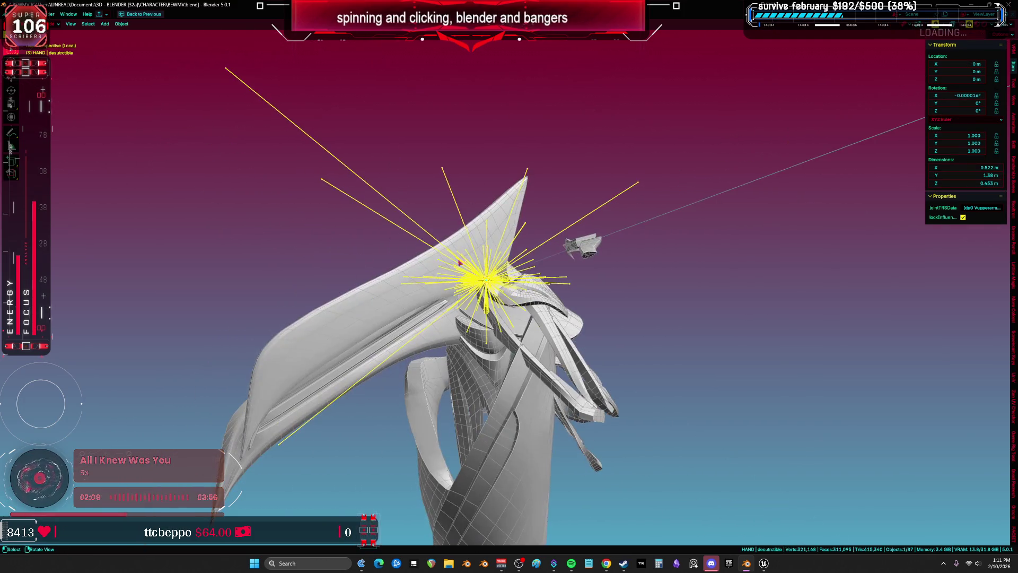
# Step: Pick DS_Forearm.008, briefly hide it and bring it back, then select the armature
pyautogui.click(585, 257)
pyautogui.press('KP_1')
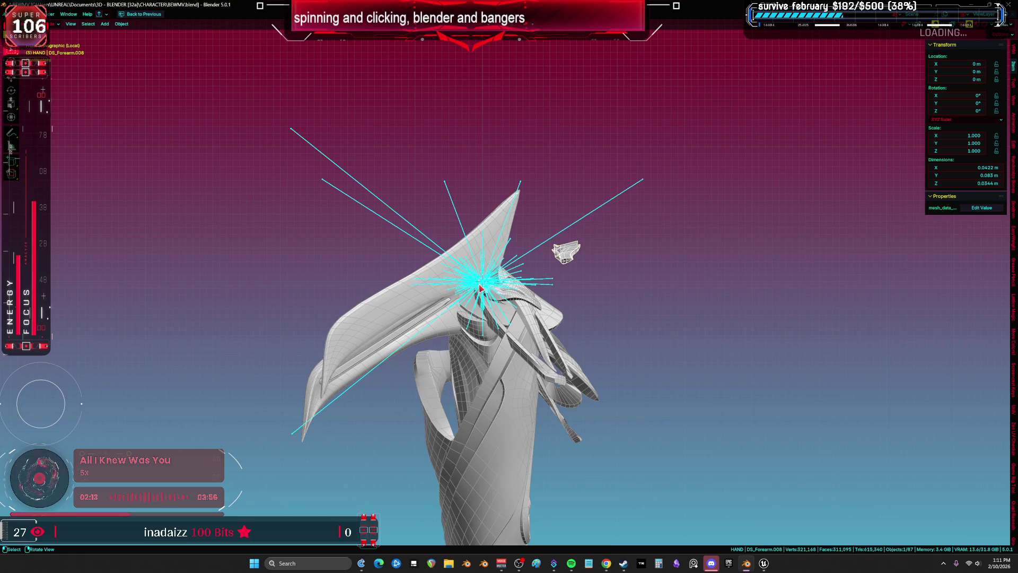
pyautogui.press('h')
pyautogui.hotkey('ctrl', 'z')
pyautogui.click(487, 286)
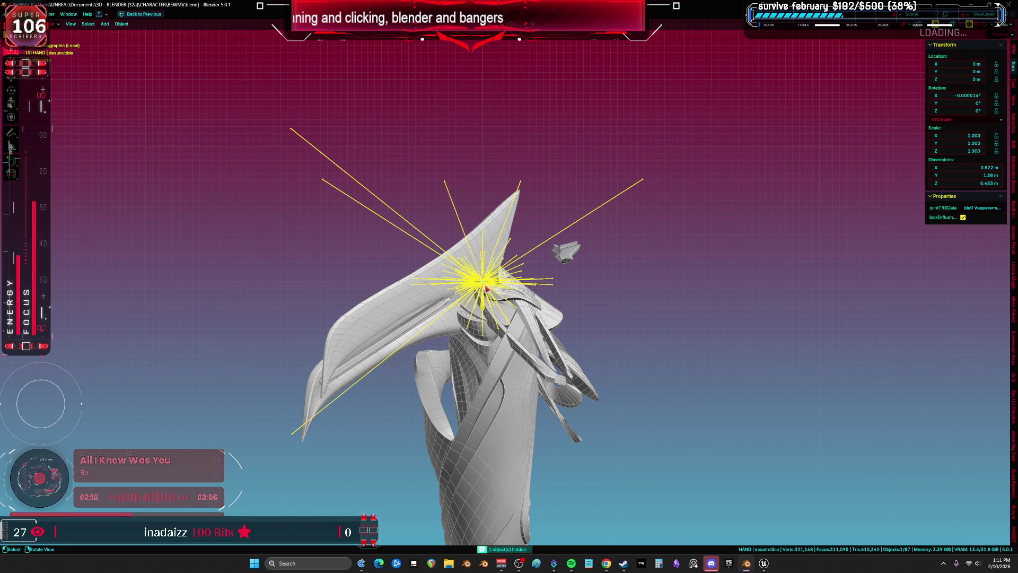
# Step: Box-select all 17 hand armor pieces in wireframe and restore the full workspace layout
pyautogui.press('h')
pyautogui.hotkey('shift', 'z')
pyautogui.moveTo(387, 209); pyautogui.dragTo(614, 481)
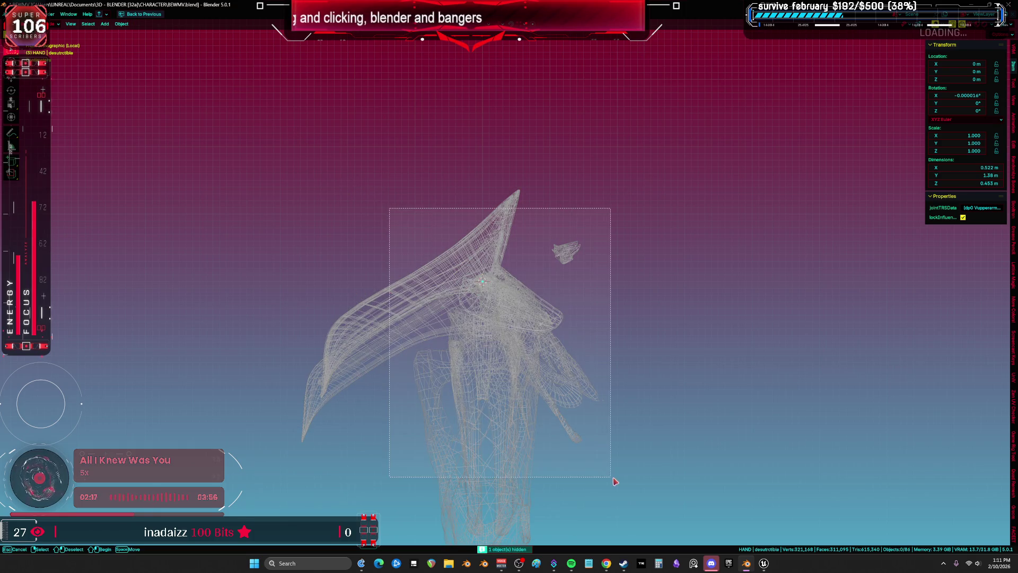
pyautogui.press('g')
pyautogui.moveTo(558, 326); pyautogui.dragTo(432, 306)
pyautogui.press('KP_1')
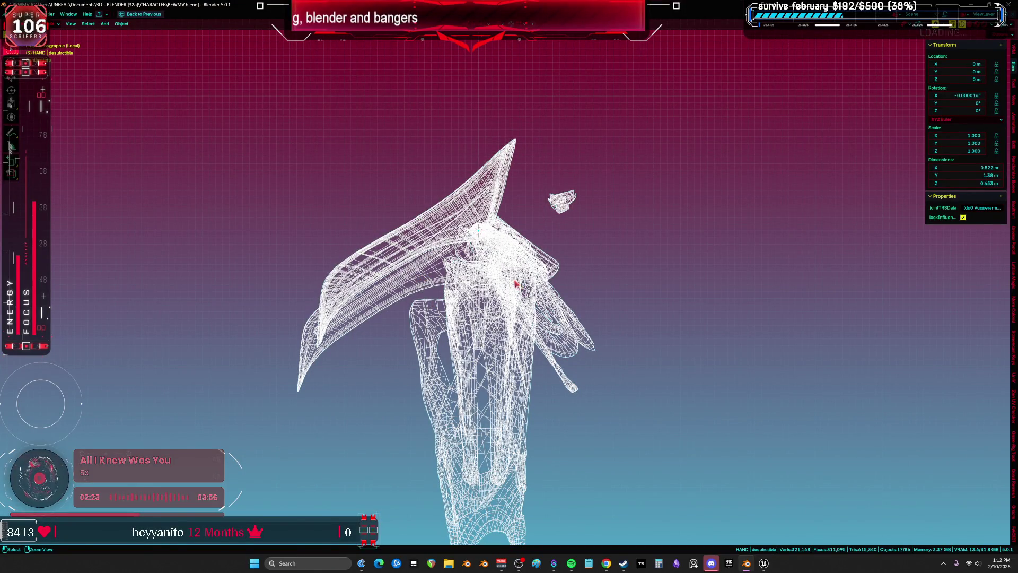
pyautogui.hotkey('ctrl', 'space')
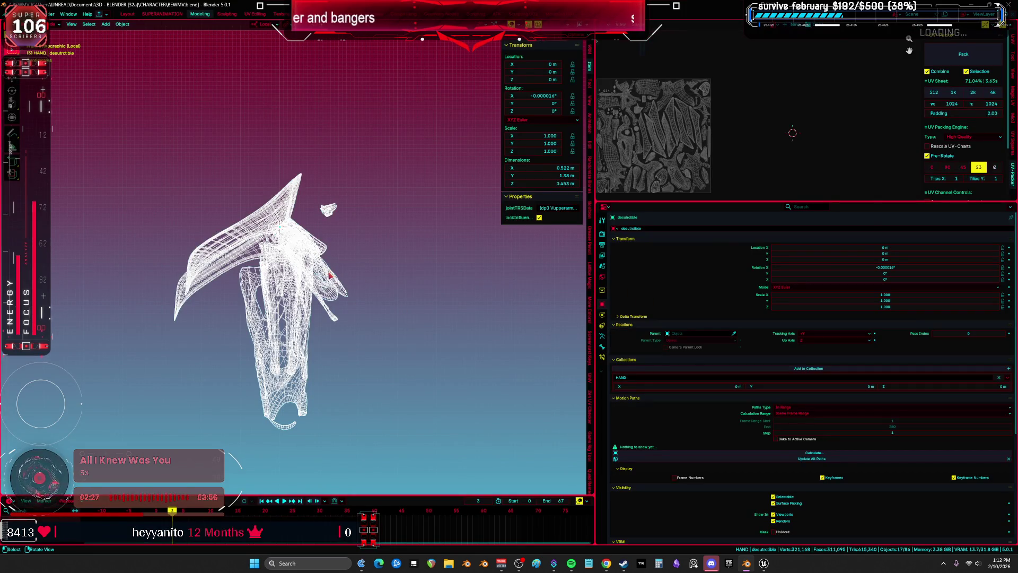
# Step: Convert the selected hand pieces to mesh and apply all their transforms
pyautogui.hotkey('ctrl', 'space')
pyautogui.press('F3')
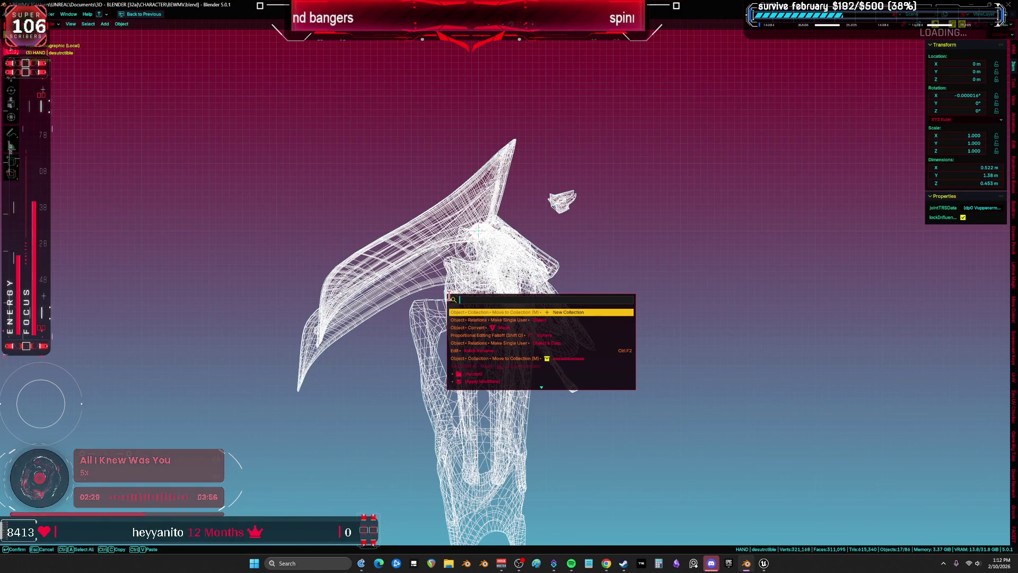
pyautogui.click(477, 327)
pyautogui.hotkey('ctrl', 'a')
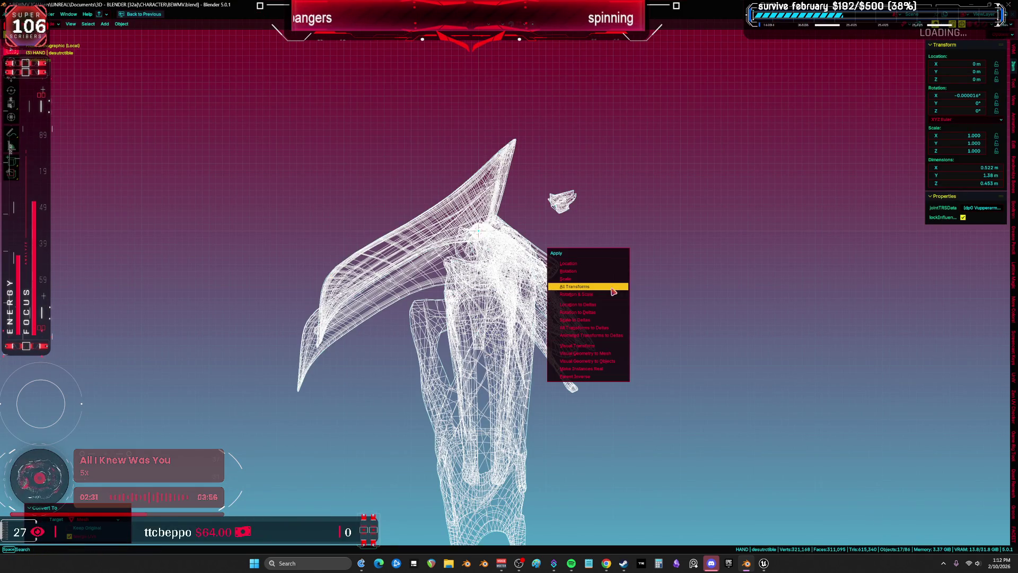
pyautogui.click(612, 289)
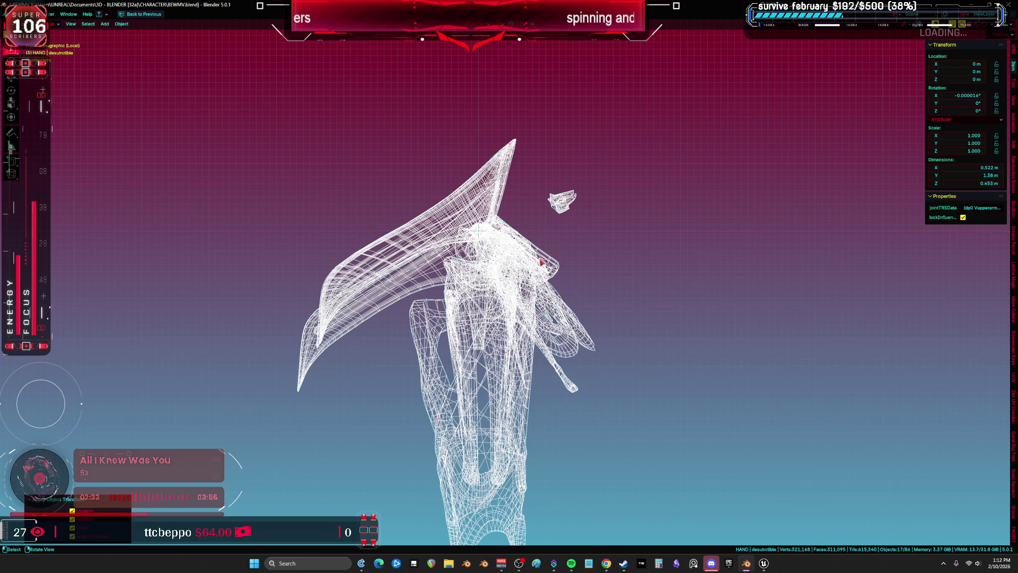
# Step: Set the pieces' origins to the 3D cursor and view them from the front in solid shading
pyautogui.click(121, 24)
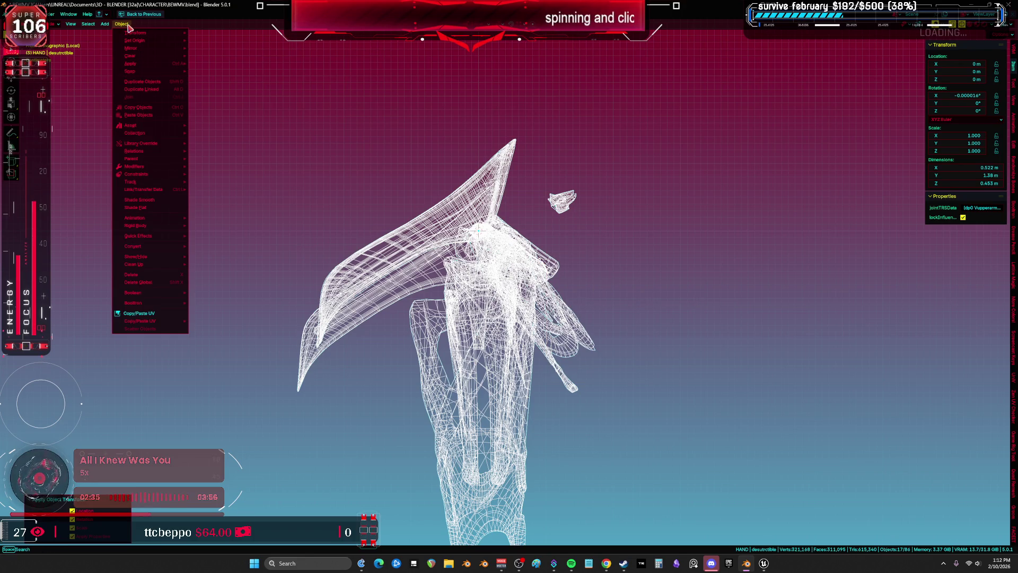
pyautogui.moveTo(151, 40)
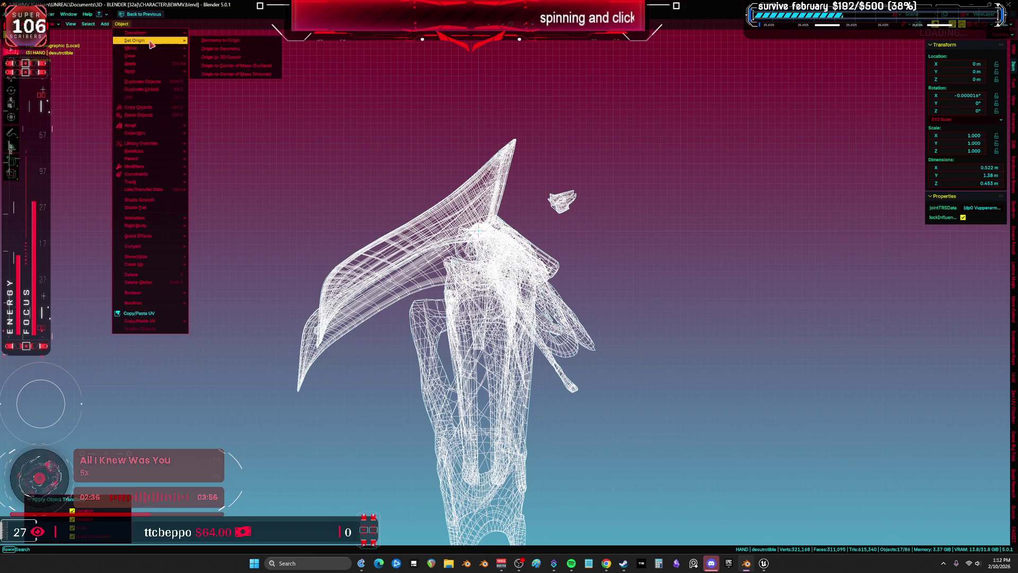
pyautogui.click(232, 57)
pyautogui.click(571, 199)
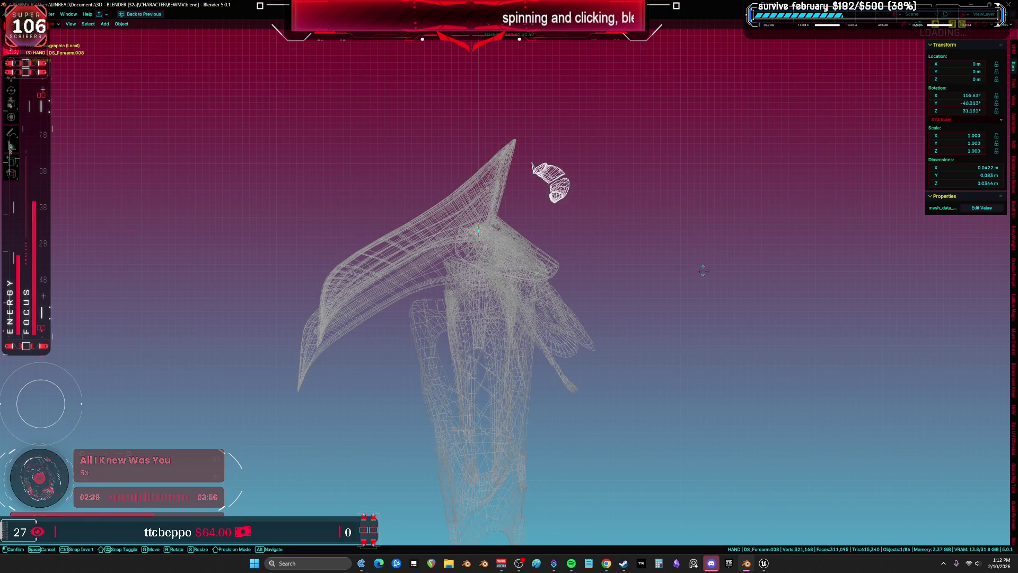
pyautogui.click(492, 276)
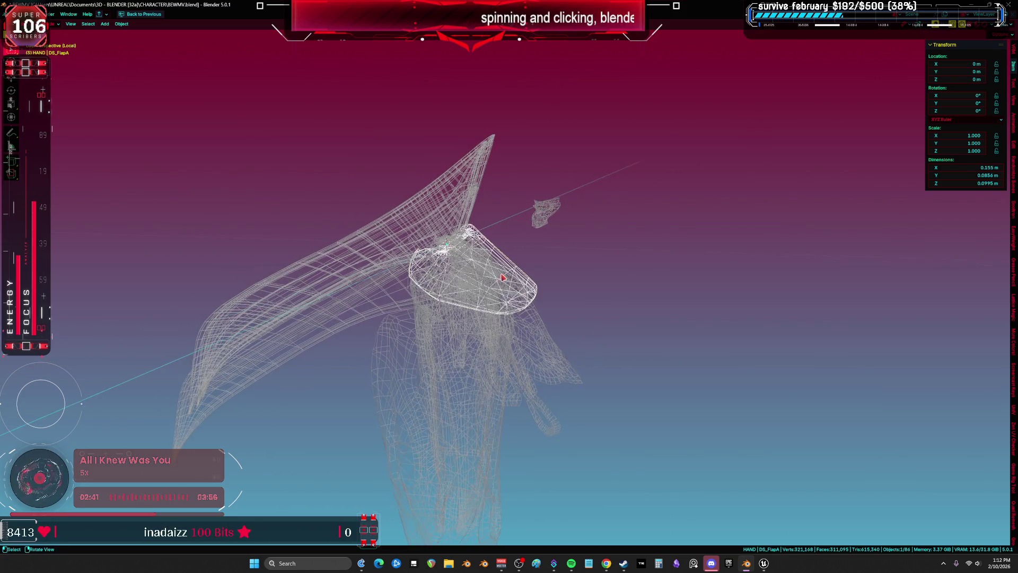
pyautogui.press('KP_1')
pyautogui.hotkey('shift', 'z')
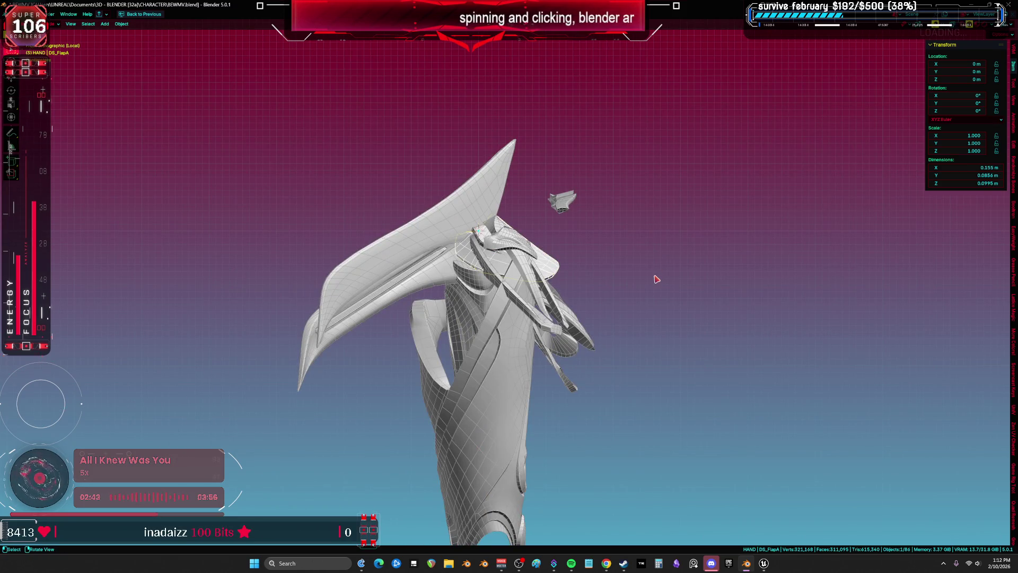
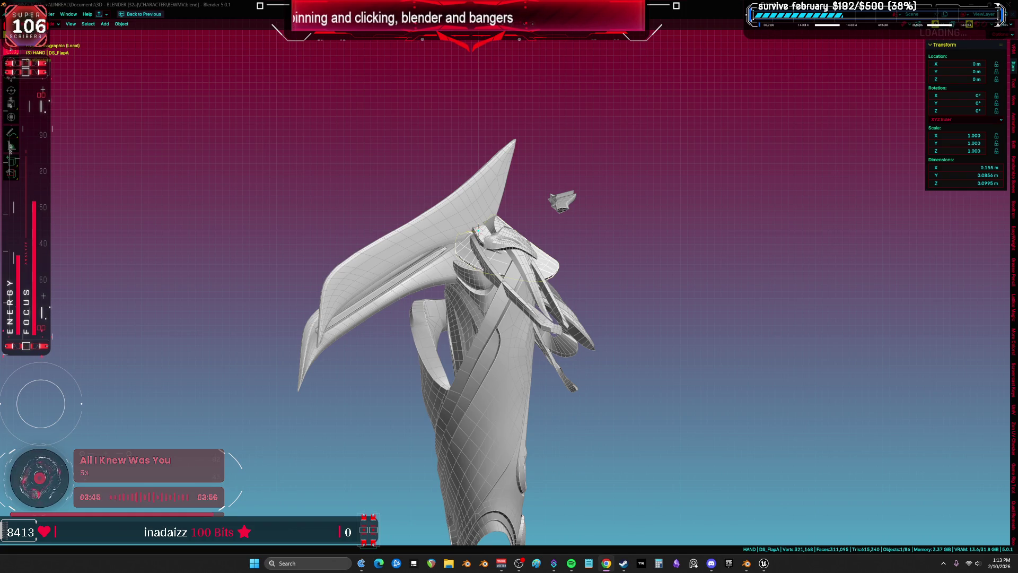
# Step: Select DS_Forearm.005 in front view and restore the full workspace layout around the viewport
pyautogui.moveTo(581, 331)
pyautogui.mouseDown()
pyautogui.moveTo(595, 314)
pyautogui.moveTo(523, 261)
pyautogui.moveTo(478, 274)
pyautogui.moveTo(454, 194)
pyautogui.moveTo(536, 204)
pyautogui.moveTo(406, 343)
pyautogui.mouseUp()
pyautogui.click(406, 344)
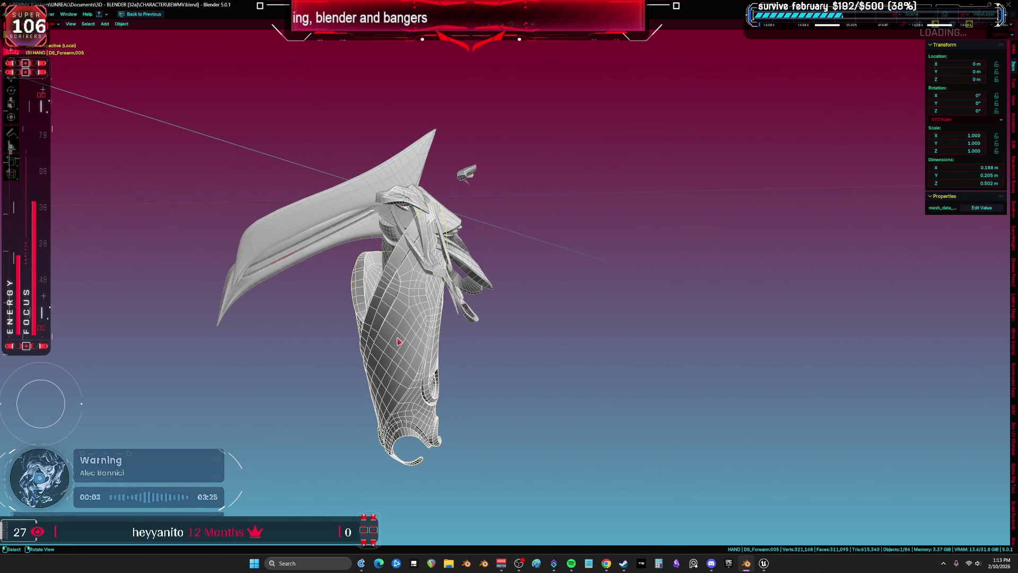
pyautogui.press('KP_1')
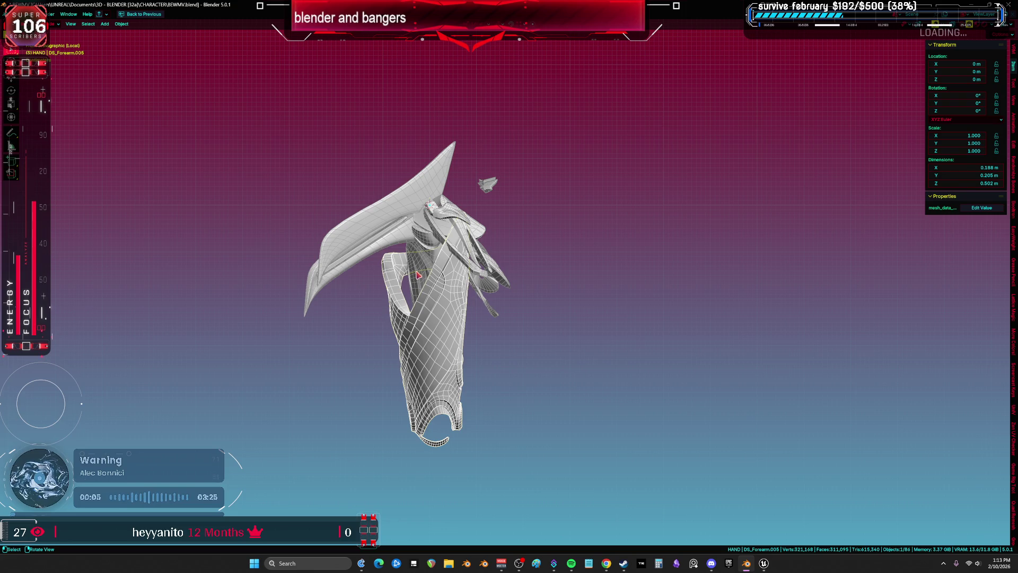
pyautogui.hotkey('ctrl', 'space')
pyautogui.press('KP_Decimal')
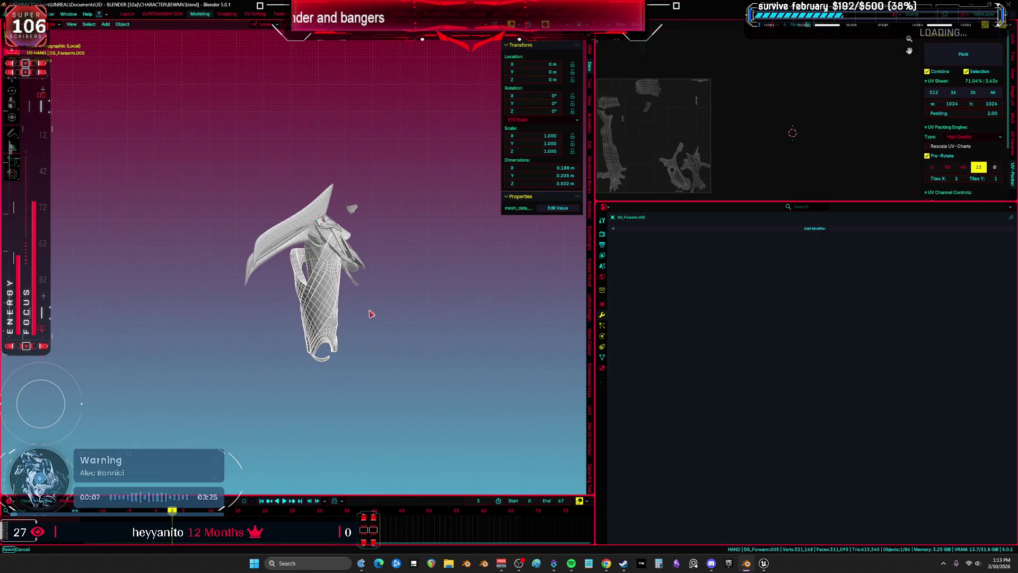
# Step: Revert the scene to an earlier Box Select step from the Undo History
pyautogui.click(30, 14)
pyautogui.moveTo(74, 38)
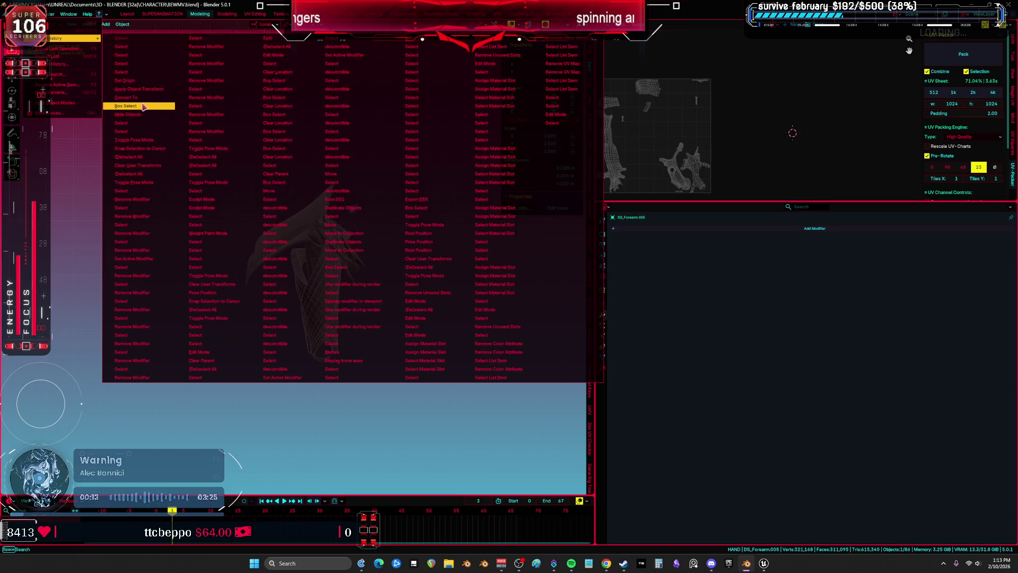
pyautogui.click(334, 266)
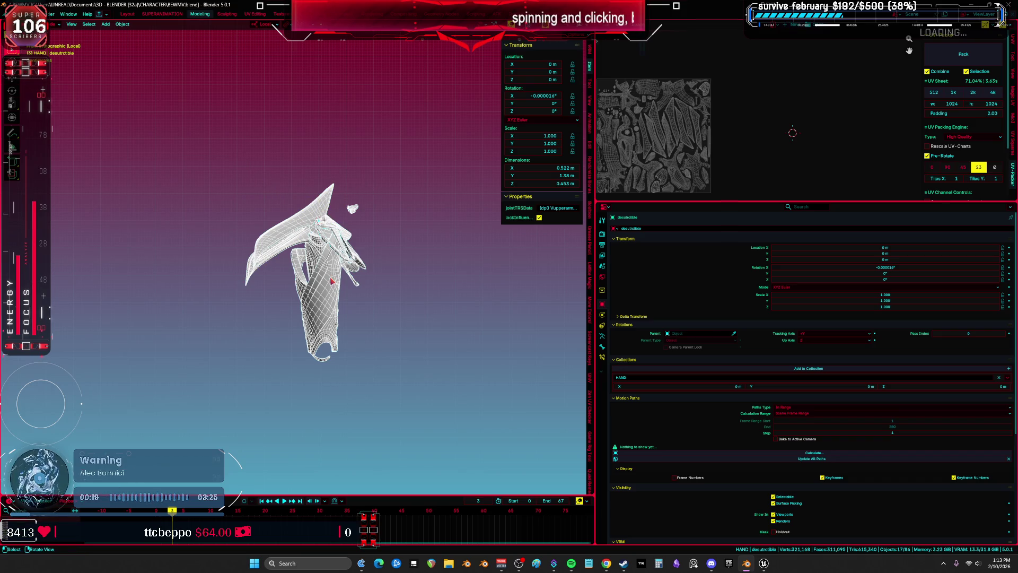
# Step: Rename DS_Forearm.005 and its mesh data to GC_UpperLeg
pyautogui.click(332, 281)
pyautogui.press('F2')
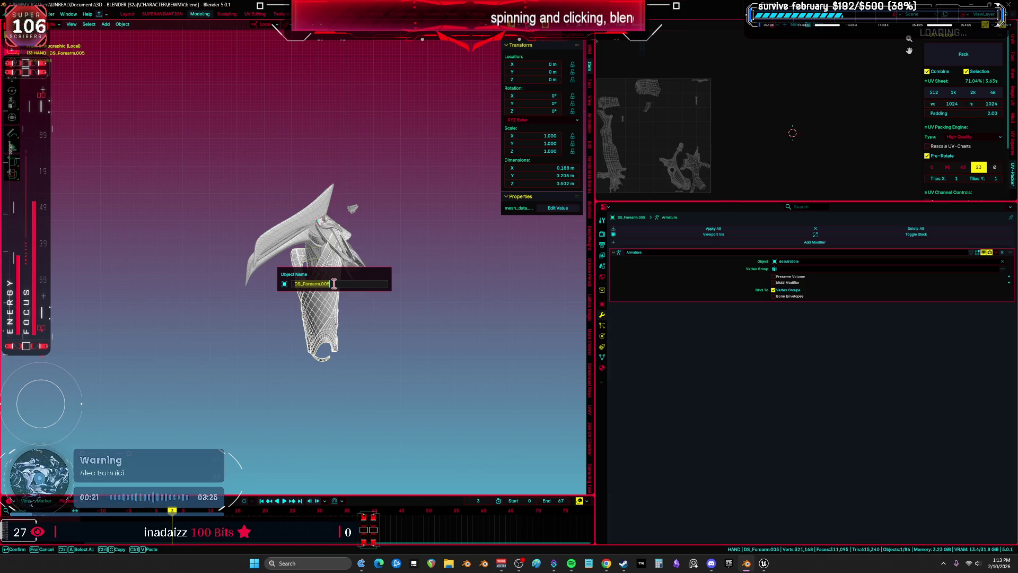
pyautogui.write('GC_UpperLeg')
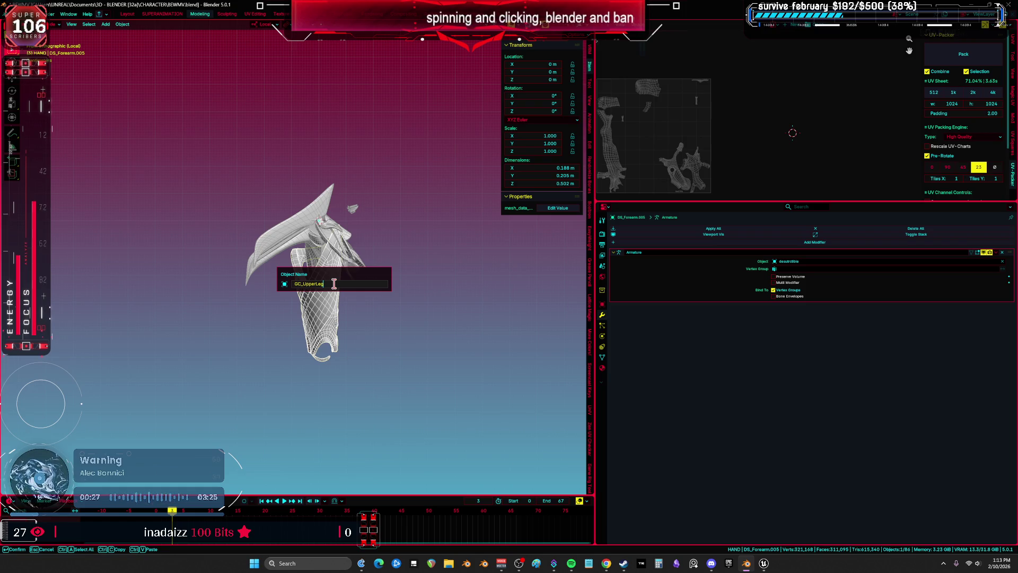
pyautogui.press('Return')
pyautogui.click(602, 357)
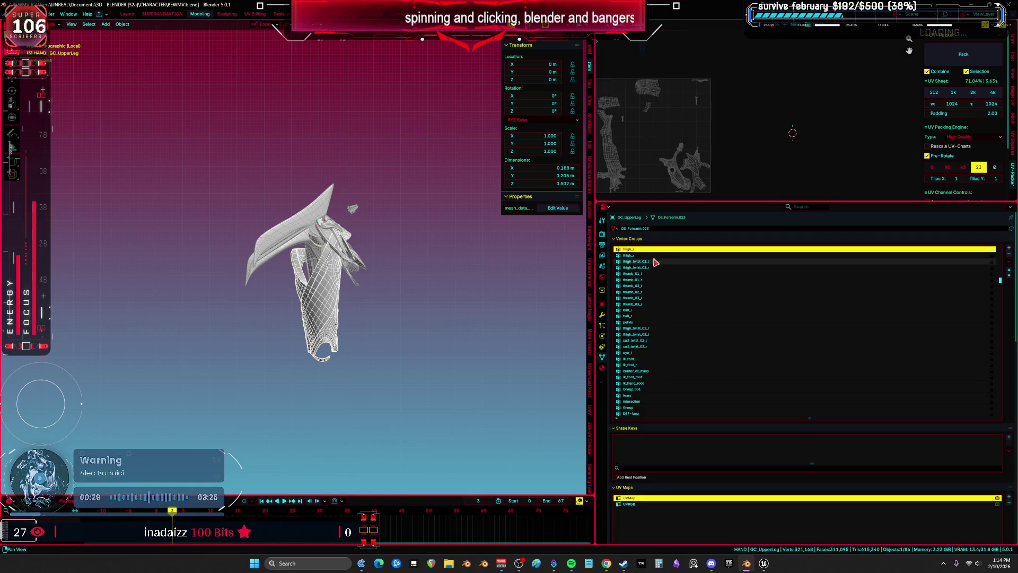
pyautogui.click(665, 228)
pyautogui.write('GC_UpperLeg')
pyautogui.press('Return')
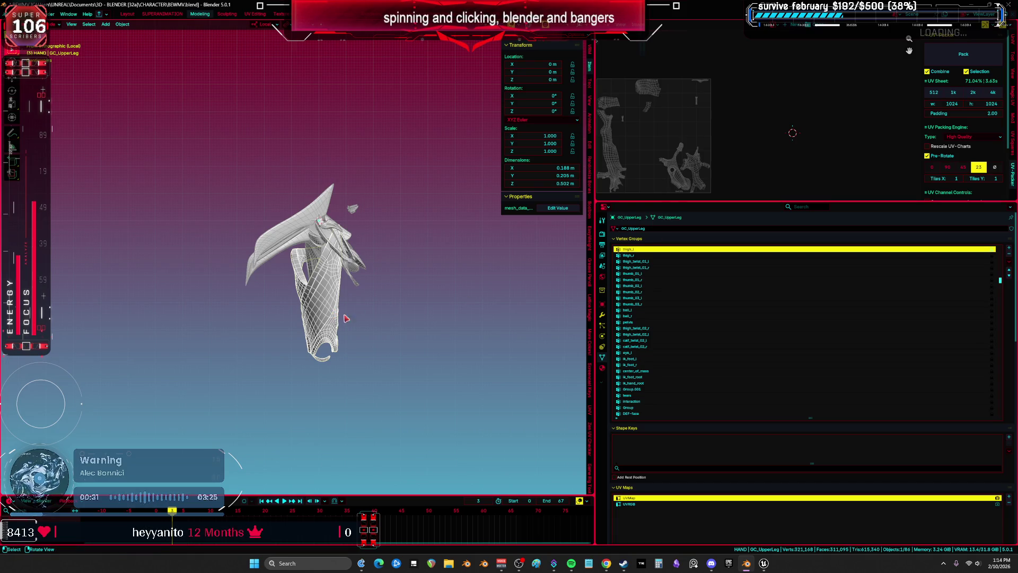
# Step: Delete all vertex groups, undo the deletion, and switch the view to wireframe
pyautogui.click(1009, 261)
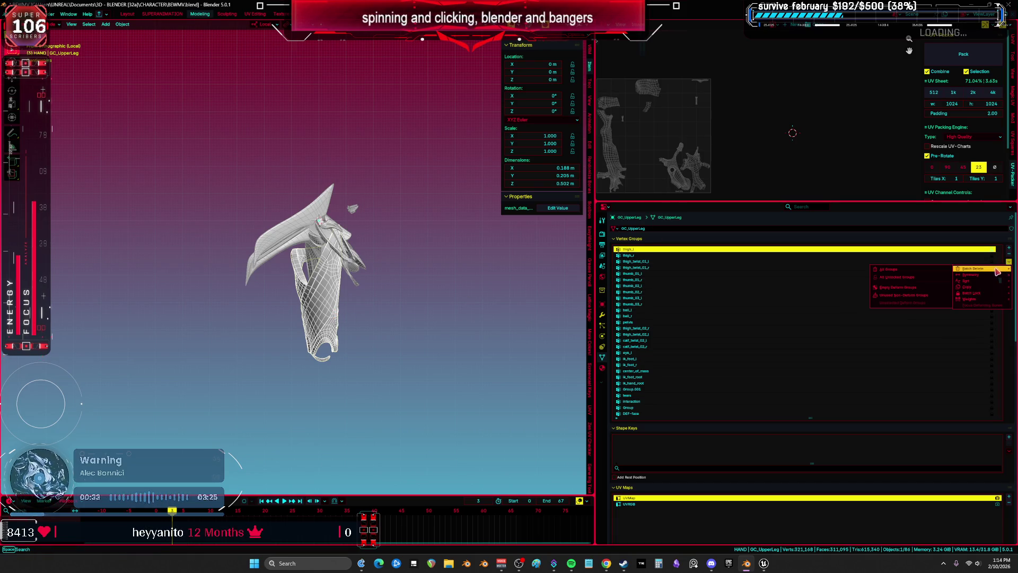
pyautogui.click(901, 272)
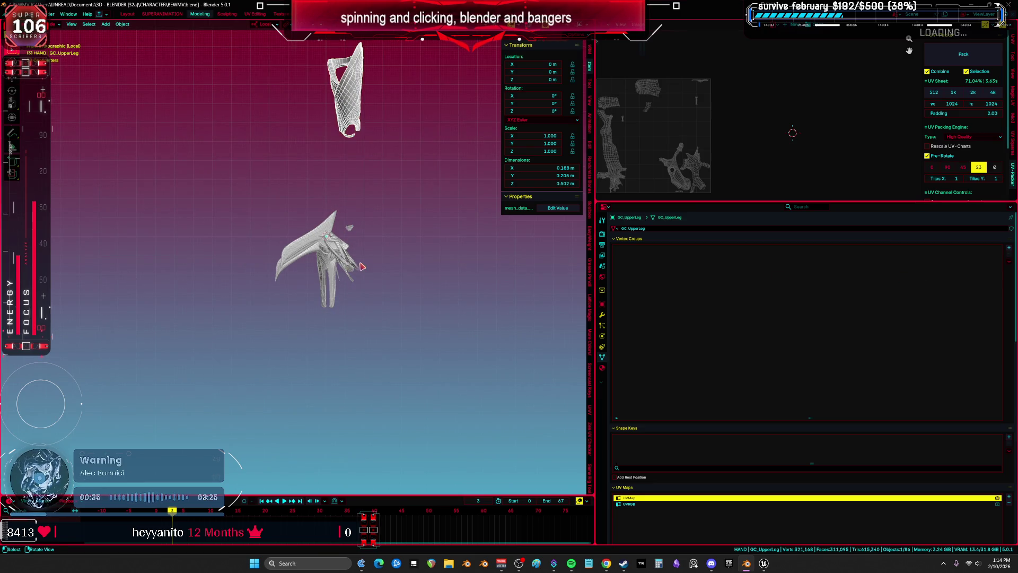
pyautogui.hotkey('ctrl', 'z')
pyautogui.scroll(3, 365, 267)
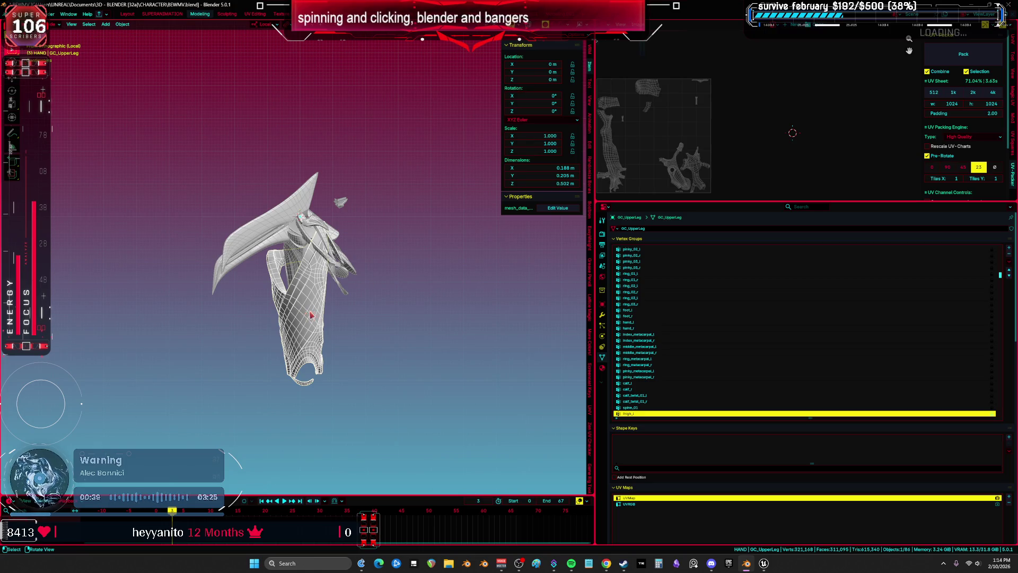
pyautogui.hotkey('shift', 'z')
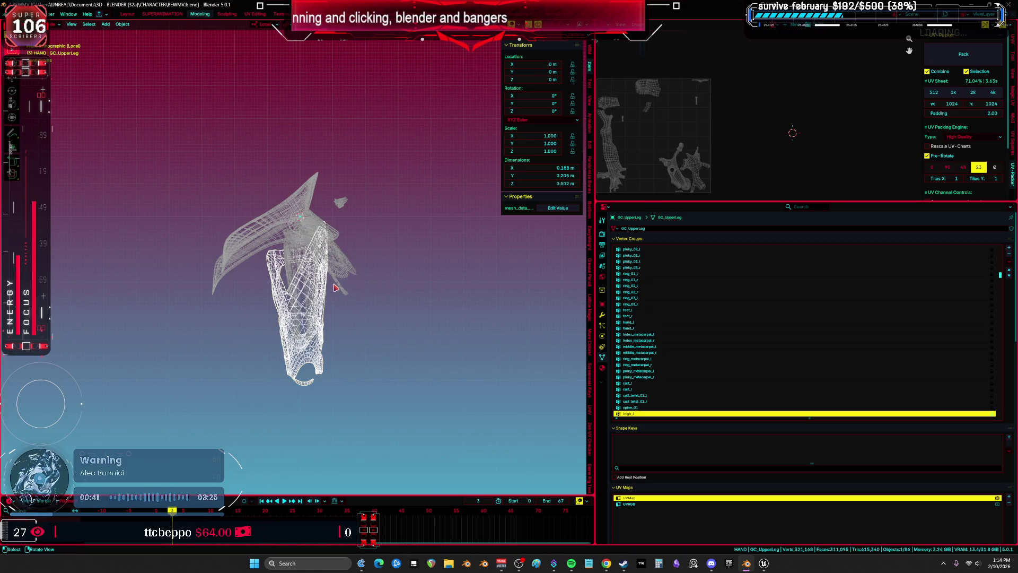
# Step: Rename DS_Forearm.007 and its mesh data to GC_UpperArm
pyautogui.click(335, 287)
pyautogui.press('F2')
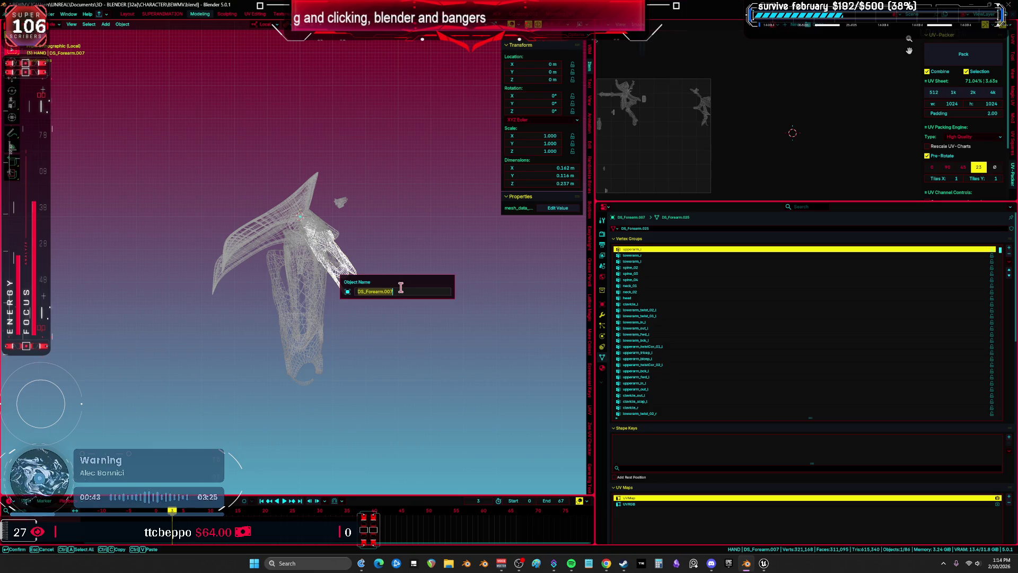
pyautogui.write('GC_UpperLeg')
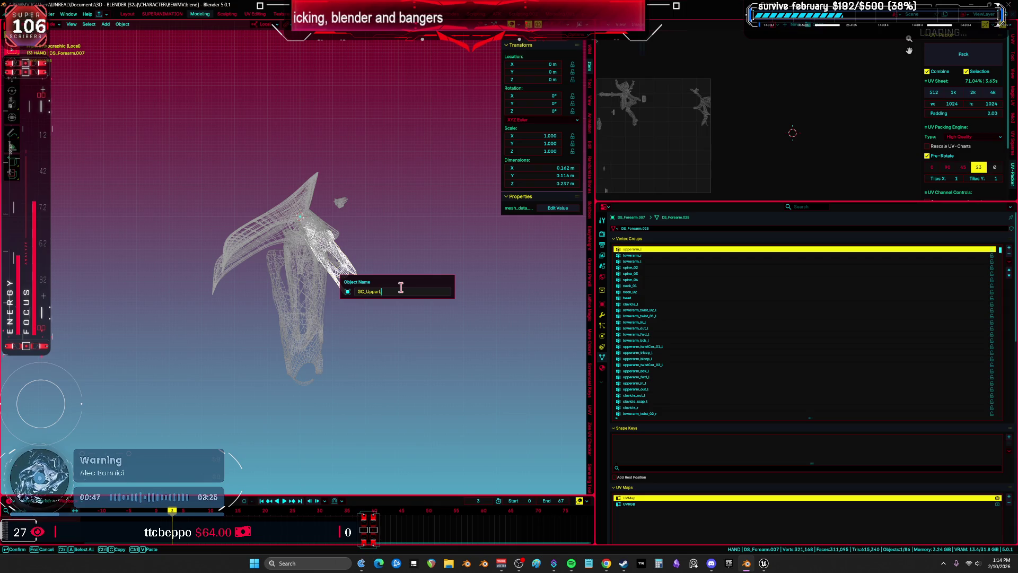
pyautogui.press('BackSpace')
pyautogui.write('m')
pyautogui.press('Return')
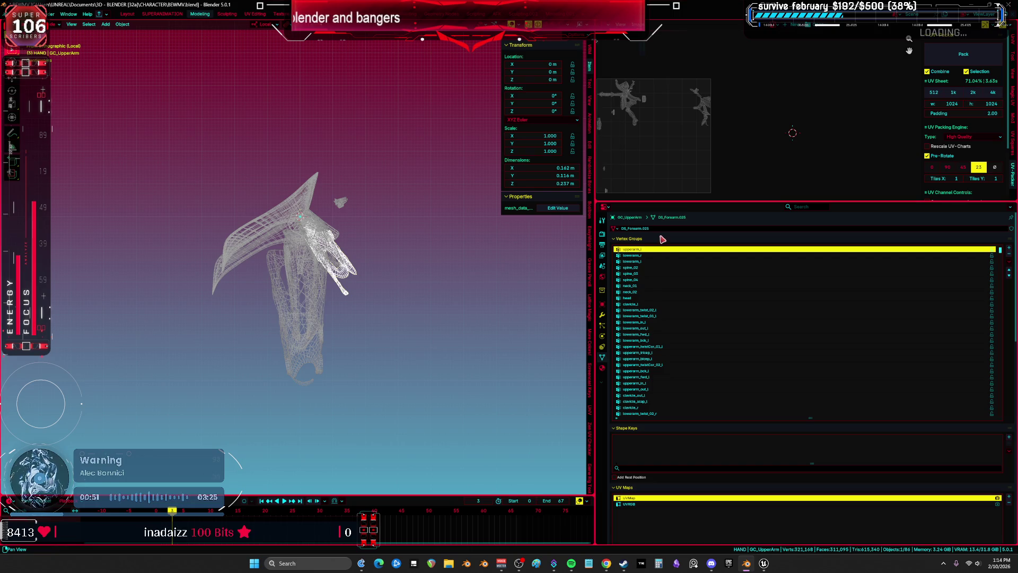
pyautogui.doubleClick(662, 228)
pyautogui.write('GC_UpperArm')
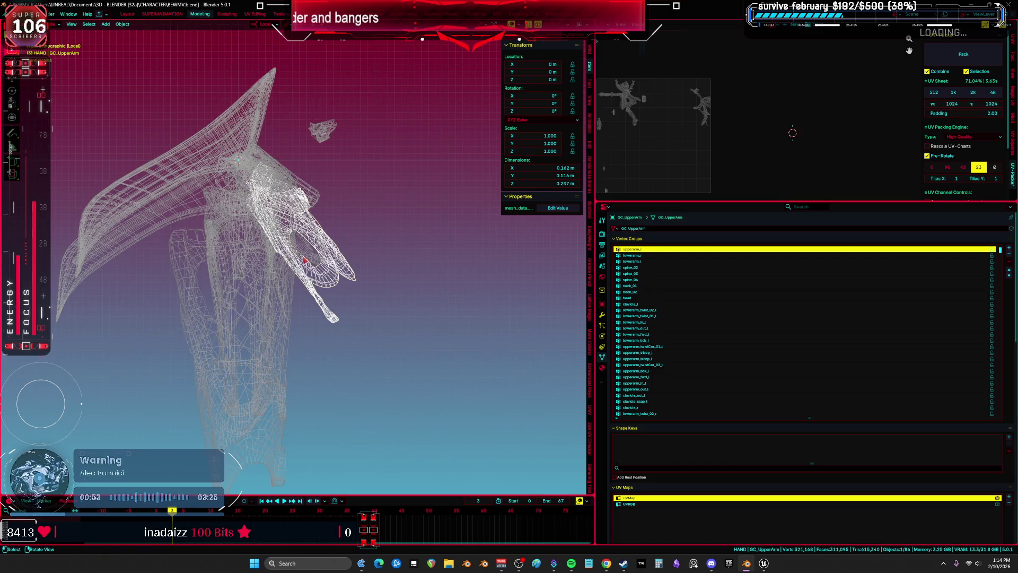
# Step: Move GC_UpperArm and GC_UpperLeg off to the right of the hand mesh
pyautogui.scroll(-3, 350, 357)
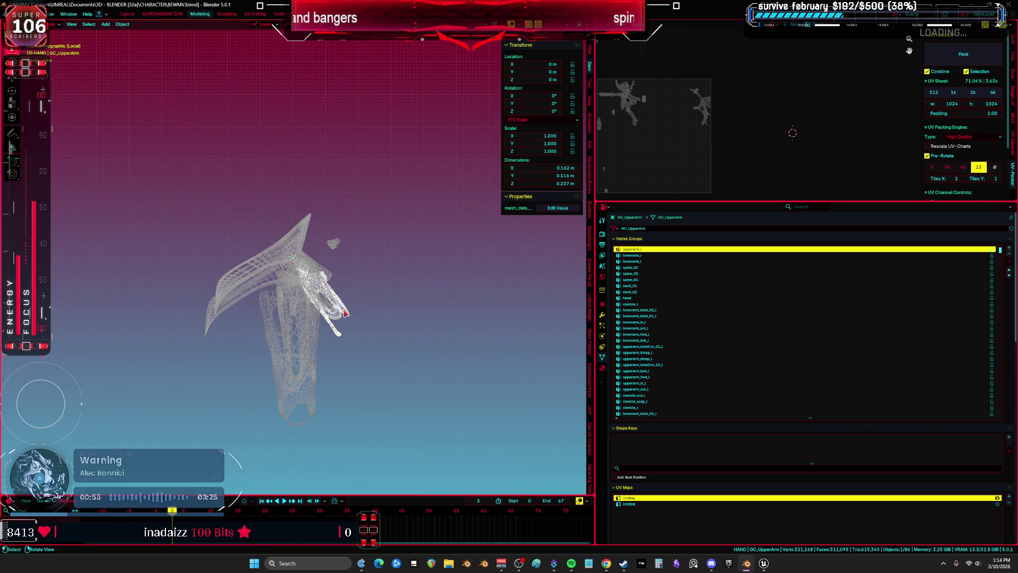
pyautogui.moveTo(346, 312); pyautogui.dragTo(457, 318)
pyautogui.click(307, 386)
pyautogui.moveTo(308, 386); pyautogui.dragTo(522, 405)
# Step: Start renaming DS_Forearm.002 by trimming the pasted name in its field
pyautogui.click(307, 374)
pyautogui.press('F2')
pyautogui.write('GC_UpperArm')
pyautogui.press('BackSpace')
pyautogui.press('BackSpace')
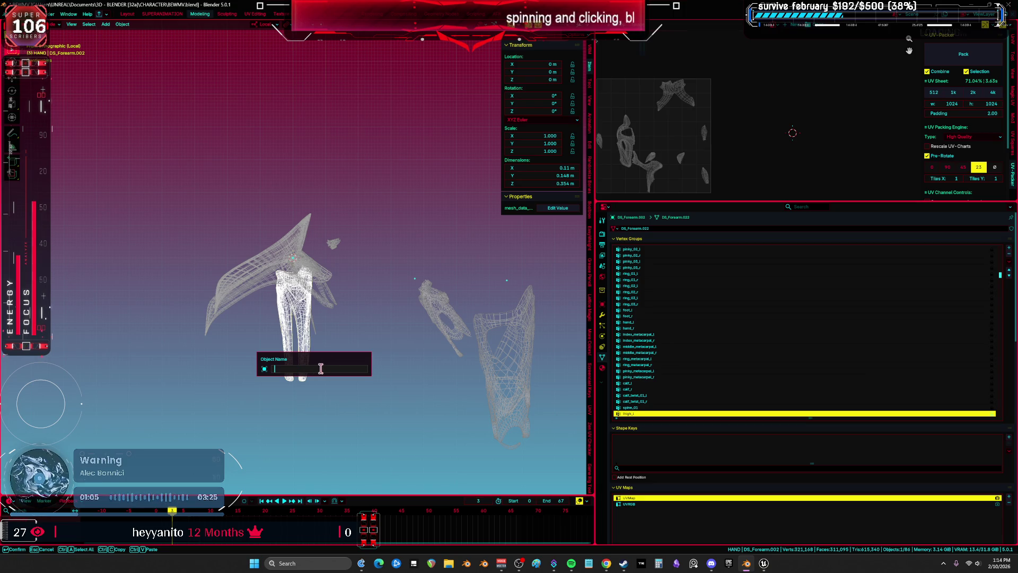
# Step: Name DS_Forearm.002 and its mesh data GC_LowerLeg
pyautogui.press('Return')
pyautogui.doubleClick(644, 228)
pyautogui.write('GC_LowerLeg')
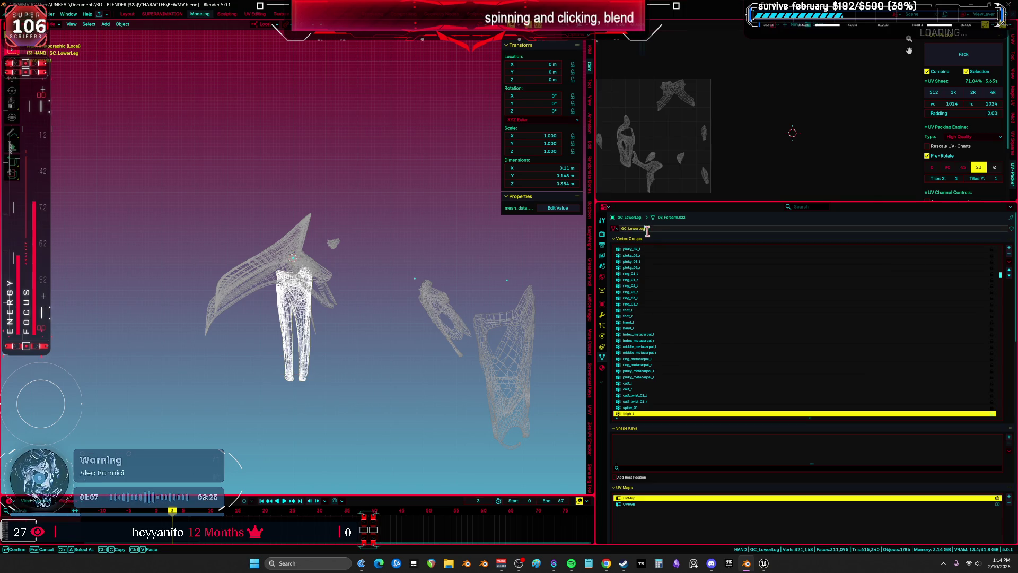
pyautogui.click(318, 368)
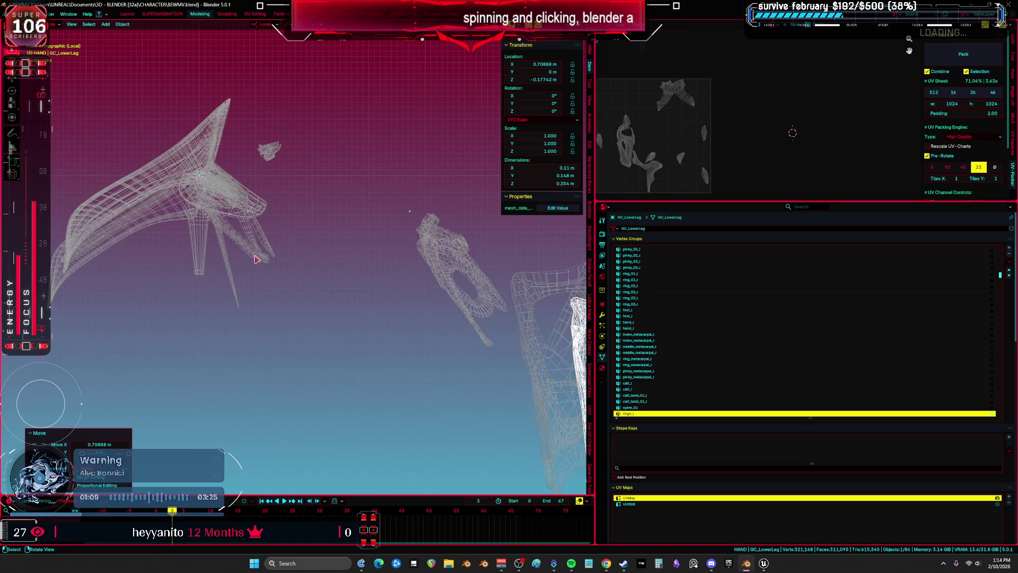
# Step: Rename DS_Forearm.013 and its mesh data to GC_LowerArm and move it right
pyautogui.click(251, 254)
pyautogui.press('F2')
pyautogui.write('GC_LowerLeg')
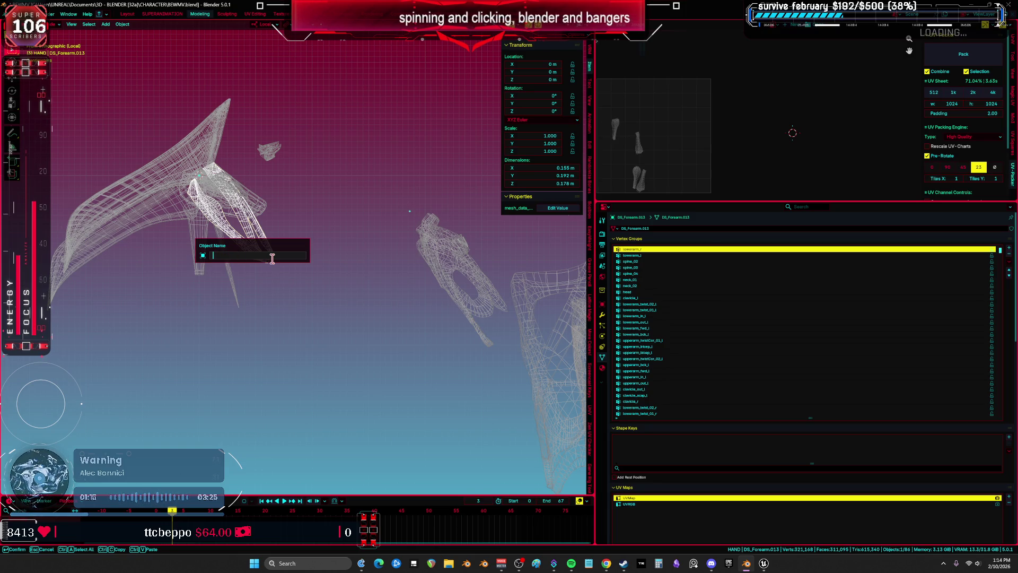
pyautogui.press('Return')
pyautogui.doubleClick(634, 228)
pyautogui.write('GC_LowerArm')
pyautogui.press('Return')
pyautogui.press('g')
pyautogui.click(488, 312)
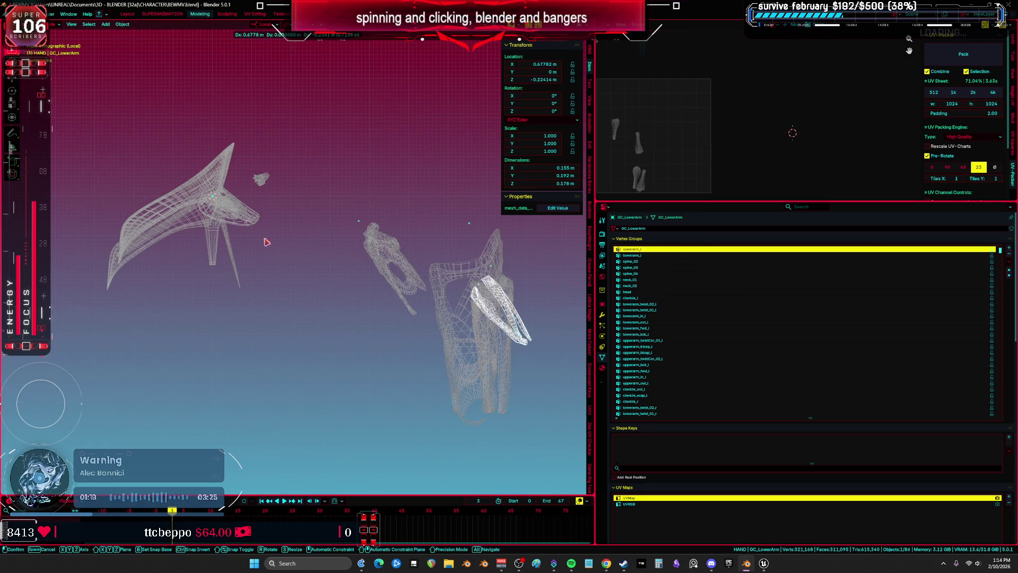
# Step: Rename the small DS_Forearm.008 piece and its mesh data to GC_TopShoulder
pyautogui.scroll(3, 289, 250)
pyautogui.moveTo(289, 251)
pyautogui.mouseDown()
pyautogui.moveTo(280, 289)
pyautogui.moveTo(330, 289)
pyautogui.moveTo(359, 223)
pyautogui.moveTo(364, 240)
pyautogui.mouseUp()
pyautogui.click(363, 240)
pyautogui.press('Up')
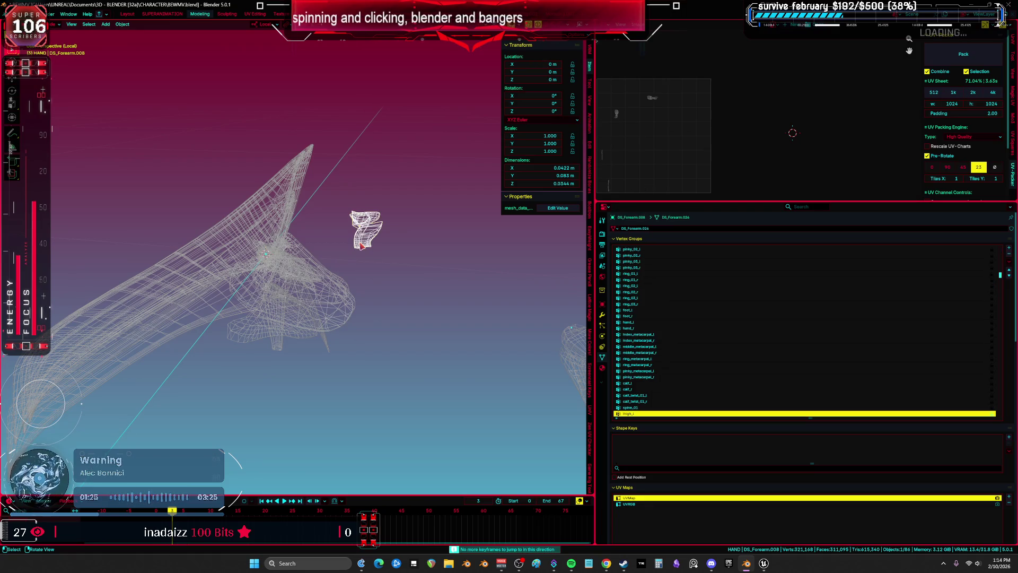
pyautogui.press('F2')
pyautogui.write('GC_LowerArm')
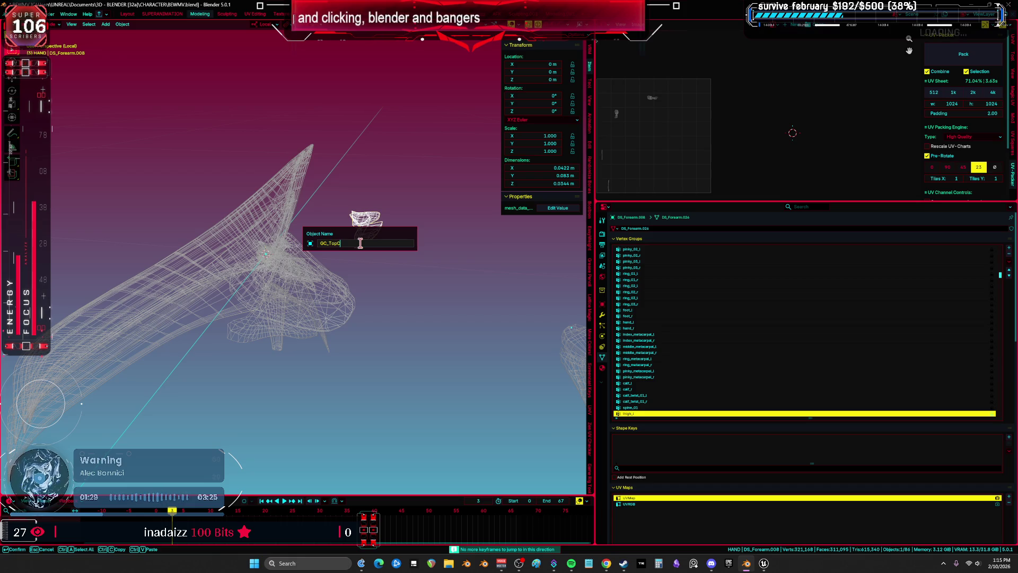
pyautogui.press('BackSpace')
pyautogui.write('Shoul')
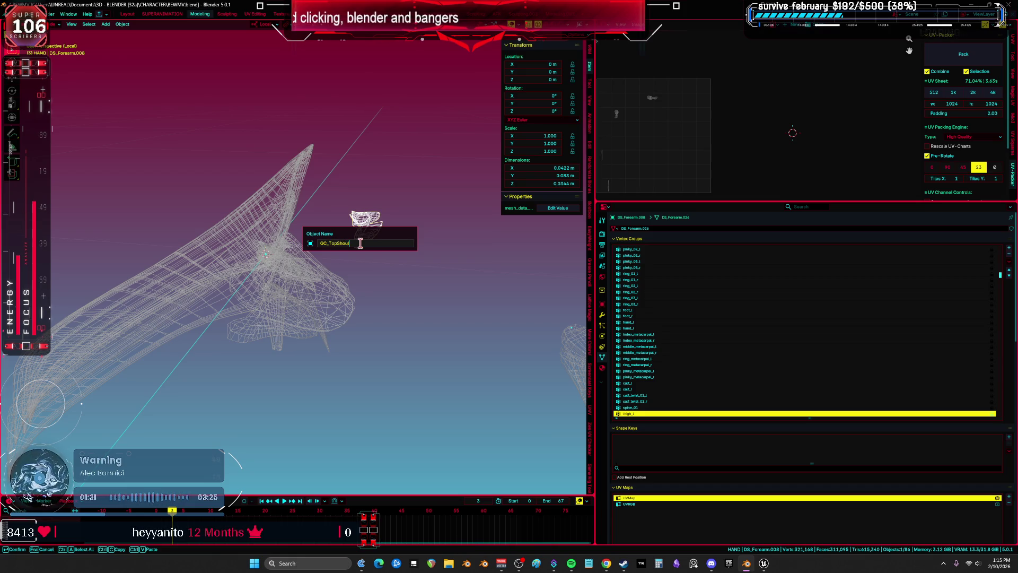
pyautogui.press('Return')
pyautogui.click(637, 228)
pyautogui.write('GC_TopShoulder')
pyautogui.press('Return')
# Step: Shift GC_TopShoulder 0.35 m along X beside the others, then select DS_FlapA
pyautogui.press('KP_5')
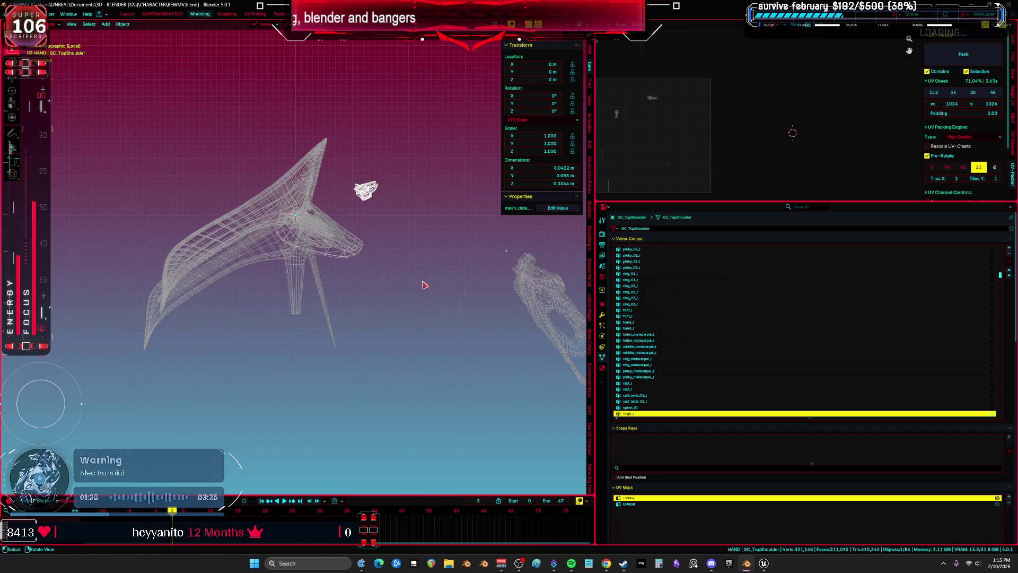
pyautogui.scroll(-2, 371, 292)
pyautogui.press('g')
pyautogui.click(427, 303)
pyautogui.scroll(5, 281, 292)
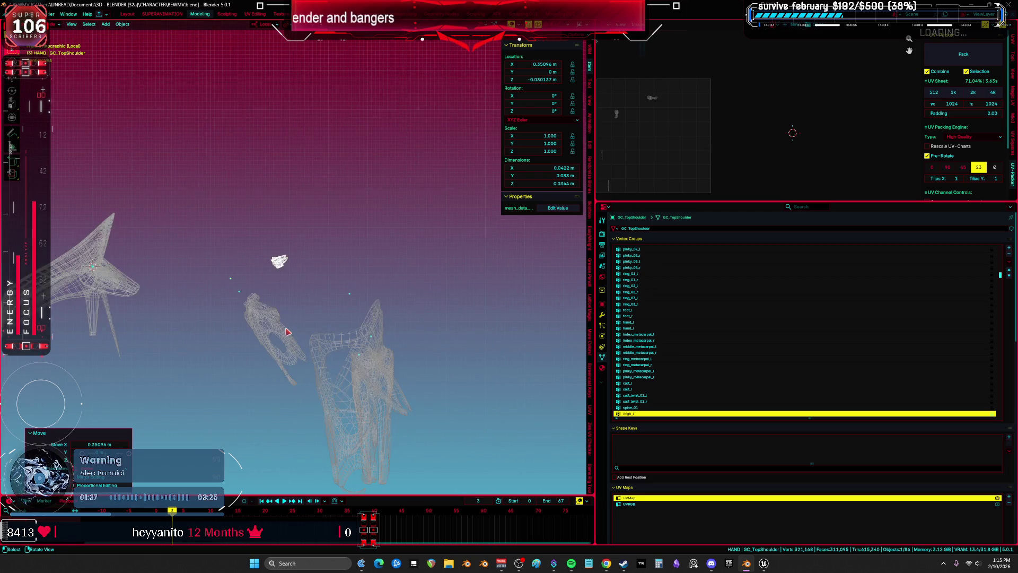
pyautogui.click(284, 289)
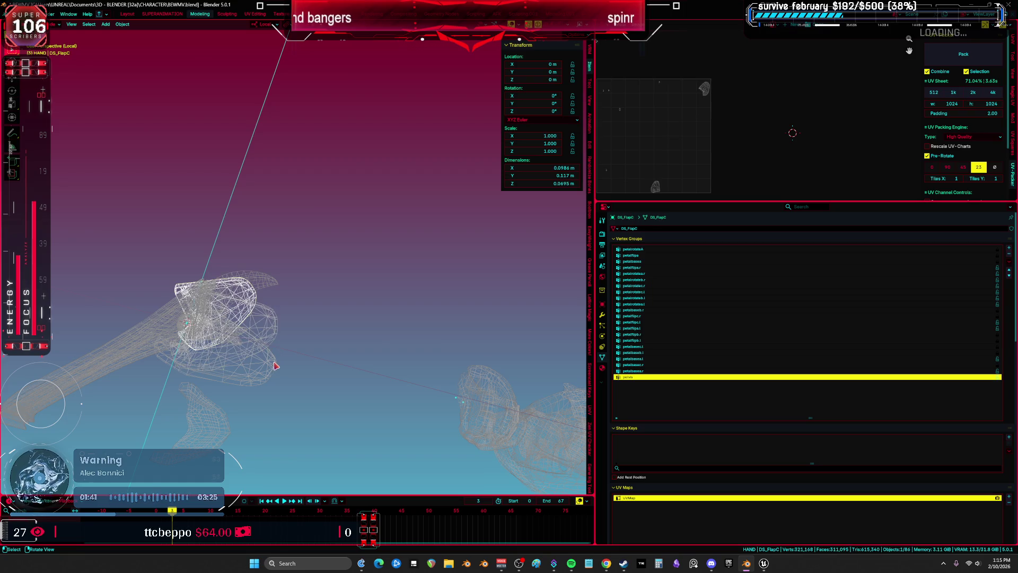
# Step: Rename the DS_FlapA object to GC_FlapA
pyautogui.press('F2')
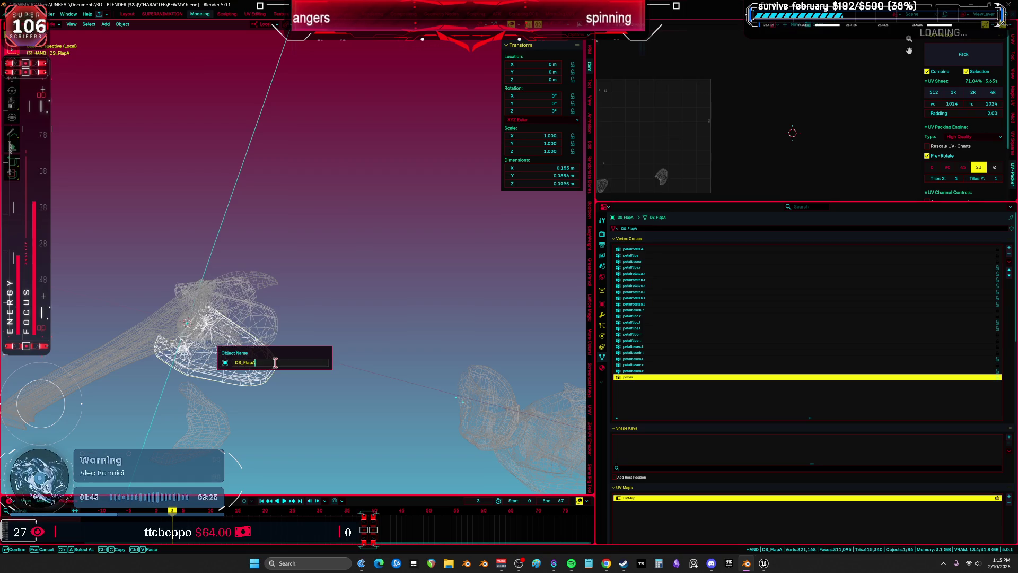
pyautogui.write('GC_TopShoulde')
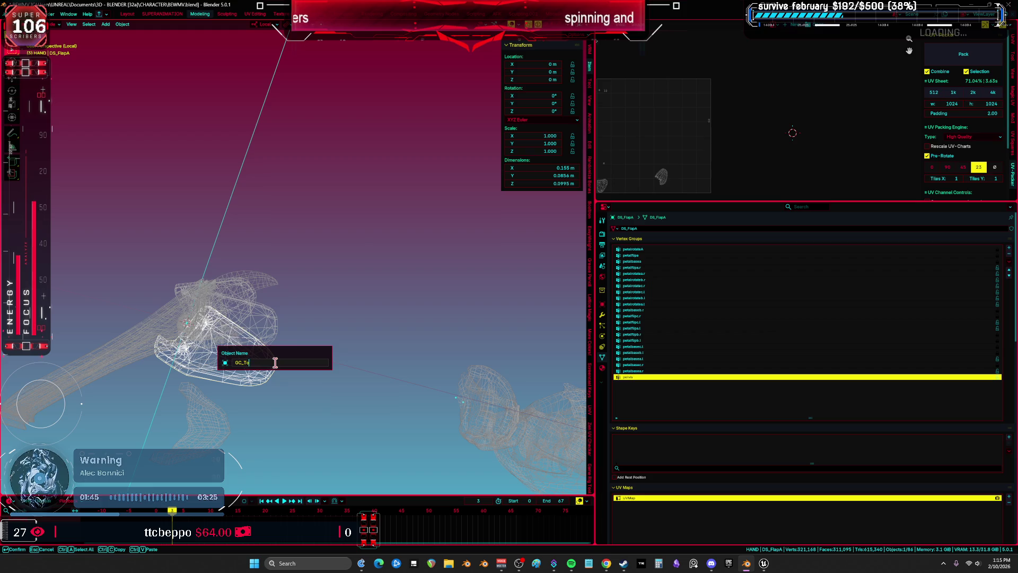
pyautogui.hotkey('ctrl', 'a')
pyautogui.hotkey('ctrl', 'c')
pyautogui.press('BackSpace')
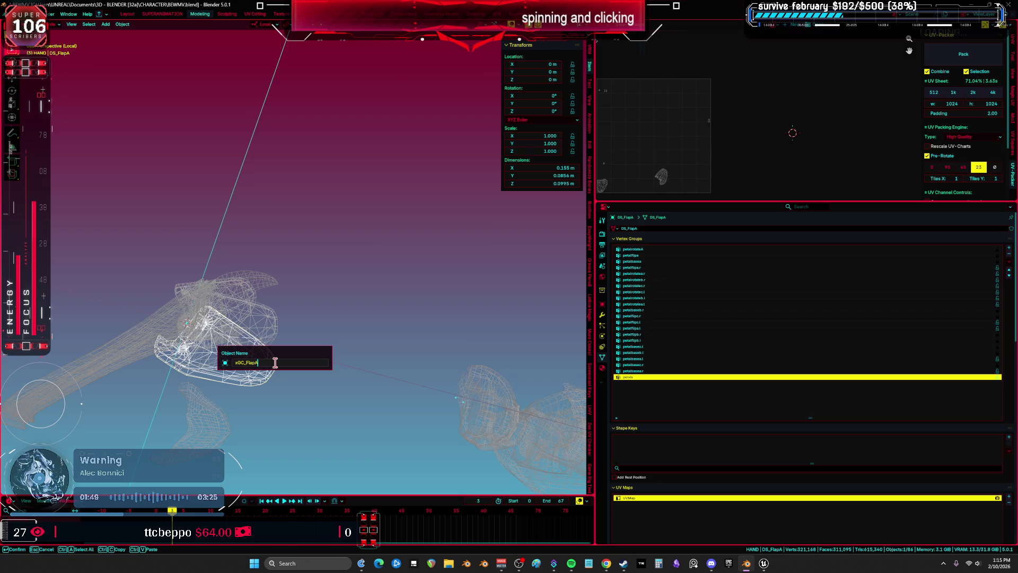
pyautogui.hotkey('ctrl', 'a')
pyautogui.press('BackSpace')
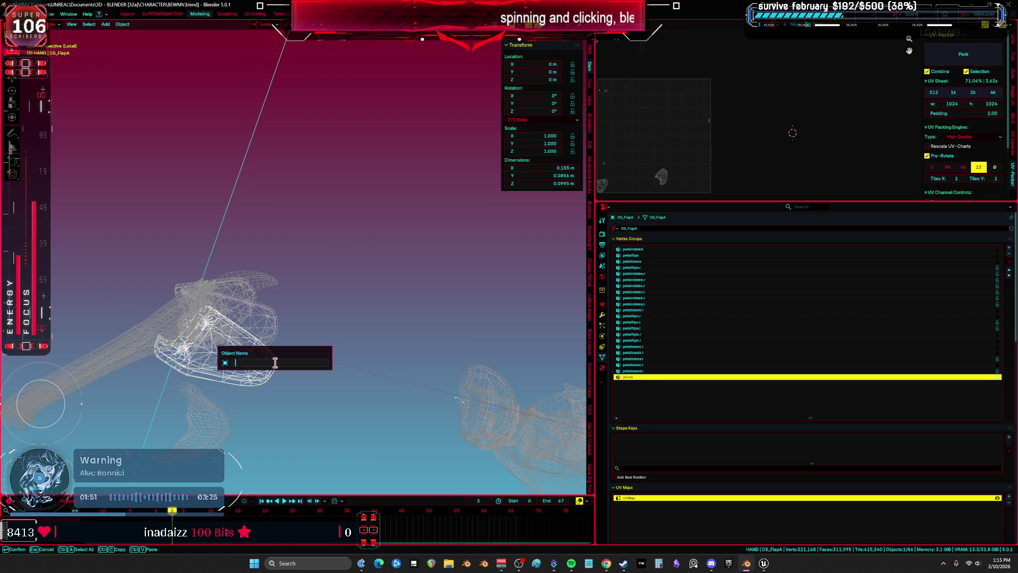
pyautogui.write('GC_FlapA')
pyautogui.press('Return')
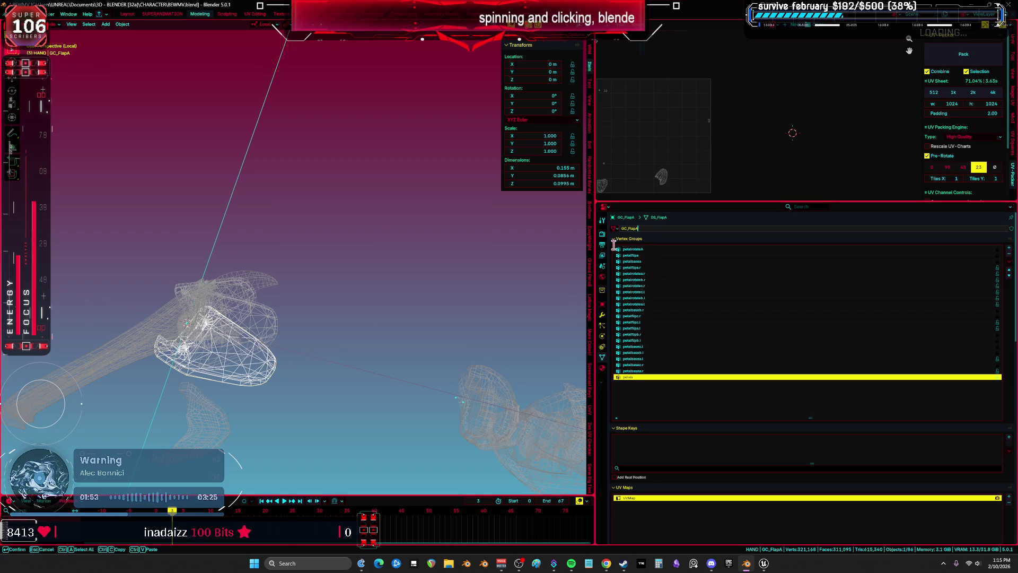
# Step: Rename DS_FlapB and its mesh data to GC_FlapB
pyautogui.click(280, 336)
pyautogui.press('F2')
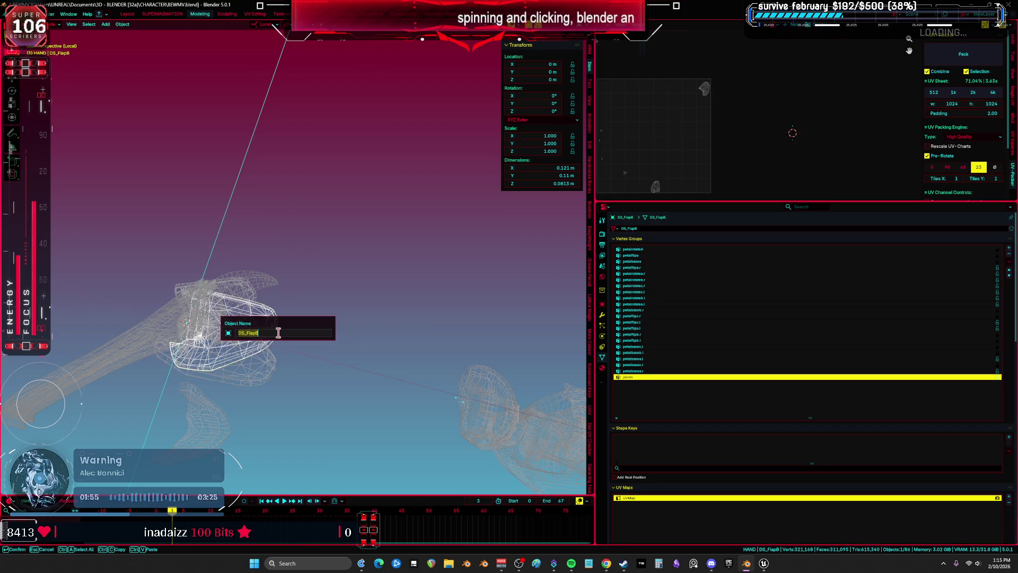
pyautogui.press('Return')
pyautogui.doubleClick(647, 227)
pyautogui.write('GC_FlapB')
pyautogui.press('Return')
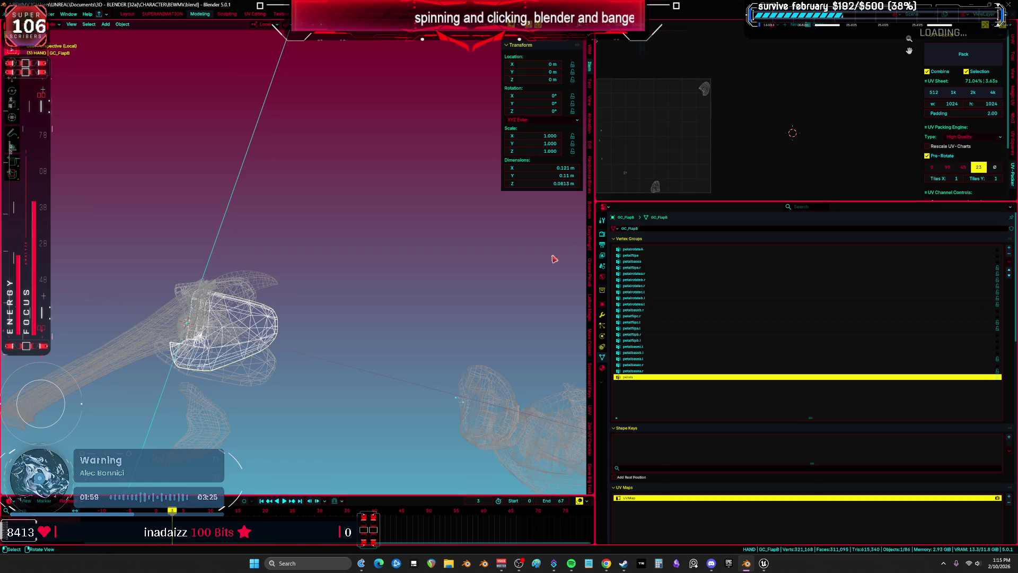
# Step: Rename the third flap and its mesh data to GC_FlapC
pyautogui.click(258, 296)
pyautogui.press('F2')
pyautogui.hotkey('ctrl', 'v')
pyautogui.write('C')
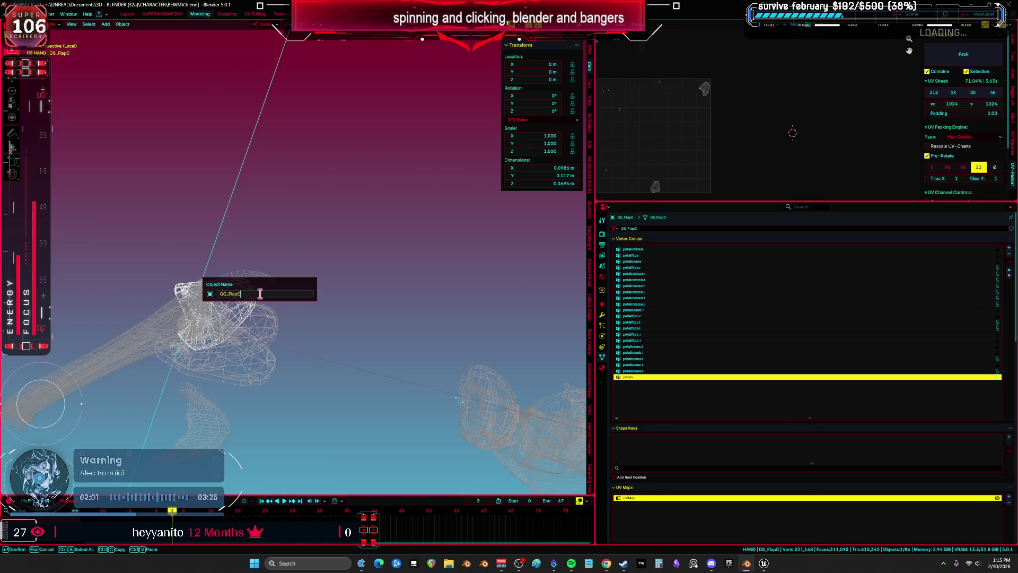
pyautogui.press('Return')
pyautogui.doubleClick(646, 228)
pyautogui.hotkey('ctrl', 'v')
pyautogui.write('C')
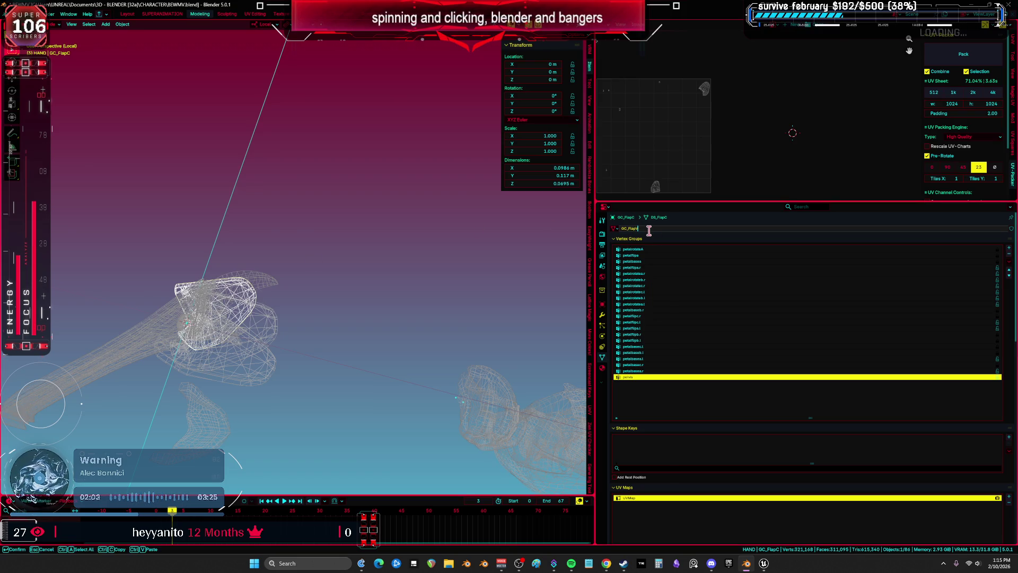
pyautogui.press('Return')
pyautogui.doubleClick(649, 229)
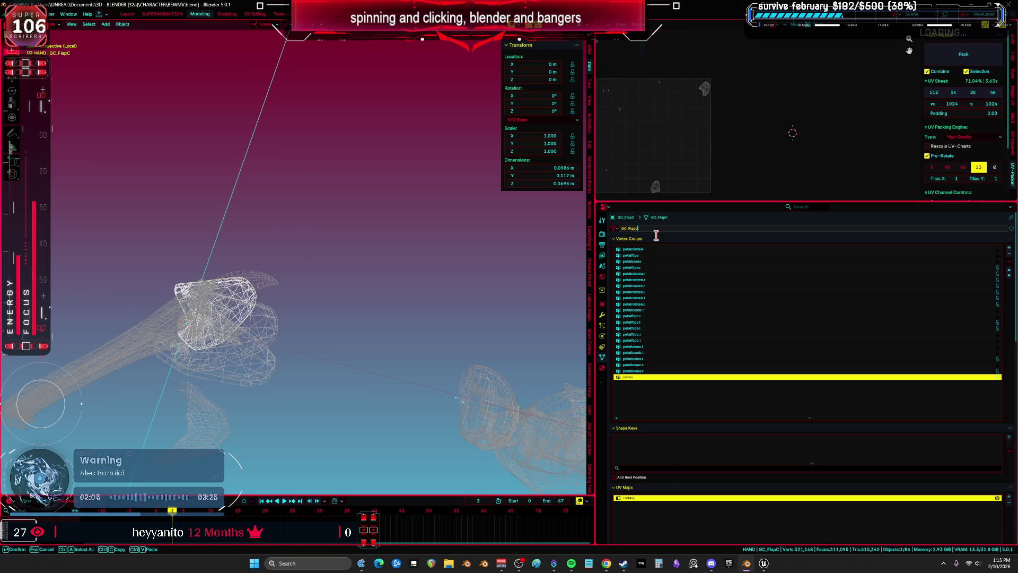
pyautogui.press('Return')
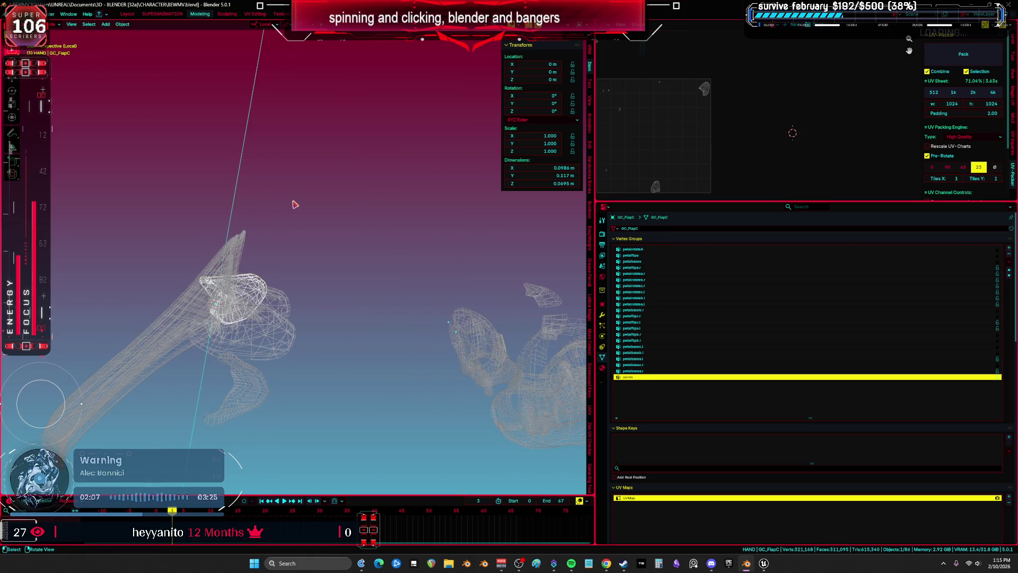
# Step: Move the three flap pieces aside together
pyautogui.press('Right')
pyautogui.keyDown('shift'); pyautogui.click(286, 334); pyautogui.keyUp('shift')
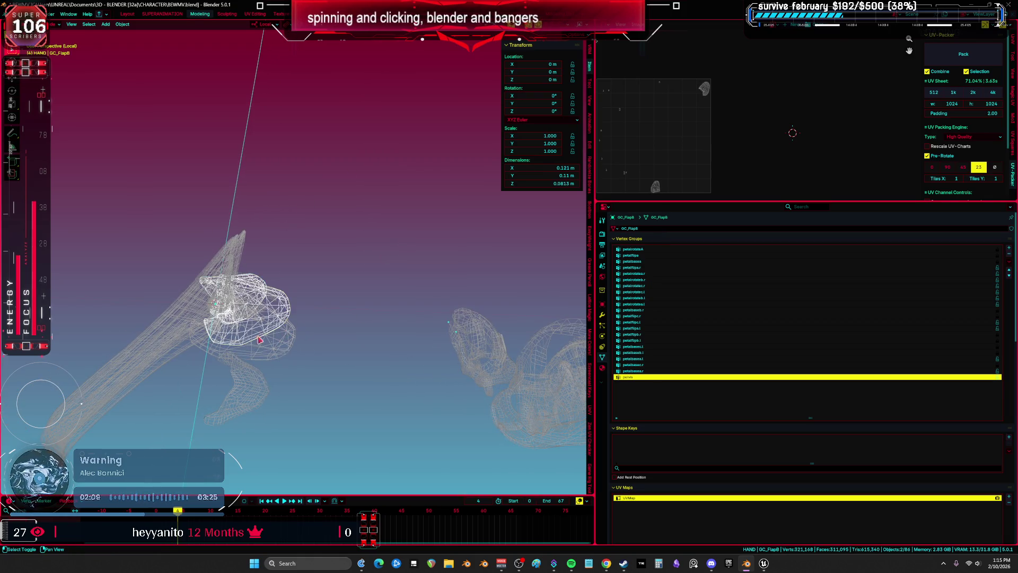
pyautogui.press('g')
pyautogui.click(312, 265)
pyautogui.press('KP_1')
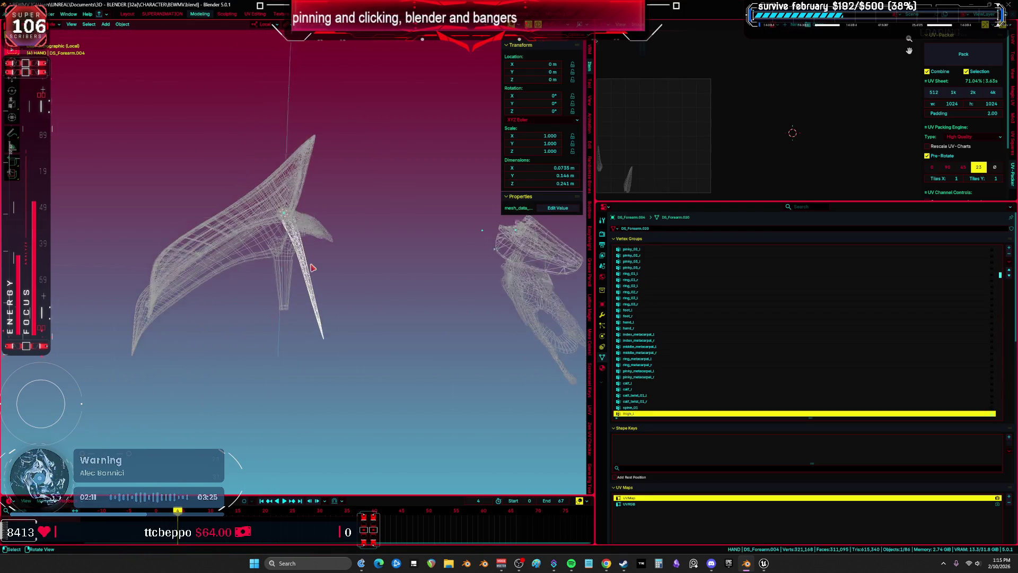
# Step: Rename DS_Forearm.004 to GC_Engine and move it aside
pyautogui.click(312, 267)
pyautogui.moveTo(326, 275); pyautogui.dragTo(308, 281)
pyautogui.press('F2')
pyautogui.write('GC_FlapA')
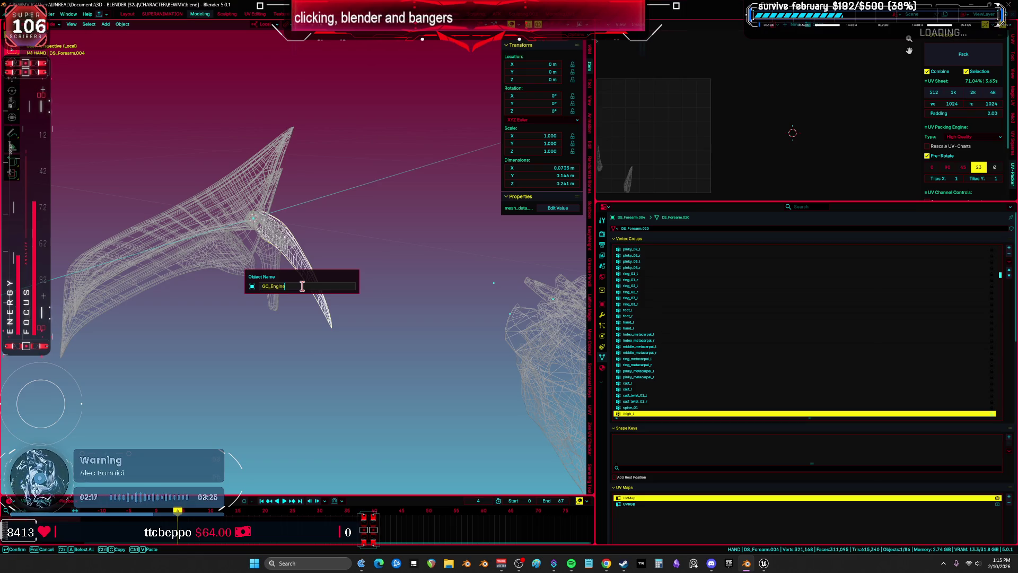
pyautogui.press('Return')
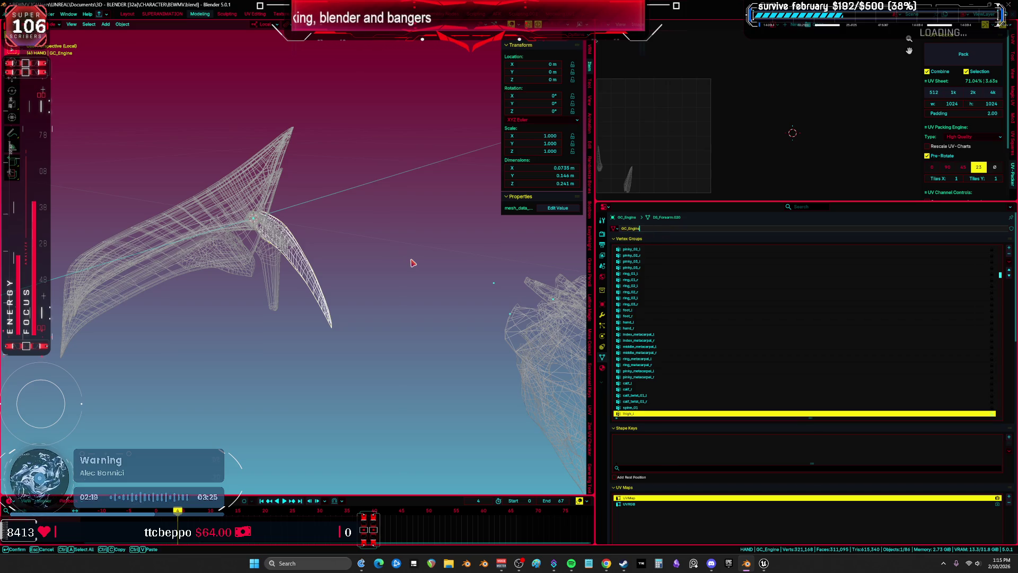
pyautogui.press('KP_1')
pyautogui.press('KP_3')
pyautogui.press('g')
pyautogui.click(321, 304)
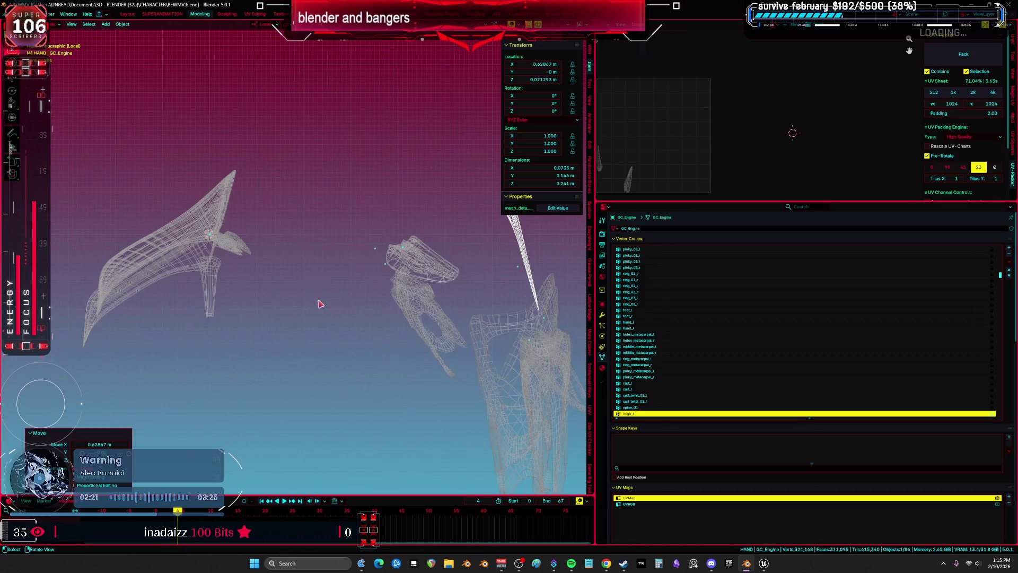
# Step: Rename the thin DS_Forearm.001 piece to GC_Heel
pyautogui.click(203, 300)
pyautogui.press('F2')
pyautogui.write('GC_Engine')
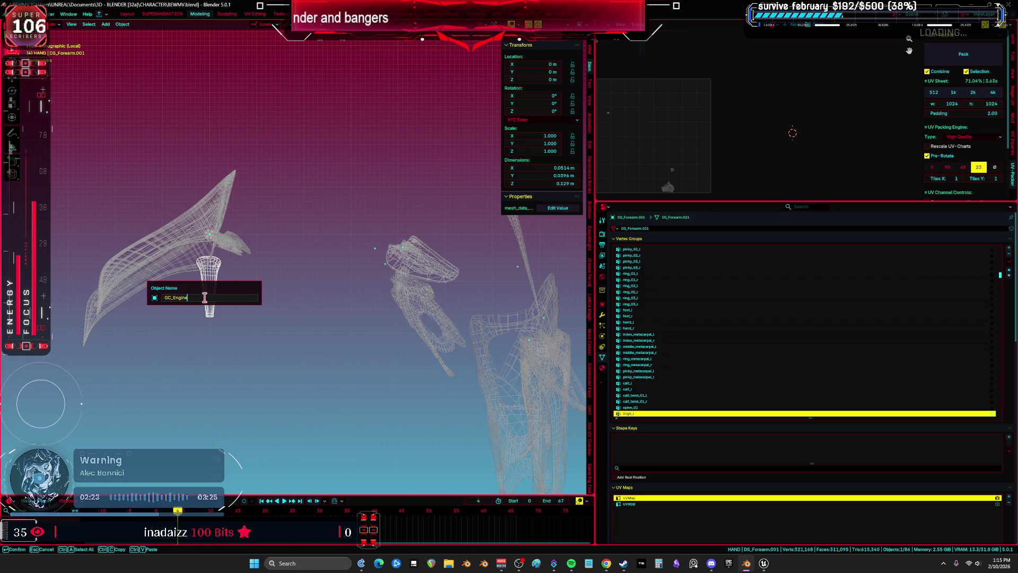
pyautogui.press('BackSpace')
pyautogui.write('el')
pyautogui.press('Return')
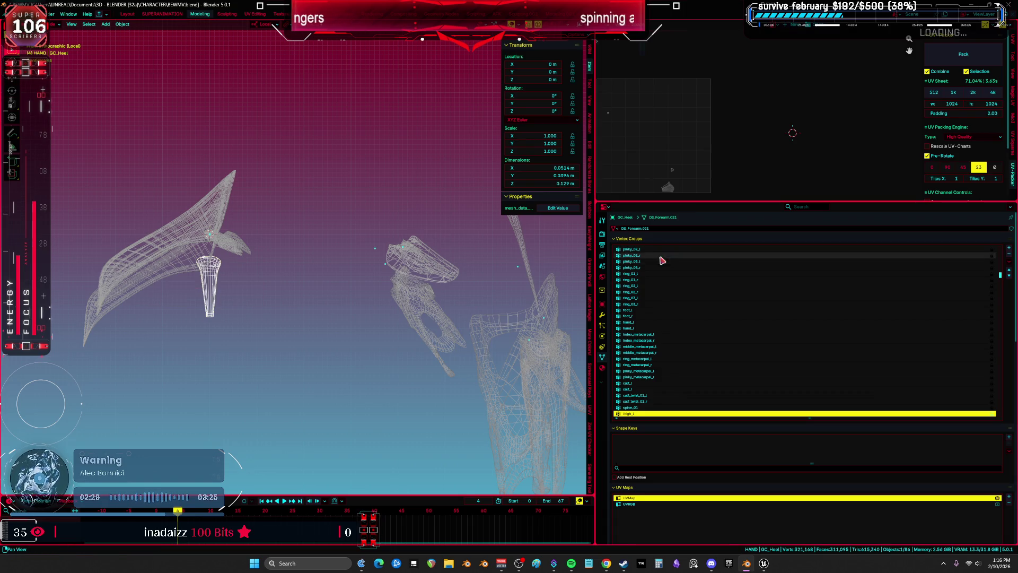
pyautogui.press('g')
pyautogui.press('Escape')
pyautogui.click(281, 289)
pyautogui.scroll(5, 280, 300)
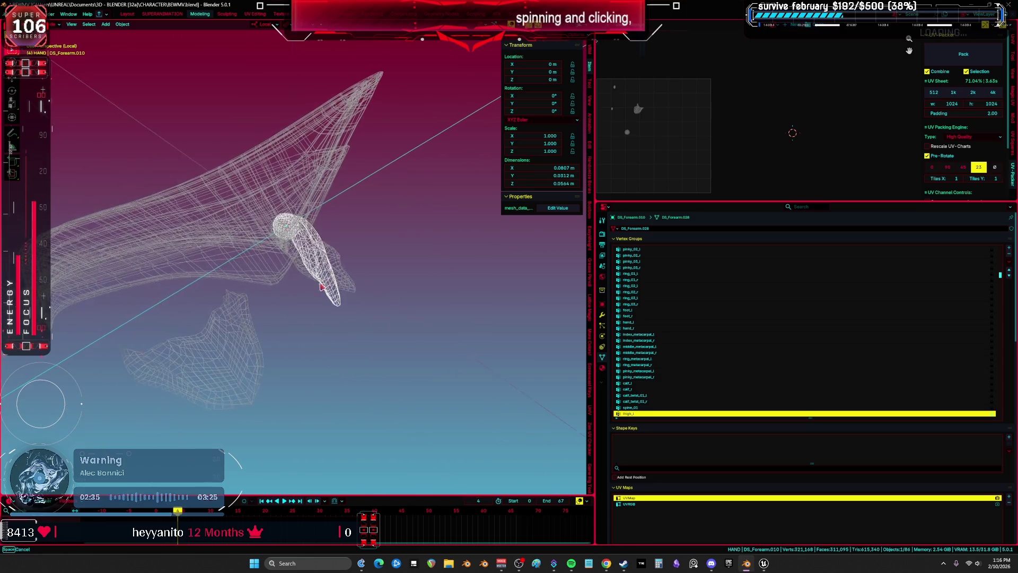
# Step: Rename DS_Forearm.003 to GC_ShoulderCenter
pyautogui.click(256, 362)
pyautogui.press('F2')
pyautogui.write('GC_Shoulde')
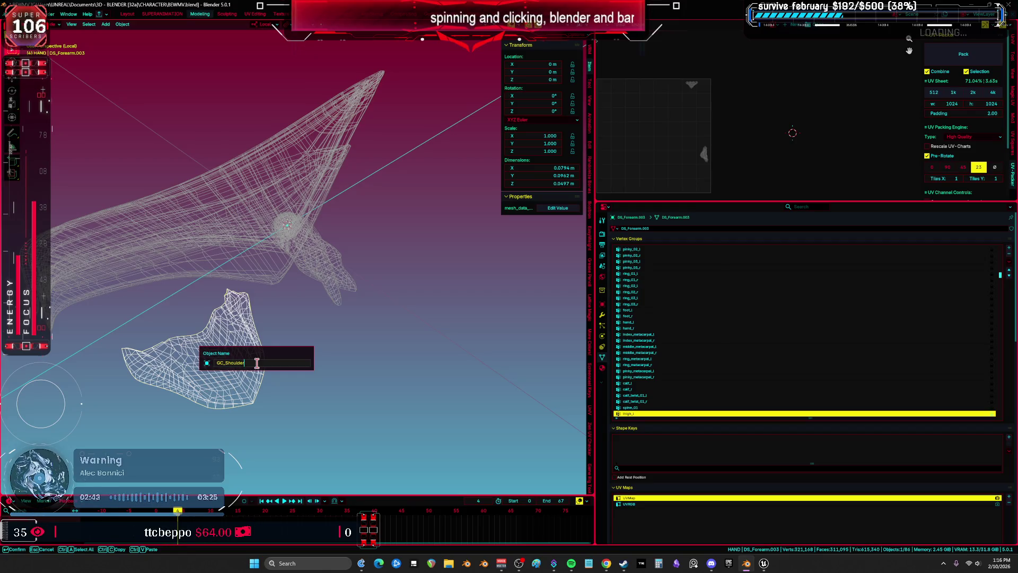
pyautogui.write('r')
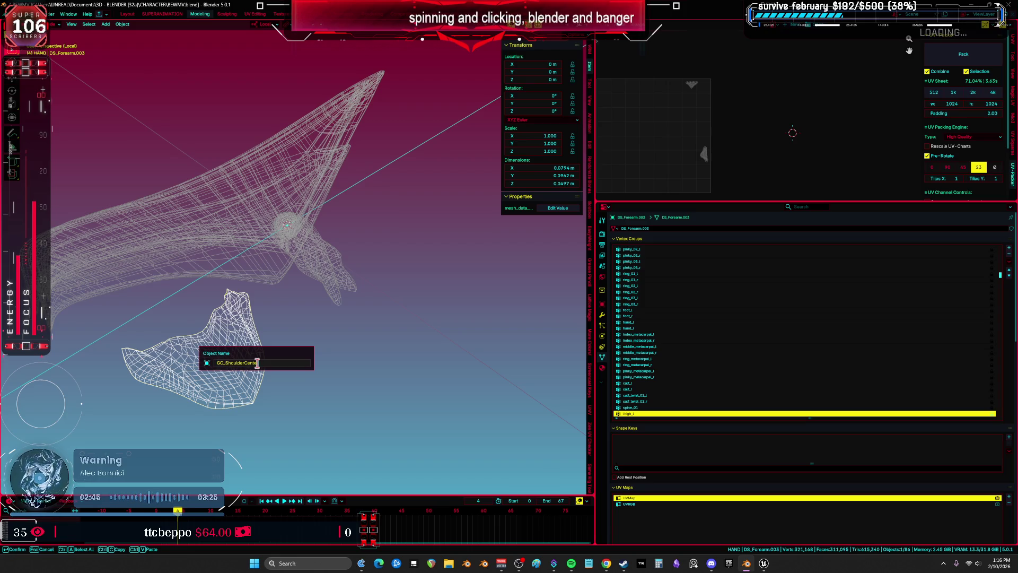
pyautogui.press('Return')
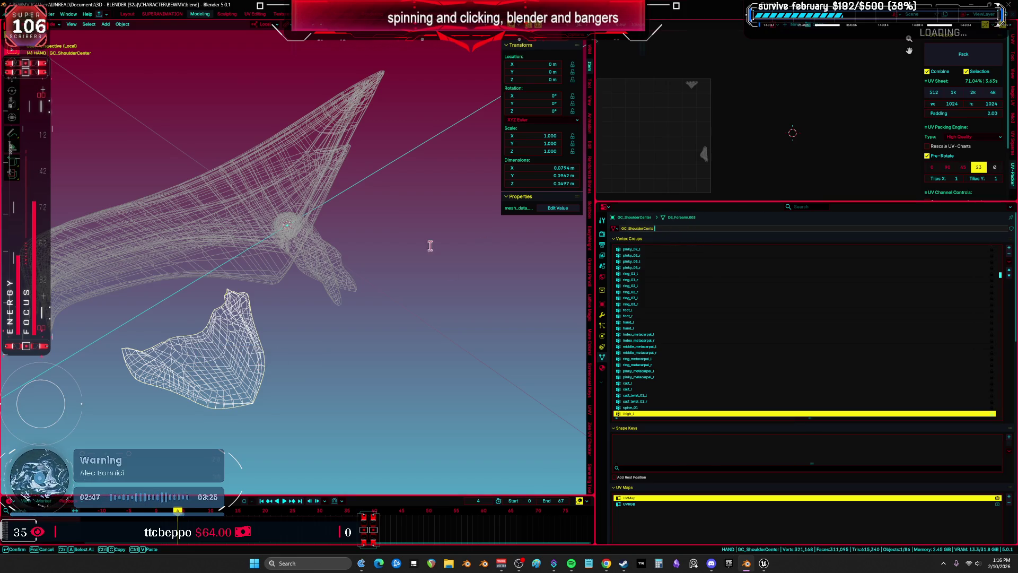
# Step: Rename the DS_Forearm.009 sphere piece to GC_ShoulderFront
pyautogui.click(349, 281)
pyautogui.click(335, 342)
pyautogui.press('F2')
pyautogui.click(334, 345)
pyautogui.press('BackSpace')
pyautogui.press('BackSpace')
pyautogui.press('BackSpace')
pyautogui.write('R')
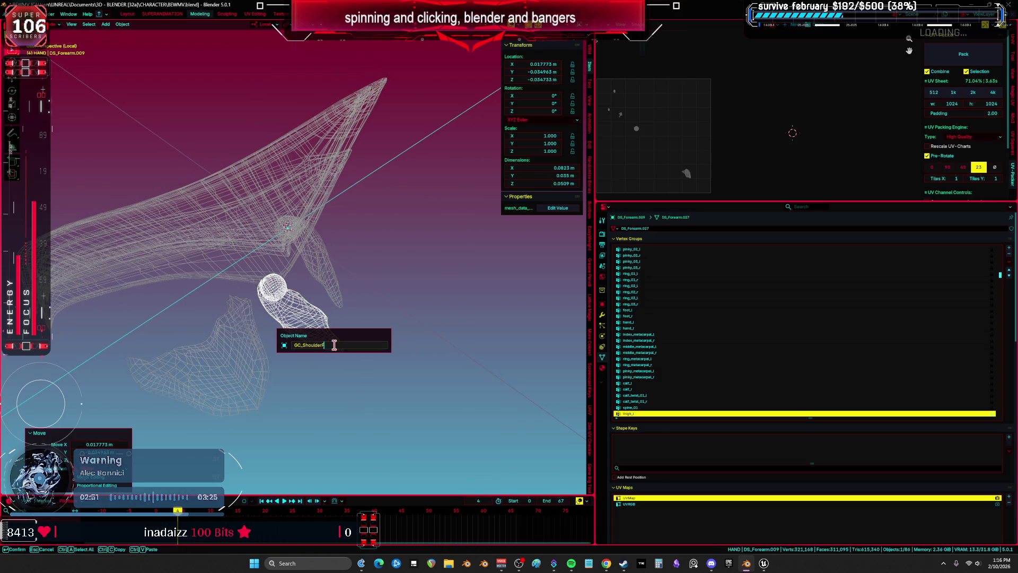
pyautogui.press('Return')
pyautogui.doubleClick(652, 228)
pyautogui.press('Return')
# Step: Rename the remaining shoulder piece and its mesh data to GC_ShoulderBack
pyautogui.click(336, 286)
pyautogui.press('F2')
pyautogui.write('GC_ShoulderFront')
pyautogui.write('ack')
pyautogui.press('Return')
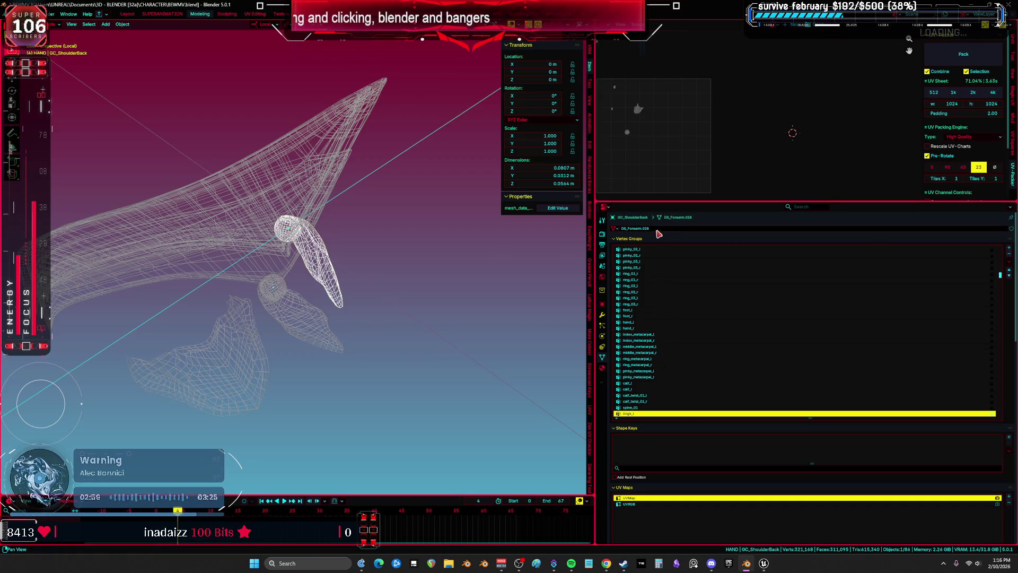
pyautogui.doubleClick(657, 229)
pyautogui.write('GC_ShoulderBack')
pyautogui.press('Return')
# Step: Shift GC_ShoulderBack aside along X from the other pieces
pyautogui.press('KP_3')
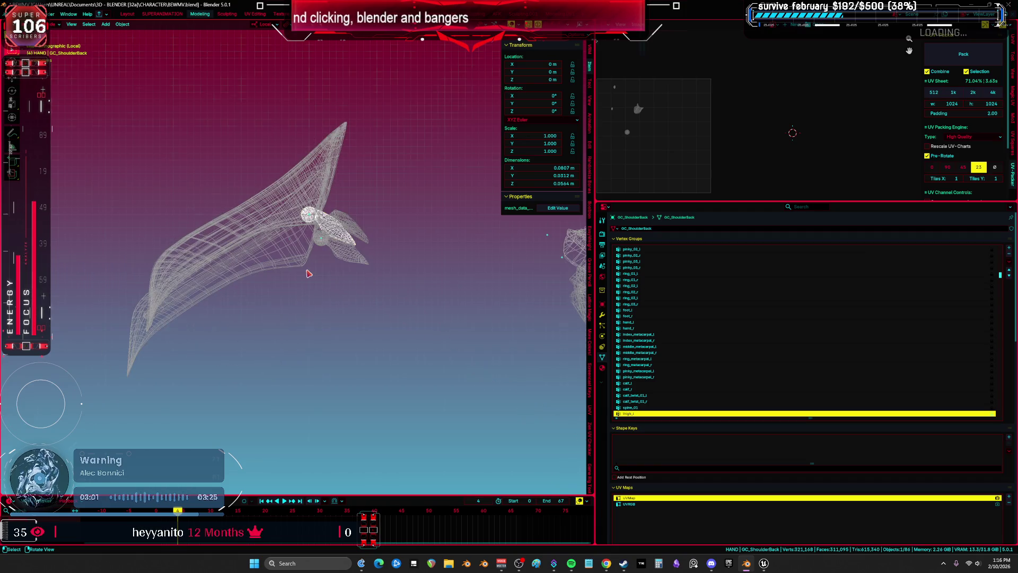
pyautogui.press('g')
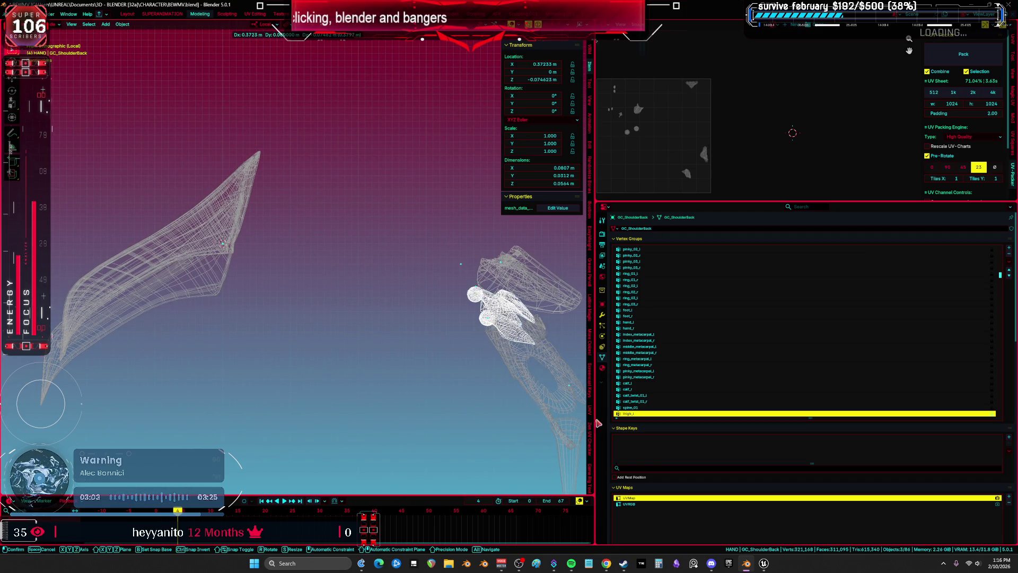
pyautogui.press('Return')
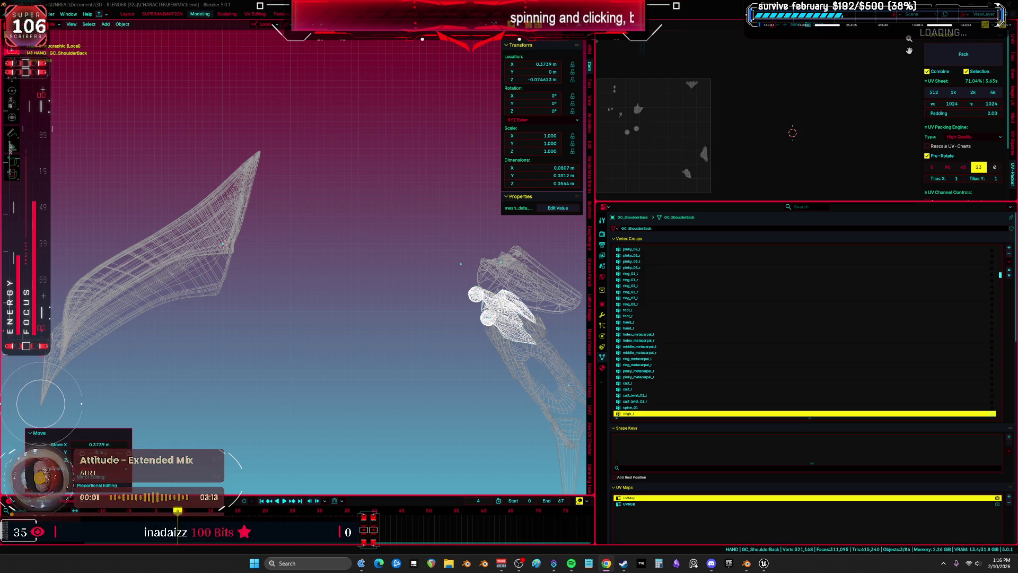
# Step: Duplicate the forearm piece into stacked blade copies and switch to solid shading
pyautogui.moveTo(285, 300); pyautogui.dragTo(279, 272)
pyautogui.hotkey('shift', 'd')
pyautogui.click(297, 234)
pyautogui.hotkey('shift', 'd')
pyautogui.click(310, 212)
pyautogui.hotkey('shift', 'd')
pyautogui.click(320, 190)
pyautogui.hotkey('shift', 'd')
pyautogui.moveTo(327, 174)
pyautogui.mouseDown()
pyautogui.moveTo(393, 200)
pyautogui.moveTo(359, 223)
pyautogui.moveTo(375, 314)
pyautogui.moveTo(331, 364)
pyautogui.mouseUp()
pyautogui.hotkey('shift', 'z')
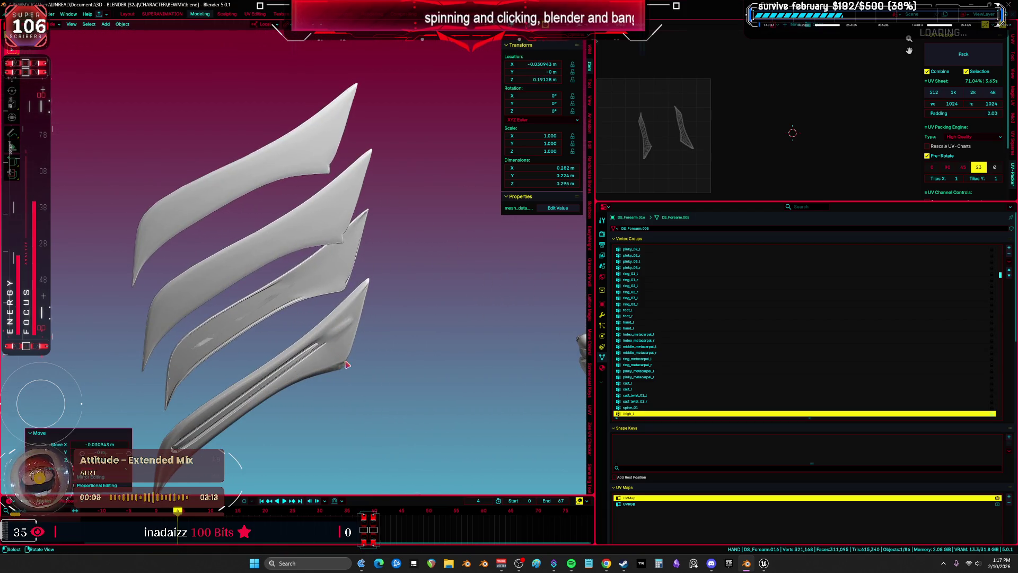
# Step: Name the top blade GC_WingA and give its mesh data the same name
pyautogui.click(346, 364)
pyautogui.press('F2')
pyautogui.write('GC_Shou')
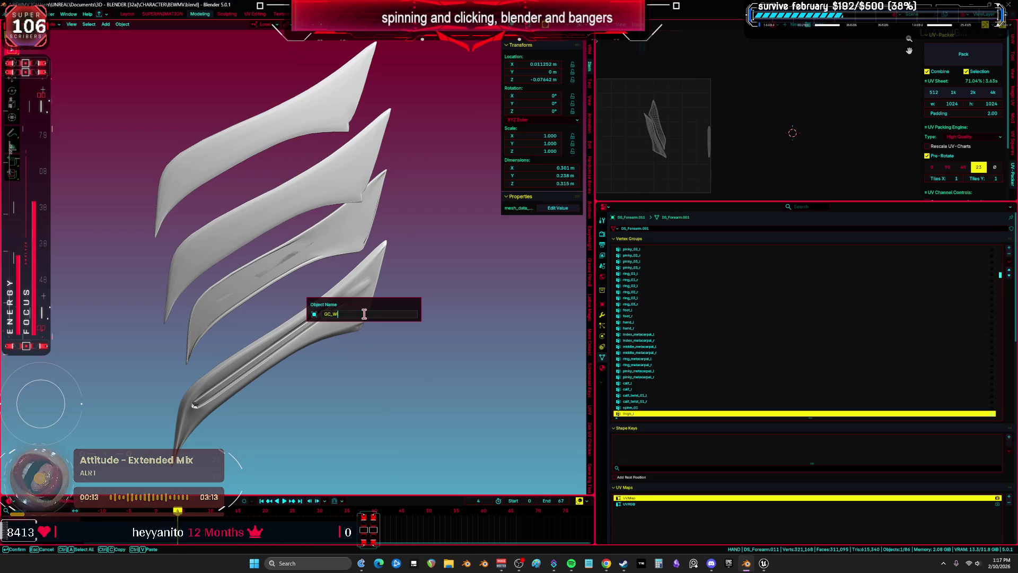
pyautogui.write('GC_Wing')
pyautogui.press('Return')
pyautogui.press('F2')
pyautogui.press('Return')
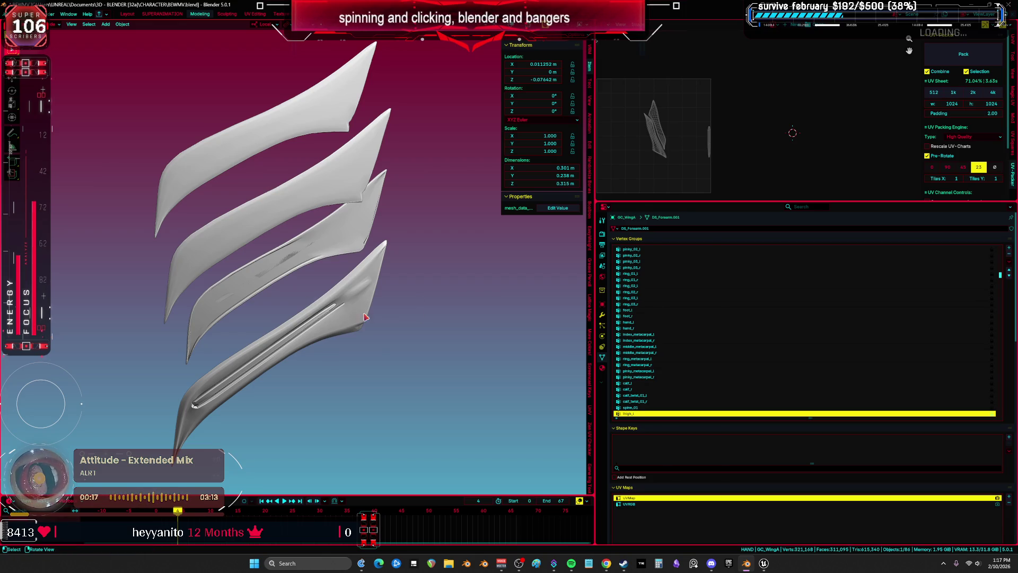
pyautogui.click(667, 228)
pyautogui.press('BackSpace')
pyautogui.write('A')
pyautogui.press('Return')
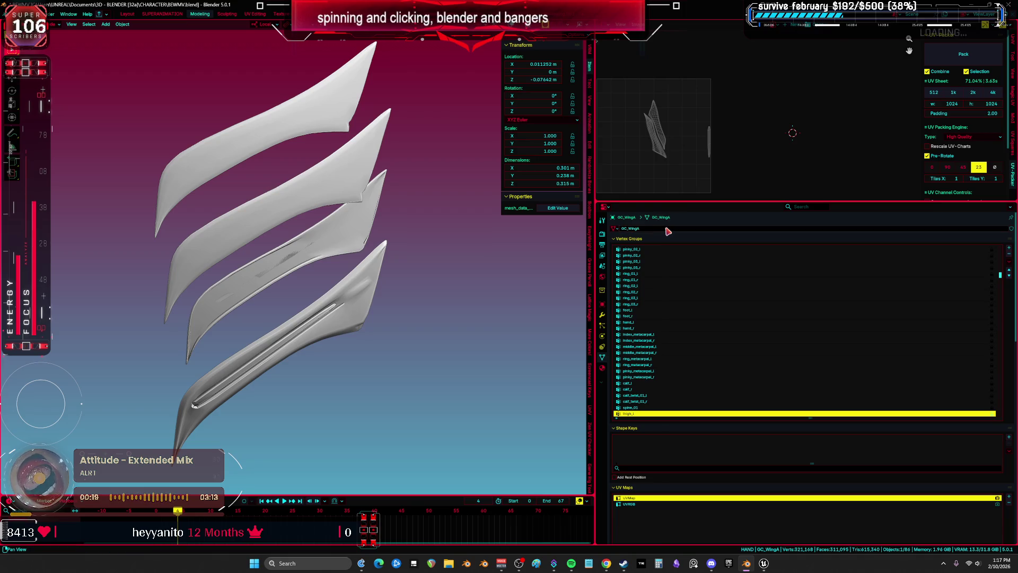
# Step: Rename the next blade down GC_WingD, with matching GC_WingD mesh data
pyautogui.moveTo(355, 263)
pyautogui.mouseDown()
pyautogui.moveTo(455, 290)
pyautogui.moveTo(403, 323)
pyautogui.mouseUp()
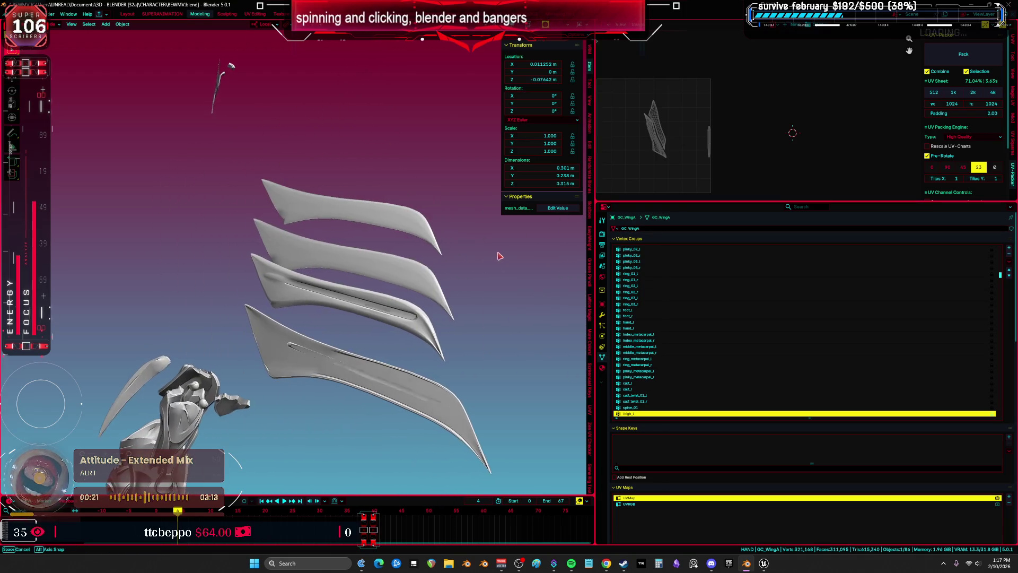
pyautogui.click(395, 331)
pyautogui.press('F2')
pyautogui.write('GC_WingC')
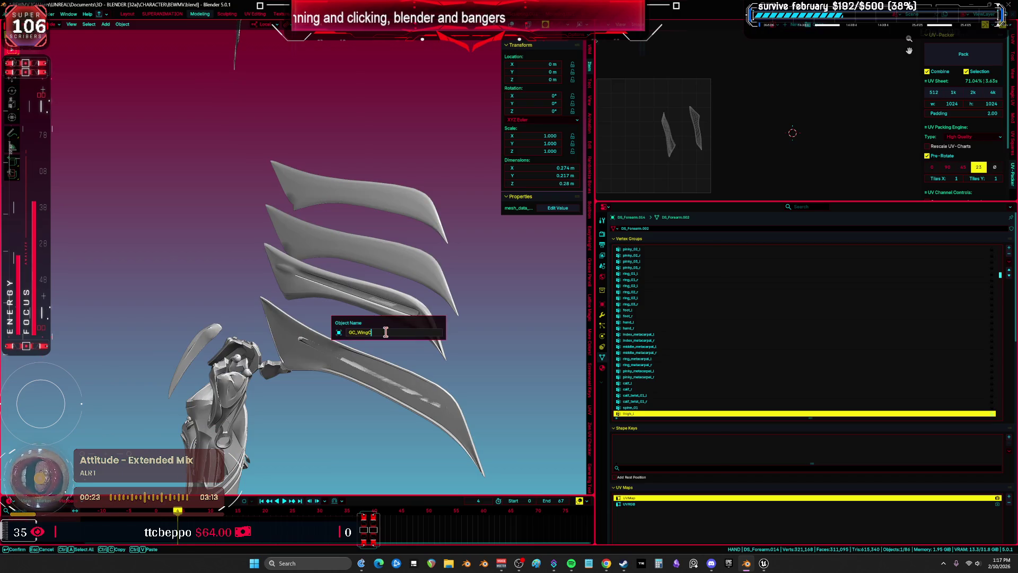
pyautogui.press('Return')
pyautogui.press('F2')
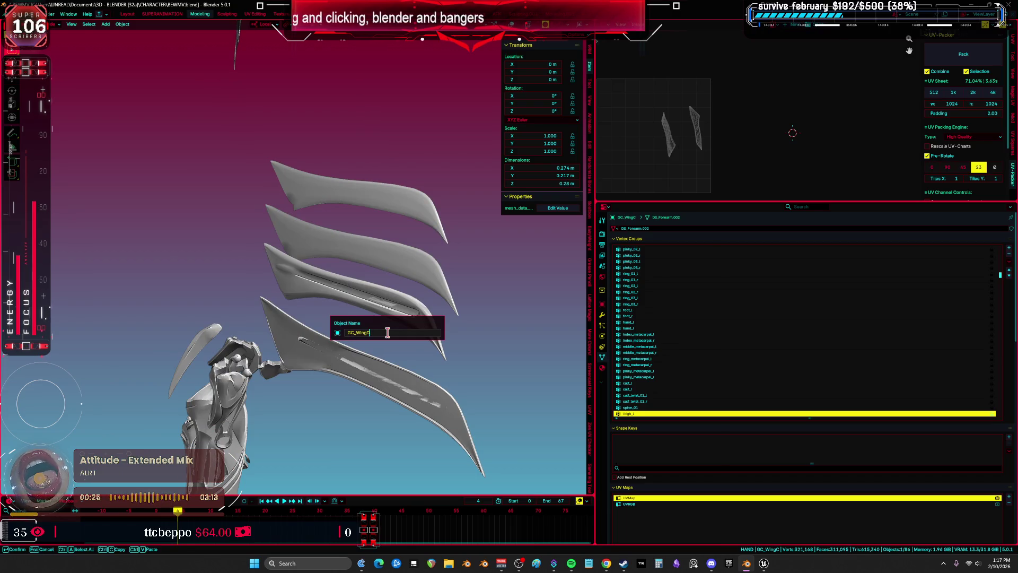
pyautogui.press('Return')
pyautogui.write('GC_WingD')
# Step: Rename another blade GC_WingB and set its mesh data name to GC_WingB
pyautogui.moveTo(408, 294)
pyautogui.mouseDown()
pyautogui.moveTo(424, 295)
pyautogui.moveTo(427, 275)
pyautogui.mouseUp()
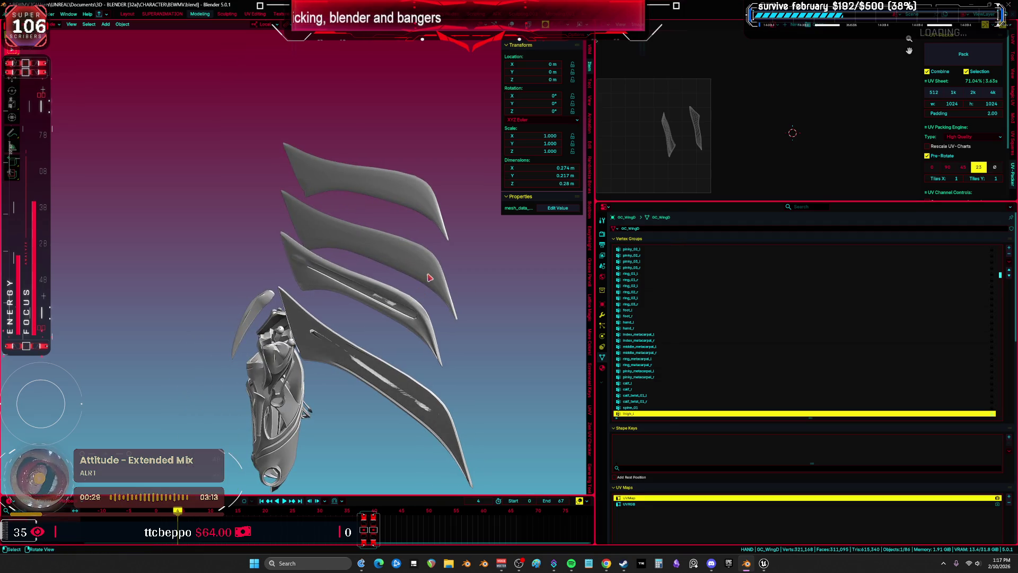
pyautogui.click(428, 274)
pyautogui.press('F2')
pyautogui.write('GC_Wing')
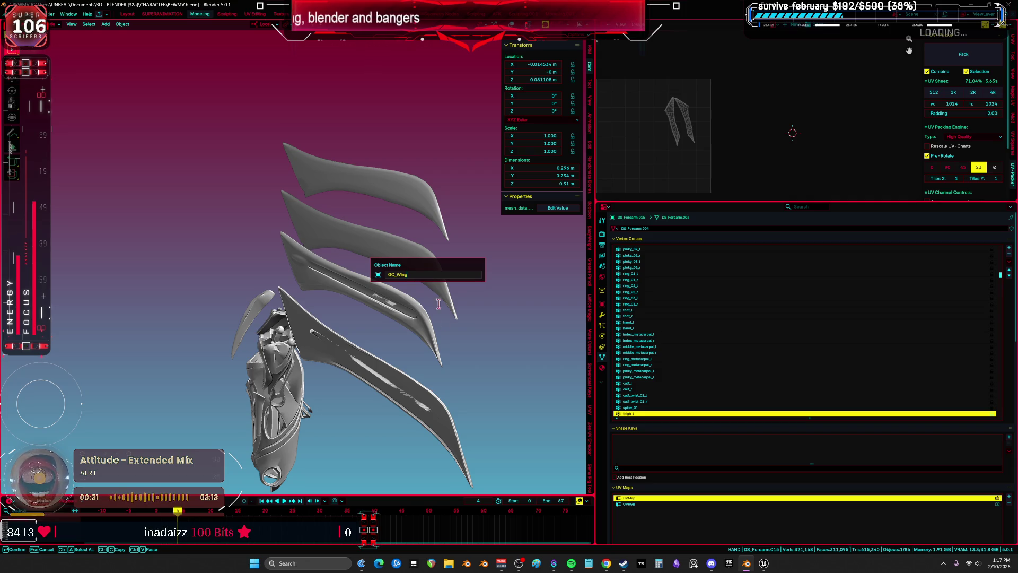
pyautogui.moveTo(421, 360)
pyautogui.mouseDown()
pyautogui.moveTo(380, 349)
pyautogui.moveTo(363, 284)
pyautogui.mouseUp()
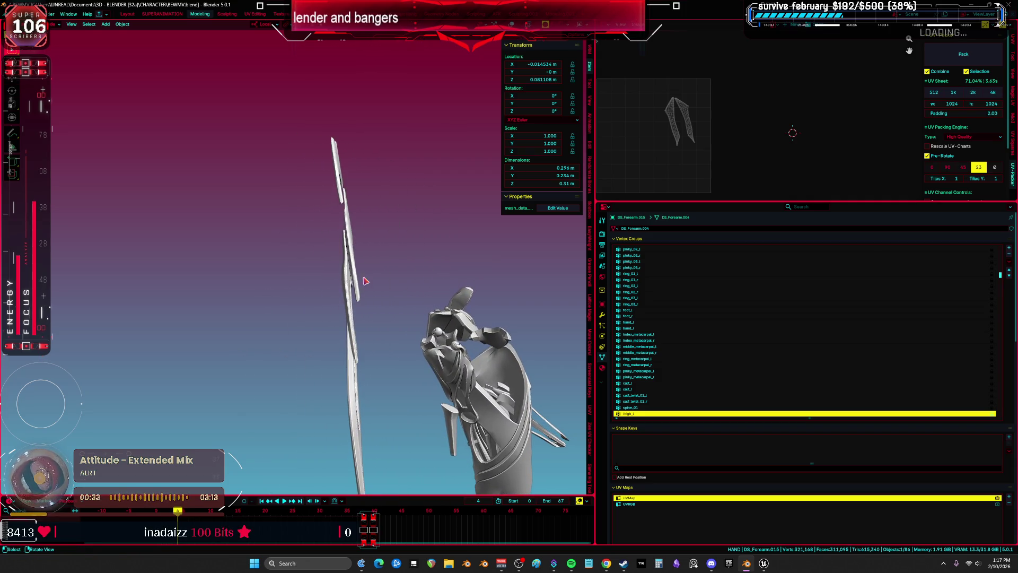
pyautogui.press('F2')
pyautogui.write('GC_Wing')
pyautogui.press('Return')
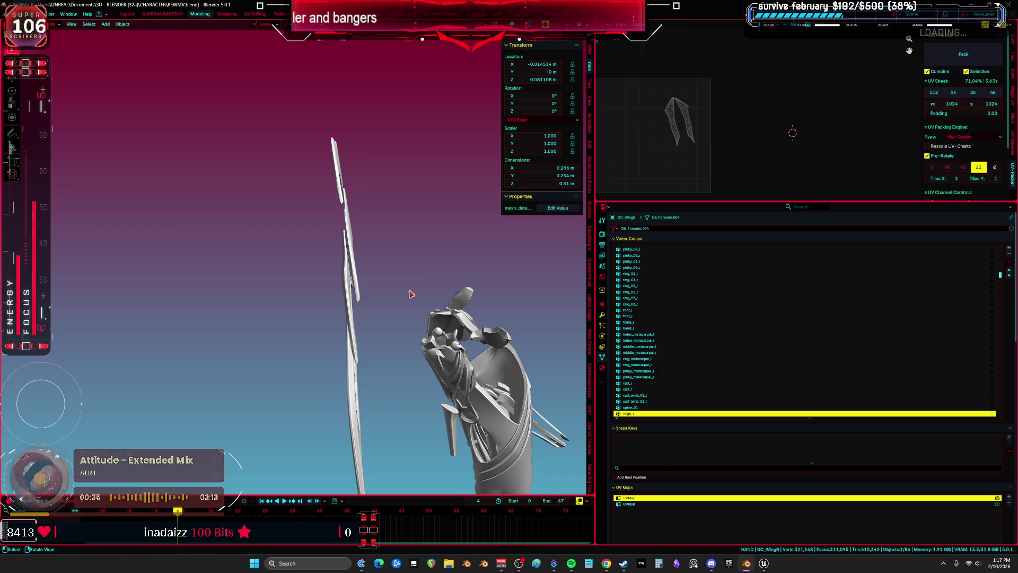
pyautogui.click(658, 229)
pyautogui.press('BackSpace')
pyautogui.press('Return')
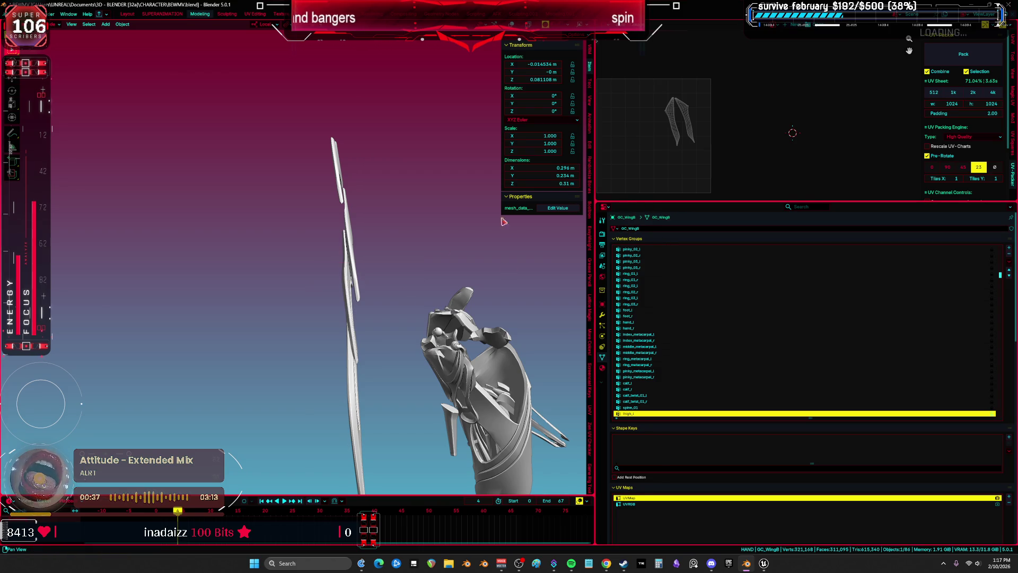
# Step: Isolate the blades in wireframe and name the remaining one GC_WingC, mesh data included
pyautogui.press('KP_Divide')
pyautogui.hotkey('shift', 'alt', 'z')
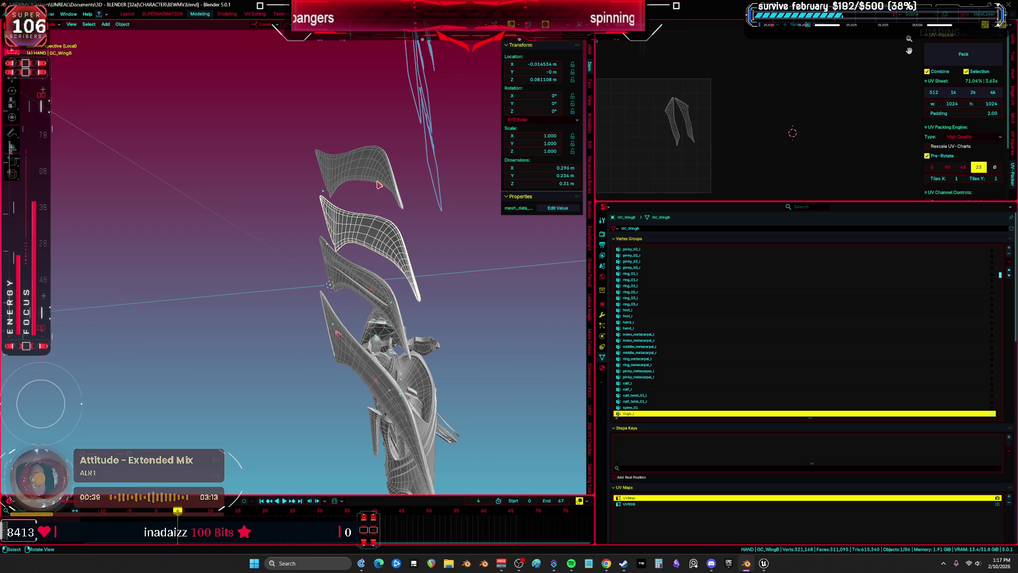
pyautogui.click(378, 185)
pyautogui.press('F2')
pyautogui.write('GC_WingC')
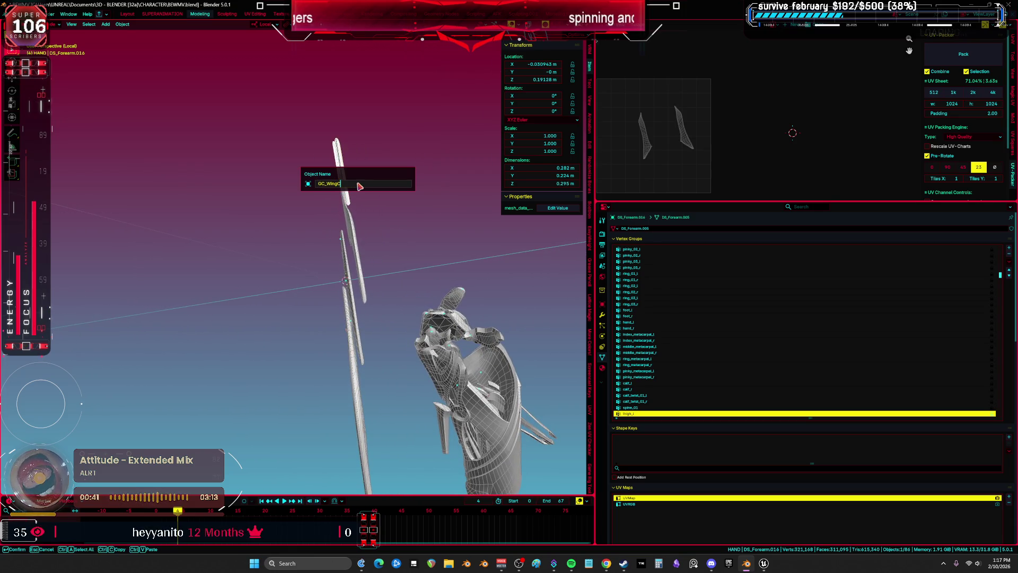
pyautogui.press('Return')
pyautogui.click(658, 228)
pyautogui.write('GC_WingC')
pyautogui.press('Return')
# Step: Frame GC_WingD, check it briefly in Edit Mode, then bring the rest of the scene back
pyautogui.moveTo(403, 241)
pyautogui.mouseDown()
pyautogui.moveTo(360, 246)
pyautogui.moveTo(331, 339)
pyautogui.moveTo(389, 325)
pyautogui.mouseUp()
pyautogui.click(357, 272)
pyautogui.press('KP_Decimal')
pyautogui.moveTo(226, 229)
pyautogui.mouseDown()
pyautogui.moveTo(329, 243)
pyautogui.moveTo(415, 232)
pyautogui.moveTo(441, 253)
pyautogui.moveTo(336, 243)
pyautogui.moveTo(324, 260)
pyautogui.mouseUp()
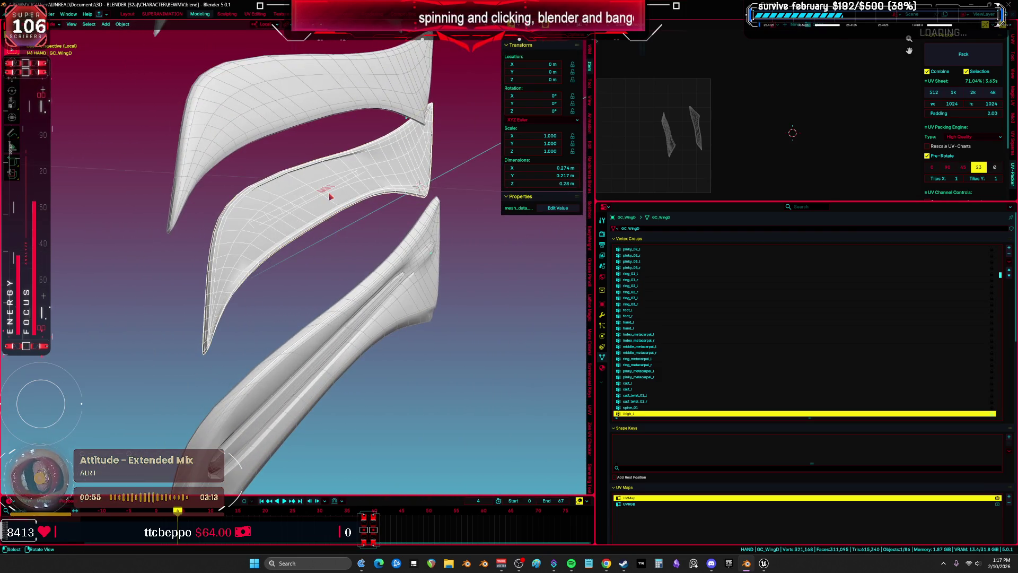
pyautogui.press('Tab')
pyautogui.press('KP_Divide')
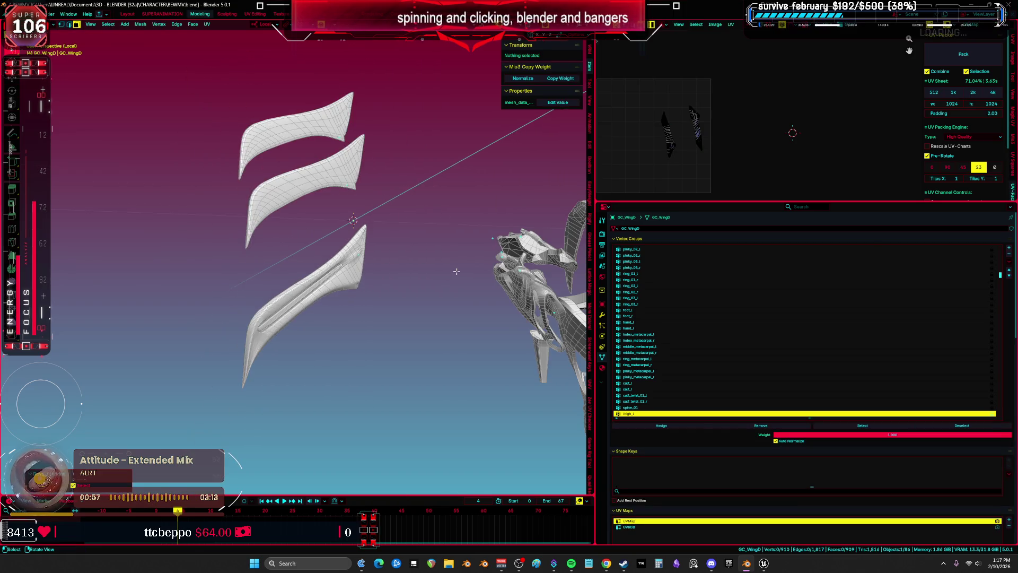
pyautogui.press('Tab')
pyautogui.scroll(-3, 453, 275)
pyautogui.scroll(1, 453, 276)
pyautogui.moveTo(453, 277); pyautogui.dragTo(347, 297)
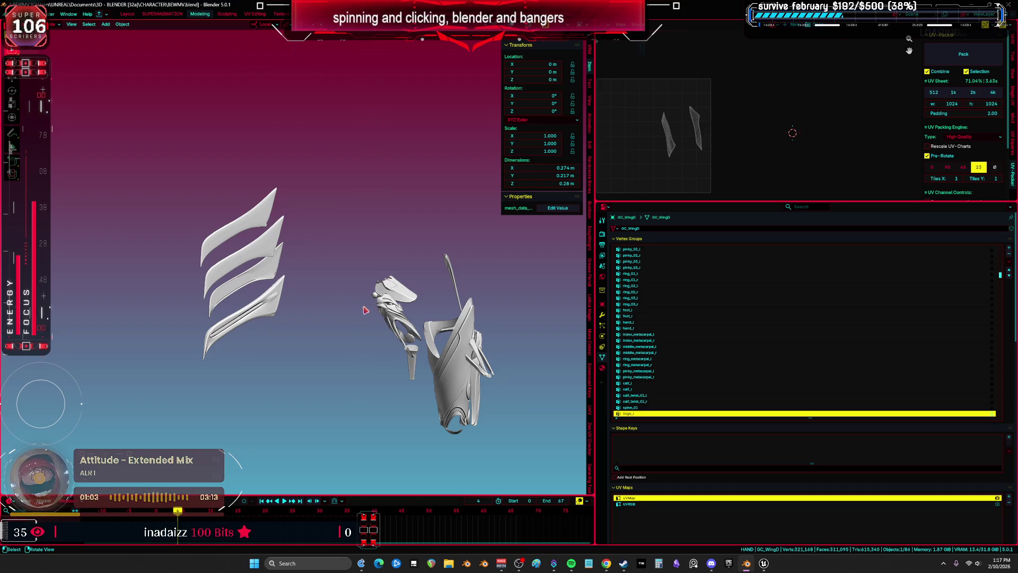
# Step: Clear GC_TopShoulder's location to 0 m with Alt+G, cancelling the stray prompt and move
pyautogui.press('KP_5')
pyautogui.scroll(-3, 440, 264)
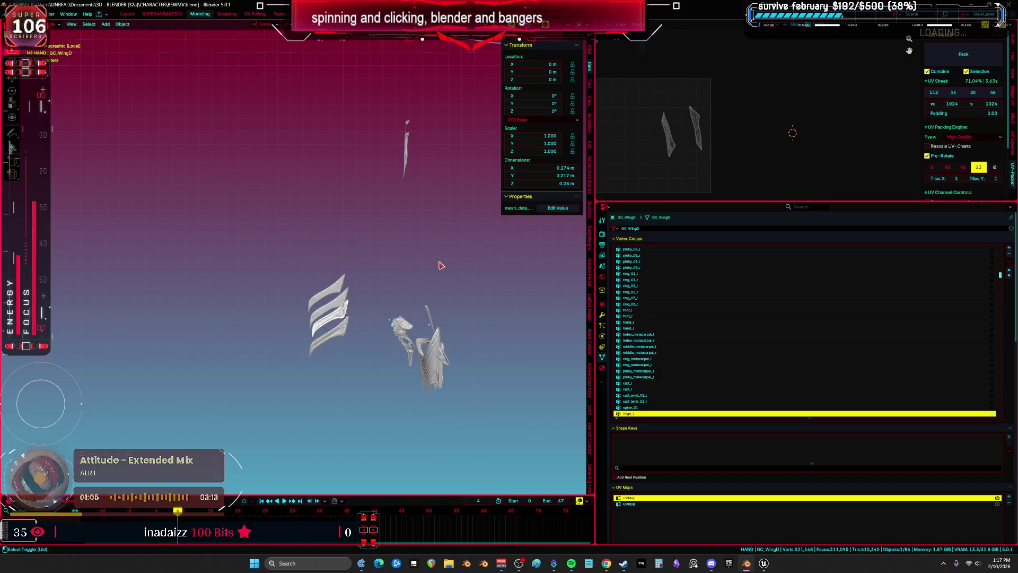
pyautogui.moveTo(428, 170)
pyautogui.mouseDown()
pyautogui.moveTo(357, 186)
pyautogui.moveTo(289, 134)
pyautogui.mouseUp()
pyautogui.hotkey('alt', 'g')
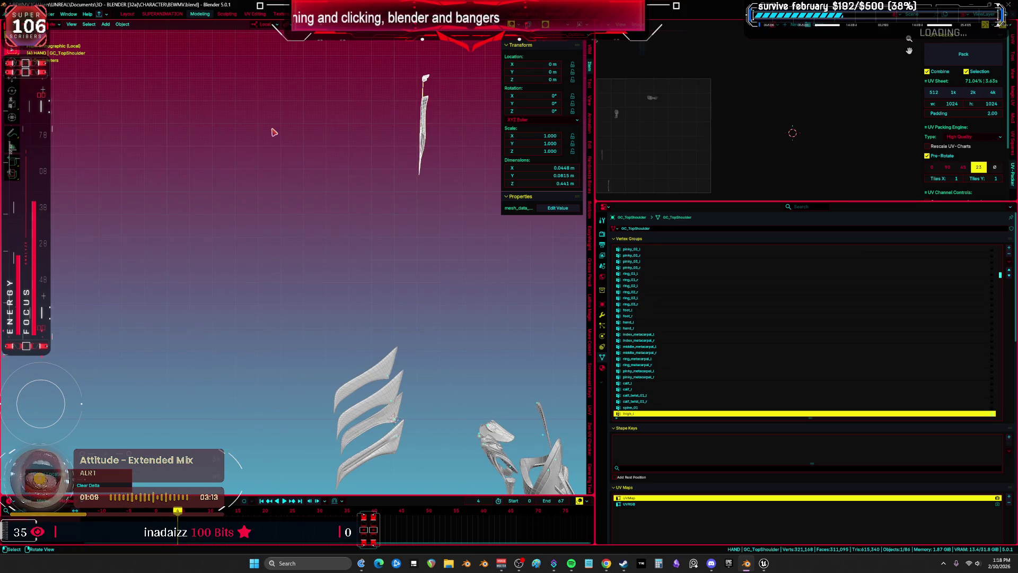
pyautogui.scroll(-3, 346, 182)
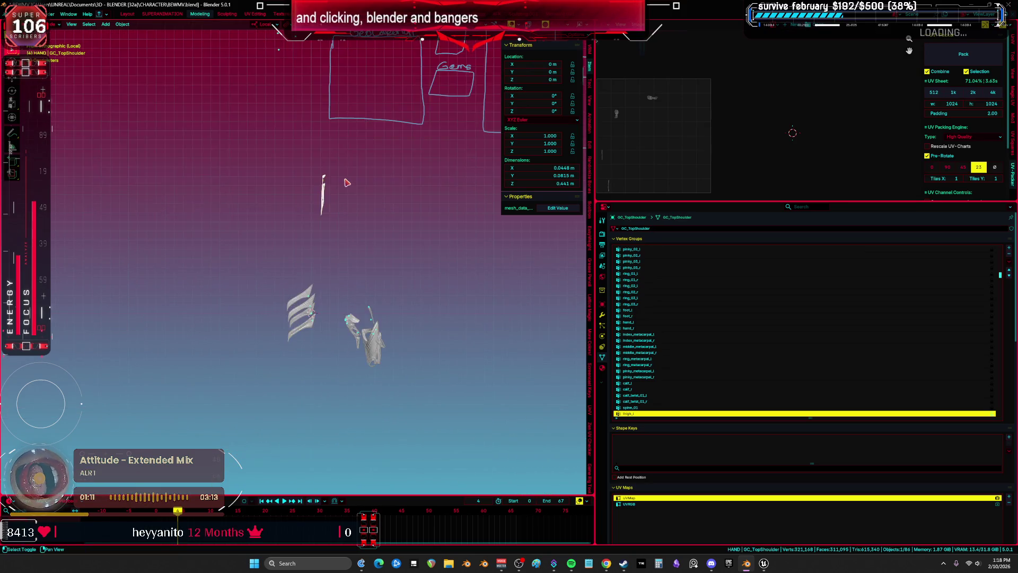
pyautogui.hotkey('shift', 'alt', 'g')
pyautogui.press('Escape')
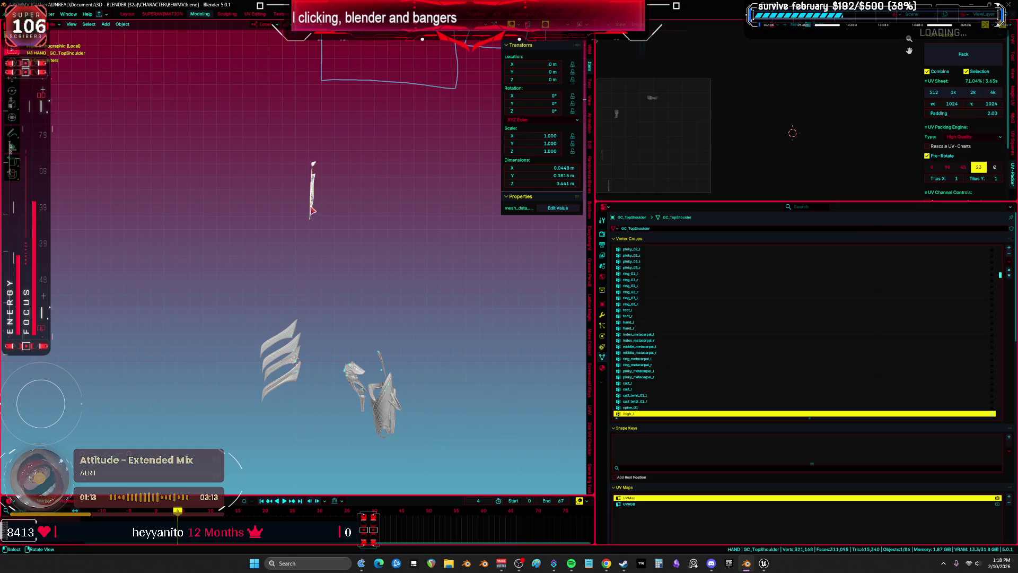
pyautogui.press('g')
pyautogui.press('Escape')
# Step: Show GC_TopShoulder's Armature modifier in the Modifiers properties
pyautogui.moveTo(324, 270)
pyautogui.mouseDown()
pyautogui.moveTo(171, 289)
pyautogui.moveTo(218, 275)
pyautogui.moveTo(338, 282)
pyautogui.mouseUp()
pyautogui.press('KP_5')
pyautogui.hotkey('ctrl', 'space')
pyautogui.scroll(-5, 328, 278)
pyautogui.scroll(-2, 361, 294)
pyautogui.hotkey('ctrl', 'space')
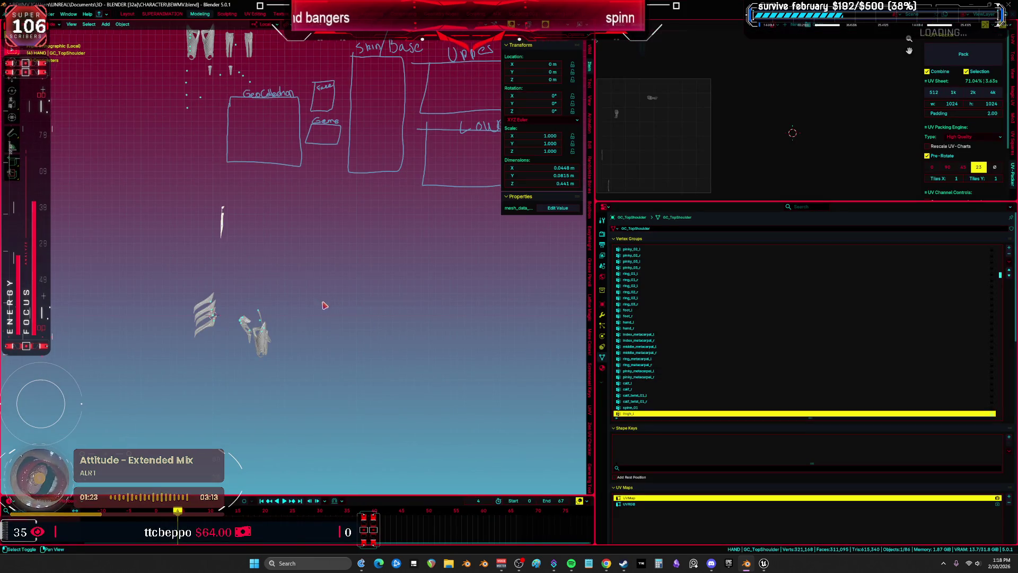
pyautogui.click(602, 316)
pyautogui.moveTo(325, 254); pyautogui.dragTo(364, 312)
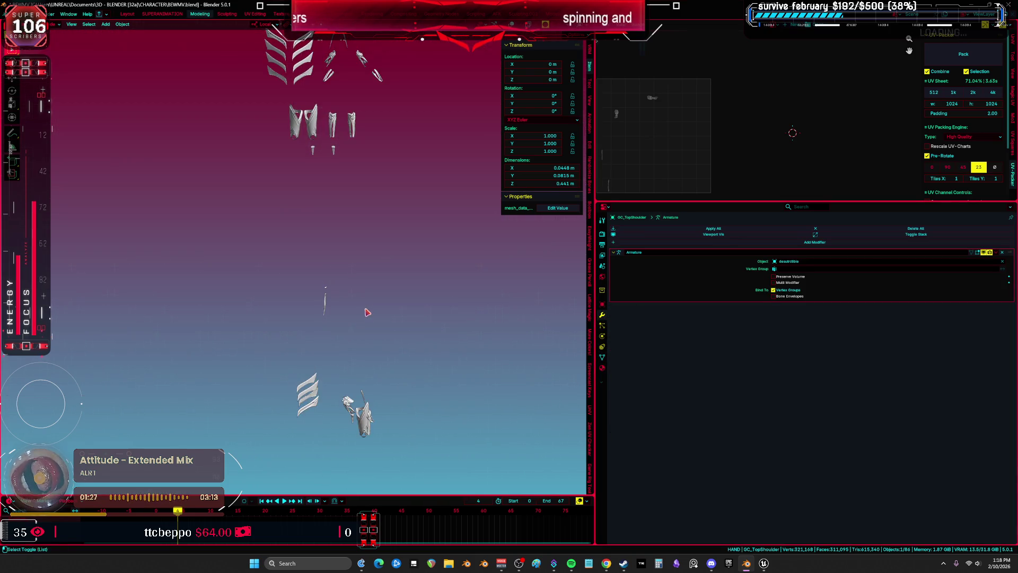
# Step: Reset the armature to its rest pose and snap the selected bones to the 3D cursor
pyautogui.press('KP_Decimal')
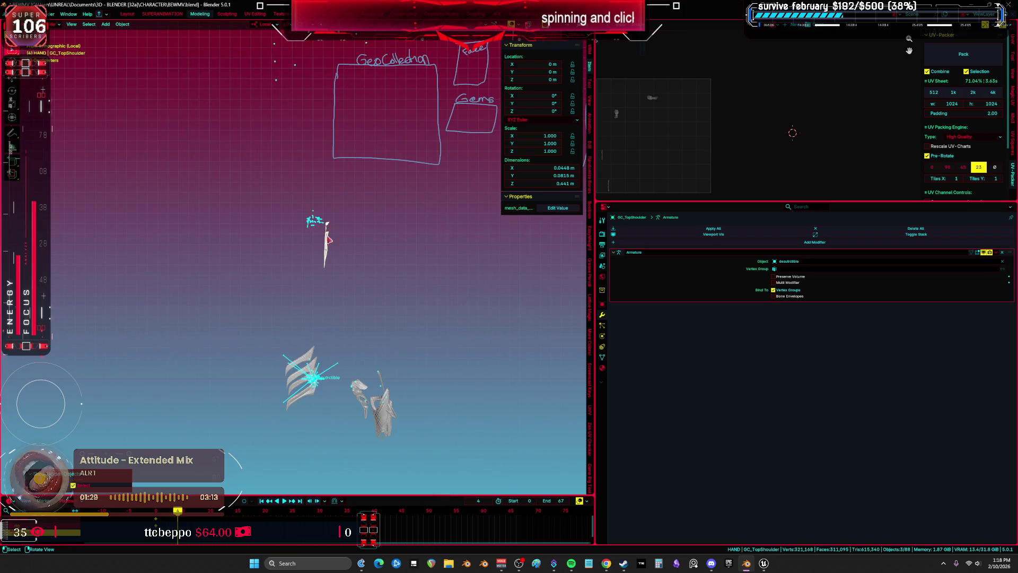
pyautogui.hotkey('ctrl', 'Tab')
pyautogui.rightClick(349, 241)
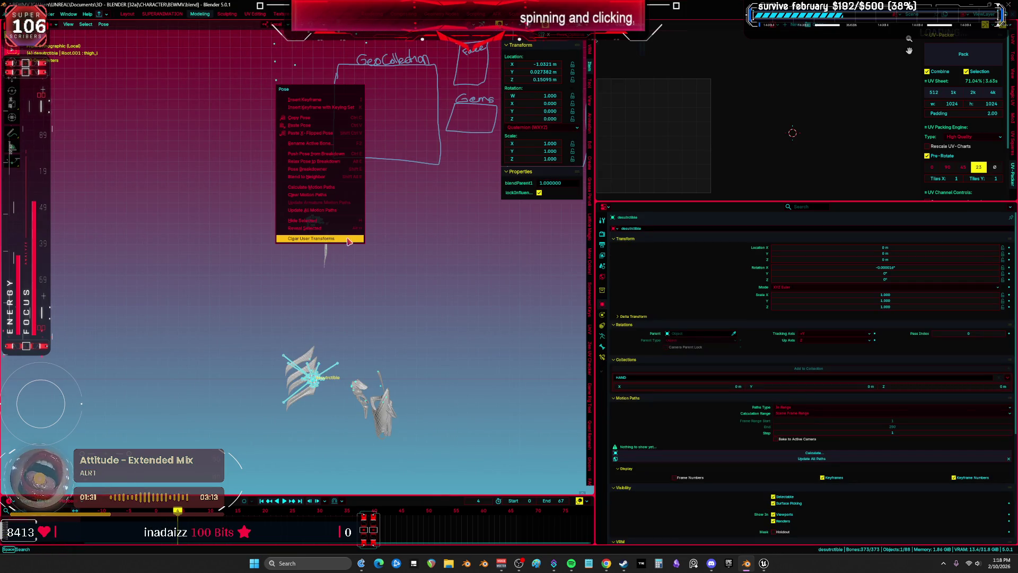
pyautogui.click(348, 239)
pyautogui.hotkey('shift', 's')
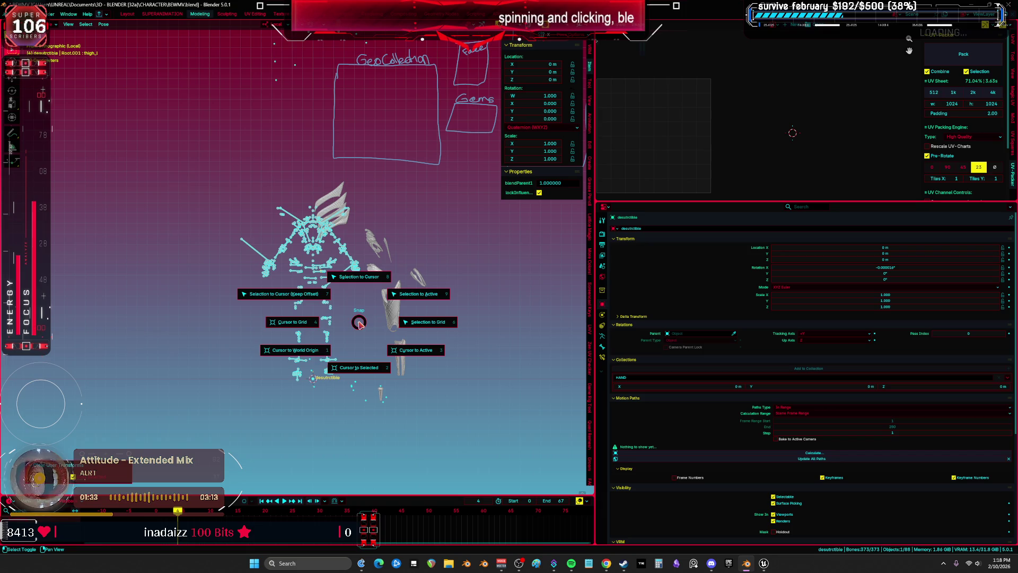
pyautogui.click(363, 267)
pyautogui.hotkey('ctrl', 'space')
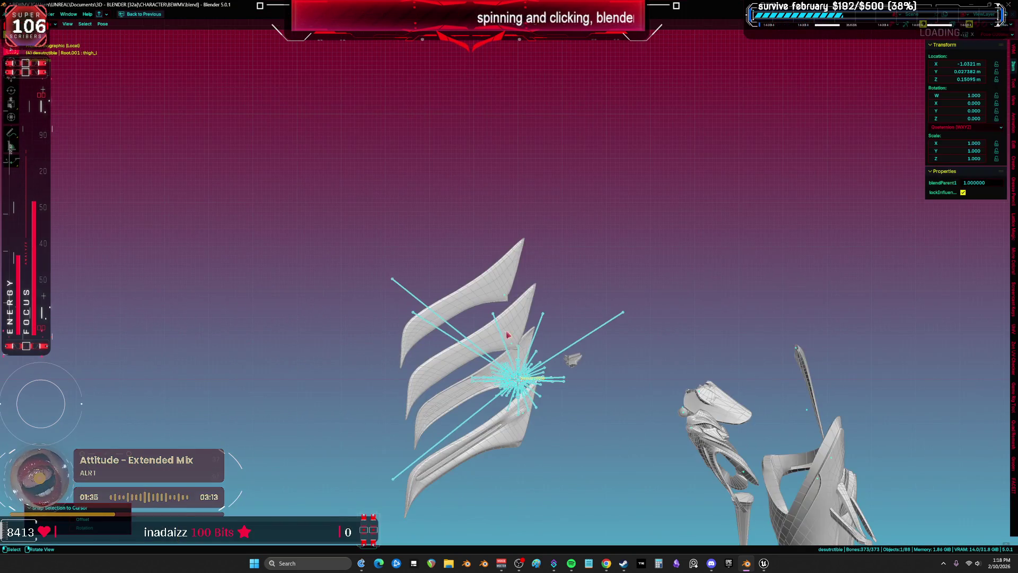
pyautogui.hotkey('ctrl', 'Tab')
# Step: Move the right-hand meshes to the origin with Alt+G, then test and cancel a bone rotation
pyautogui.moveTo(807, 329); pyautogui.dragTo(586, 543)
pyautogui.hotkey('alt', 'g')
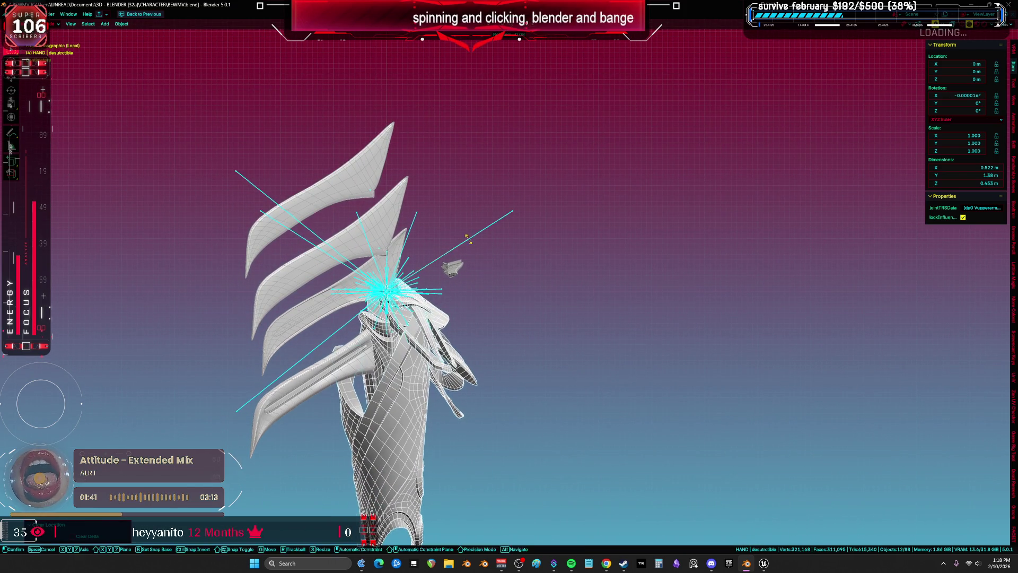
pyautogui.click(451, 258)
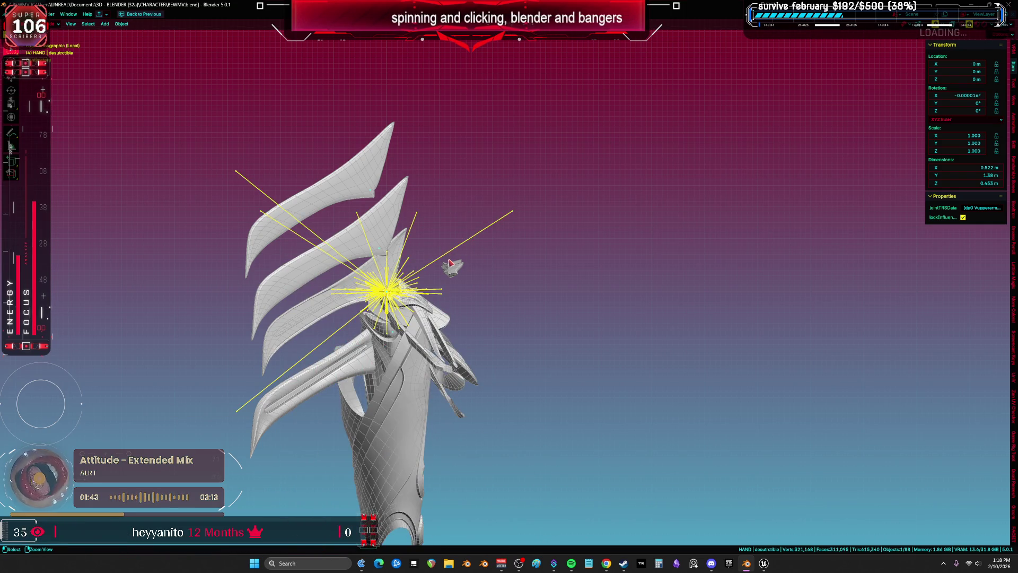
pyautogui.hotkey('ctrl', 'Tab')
pyautogui.press('r')
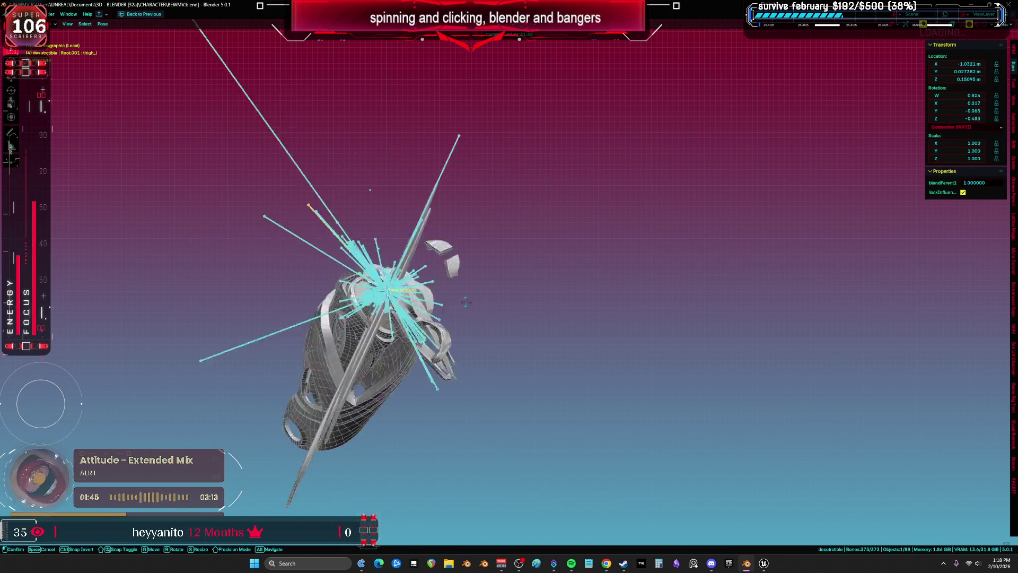
pyautogui.press('Escape')
pyautogui.hotkey('ctrl', 'Tab')
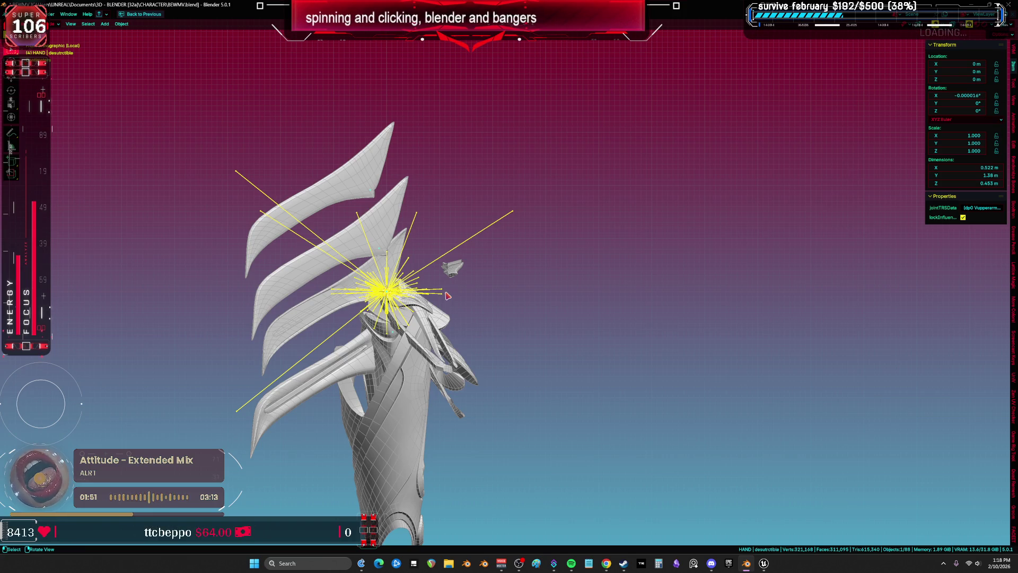
# Step: Hide the desutrctible mesh, switch to wireframe, and list GC_WingC's vertex groups and UV maps
pyautogui.moveTo(403, 288)
pyautogui.mouseDown()
pyautogui.moveTo(406, 373)
pyautogui.moveTo(434, 331)
pyautogui.mouseUp()
pyautogui.hotkey('ctrl', 'Tab')
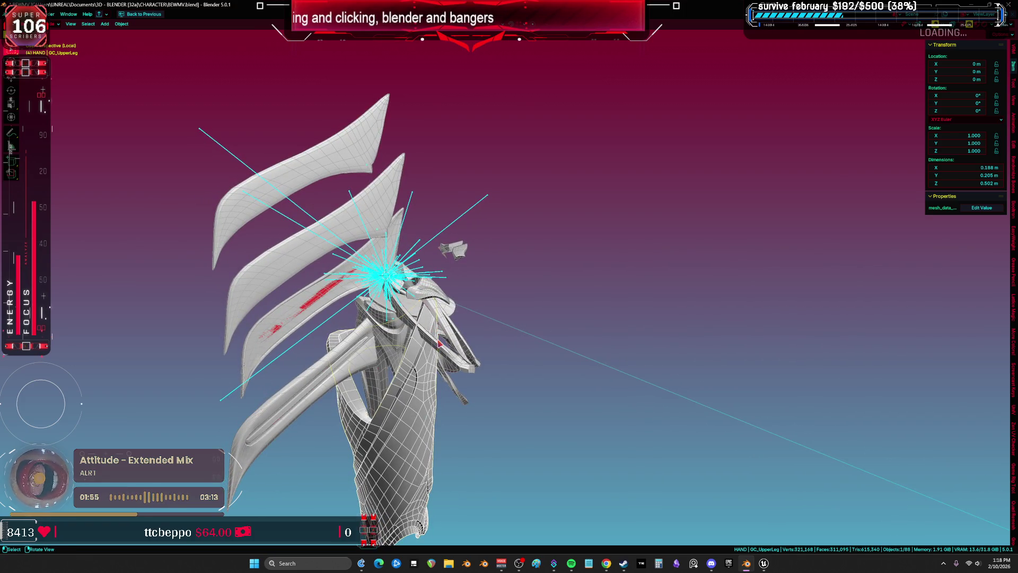
pyautogui.press('KP_1')
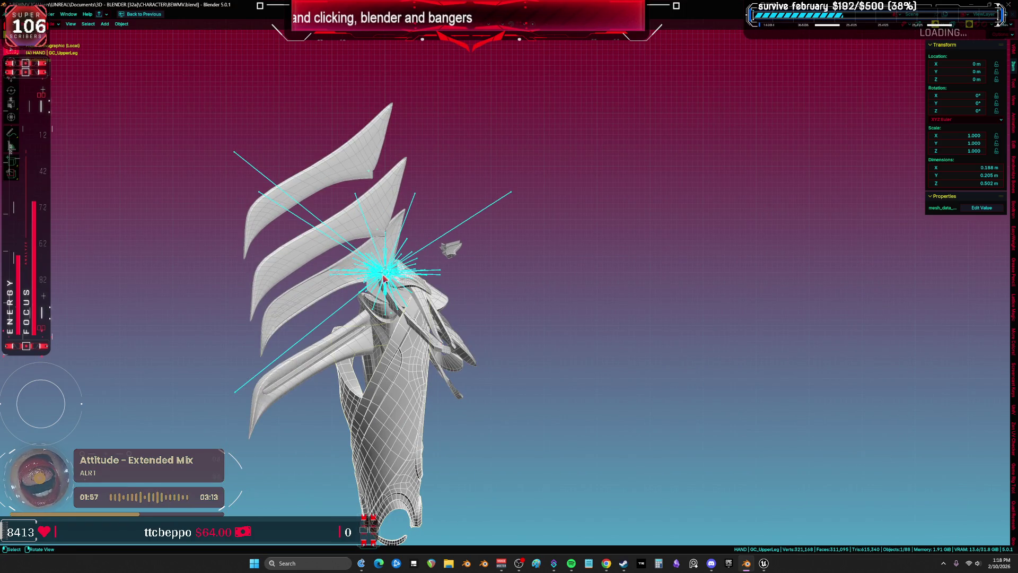
pyautogui.click(384, 278)
pyautogui.press('h')
pyautogui.hotkey('shift', 'z')
pyautogui.moveTo(250, 130)
pyautogui.mouseDown()
pyautogui.moveTo(428, 438)
pyautogui.moveTo(466, 439)
pyautogui.moveTo(243, 194)
pyautogui.mouseUp()
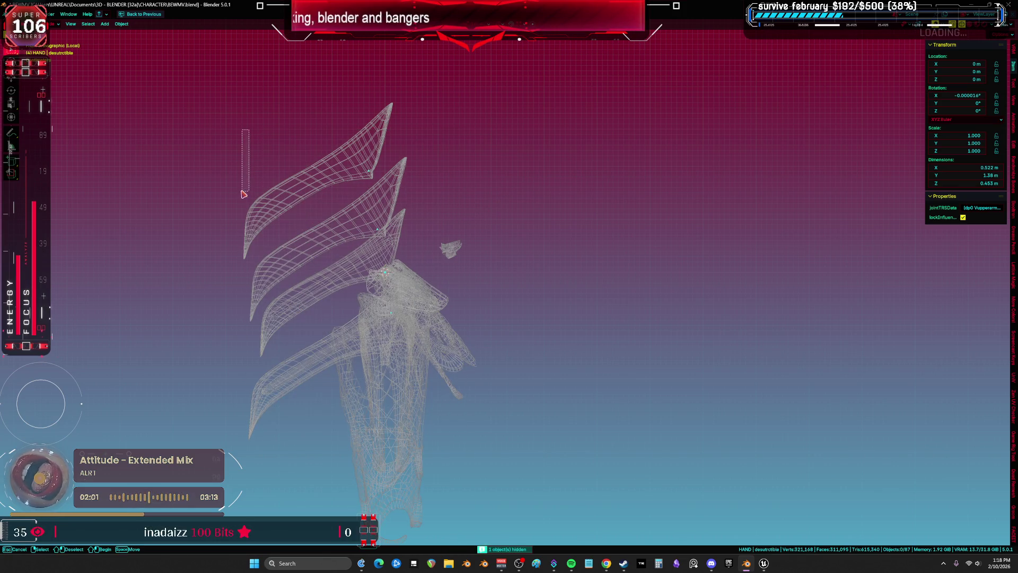
pyautogui.click(364, 181)
pyautogui.hotkey('ctrl', 'space')
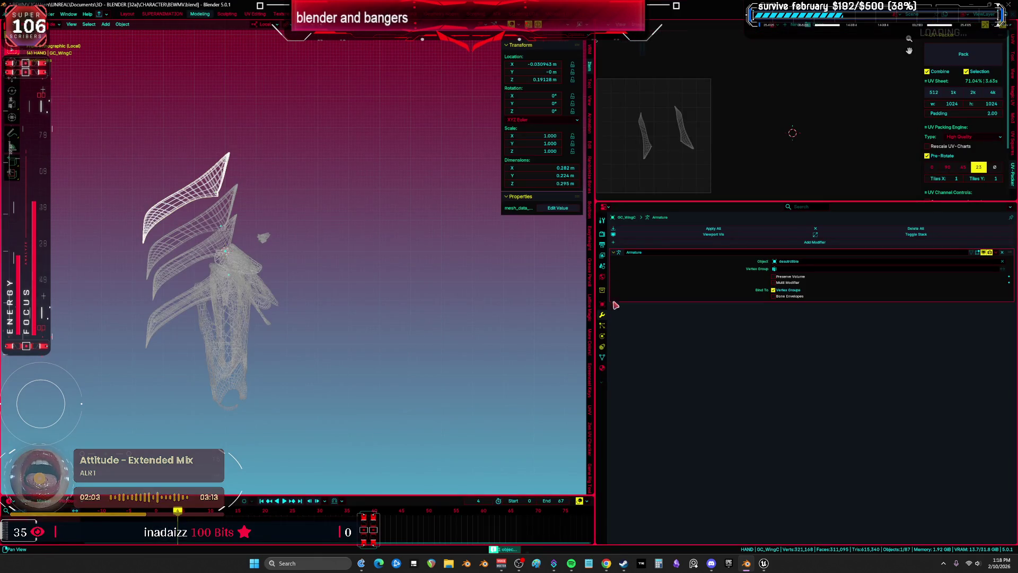
pyautogui.click(603, 360)
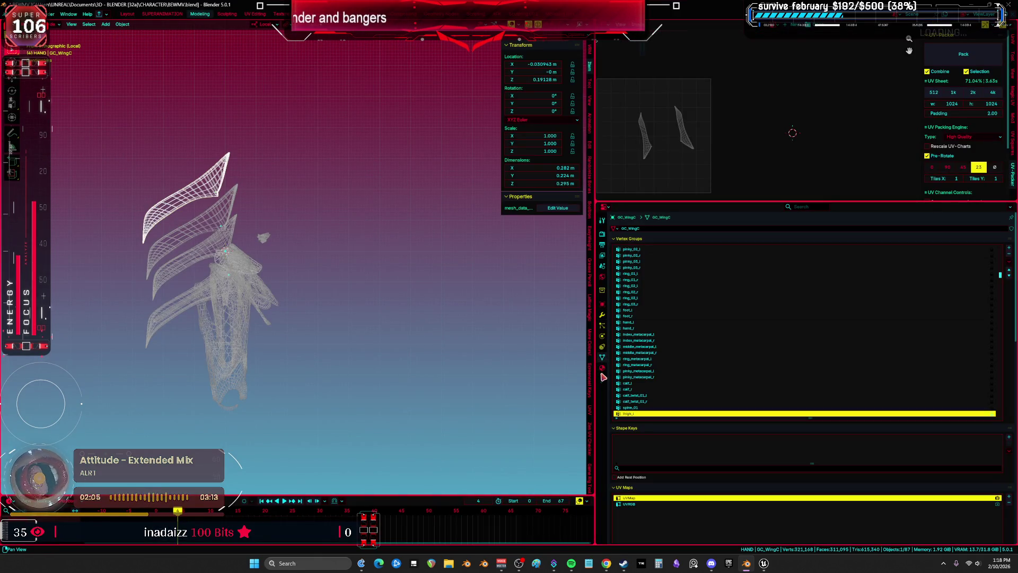
# Step: Check material slots on GC_WingB, GC_WingD, GC_ShoulderCenter and GC_LowerLeg, then box-select the armor pieces
pyautogui.click(602, 368)
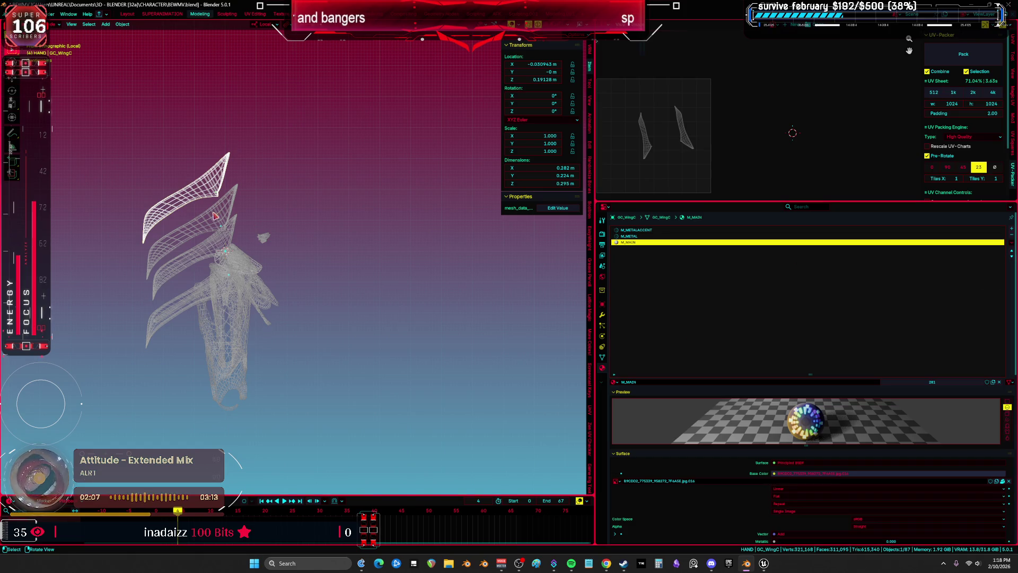
pyautogui.click(207, 247)
pyautogui.click(240, 260)
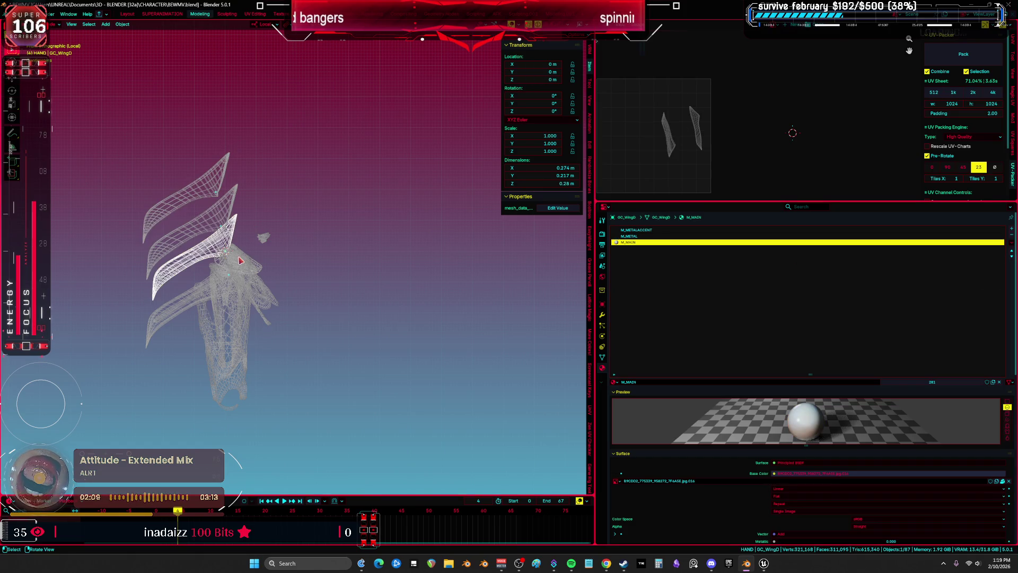
pyautogui.click(242, 260)
pyautogui.click(215, 317)
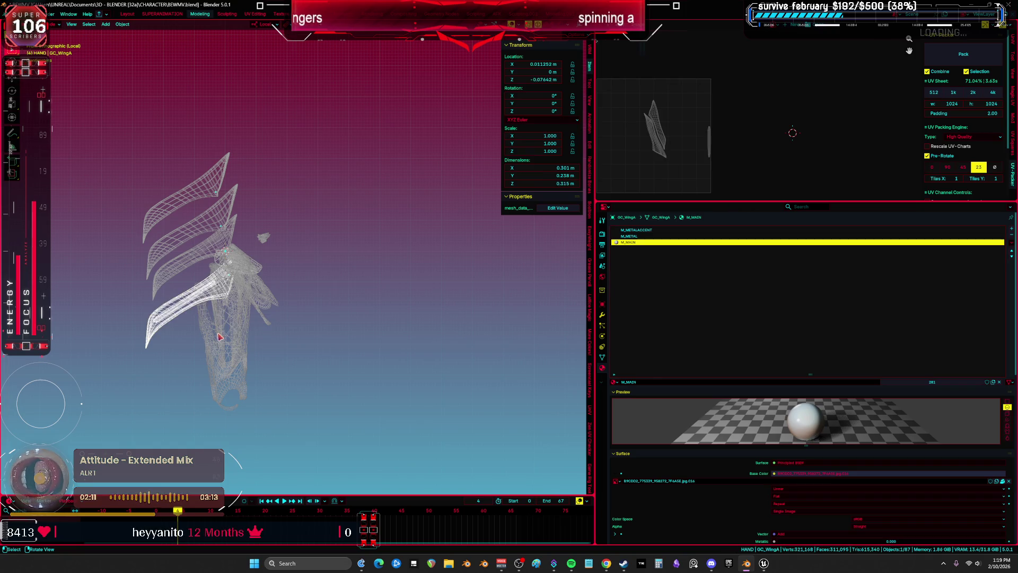
pyautogui.moveTo(295, 359)
pyautogui.mouseDown()
pyautogui.moveTo(187, 233)
pyautogui.moveTo(130, 143)
pyautogui.mouseUp()
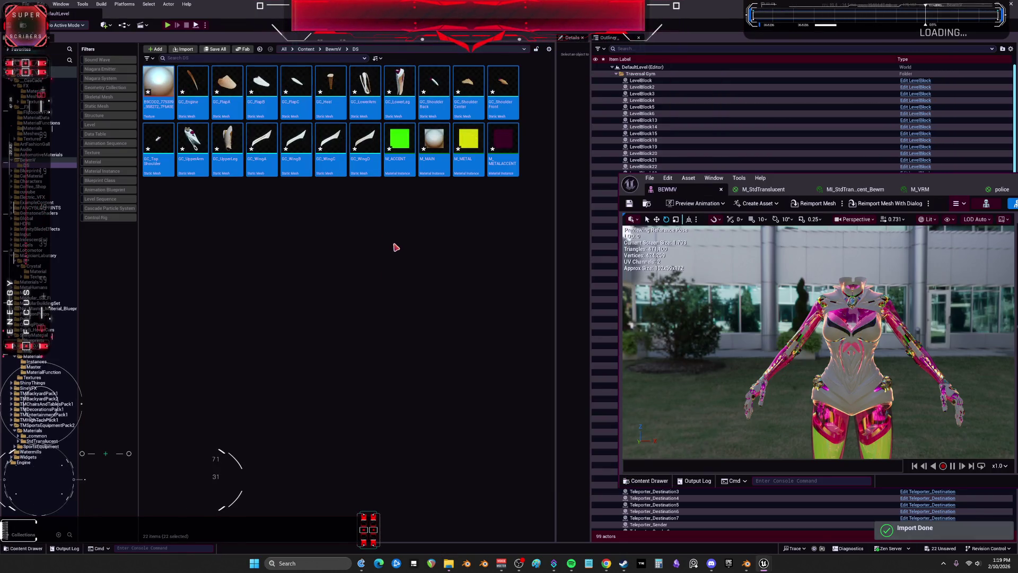
# Step: Delete the Actor-based blueprint that was created by mistake
pyautogui.rightClick(325, 207)
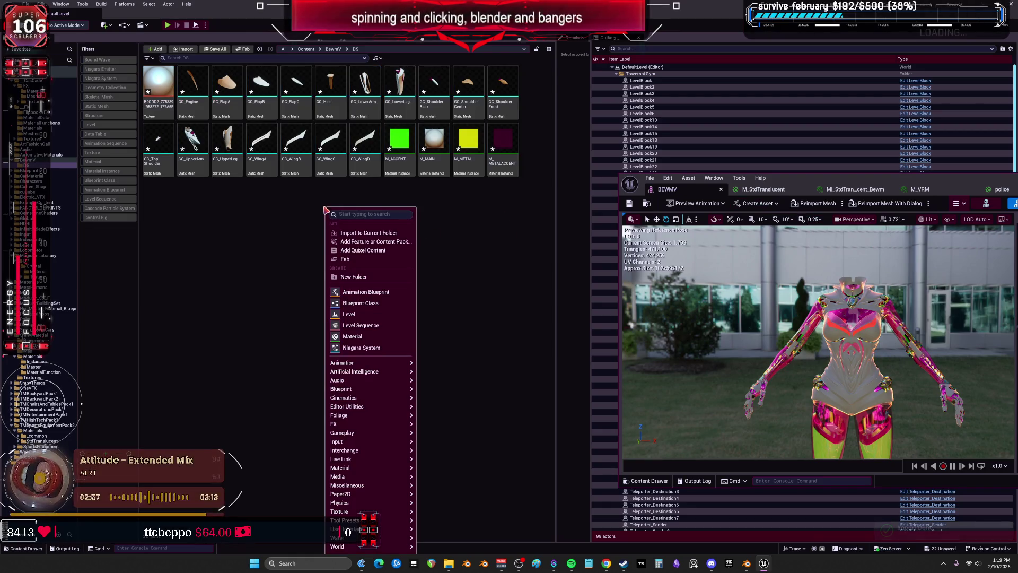
pyautogui.click(369, 306)
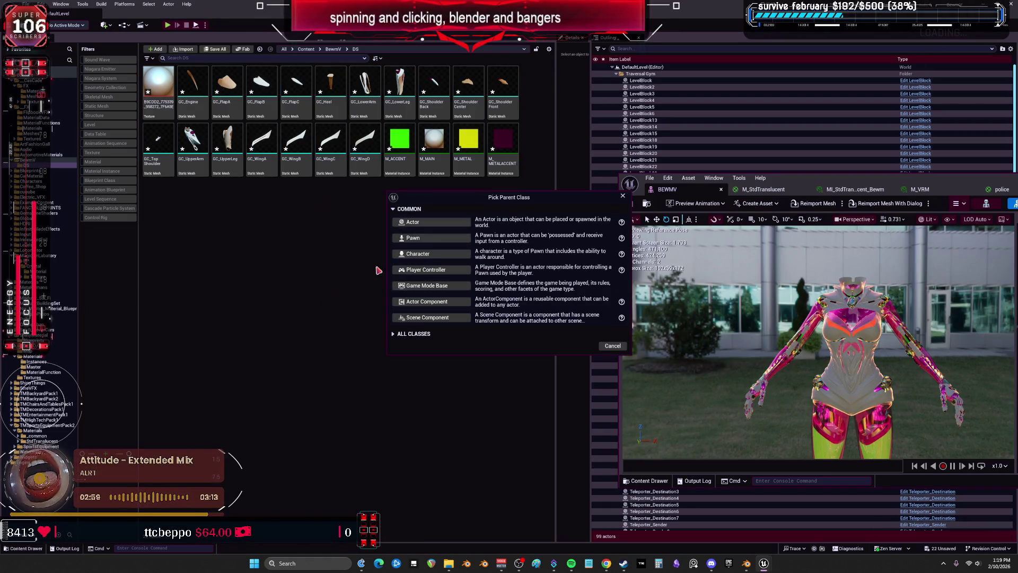
pyautogui.click(435, 224)
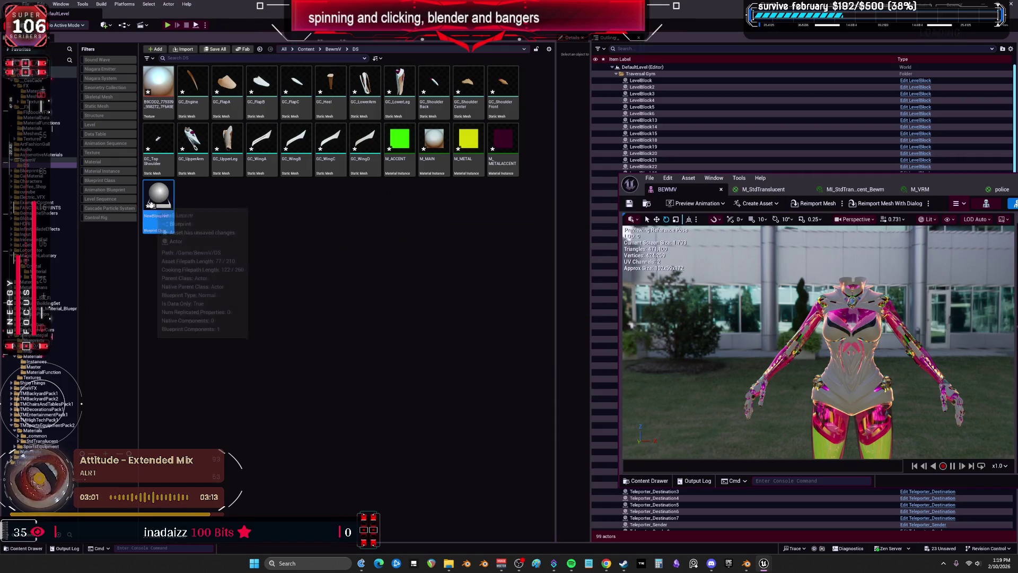
pyautogui.press('Delete')
pyautogui.click(452, 409)
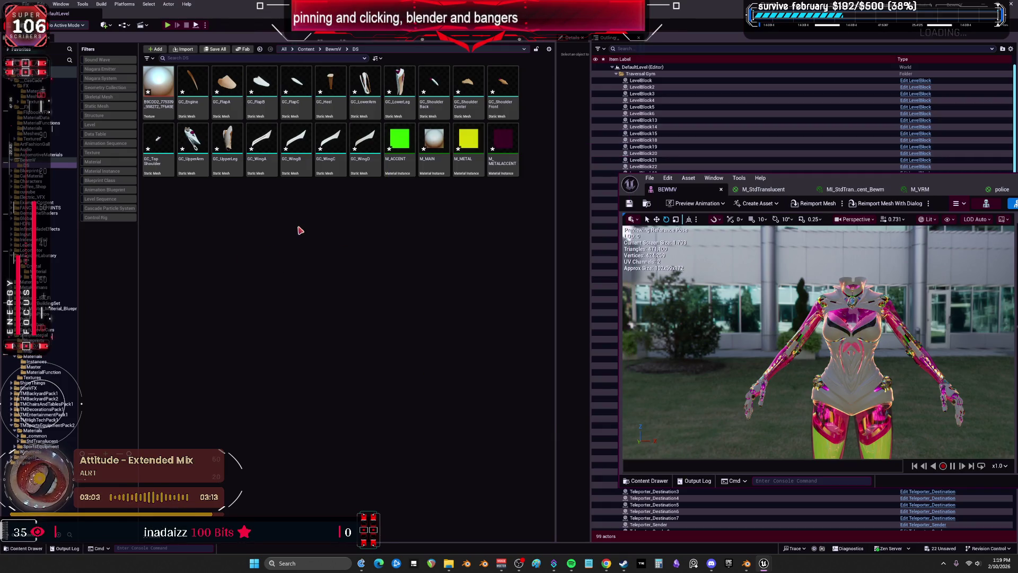
# Step: Create a Character-based blueprint named BP_test and open it full screen
pyautogui.rightClick(297, 228)
pyautogui.click(335, 311)
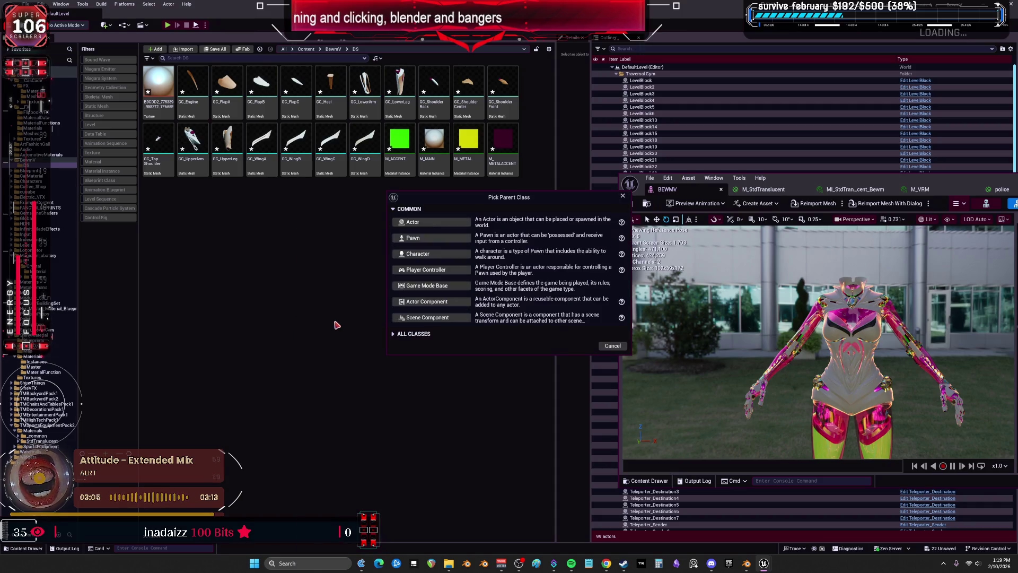
pyautogui.click(433, 255)
pyautogui.write('BP_')
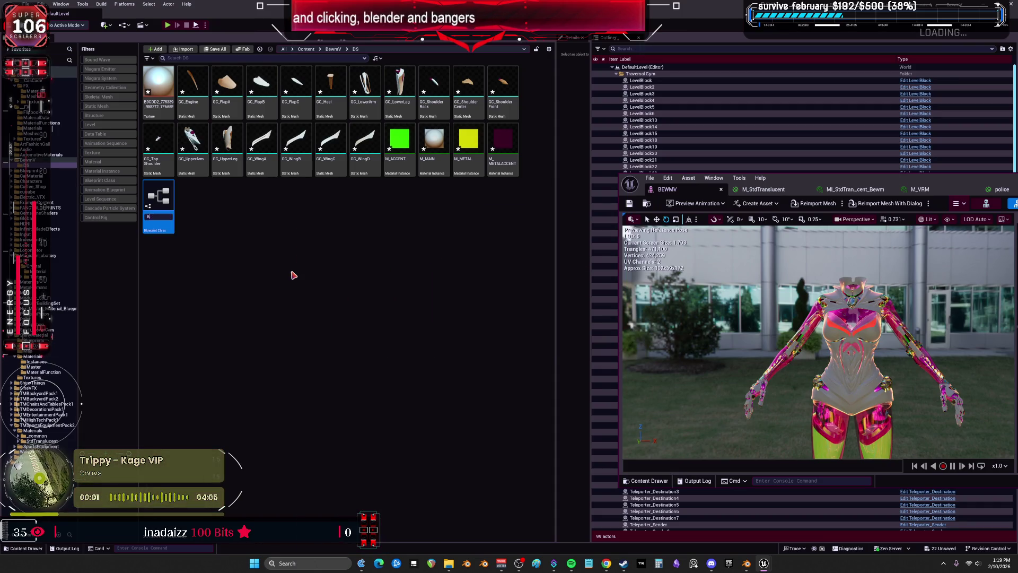
pyautogui.write('test')
pyautogui.press('Return')
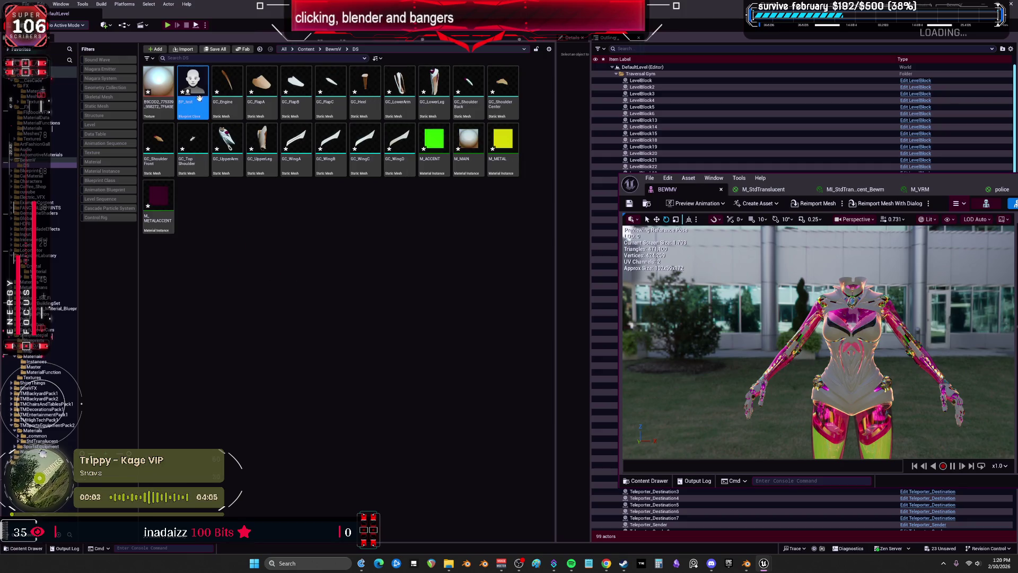
pyautogui.doubleClick(191, 79)
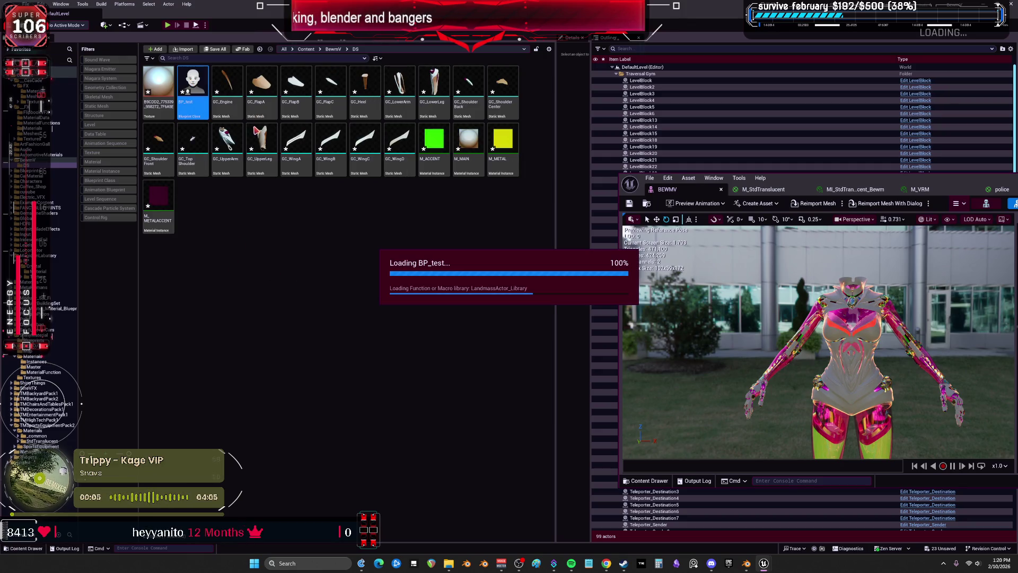
pyautogui.doubleClick(831, 181)
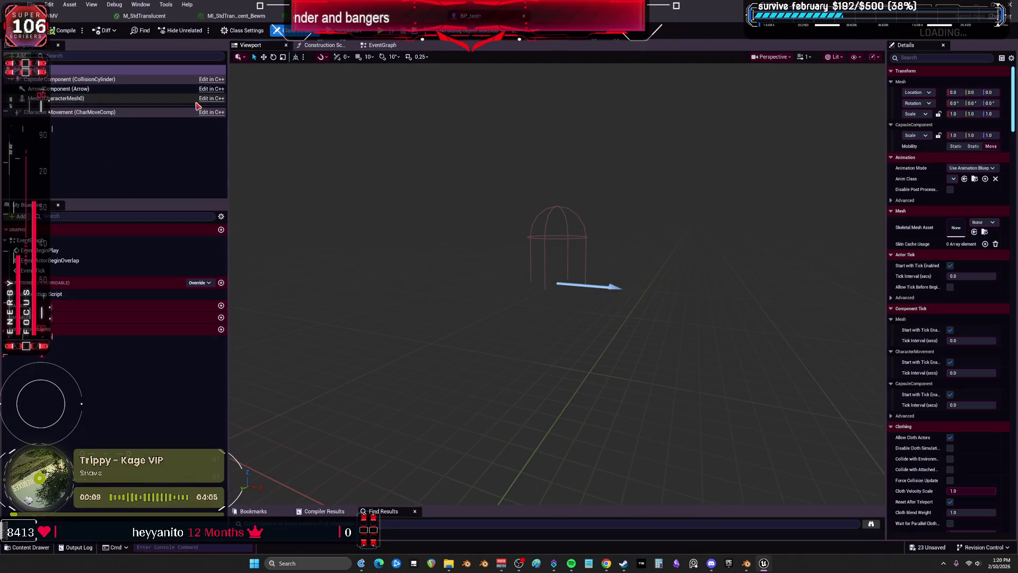
# Step: Set the Mesh component's Skeletal Mesh Asset to BEWMV, replacing the TESST mesh first tried
pyautogui.click(132, 98)
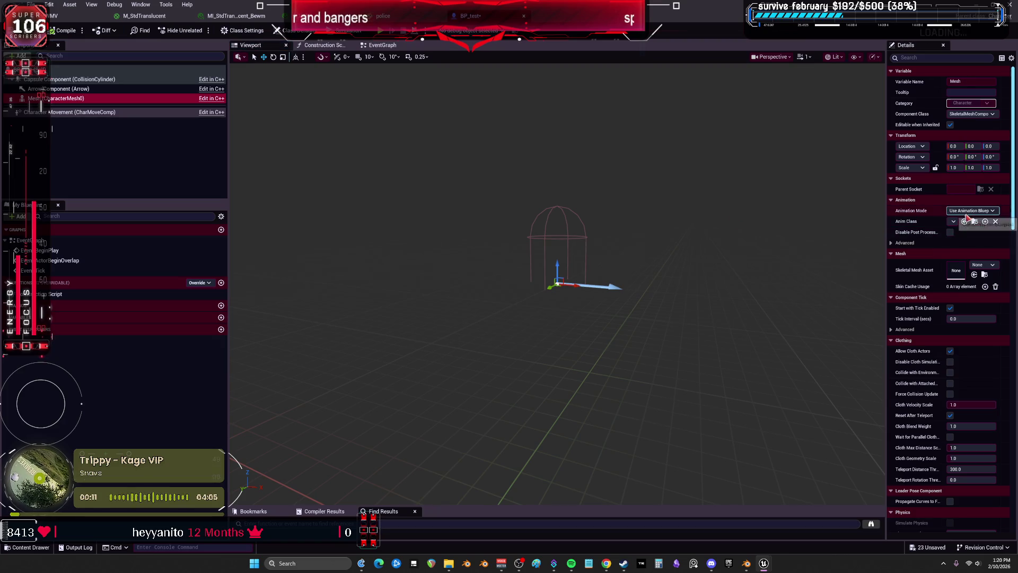
pyautogui.click(890, 220)
pyautogui.moveTo(871, 220); pyautogui.dragTo(641, 223)
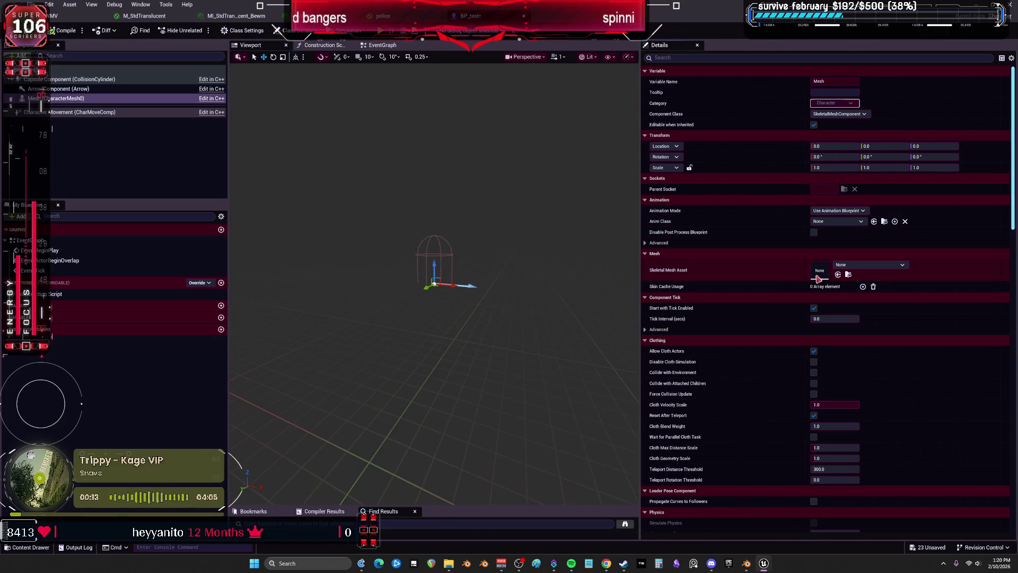
pyautogui.click(851, 266)
pyautogui.write('ess')
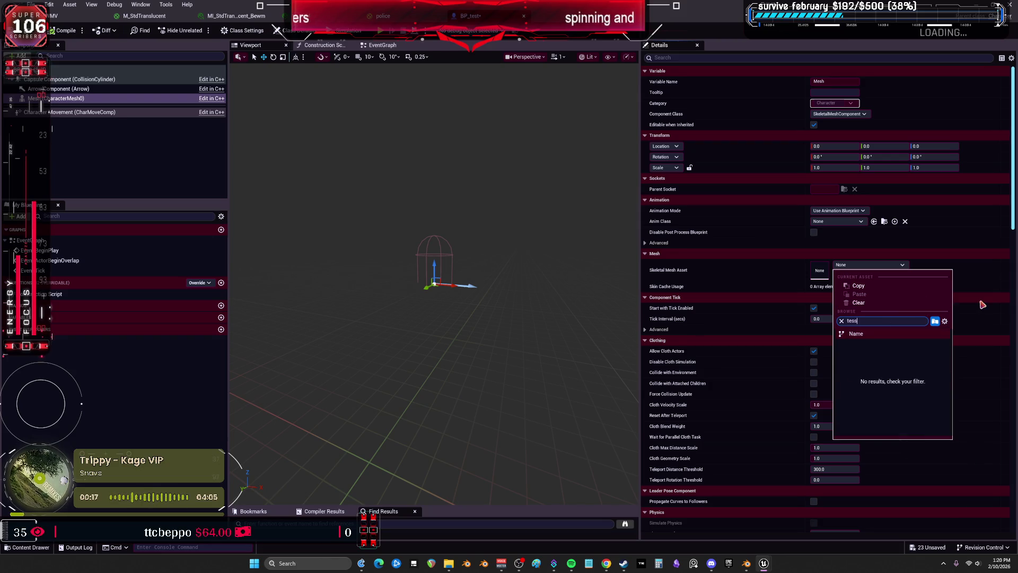
pyautogui.press('BackSpace')
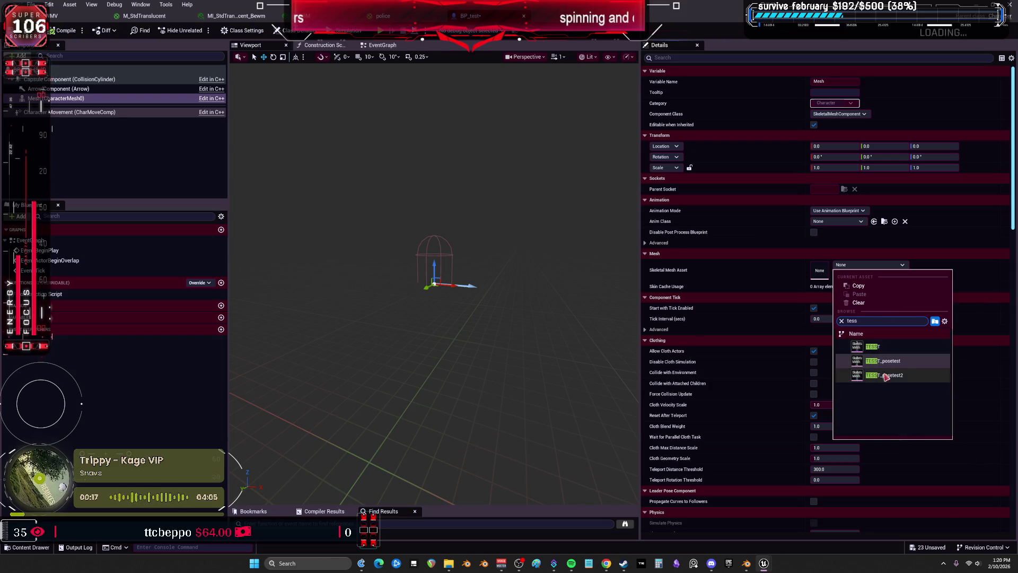
pyautogui.click(896, 348)
pyautogui.press('f')
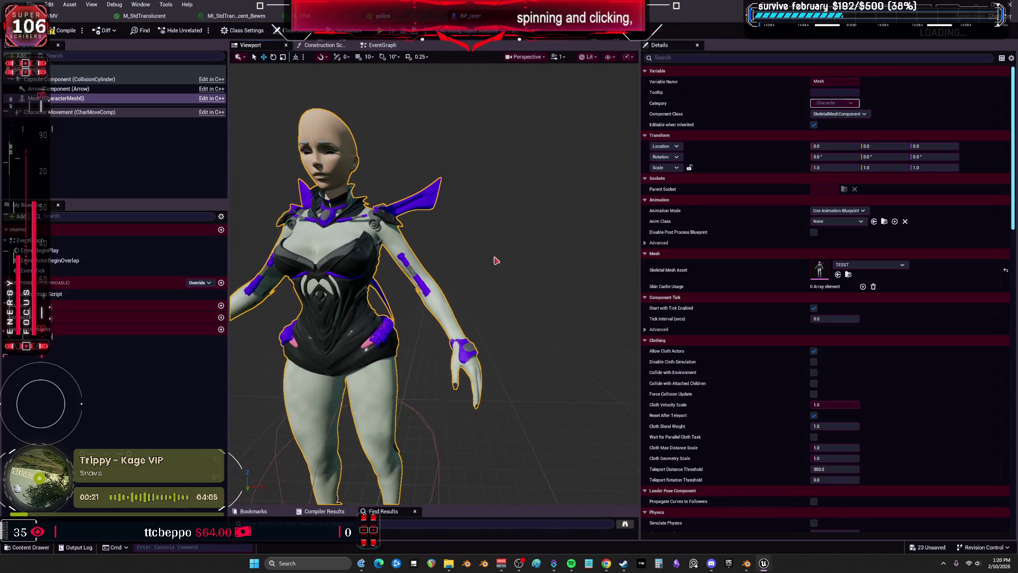
pyautogui.click(870, 265)
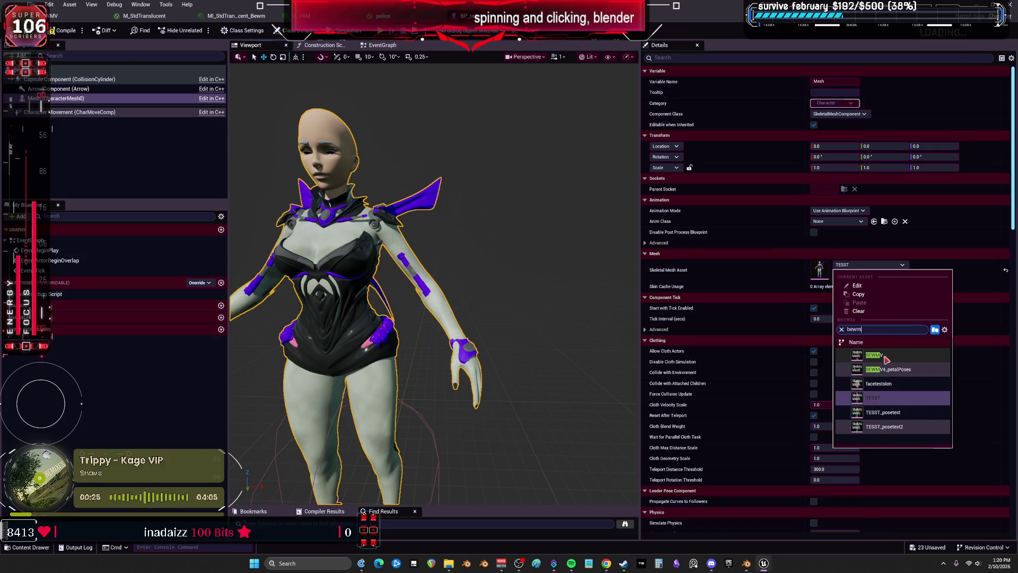
pyautogui.click(886, 360)
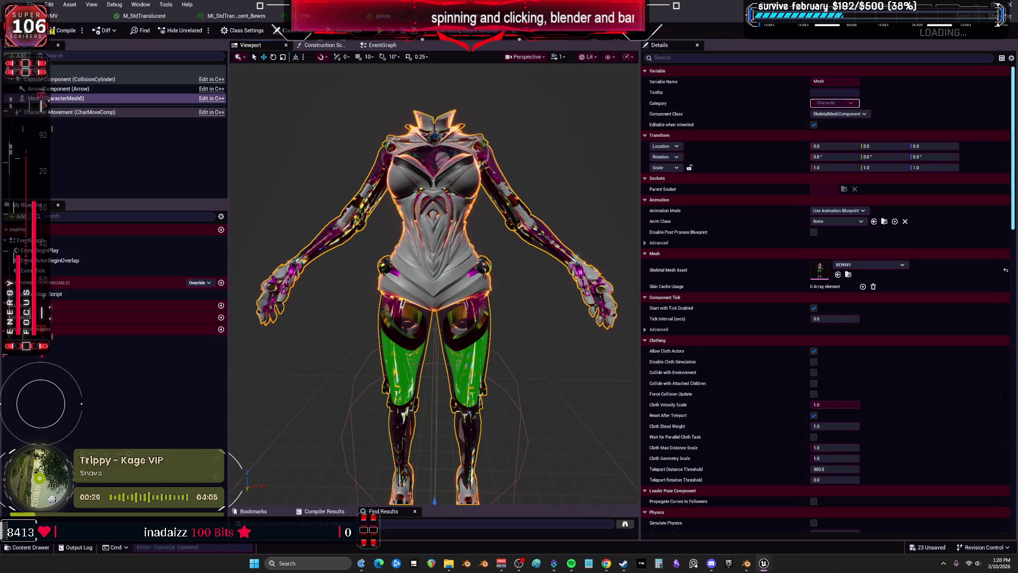
pyautogui.click(21, 55)
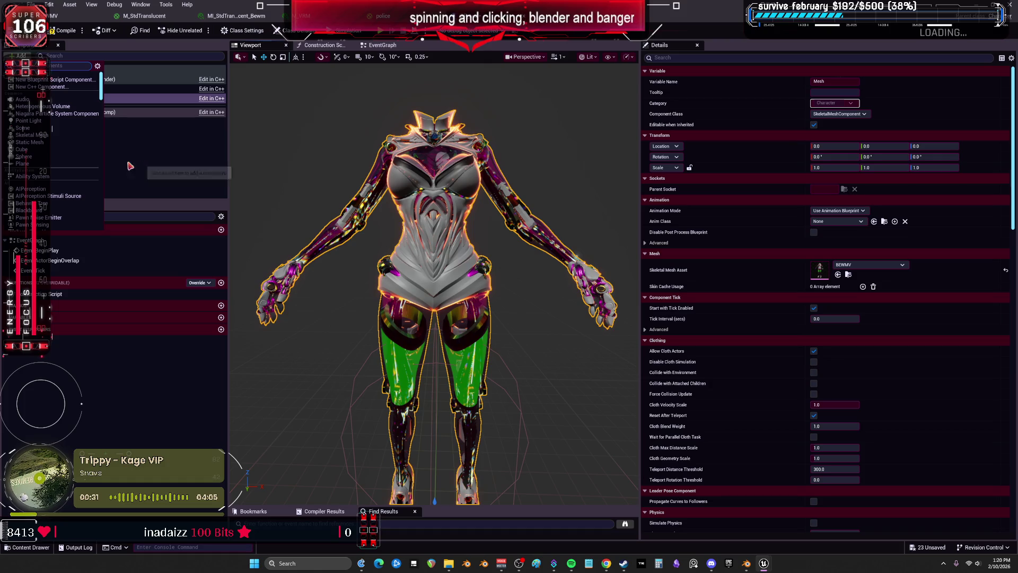
# Step: Add a static mesh component to BP_test and rename it LegUpperL
pyautogui.click(29, 142)
pyautogui.click(46, 109)
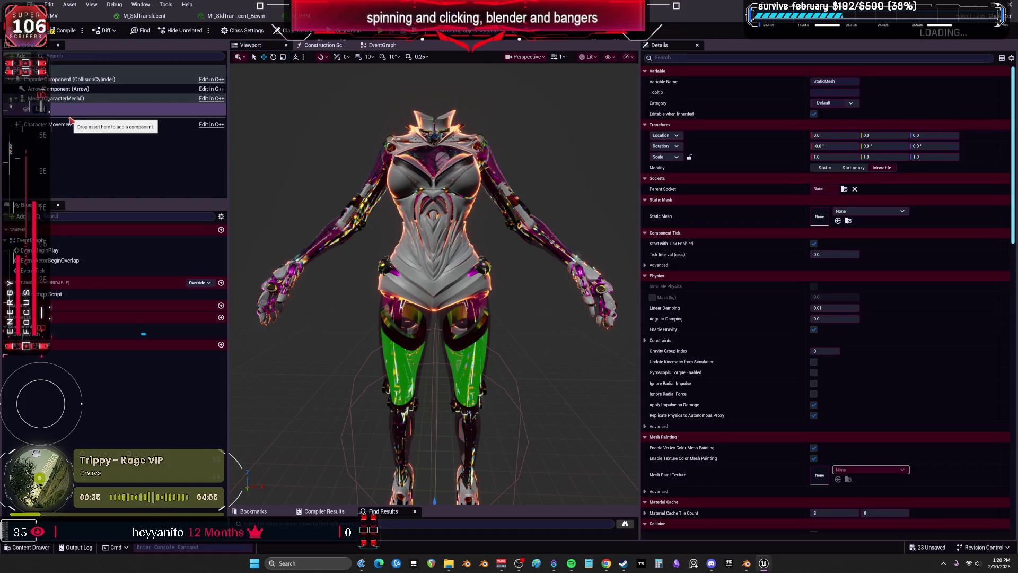
pyautogui.write('per')
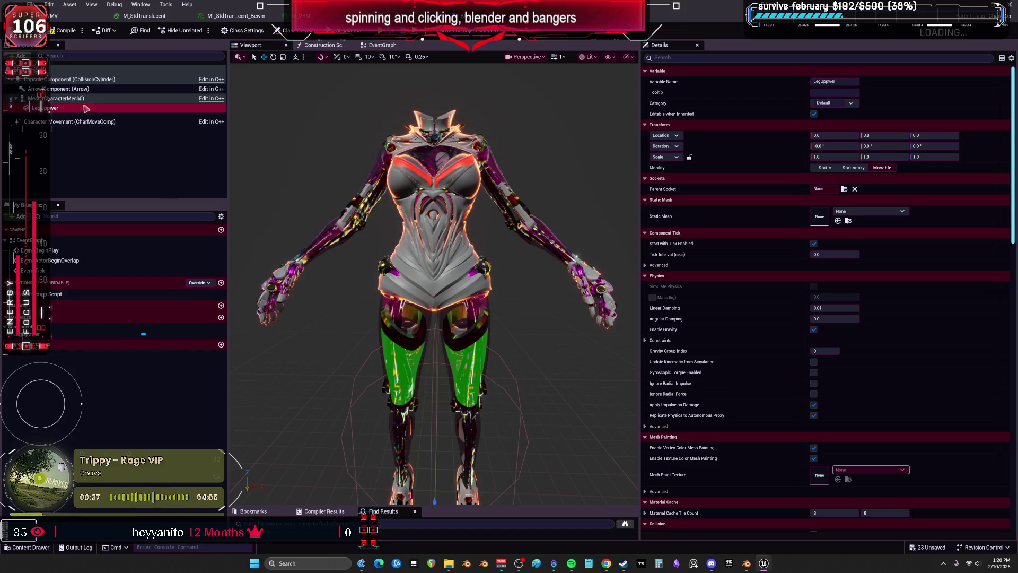
pyautogui.press('Return')
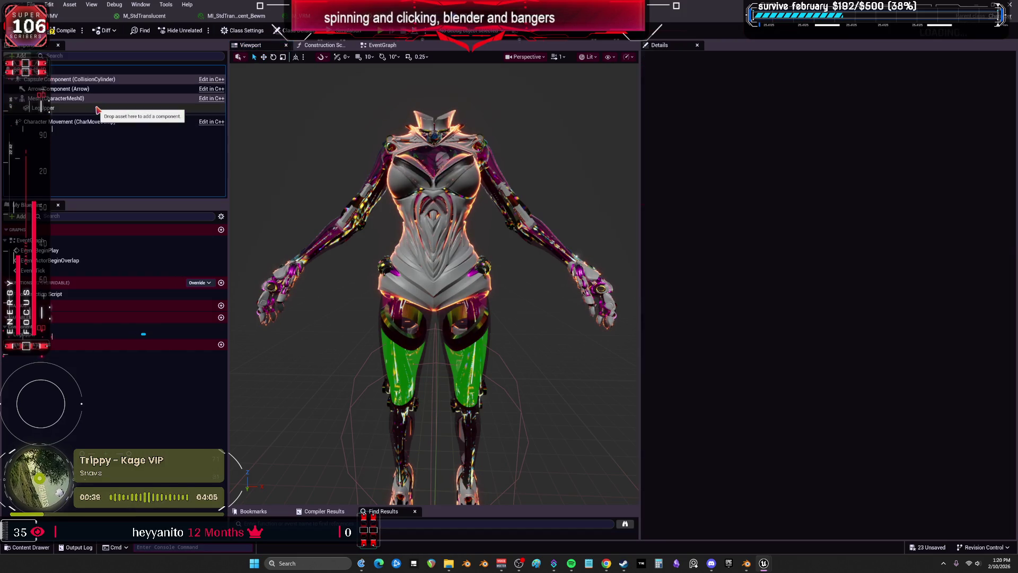
pyautogui.click(108, 108)
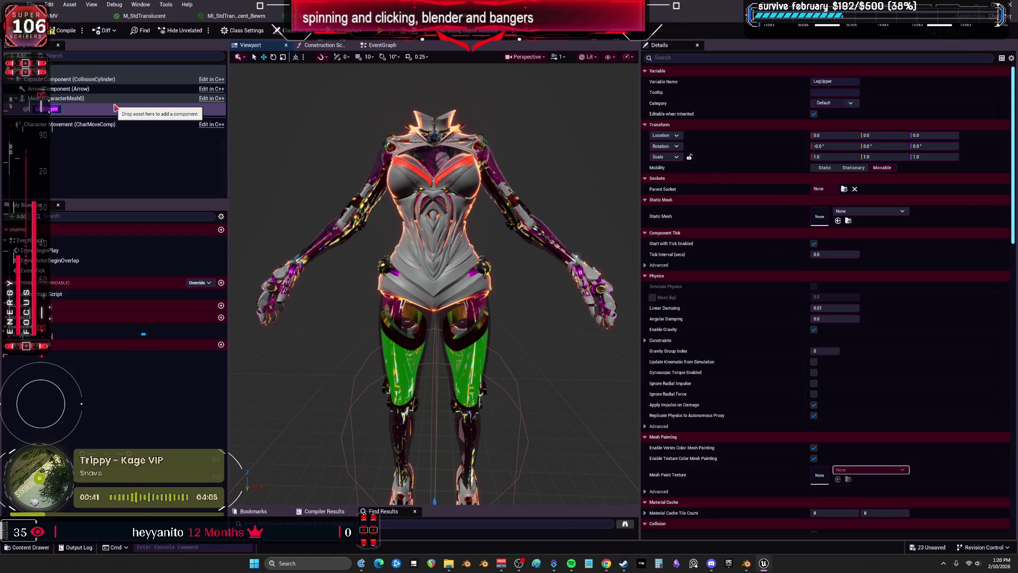
pyautogui.write('L')
pyautogui.press('Return')
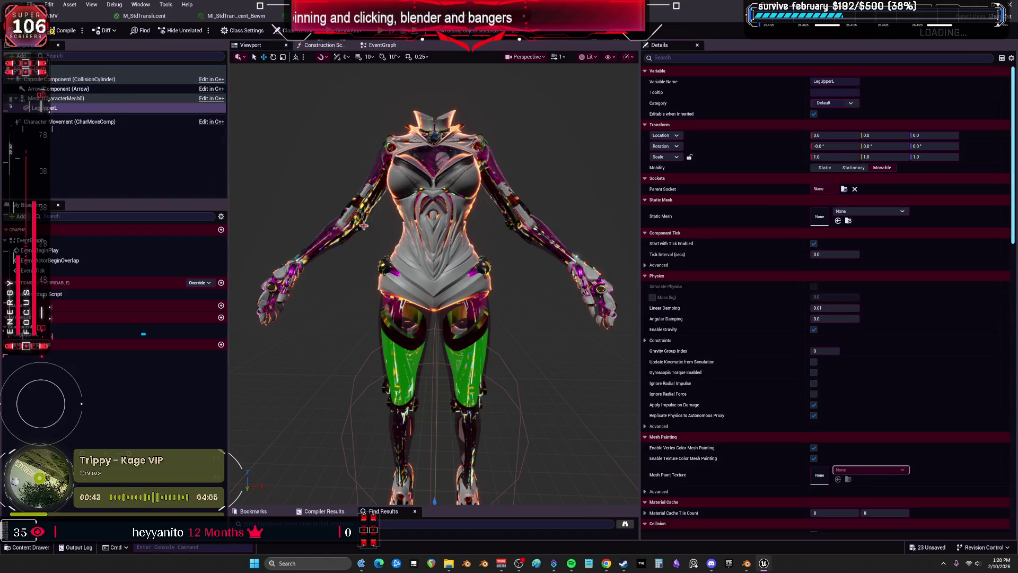
# Step: Set the LegUpperL component's Static Mesh to GC_UpperLeg
pyautogui.click(844, 189)
pyautogui.click(769, 222)
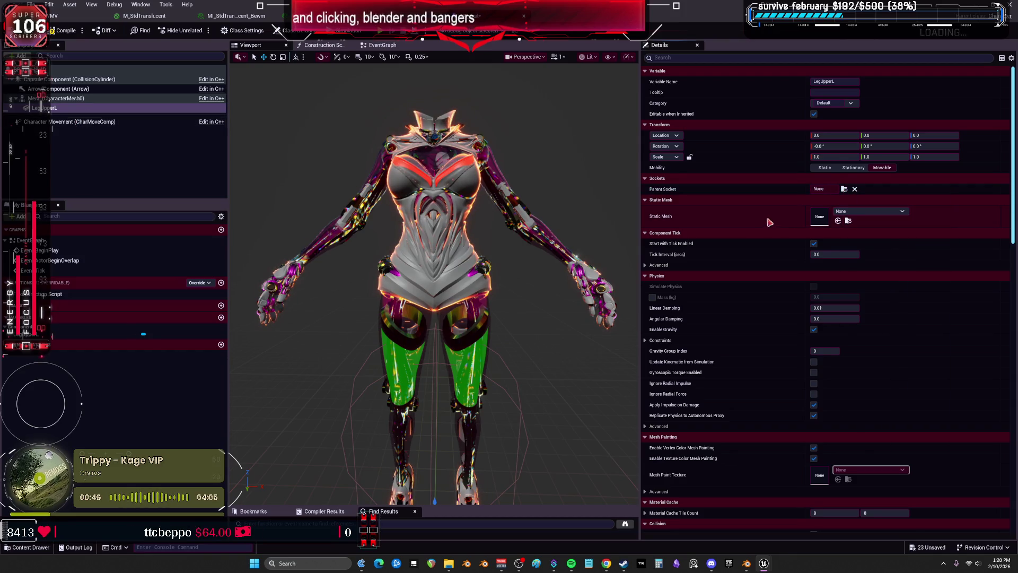
pyautogui.click(863, 212)
pyautogui.write('g')
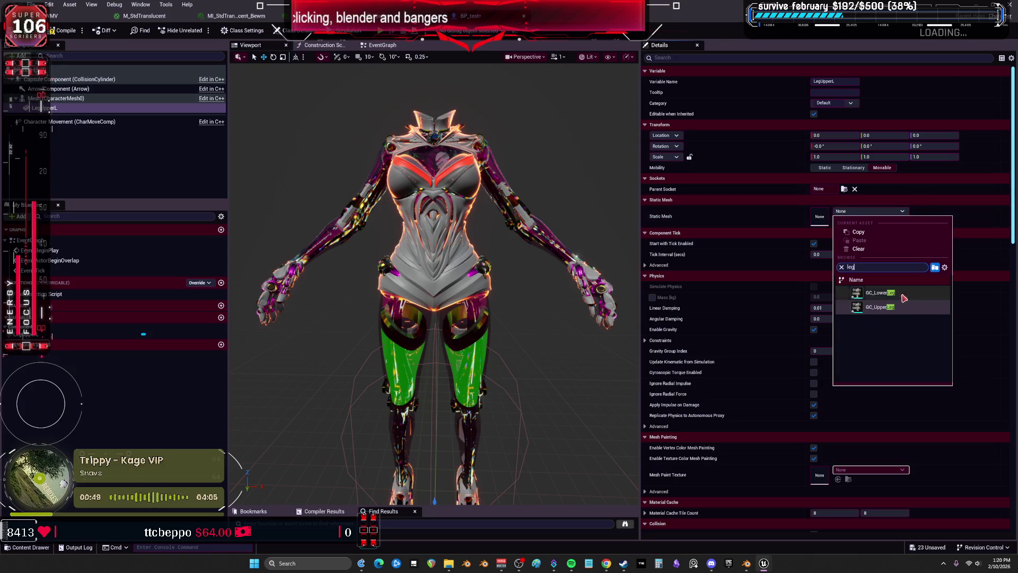
pyautogui.click(890, 308)
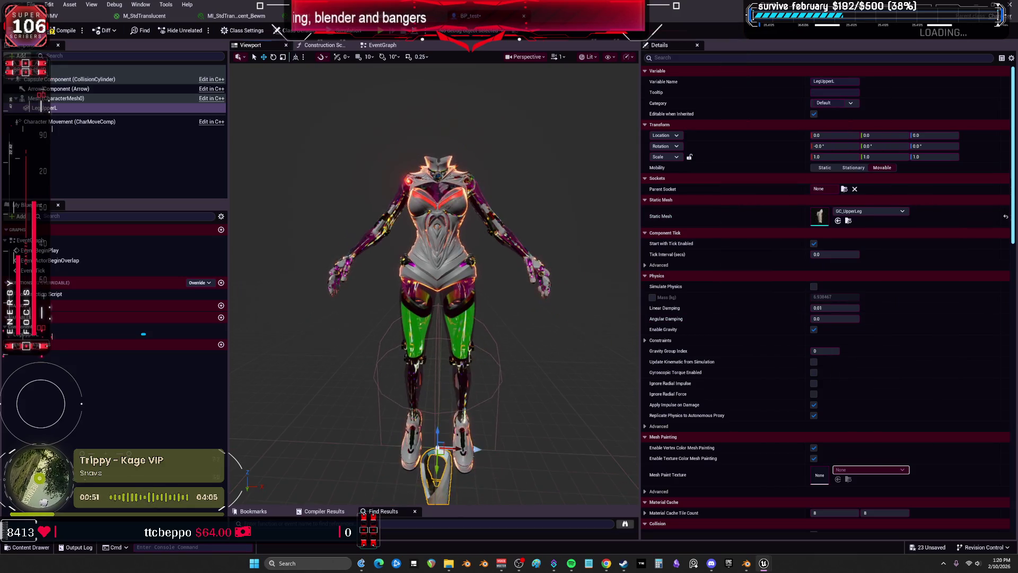
# Step: Parent LegUpperL to an upper-arm bone socket found by searching 'upperl', then inspect it
pyautogui.click(844, 190)
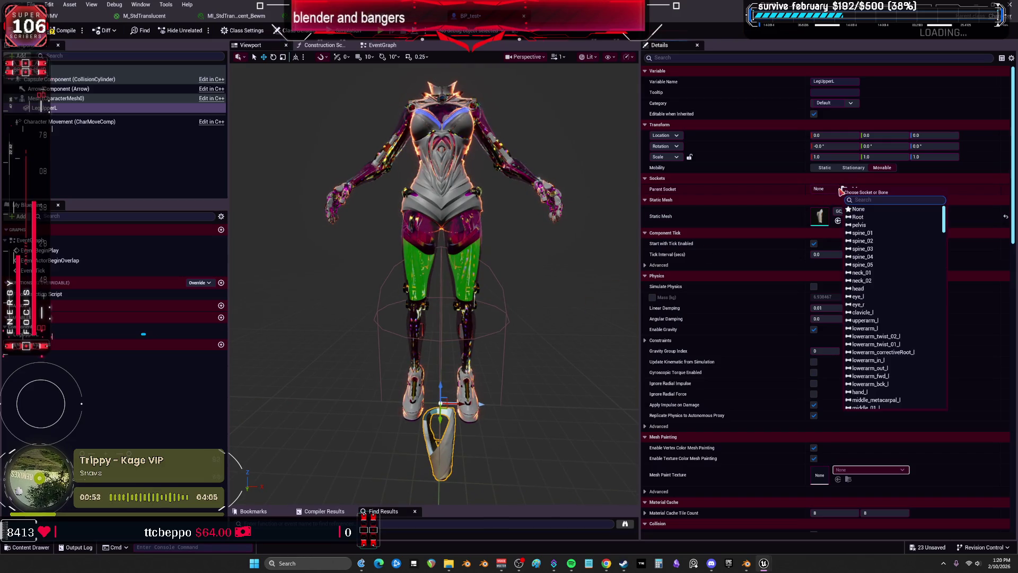
pyautogui.write('leg')
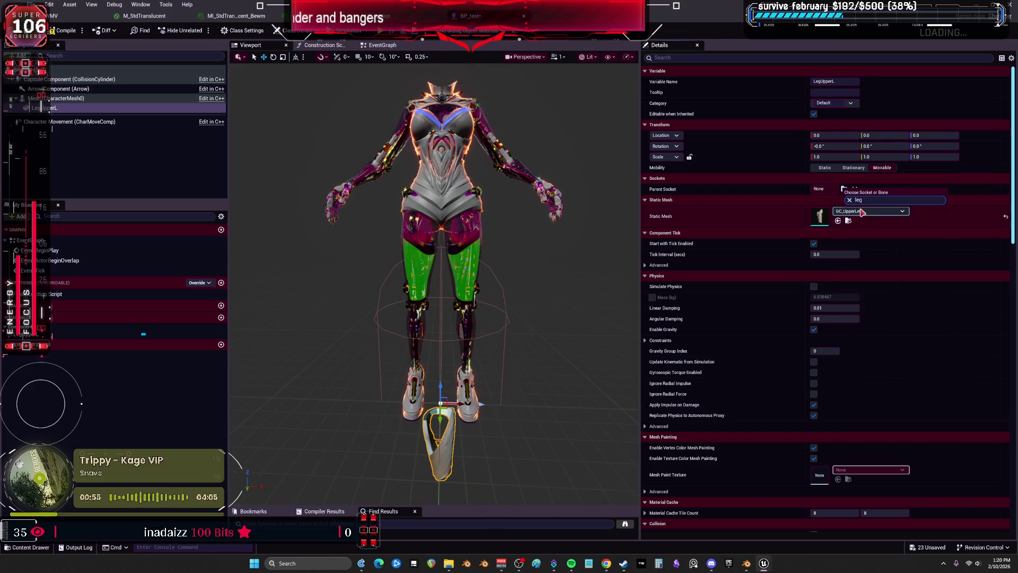
pyautogui.press('BackSpace')
pyautogui.press('BackSpace')
pyautogui.write('pp')
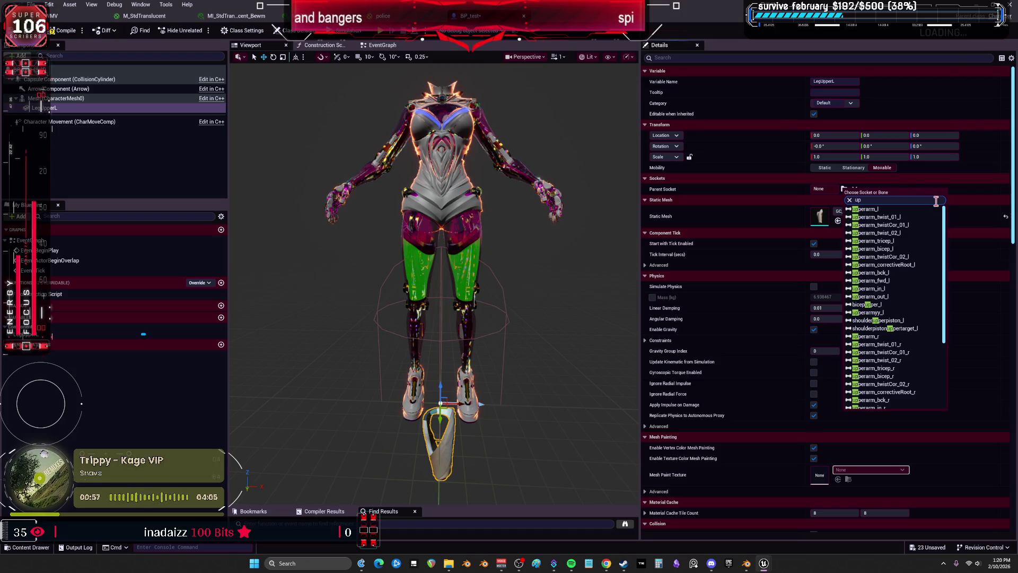
pyautogui.write('erl')
pyautogui.click(893, 220)
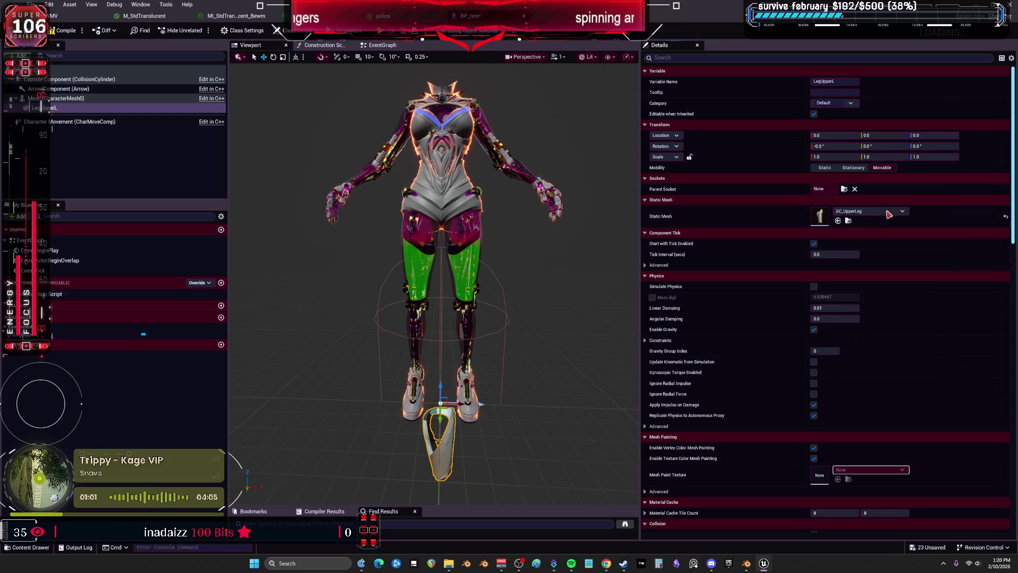
pyautogui.moveTo(603, 200); pyautogui.dragTo(594, 233)
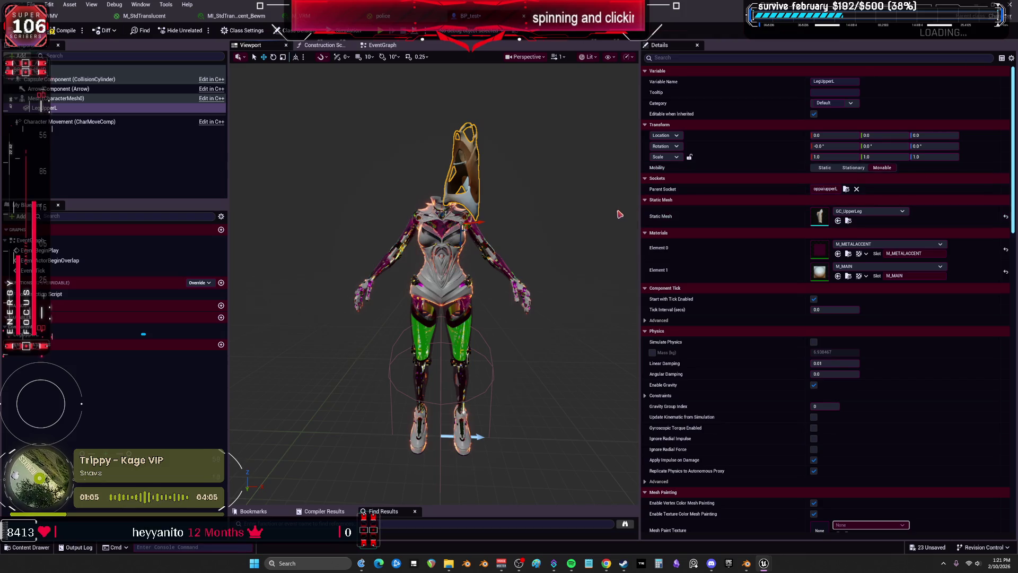
pyautogui.moveTo(567, 215); pyautogui.dragTo(499, 175)
pyautogui.scroll(5, 480, 162)
pyautogui.scroll(-5, 479, 162)
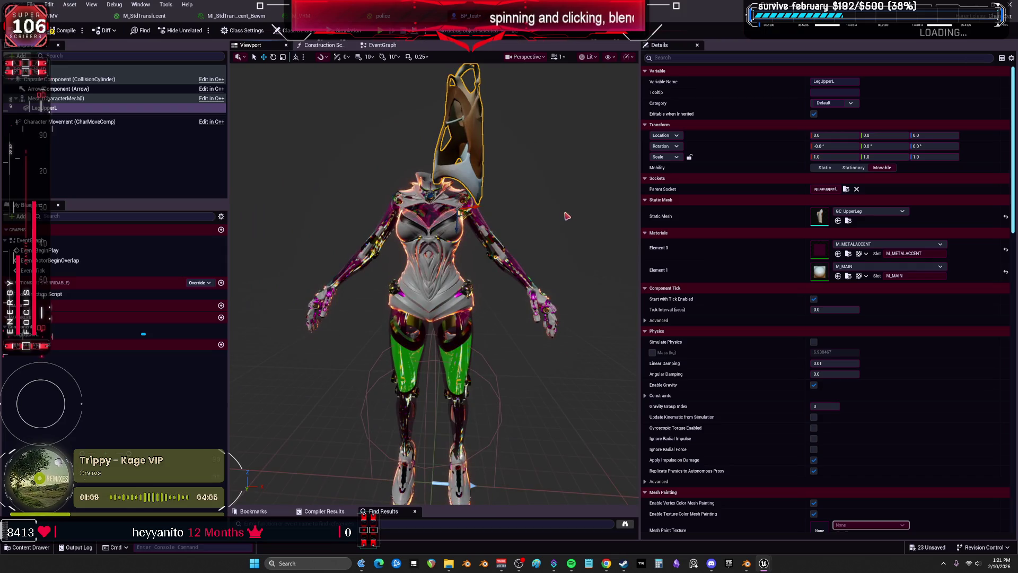
pyautogui.moveTo(398, 335); pyautogui.dragTo(336, 279)
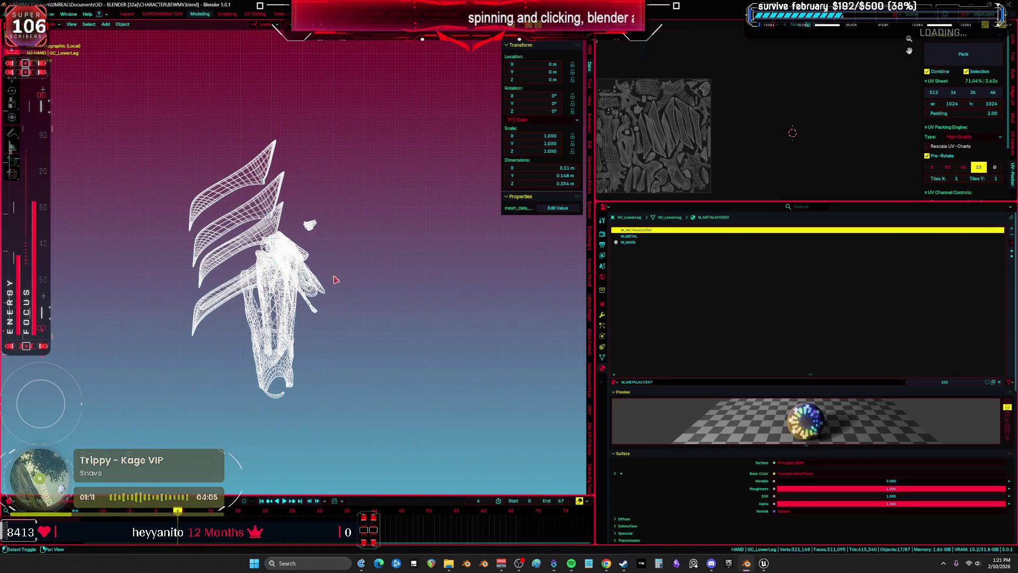
# Step: Move the GC_LowerLeg piece aside, make GC_UpperLeg active, and save the blend file
pyautogui.click(295, 304)
pyautogui.click(286, 340)
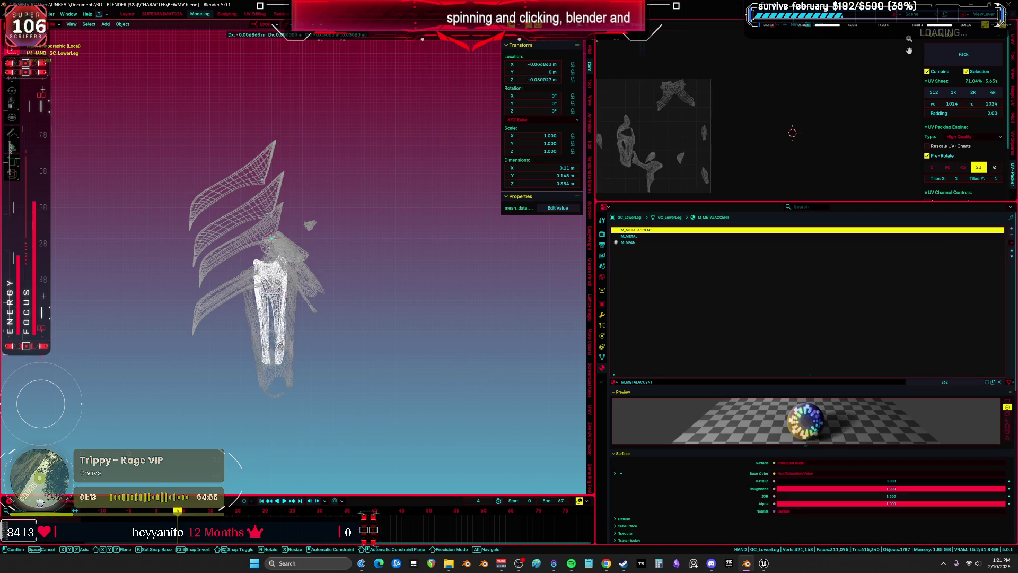
pyautogui.moveTo(285, 339); pyautogui.dragTo(295, 356)
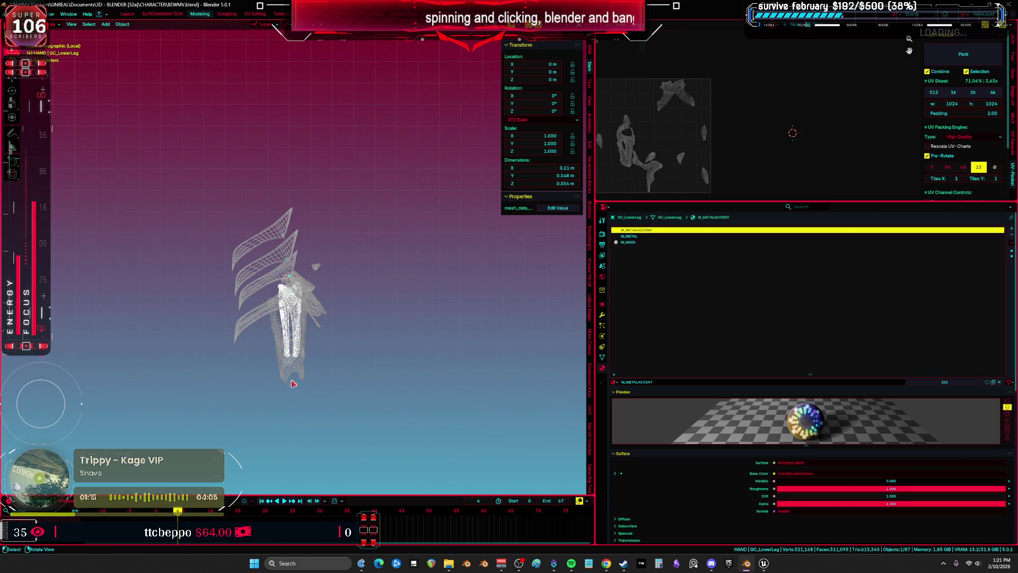
pyautogui.click(300, 373)
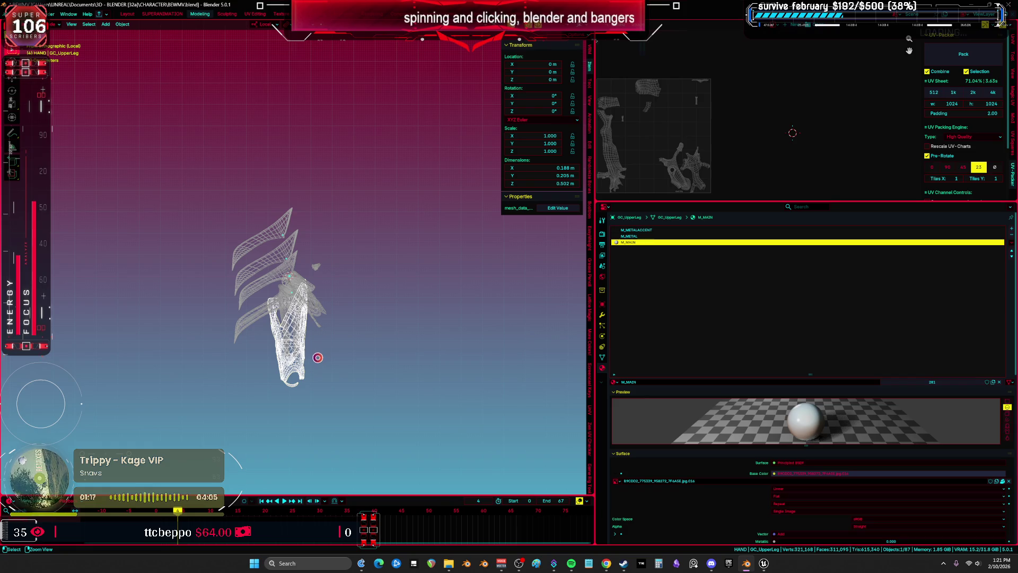
pyautogui.hotkey('ctrl', 's')
# Step: Convert all the leg armor pieces to mesh and apply all their transforms
pyautogui.moveTo(358, 395); pyautogui.dragTo(215, 201)
pyautogui.press('F3')
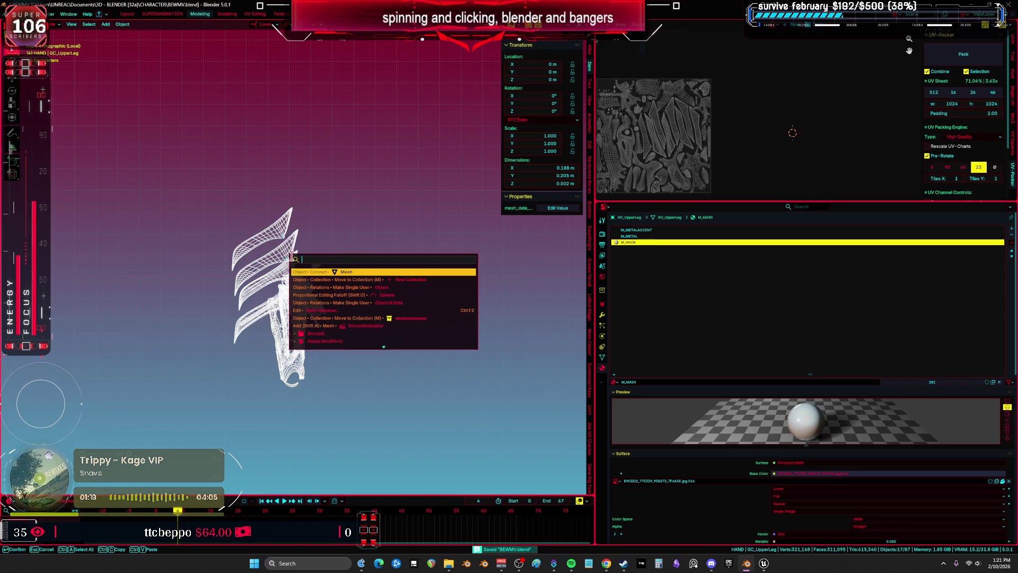
pyautogui.press('Return')
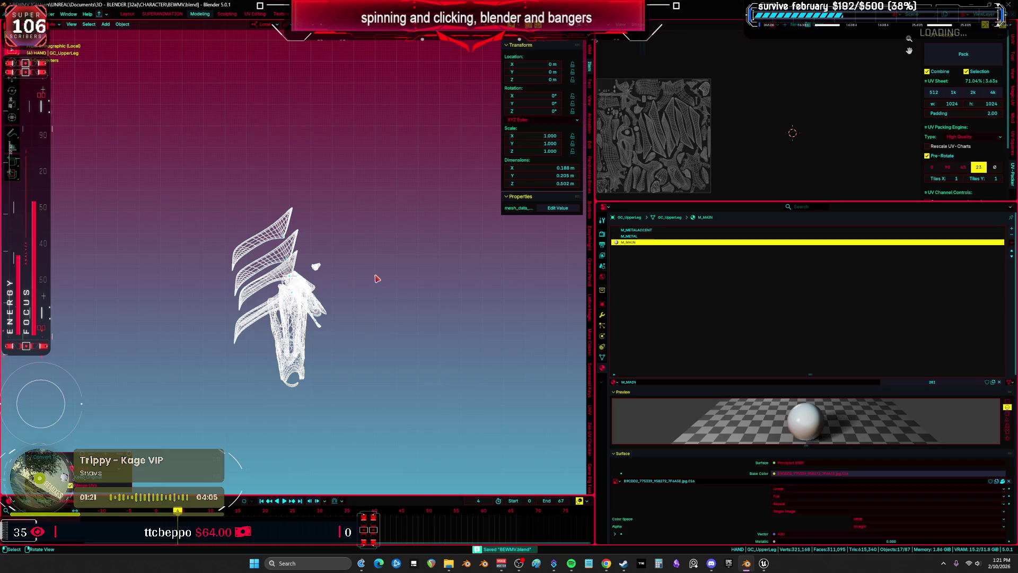
pyautogui.hotkey('ctrl', 'a')
pyautogui.click(375, 278)
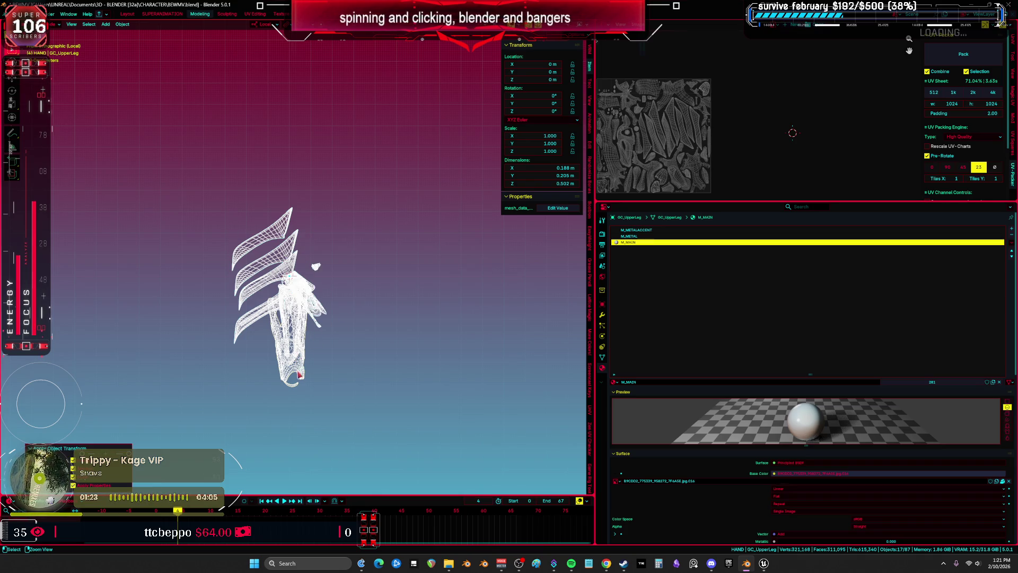
# Step: Check a single leg piece and show GC_UpperLeg's now-empty modifier stack
pyautogui.click(299, 374)
pyautogui.press('g')
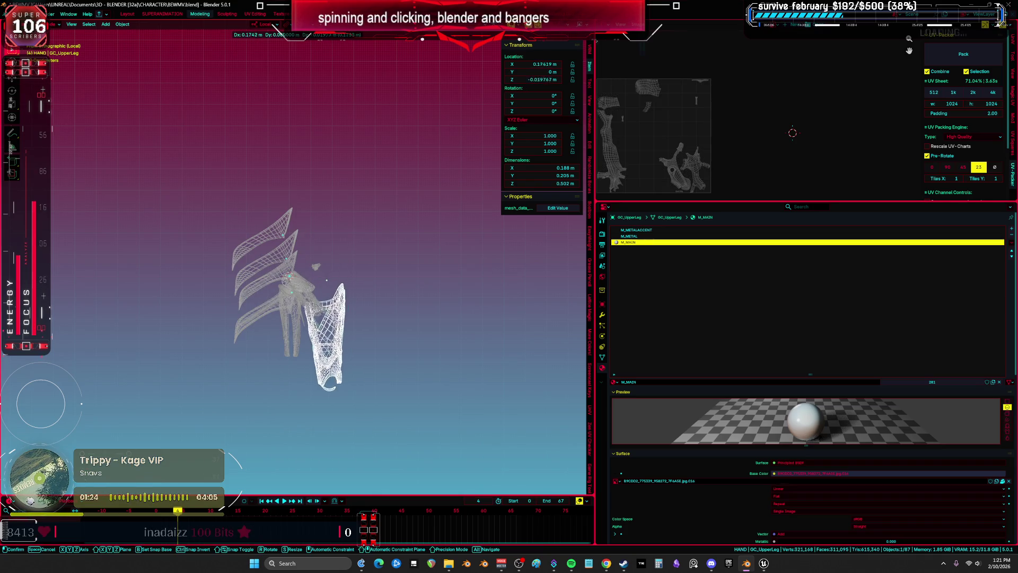
pyautogui.press('Escape')
pyautogui.click(602, 315)
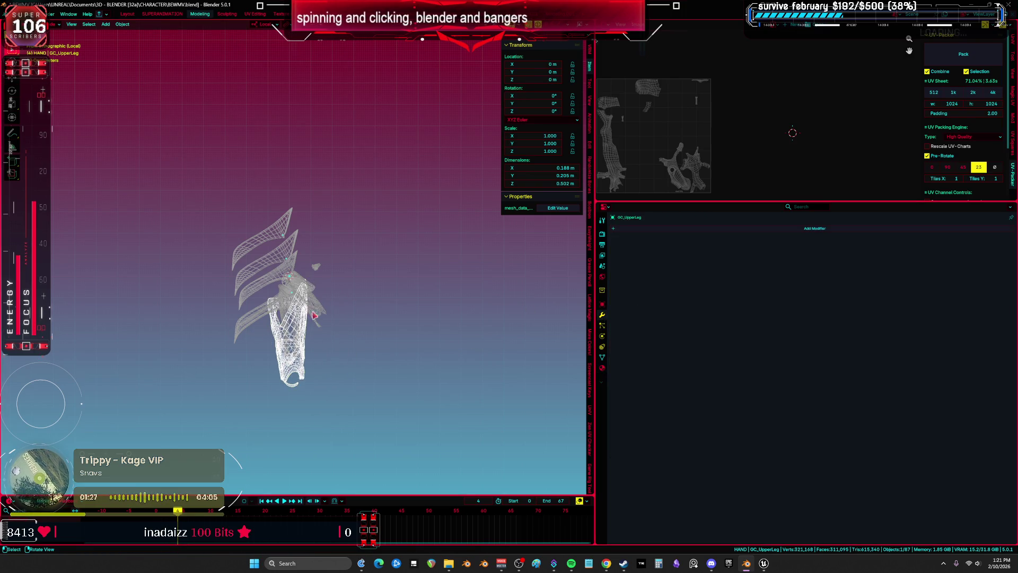
pyautogui.scroll(3, 313, 315)
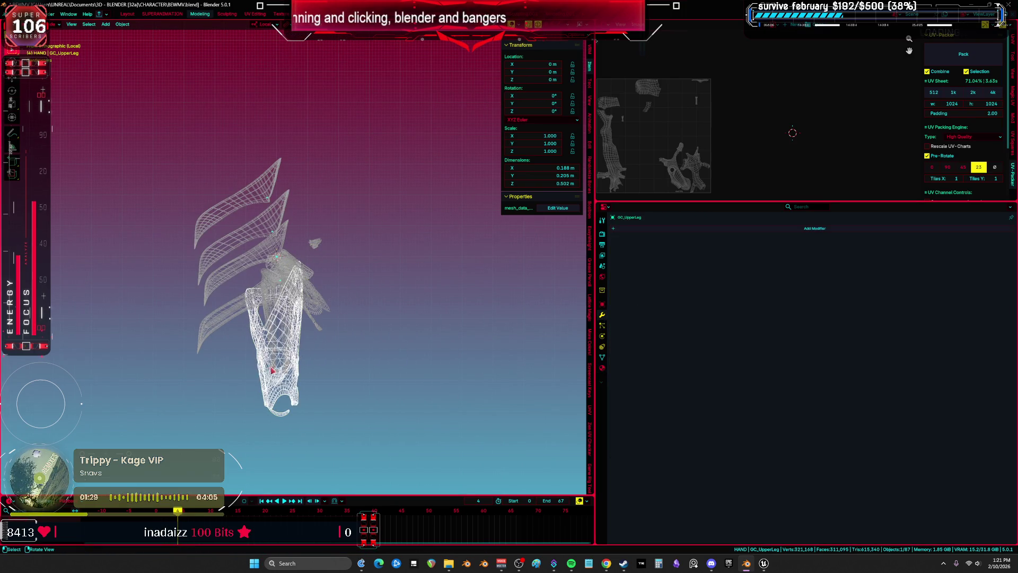
pyautogui.press('shift')
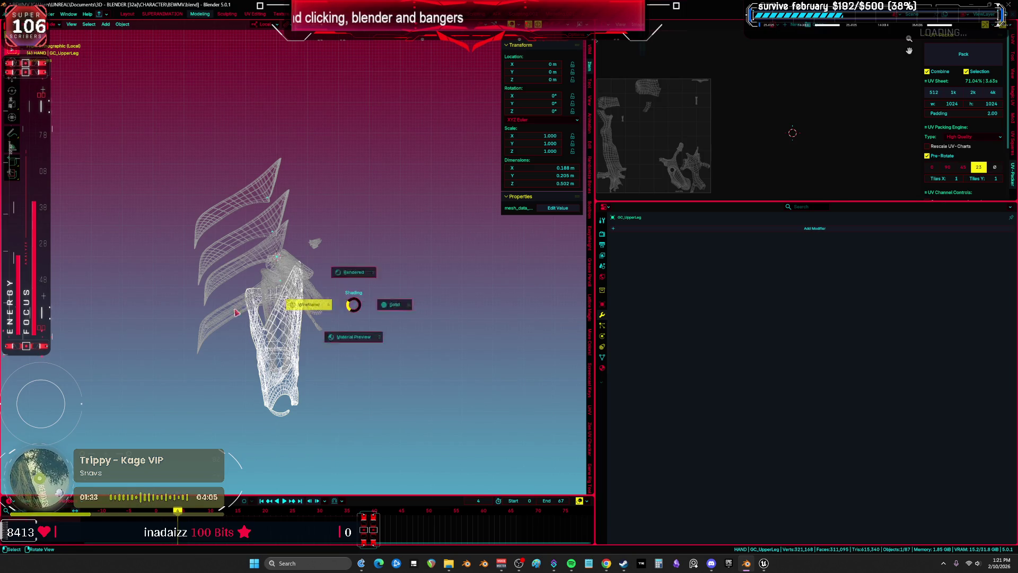
# Step: Revert the scene to an earlier state from the undo history
pyautogui.click(186, 172)
pyautogui.click(28, 14)
pyautogui.moveTo(74, 39)
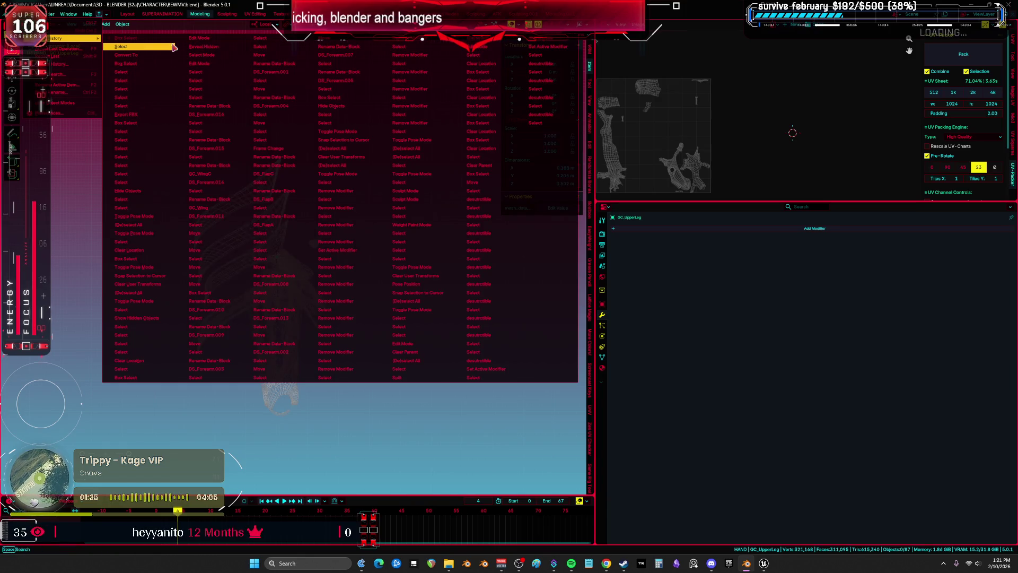
pyautogui.click(257, 318)
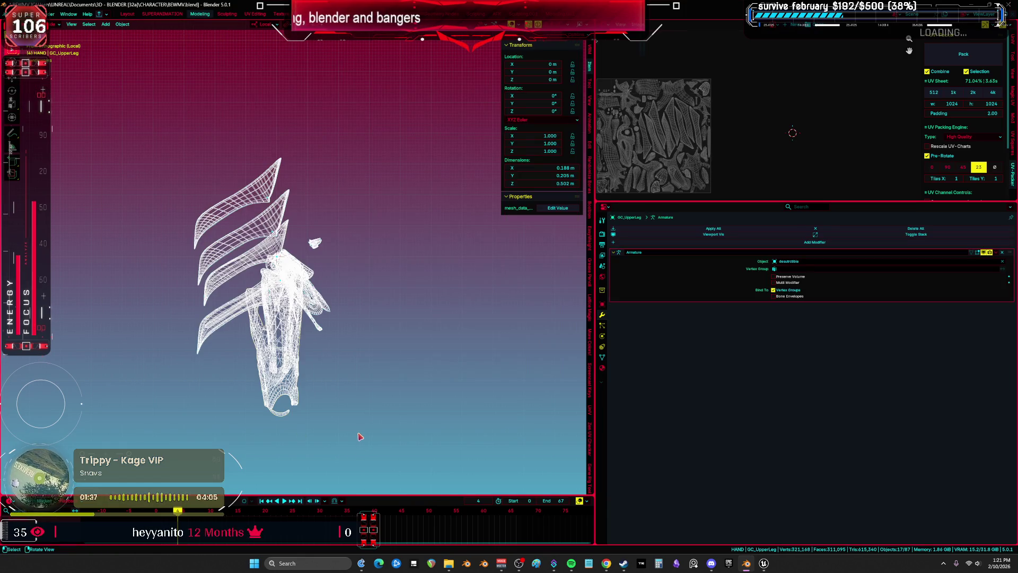
pyautogui.press('r')
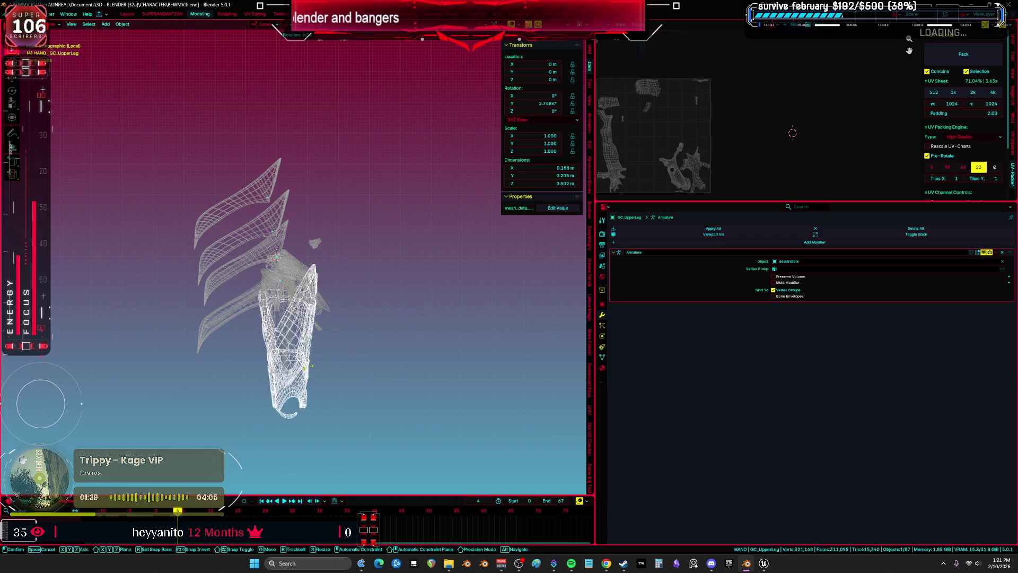
pyautogui.rightClick(364, 352)
# Step: Reselect all the leg armor pieces, including GC_WingB and GC_WingC, and apply all transforms
pyautogui.moveTo(366, 388); pyautogui.dragTo(187, 169)
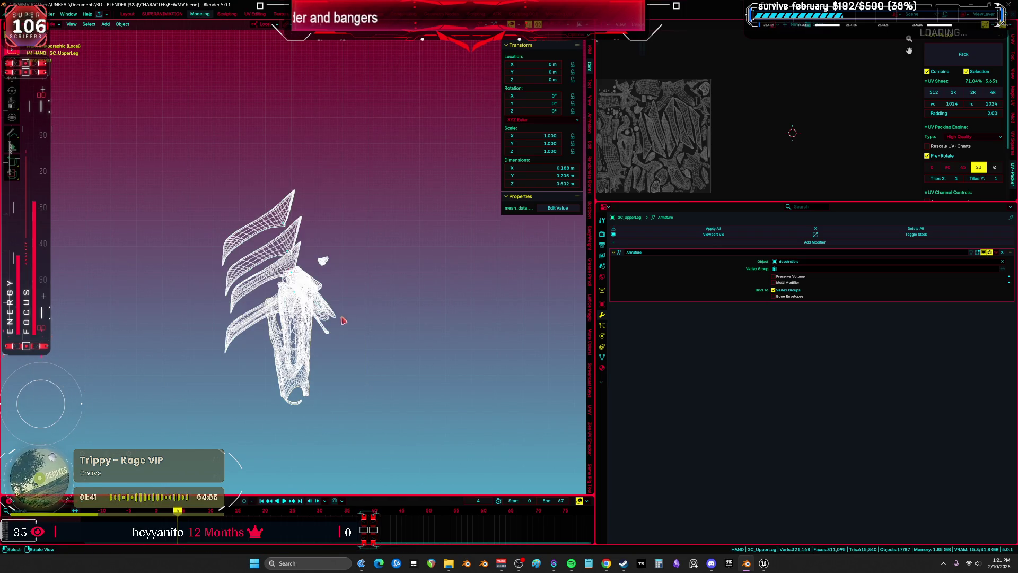
pyautogui.hotkey('ctrl', 'a')
pyautogui.click(375, 319)
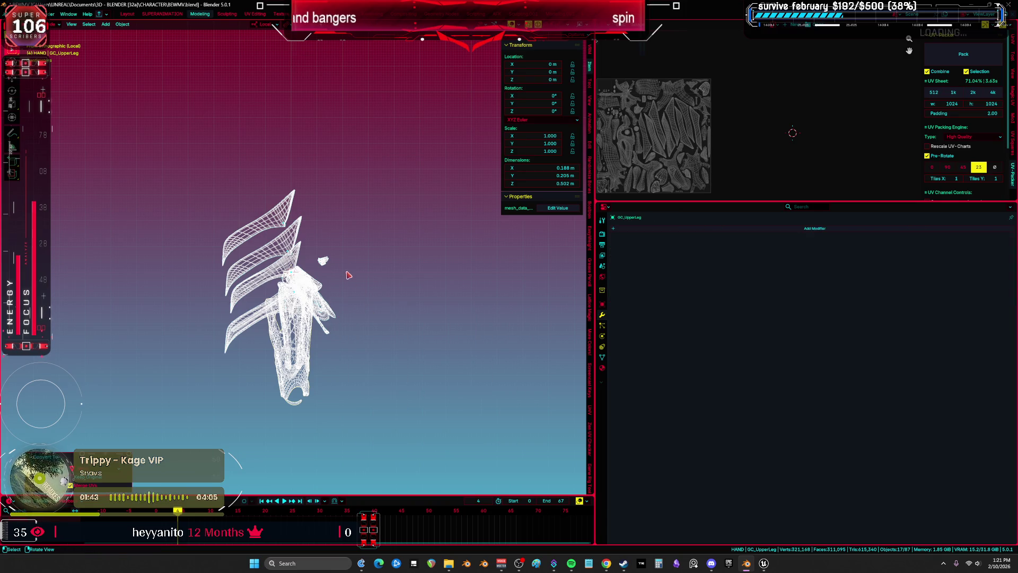
pyautogui.click(342, 320)
pyautogui.click(262, 322)
pyautogui.click(267, 219)
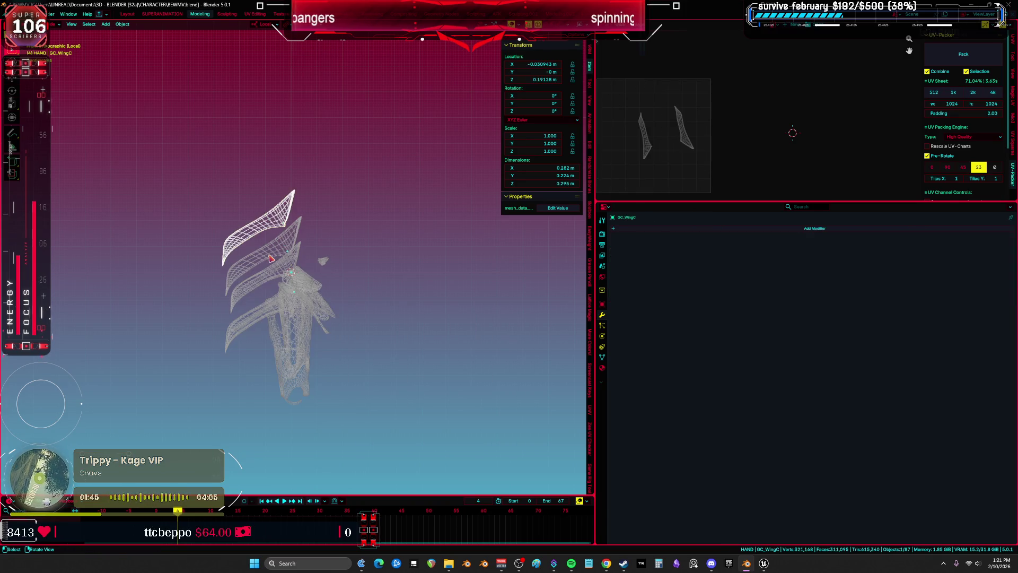
pyautogui.keyDown('shift'); pyautogui.click(270, 258); pyautogui.keyUp('shift')
pyautogui.press('a')
pyautogui.hotkey('ctrl', 'a')
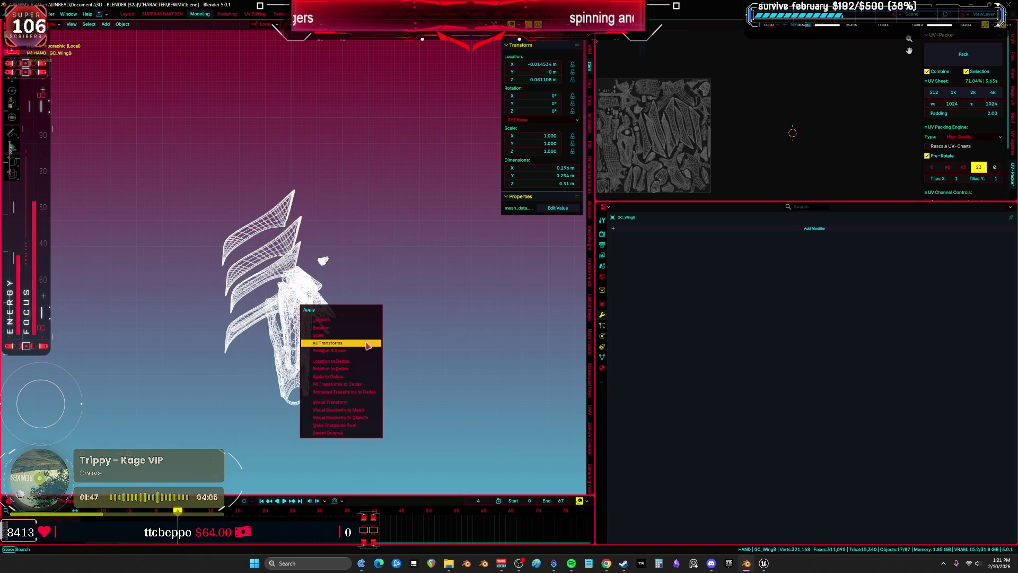
pyautogui.click(367, 344)
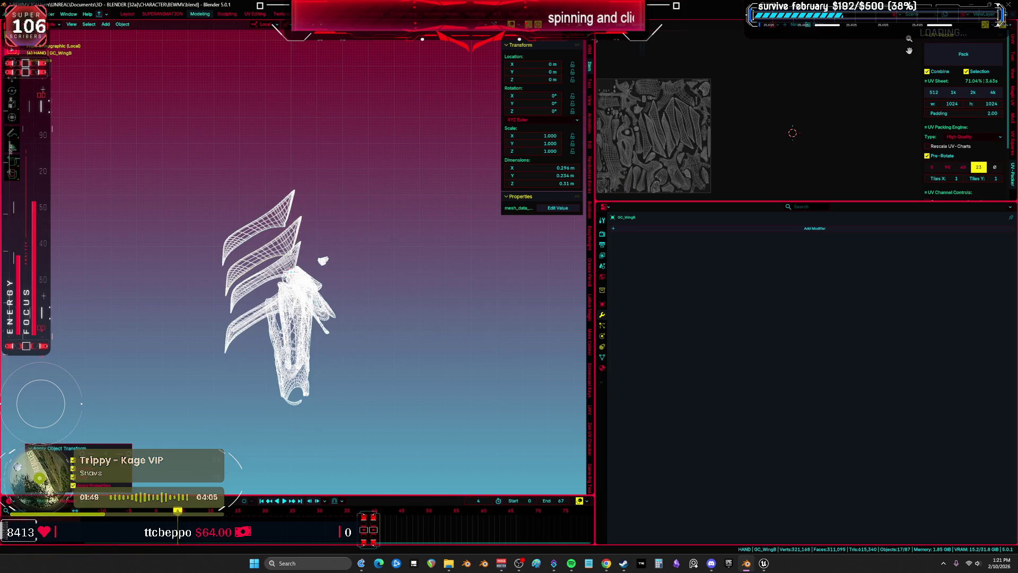
# Step: Start an FBX export from the File > Export menu
pyautogui.click(13, 14)
pyautogui.moveTo(53, 135)
pyautogui.click(138, 196)
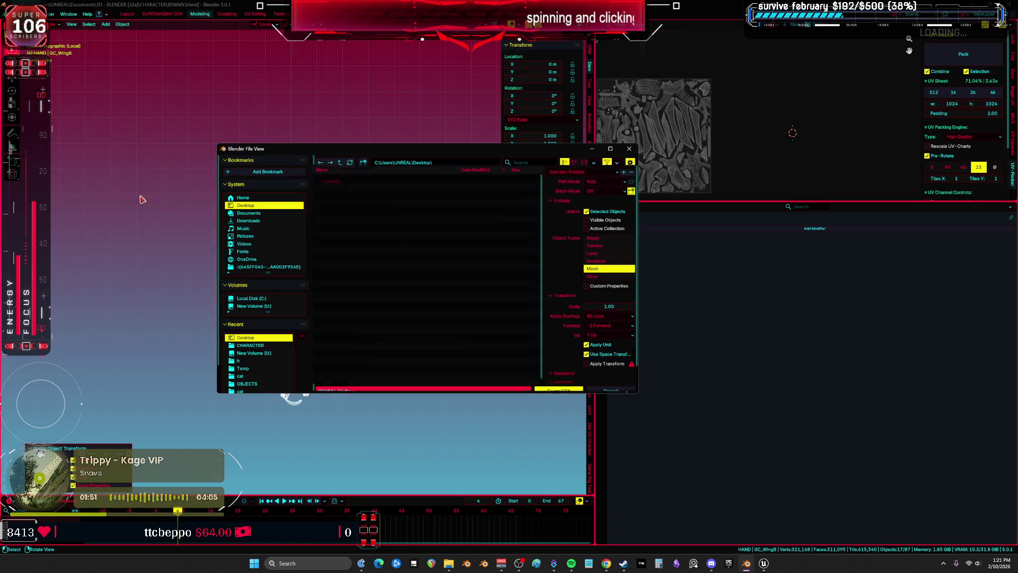
# Step: Overwrite BEWMV_DS.fbx on the Desktop with the export, then return to Unreal's BP_test editor
pyautogui.click(359, 232)
pyautogui.click(360, 224)
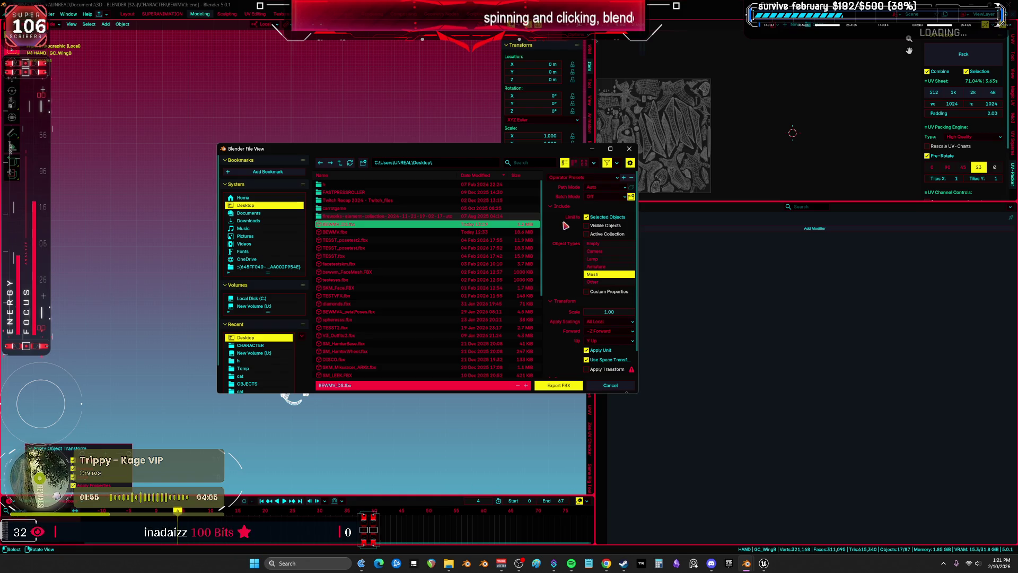
pyautogui.click(570, 386)
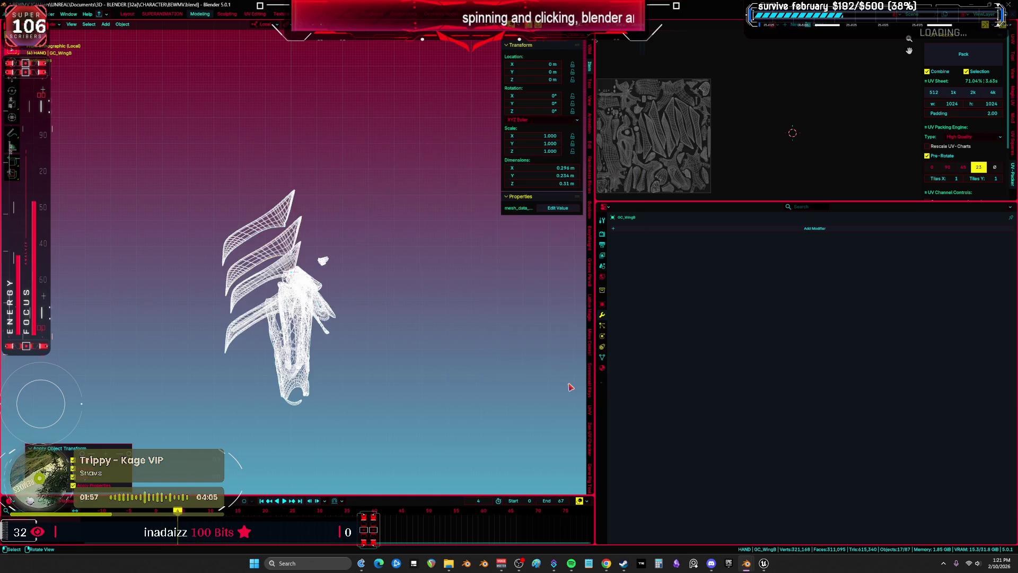
pyautogui.moveTo(764, 563)
pyautogui.click(721, 519)
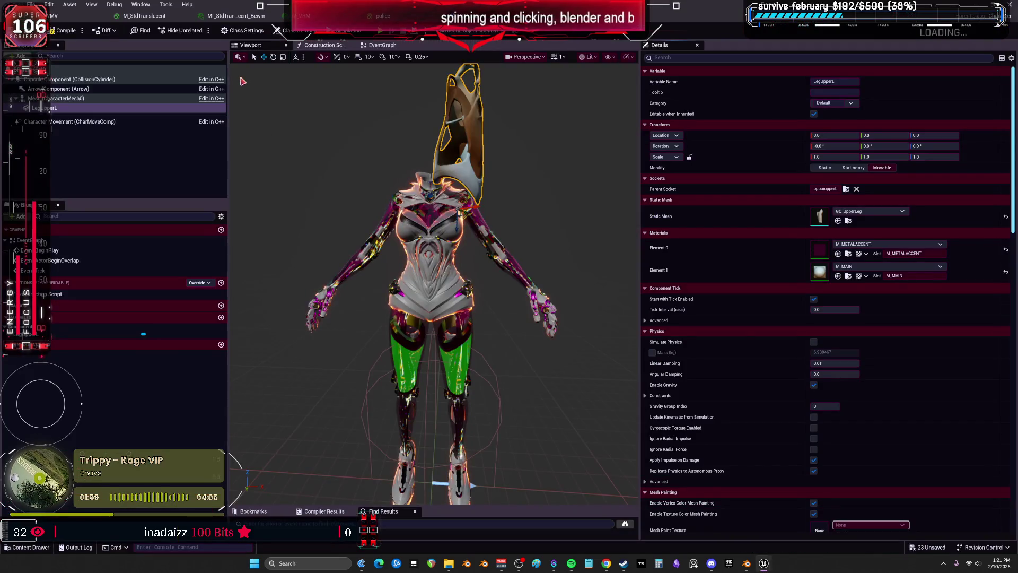
# Step: Clear LegUpperL's Static Mesh and shrink the Blueprint window to reveal the Content Browser
pyautogui.click(453, 187)
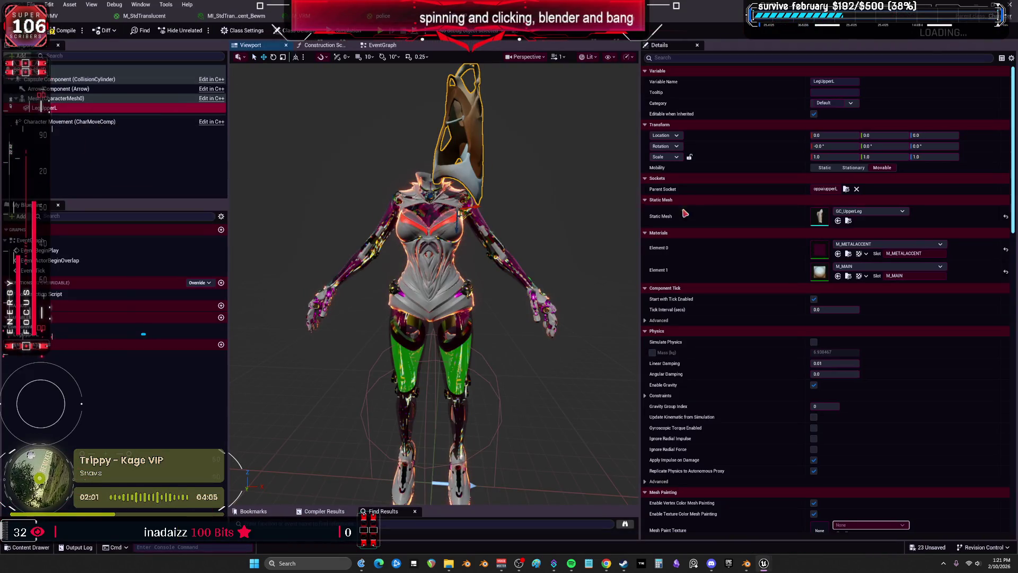
pyautogui.click(1005, 216)
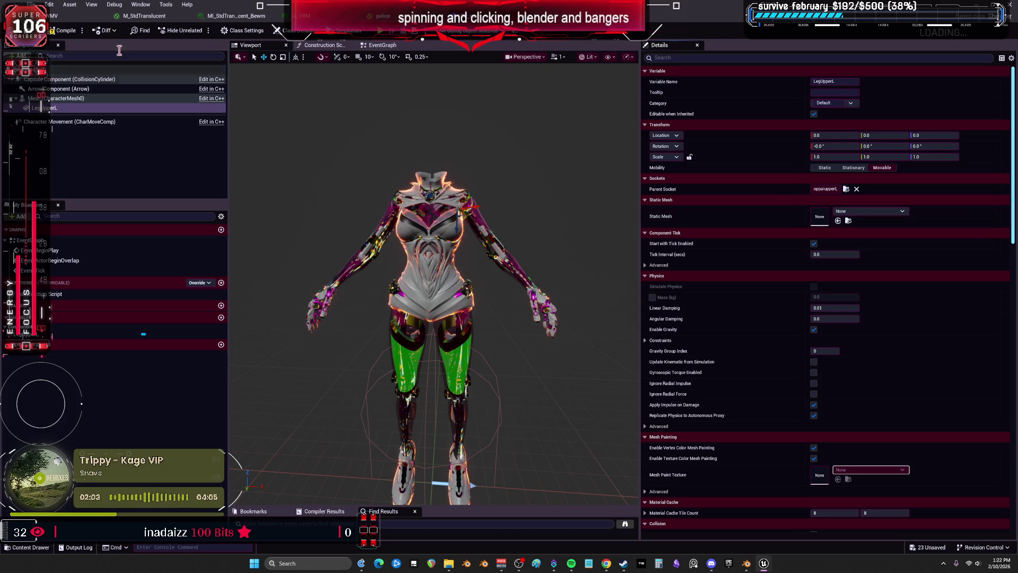
pyautogui.press('super+Down')
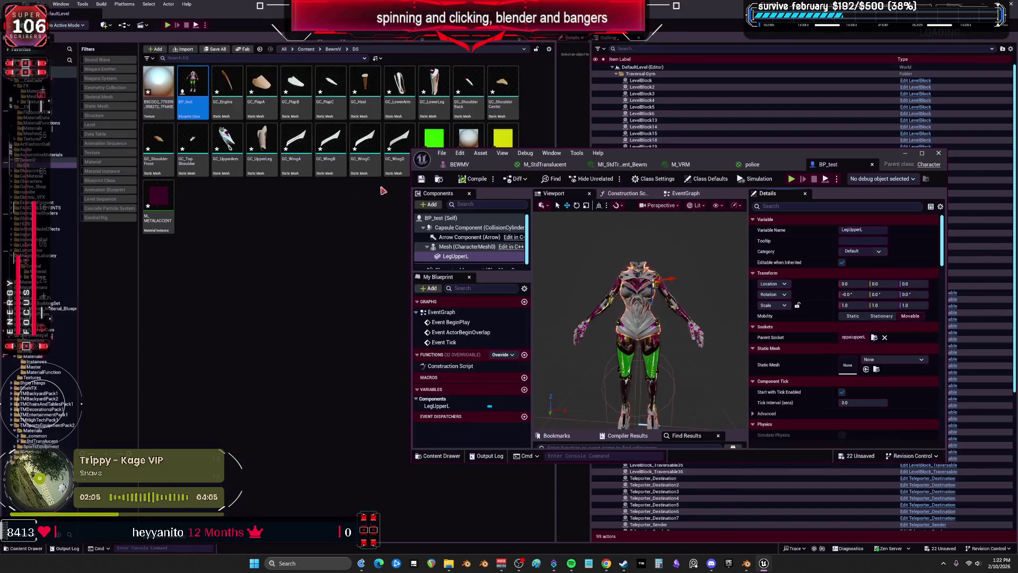
pyautogui.moveTo(706, 153); pyautogui.dragTo(692, 262)
# Step: Select every asset in the DS folder and reimport them
pyautogui.click(158, 206)
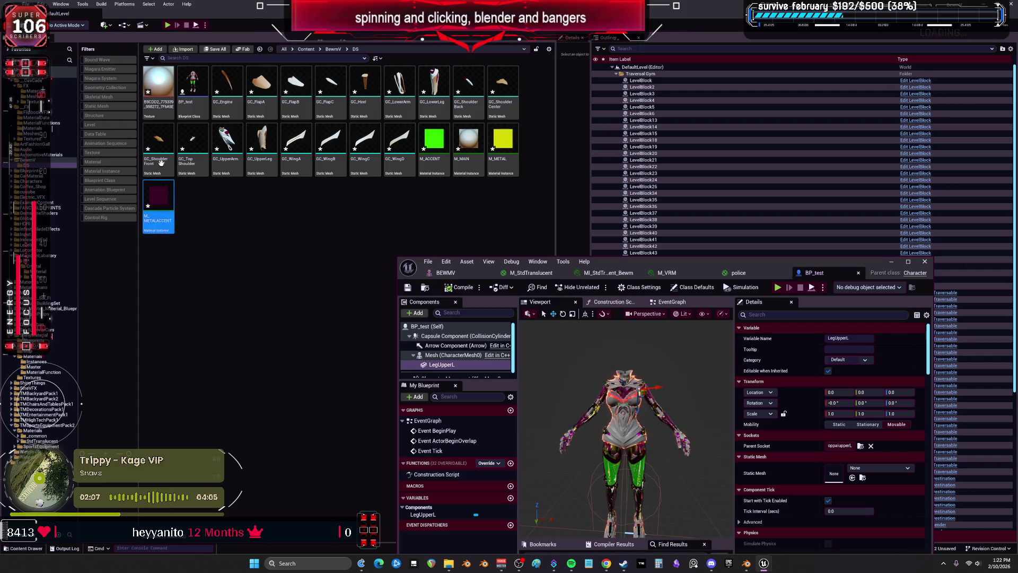
pyautogui.keyDown('shift'); pyautogui.click(163, 94); pyautogui.keyUp('shift')
pyautogui.rightClick(230, 84)
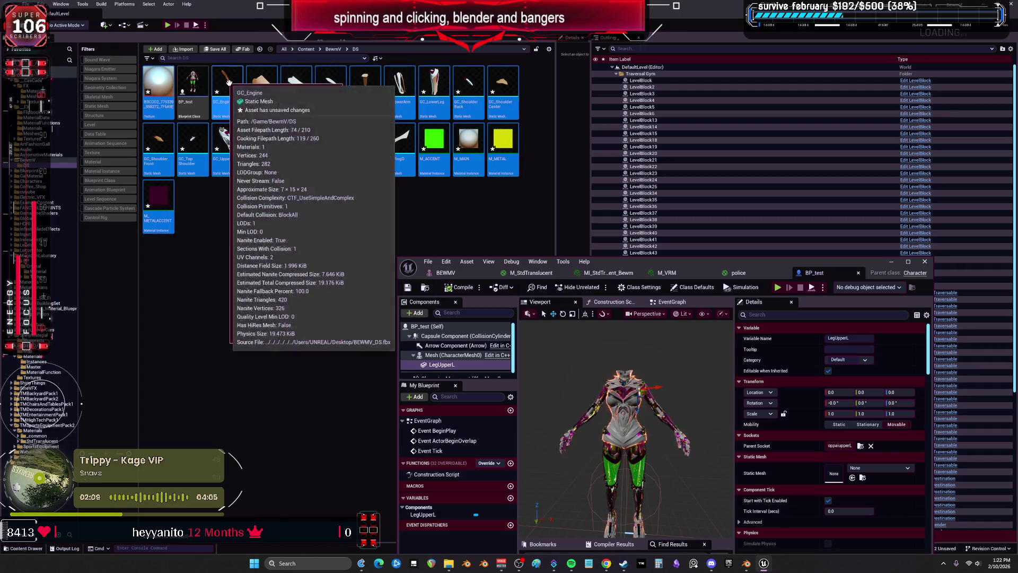
pyautogui.click(291, 121)
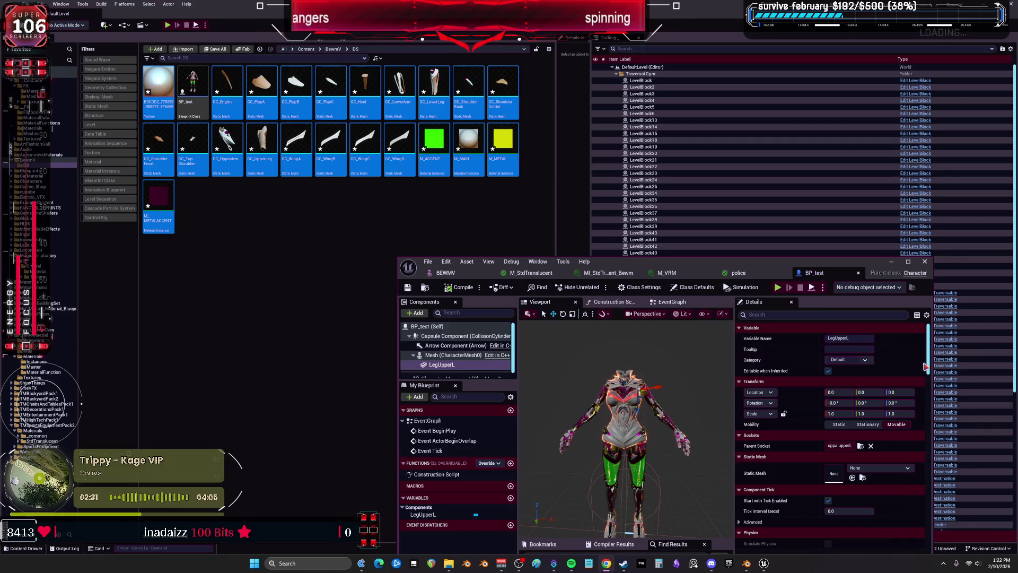
# Step: Maximize BP_test, reassign GC_UpperLeg to LegUpperL, and open that mesh in its editor
pyautogui.moveTo(626, 264)
pyautogui.mouseDown()
pyautogui.moveTo(568, 211)
pyautogui.moveTo(460, 165)
pyautogui.mouseUp()
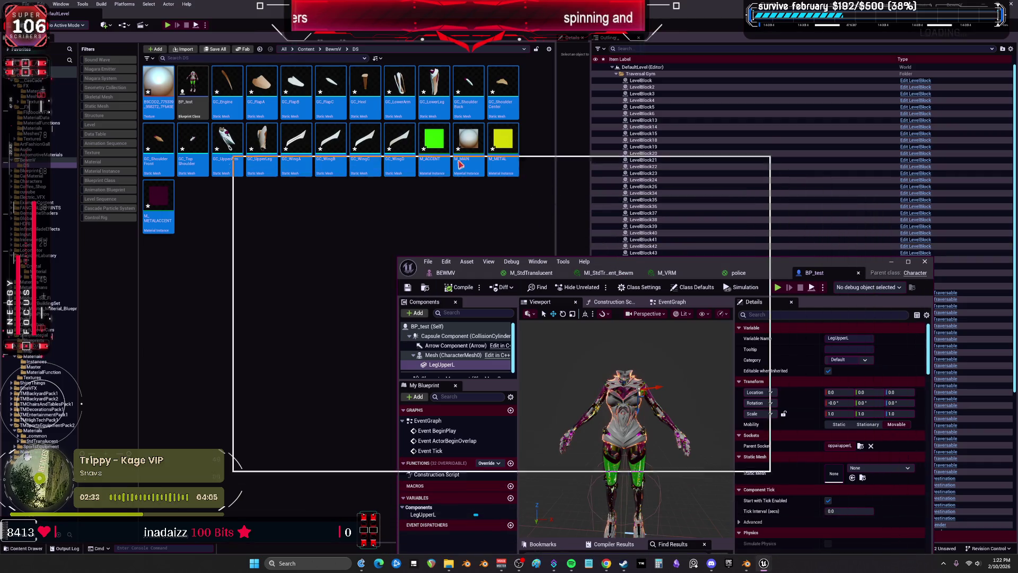
pyautogui.doubleClick(460, 165)
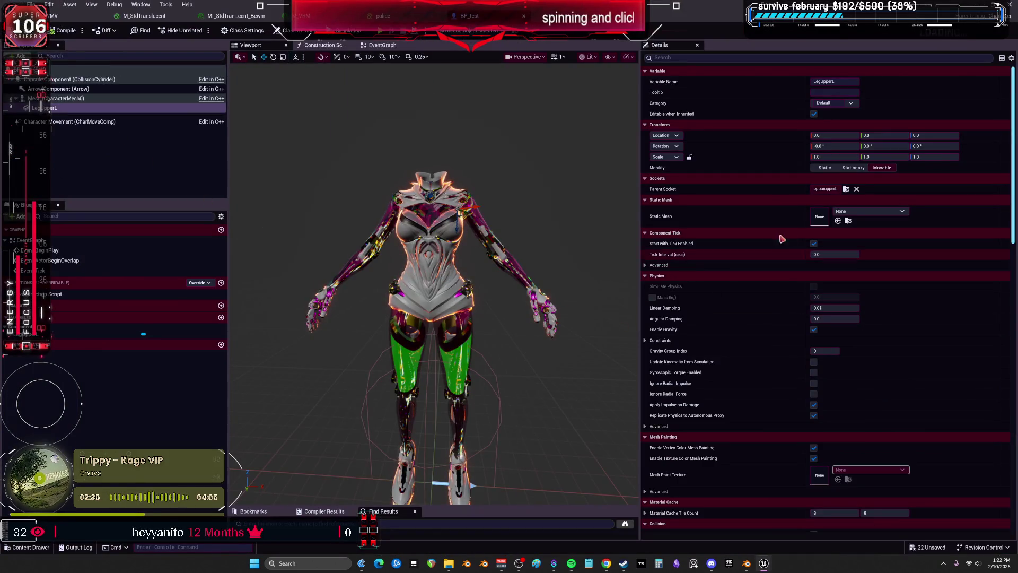
pyautogui.click(859, 212)
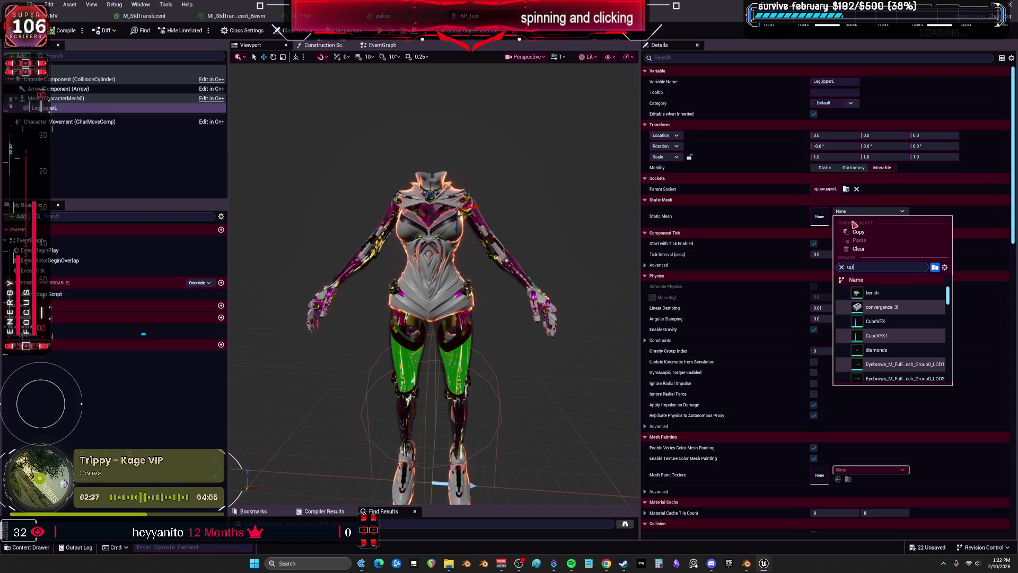
pyautogui.write('per')
pyautogui.click(880, 292)
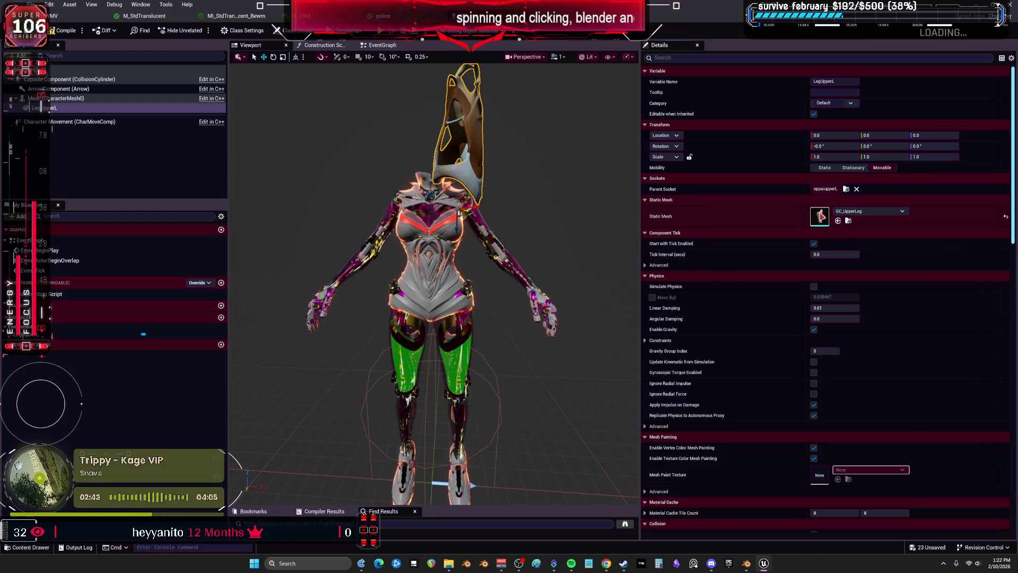
pyautogui.doubleClick(820, 216)
pyautogui.scroll(5, 329, 270)
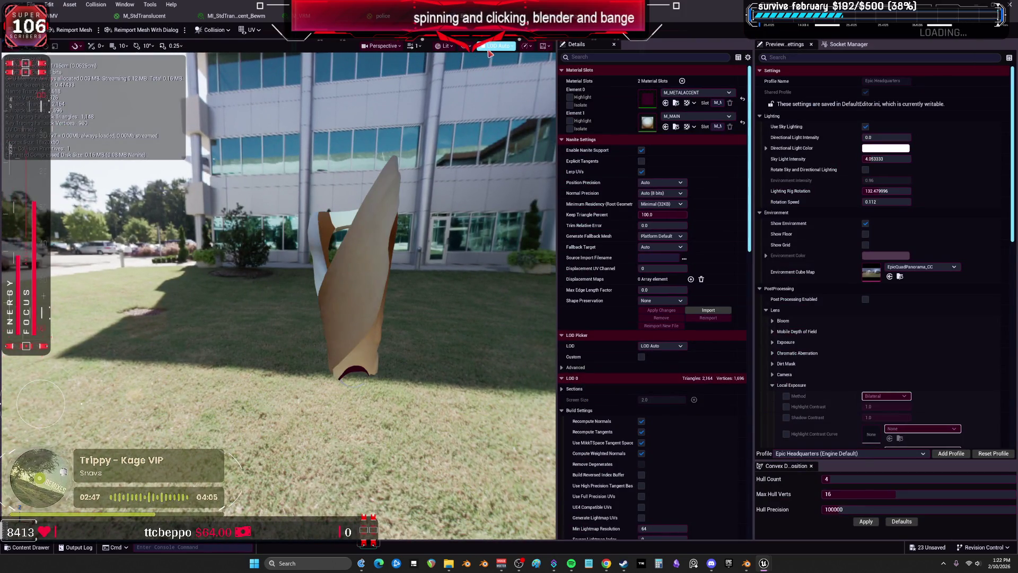
# Step: Turn on Show Pivot in the GC_UpperLeg preview and orbit to check the pivot
pyautogui.click(466, 48)
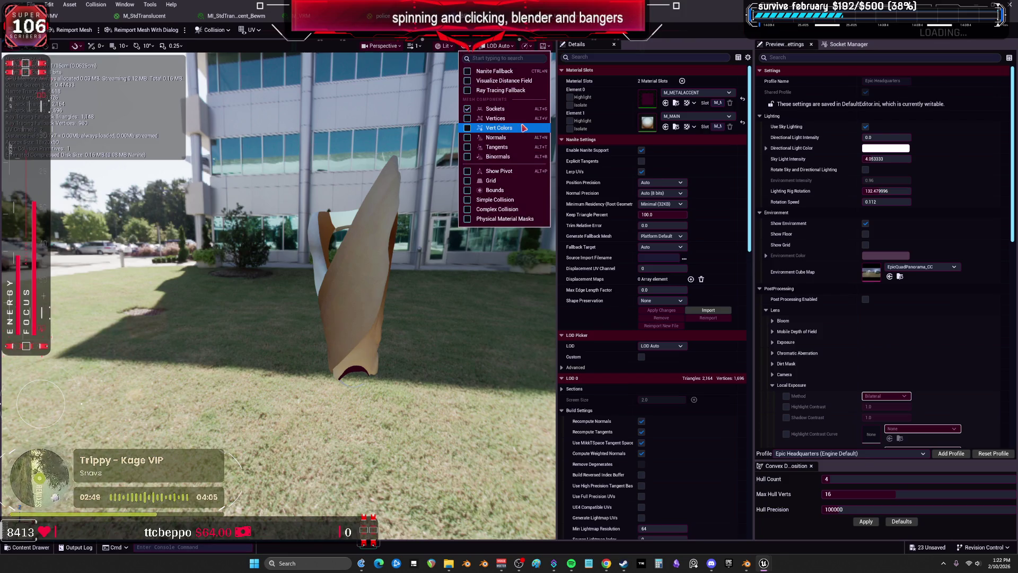
pyautogui.click(518, 171)
pyautogui.moveTo(451, 219)
pyautogui.mouseDown()
pyautogui.moveTo(292, 232)
pyautogui.moveTo(448, 245)
pyautogui.mouseUp()
pyautogui.moveTo(459, 305)
pyautogui.mouseDown()
pyautogui.moveTo(451, 305)
pyautogui.moveTo(460, 305)
pyautogui.mouseUp()
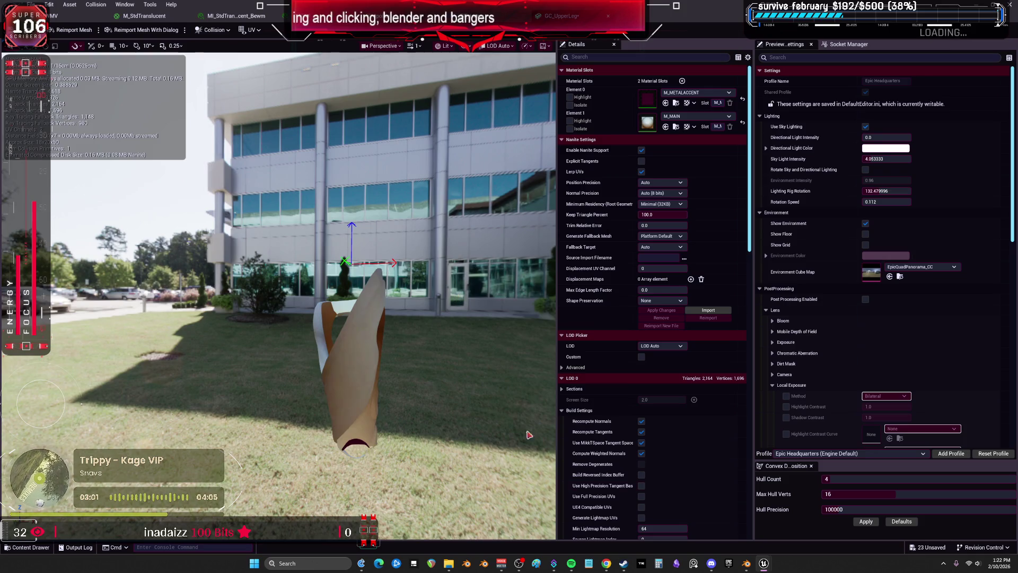
# Step: Select only GC_UpperLeg in Blender, then return to Unreal's BP_test Blueprint editor
pyautogui.click(746, 564)
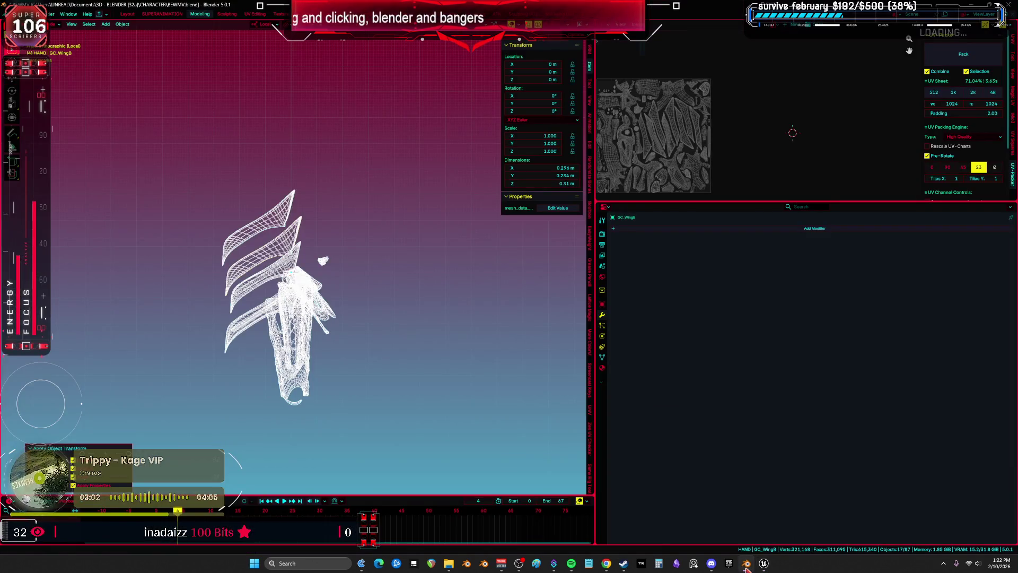
pyautogui.click(308, 376)
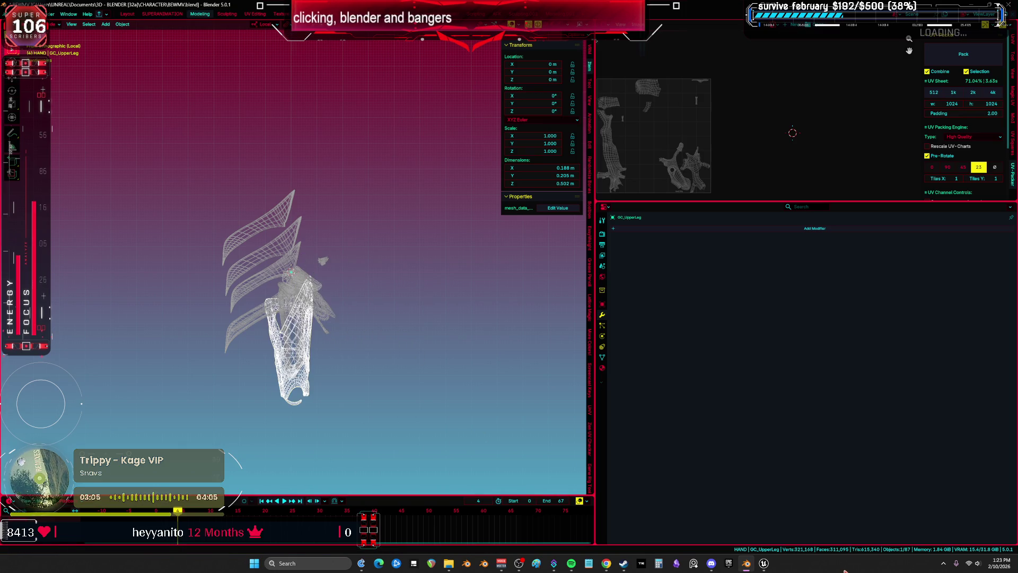
pyautogui.moveTo(763, 563)
pyautogui.click(793, 510)
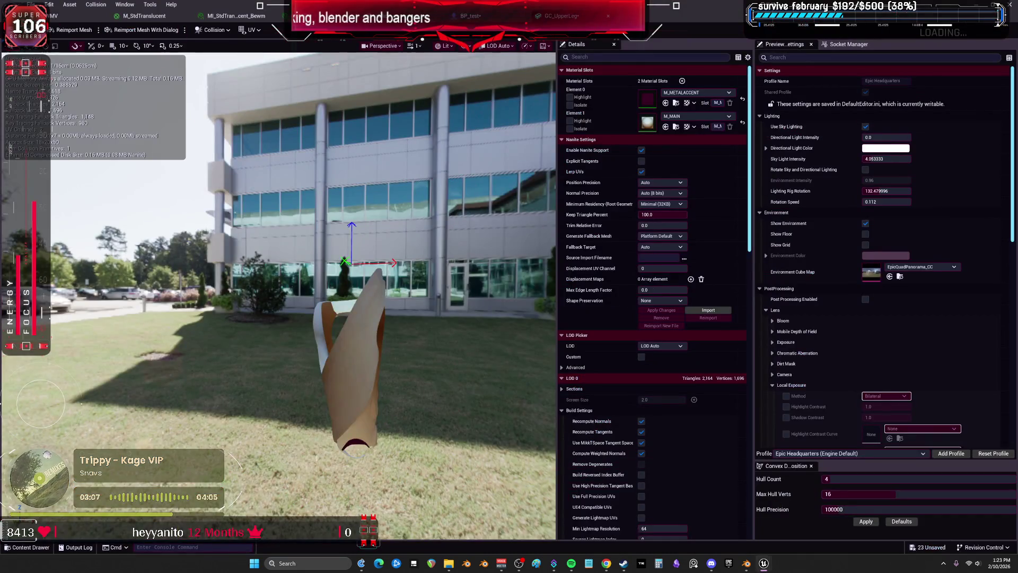
pyautogui.click(459, 16)
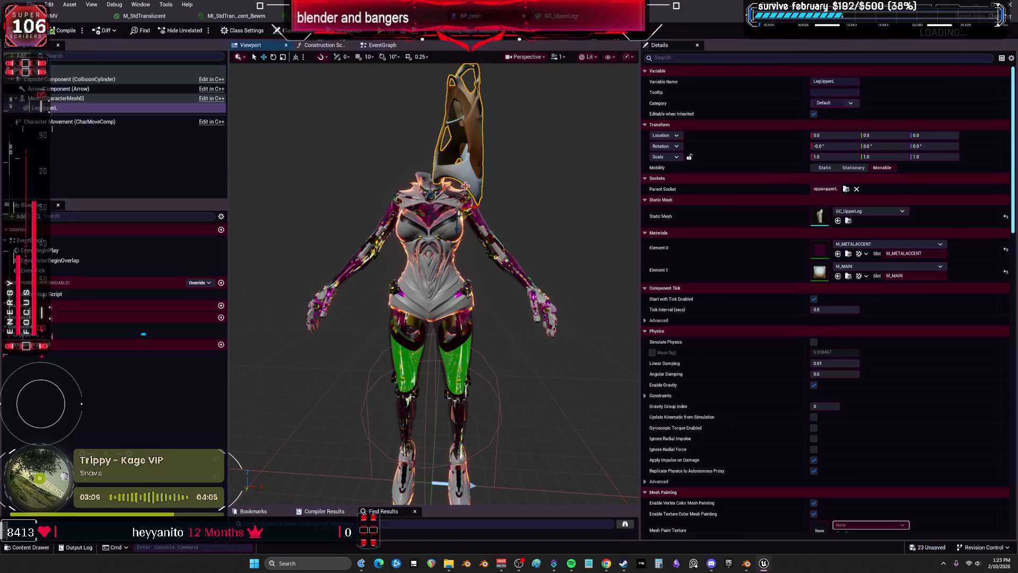
# Step: Pick thigh_l from the Parent Socket bone list for LegUpperL
pyautogui.click(846, 191)
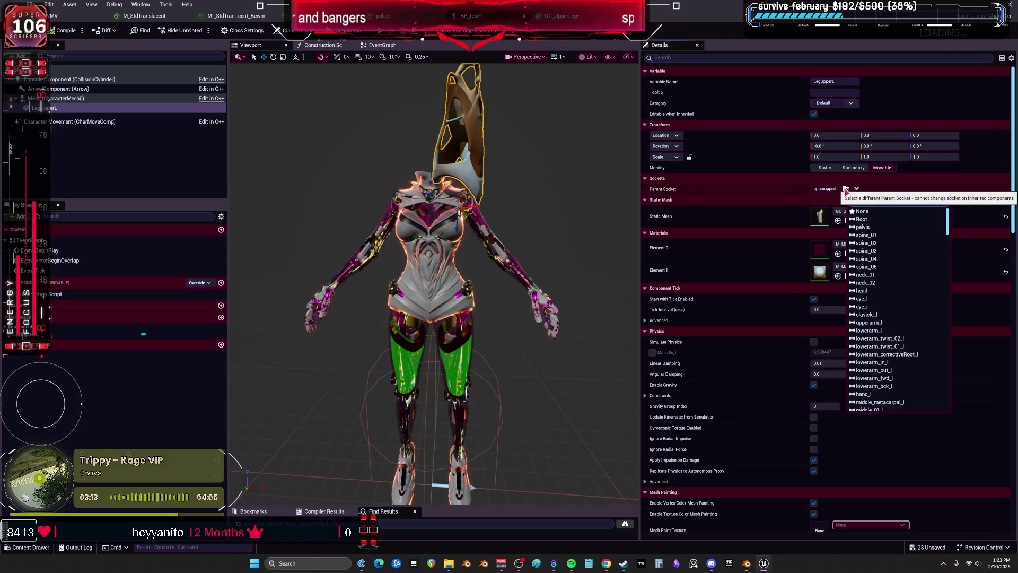
pyautogui.write('upperl')
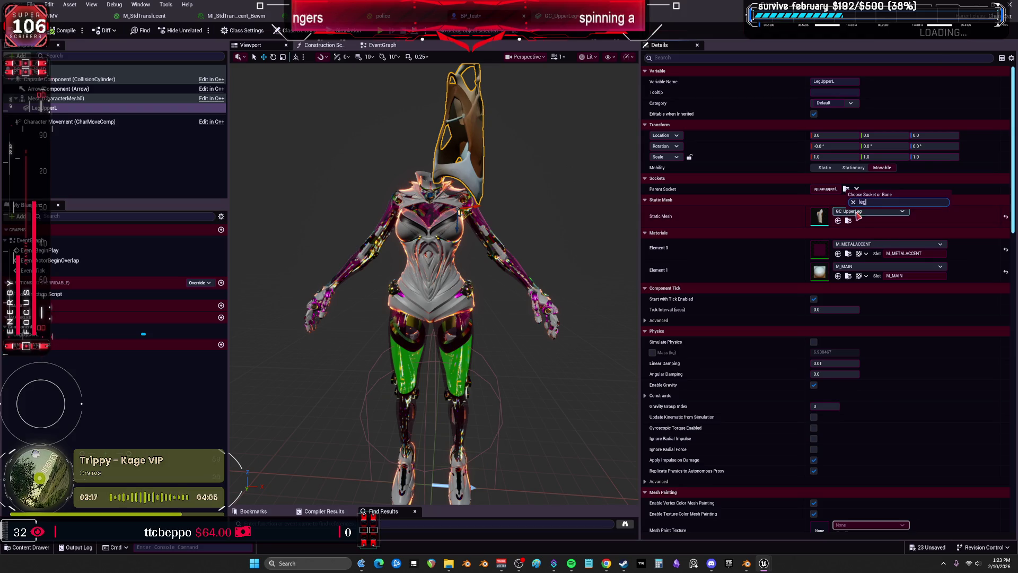
pyautogui.press('BackSpace')
pyautogui.scroll(-5, 896, 276)
pyautogui.scroll(-10, 899, 282)
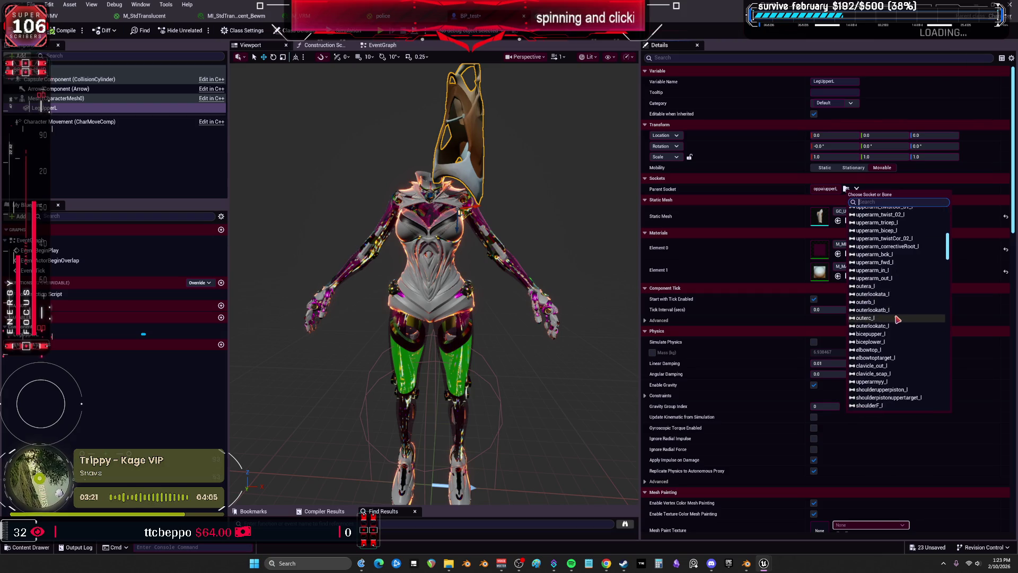
pyautogui.scroll(-10, 900, 321)
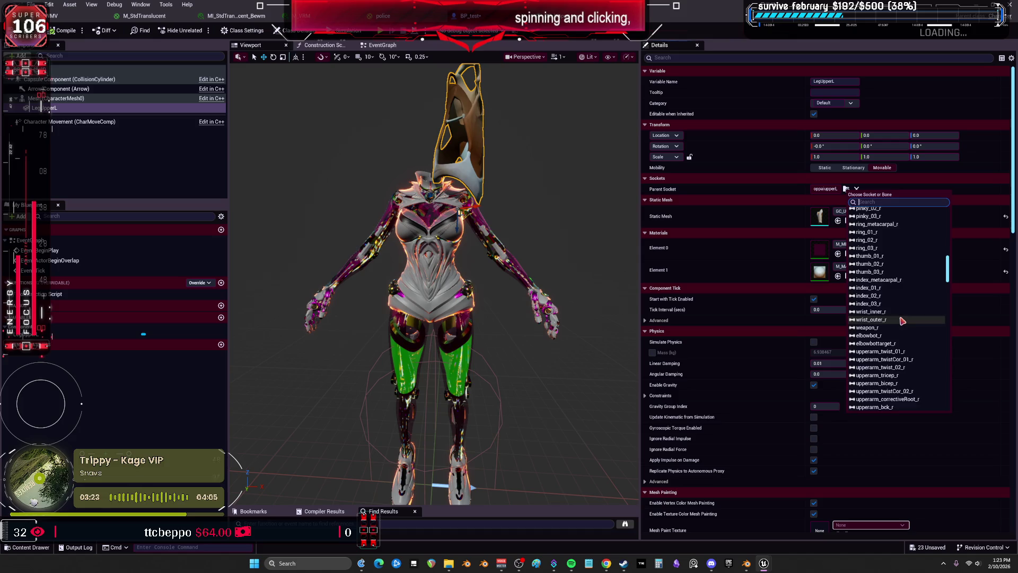
pyautogui.scroll(-10, 902, 317)
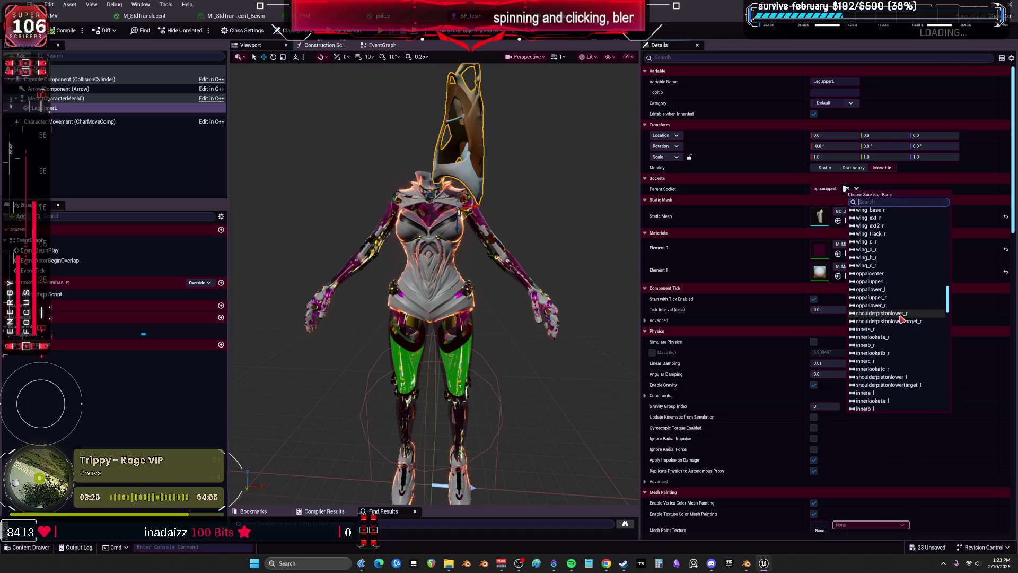
pyautogui.scroll(-10, 901, 318)
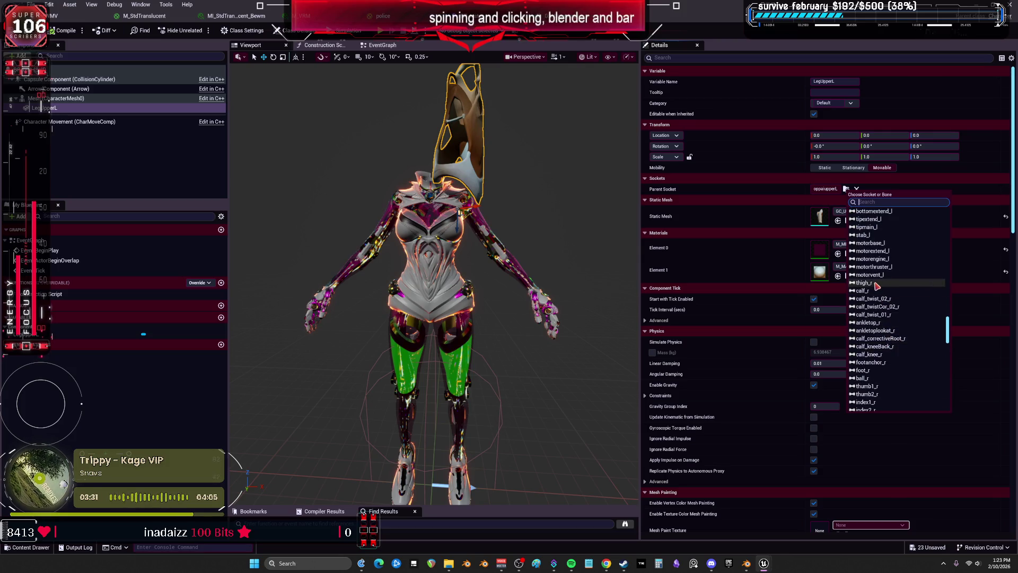
pyautogui.write('thigh_l')
pyautogui.press('Return')
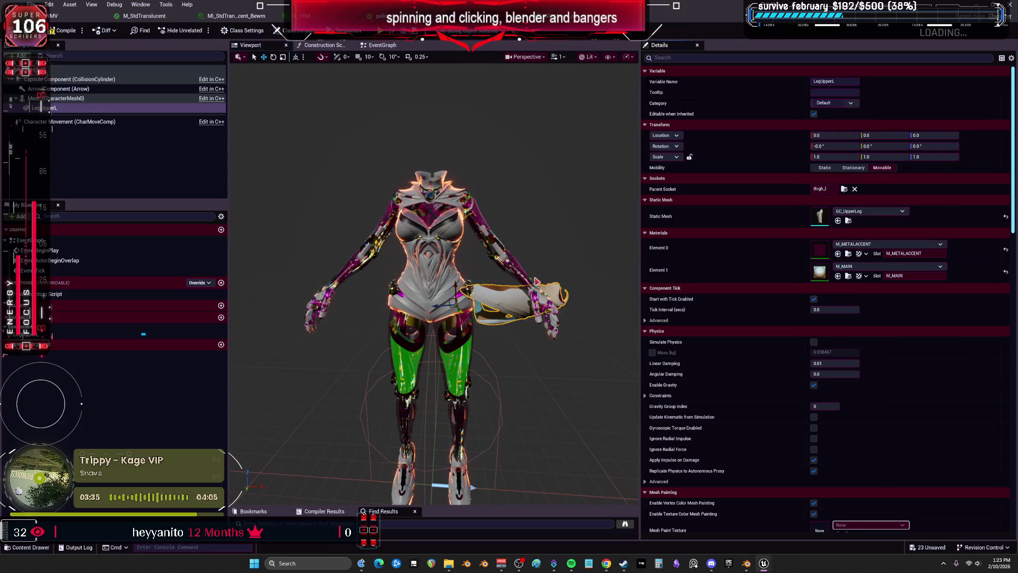
# Step: Rotate LegUpperL to -90° on Y so it lies along the thigh
pyautogui.moveTo(546, 170)
pyautogui.mouseDown()
pyautogui.moveTo(551, 106)
pyautogui.moveTo(562, 175)
pyautogui.moveTo(634, 245)
pyautogui.mouseUp()
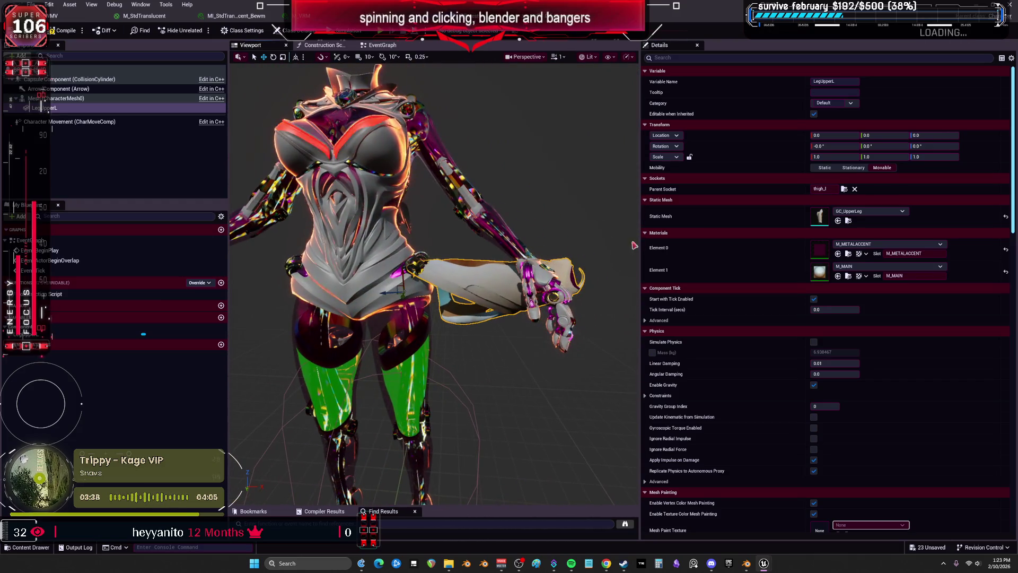
pyautogui.click(894, 150)
pyautogui.write('90')
pyautogui.press('Return')
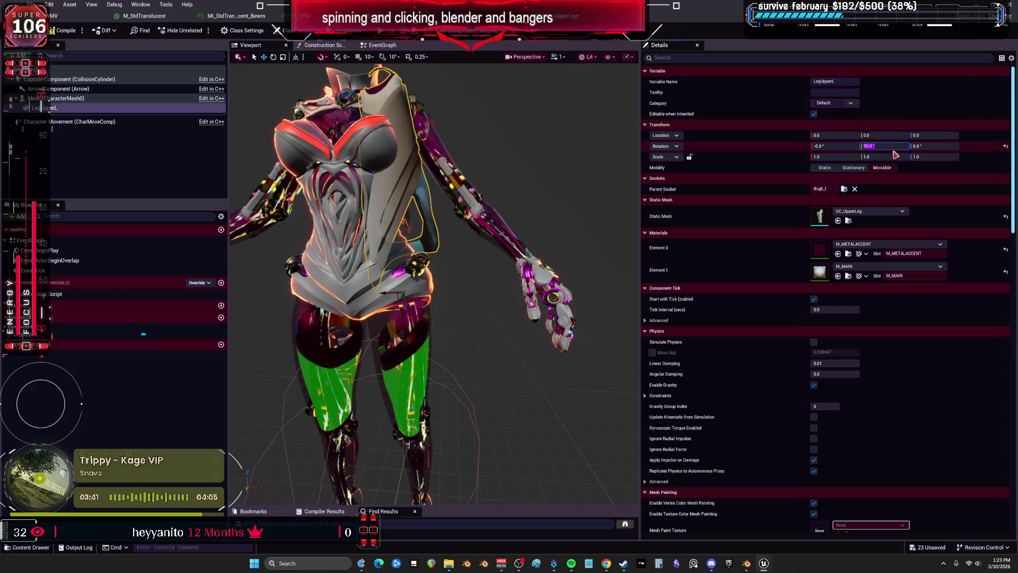
pyautogui.click(894, 151)
pyautogui.write('-')
pyautogui.press('Return')
# Step: Fine-tune the rotation to X 2°, Z 0° and Y around -92°
pyautogui.moveTo(435, 265)
pyautogui.mouseDown()
pyautogui.moveTo(414, 244)
pyautogui.moveTo(408, 296)
pyautogui.moveTo(419, 276)
pyautogui.moveTo(406, 191)
pyautogui.moveTo(451, 255)
pyautogui.moveTo(522, 308)
pyautogui.moveTo(451, 297)
pyautogui.mouseUp()
pyautogui.moveTo(521, 303)
pyautogui.mouseDown()
pyautogui.moveTo(521, 259)
pyautogui.moveTo(520, 303)
pyautogui.mouseUp()
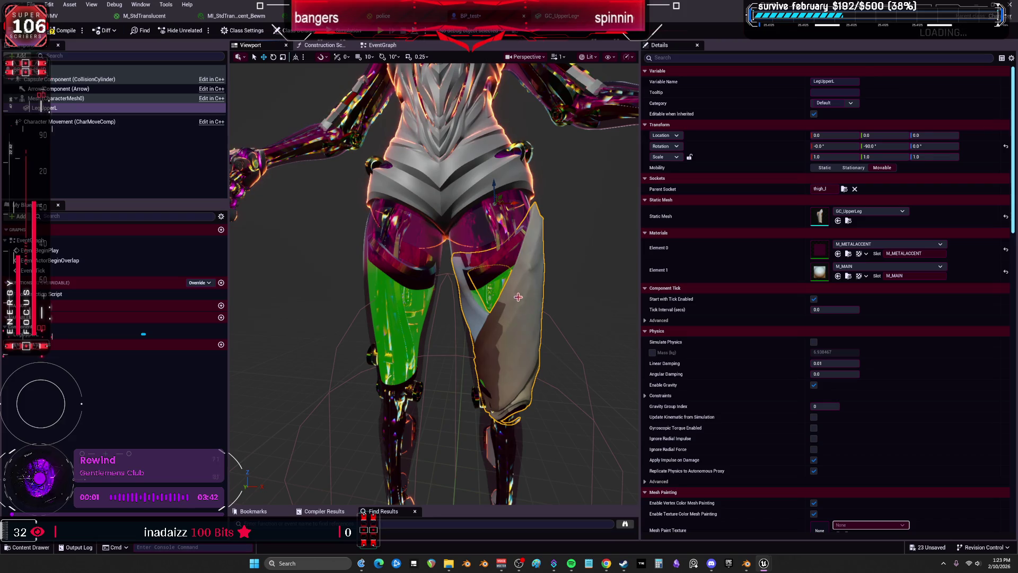
pyautogui.moveTo(835, 146); pyautogui.dragTo(843, 146)
pyautogui.write('0')
pyautogui.press('Return')
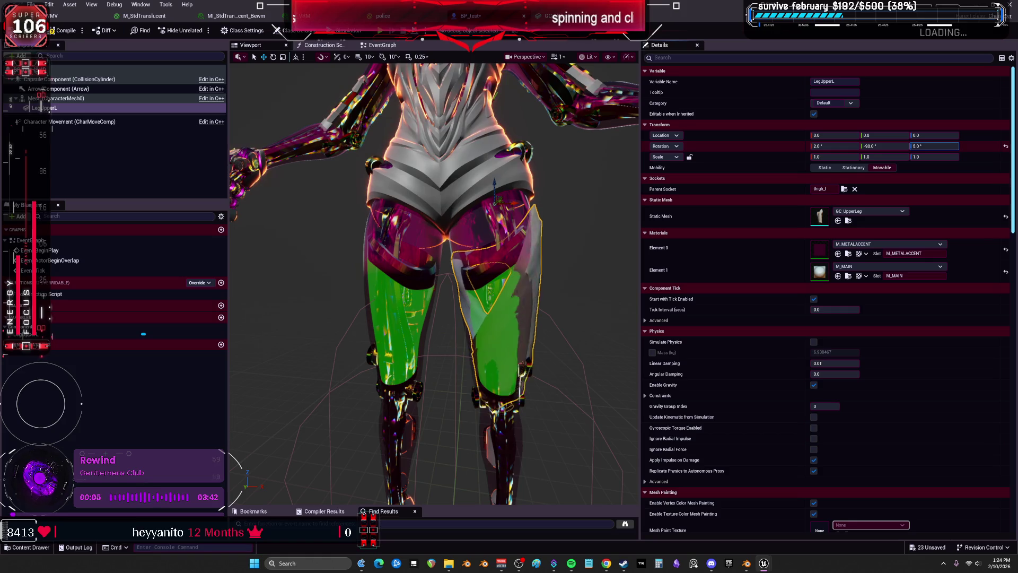
pyautogui.moveTo(884, 146); pyautogui.dragTo(879, 146)
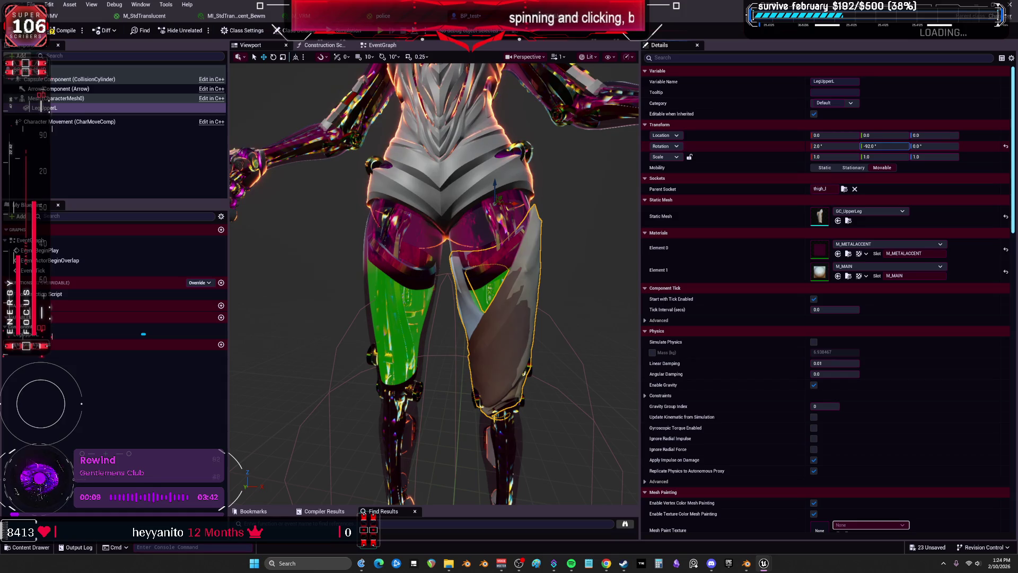
pyautogui.moveTo(435, 319); pyautogui.dragTo(358, 228)
# Step: Settle the rotation near 2°, -94°, -4°, then open GC_UpperLeg's Static Mesh editor
pyautogui.moveTo(933, 146); pyautogui.dragTo(923, 145)
pyautogui.moveTo(835, 146)
pyautogui.mouseDown()
pyautogui.moveTo(893, 145)
pyautogui.moveTo(822, 146)
pyautogui.mouseUp()
pyautogui.moveTo(595, 205); pyautogui.dragTo(424, 233)
pyautogui.scroll(2, 433, 284)
pyautogui.moveTo(433, 283)
pyautogui.mouseDown()
pyautogui.moveTo(419, 281)
pyautogui.moveTo(429, 286)
pyautogui.mouseUp()
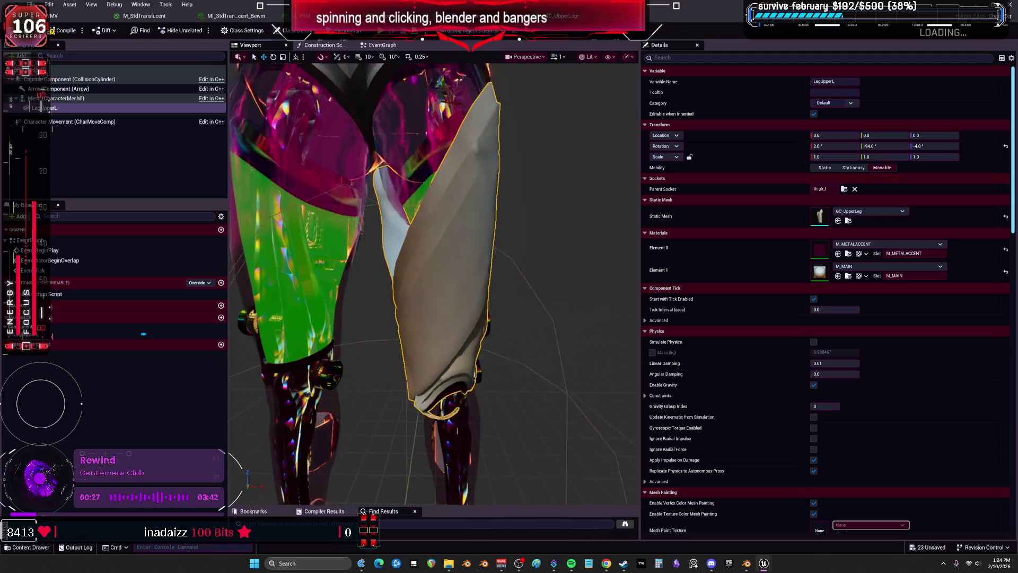
pyautogui.moveTo(556, 218); pyautogui.dragTo(560, 215)
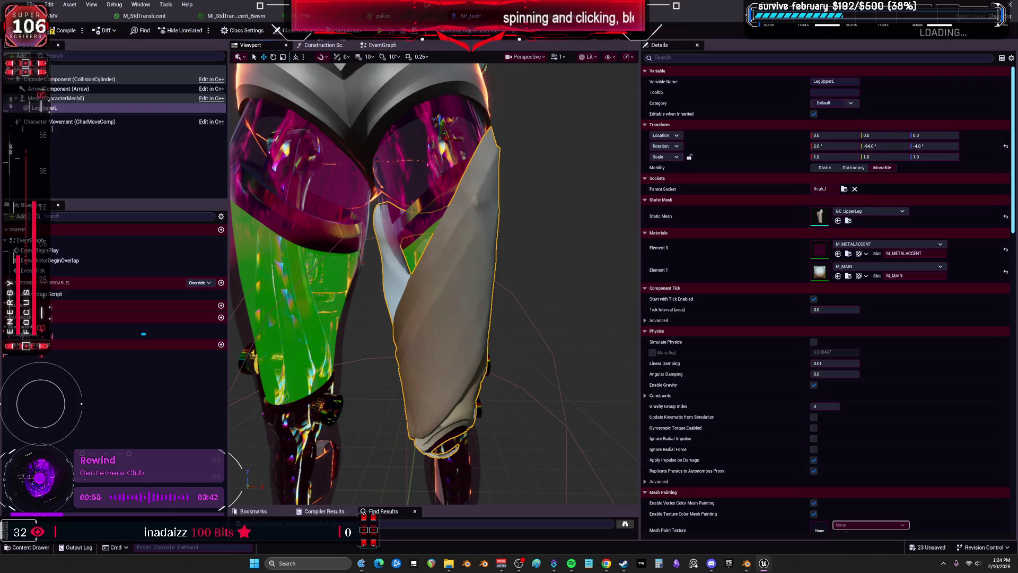
pyautogui.doubleClick(819, 215)
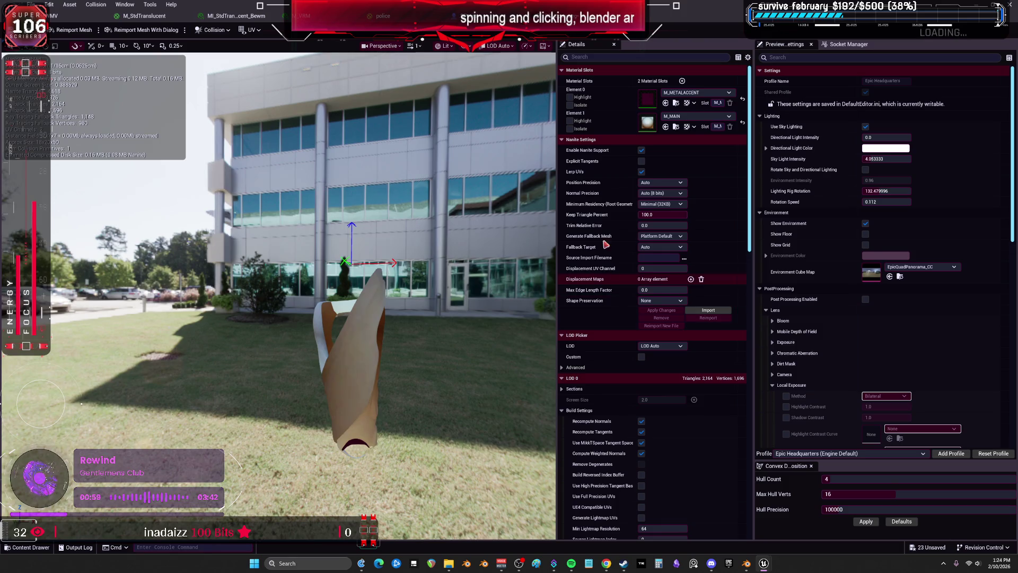
# Step: Turn off Nanite support on GC_UpperLeg and apply the change
pyautogui.click(641, 171)
pyautogui.click(641, 150)
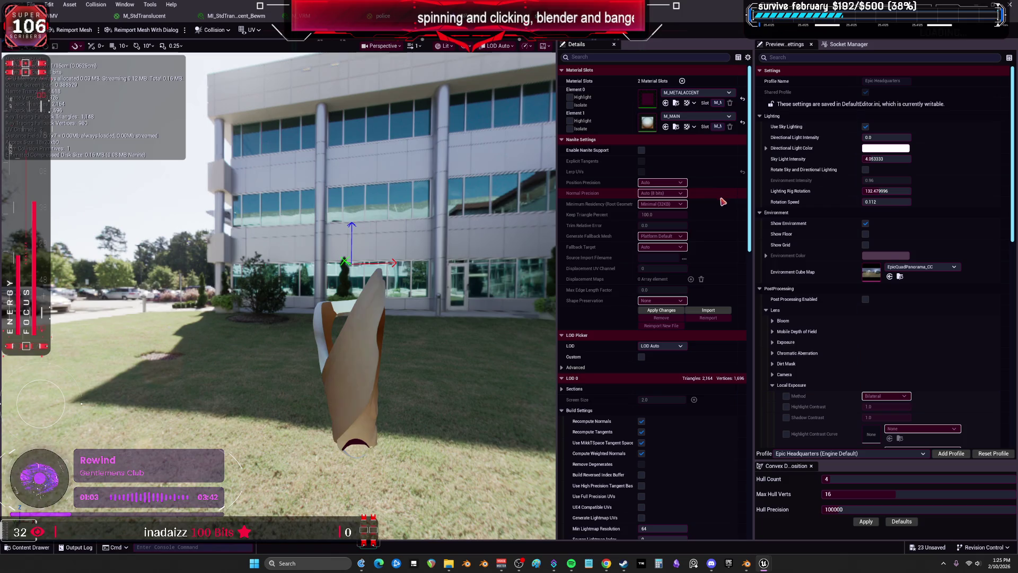
pyautogui.click(650, 312)
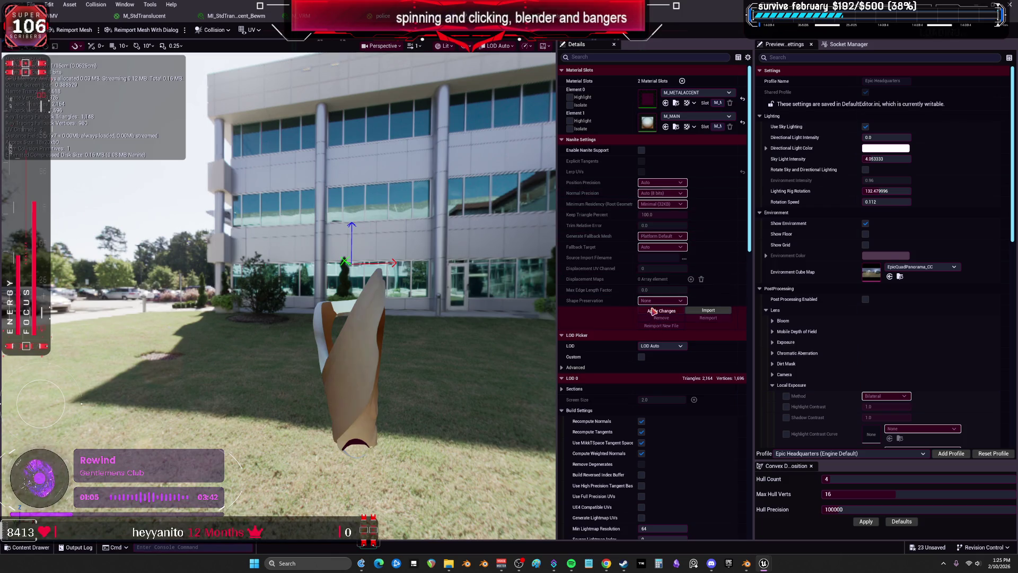
# Step: Clear Recompute Normals, Recompute Tangents, MikkTSpace and Weighted Normals in Build Settings and apply
pyautogui.scroll(-8, 614, 285)
pyautogui.scroll(-10, 614, 285)
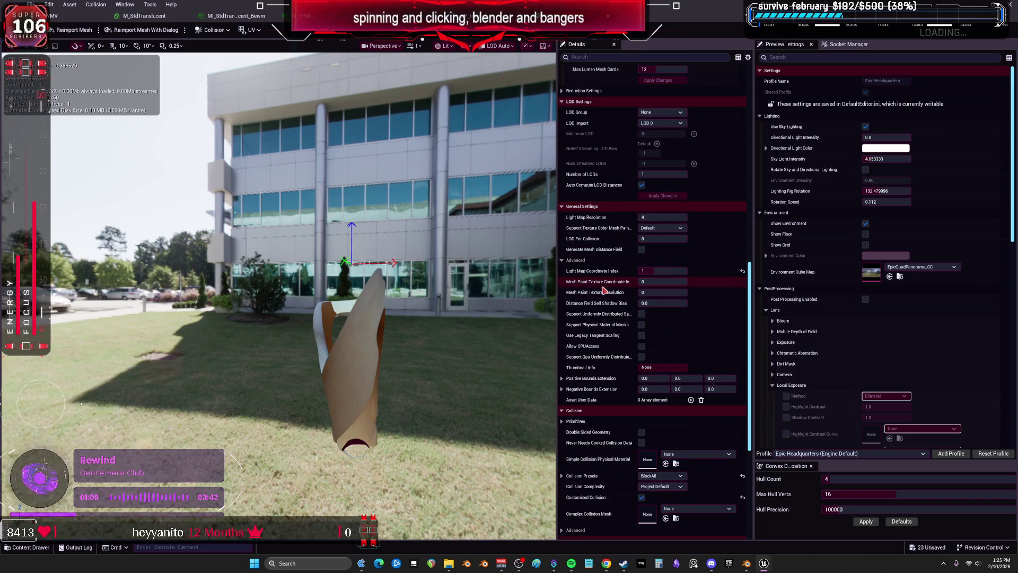
pyautogui.scroll(-4, 605, 291)
pyautogui.scroll(-2, 604, 292)
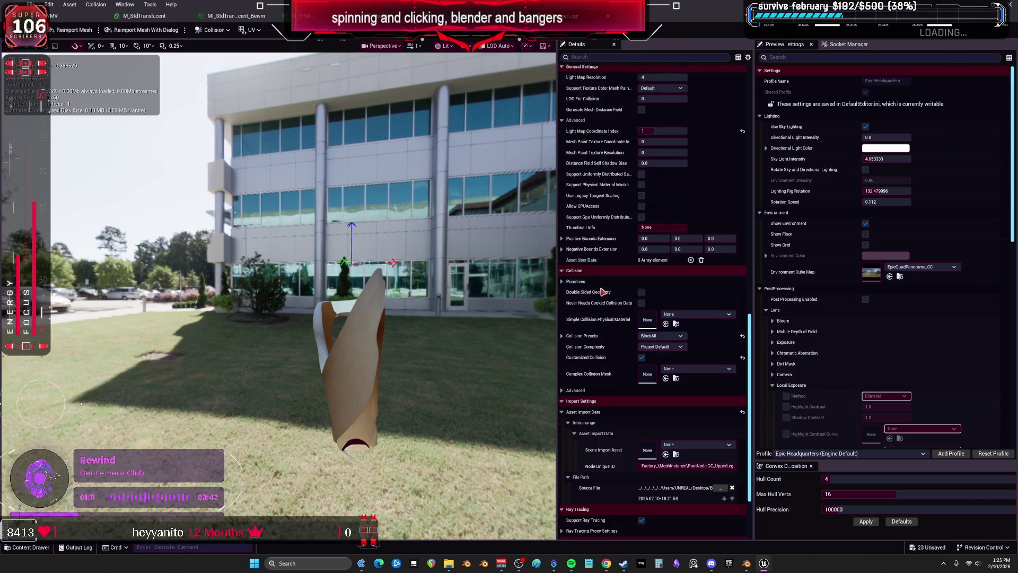
pyautogui.scroll(-2, 603, 292)
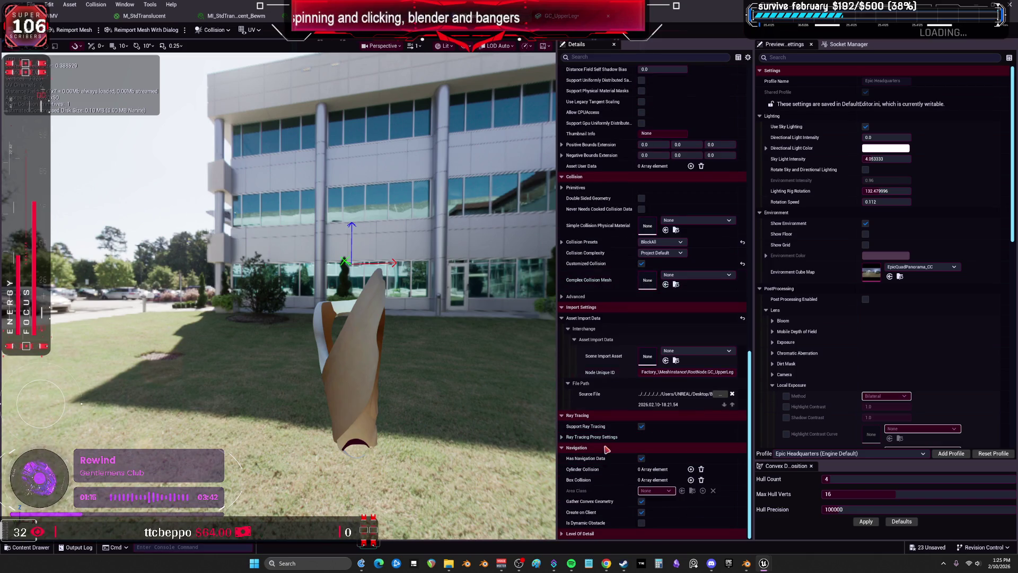
pyautogui.scroll(5, 609, 393)
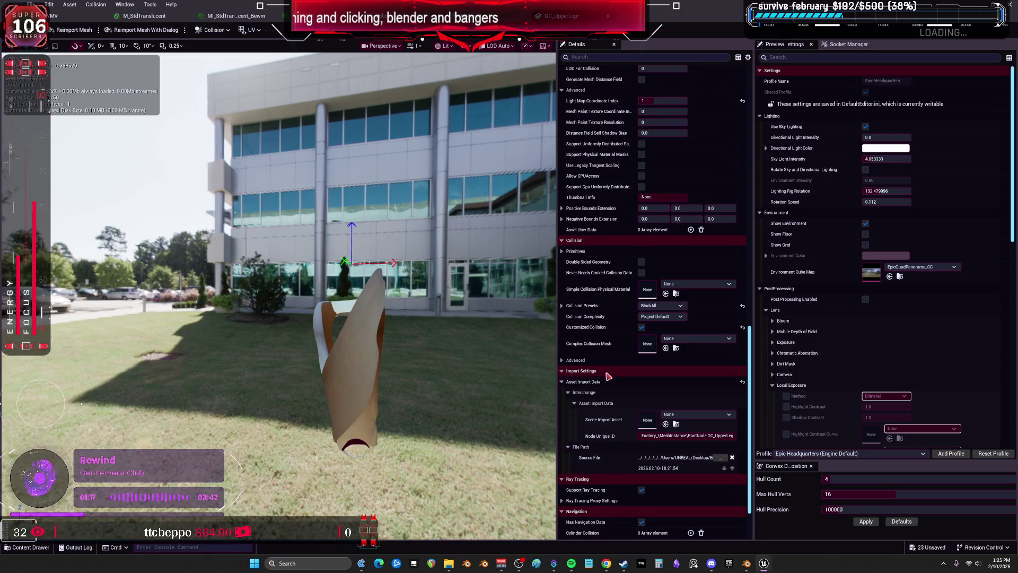
pyautogui.scroll(1, 609, 365)
pyautogui.scroll(12, 609, 361)
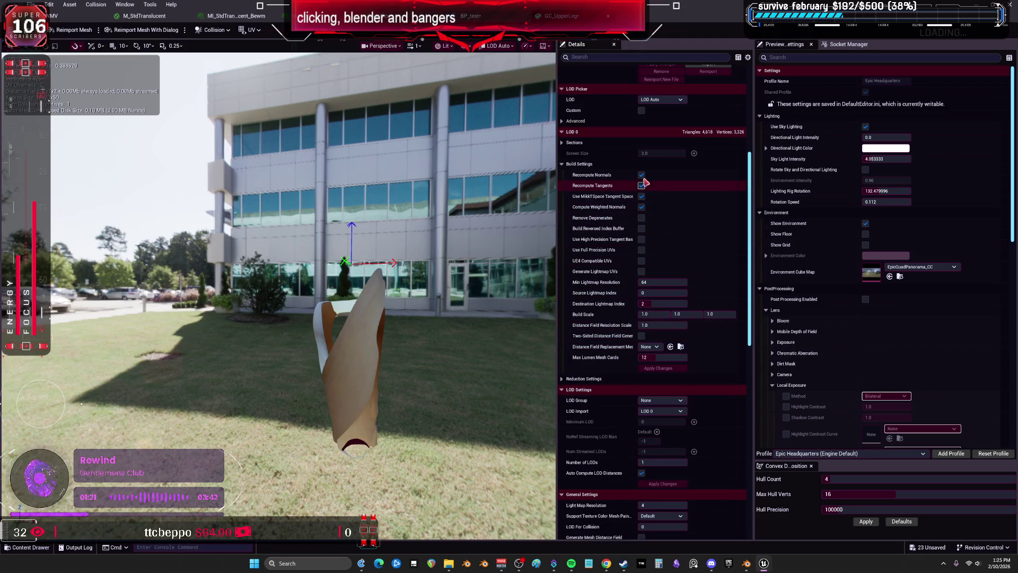
pyautogui.click(641, 175)
pyautogui.click(641, 185)
pyautogui.click(642, 196)
pyautogui.click(641, 206)
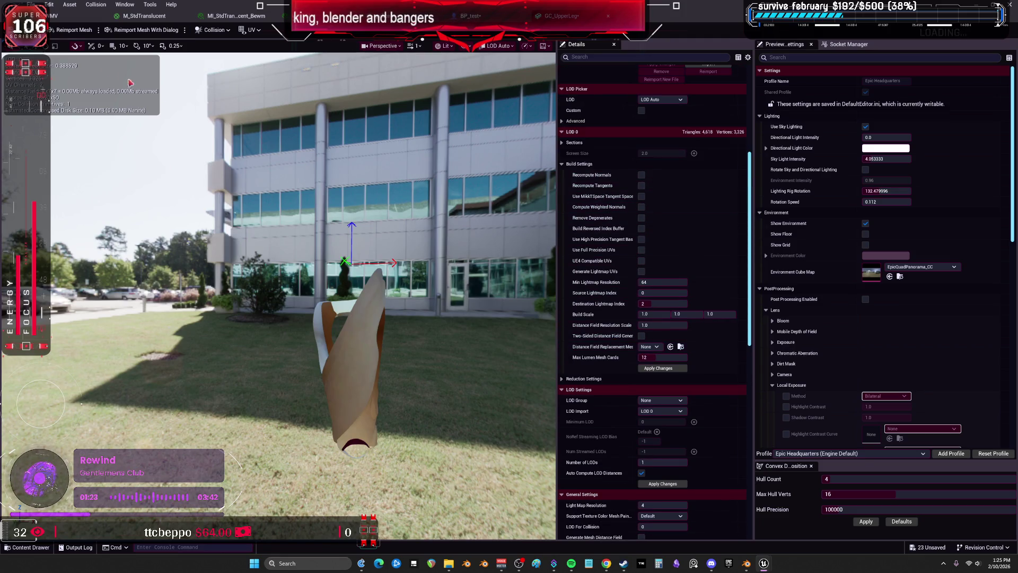
pyautogui.click(658, 368)
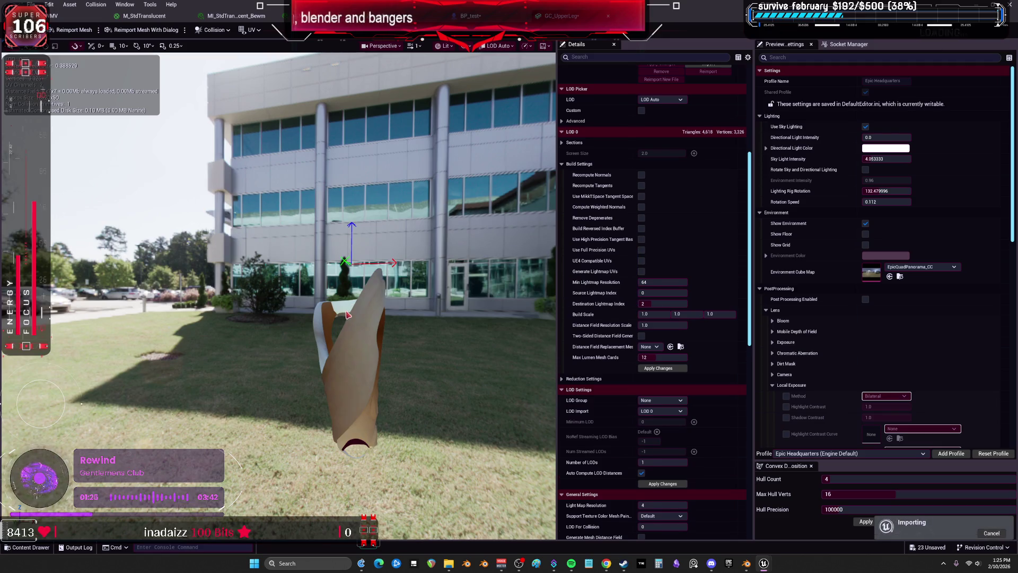
# Step: Uncheck Weighted Normals, Recompute Normals, Recompute Tangents and MikkTSpace again, rebuilding GC_UpperLeg to 4,618 triangles
pyautogui.moveTo(278, 291); pyautogui.dragTo(495, 298)
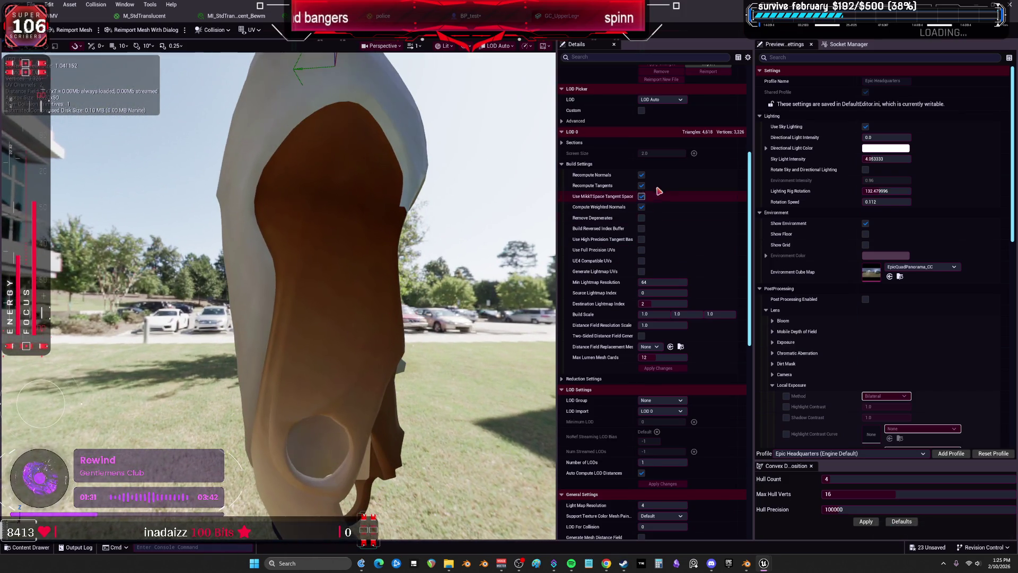
pyautogui.click(642, 207)
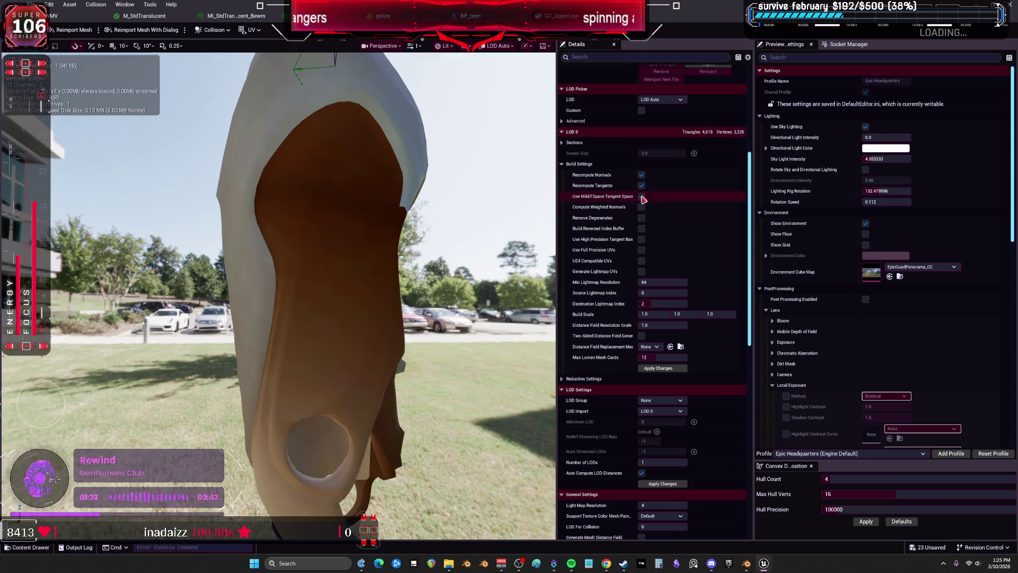
pyautogui.click(641, 176)
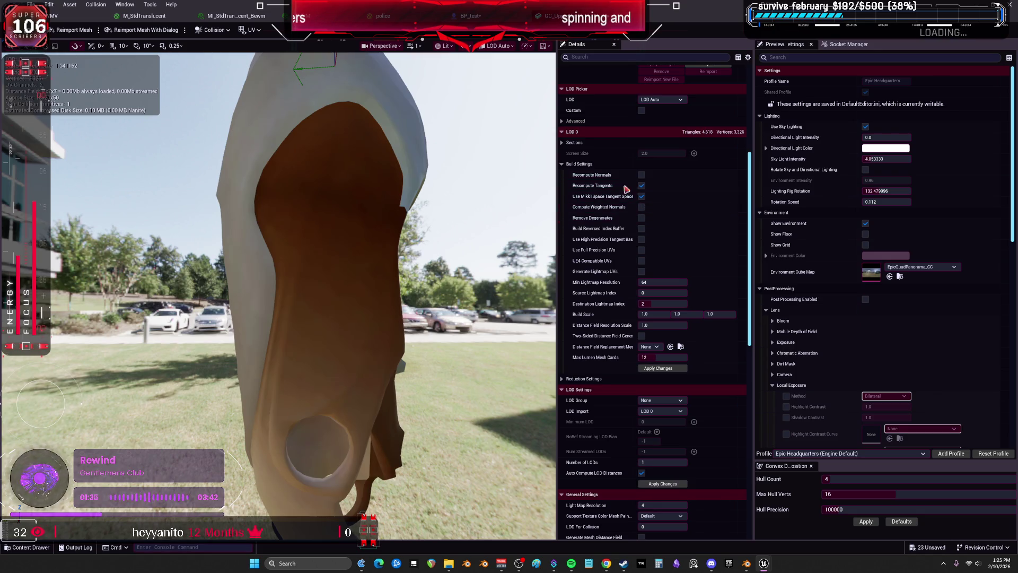
pyautogui.click(642, 185)
pyautogui.click(641, 196)
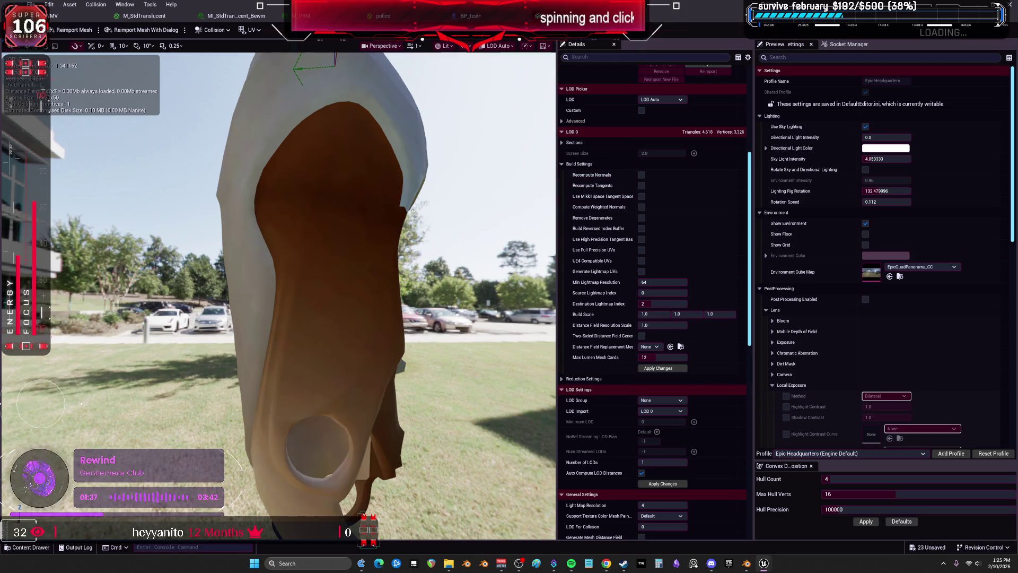
pyautogui.click(74, 30)
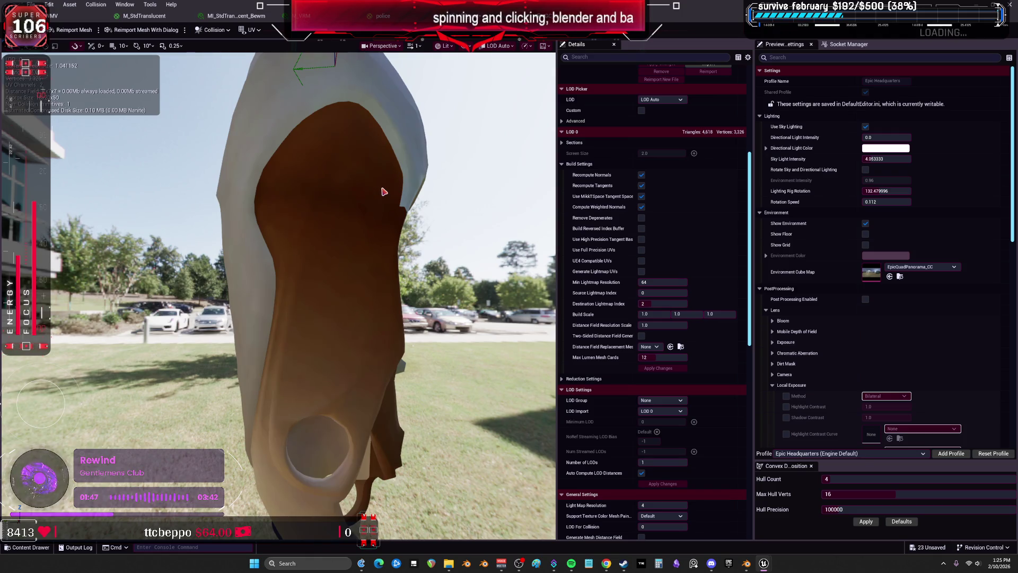
pyautogui.moveTo(542, 326); pyautogui.dragTo(350, 326)
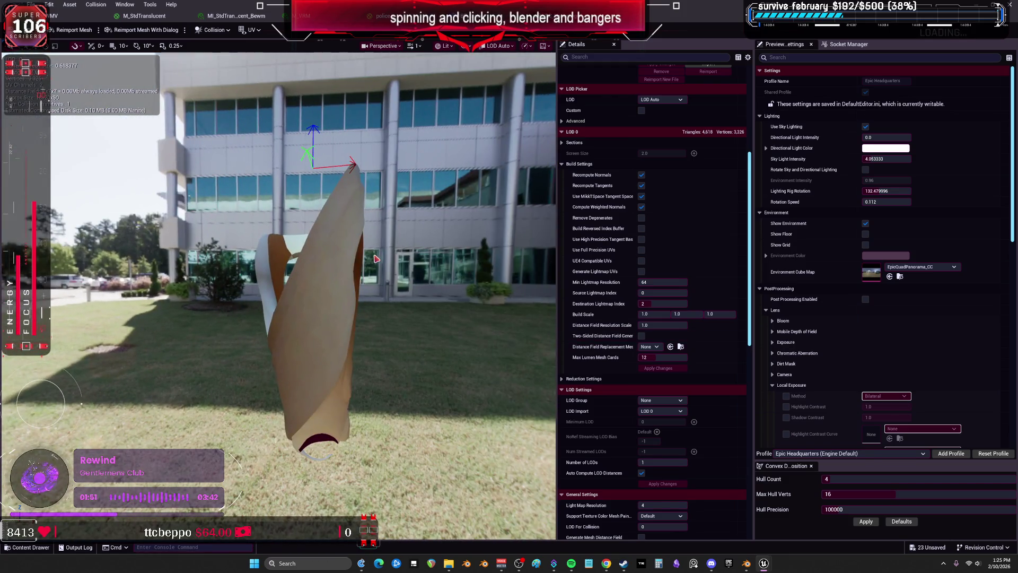
# Step: Back in Blender, deselect the upper-leg mesh and revert to an earlier point in the undo history
pyautogui.click(746, 563)
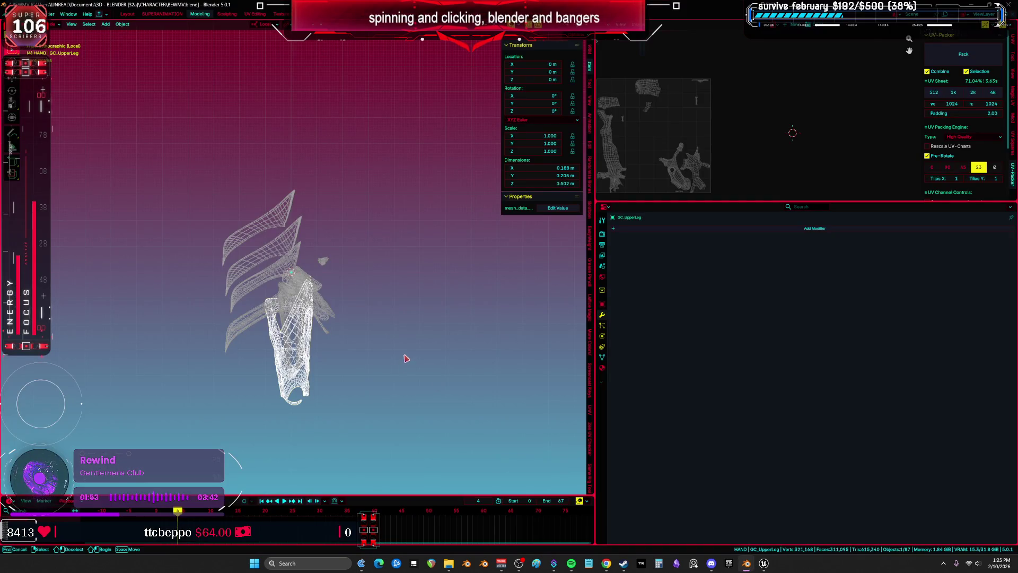
pyautogui.click(406, 332)
pyautogui.scroll(1, 347, 336)
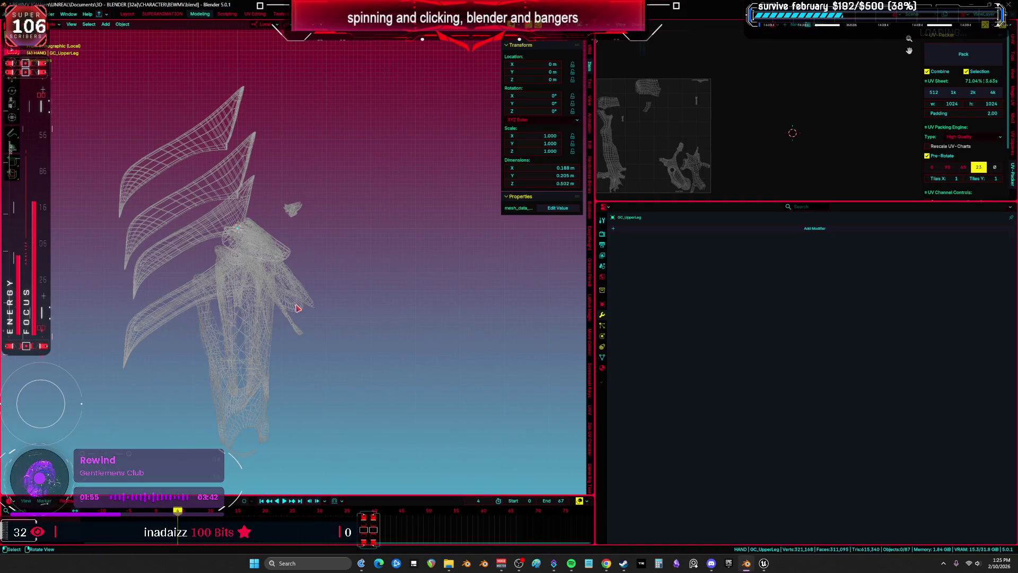
pyautogui.scroll(2, 371, 307)
pyautogui.click(29, 13)
pyautogui.moveTo(68, 38)
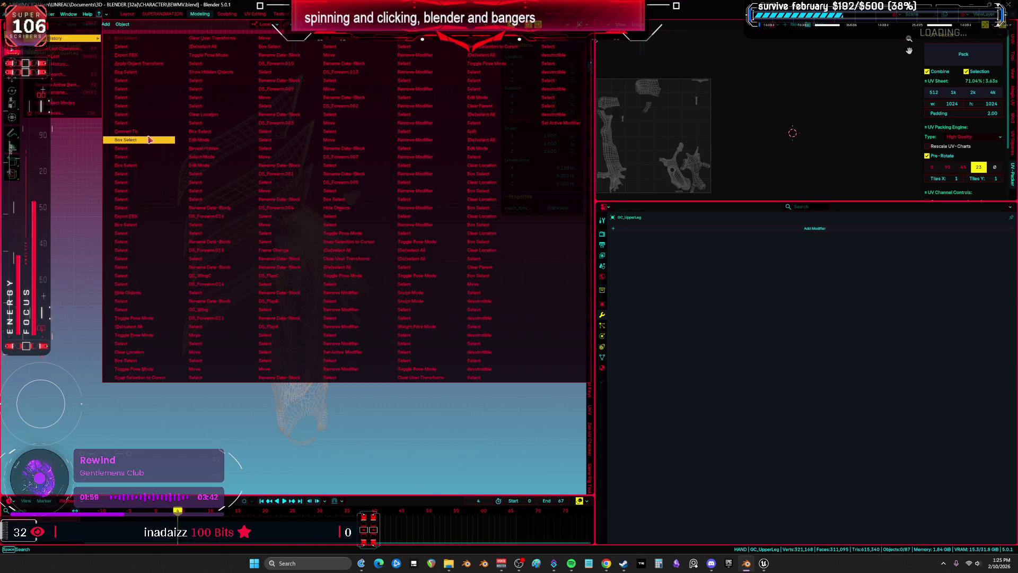
pyautogui.click(382, 389)
# Step: Unhide all objects, then leave only the armature selected
pyautogui.hotkey('alt', 'h')
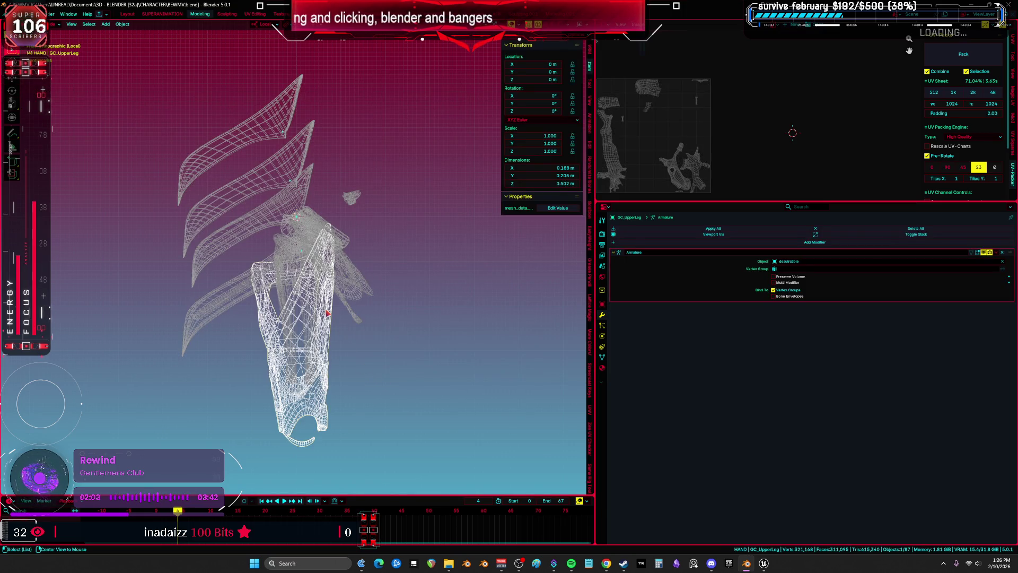
pyautogui.press('a')
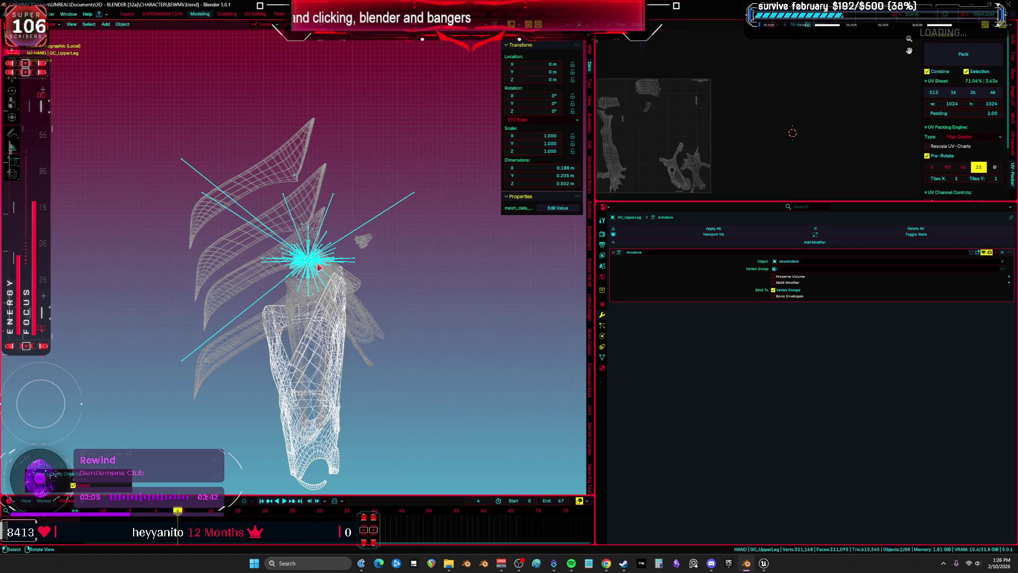
pyautogui.rightClick(317, 264)
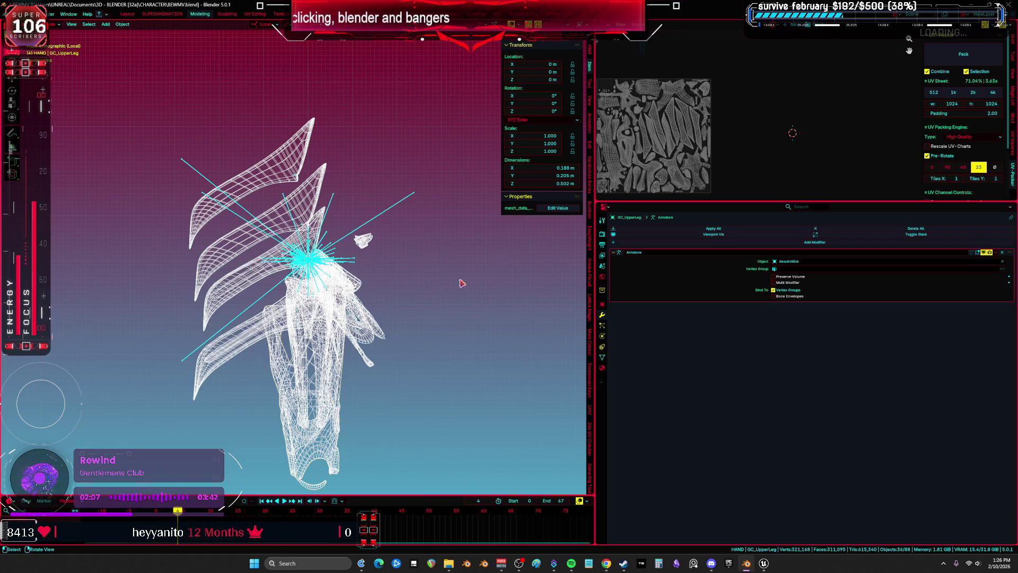
pyautogui.click(366, 229)
pyautogui.rightClick(369, 226)
pyautogui.press('Escape')
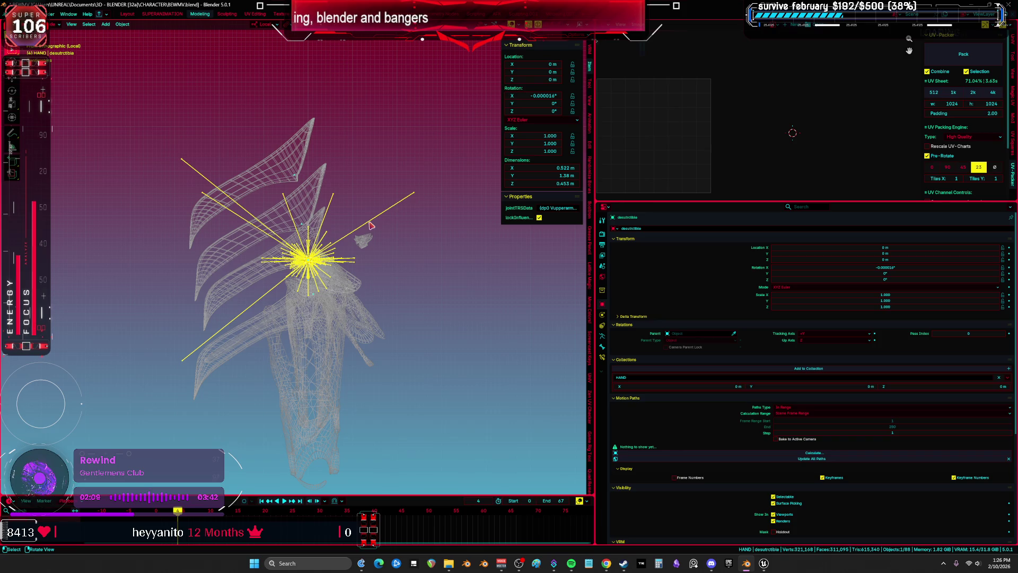
# Step: Clear all bone transforms to rest pose in Pose Mode and maximize the 3D view
pyautogui.hotkey('ctrl', 'Tab')
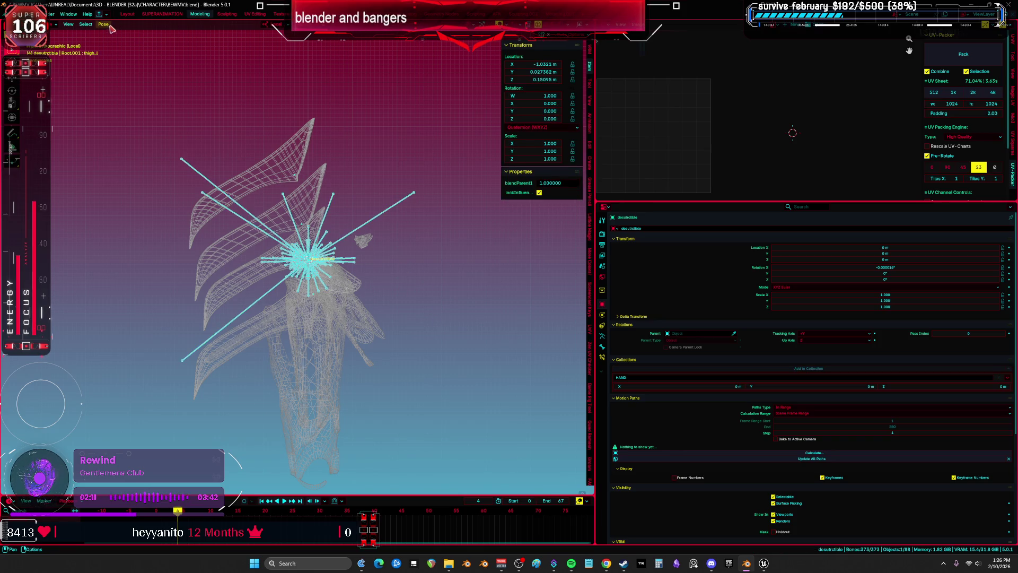
pyautogui.click(103, 24)
pyautogui.moveTo(125, 45)
pyautogui.click(218, 45)
pyautogui.scroll(6, 331, 131)
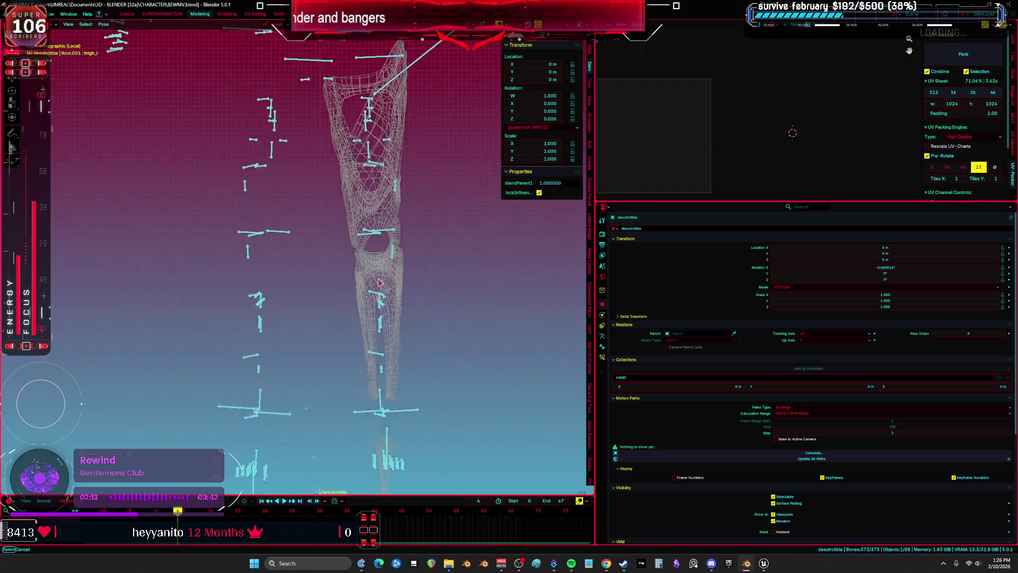
pyautogui.hotkey('ctrl', 'space')
pyautogui.moveTo(424, 203)
pyautogui.mouseDown()
pyautogui.moveTo(234, 211)
pyautogui.moveTo(357, 215)
pyautogui.moveTo(440, 202)
pyautogui.mouseUp()
# Step: In orthographic view, hide the ik_foot_root bone and one other stray bone
pyautogui.press('KP_1')
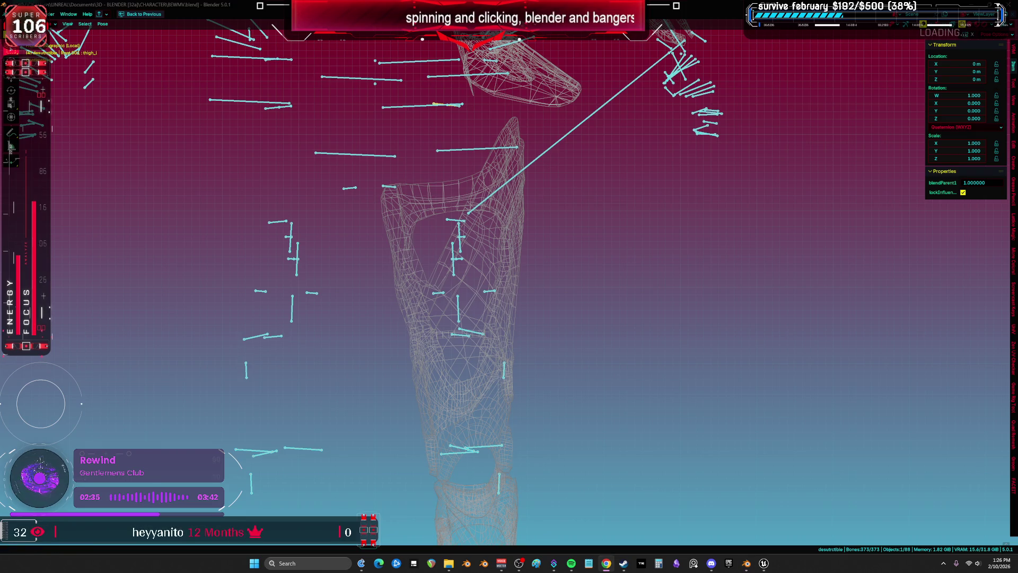
pyautogui.moveTo(599, 247)
pyautogui.mouseDown()
pyautogui.moveTo(466, 296)
pyautogui.moveTo(459, 387)
pyautogui.moveTo(445, 399)
pyautogui.mouseUp()
pyautogui.click(457, 317)
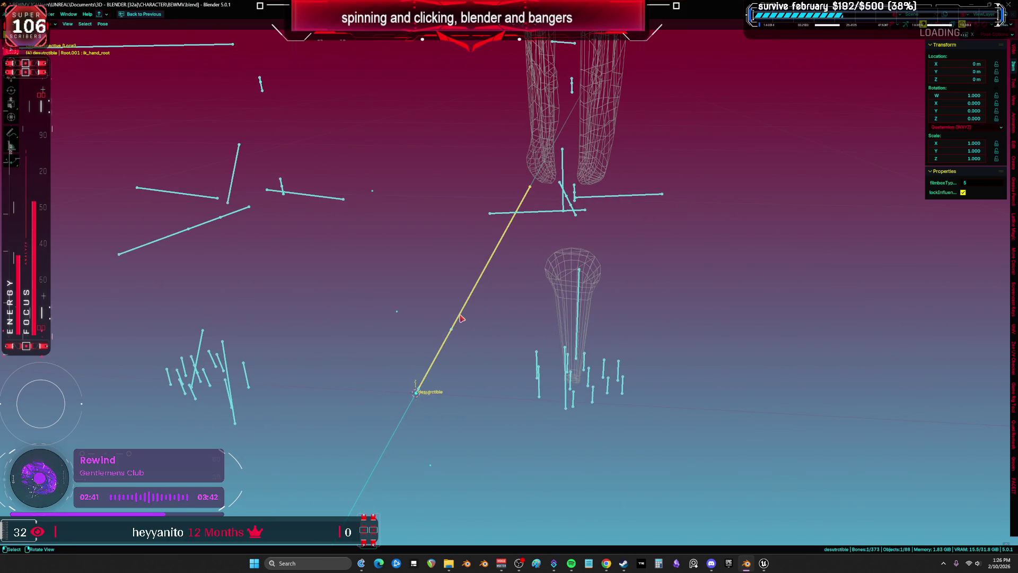
pyautogui.press('h')
pyautogui.click(450, 336)
pyautogui.press('h')
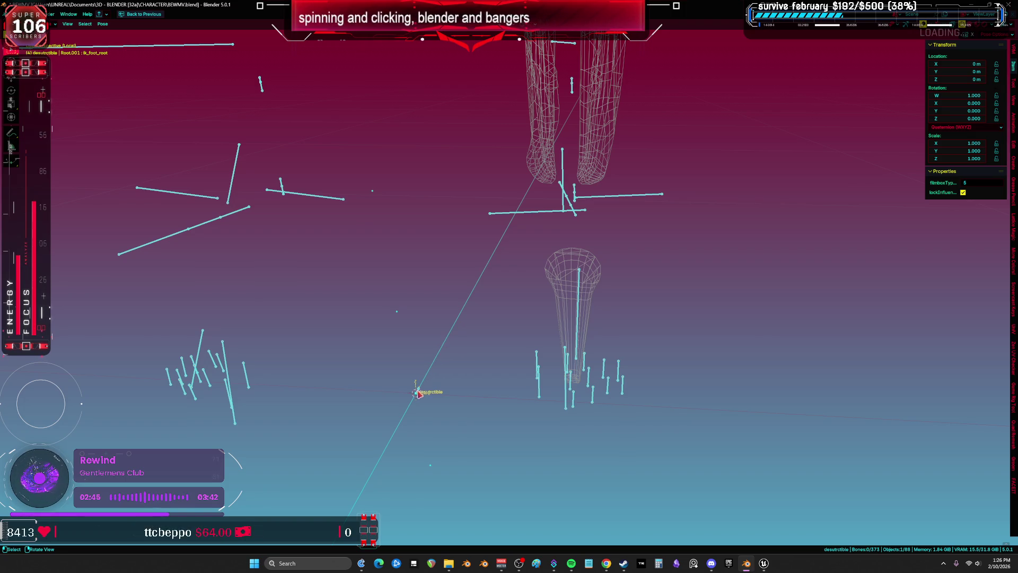
# Step: Select the Interaction bone and a second bone at the armature origin
pyautogui.click(423, 395)
pyautogui.keyDown('shift'); pyautogui.click(423, 398); pyautogui.keyUp('shift')
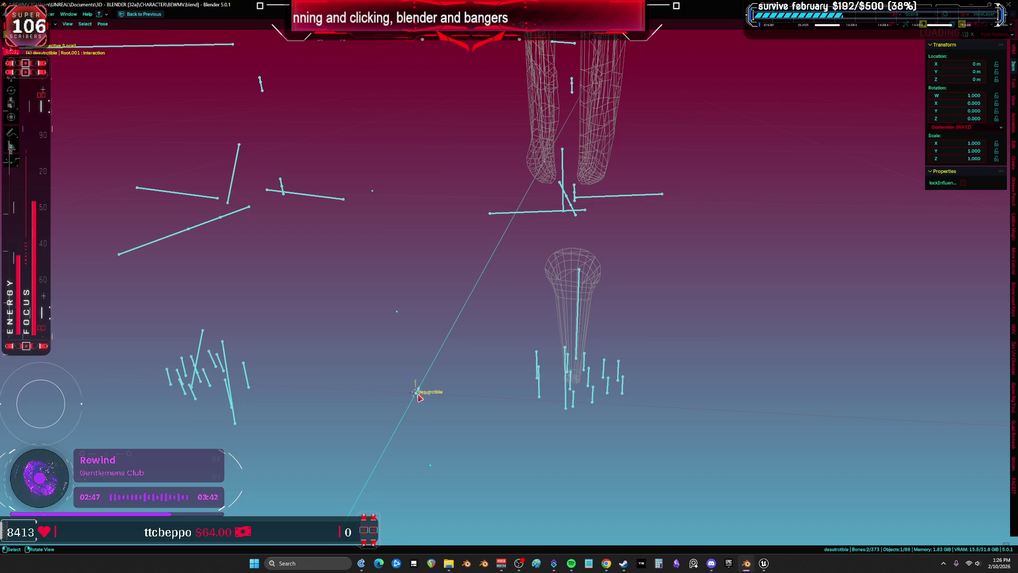
pyautogui.scroll(2, 456, 372)
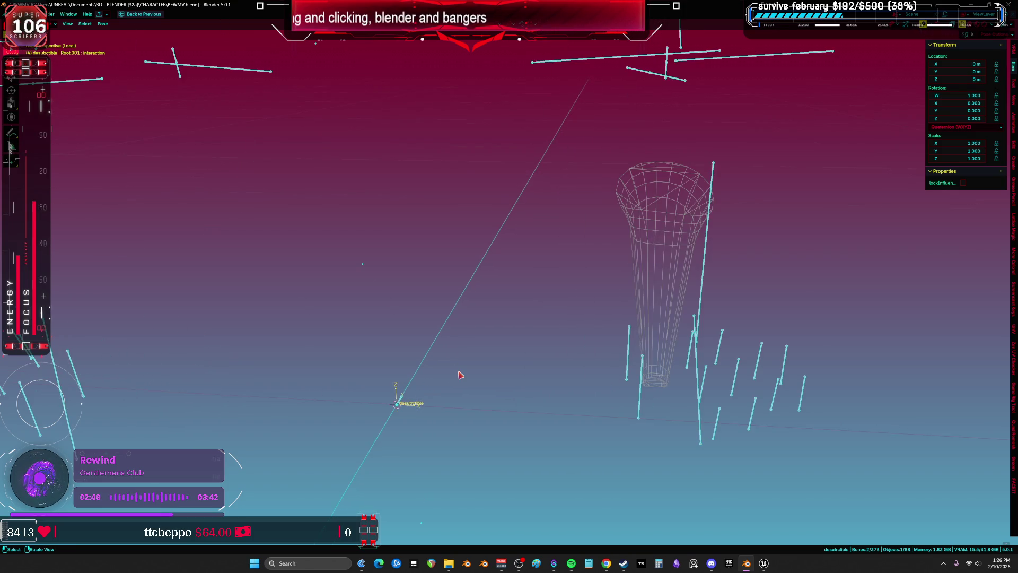
pyautogui.scroll(-5, 459, 373)
pyautogui.scroll(10, 516, 404)
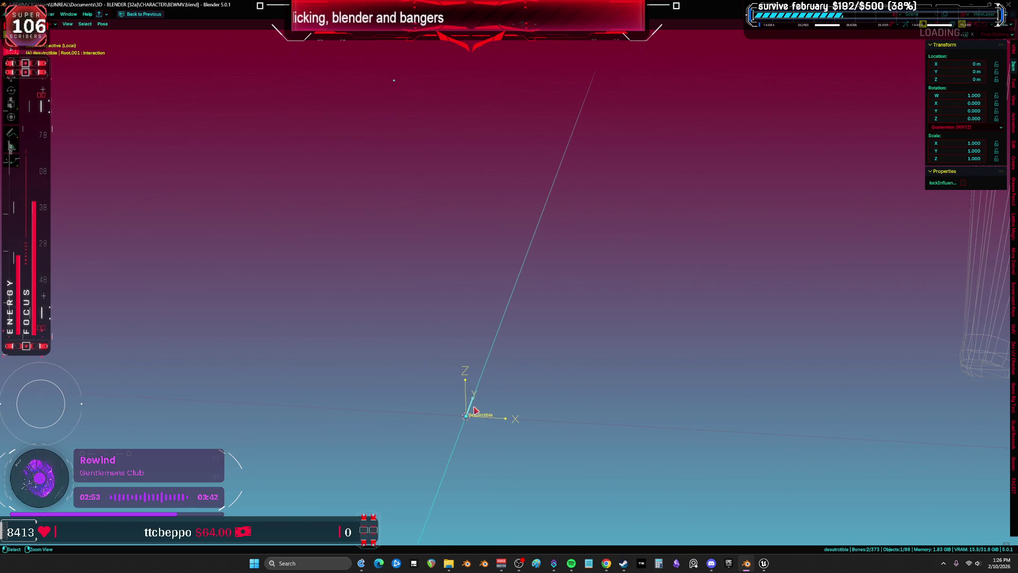
pyautogui.hotkey('ctrl', 'space')
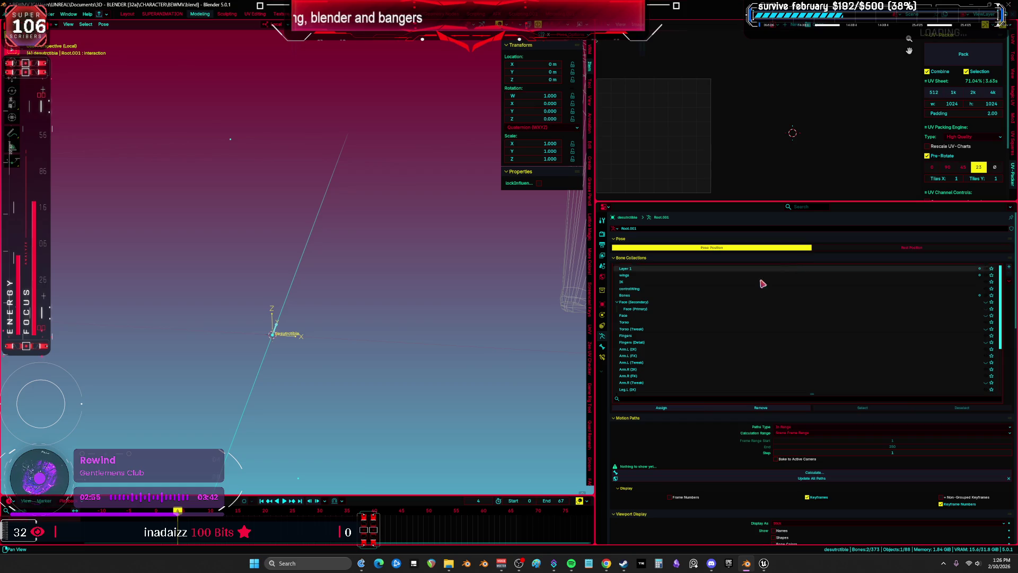
pyautogui.hotkey('ctrl', 'space')
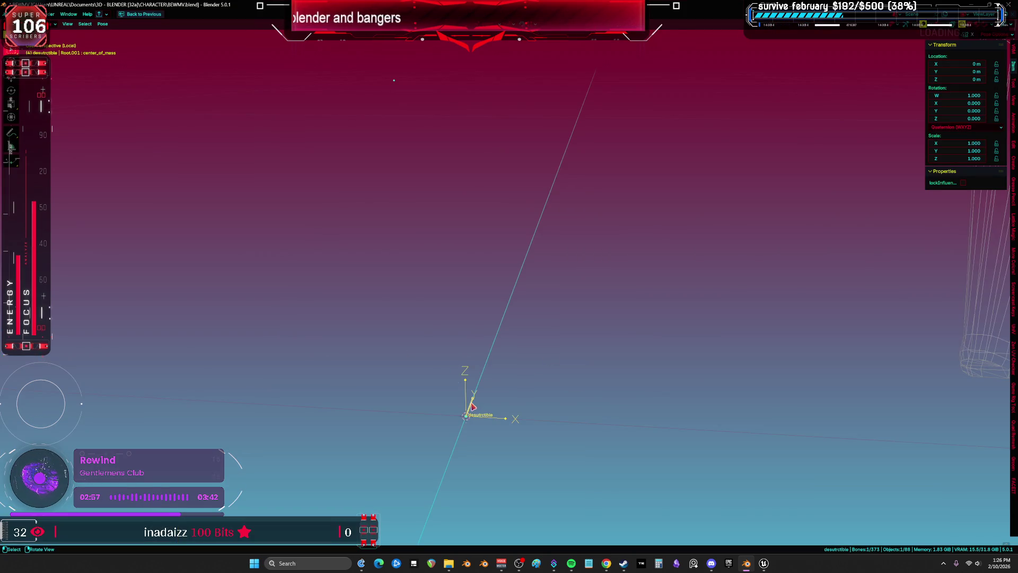
pyautogui.moveTo(496, 408); pyautogui.dragTo(501, 401)
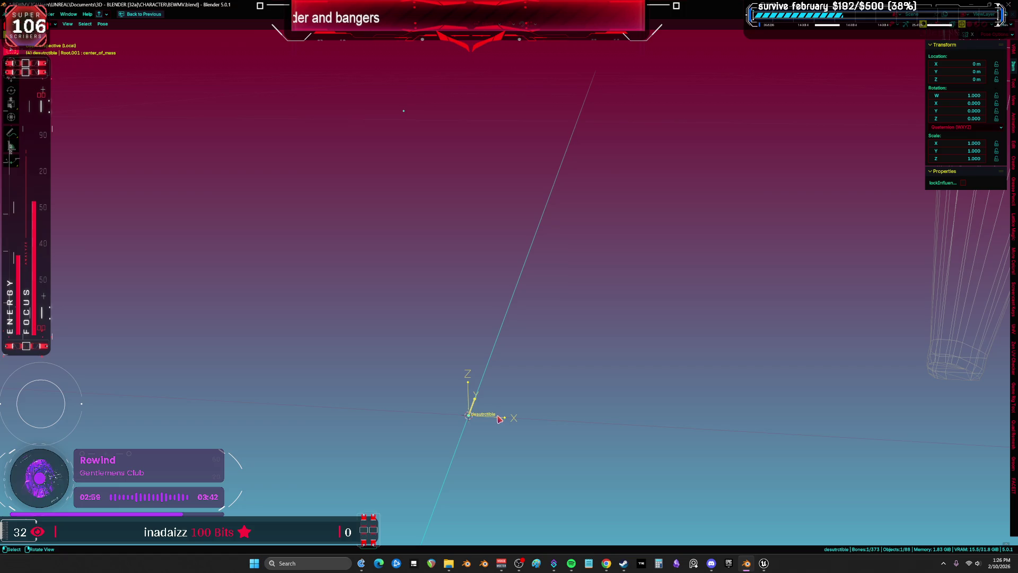
# Step: In the armature's Edit Mode, select only the Interaction bone
pyautogui.press('Tab')
pyautogui.click(474, 394)
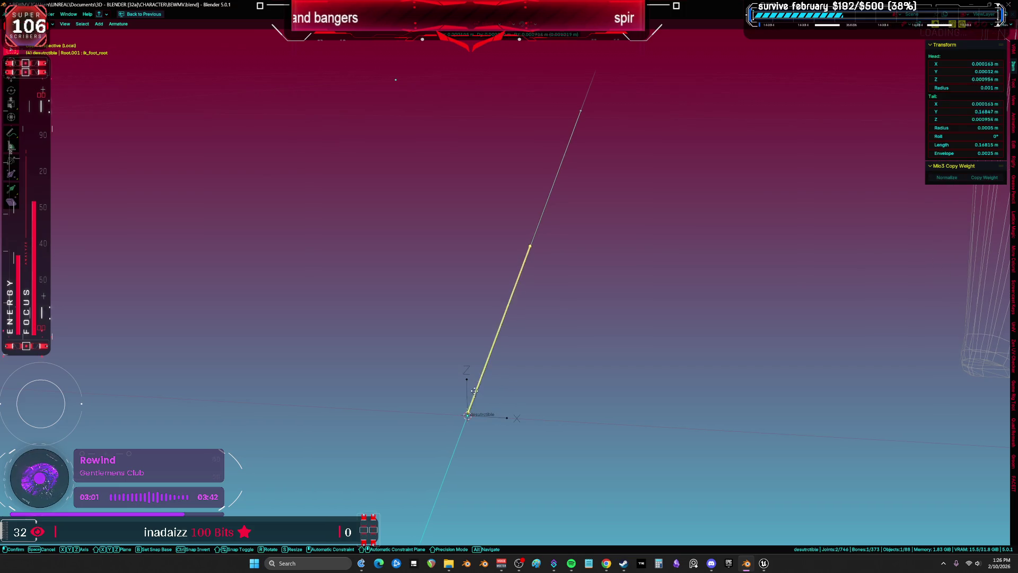
pyautogui.keyDown('shift'); pyautogui.click(535, 219); pyautogui.keyUp('shift')
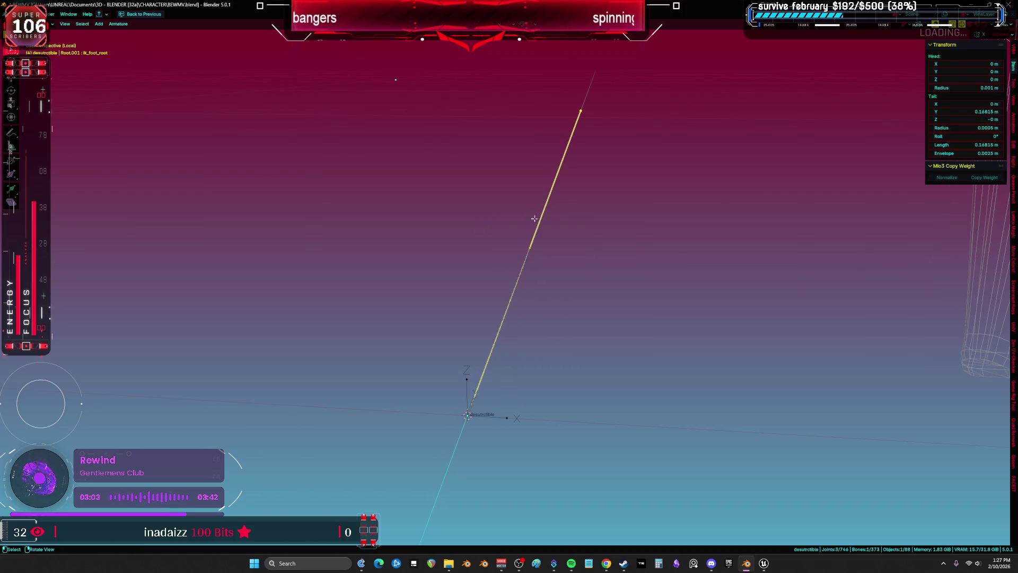
pyautogui.moveTo(540, 264); pyautogui.dragTo(482, 284)
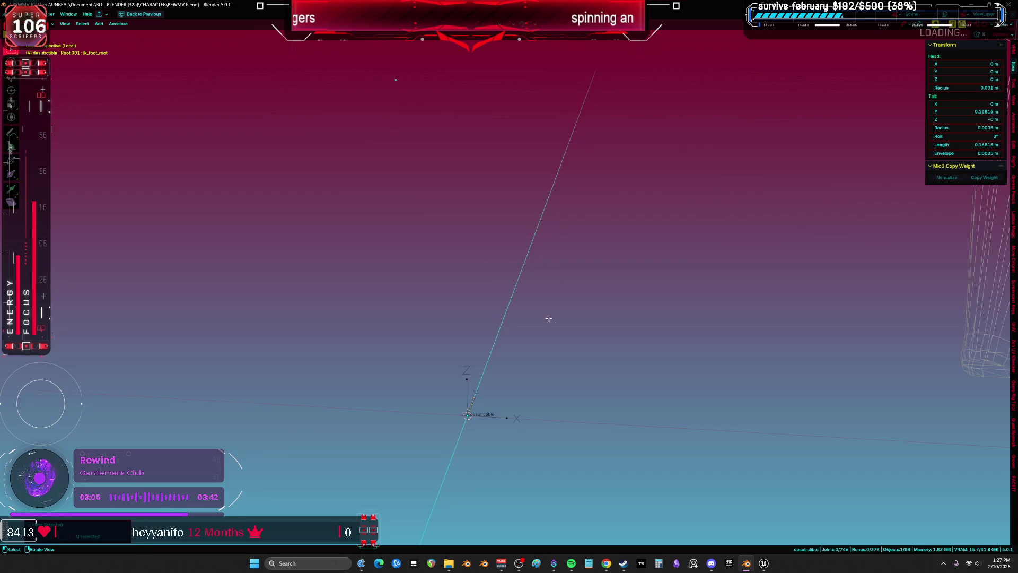
pyautogui.click(474, 407)
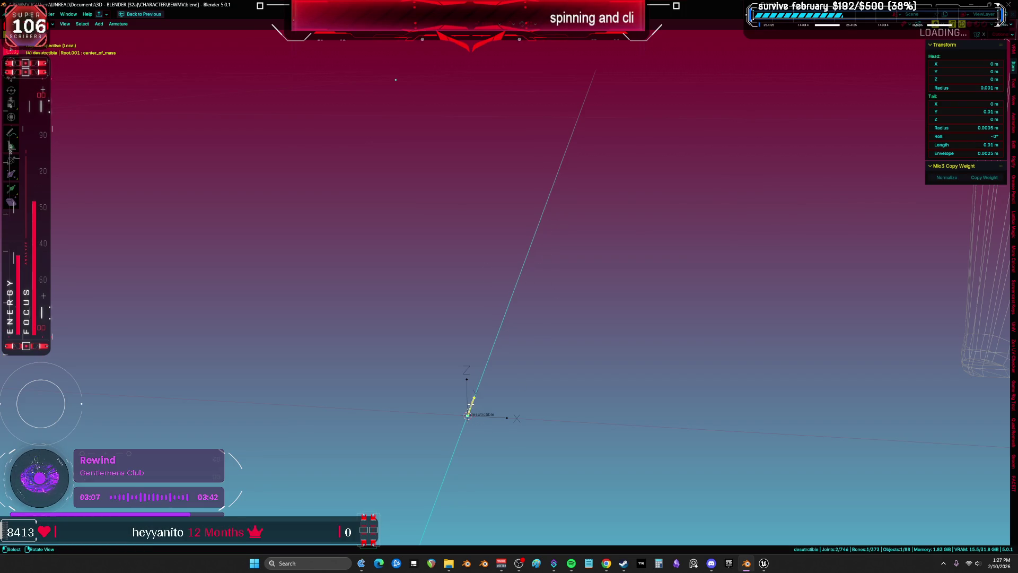
# Step: Duplicate the Interaction bone as interaction.001, scale it to 4.0068 m, and return to Unreal
pyautogui.hotkey('shift', 'd')
pyautogui.press('s')
pyautogui.click(598, 357)
pyautogui.moveTo(597, 357)
pyautogui.mouseDown()
pyautogui.moveTo(741, 357)
pyautogui.moveTo(711, 365)
pyautogui.moveTo(701, 358)
pyautogui.mouseUp()
pyautogui.press('s')
pyautogui.click(542, 412)
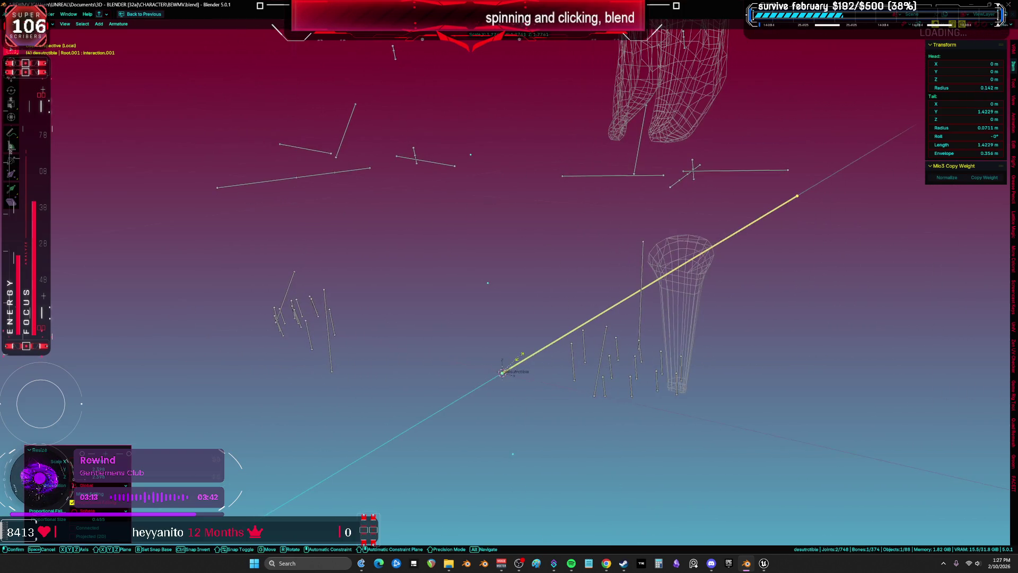
pyautogui.moveTo(542, 412); pyautogui.dragTo(524, 381)
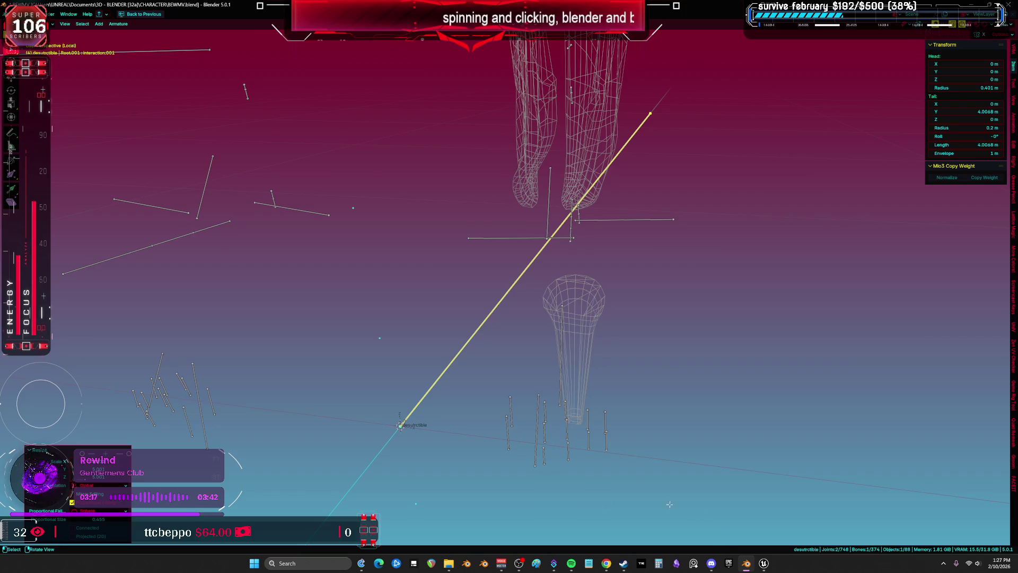
pyautogui.click(746, 563)
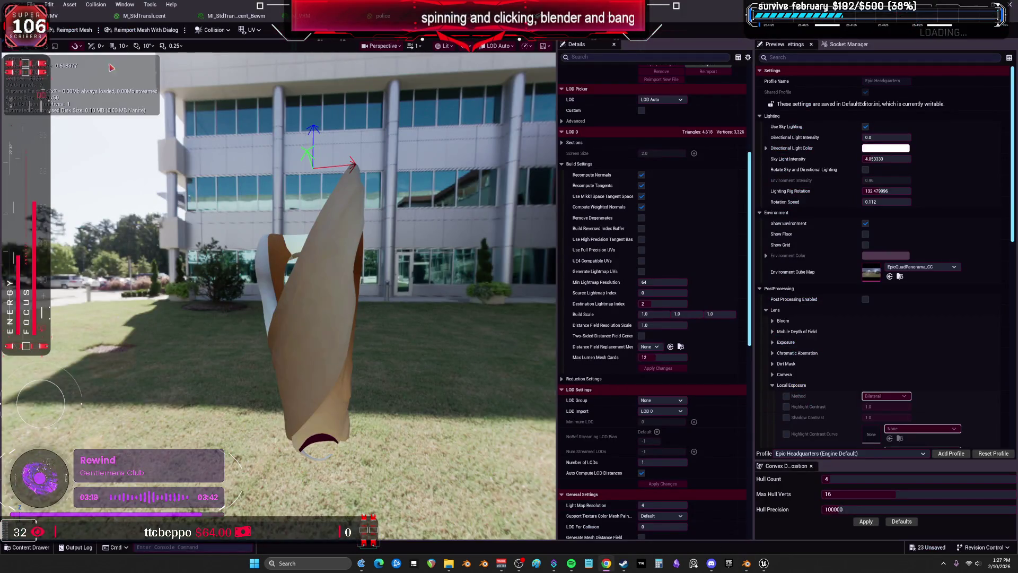
# Step: In the BP_test Blueprint, zoom in and out on the GC_UpperLeg armor at the left thigh
pyautogui.click(53, 16)
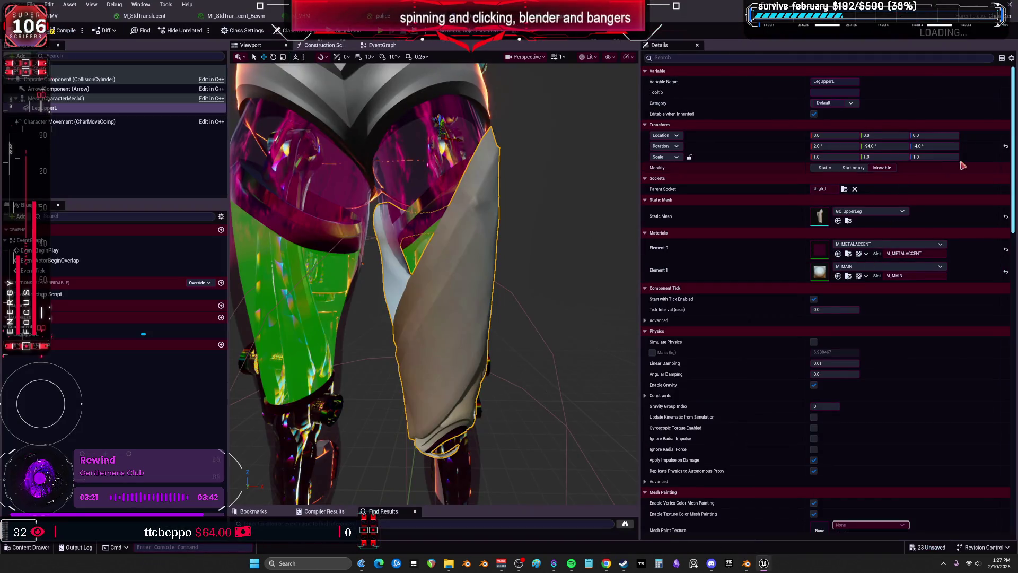
pyautogui.scroll(-5, 518, 233)
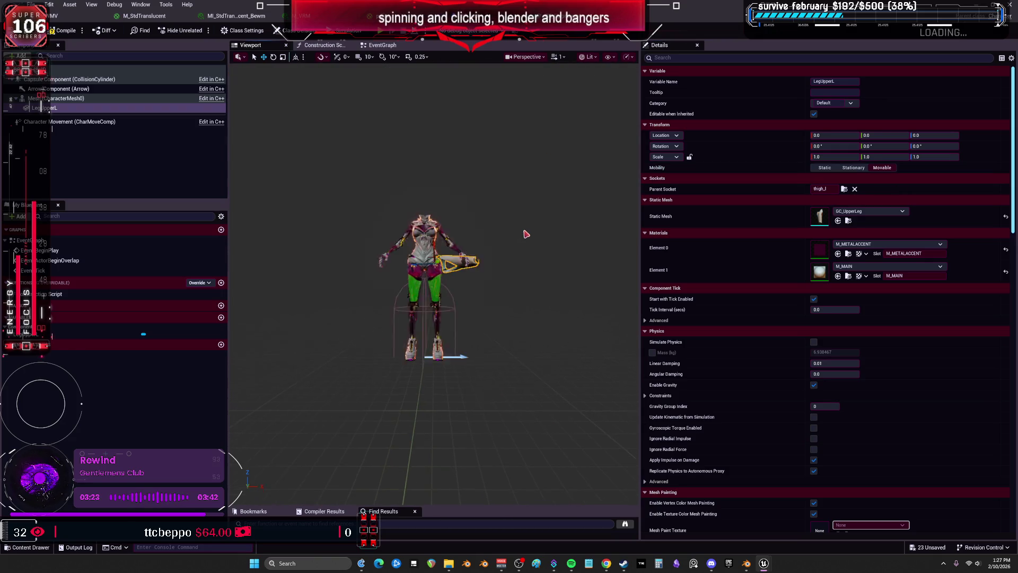
pyautogui.scroll(6, 522, 236)
pyautogui.scroll(-5, 519, 238)
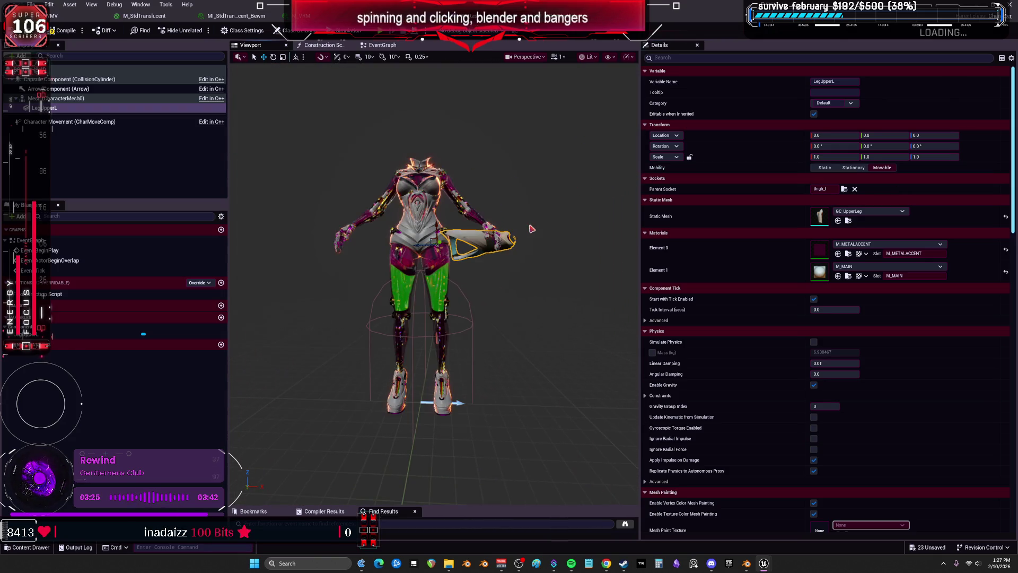
pyautogui.scroll(6, 499, 237)
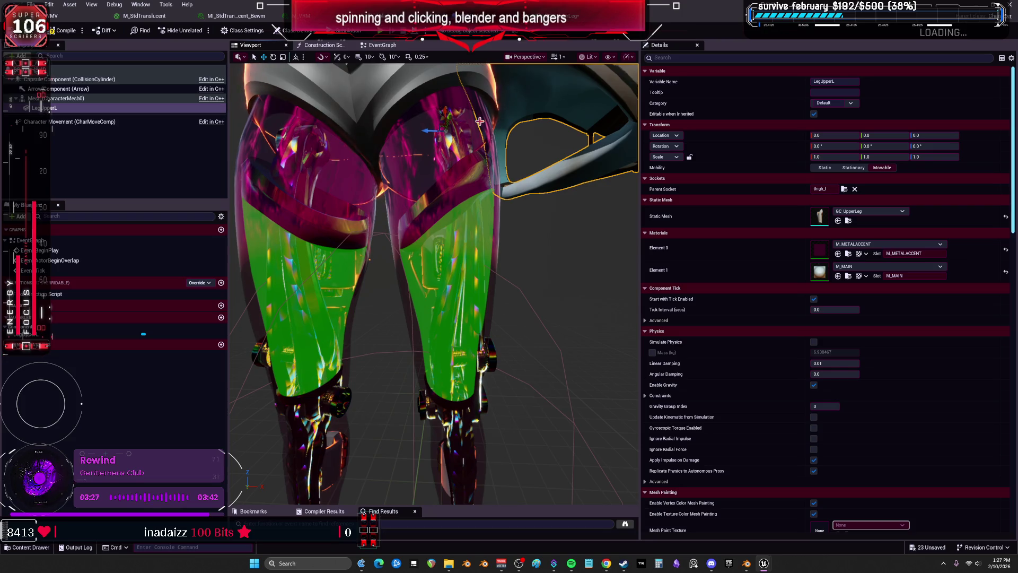
pyautogui.scroll(-5, 481, 253)
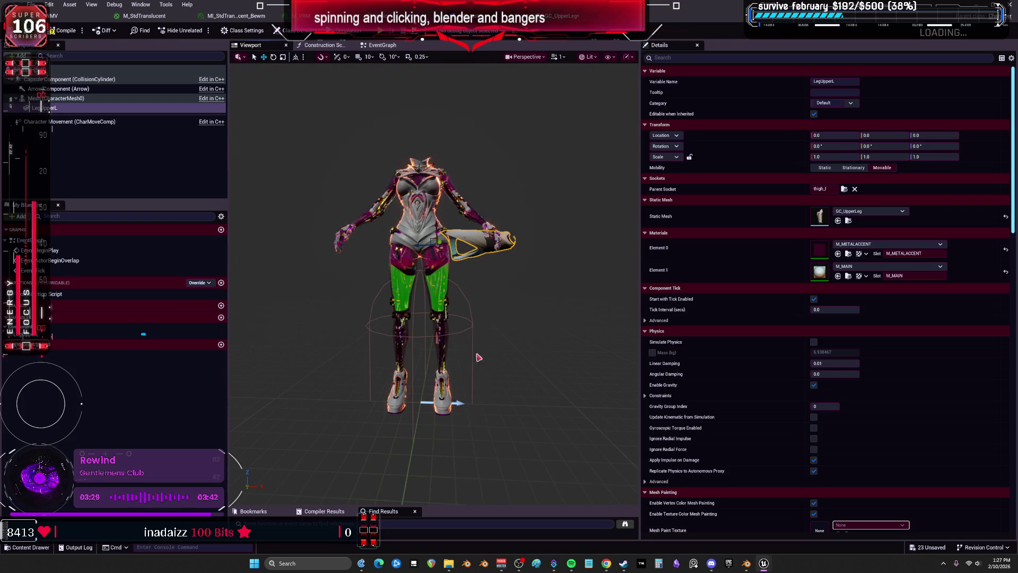
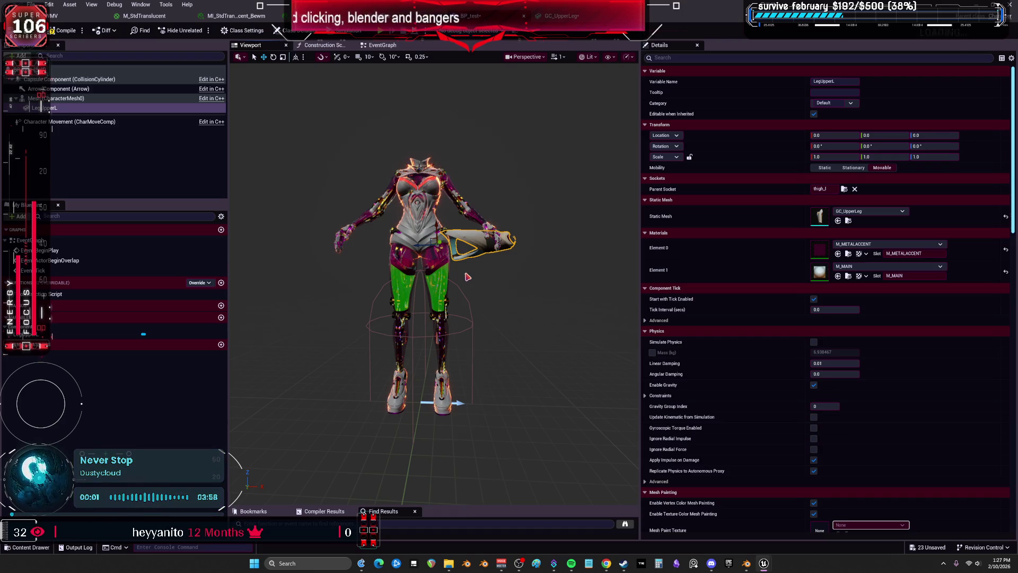
# Step: Switch from Unreal Editor over to the Blender window with the destructible rig
pyautogui.click(746, 563)
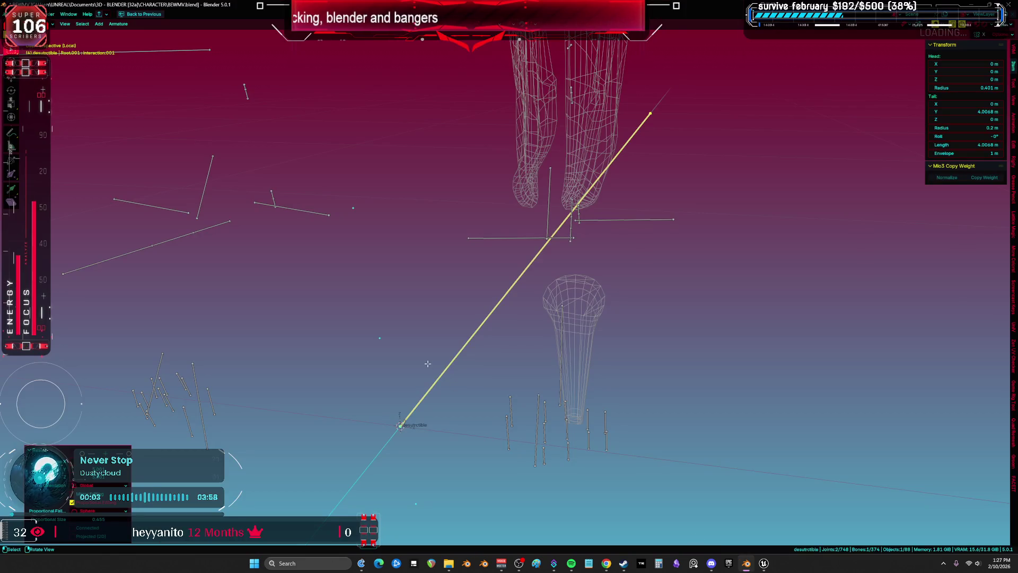
# Step: Toggle the armature between Pose and Edit Mode and select the long diagonal bone
pyautogui.hotkey('ctrl', 'Tab')
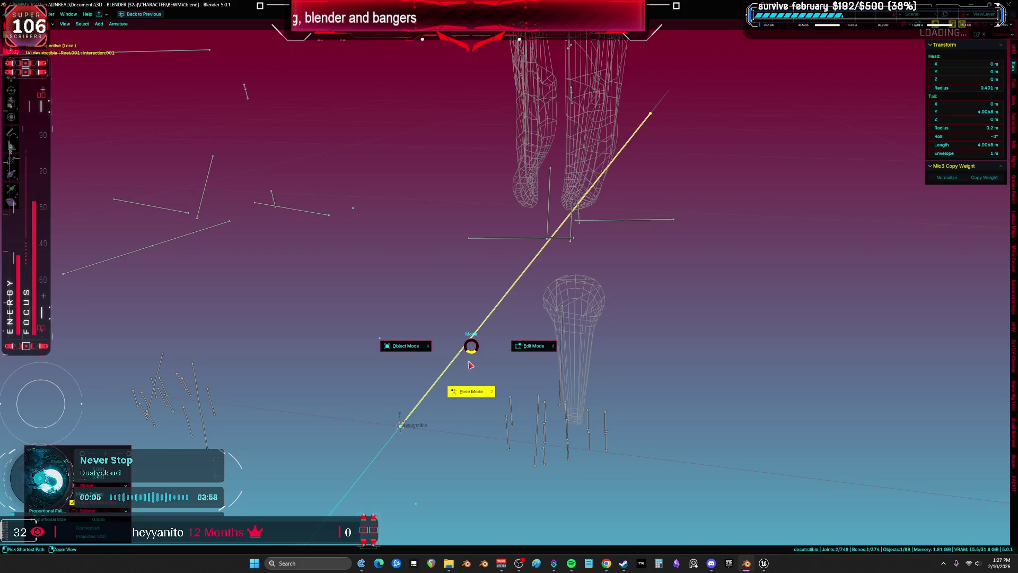
pyautogui.click(471, 366)
pyautogui.press('Tab')
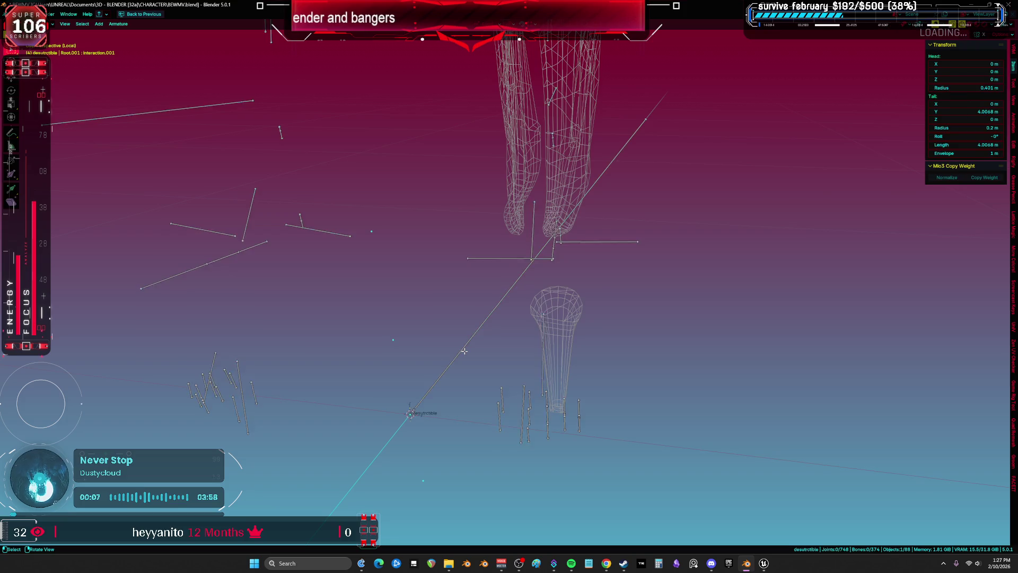
pyautogui.click(465, 347)
pyautogui.press('g')
pyautogui.press('Escape')
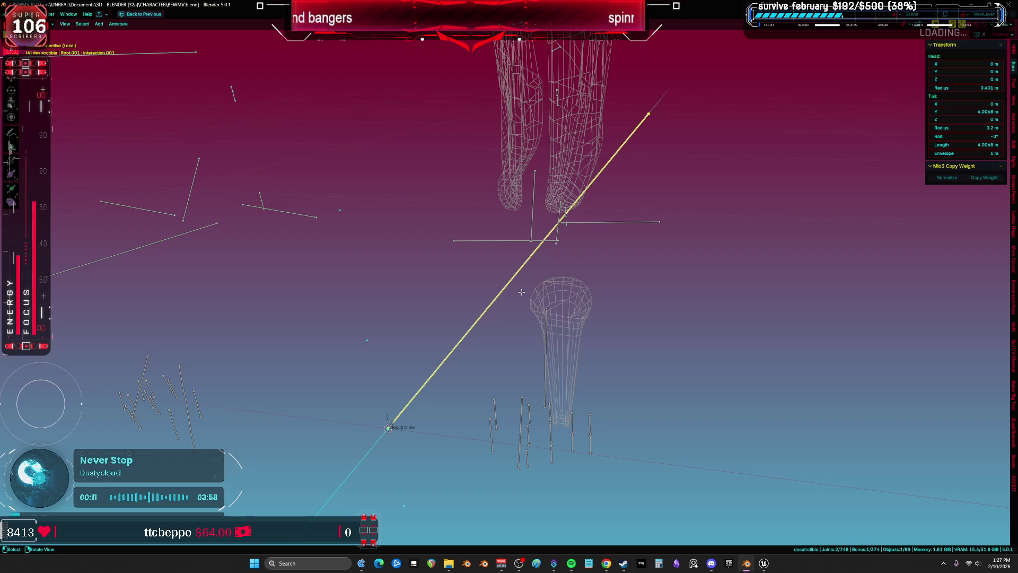
# Step: In Pose Mode, reveal the hidden bones, select one, and view it front orthographic
pyautogui.hotkey('ctrl', 'Tab')
pyautogui.click(517, 373)
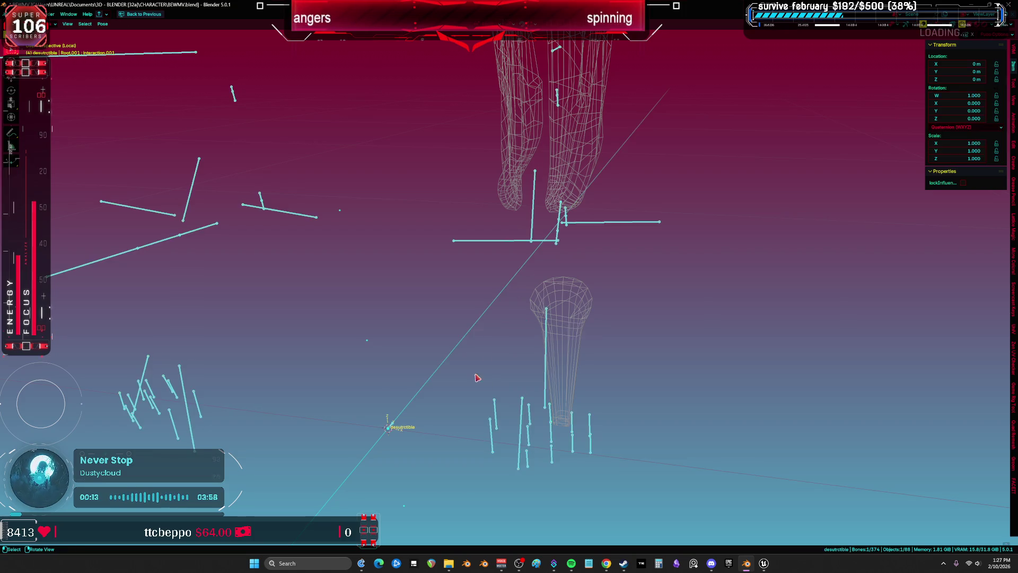
pyautogui.hotkey('alt', 'h')
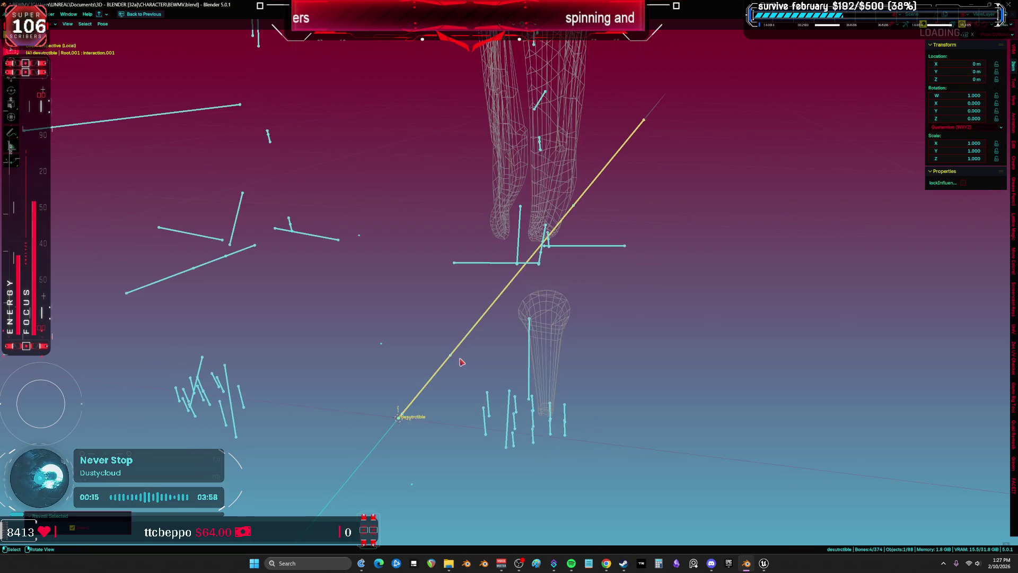
pyautogui.click(476, 336)
pyautogui.press('KP_1')
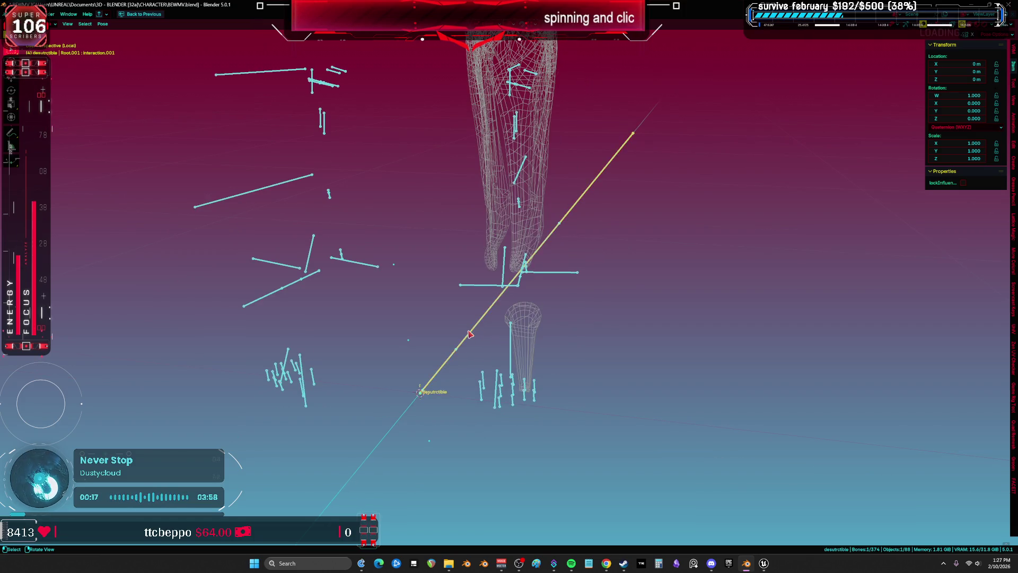
pyautogui.press('KP_5')
pyautogui.scroll(2, 493, 297)
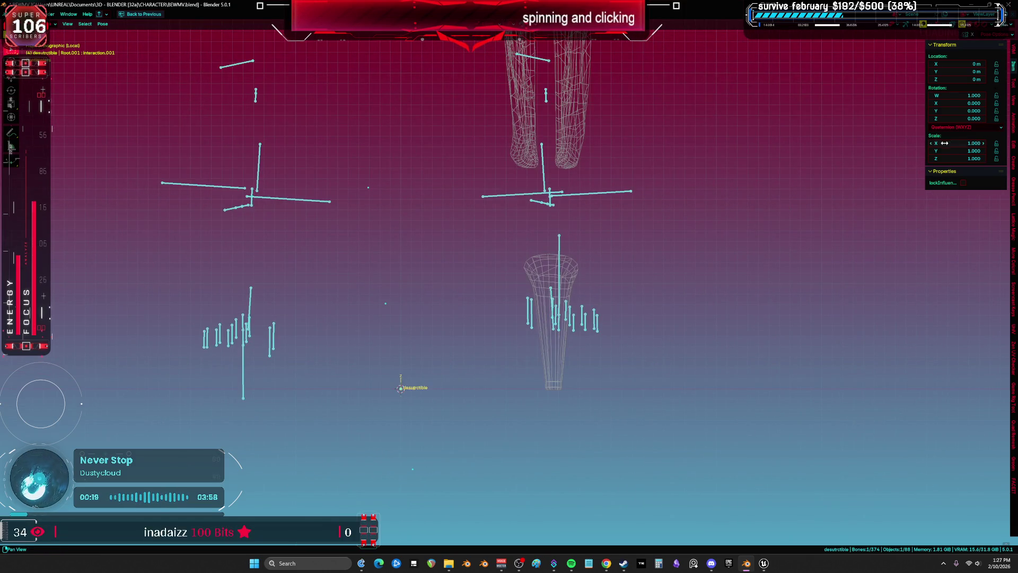
# Step: Back in Edit Mode, confirm the bone's roll at -0° and restore the full workspace
pyautogui.press('Tab')
pyautogui.moveTo(513, 302); pyautogui.dragTo(469, 338)
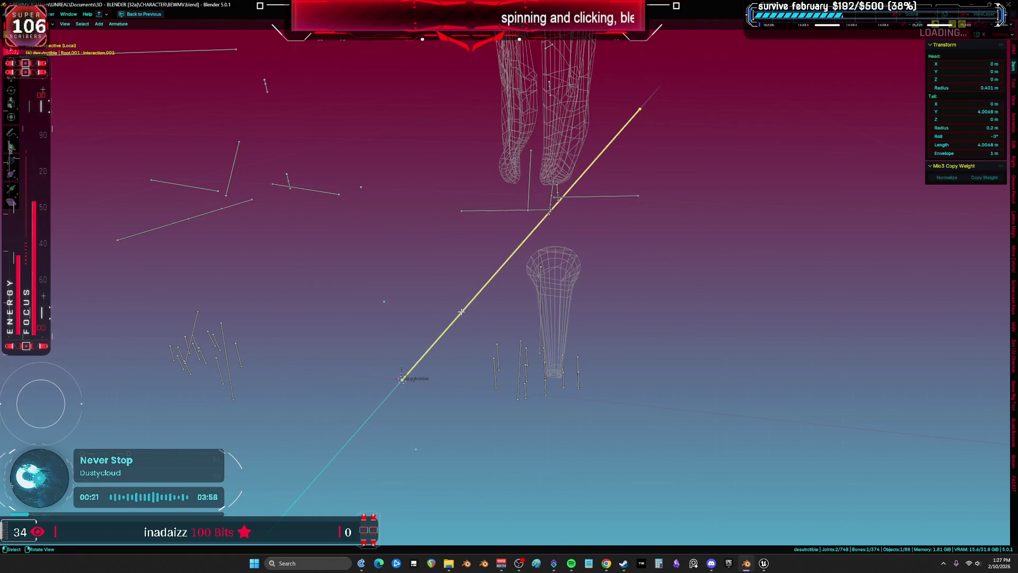
pyautogui.click(952, 136)
pyautogui.press('Return')
pyautogui.moveTo(509, 249); pyautogui.dragTo(480, 252)
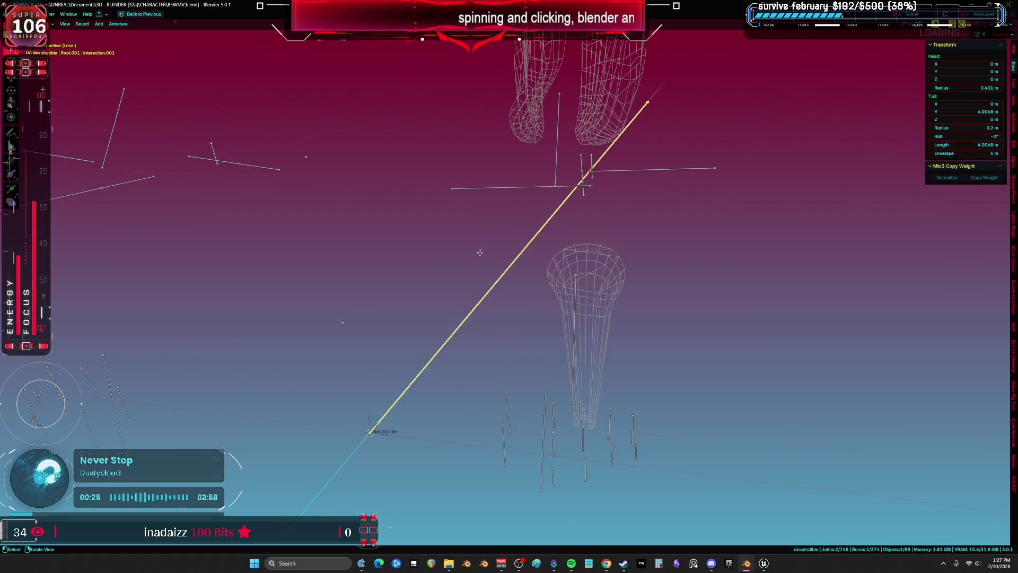
pyautogui.moveTo(473, 292); pyautogui.dragTo(461, 286)
pyautogui.hotkey('ctrl', 'space')
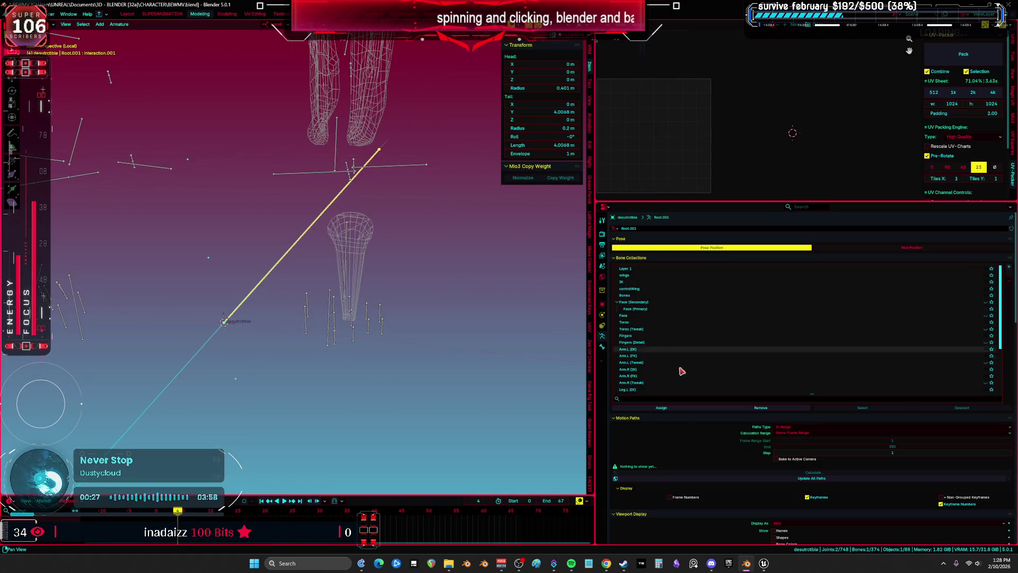
# Step: Bring up the bone Viewport Display options and re-enter Pose Mode from Object Mode
pyautogui.scroll(-2, 733, 463)
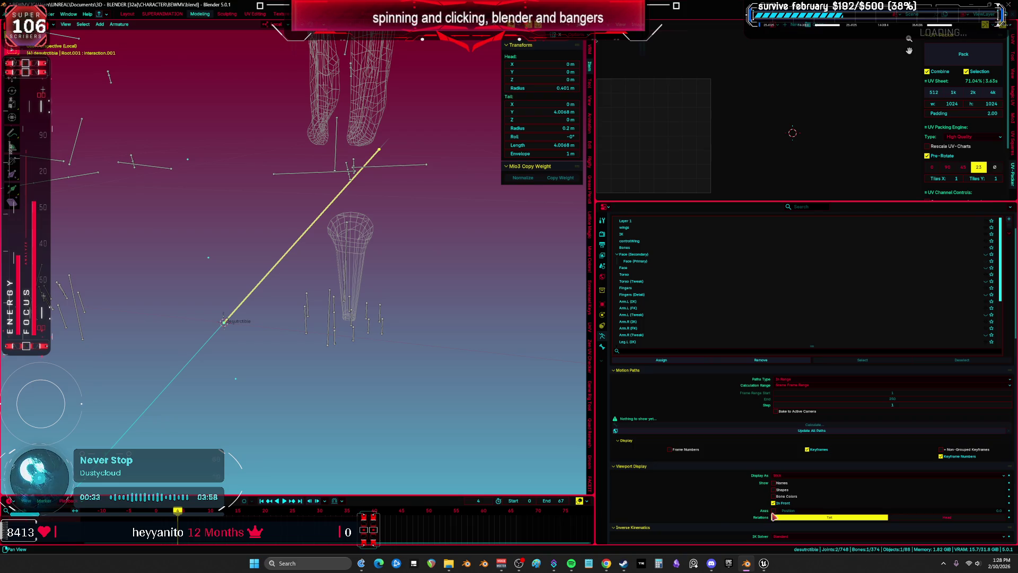
pyautogui.hotkey('ctrl', 'Tab')
pyautogui.click(415, 362)
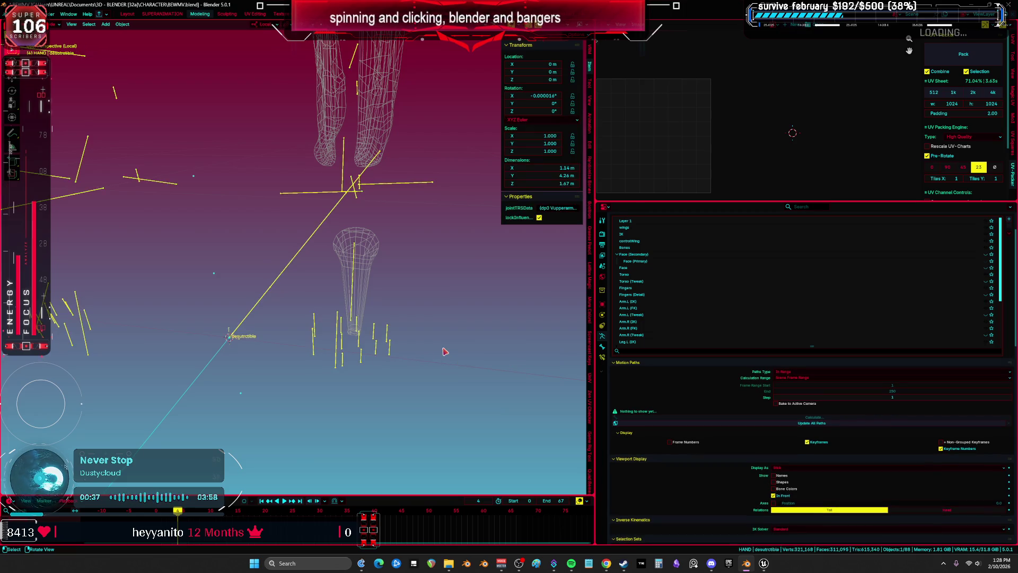
pyautogui.press('KP_1')
pyautogui.moveTo(380, 265)
pyautogui.mouseDown()
pyautogui.moveTo(322, 257)
pyautogui.moveTo(326, 240)
pyautogui.moveTo(343, 257)
pyautogui.moveTo(320, 257)
pyautogui.moveTo(263, 323)
pyautogui.mouseUp()
pyautogui.hotkey('ctrl', 'Tab')
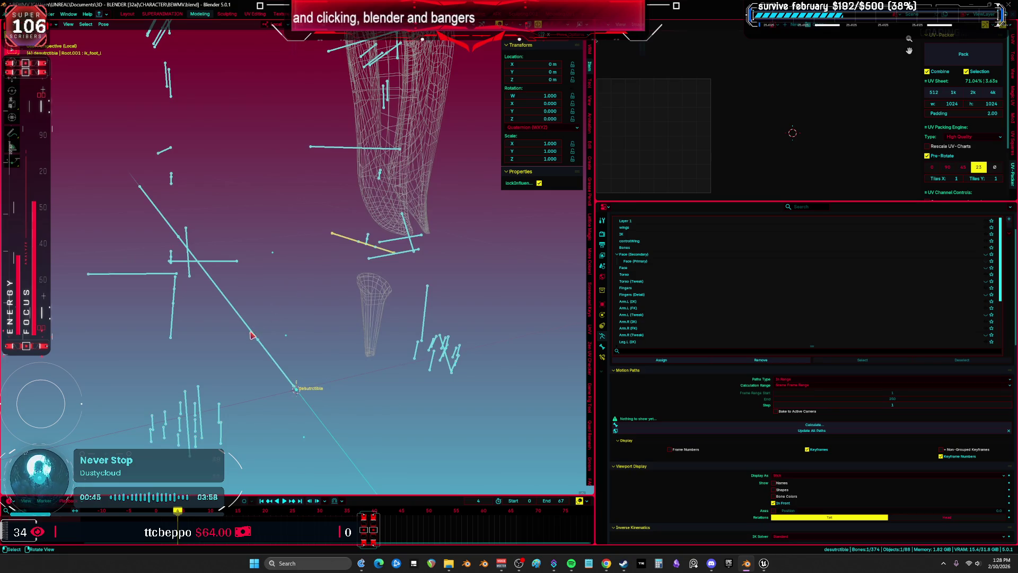
# Step: Rename the long diagonal bone to copythis and bring up the bone constraints to add
pyautogui.click(253, 335)
pyautogui.click(171, 226)
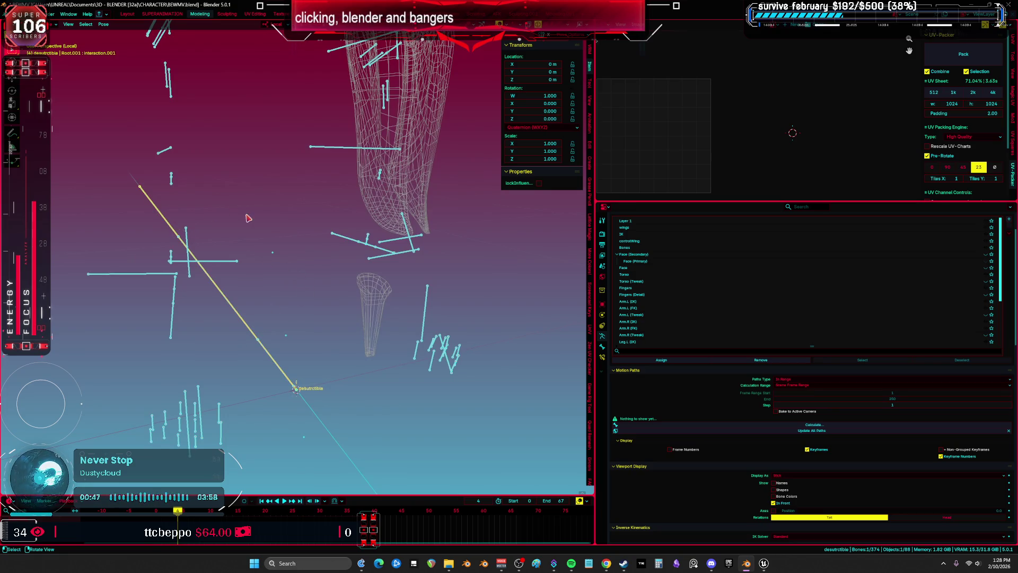
pyautogui.press('F2')
pyautogui.write('copythis')
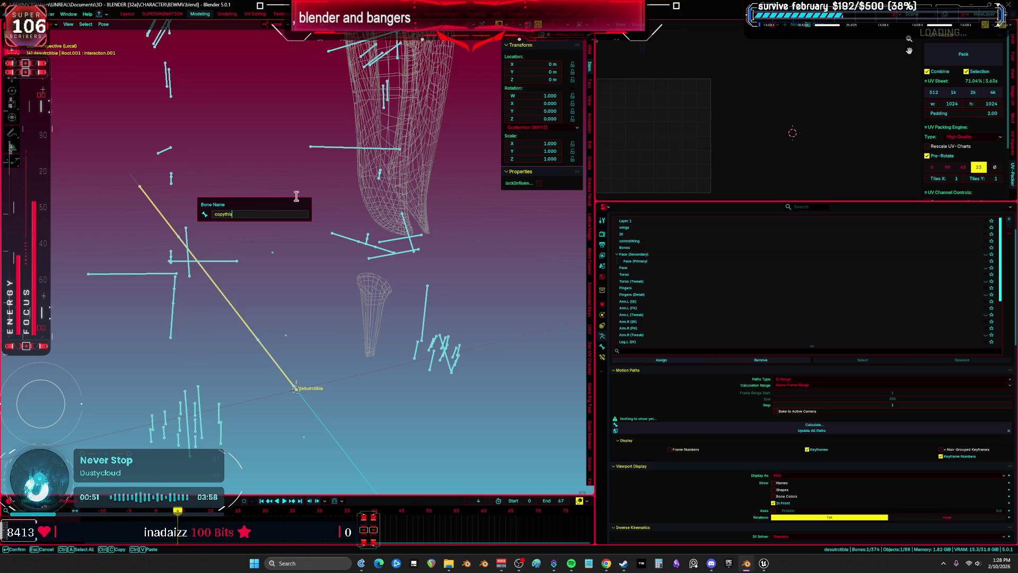
pyautogui.press('Return')
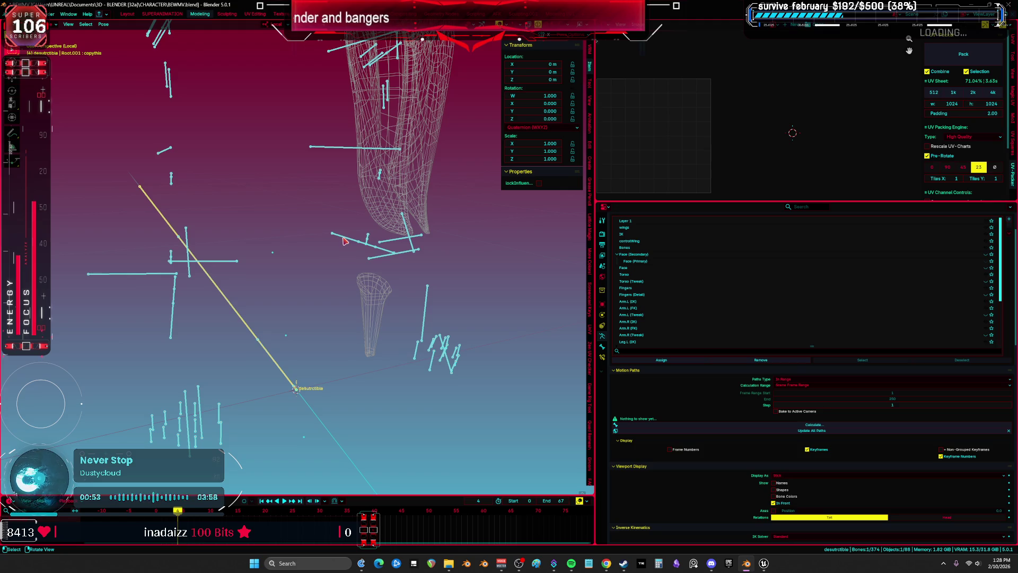
pyautogui.click(603, 357)
pyautogui.click(653, 229)
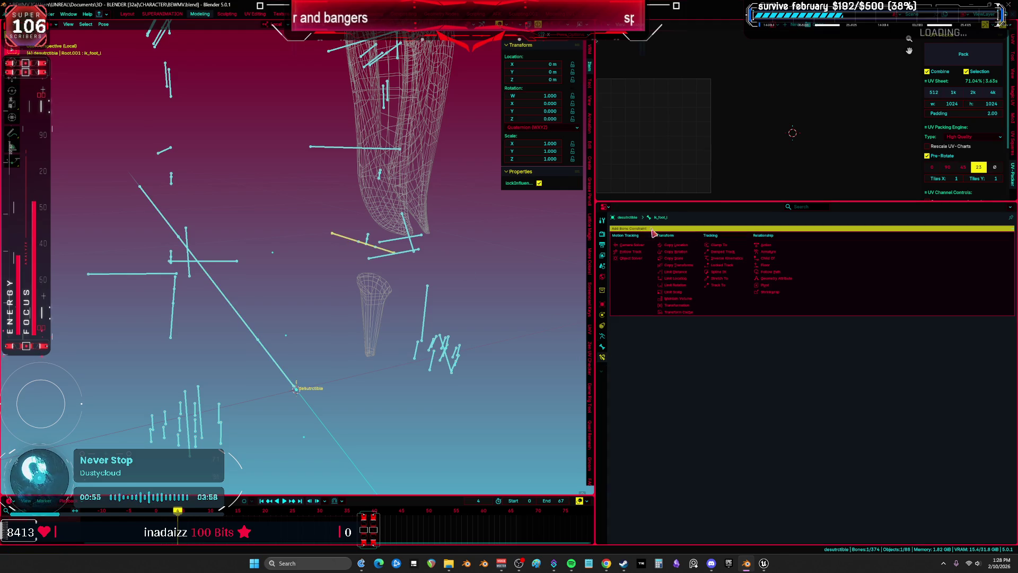
# Step: Add Copy Location and Copy Rotation constraints, both targeting the desutrctible armature
pyautogui.click(673, 244)
pyautogui.click(671, 229)
pyautogui.click(675, 251)
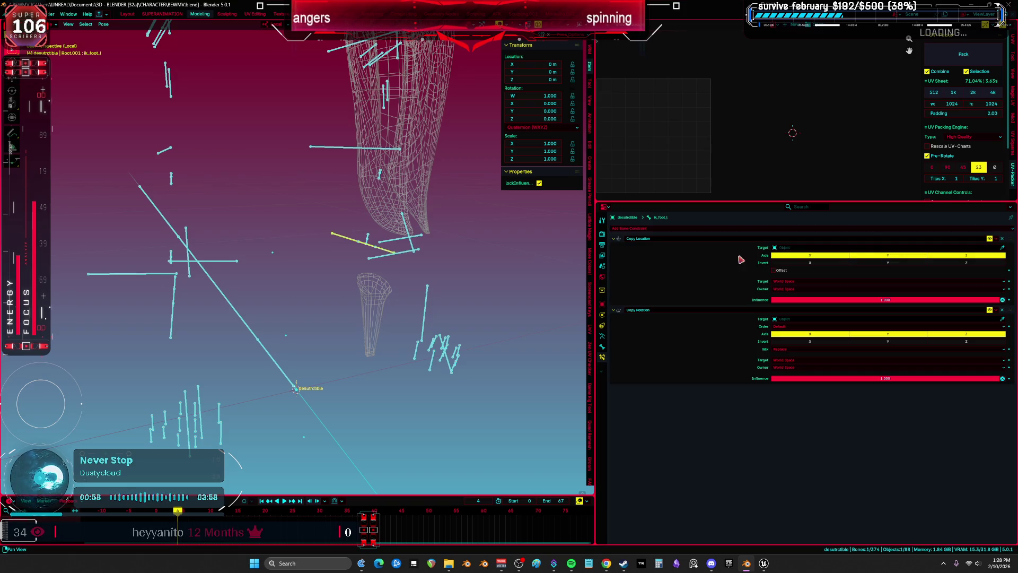
pyautogui.click(831, 247)
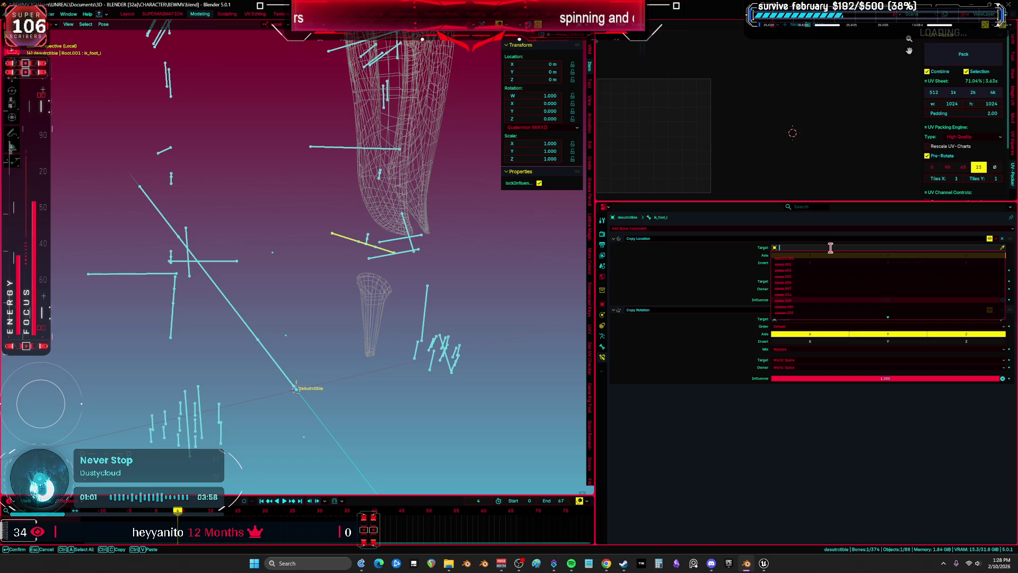
pyautogui.write('root')
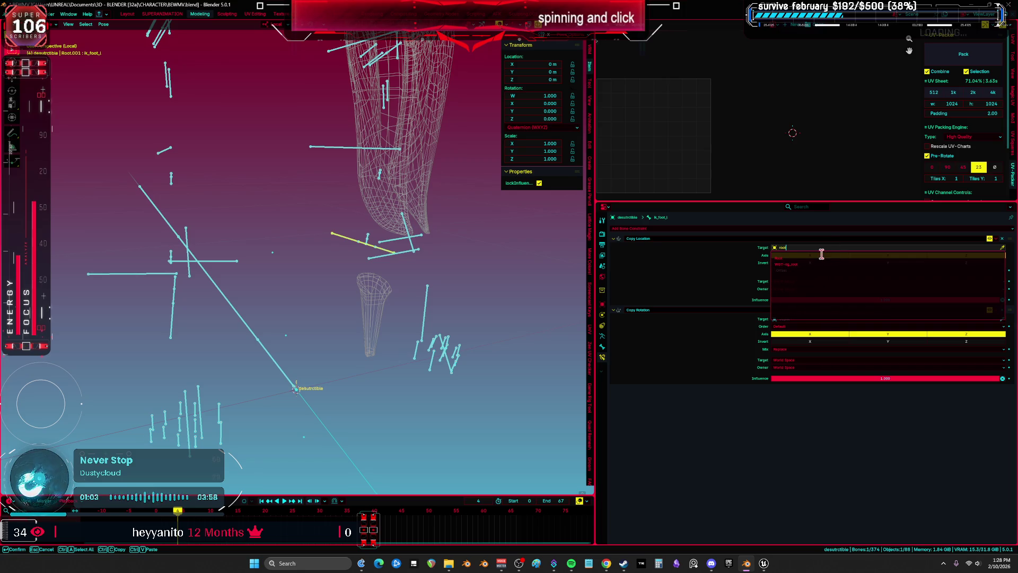
pyautogui.press('BackSpace')
pyautogui.press('BackSpace')
pyautogui.press('BackSpace')
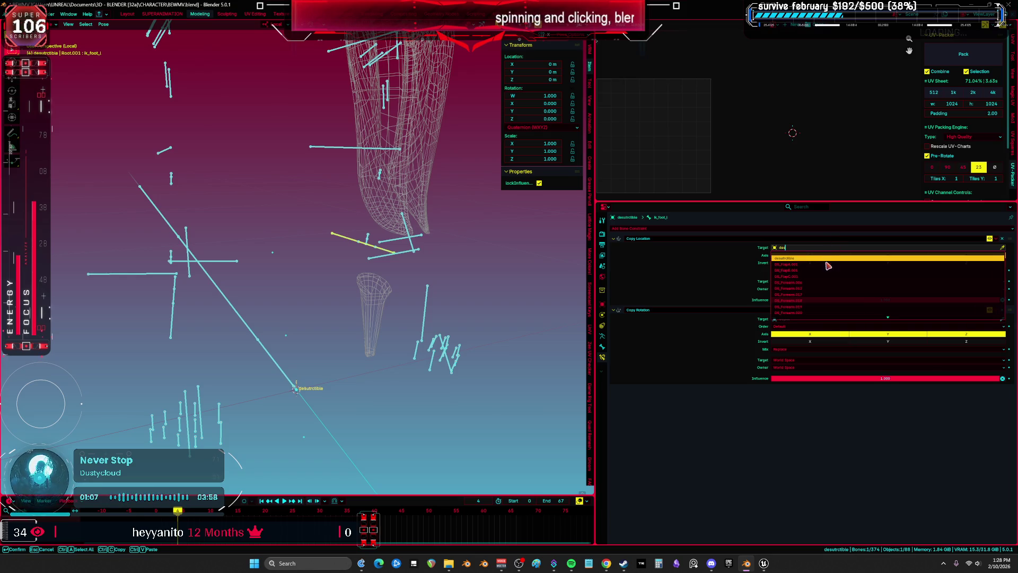
pyautogui.click(827, 259)
pyautogui.click(790, 325)
pyautogui.write('des')
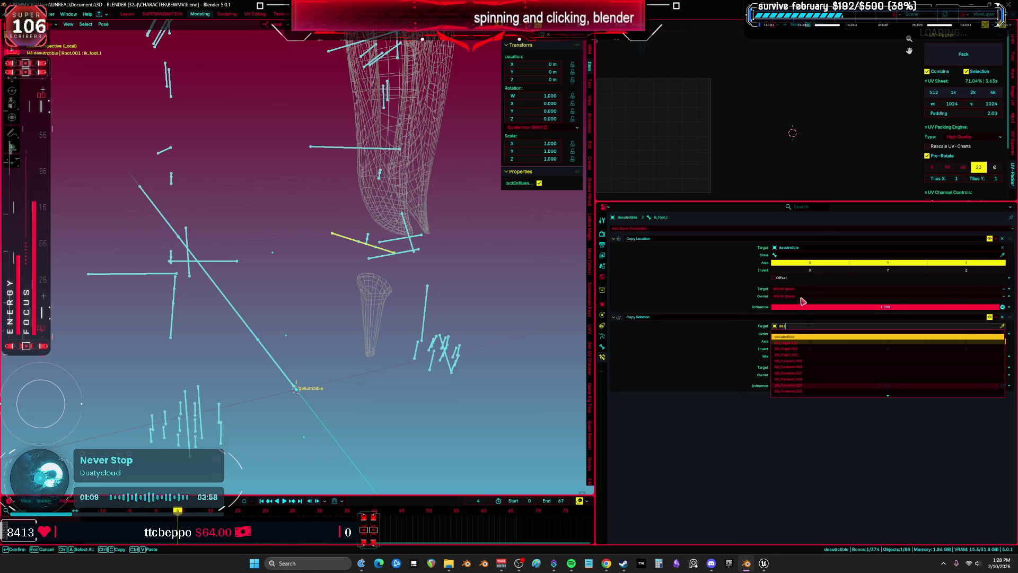
pyautogui.press('Return')
pyautogui.click(803, 255)
# Step: Set the Bone of both constraints to copythis
pyautogui.write('copythis')
pyautogui.click(808, 270)
pyautogui.click(801, 340)
pyautogui.write('copythis')
pyautogui.click(801, 349)
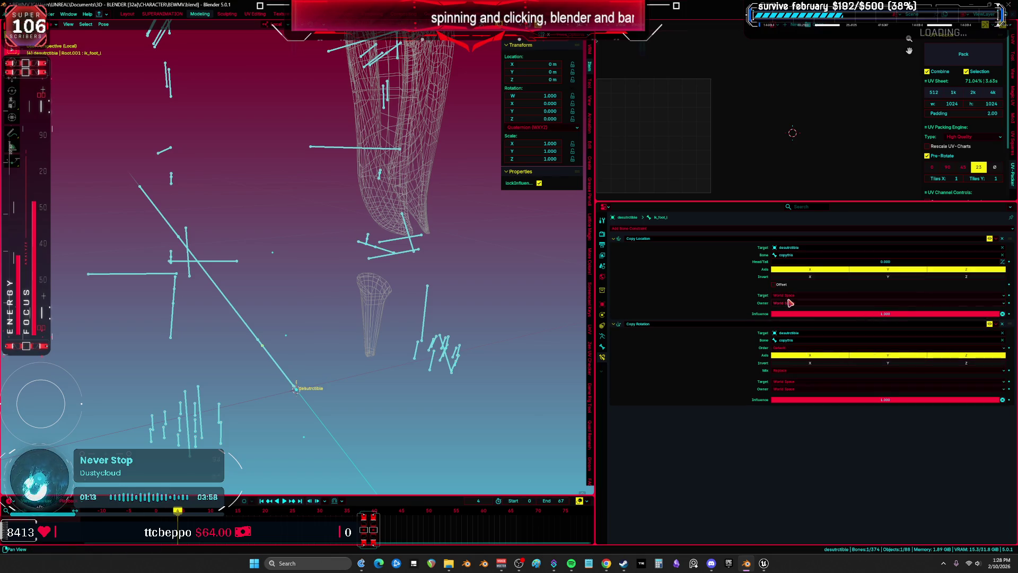
pyautogui.moveTo(491, 293)
pyautogui.mouseDown()
pyautogui.moveTo(360, 321)
pyautogui.moveTo(331, 355)
pyautogui.mouseUp()
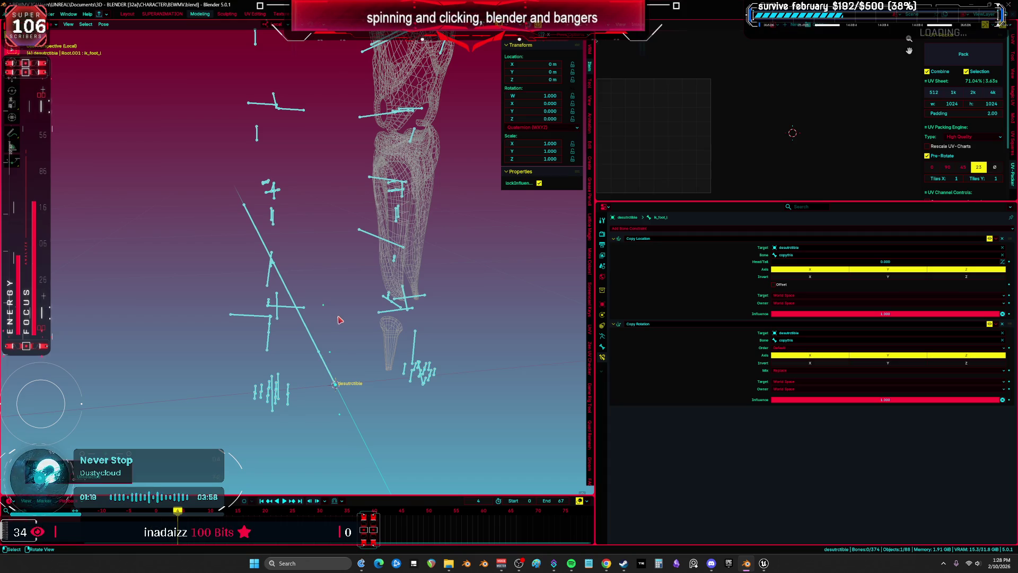
# Step: Inspect the ik_foot_root, copythis, ik_foot_l and interaction bones one by one
pyautogui.moveTo(336, 318); pyautogui.dragTo(371, 328)
pyautogui.scroll(5, 371, 327)
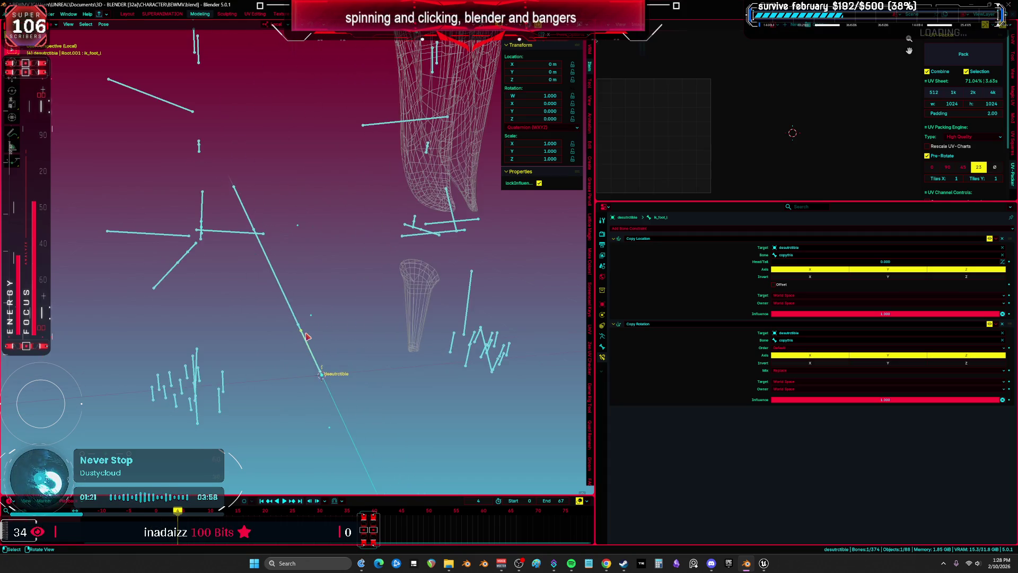
pyautogui.click(313, 317)
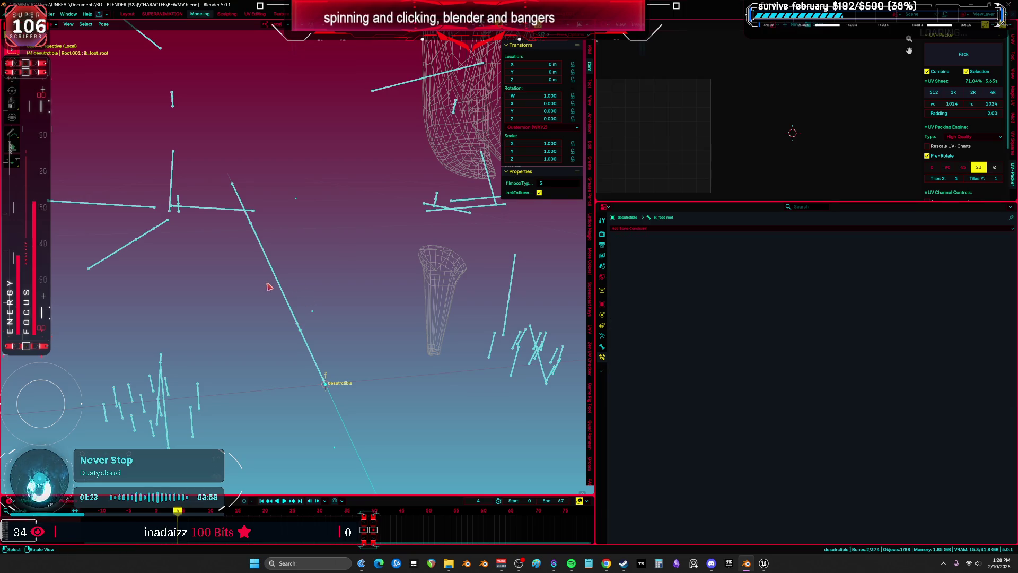
pyautogui.click(299, 324)
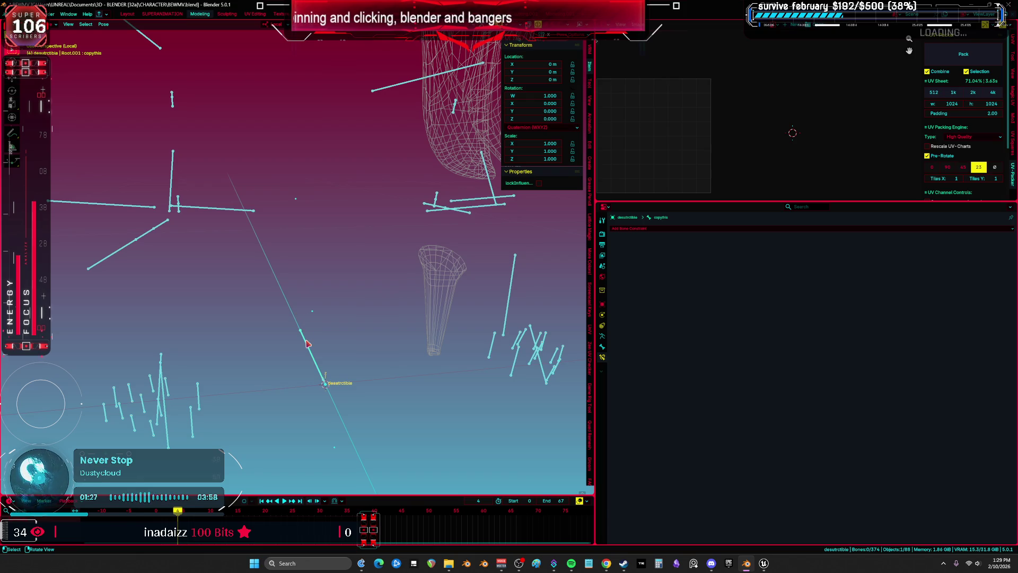
pyautogui.click(306, 344)
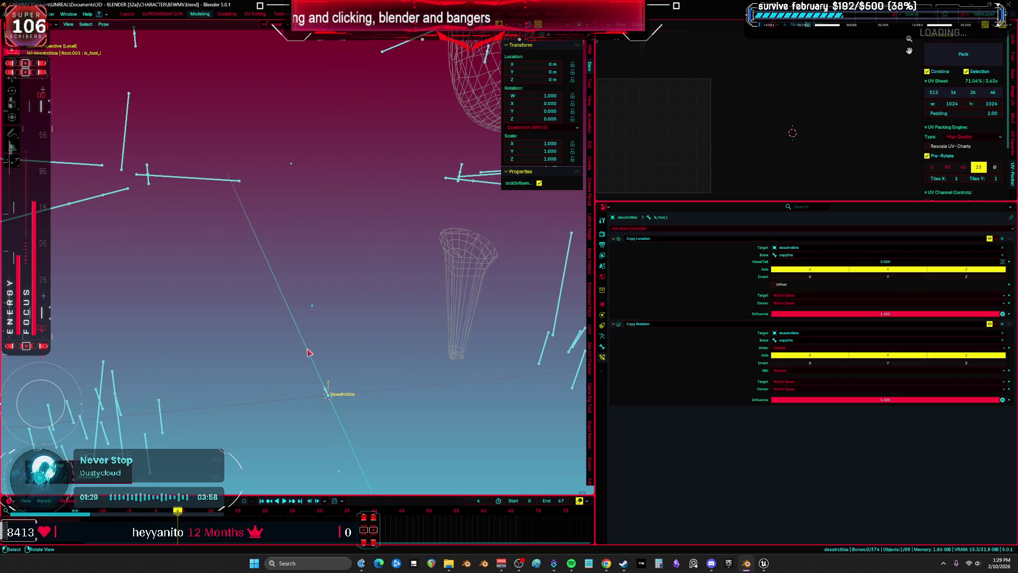
pyautogui.click(327, 395)
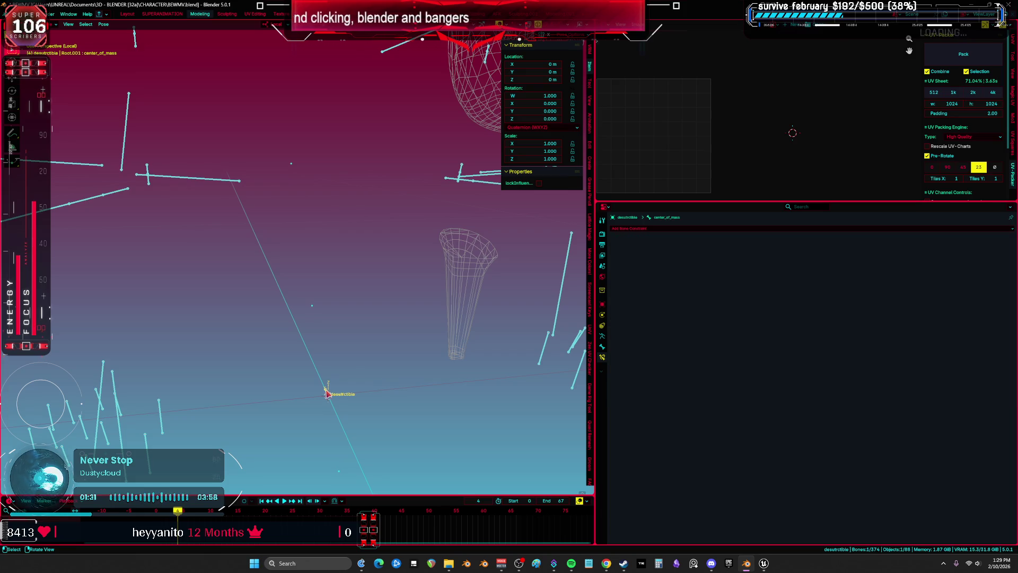
# Step: Hide the ik_foot_root, ik_hand_root and copythis bones
pyautogui.hotkey('alt', 'h')
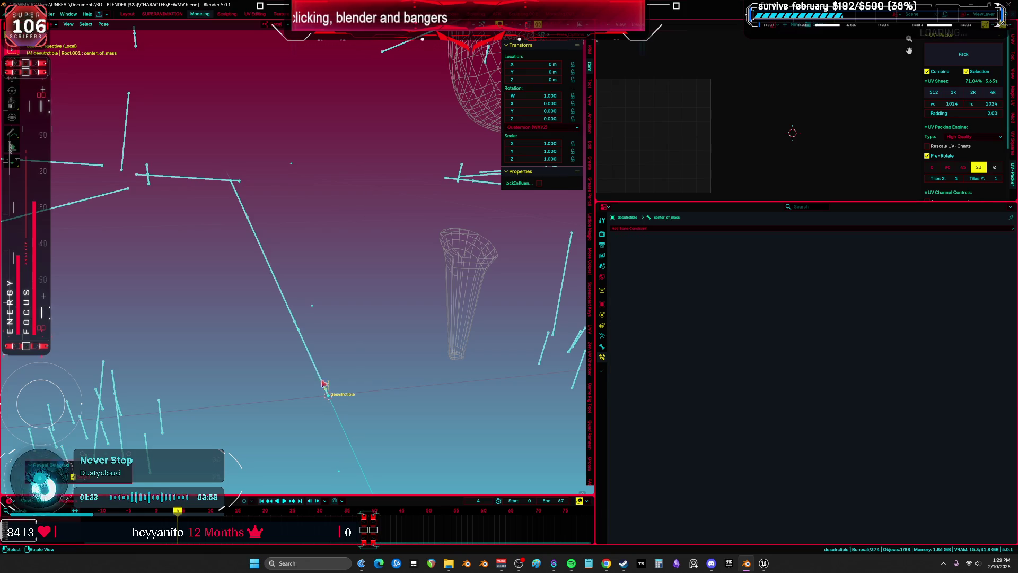
pyautogui.click(312, 359)
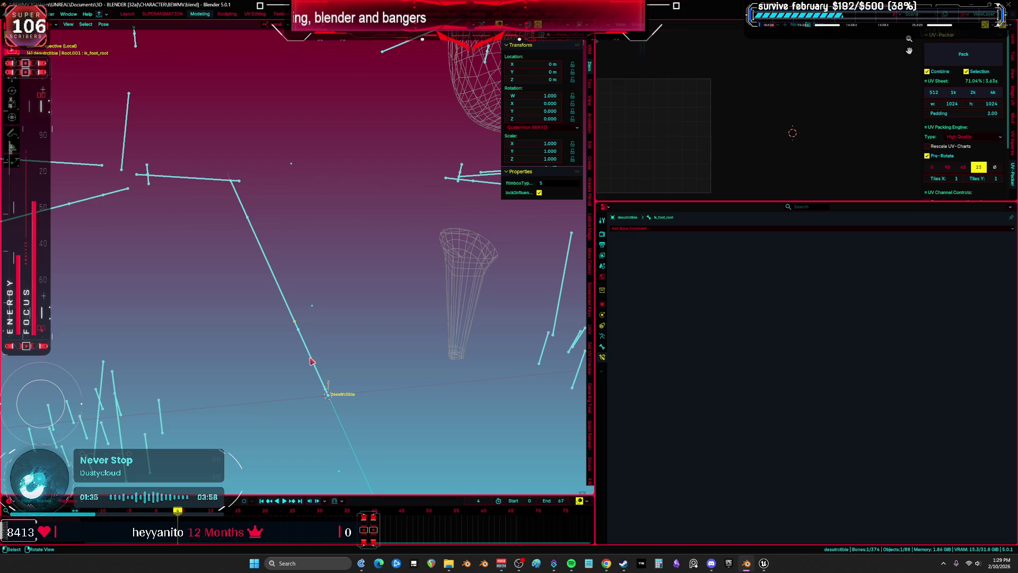
pyautogui.press('h')
pyautogui.click(311, 362)
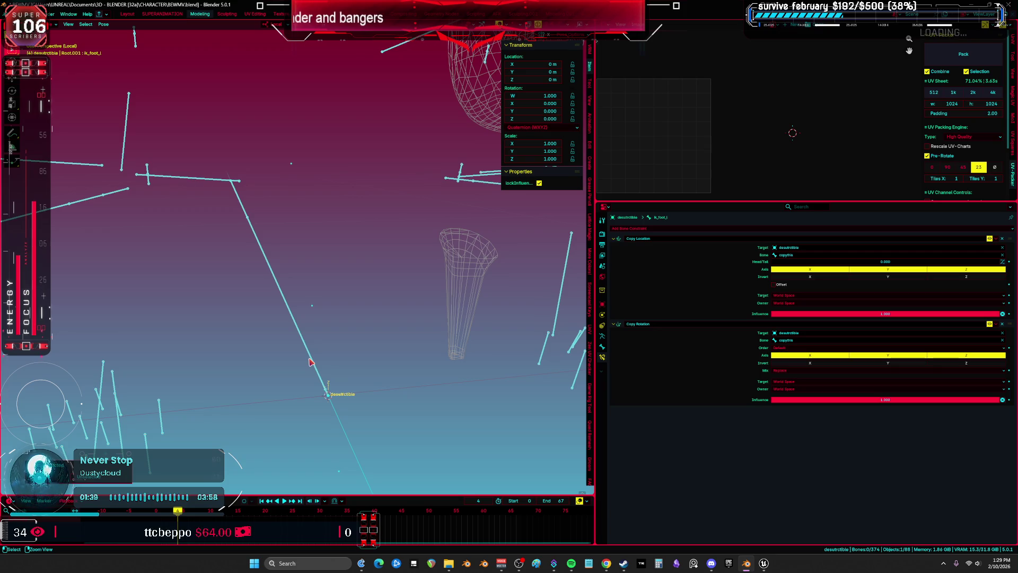
pyautogui.hotkey('ctrl', 'z')
pyautogui.click(313, 360)
pyautogui.click(311, 362)
pyautogui.press('h')
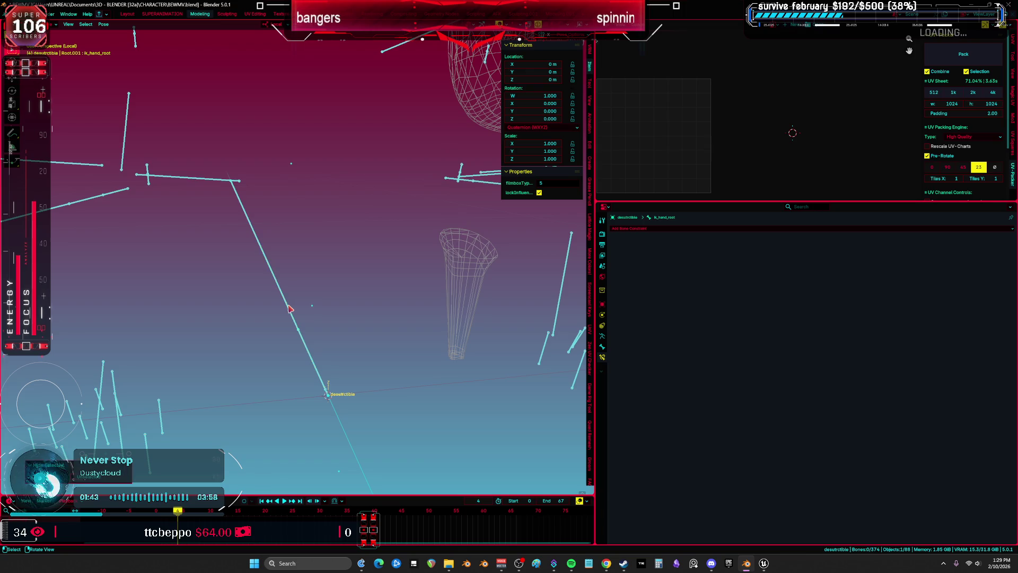
pyautogui.click(280, 291)
pyautogui.press('h')
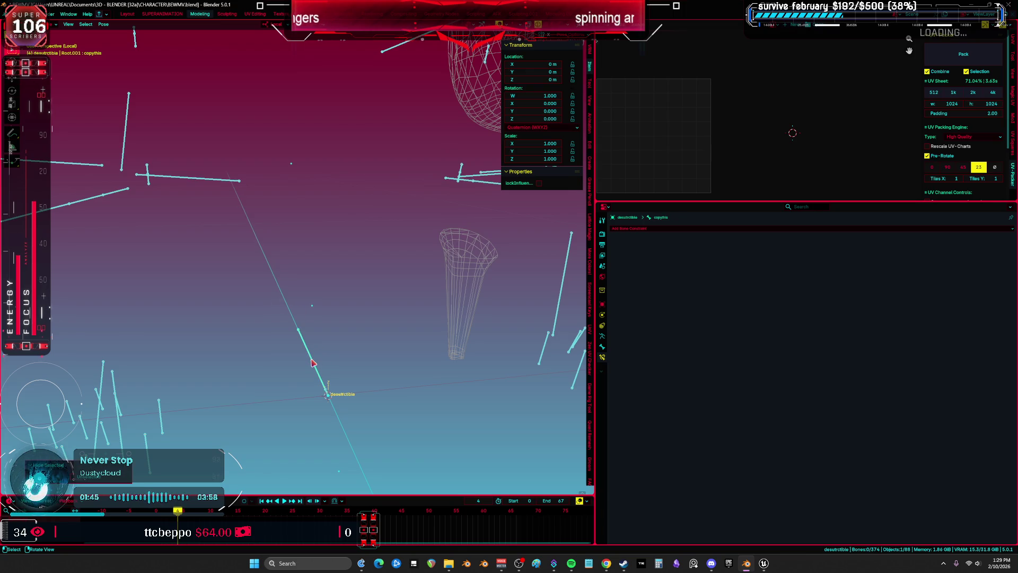
pyautogui.click(312, 362)
# Step: Reveal the hidden bones and box-select most of the rig's bones
pyautogui.hotkey('alt', 'h')
pyautogui.press('b')
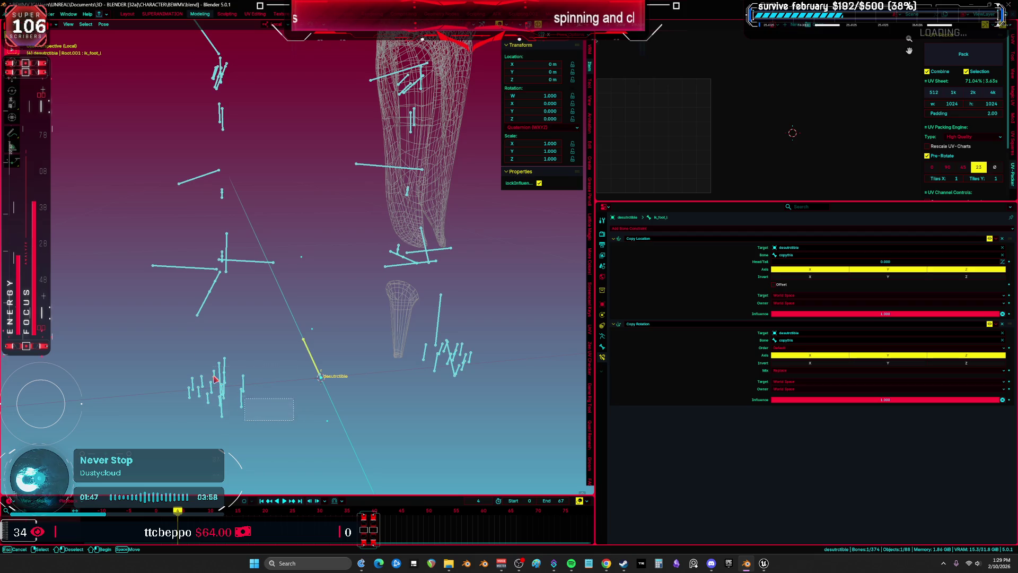
pyautogui.moveTo(192, 255); pyautogui.dragTo(150, 216)
pyautogui.press('KP_1')
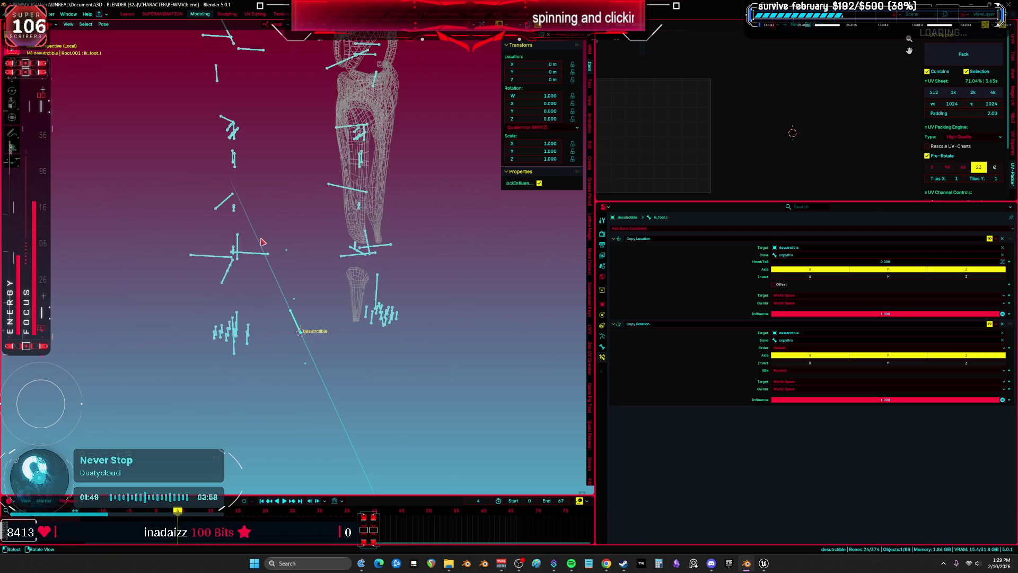
pyautogui.press('Home')
pyautogui.press('b')
pyautogui.moveTo(219, 133)
pyautogui.mouseDown()
pyautogui.moveTo(430, 266)
pyautogui.moveTo(449, 295)
pyautogui.mouseUp()
pyautogui.press('KP_Decimal')
# Step: Box-select the remaining bones and make ik_foot_l the active bone
pyautogui.press('b')
pyautogui.moveTo(447, 434)
pyautogui.mouseDown()
pyautogui.moveTo(409, 369)
pyautogui.moveTo(372, 231)
pyautogui.mouseUp()
pyautogui.press('b')
pyautogui.moveTo(219, 195)
pyautogui.mouseDown()
pyautogui.moveTo(318, 466)
pyautogui.moveTo(335, 461)
pyautogui.mouseUp()
pyautogui.press('KP_Decimal')
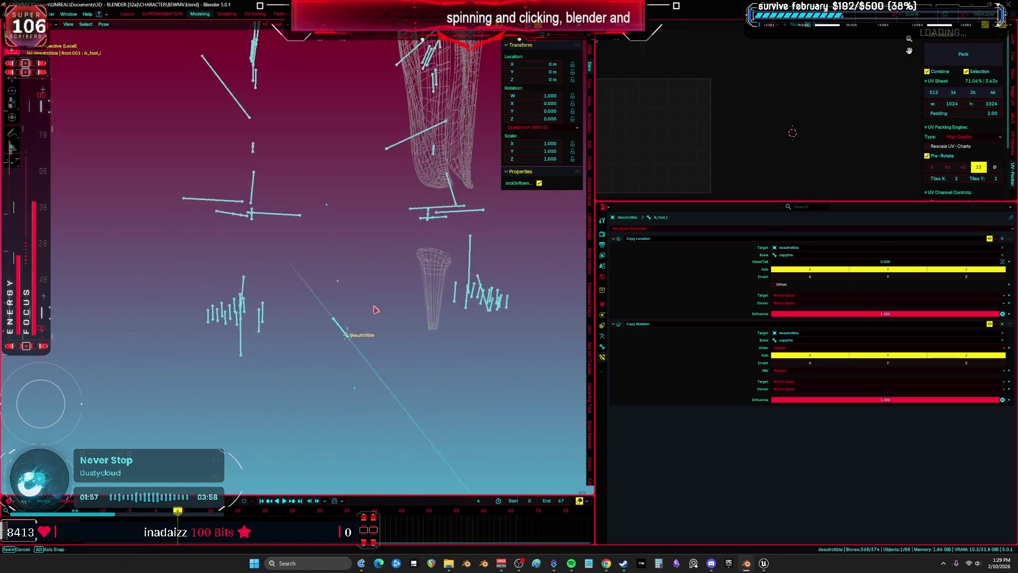
pyautogui.keyDown('shift'); pyautogui.click(272, 297); pyautogui.keyUp('shift')
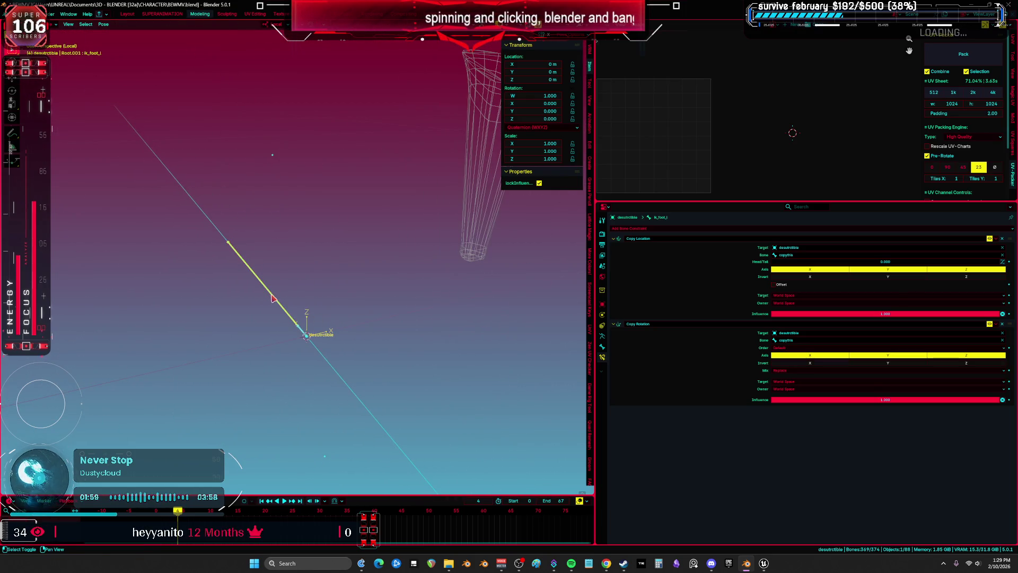
pyautogui.click(104, 25)
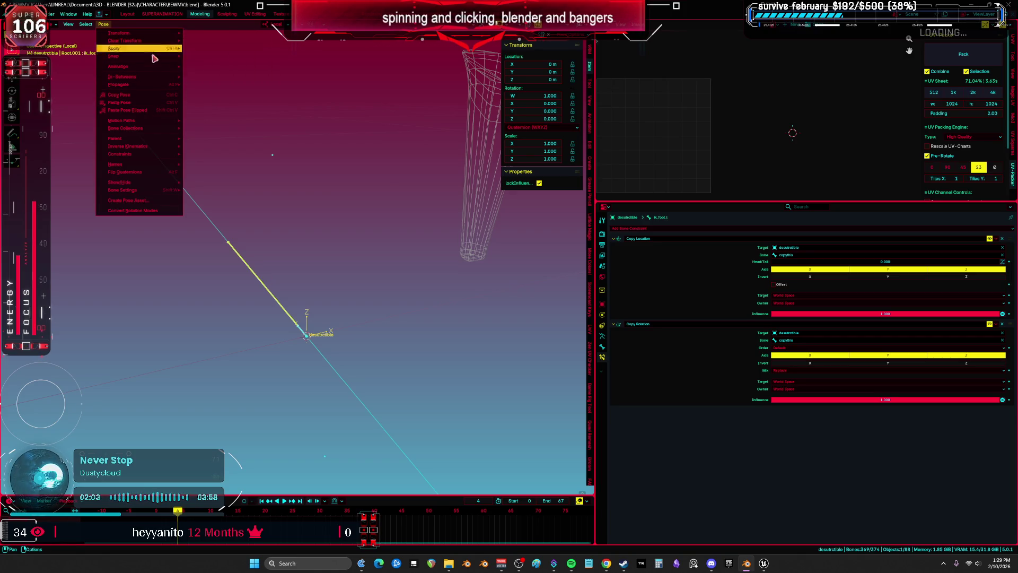
# Step: Use Copy Constraints to Selected Bones to give every selected bone ik_foot_l's constraints
pyautogui.moveTo(150, 157)
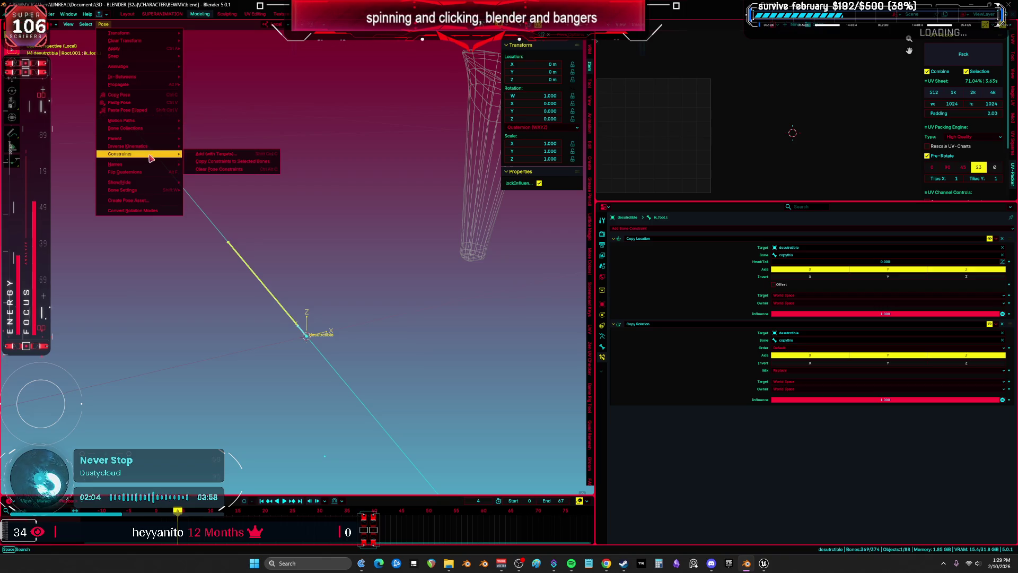
pyautogui.click(232, 162)
pyautogui.scroll(-5, 232, 165)
pyautogui.moveTo(233, 165); pyautogui.dragTo(455, 212)
pyautogui.hotkey('alt', 'z')
pyautogui.press('KP_3')
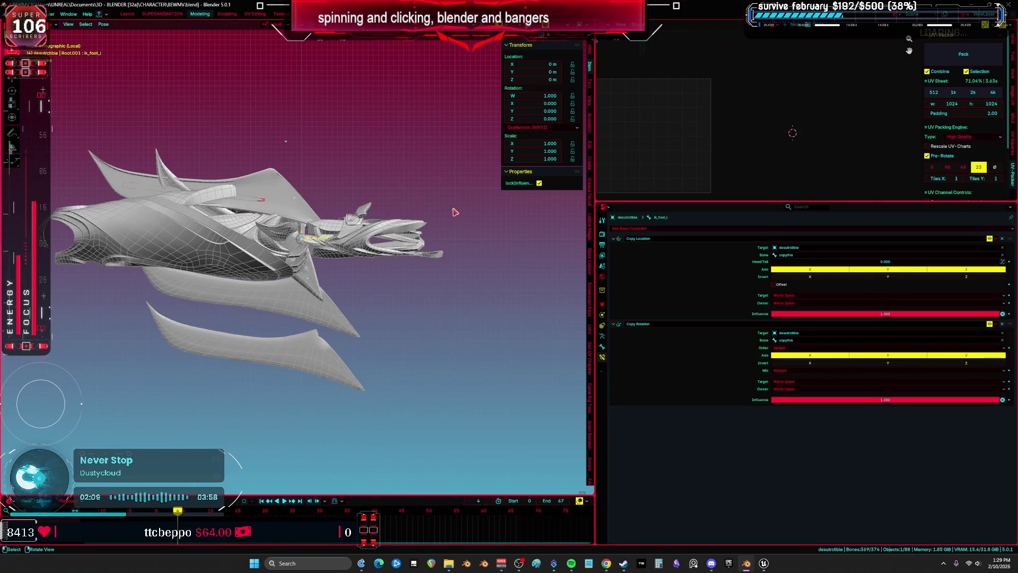
# Step: Deselect all bones, return to Object Mode, and save BEWMV.blend
pyautogui.hotkey('alt', 'z')
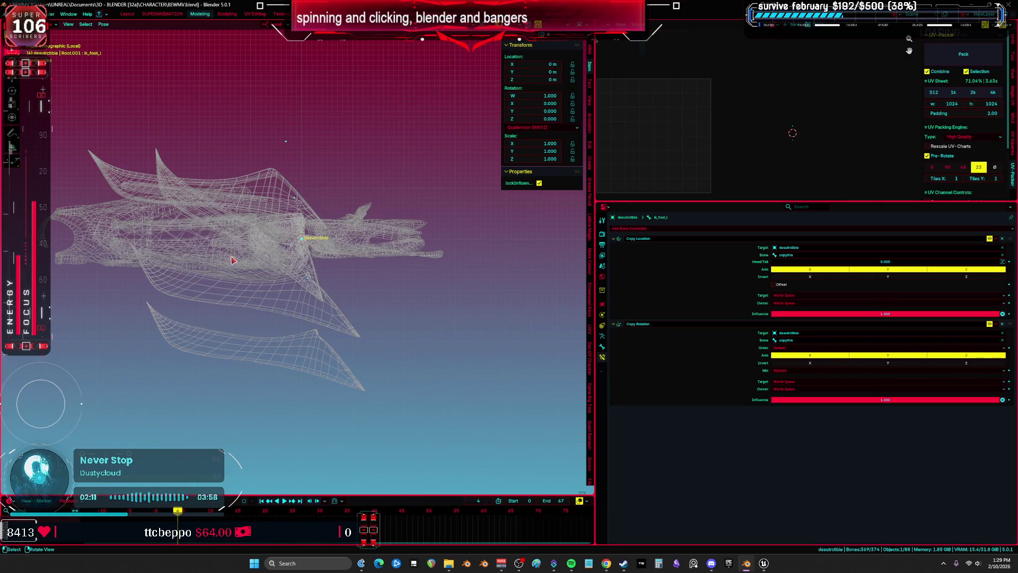
pyautogui.press('b')
pyautogui.moveTo(193, 275)
pyautogui.mouseDown()
pyautogui.moveTo(363, 277)
pyautogui.moveTo(349, 313)
pyautogui.mouseUp()
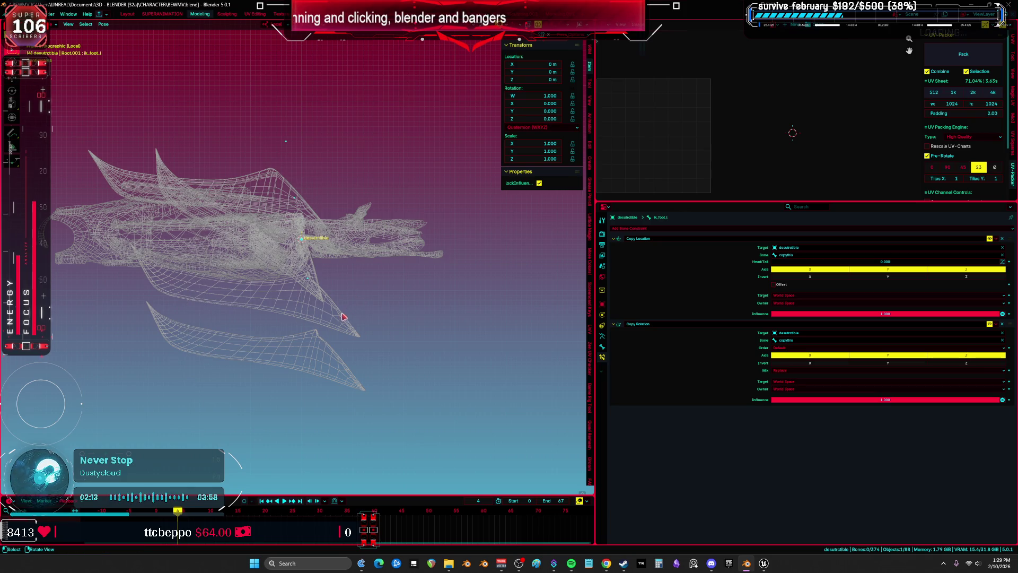
pyautogui.hotkey('ctrl', 'Tab')
pyautogui.click(297, 291)
pyautogui.click(200, 298)
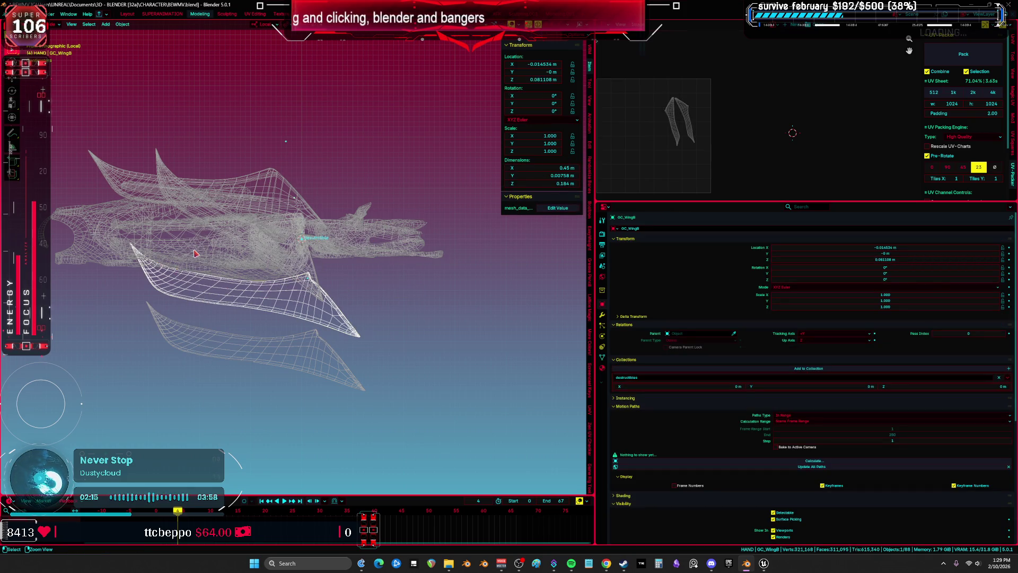
pyautogui.hotkey('ctrl', 's')
pyautogui.click(73, 255)
pyautogui.press('KP_Decimal')
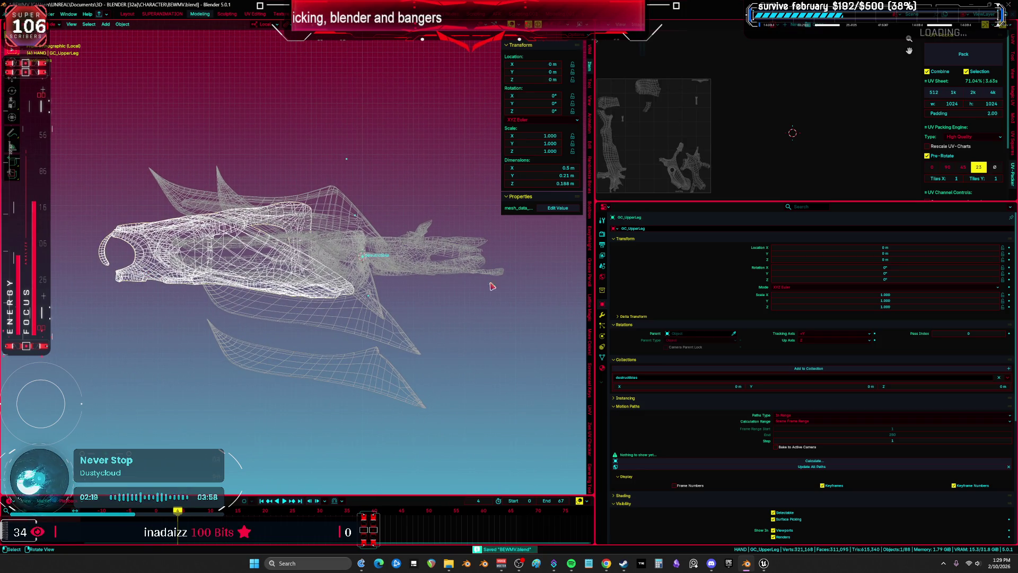
# Step: Delete GC_UpperLeg's Armature modifier and copy its object name
pyautogui.click(602, 316)
pyautogui.click(995, 253)
pyautogui.click(970, 297)
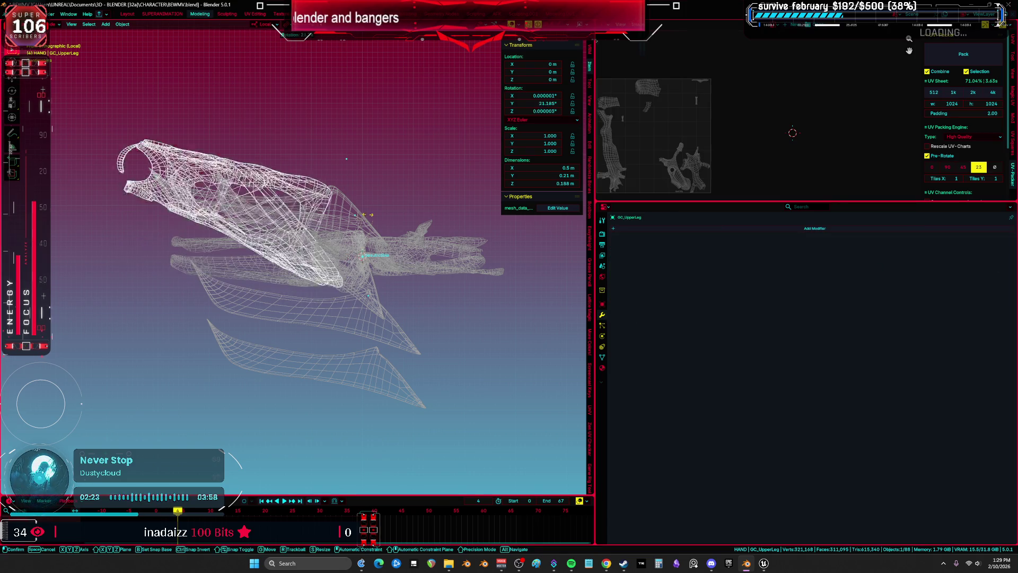
pyautogui.press('F2')
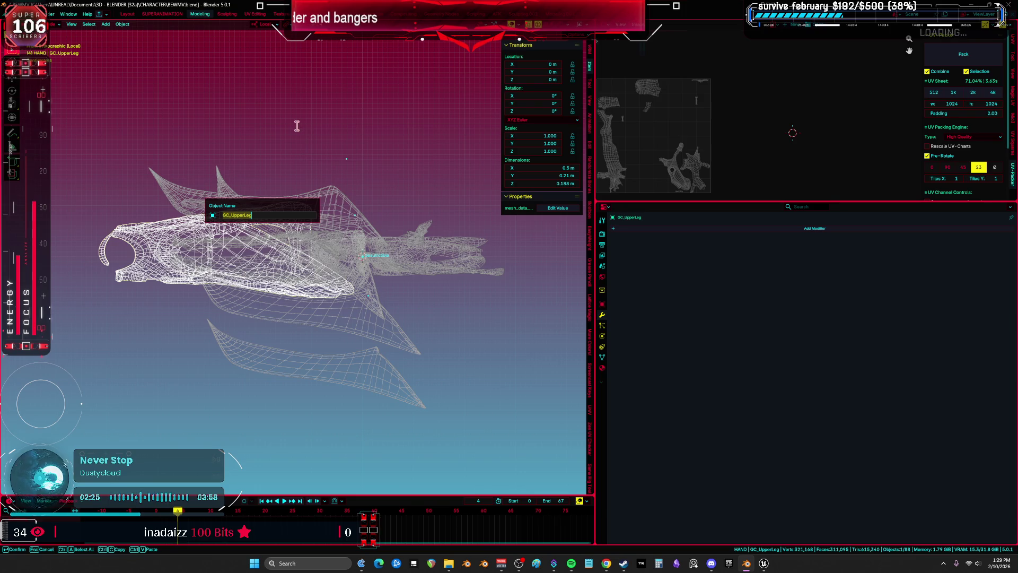
# Step: Export GC_UpperLeg as GC_UpperLeg.fbx to the Desktop, then switch to Unreal
pyautogui.click(16, 14)
pyautogui.moveTo(48, 130)
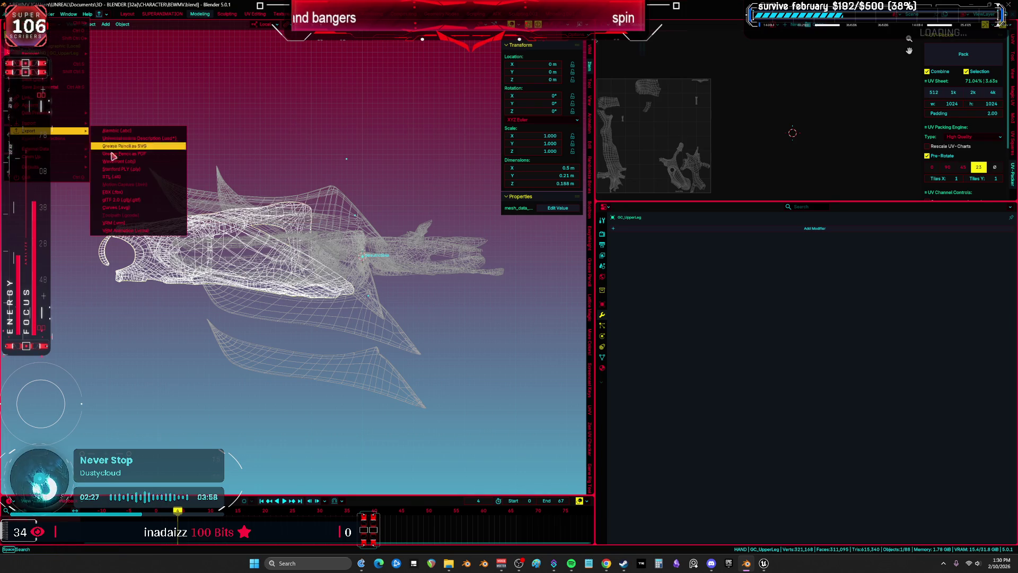
pyautogui.click(140, 192)
pyautogui.hotkey('ctrl', 'v')
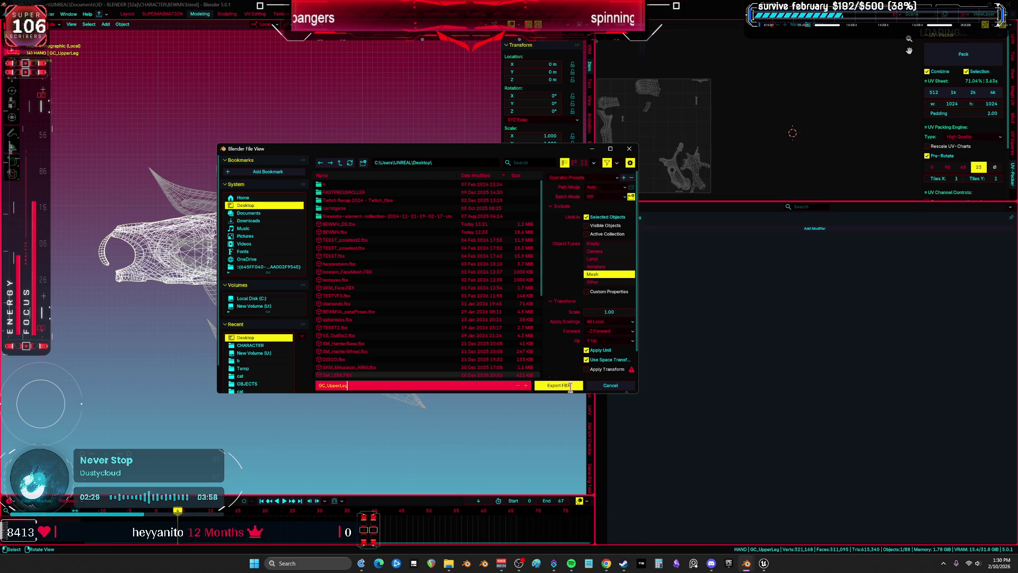
pyautogui.click(569, 387)
pyautogui.moveTo(764, 564)
pyautogui.click(720, 517)
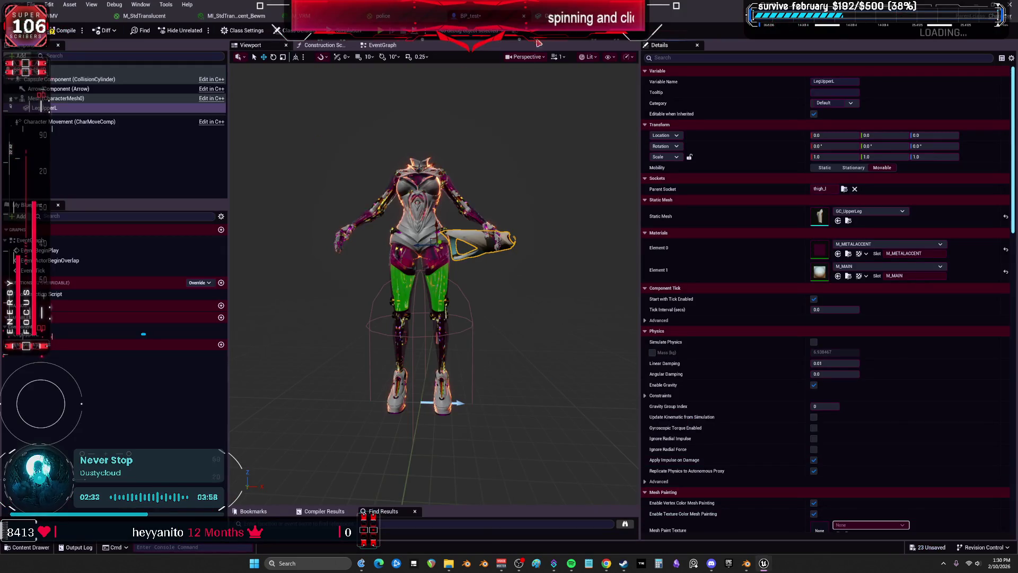
# Step: In BP_test, set LegUpperL's Static Mesh to None and open the GC_UpperLeg mesh editor
pyautogui.click(535, 16)
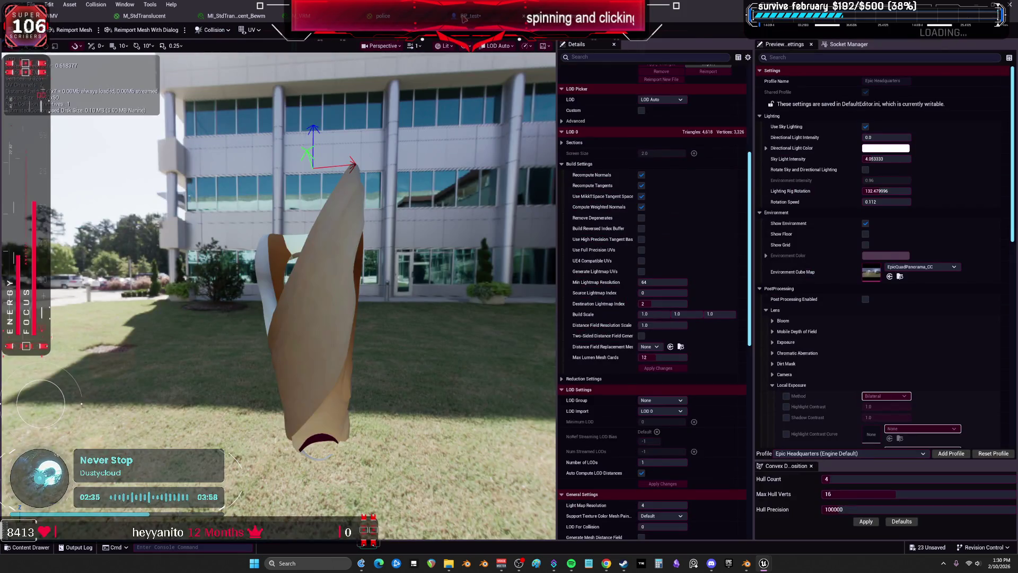
pyautogui.click(464, 18)
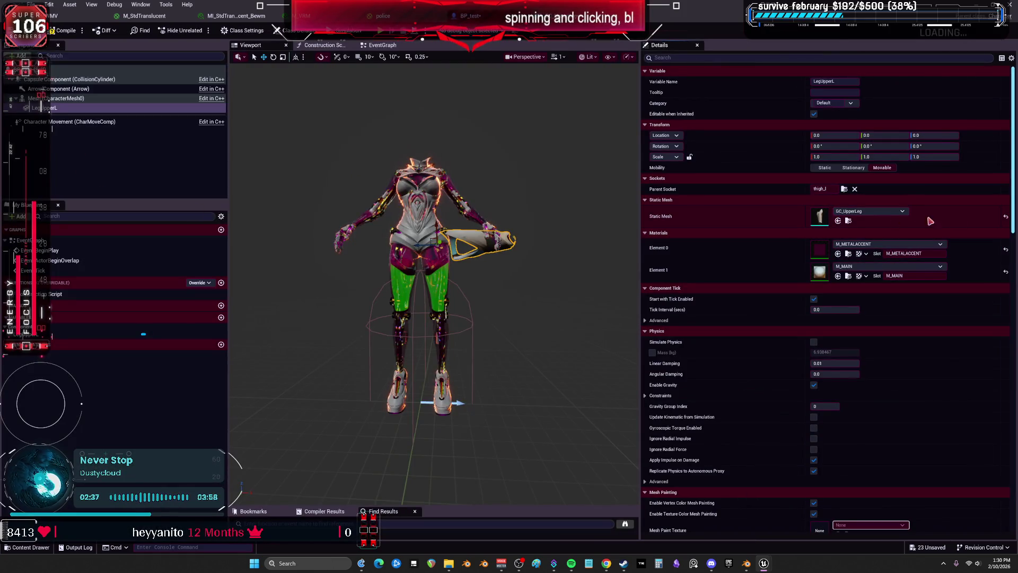
pyautogui.click(1005, 219)
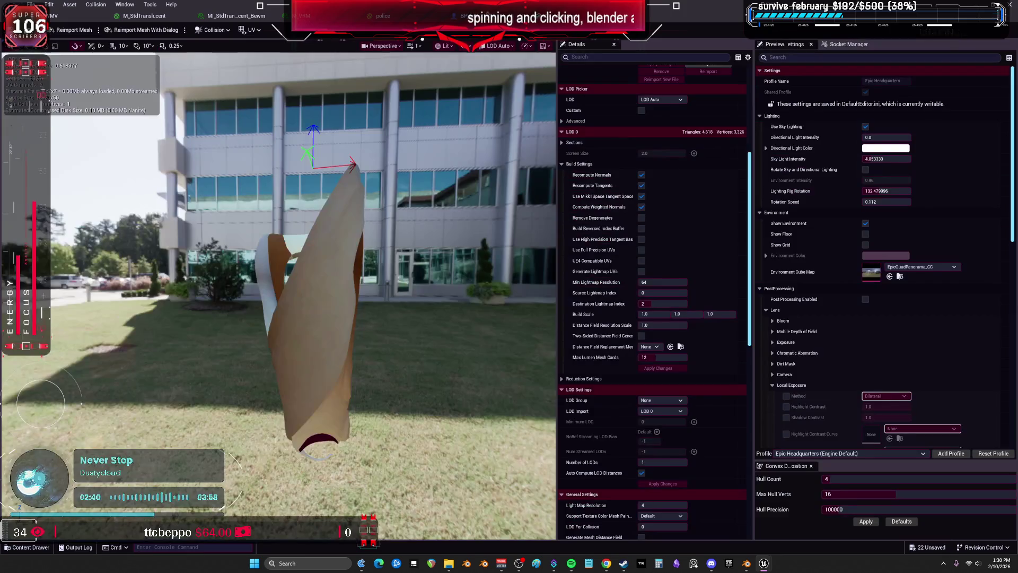
pyautogui.click(536, 16)
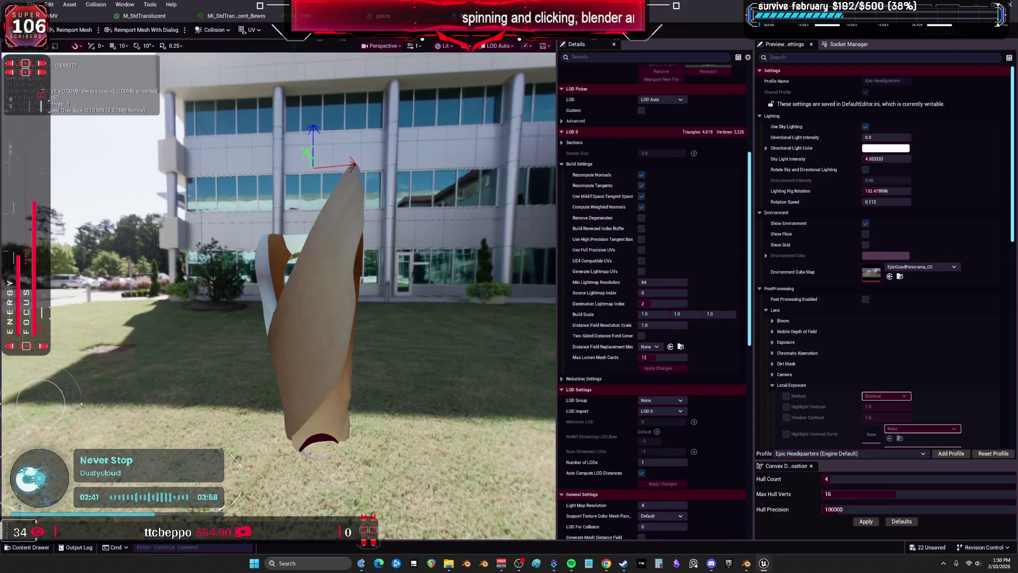
pyautogui.doubleClick(424, 20)
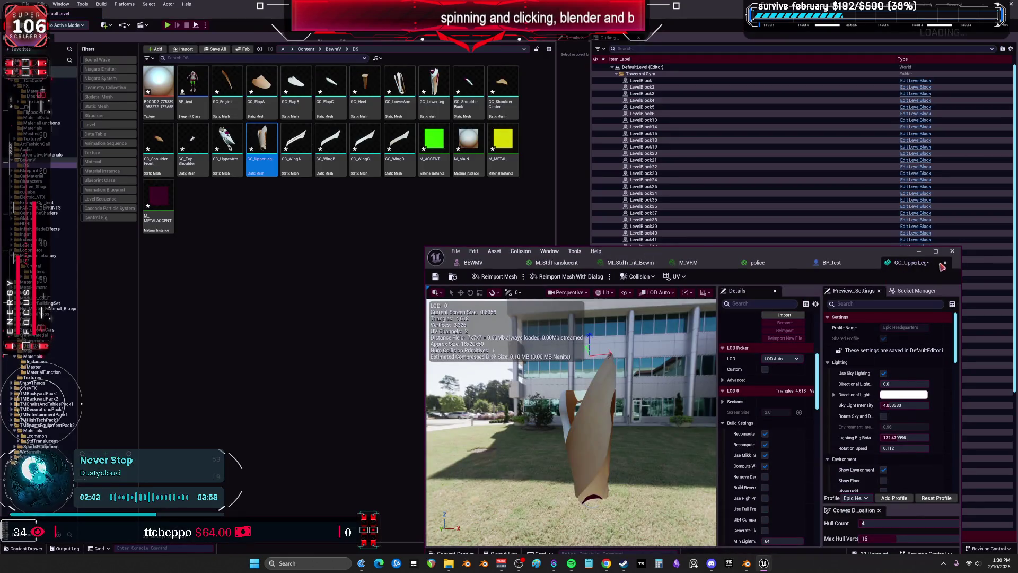
# Step: Close the old GC_UpperLeg mesh editor and delete the old GC_ meshes and materials
pyautogui.click(944, 263)
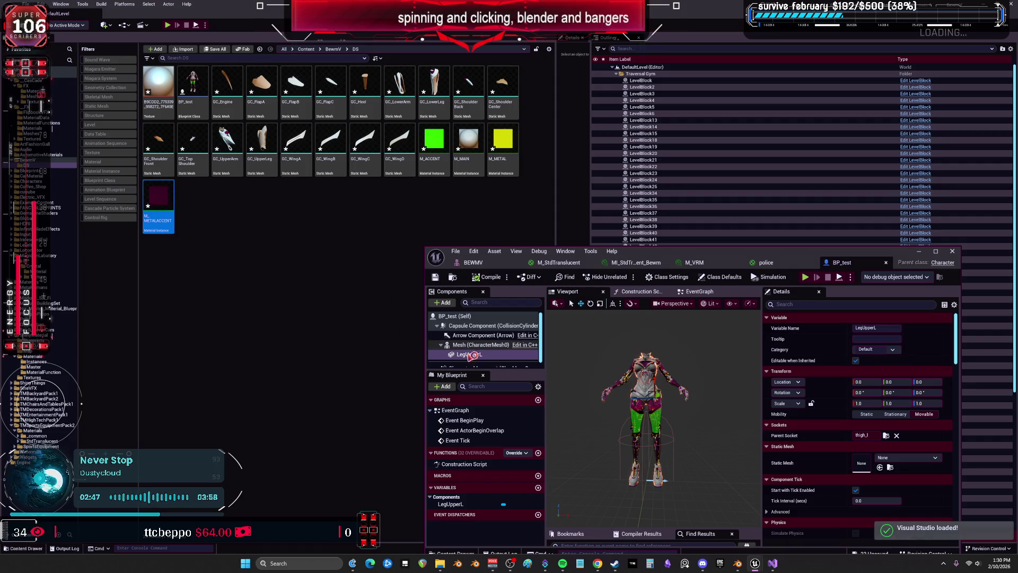
pyautogui.moveTo(774, 567)
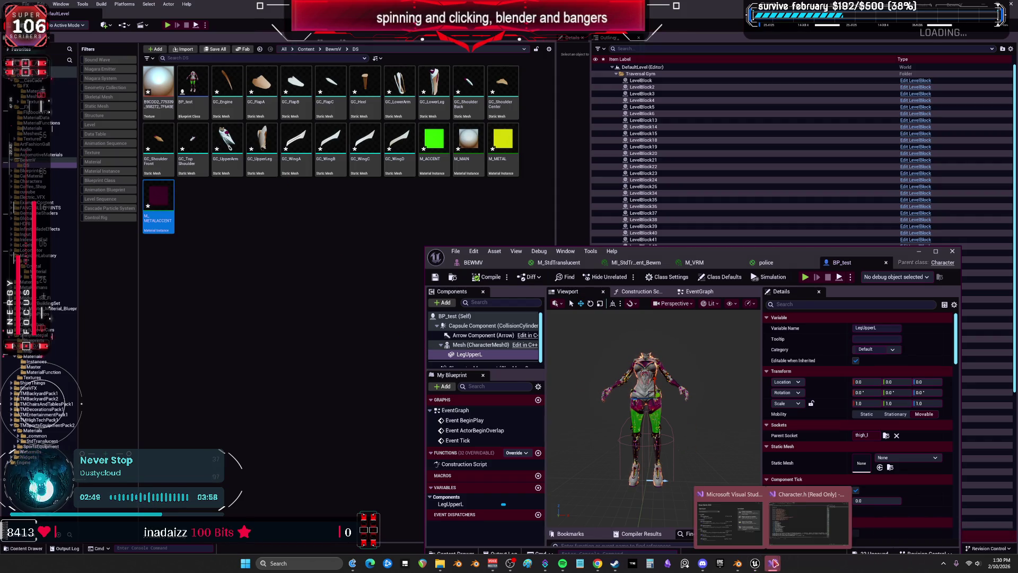
pyautogui.click(808, 517)
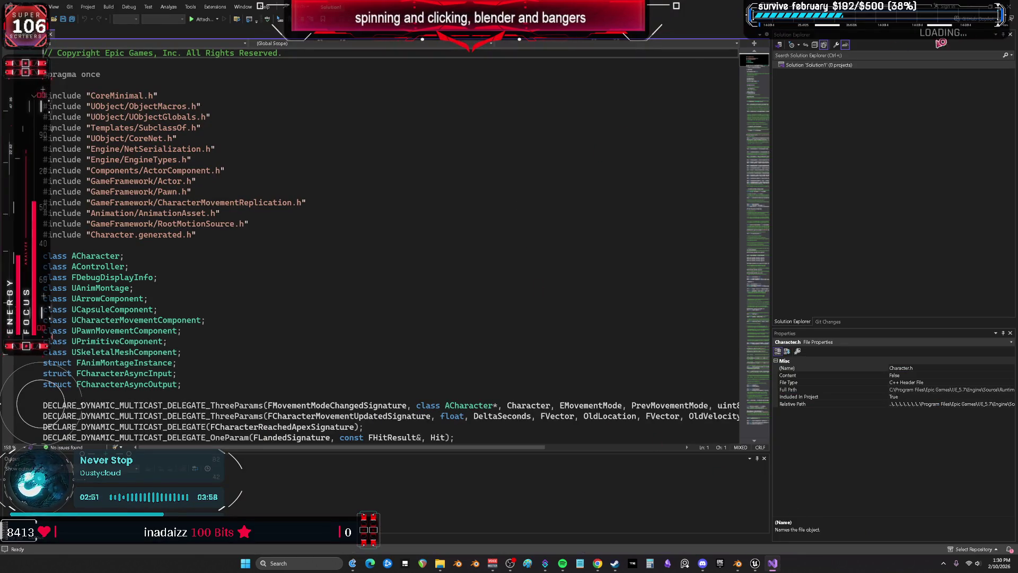
pyautogui.hotkey('alt', 'Tab')
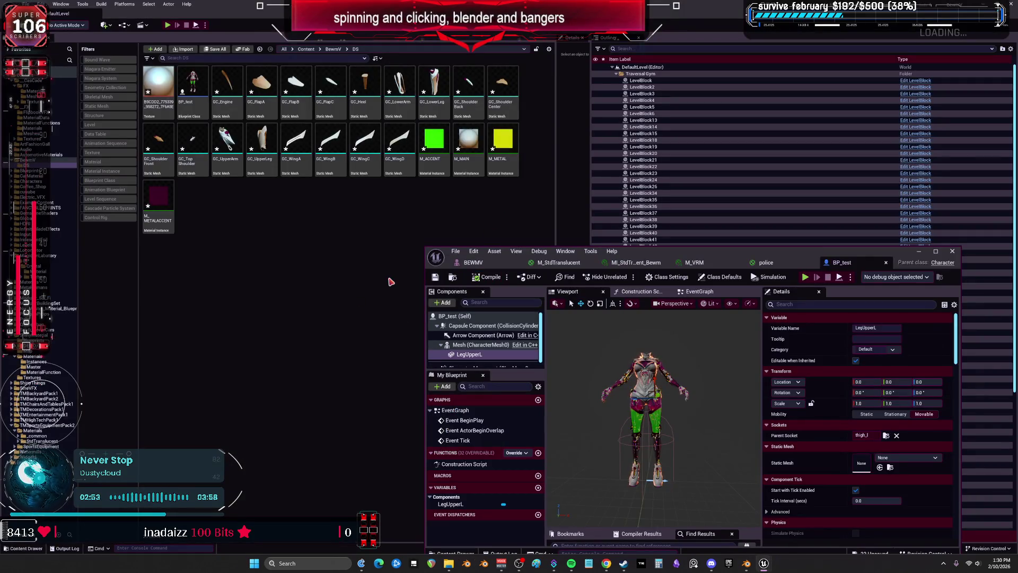
pyautogui.click(227, 87)
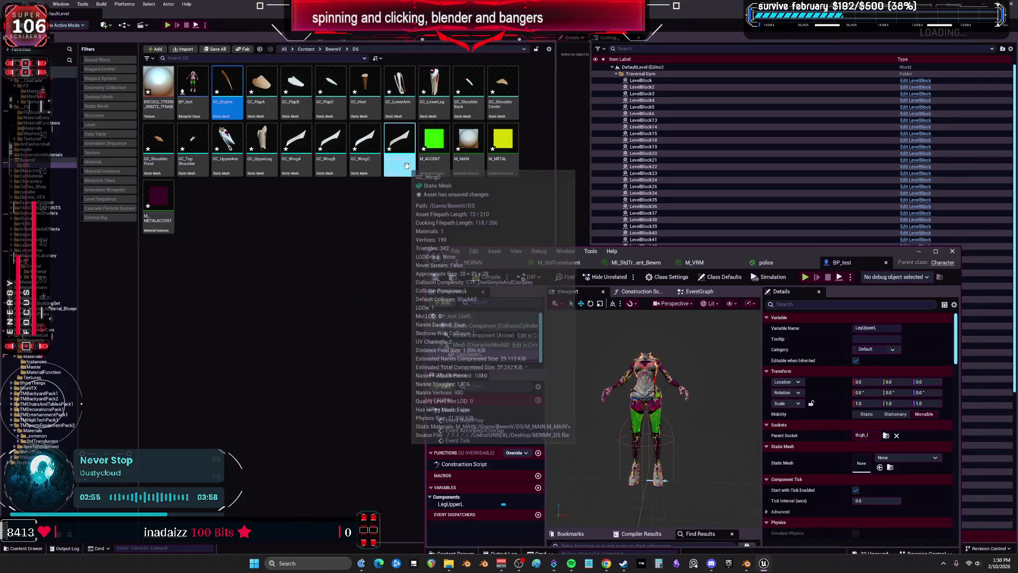
pyautogui.keyDown('shift'); pyautogui.click(398, 156); pyautogui.keyUp('shift')
pyautogui.keyDown('shift'); pyautogui.click(162, 212); pyautogui.keyUp('shift')
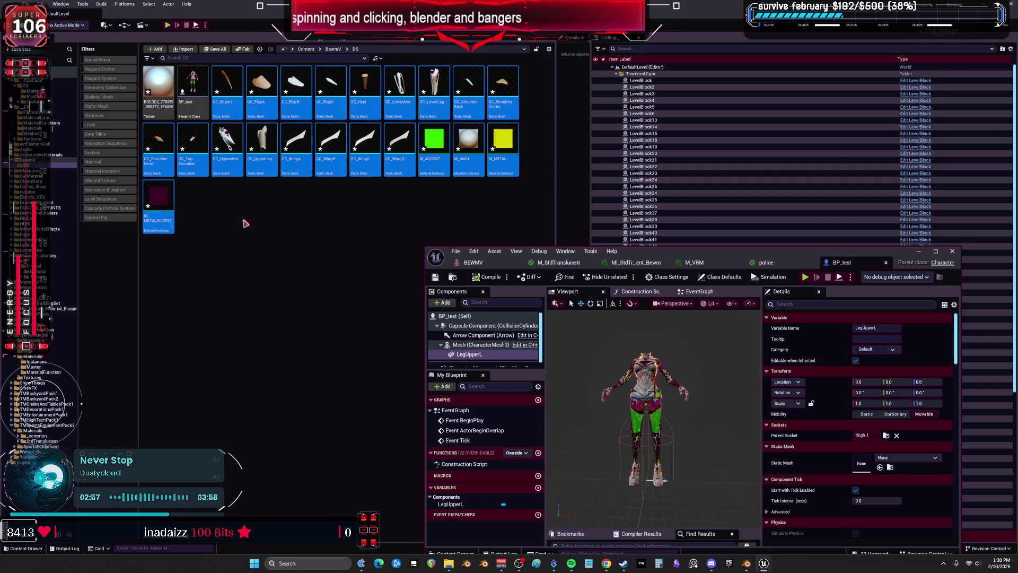
pyautogui.press('Delete')
pyautogui.click(465, 416)
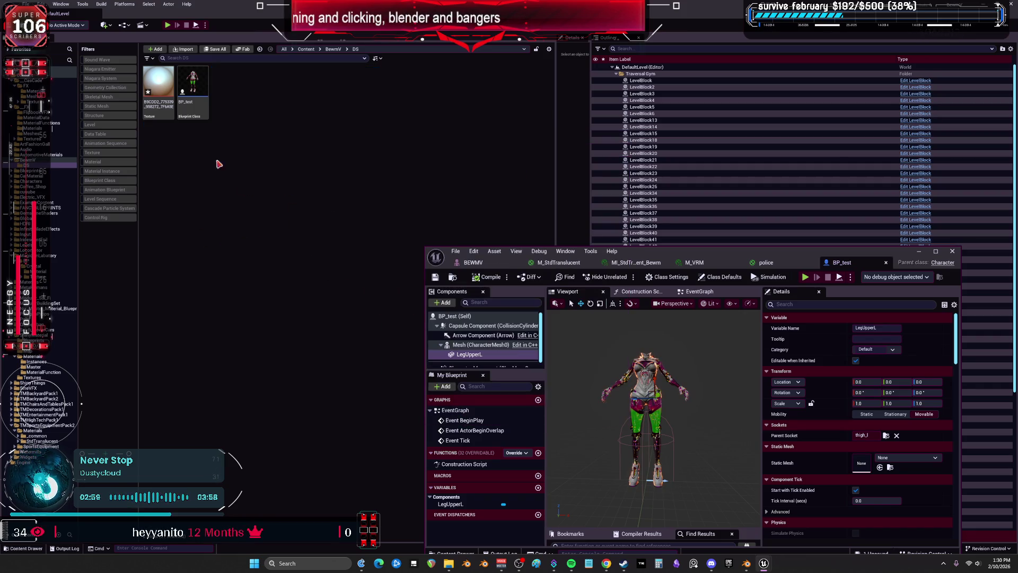
# Step: Delete the leftover texture and drag GC_UpperLeg.fbx from the Desktop into the DS folder
pyautogui.click(158, 84)
pyautogui.press('Delete')
pyautogui.click(452, 410)
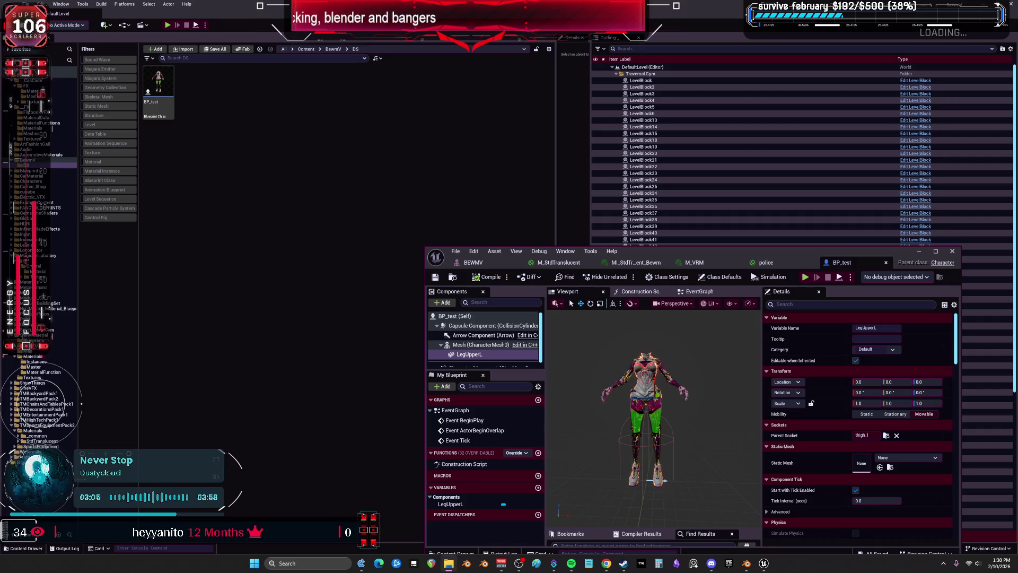
pyautogui.moveTo(275, 169); pyautogui.dragTo(273, 167)
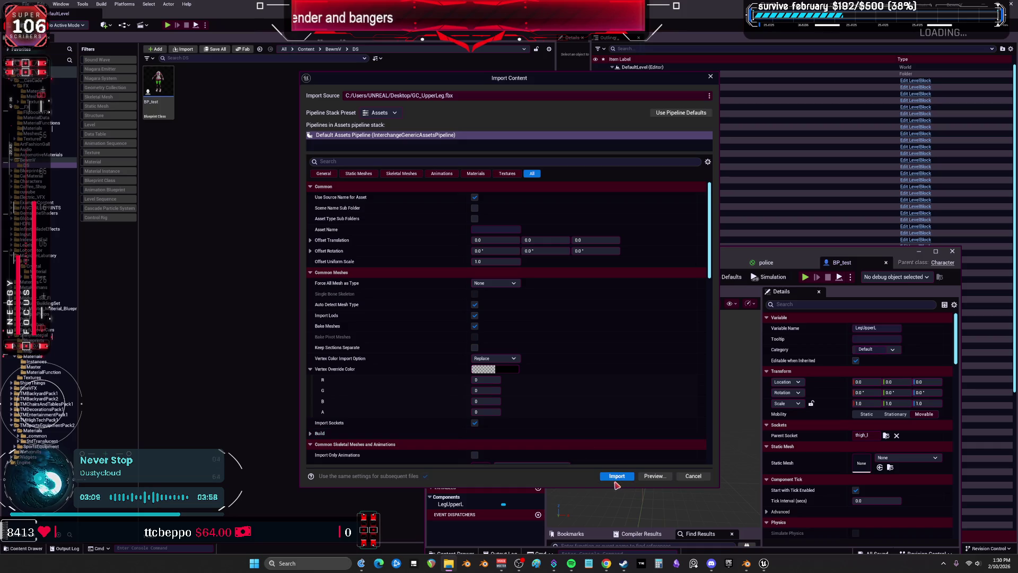
# Step: Import GC_UpperLeg, make it LegUpperL's static mesh in BP_test, compile, and open its mesh editor
pyautogui.click(617, 476)
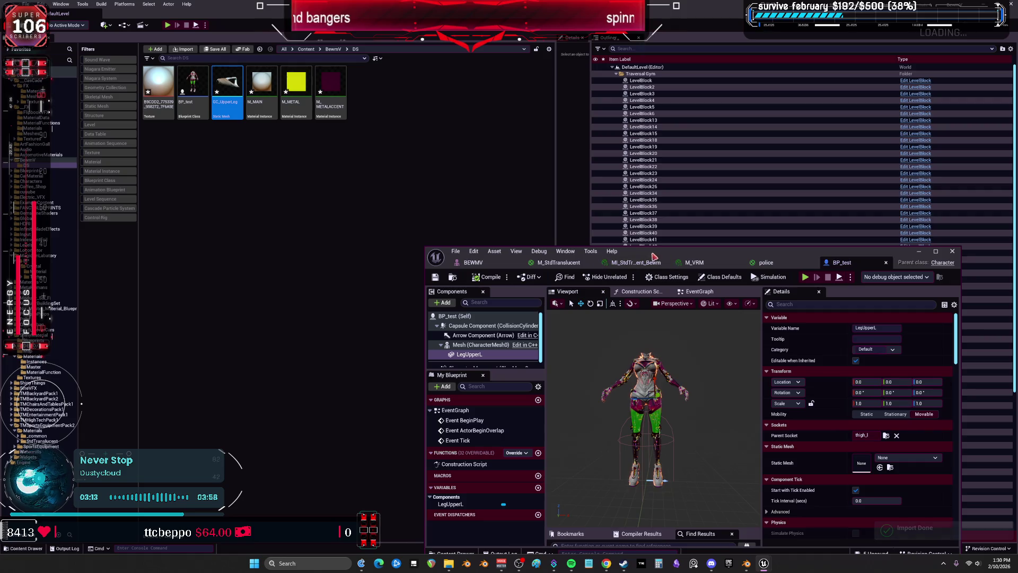
pyautogui.doubleClick(636, 251)
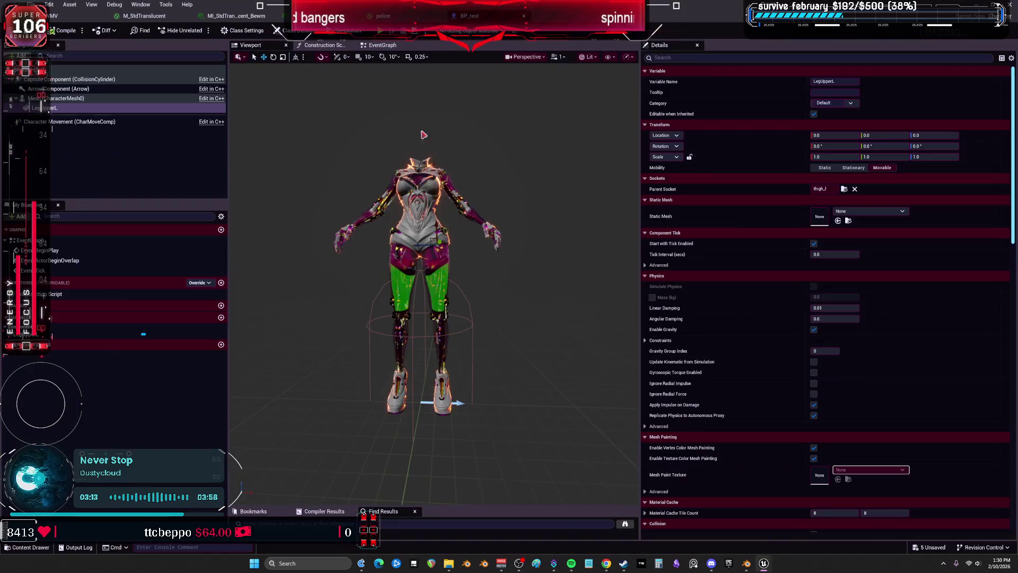
pyautogui.click(838, 221)
pyautogui.press('f')
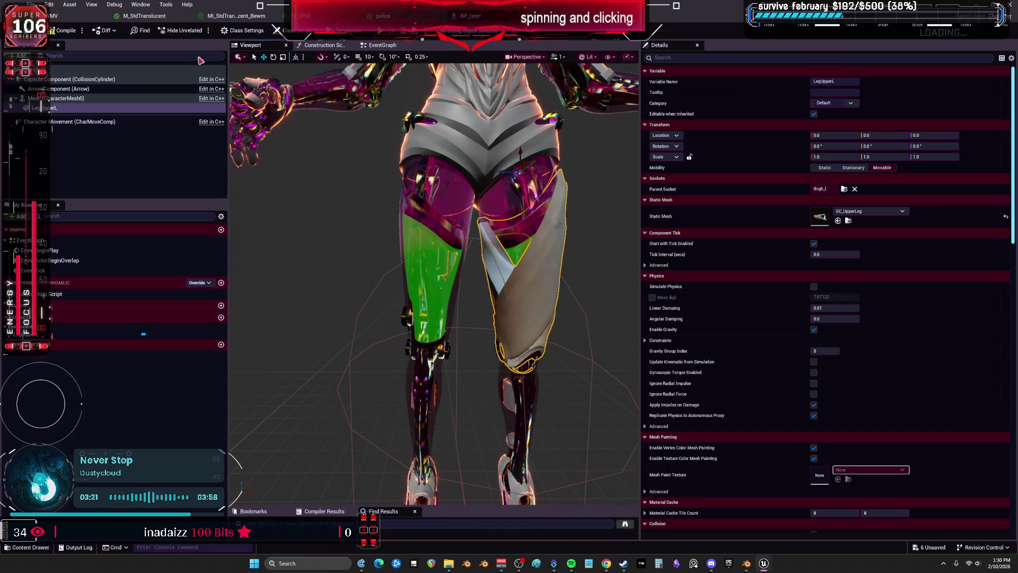
pyautogui.click(64, 33)
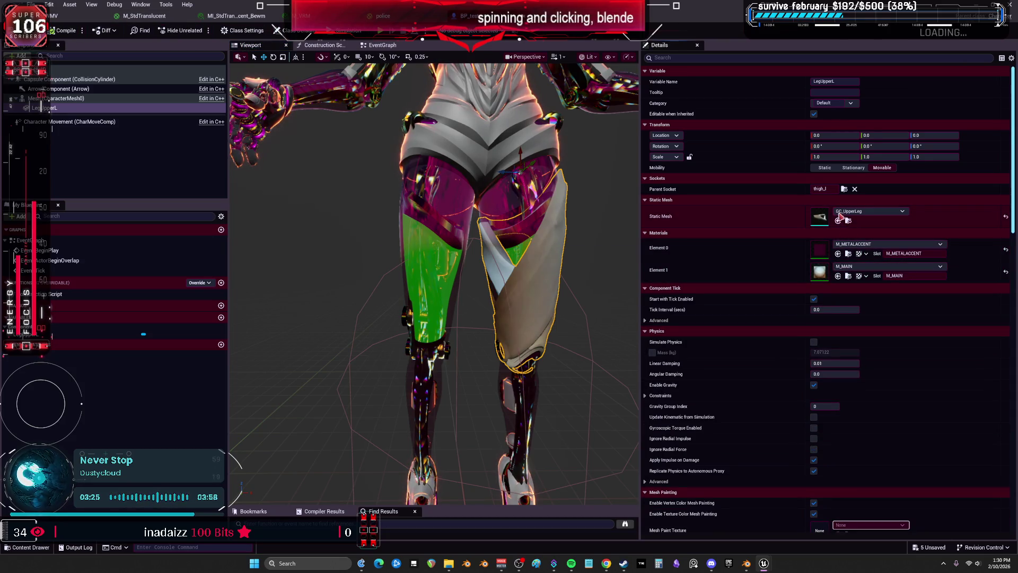
pyautogui.doubleClick(820, 218)
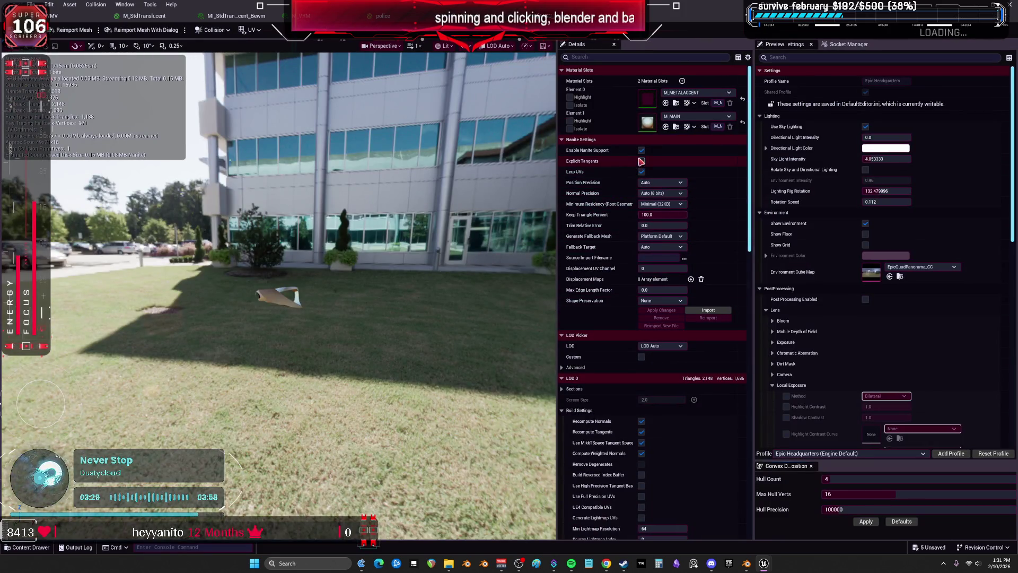
# Step: Disable Nanite support and normal recomputation on GC_UpperLeg, then reimport the mesh
pyautogui.click(642, 150)
pyautogui.click(678, 310)
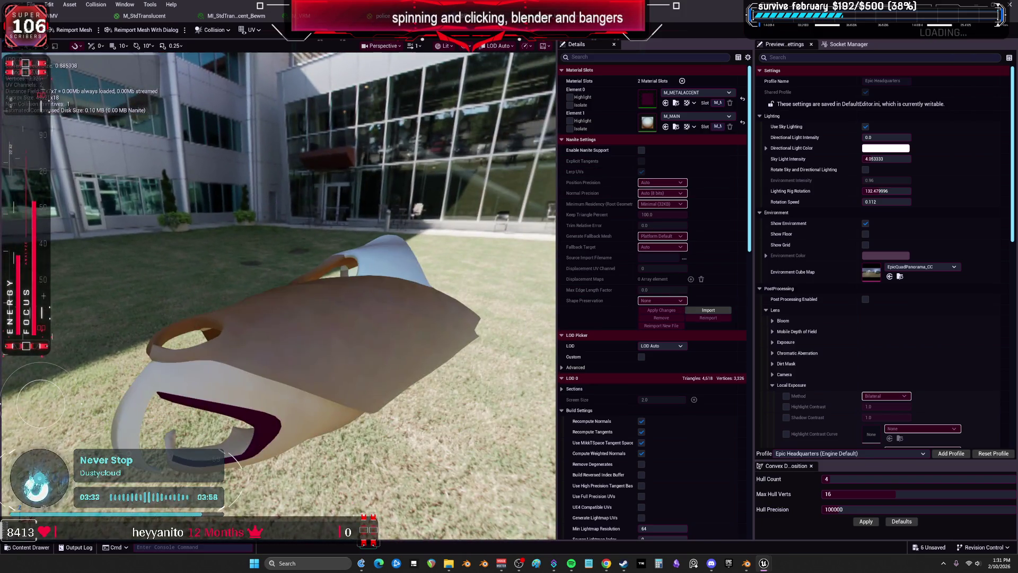
pyautogui.scroll(-5, 602, 351)
pyautogui.press('f')
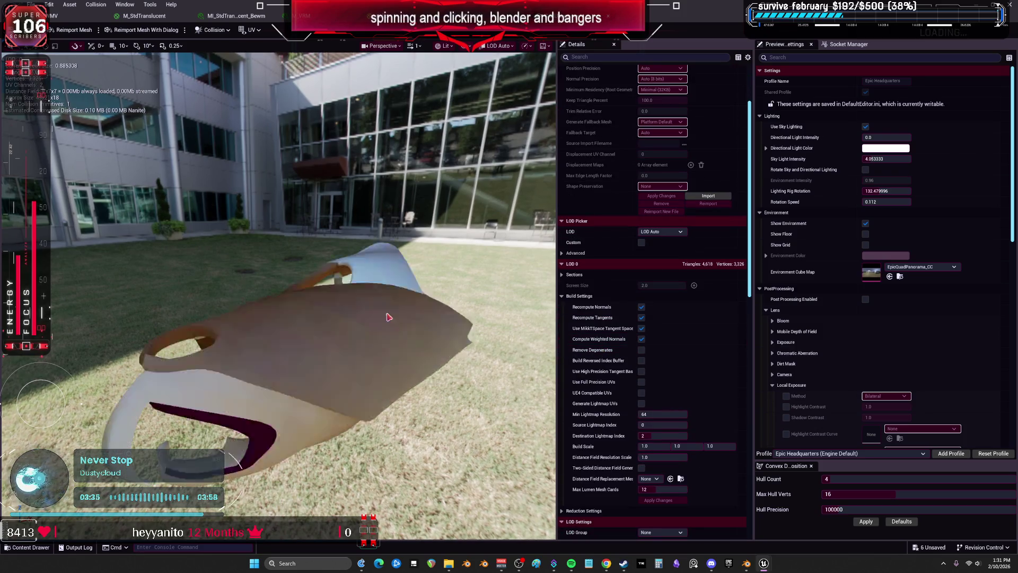
pyautogui.click(641, 307)
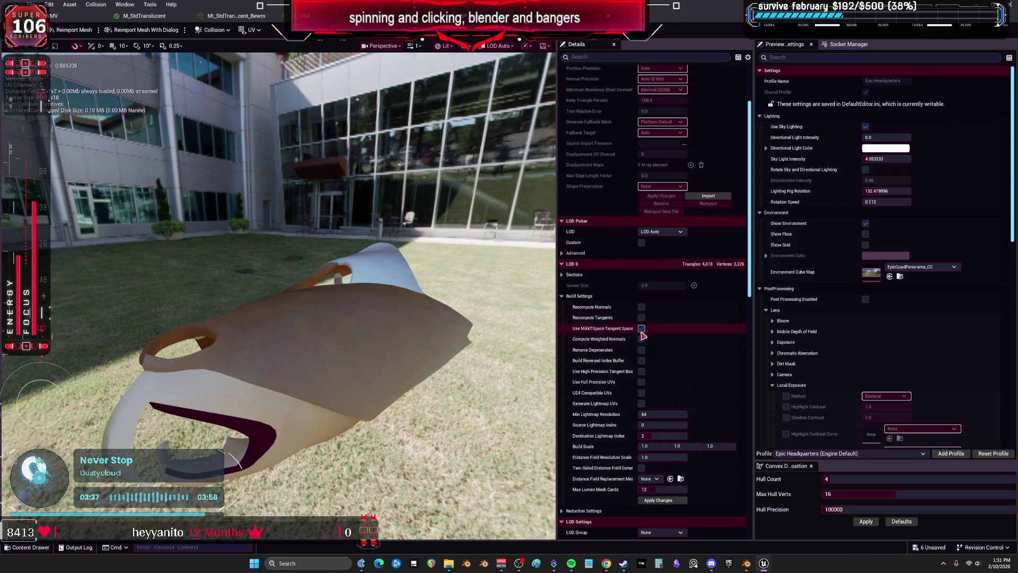
pyautogui.click(69, 35)
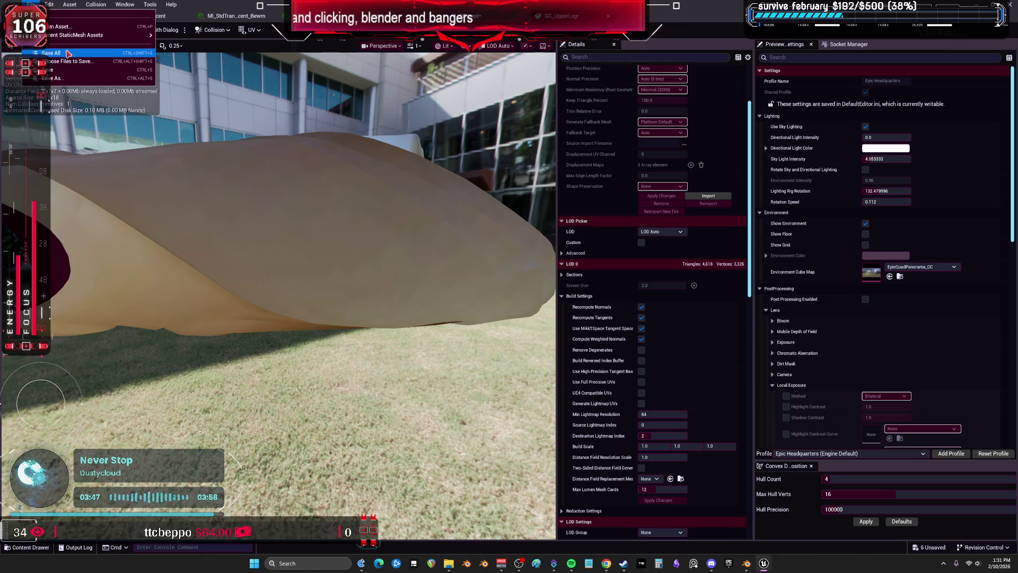
# Step: Check the thigh armor in BP_test's viewport, then bring Blender to the front
pyautogui.click(82, 18)
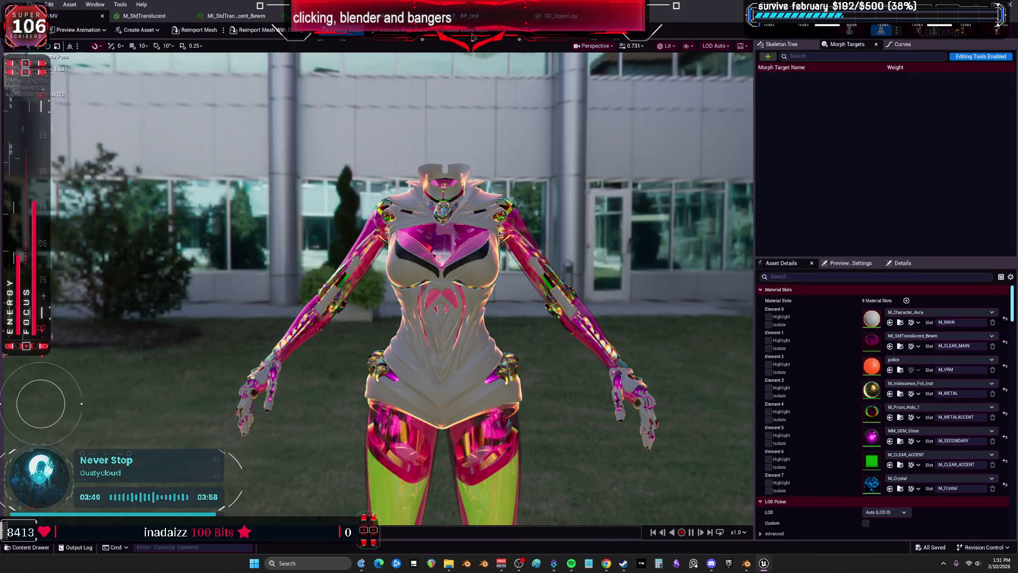
pyautogui.click(469, 16)
pyautogui.press('f')
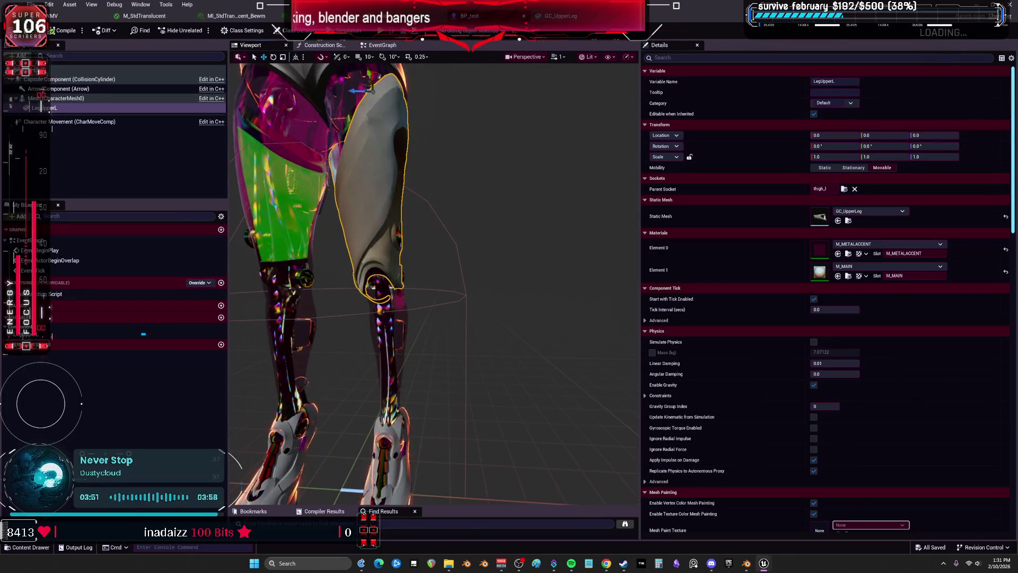
pyautogui.scroll(-6, 519, 259)
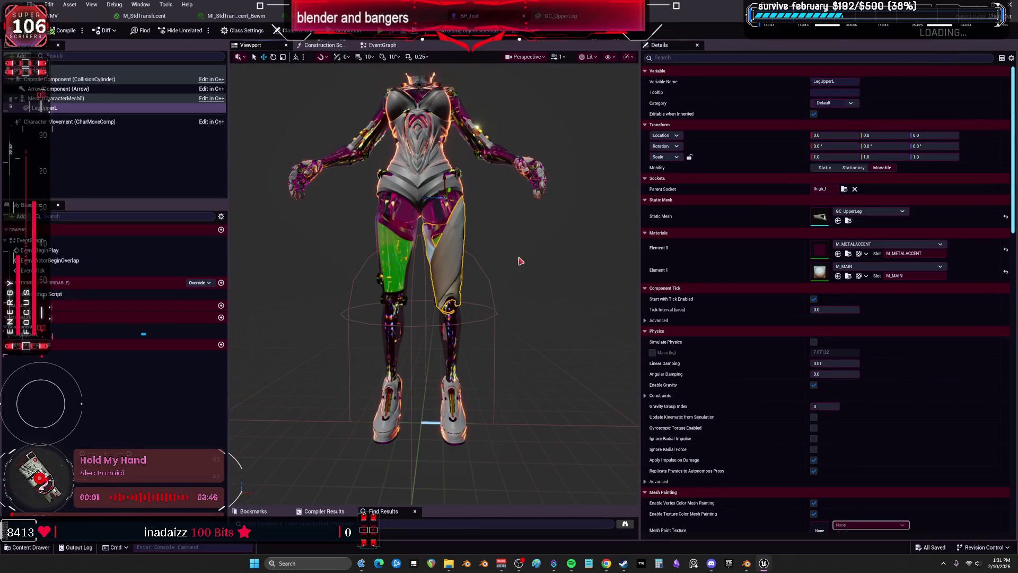
pyautogui.click(745, 564)
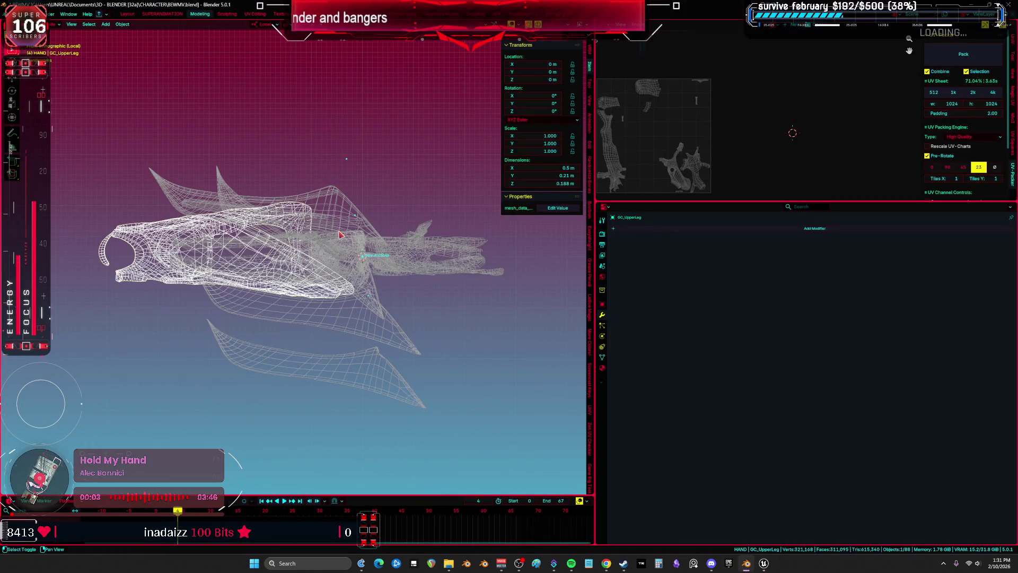
# Step: Box-select the armor pieces in Blender and frame them in the view
pyautogui.moveTo(340, 234); pyautogui.dragTo(365, 255)
pyautogui.moveTo(240, 150); pyautogui.dragTo(286, 413)
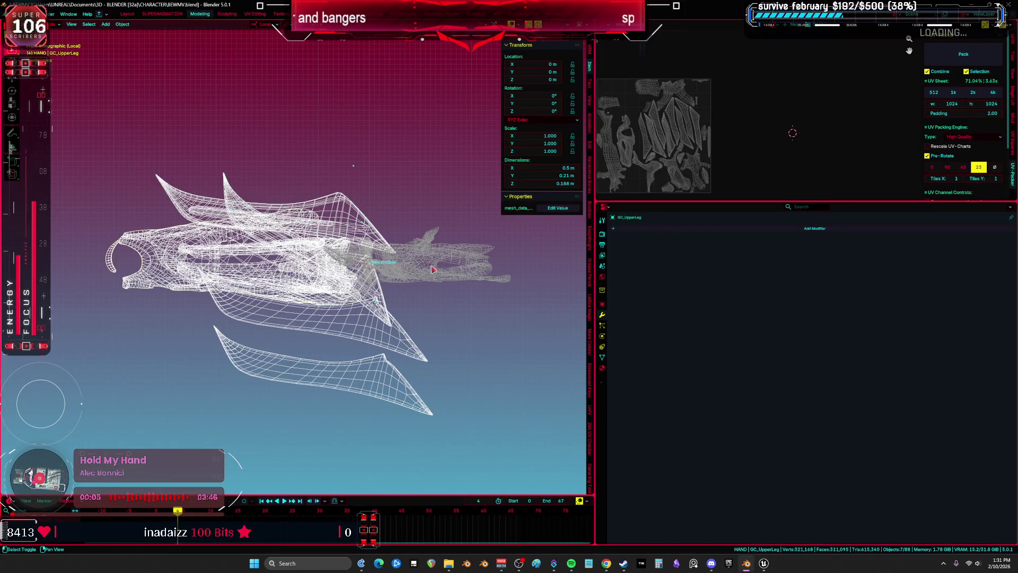
pyautogui.press('g')
pyautogui.press('Escape')
pyautogui.press('KP_Decimal')
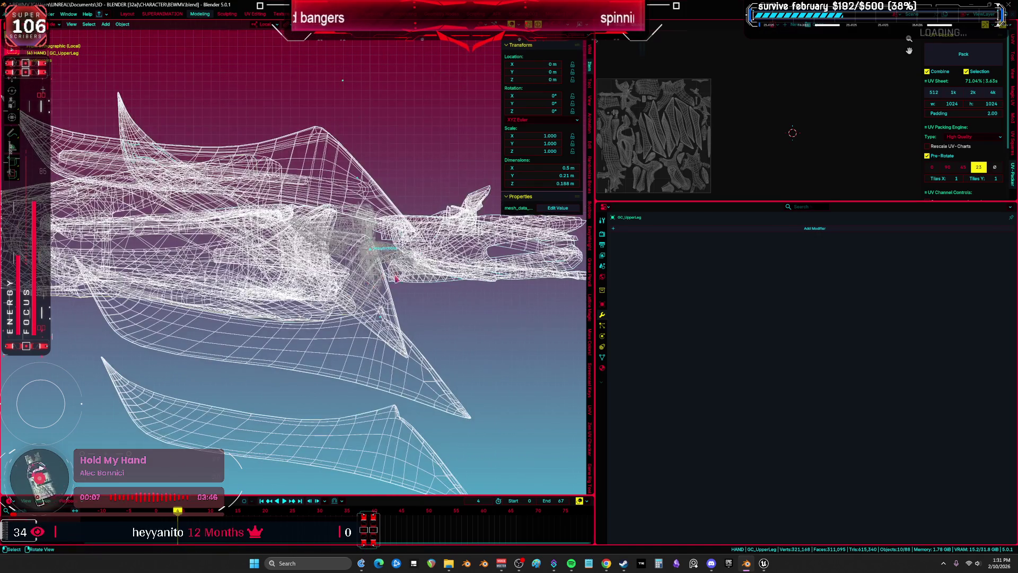
pyautogui.press('b')
pyautogui.moveTo(302, 219); pyautogui.dragTo(389, 291)
# Step: Convert the selected armor pieces to mesh and apply their object transforms
pyautogui.press('F3')
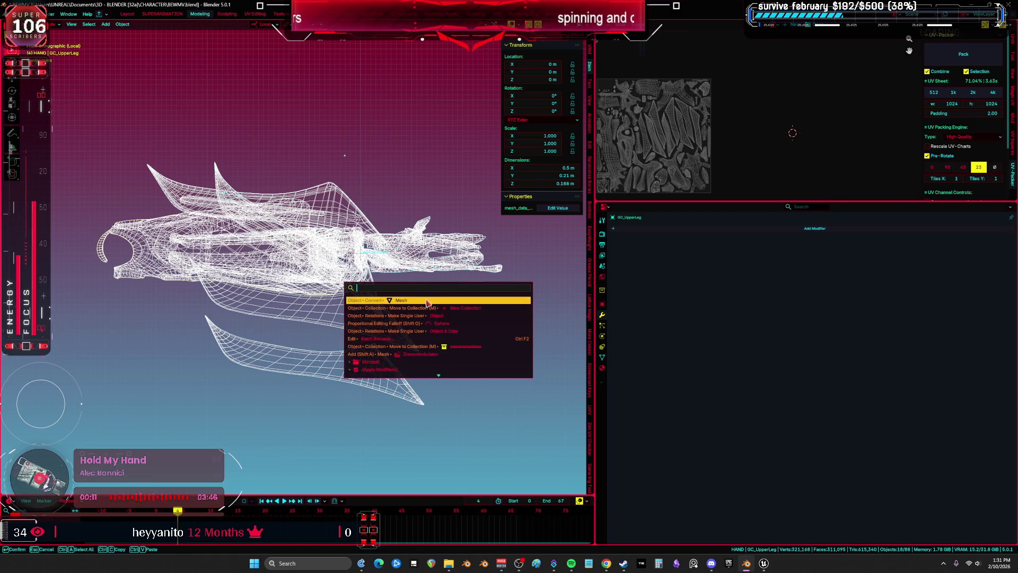
pyautogui.click(427, 301)
pyautogui.hotkey('ctrl', 'a')
pyautogui.click(384, 253)
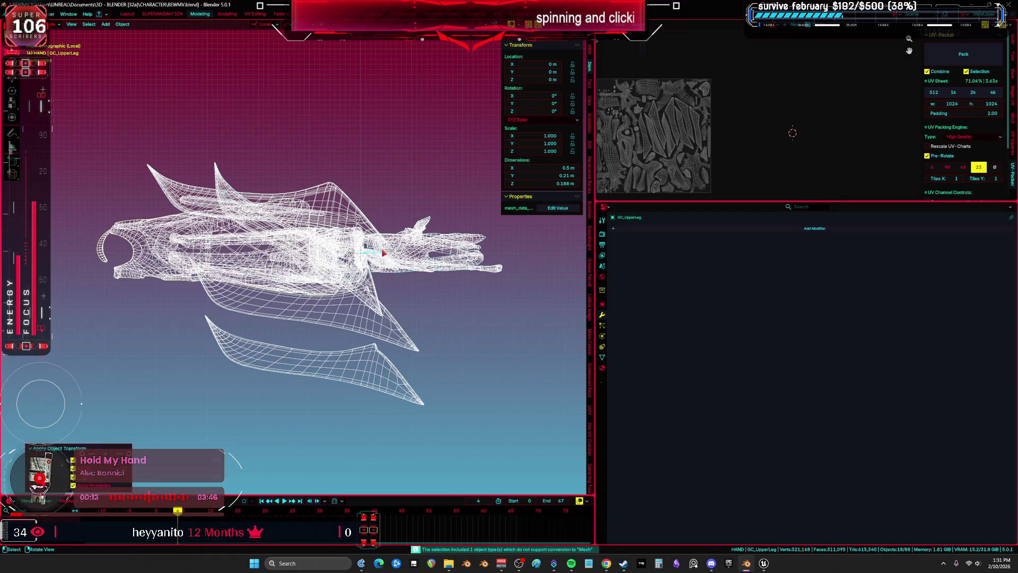
pyautogui.moveTo(355, 254); pyautogui.dragTo(374, 269)
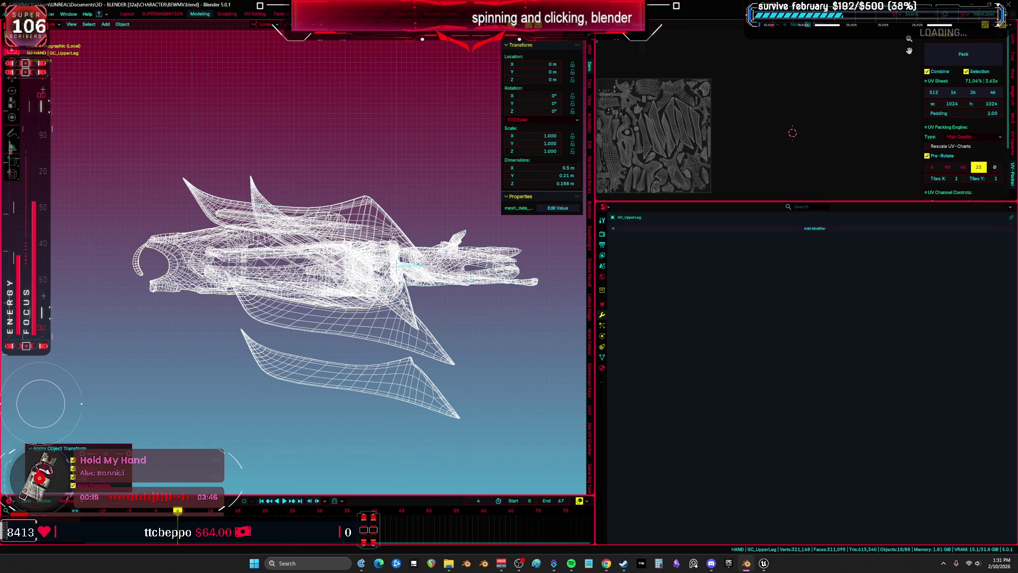
# Step: Select only the upper-leg armor mesh, then return to the Unreal Editor
pyautogui.hotkey('alt', 'Tab')
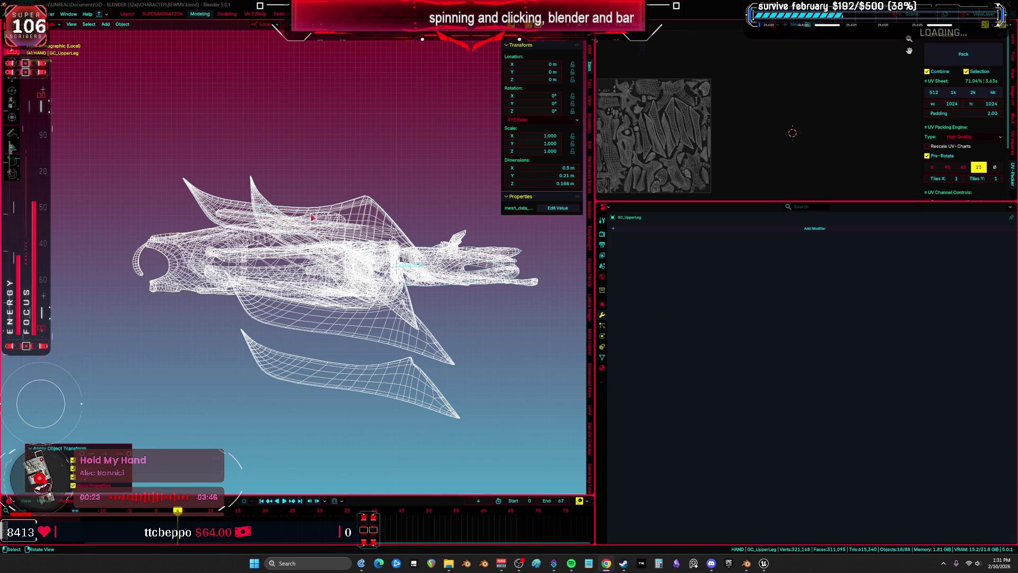
pyautogui.hotkey('alt', 'Tab')
pyautogui.click(236, 263)
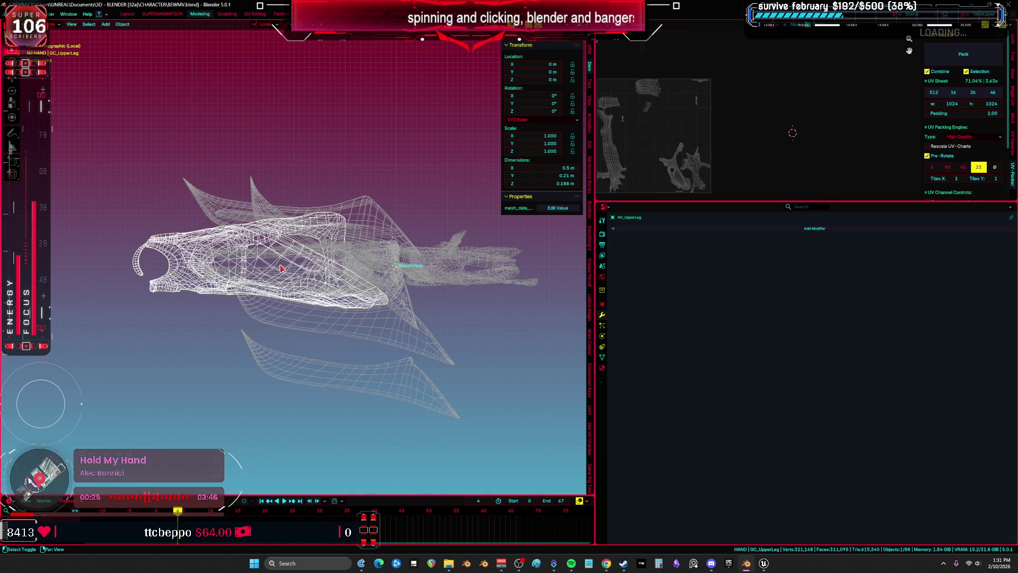
pyautogui.hscroll(-3, 281, 268)
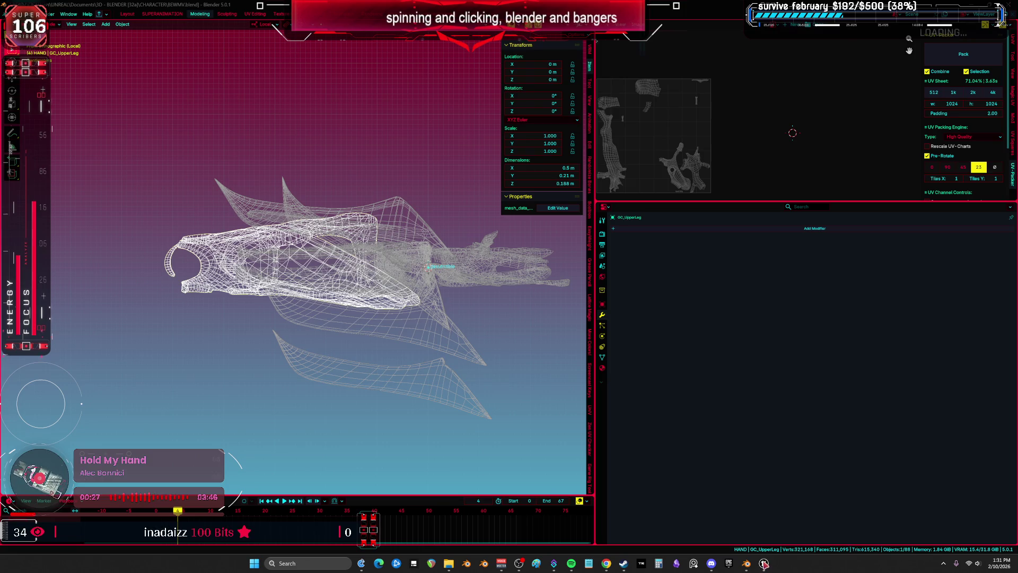
pyautogui.moveTo(764, 564)
pyautogui.click(808, 527)
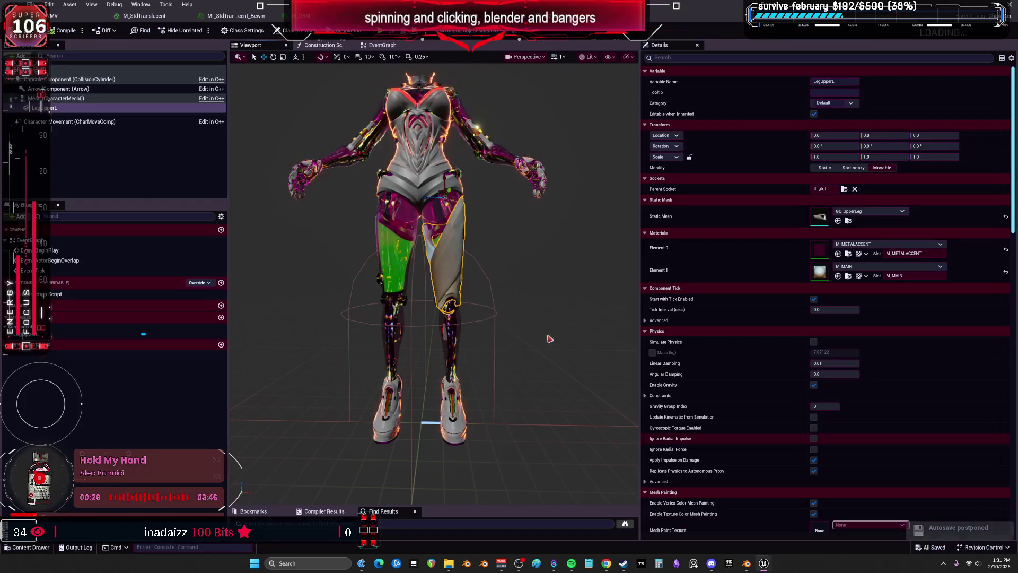
# Step: Duplicate LegUpperL as LegUpperR and attach it to the thigh_r socket
pyautogui.hotkey('ctrl', 'd')
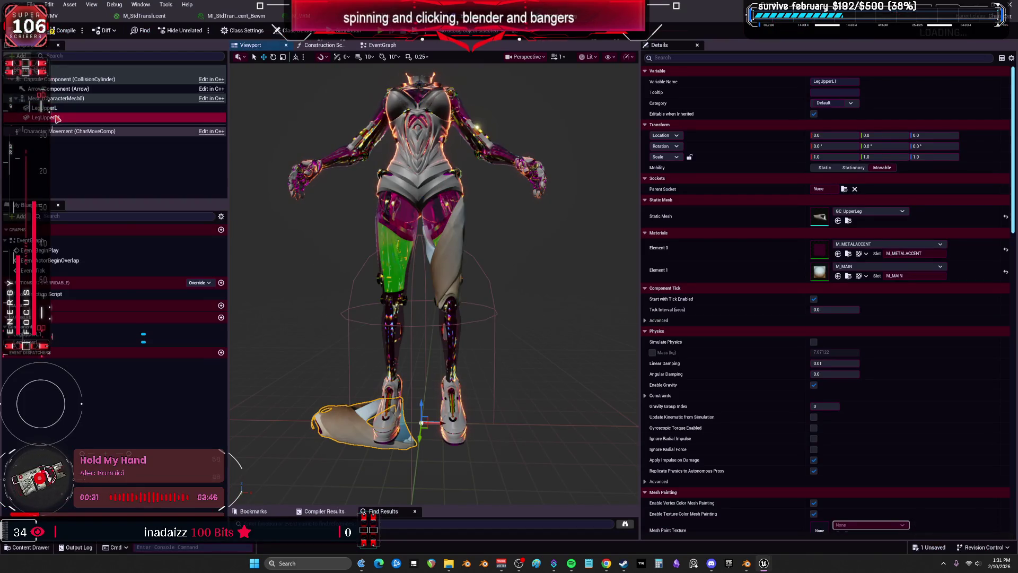
pyautogui.press('Return')
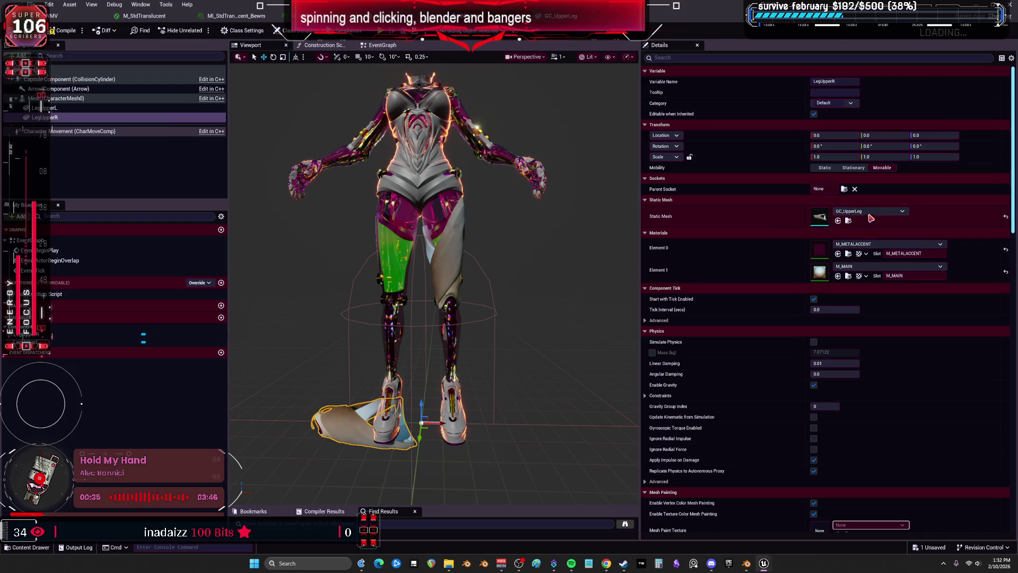
pyautogui.click(844, 189)
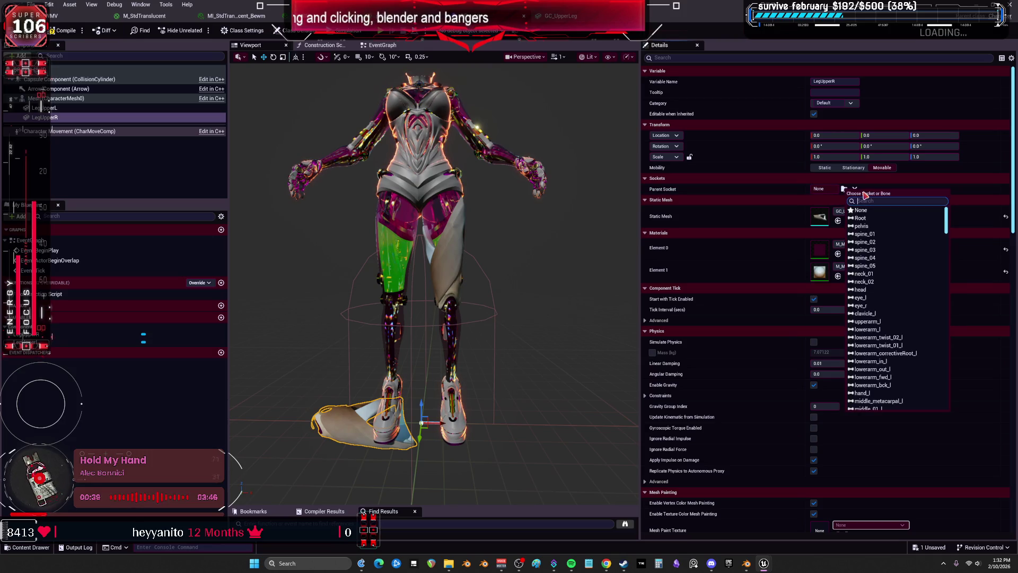
pyautogui.write('thigh')
pyautogui.click(872, 210)
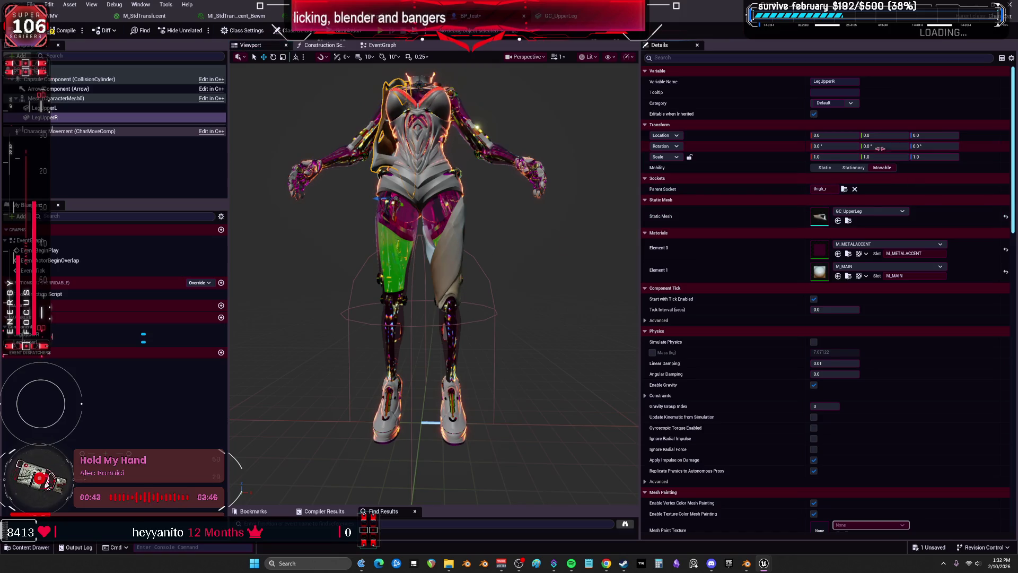
# Step: Rotate LegUpperR 180° on Y and set its Y scale to -1 to mirror it
pyautogui.moveTo(870, 146); pyautogui.dragTo(933, 146)
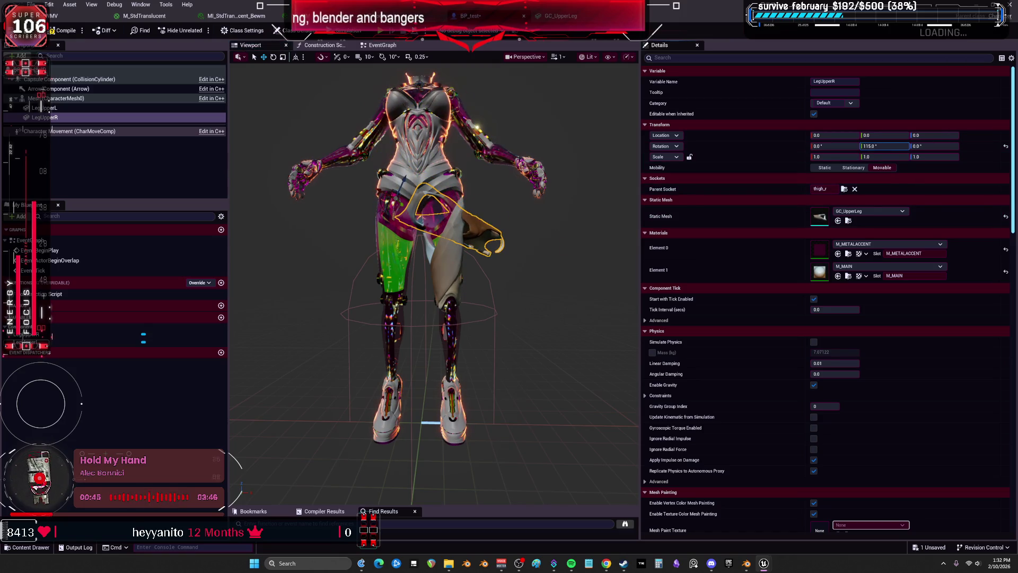
pyautogui.write('180')
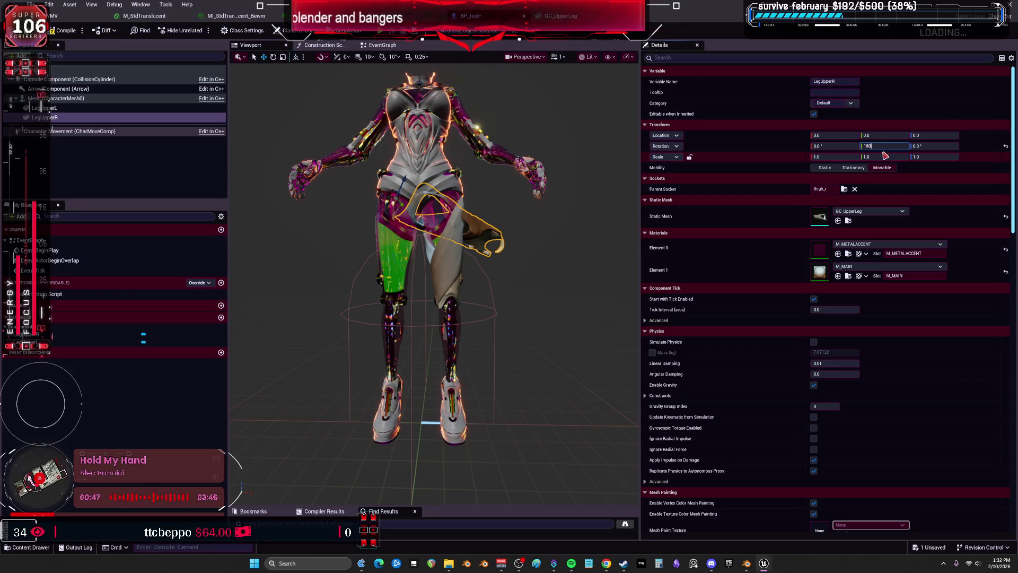
pyautogui.press('Return')
pyautogui.moveTo(454, 226)
pyautogui.mouseDown()
pyautogui.moveTo(480, 235)
pyautogui.moveTo(481, 211)
pyautogui.mouseUp()
pyautogui.click(884, 156)
pyautogui.write('-1')
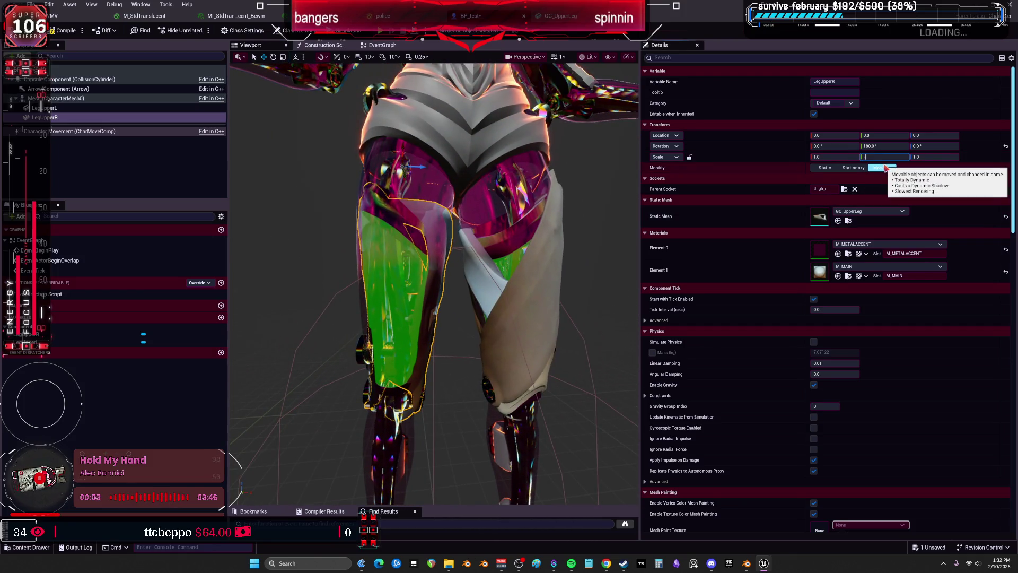
pyautogui.press('Return')
pyautogui.moveTo(469, 352)
pyautogui.mouseDown()
pyautogui.moveTo(469, 366)
pyautogui.moveTo(469, 342)
pyautogui.mouseUp()
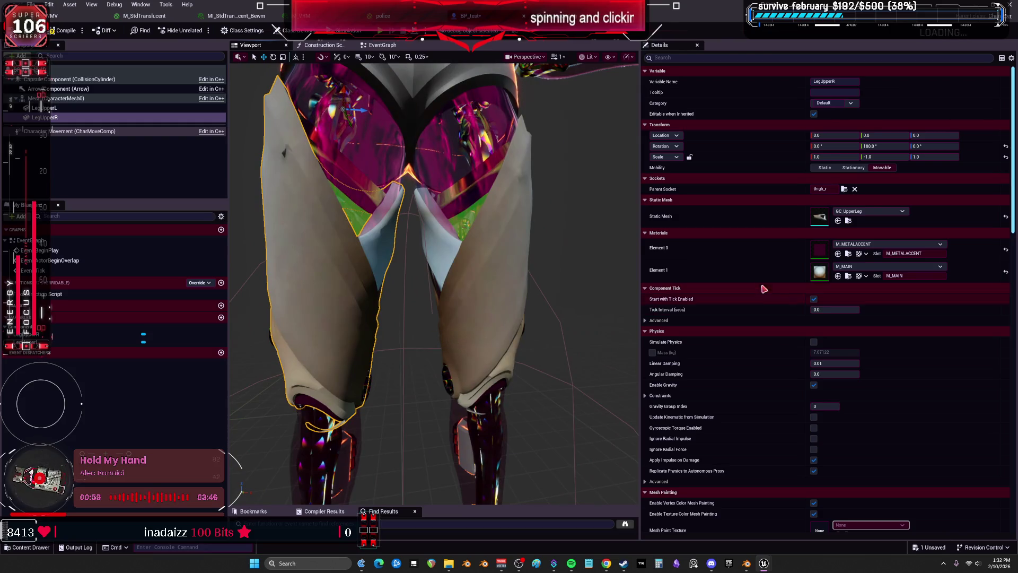
pyautogui.click(881, 267)
# Step: Set both of LegUpperR's material slots to M_PearlescentPaint_Master
pyautogui.scroll(-3, 922, 398)
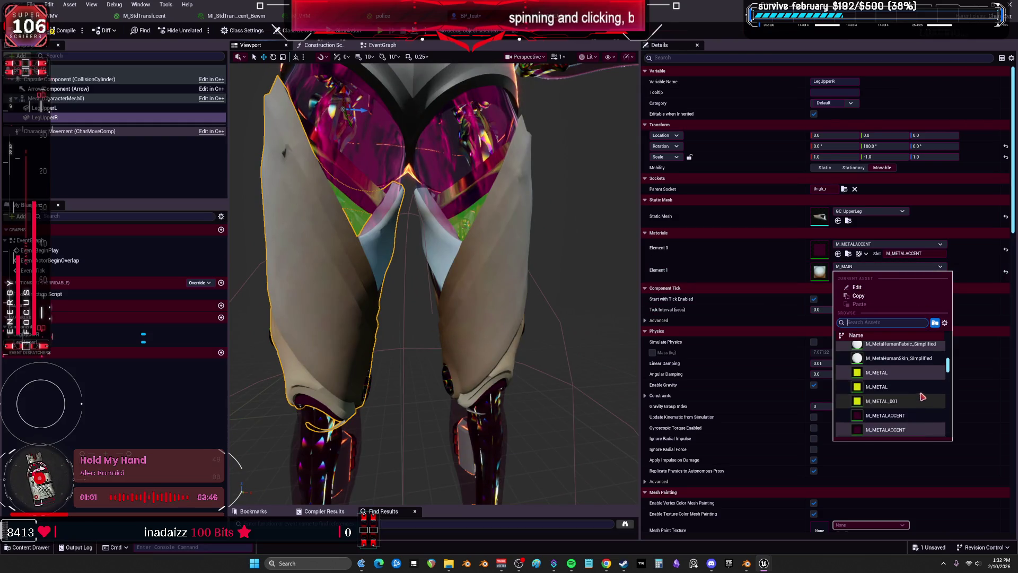
pyautogui.scroll(-3, 903, 397)
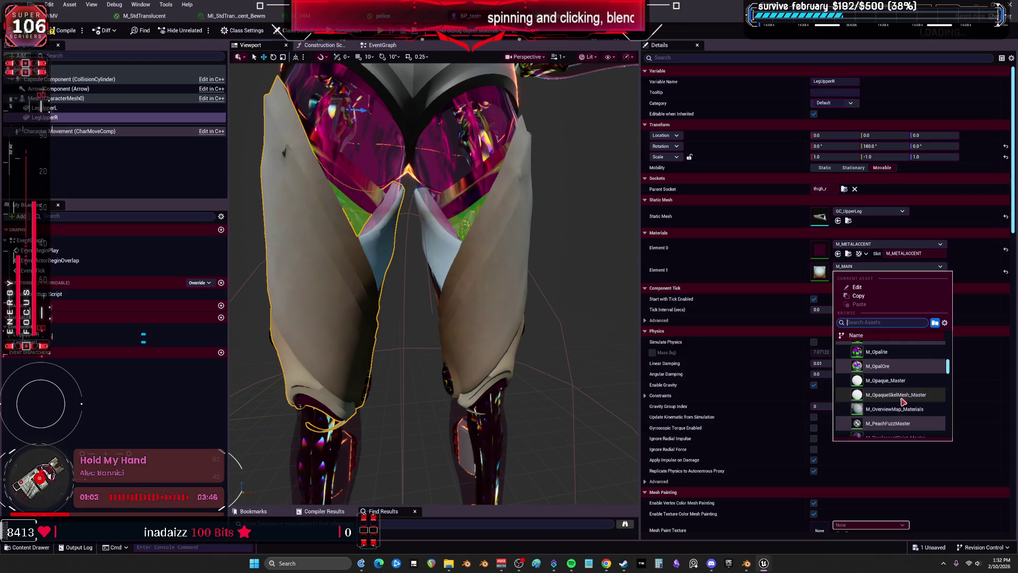
pyautogui.click(889, 377)
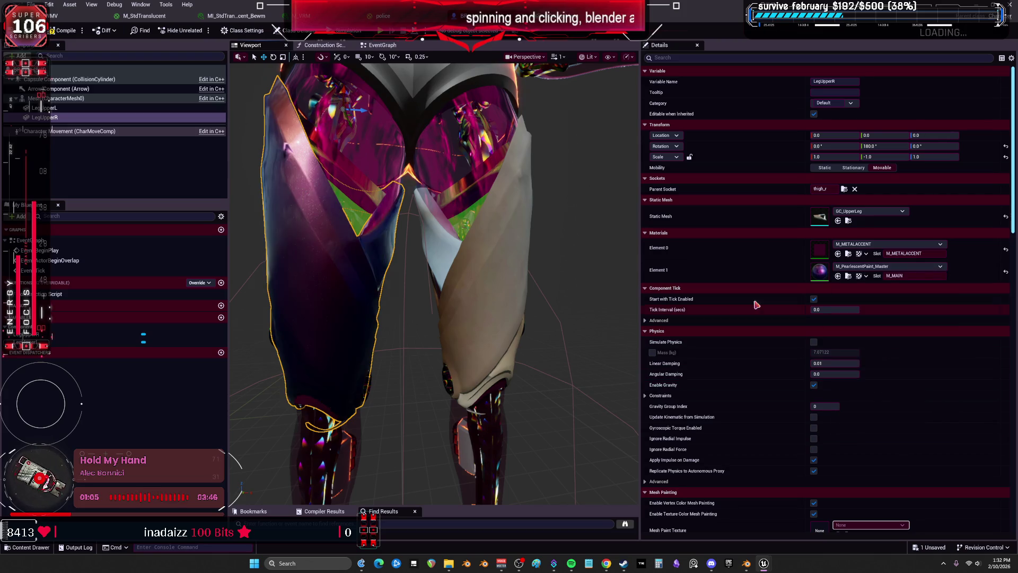
pyautogui.keyDown('shift'); pyautogui.rightClick(858, 277); pyautogui.keyUp('shift')
pyautogui.keyDown('shift'); pyautogui.click(869, 250); pyautogui.keyUp('shift')
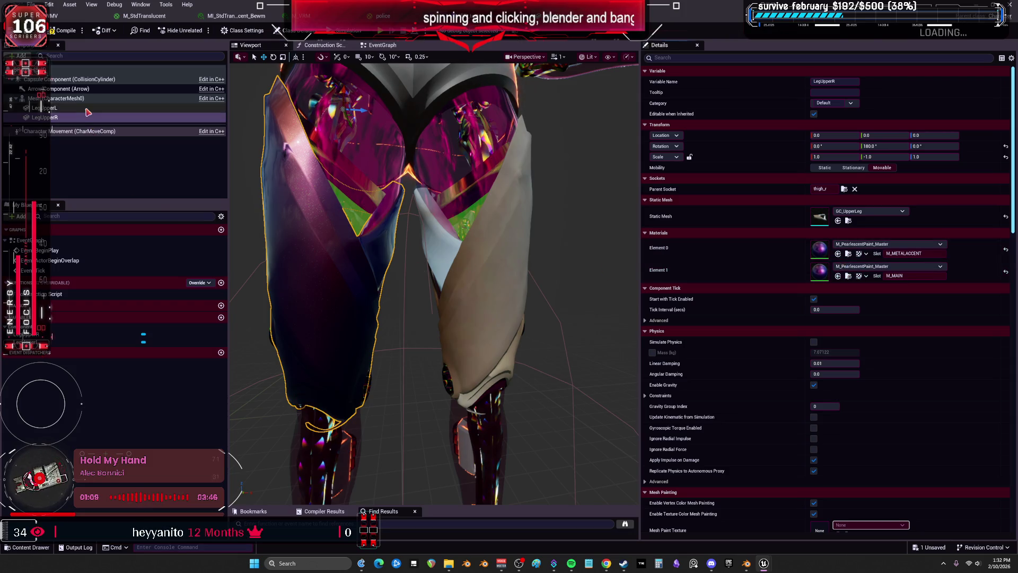
# Step: Paste M_PearlescentPaint_Master into both LegUpperL slots, then compile and save the blueprint
pyautogui.click(44, 107)
pyautogui.click(838, 253)
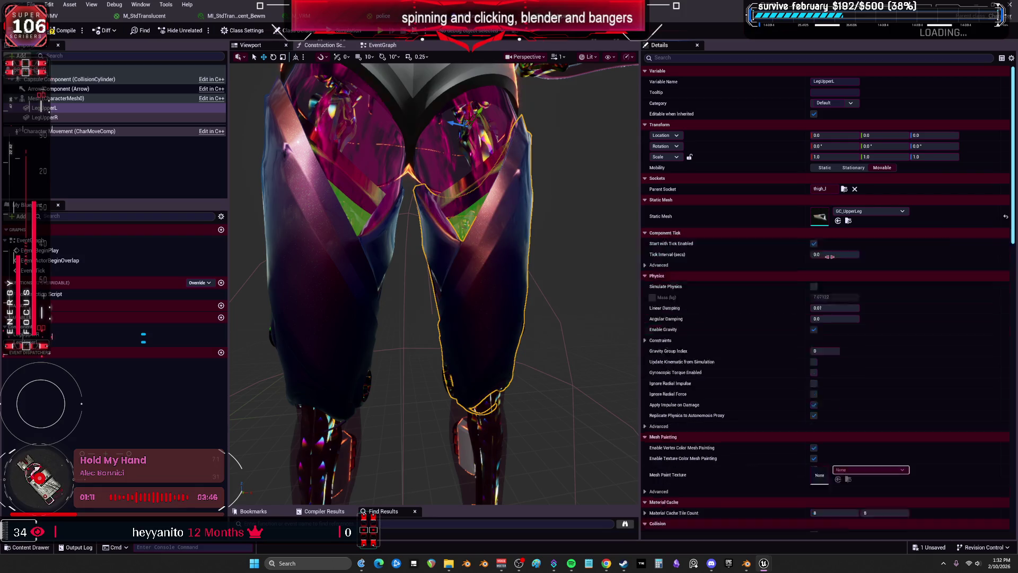
pyautogui.click(838, 276)
pyautogui.scroll(10, 434, 284)
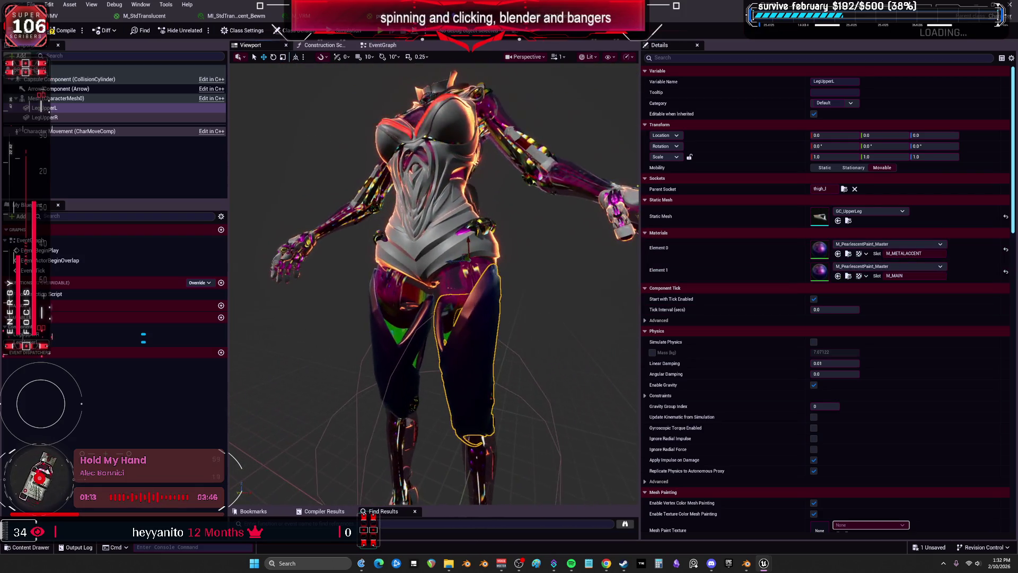
pyautogui.moveTo(434, 283)
pyautogui.mouseDown()
pyautogui.moveTo(318, 275)
pyautogui.moveTo(305, 228)
pyautogui.moveTo(435, 249)
pyautogui.moveTo(553, 217)
pyautogui.mouseUp()
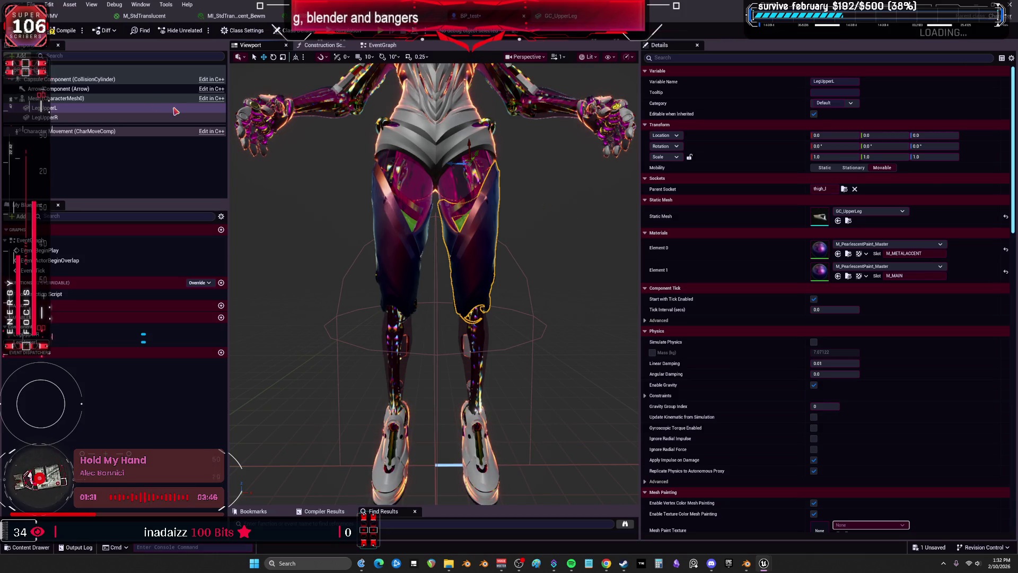
pyautogui.click(59, 31)
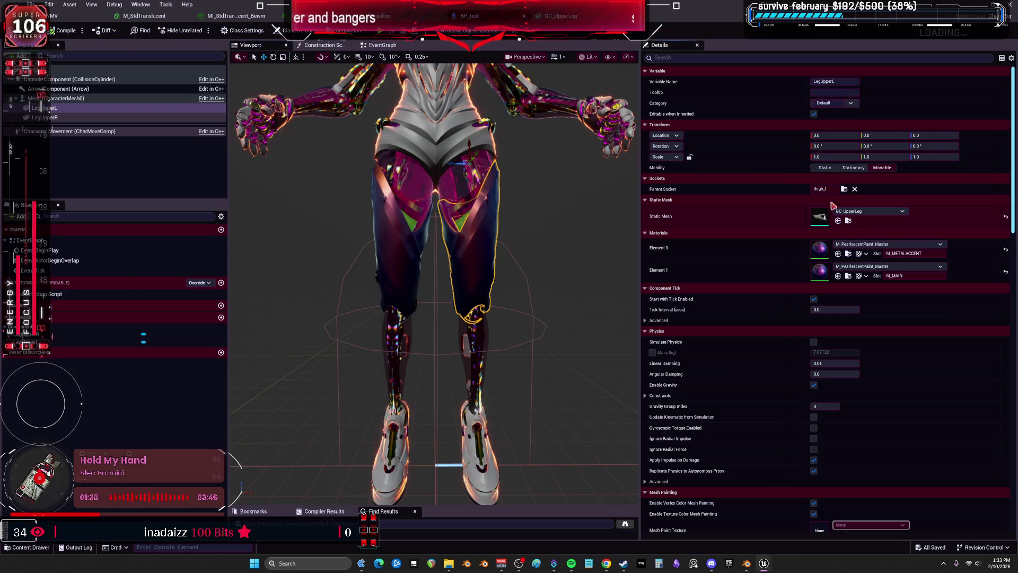
pyautogui.click(850, 221)
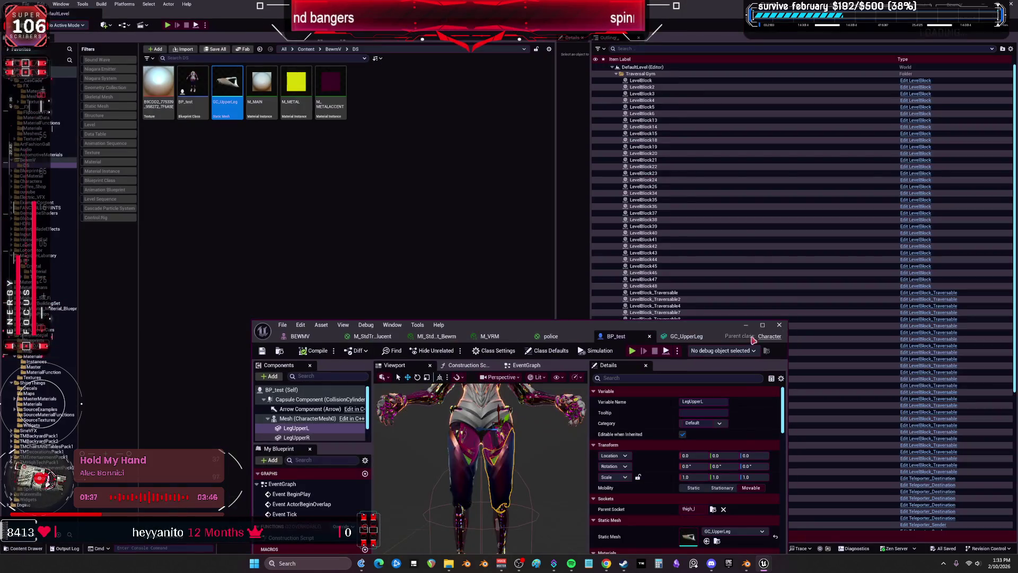
# Step: Place the GC_UpperLeg static mesh into the level and frame it
pyautogui.click(779, 325)
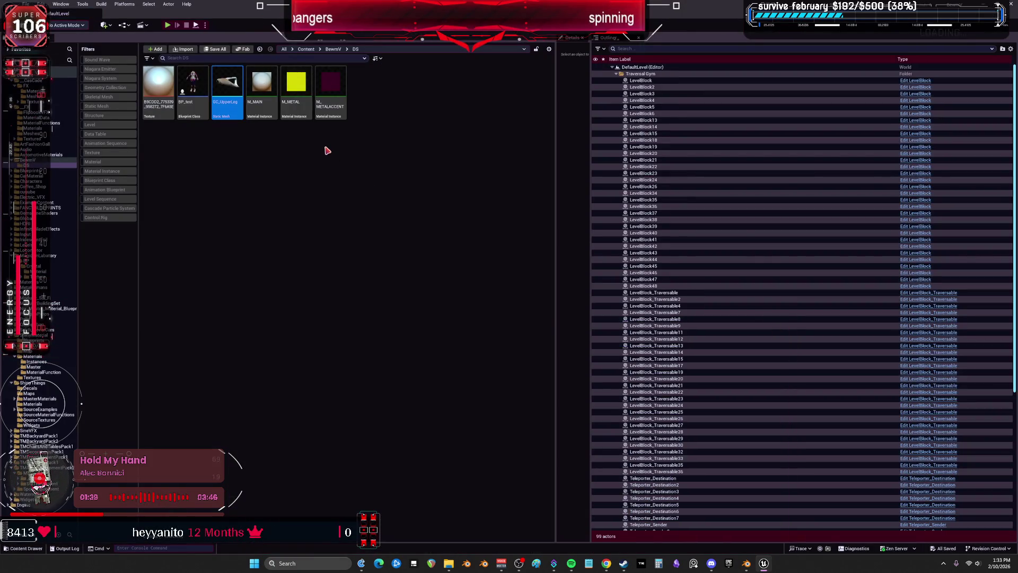
pyautogui.click(61, 4)
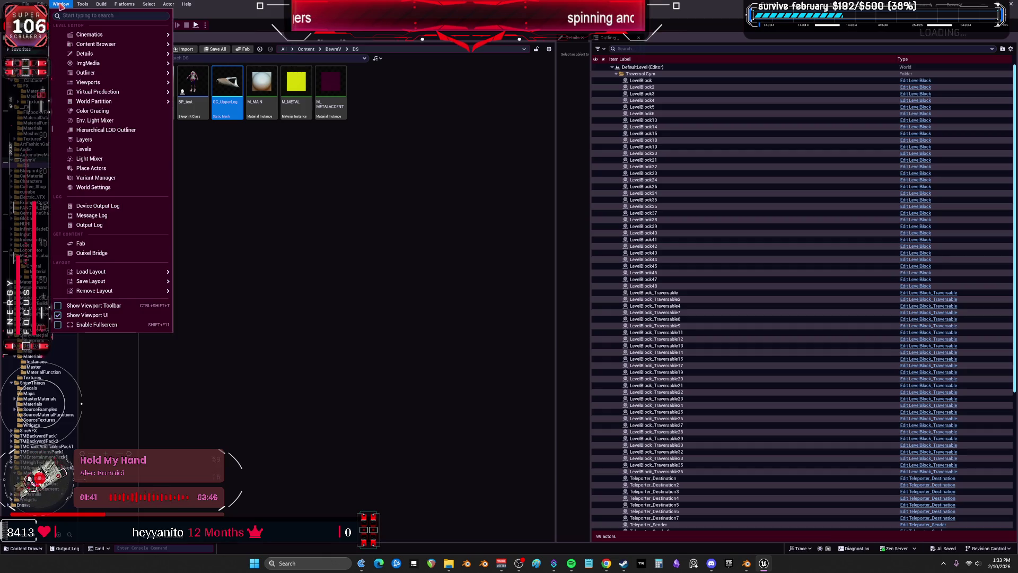
pyautogui.click(239, 105)
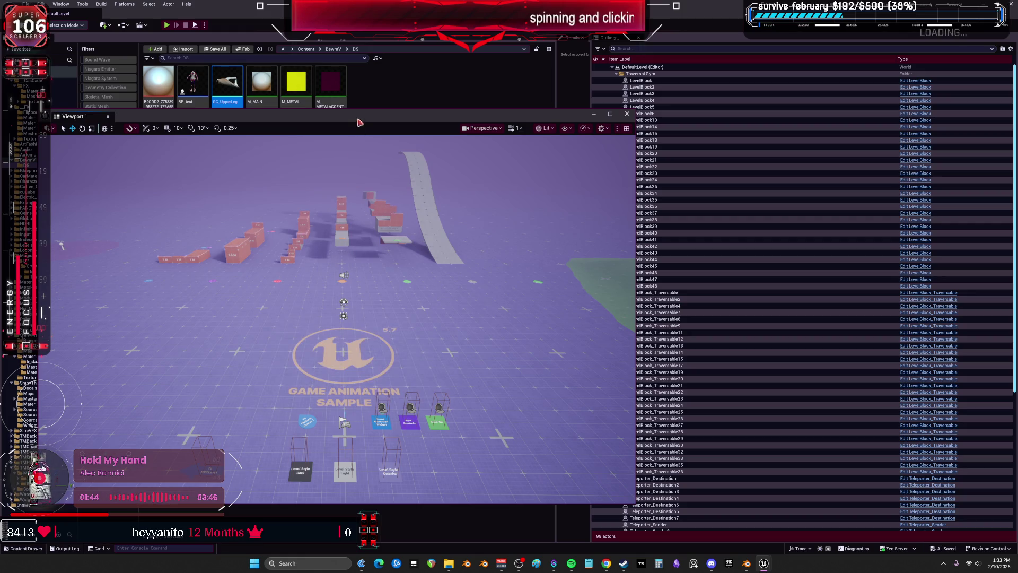
pyautogui.moveTo(359, 123); pyautogui.dragTo(397, 141)
pyautogui.moveTo(227, 88)
pyautogui.mouseDown()
pyautogui.moveTo(256, 159)
pyautogui.moveTo(431, 376)
pyautogui.mouseUp()
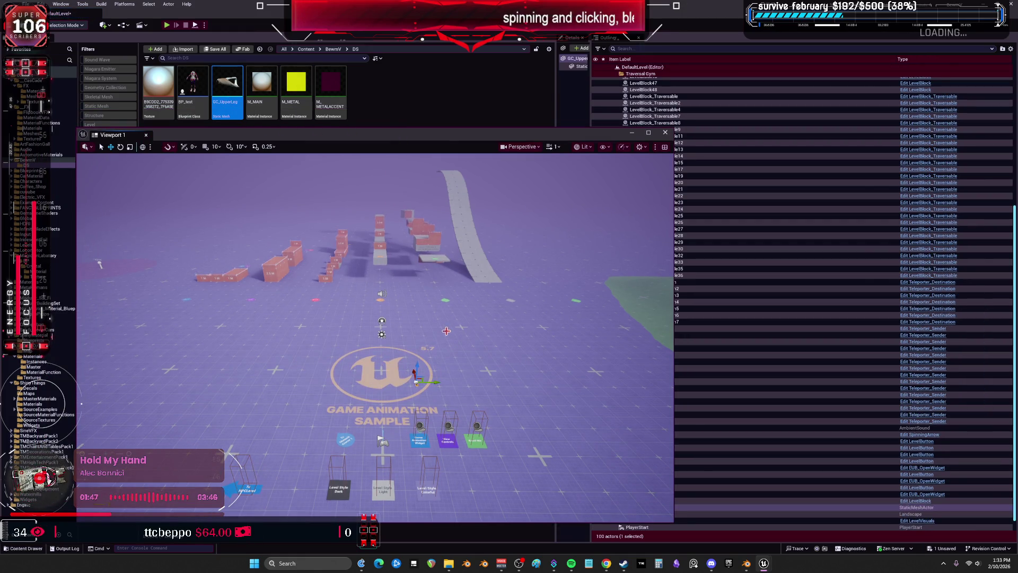
pyautogui.press('f')
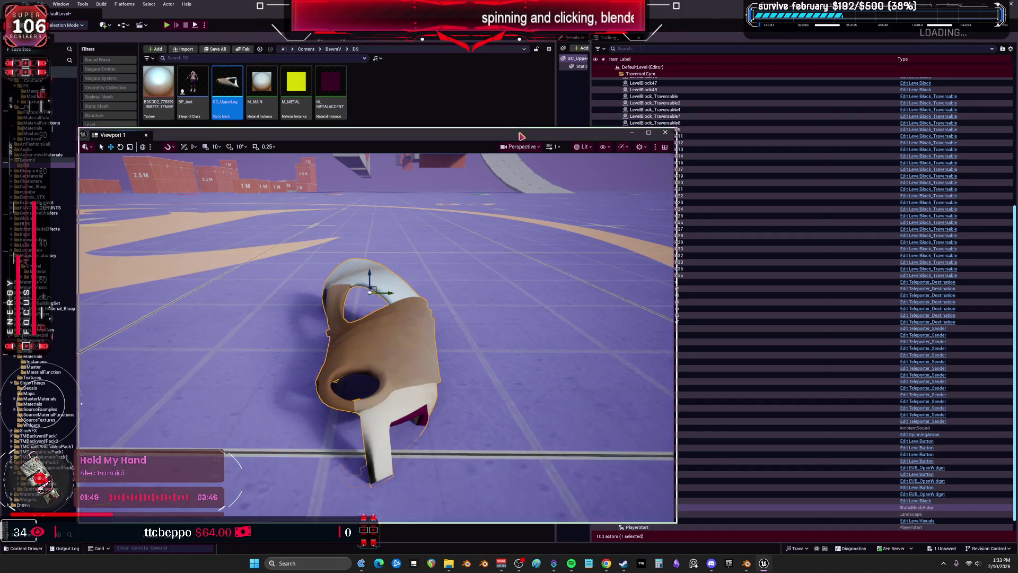
pyautogui.moveTo(572, 134); pyautogui.dragTo(719, 122)
# Step: Switch the editor to Fracture Mode and inspect the armor from below
pyautogui.click(66, 25)
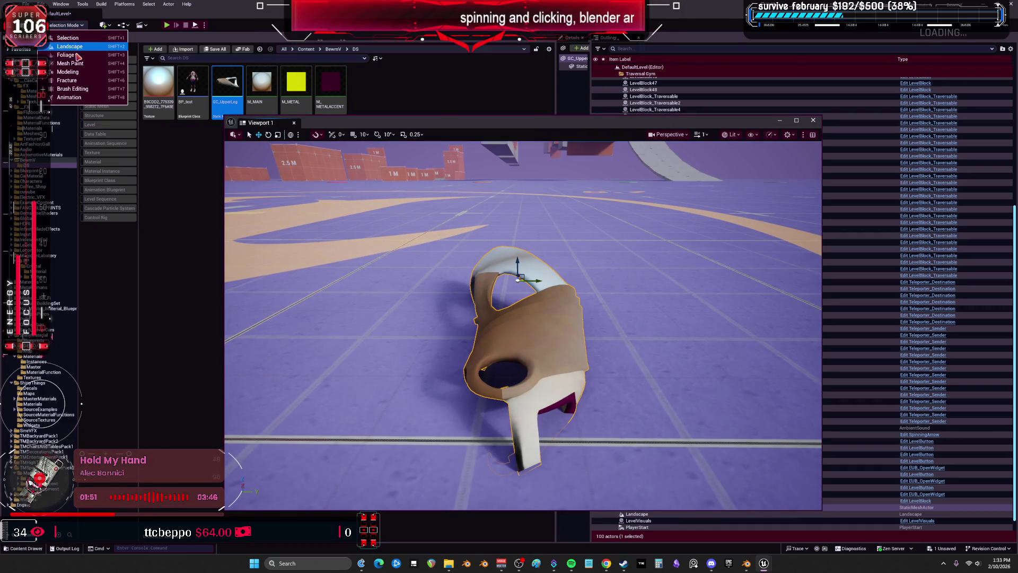
pyautogui.click(164, 129)
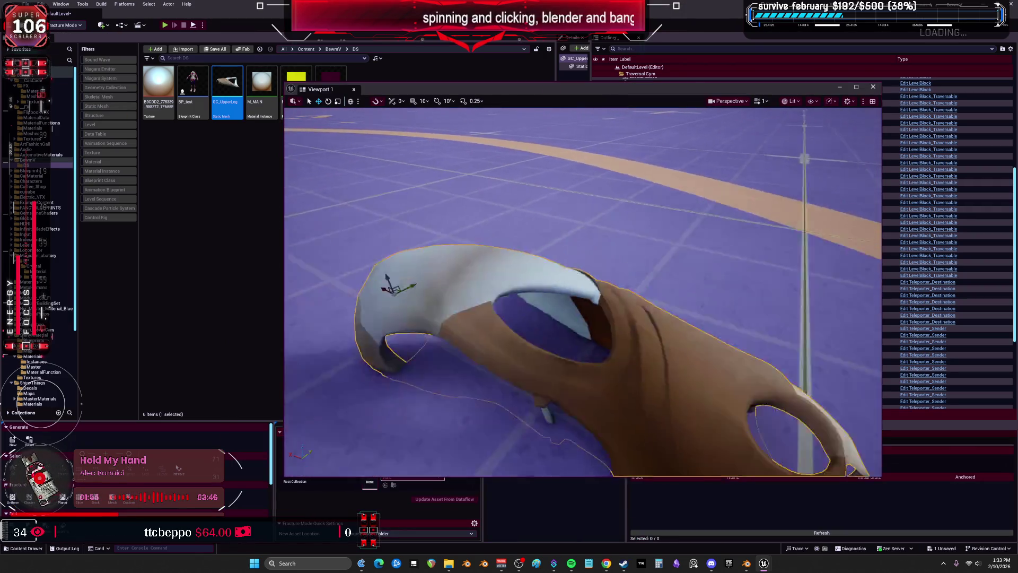
pyautogui.moveTo(583, 291); pyautogui.dragTo(546, 372)
pyautogui.moveTo(444, 189); pyautogui.dragTo(464, 249)
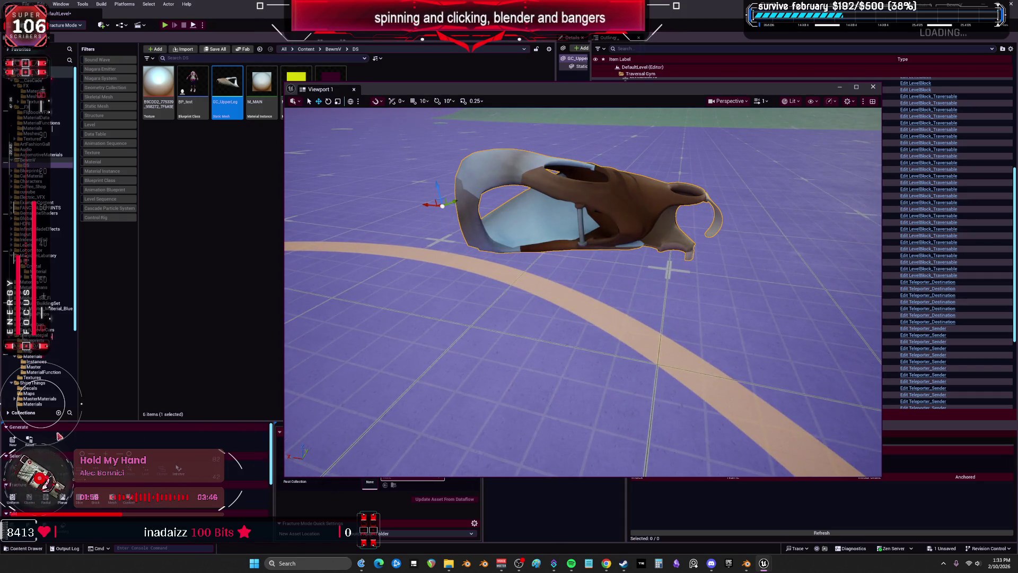
pyautogui.click(14, 441)
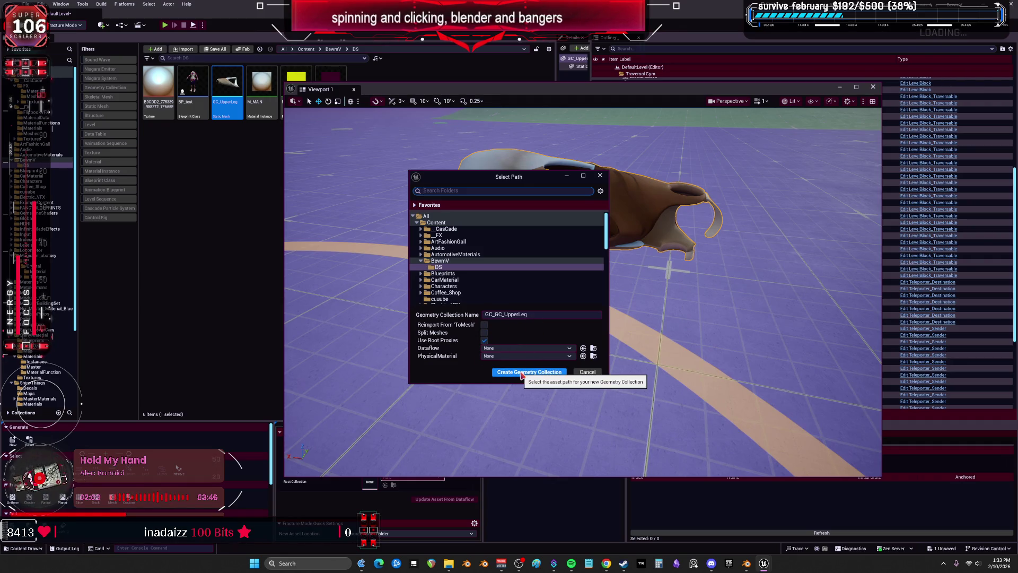
# Step: Create and save a new DataFlowDestrucibleBody dataflow asset for the geometry collection
pyautogui.click(504, 348)
pyautogui.click(504, 348)
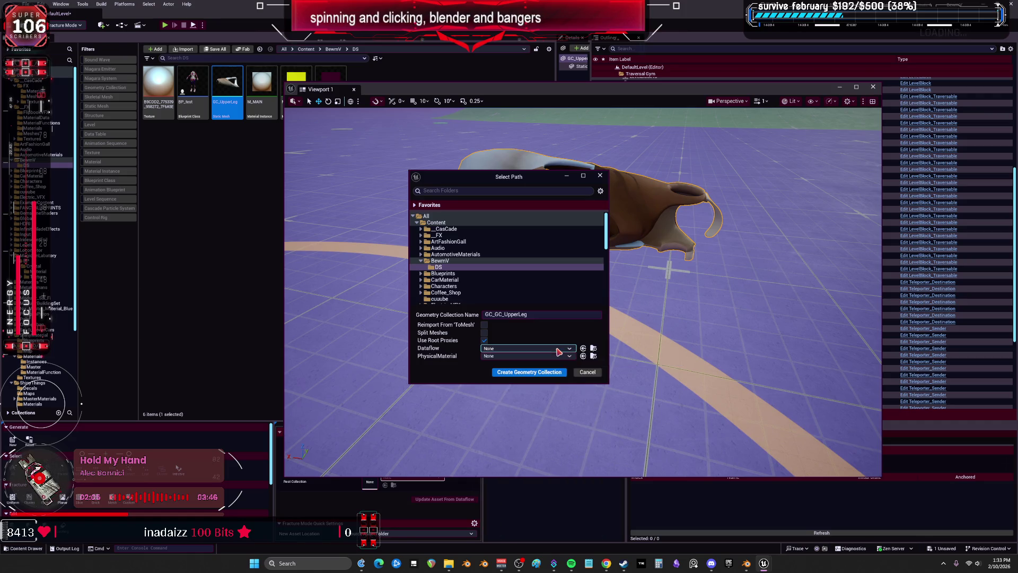
pyautogui.click(484, 340)
pyautogui.click(509, 348)
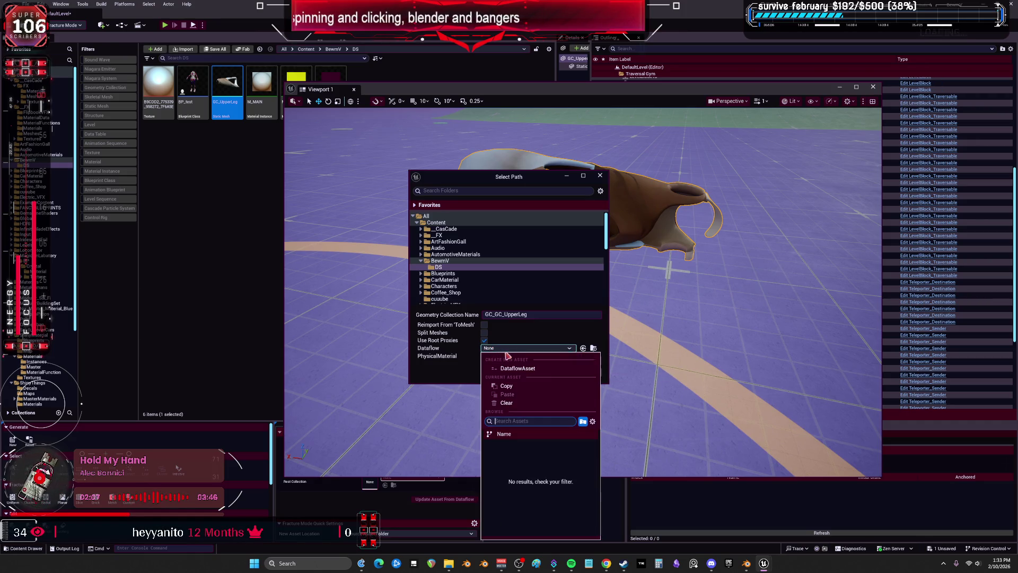
pyautogui.click(523, 373)
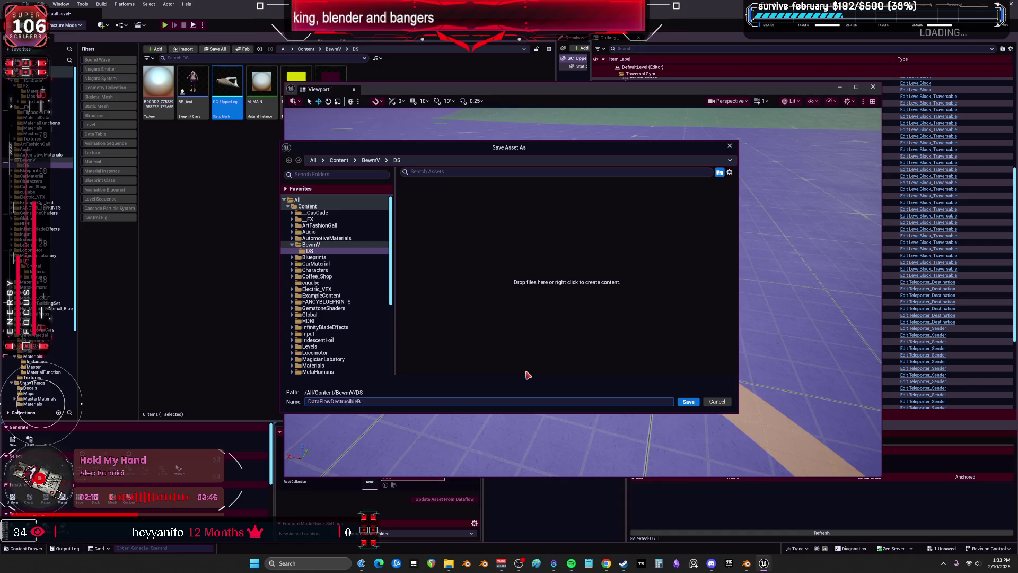
pyautogui.click(689, 403)
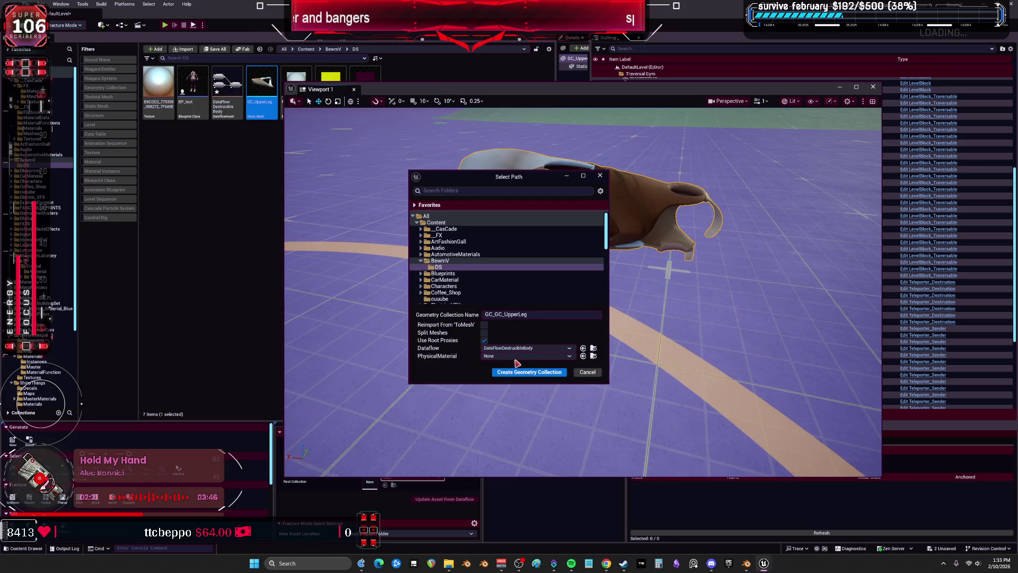
# Step: Set the physical material to RigidBody_PhysicsMaterial and create the GC_GC_UpperLeg geometry collection
pyautogui.click(517, 358)
pyautogui.press('Escape')
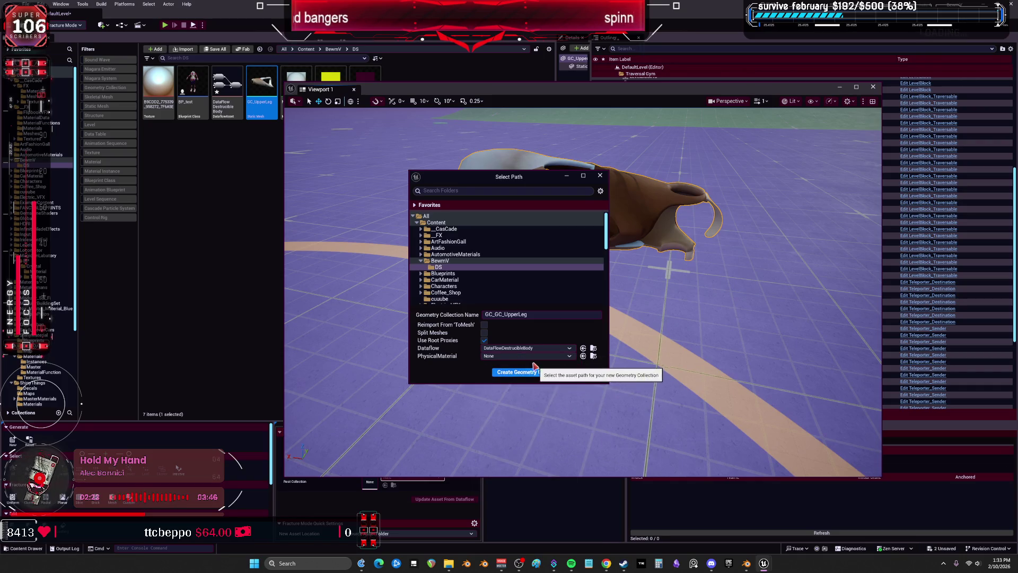
pyautogui.click(528, 356)
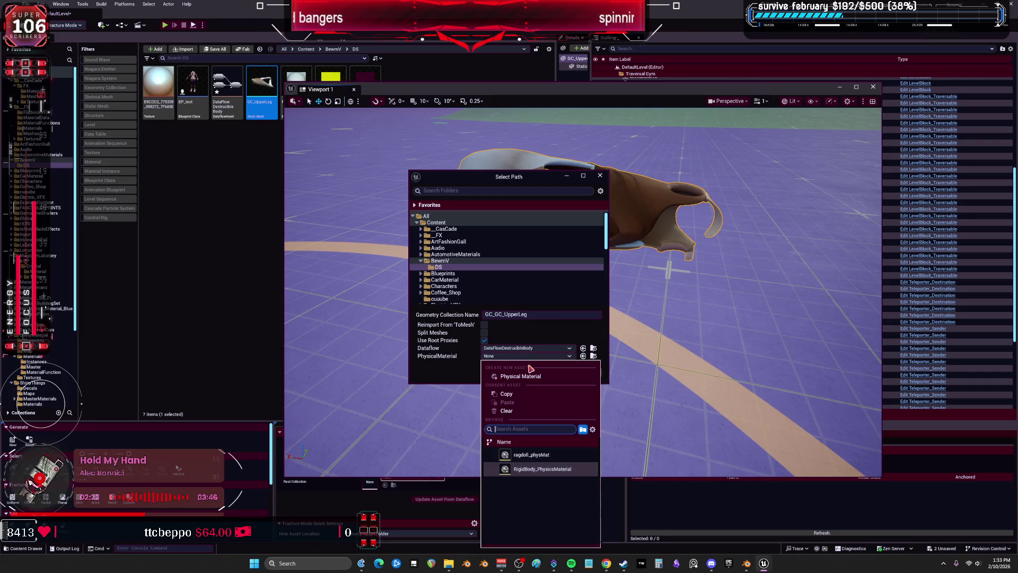
pyautogui.click(548, 469)
pyautogui.click(526, 371)
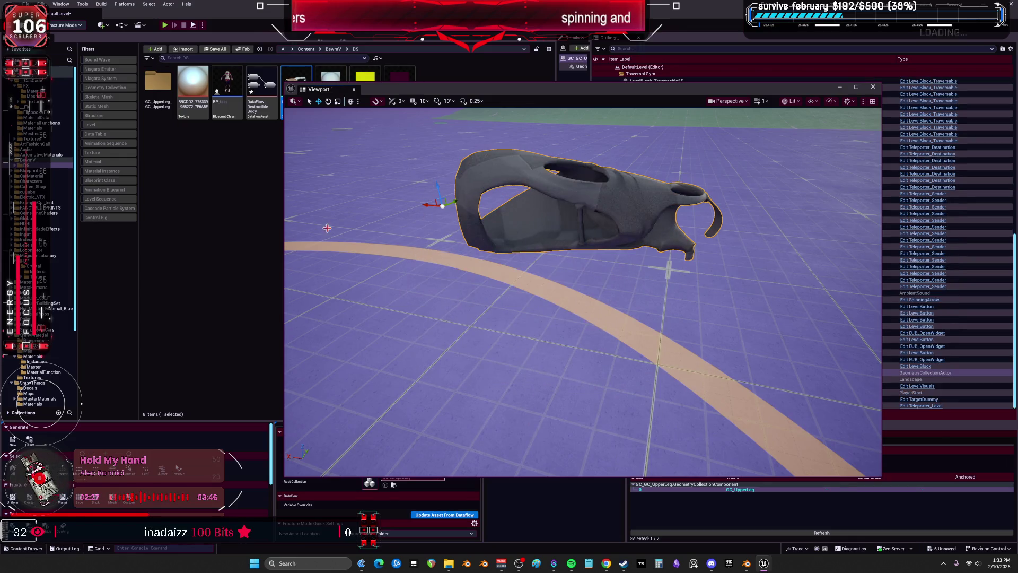
pyautogui.moveTo(418, 90)
pyautogui.mouseDown()
pyautogui.moveTo(409, 176)
pyautogui.moveTo(428, 171)
pyautogui.mouseUp()
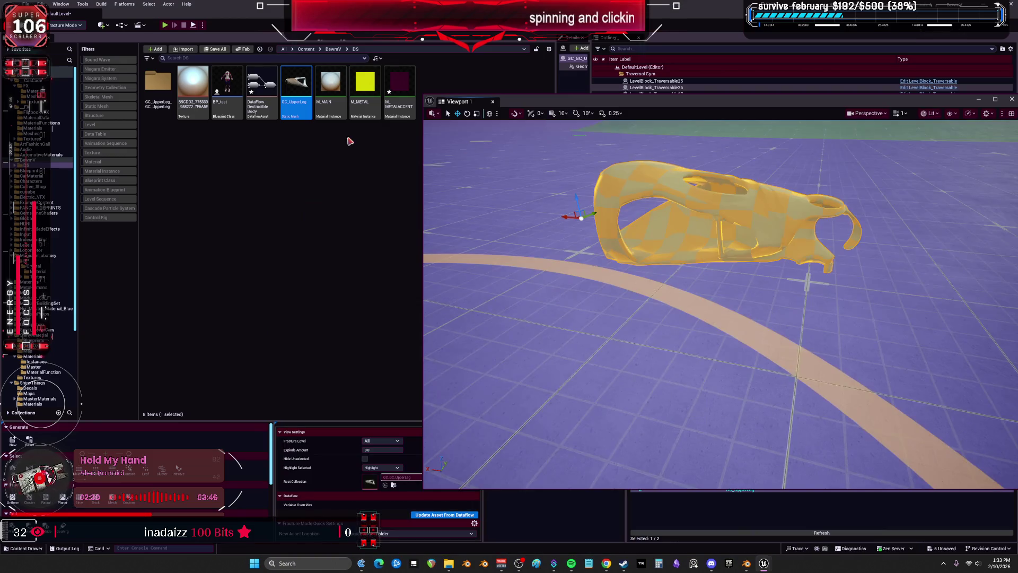
# Step: Open the dataflow asset, enlarge the fracture panel, and save the level and all new assets
pyautogui.doubleClick(265, 86)
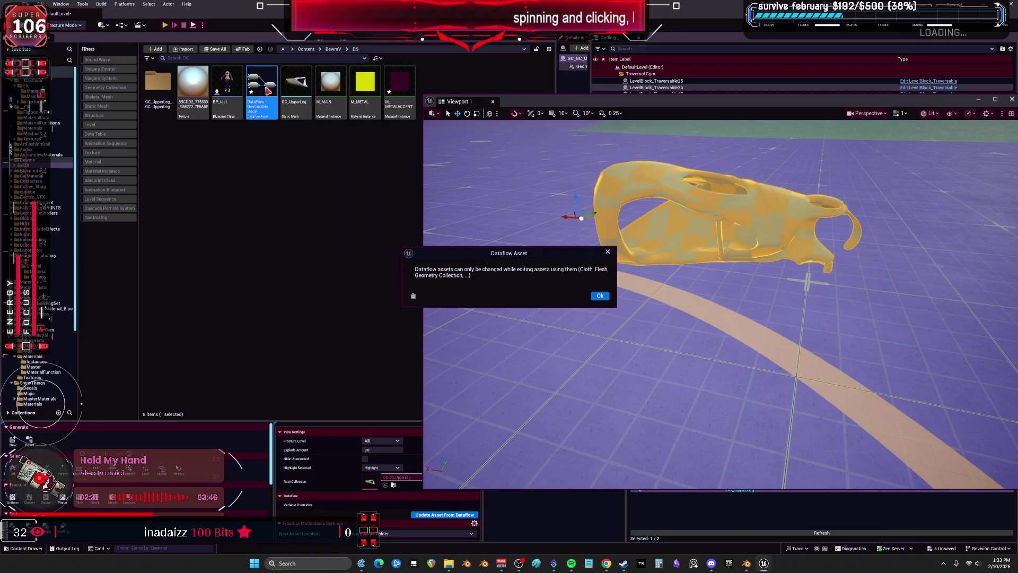
pyautogui.click(599, 297)
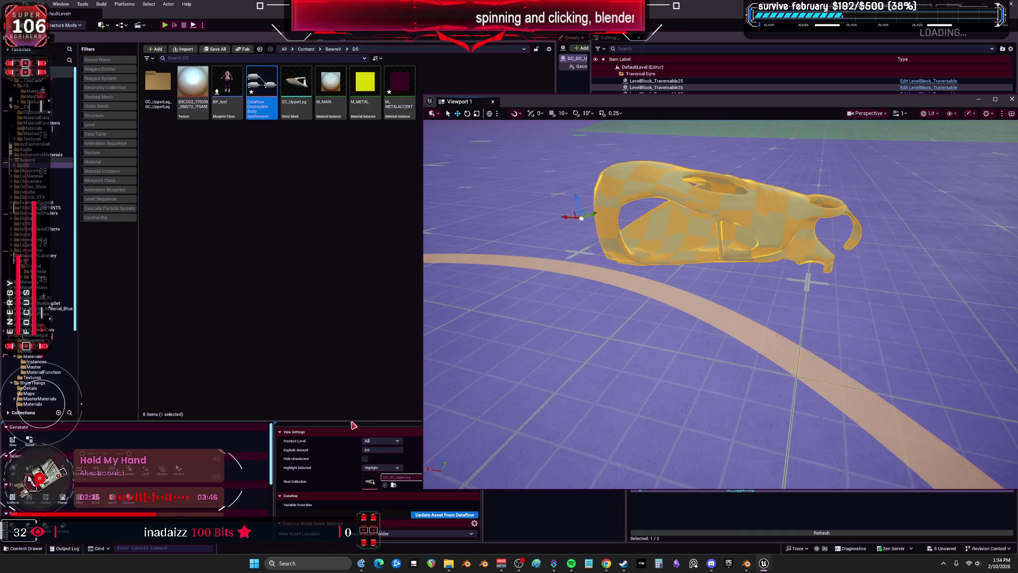
pyautogui.moveTo(347, 421); pyautogui.dragTo(313, 264)
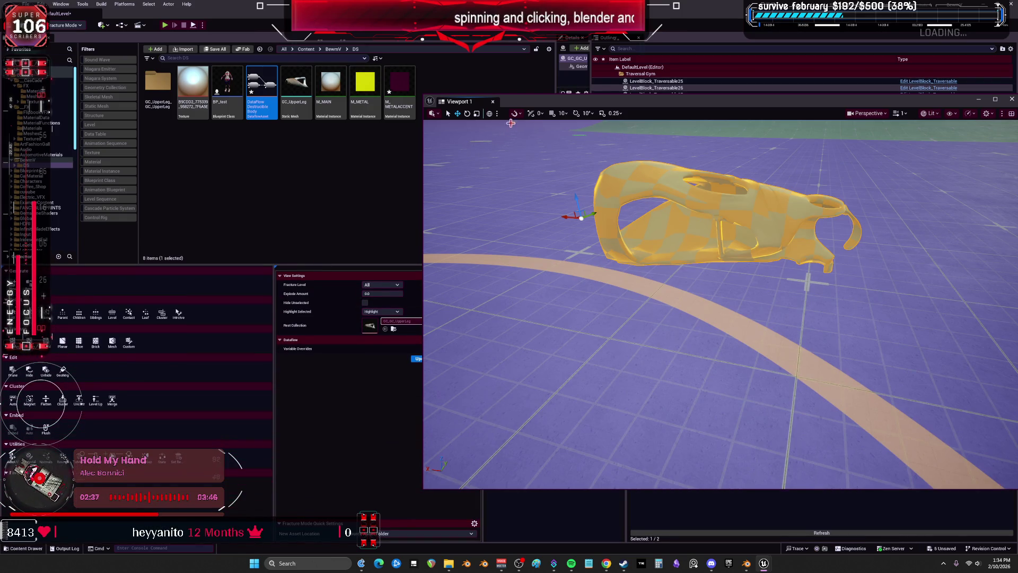
pyautogui.moveTo(534, 100); pyautogui.dragTo(626, 111)
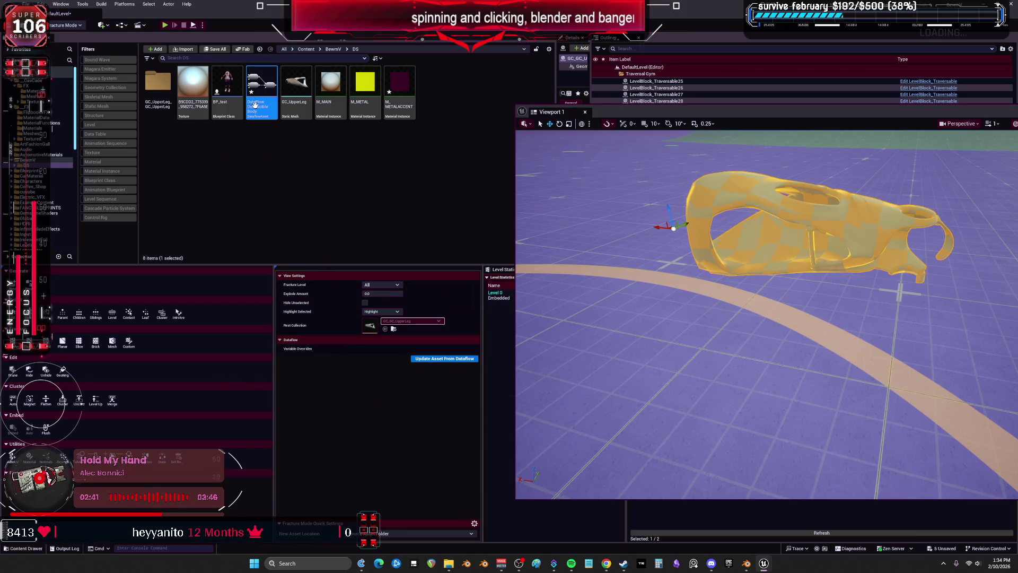
pyautogui.click(25, 4)
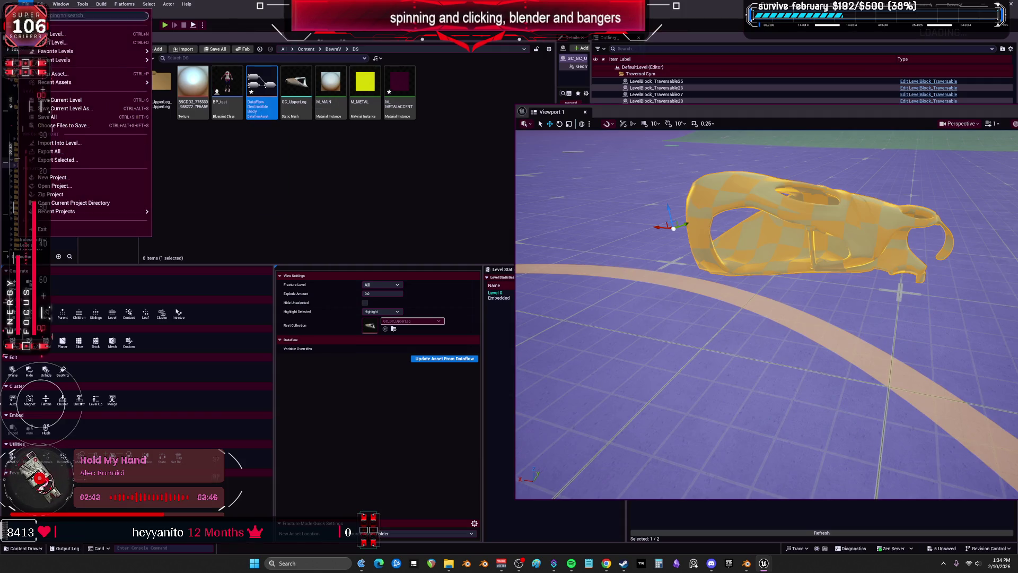
pyautogui.click(53, 113)
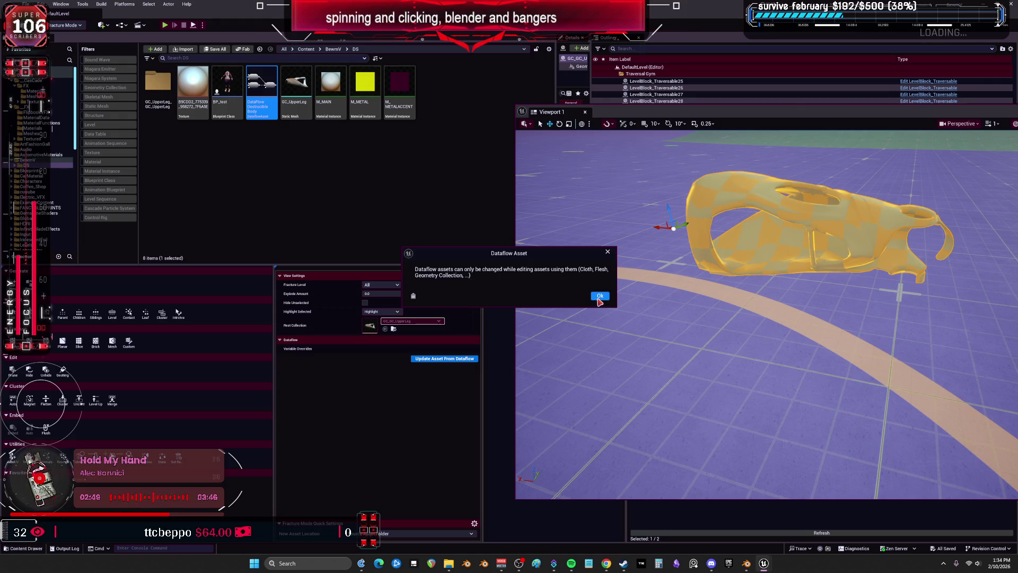
pyautogui.click(599, 298)
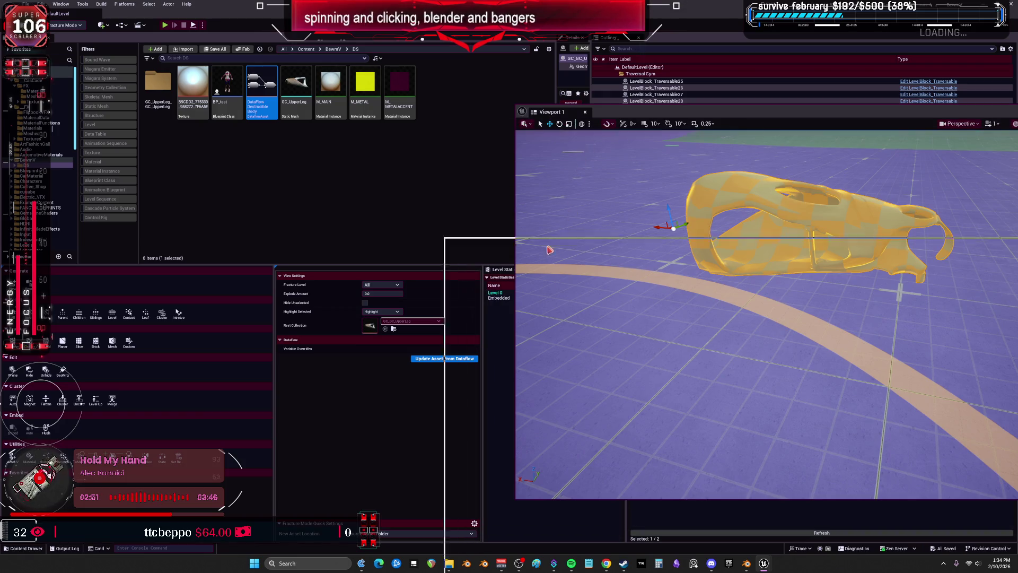
pyautogui.moveTo(300, 174)
pyautogui.mouseDown()
pyautogui.moveTo(484, 159)
pyautogui.moveTo(536, 132)
pyautogui.mouseUp()
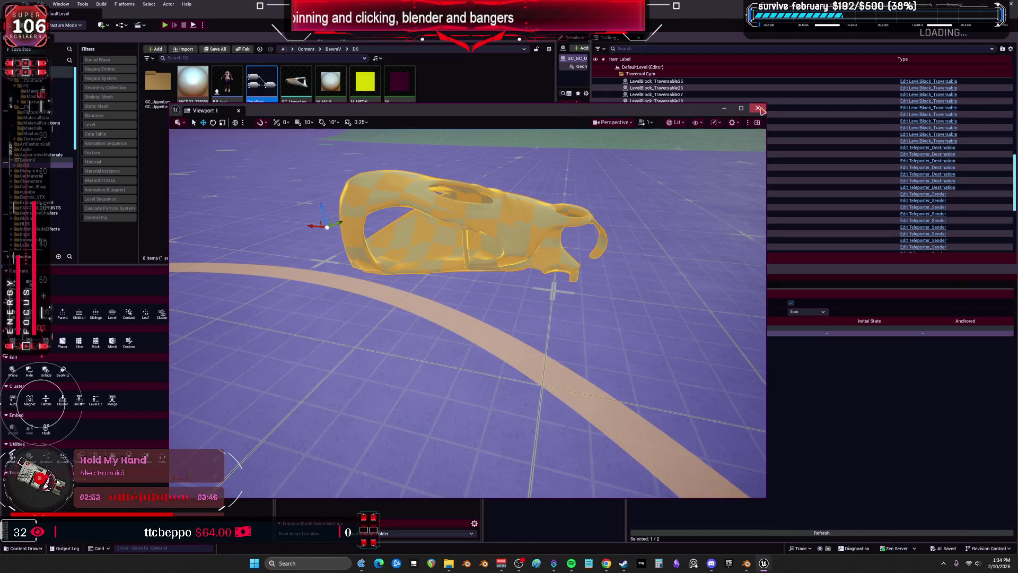
# Step: Return to Selection mode, reopen the dataflow asset, and clear the asset selection
pyautogui.click(758, 108)
pyautogui.click(67, 25)
pyautogui.click(61, 39)
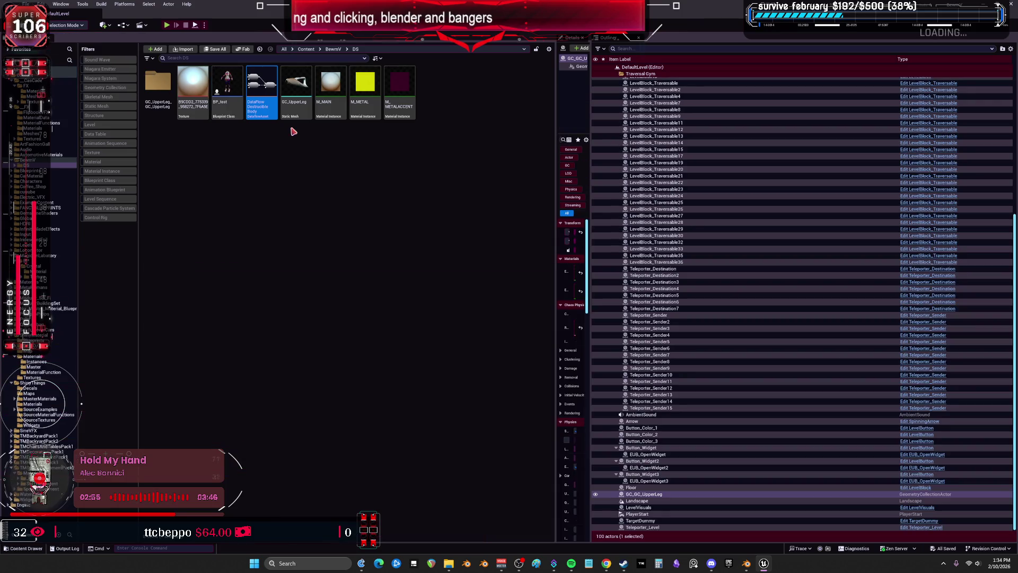
pyautogui.doubleClick(272, 86)
pyautogui.click(599, 295)
pyautogui.click(327, 222)
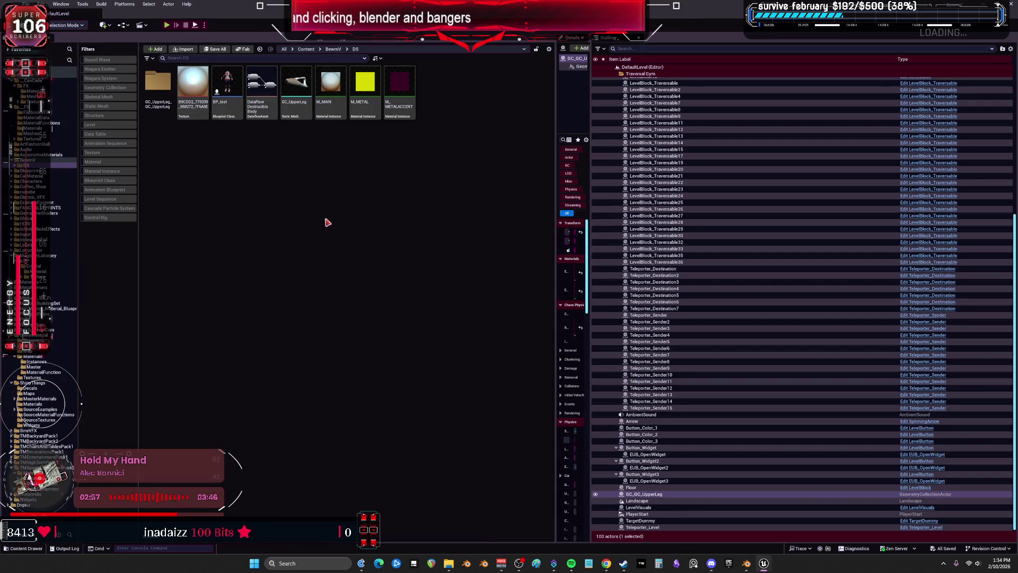
# Step: Reopen Viewport 1, switch back to Fracture Mode, and preview a Uniform Voronoi fracture
pyautogui.click(57, 4)
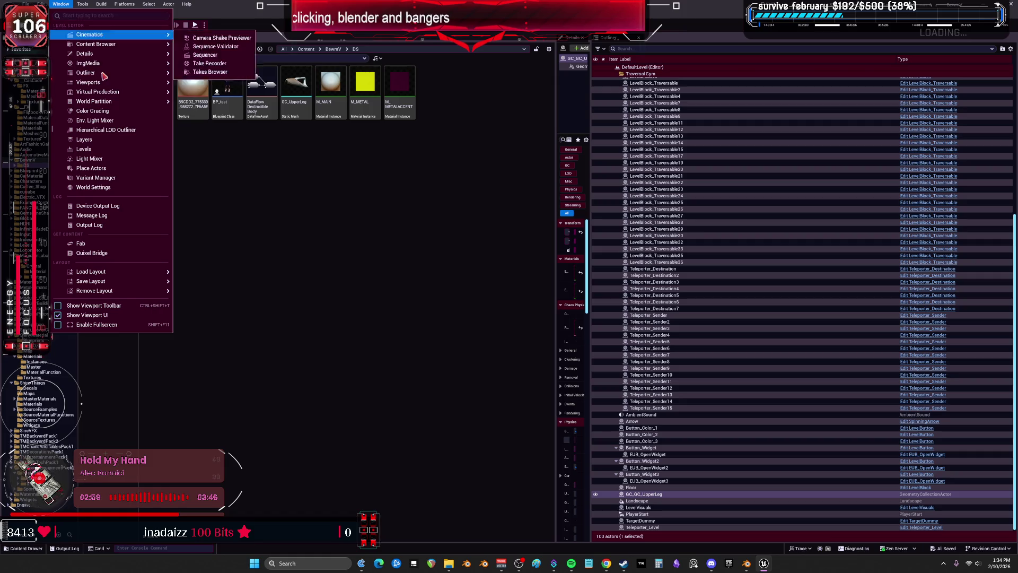
pyautogui.click(223, 84)
pyautogui.click(61, 5)
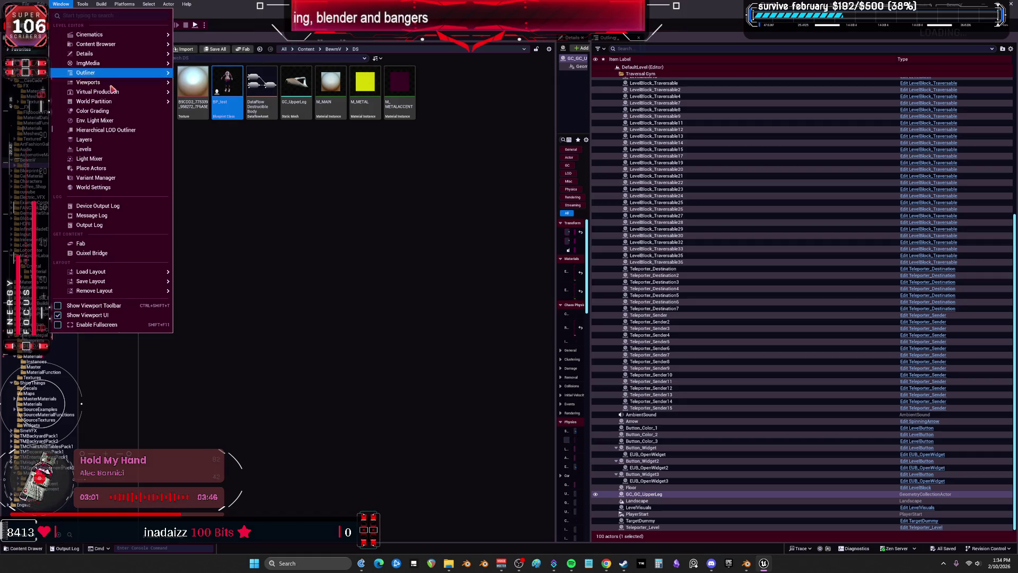
pyautogui.moveTo(126, 86)
pyautogui.click(196, 86)
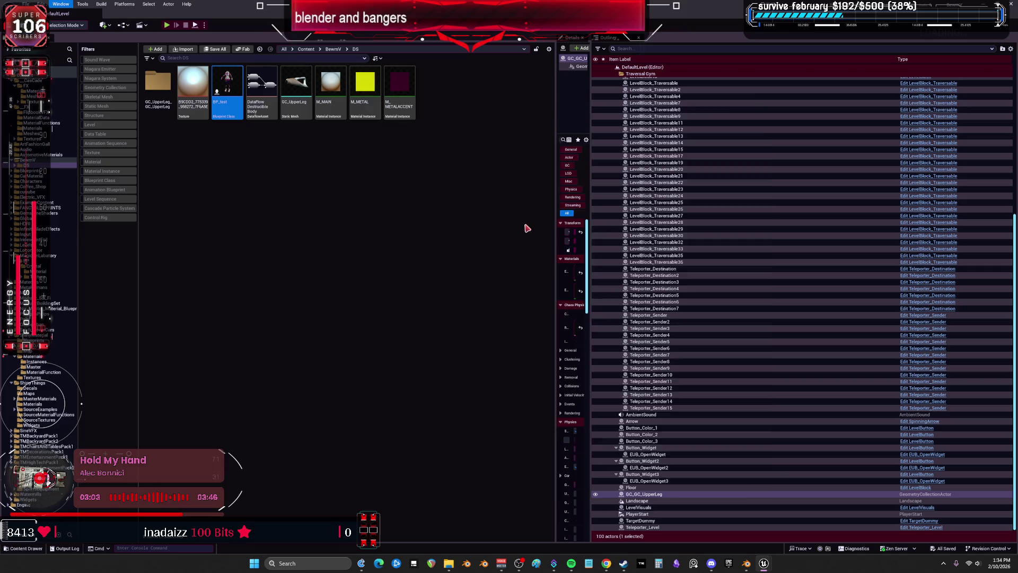
pyautogui.moveTo(493, 108); pyautogui.dragTo(683, 114)
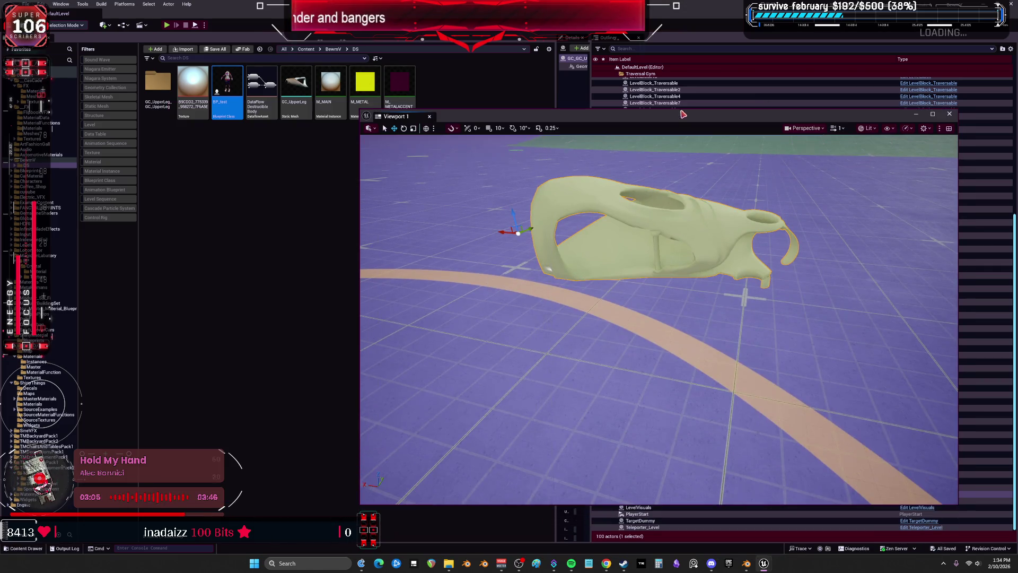
pyautogui.click(66, 25)
pyautogui.click(76, 80)
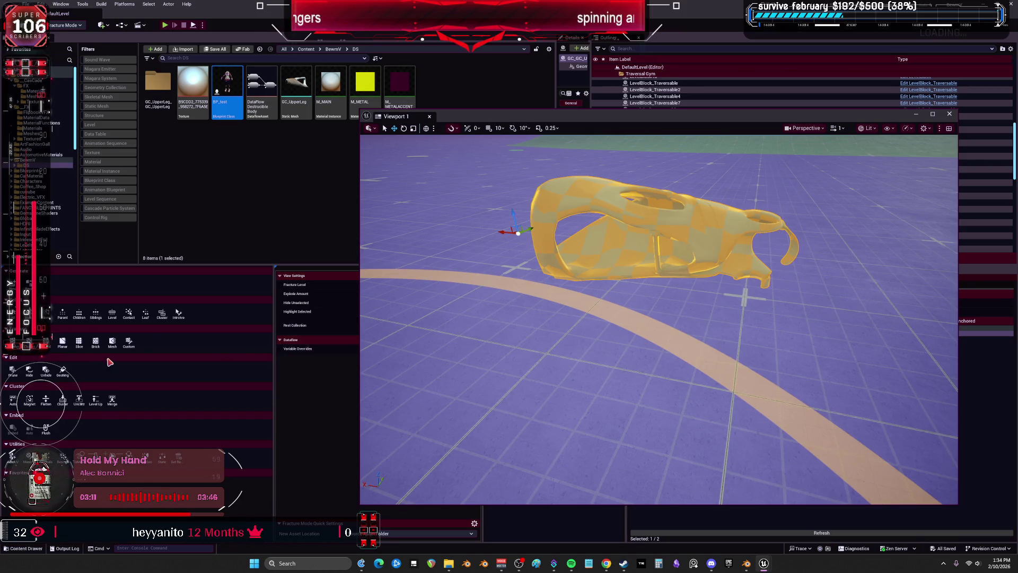
pyautogui.click(46, 342)
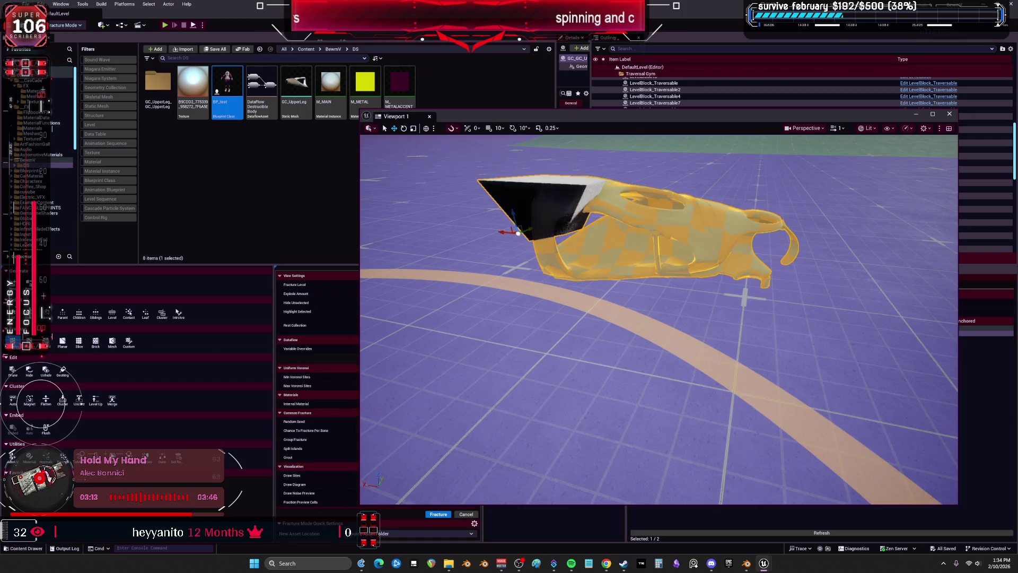